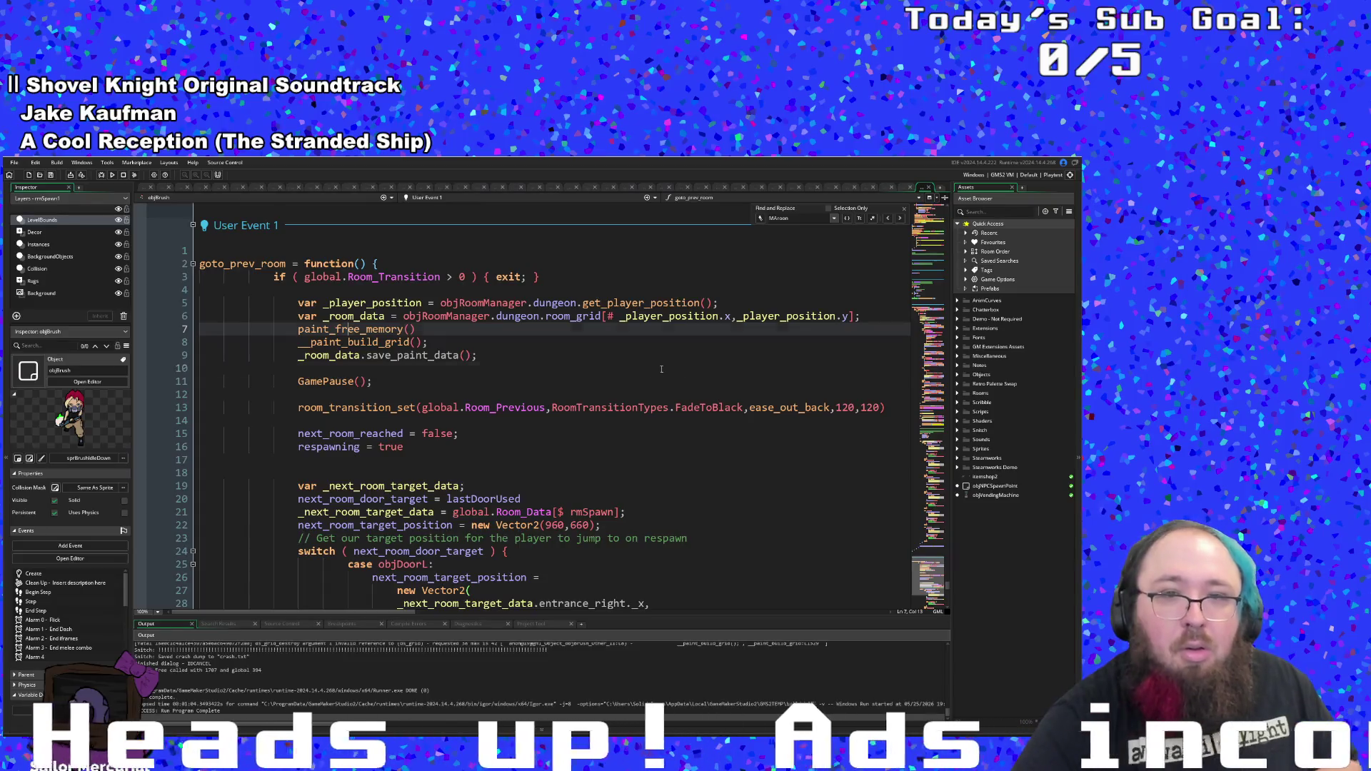
- Review the ds_grid crash error in the output log against the User Event 1 code
left_click(499, 381)
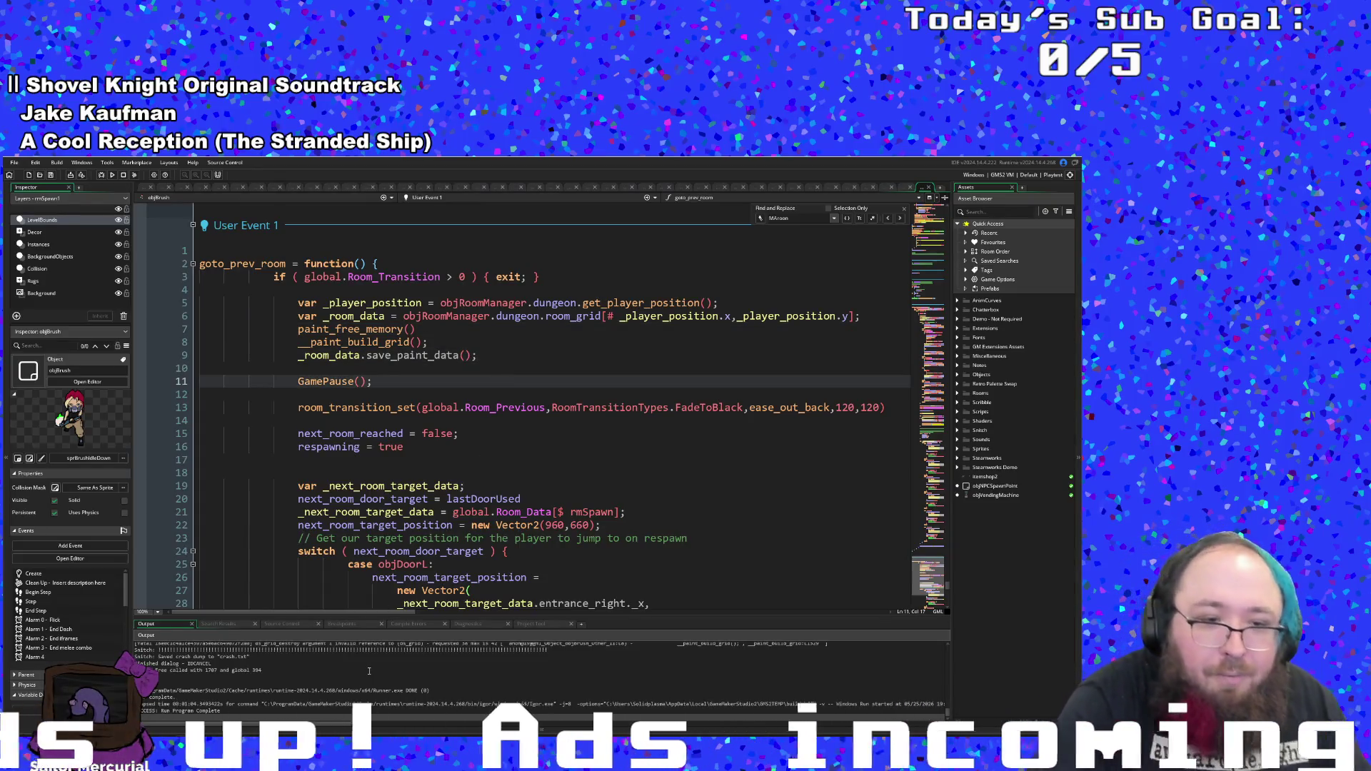
scroll(369, 669, "up", 2)
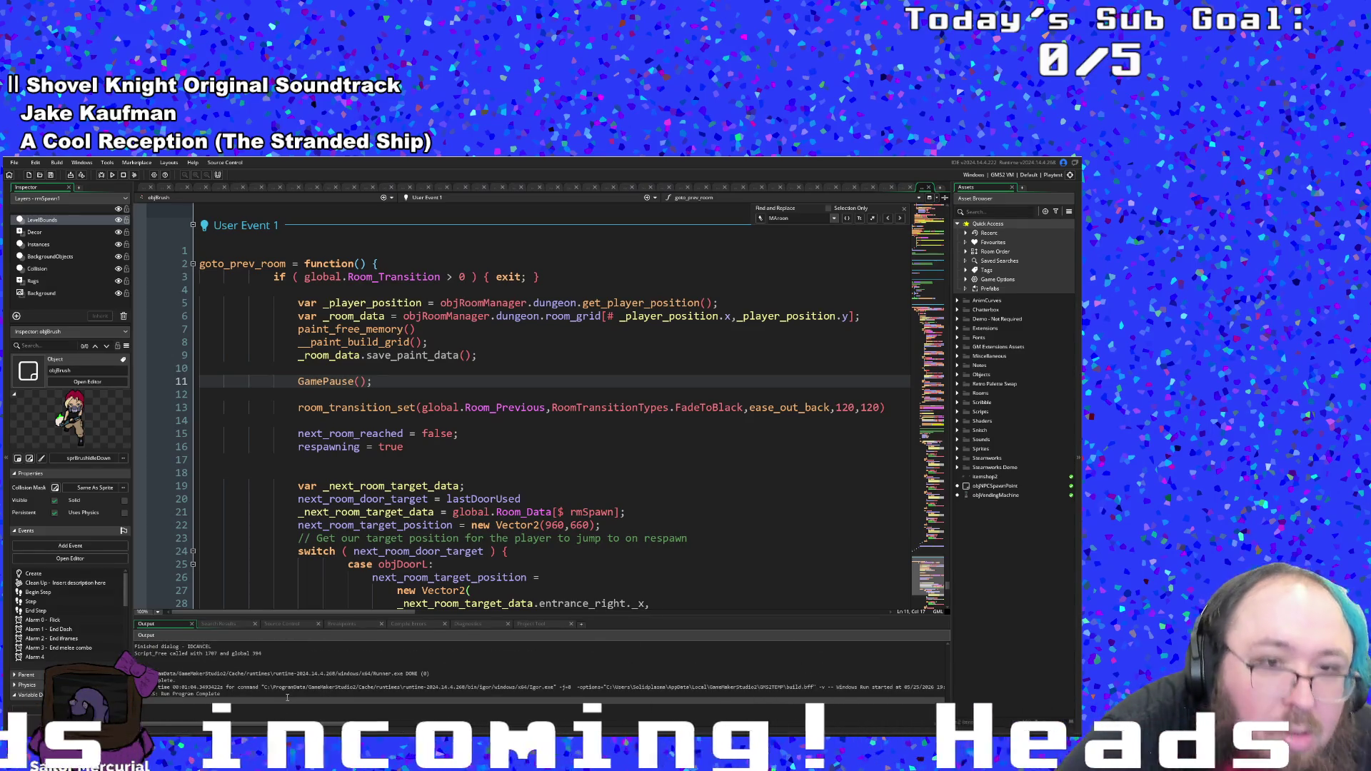
scroll(287, 697, "up", 3)
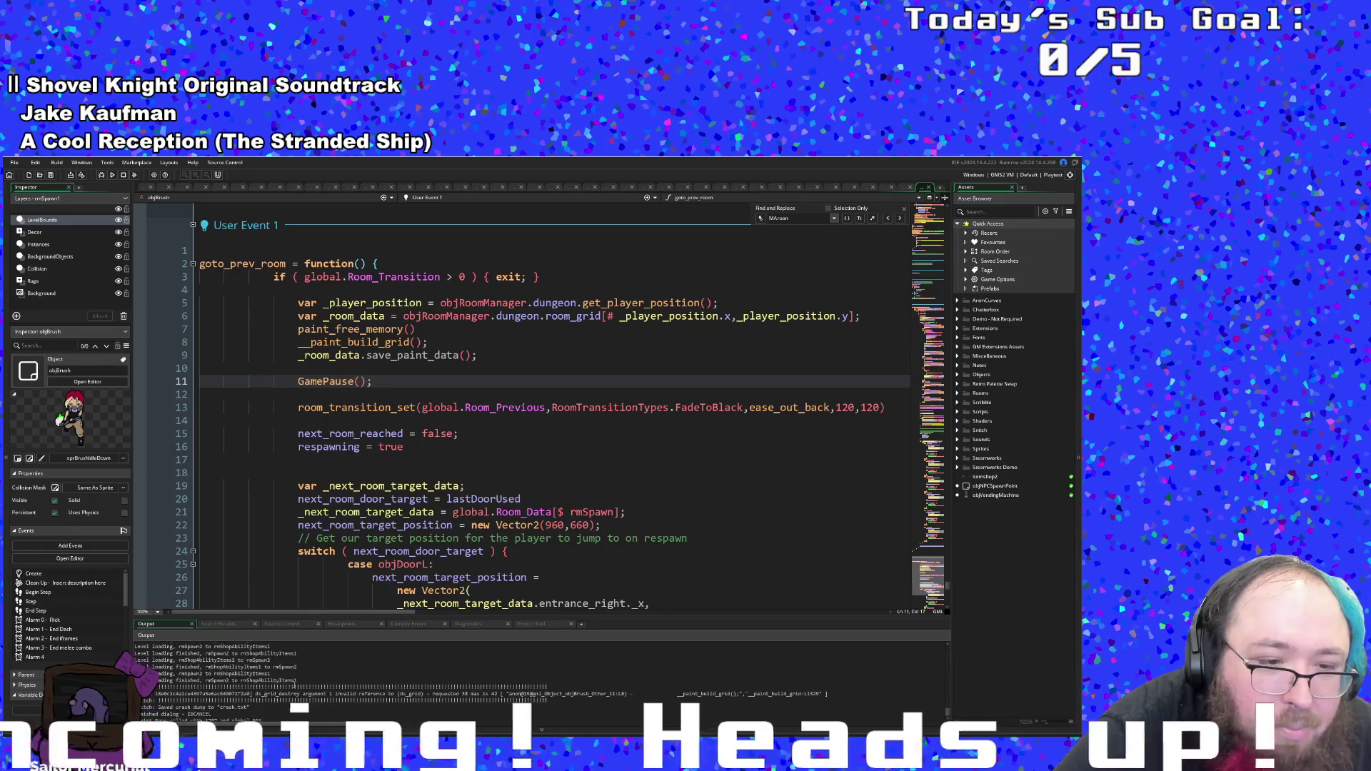
scroll(294, 685, "down", 1)
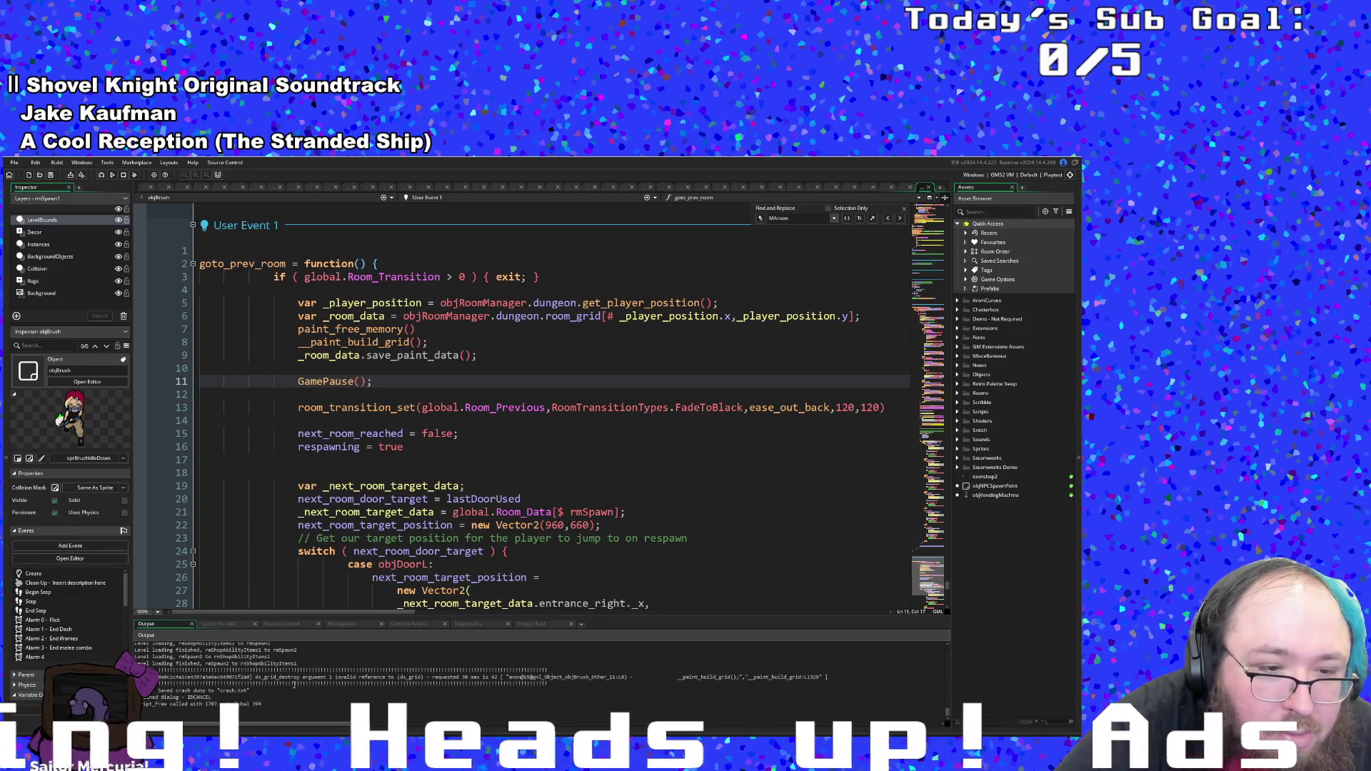
scroll(294, 684, "up", 5)
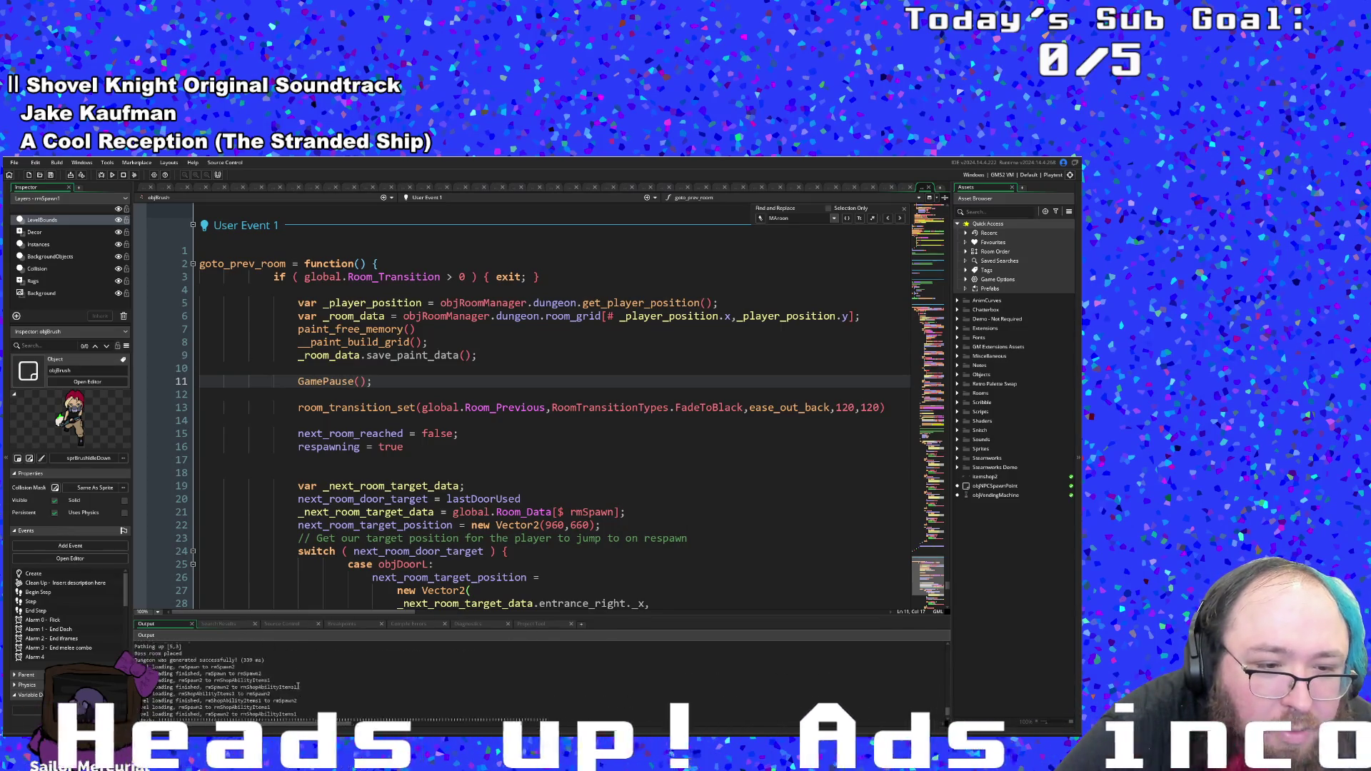
scroll(296, 687, "down", 5)
left_click(285, 692)
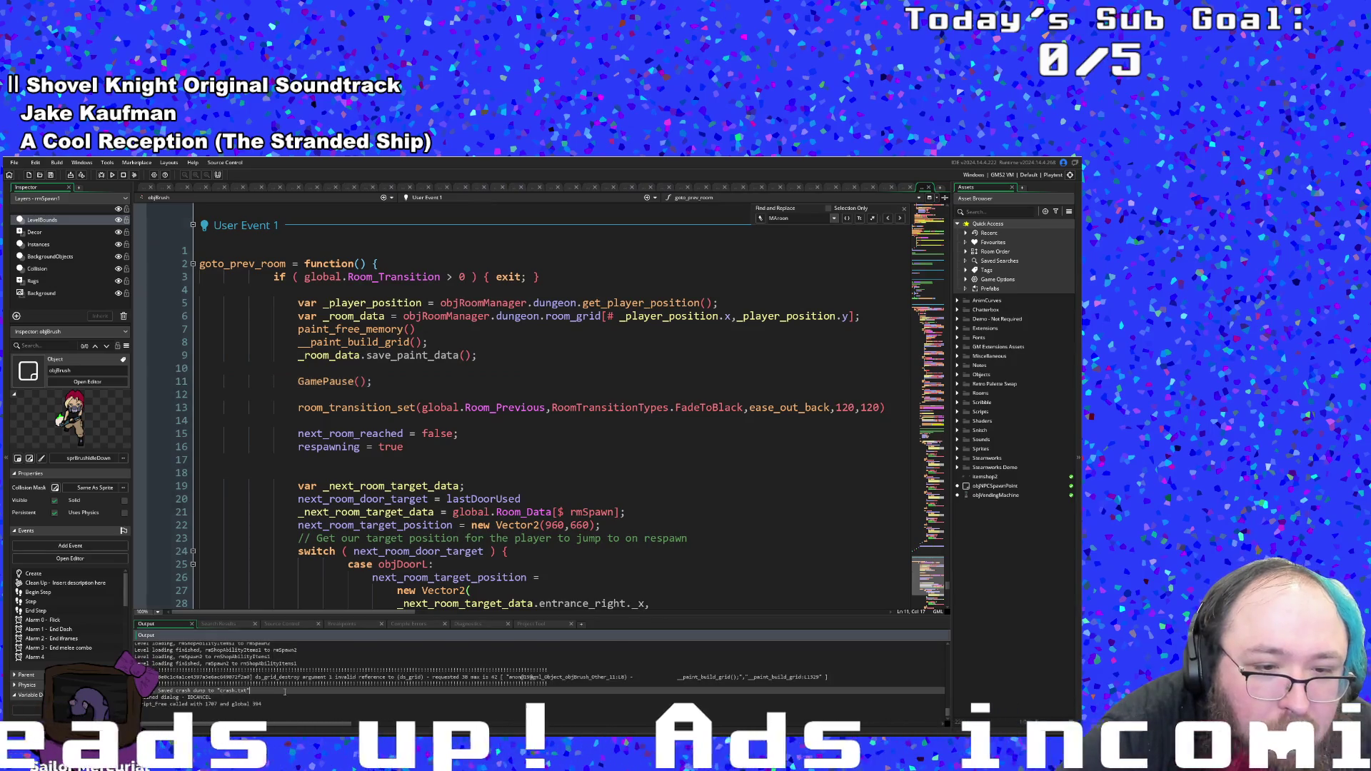
left_click(371, 677)
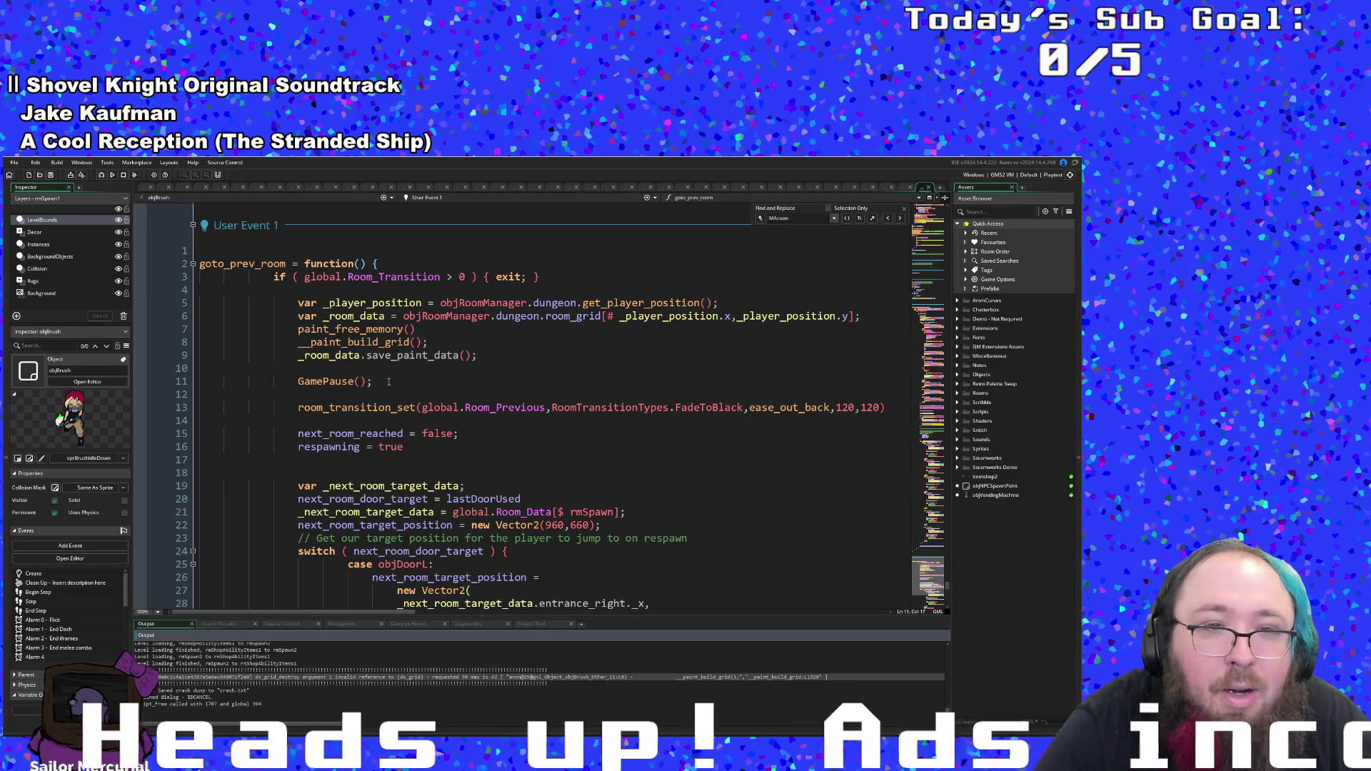
- Jump to the paint_build_grid definition and inspect the nearby paint_draw code in scrPaint
middle_click(376, 345)
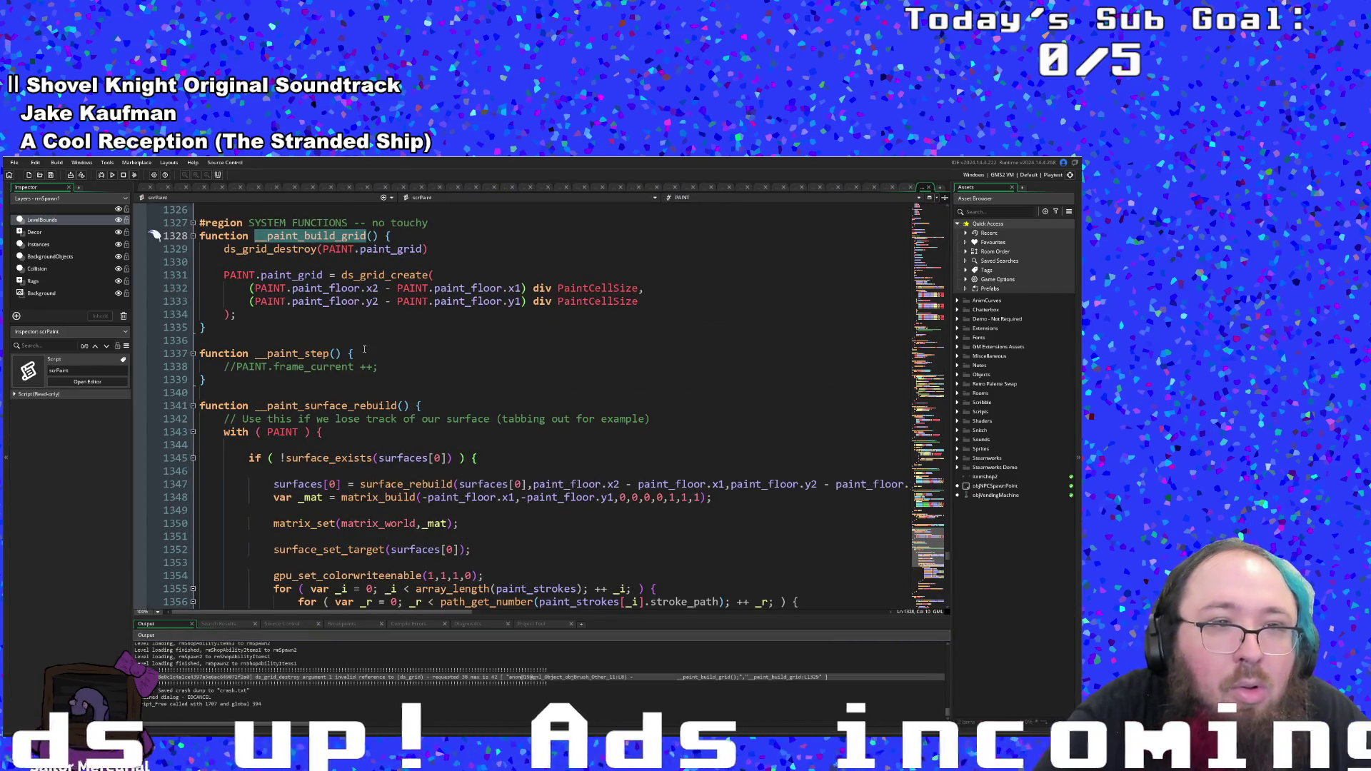
scroll(325, 364, "down", 20)
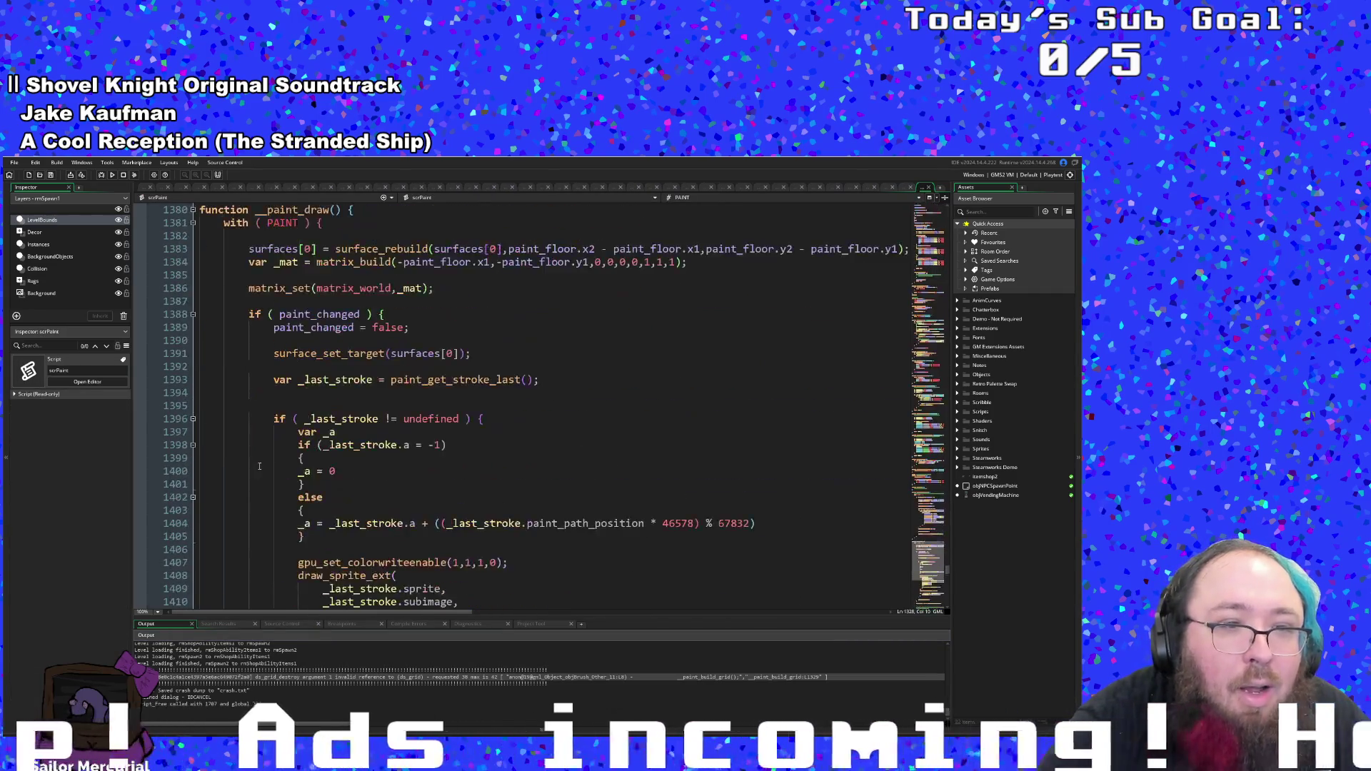
scroll(258, 458, "up", 2)
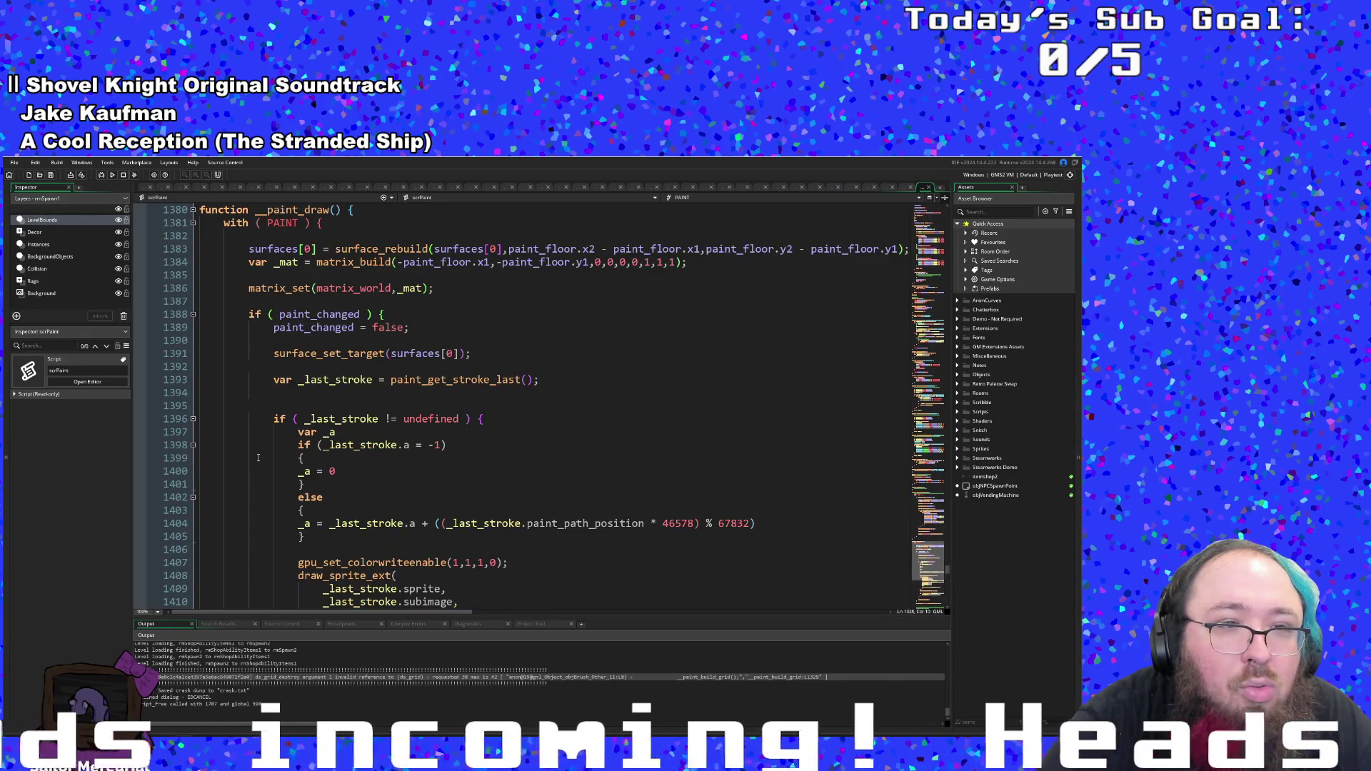
left_click(328, 369)
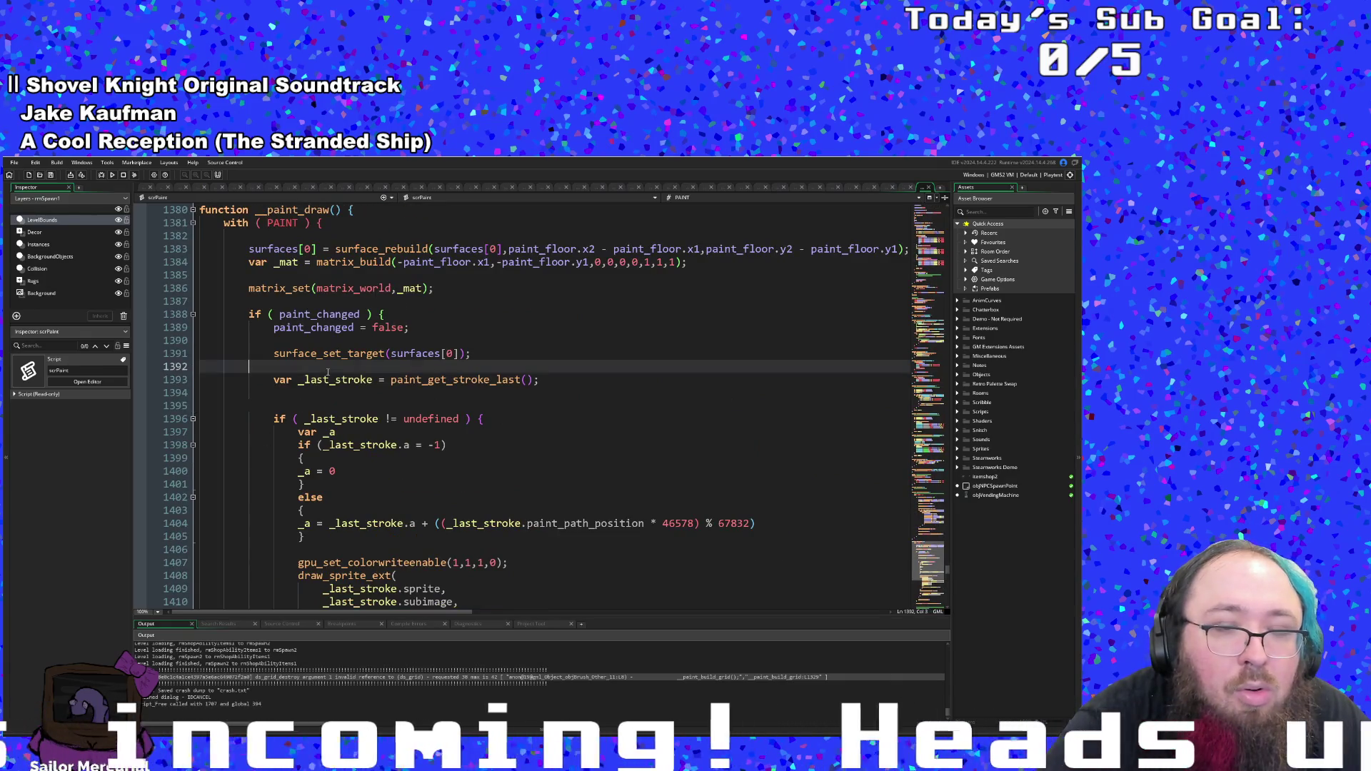
left_click(277, 353)
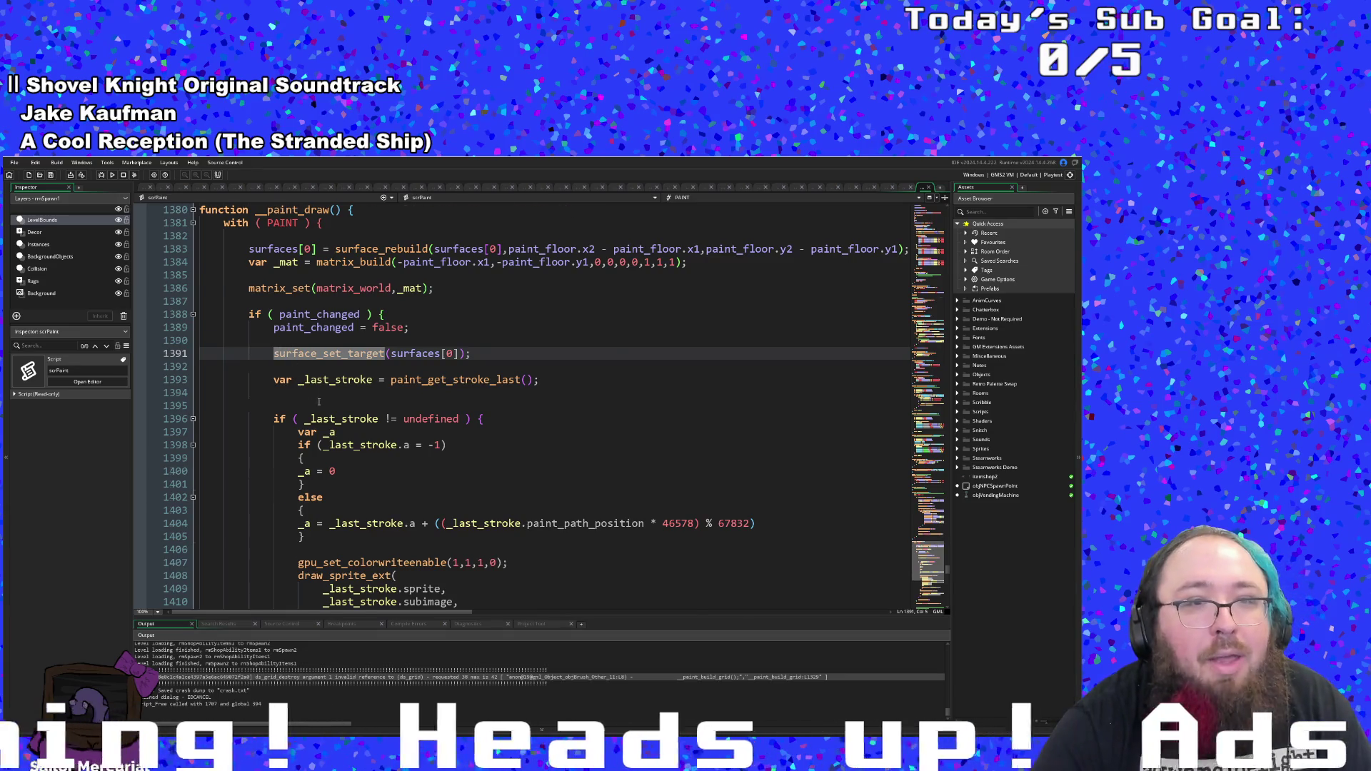
scroll(319, 402, "up", 2)
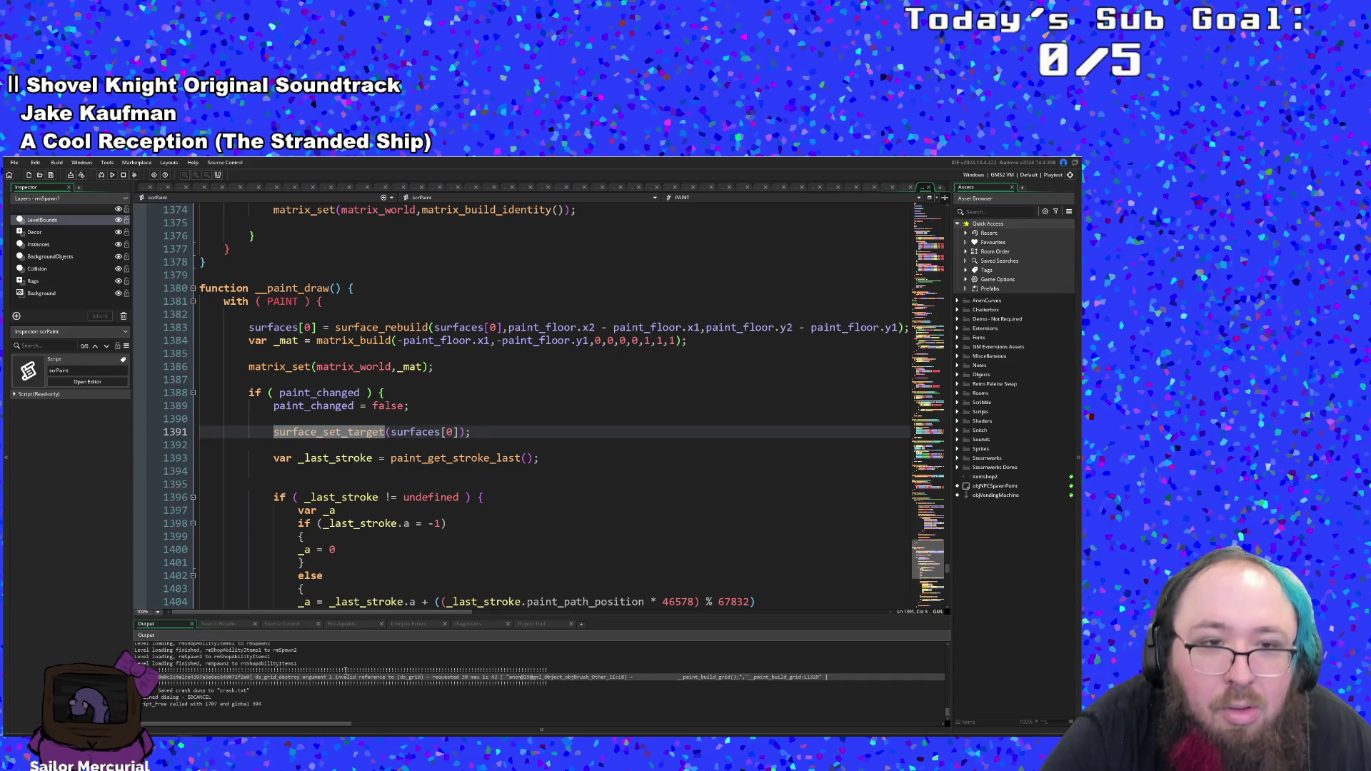
scroll(398, 550, "up", 3)
scroll(399, 549, "down", 3)
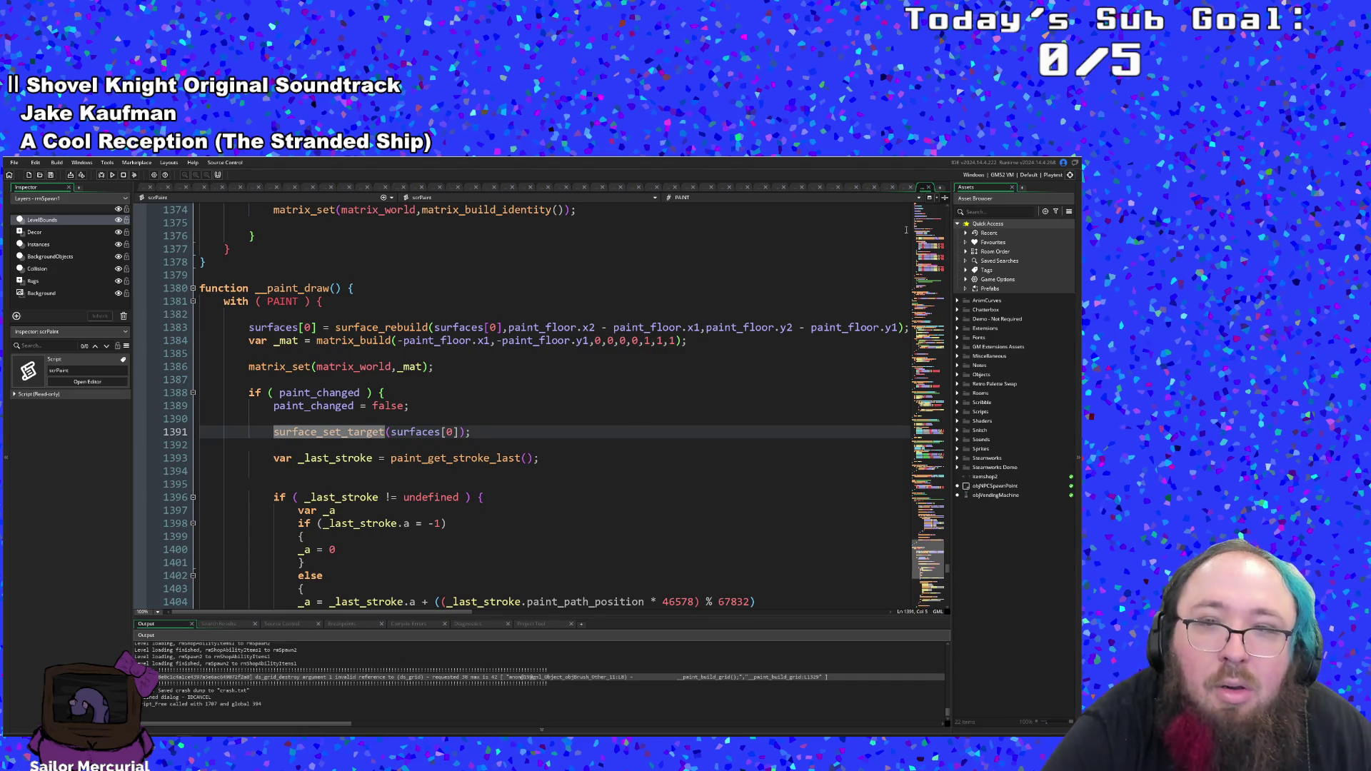
- Go to paint_build_grid with F12 and inspect its paint_grid destroy and create lines
left_click(928, 189)
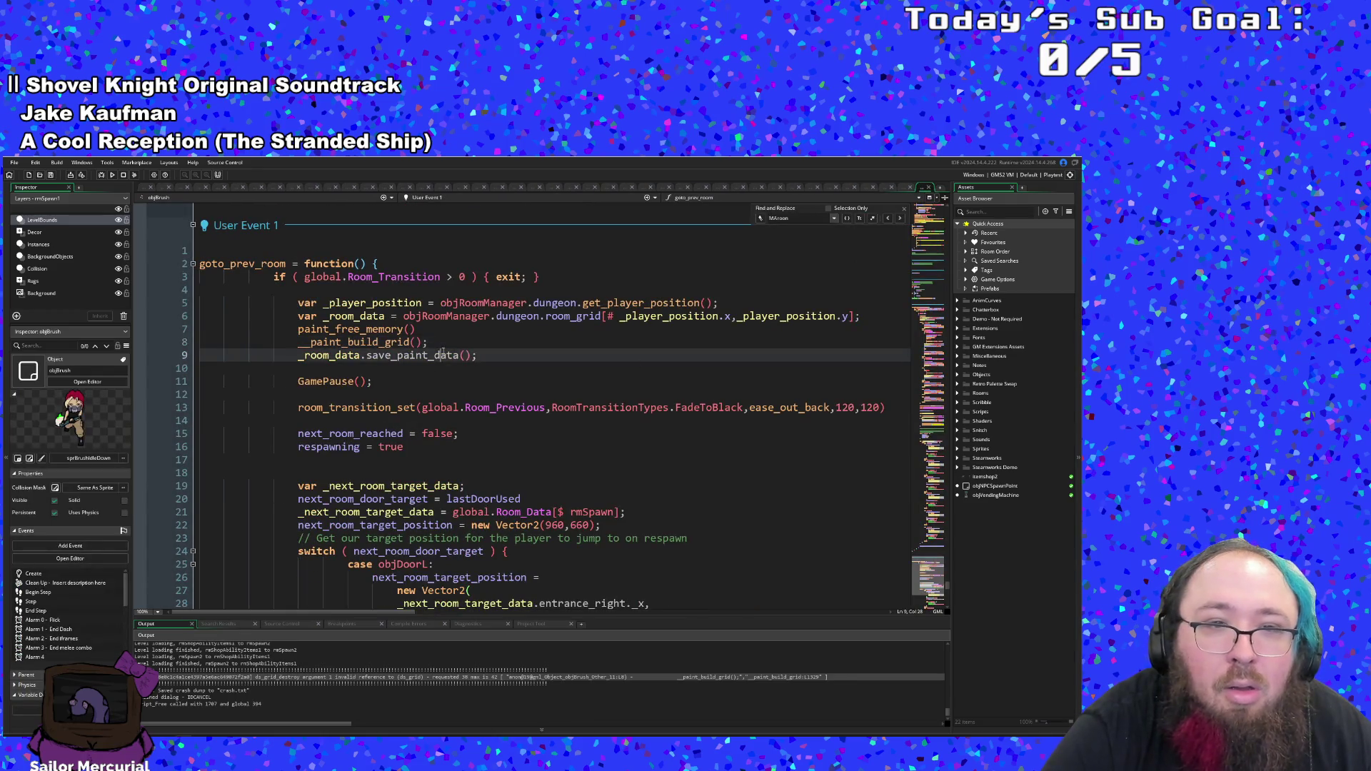
left_click(384, 330)
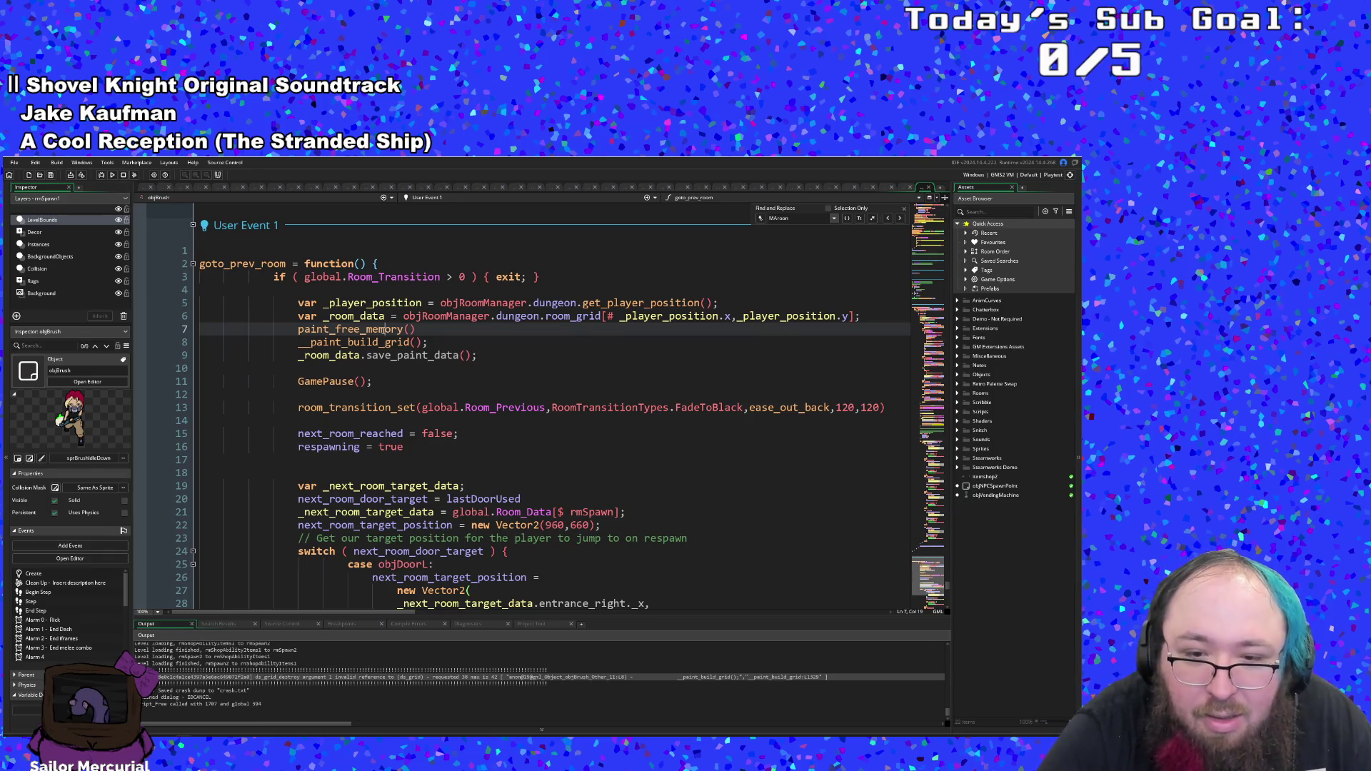
left_click(377, 341)
key("F12")
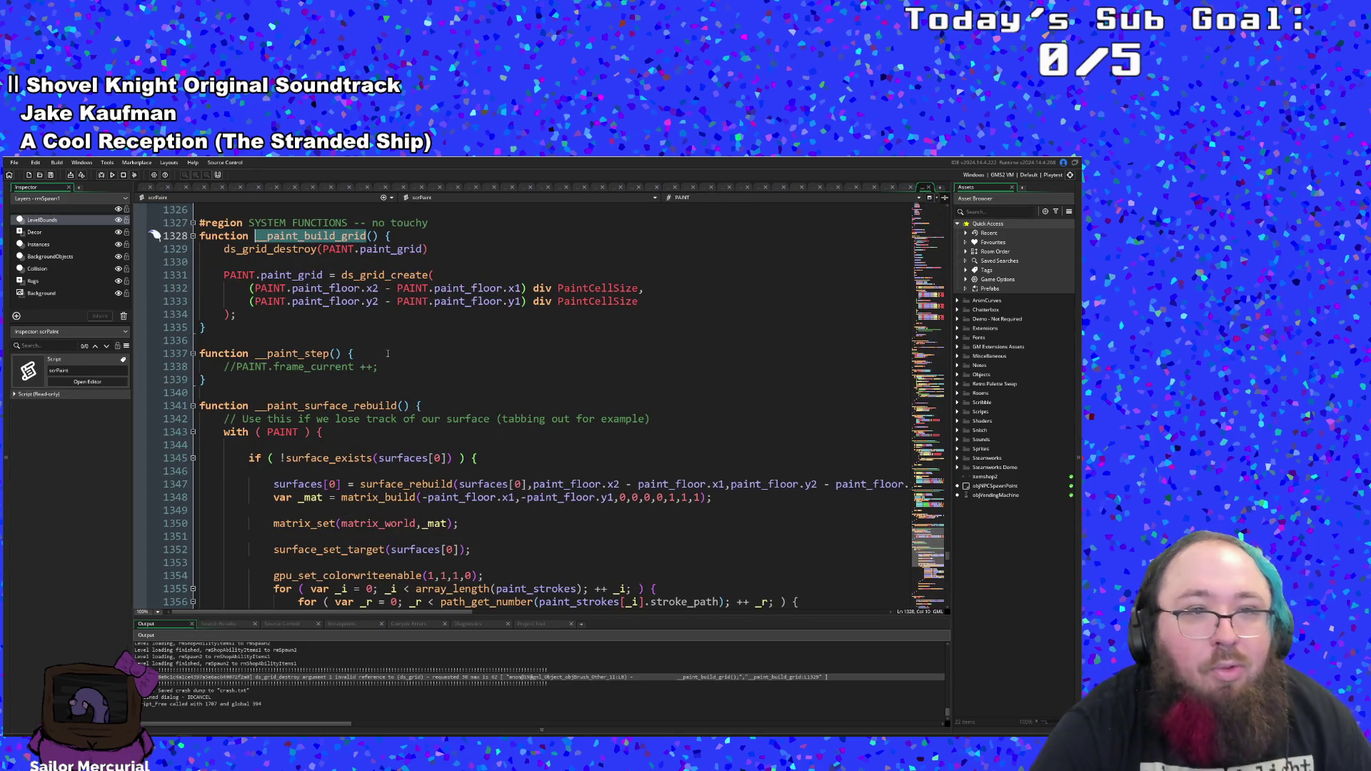
left_click(400, 249)
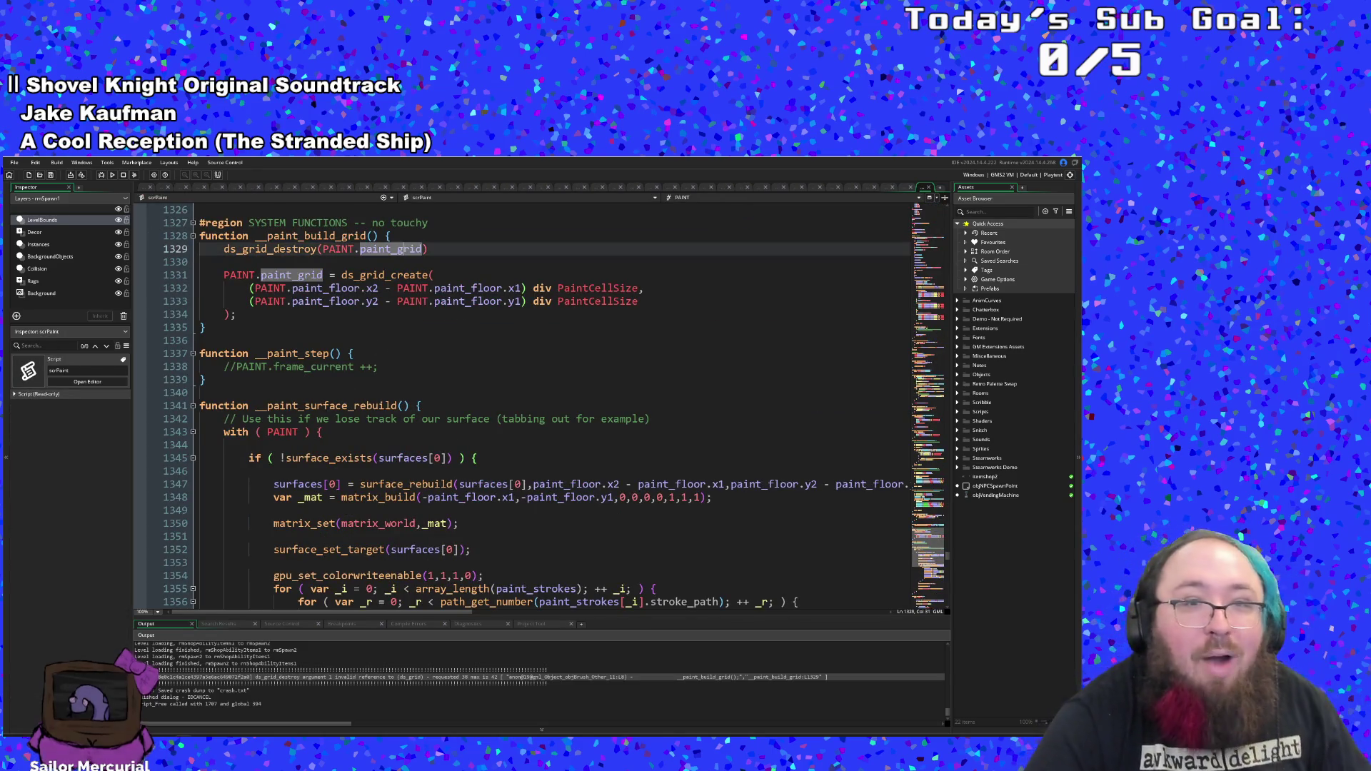
left_click(391, 275)
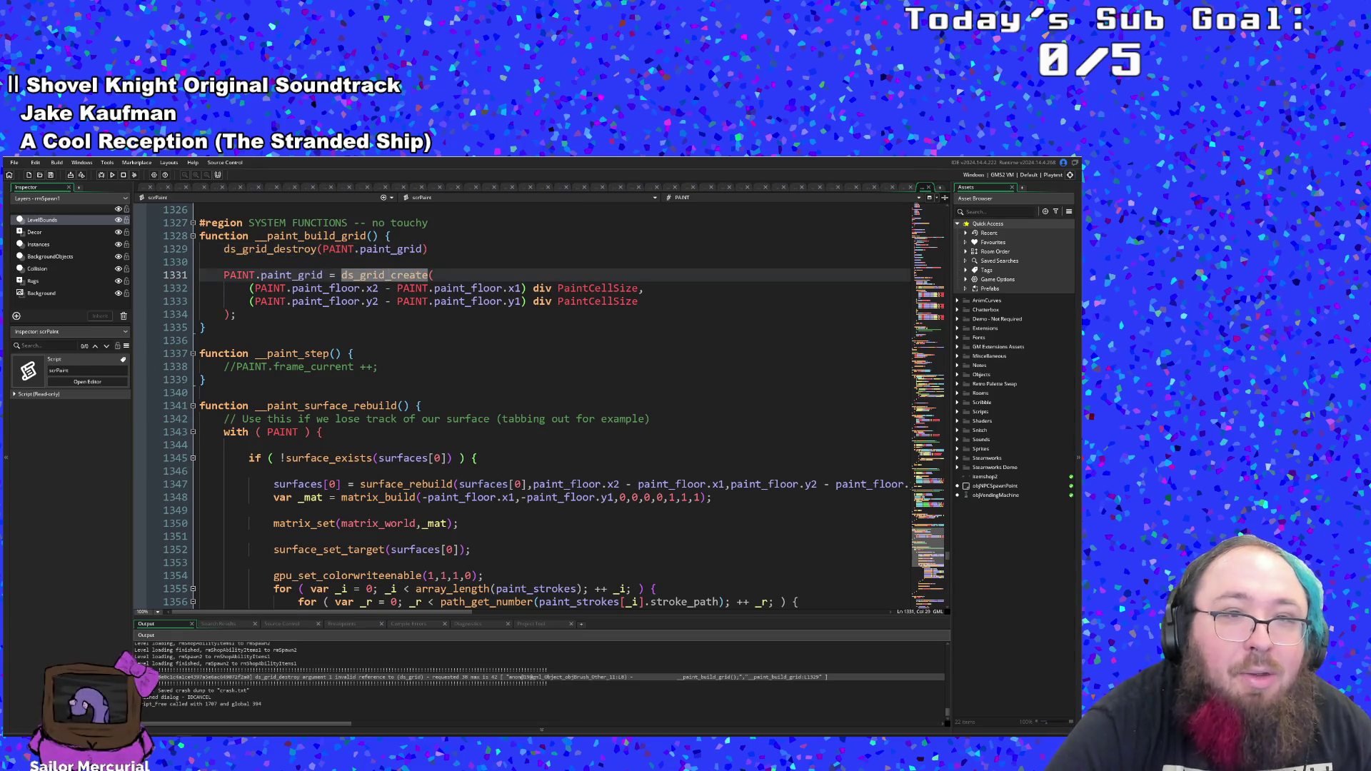
left_click(380, 248)
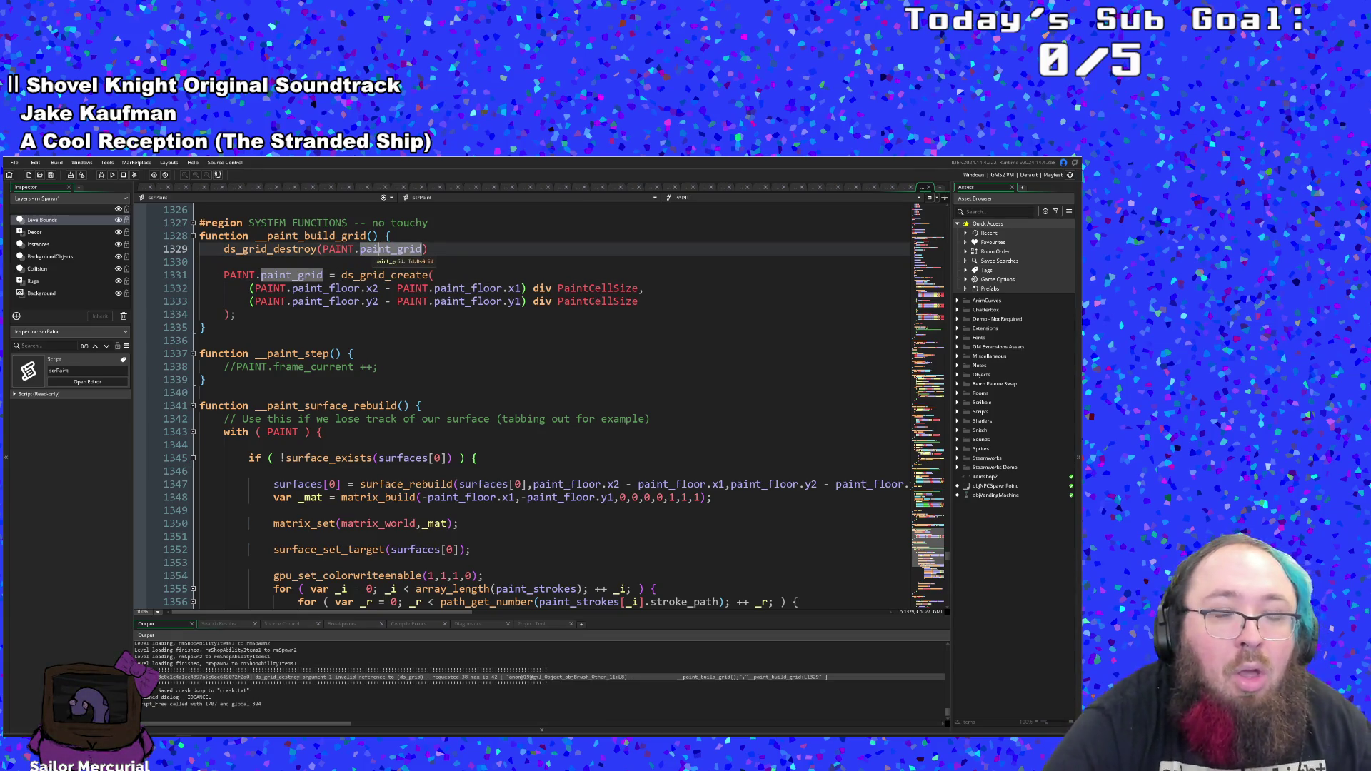
left_click(929, 187)
- Open the paint_free_memory definition and scroll up to see paint_reset, then return
left_click(420, 329)
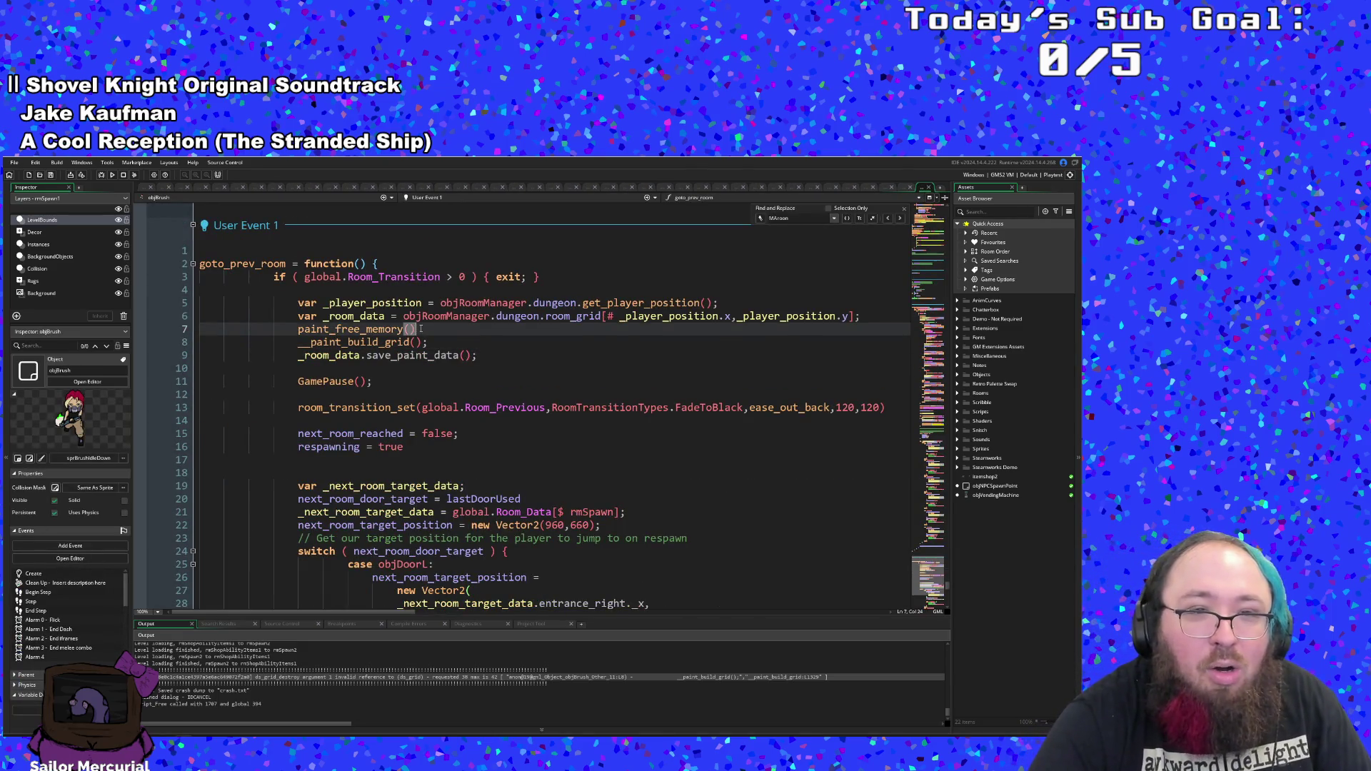
middle_click(380, 329)
left_click(392, 288)
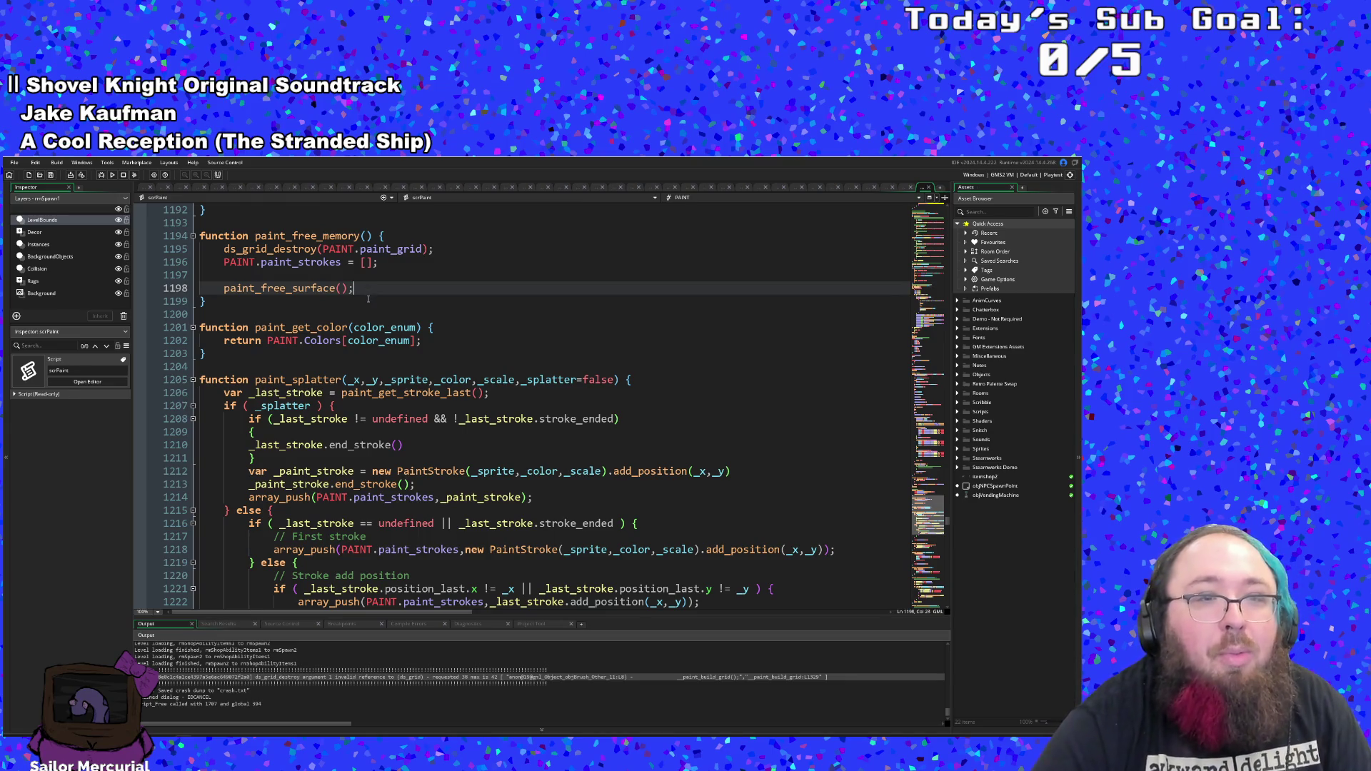
scroll(370, 289, "up", 4)
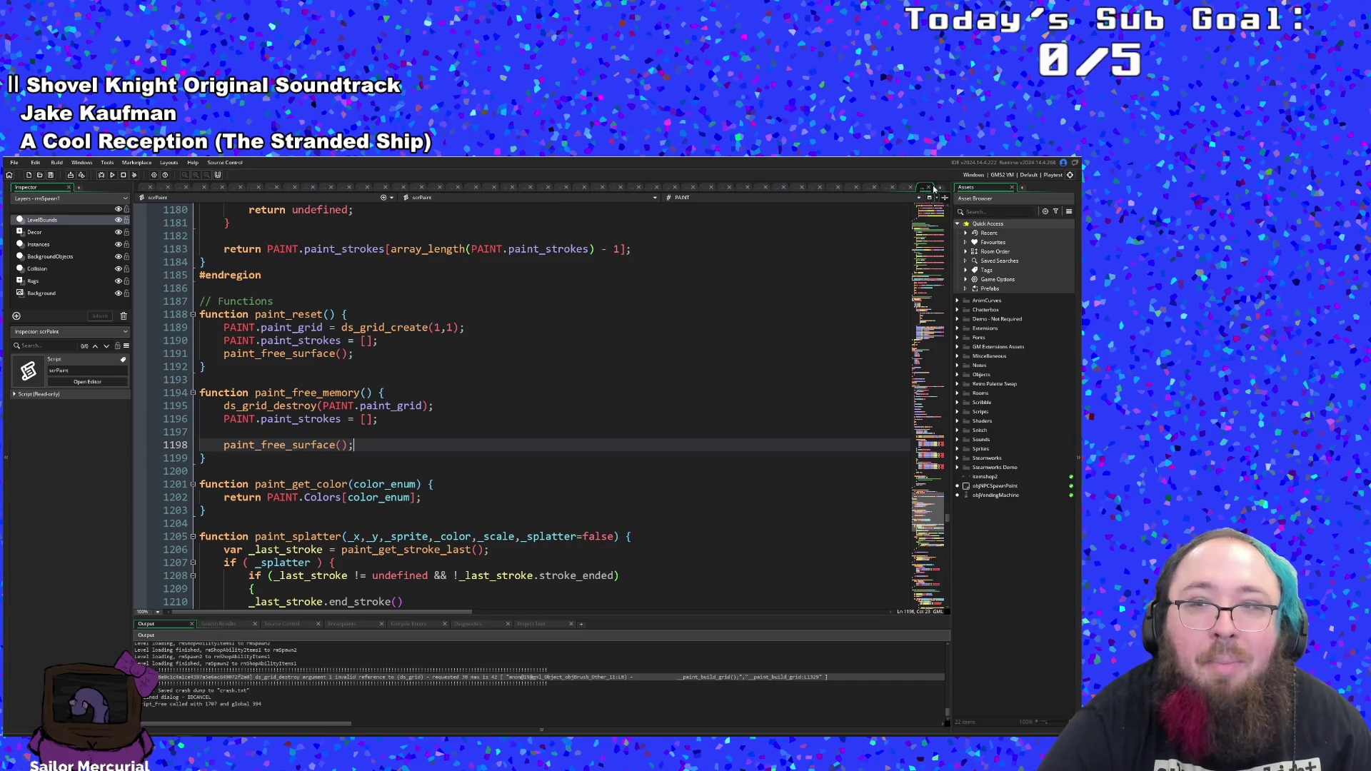
left_click(917, 187)
- Add a paint_reset(); line directly below paint_free_memory() in User Event 1
left_click(431, 329)
key("Return")
type("paint1")
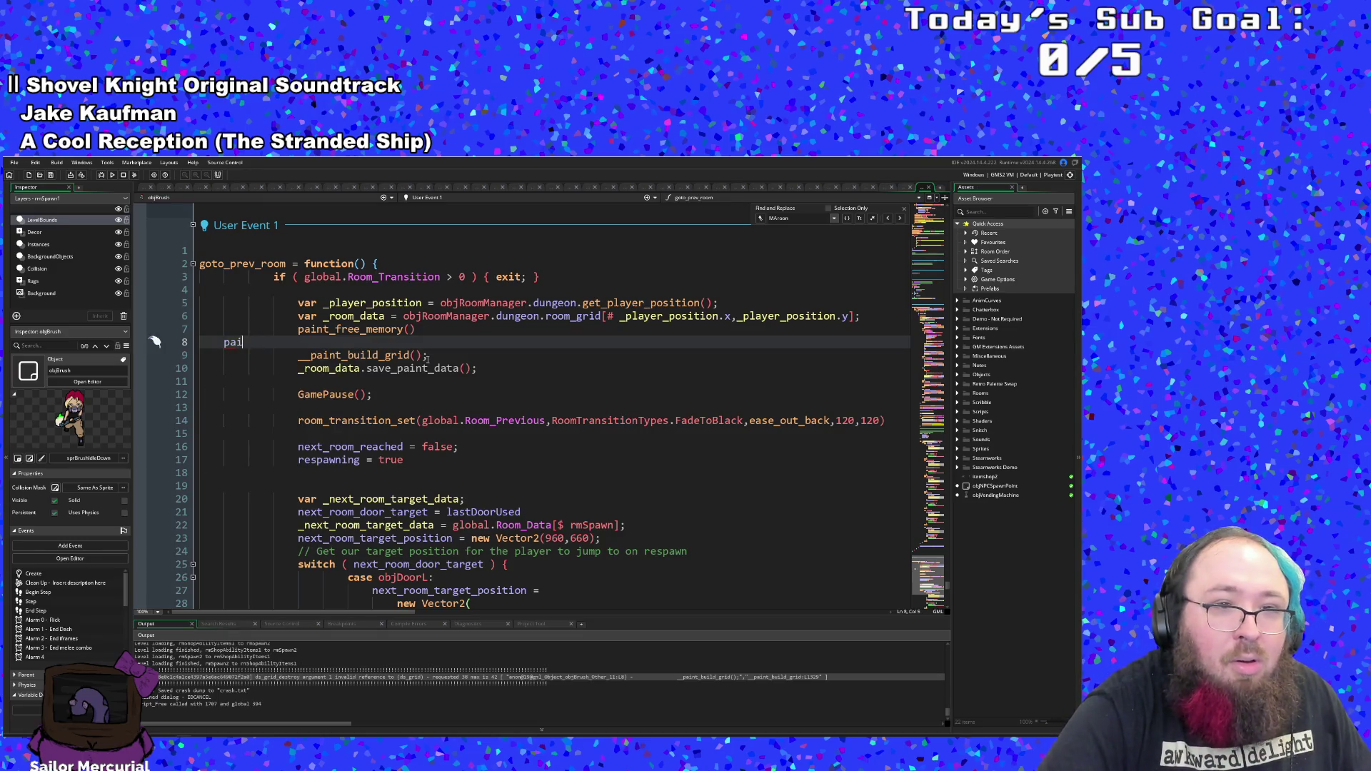
key("BackSpace")
key("BackSpace")
key("Return")
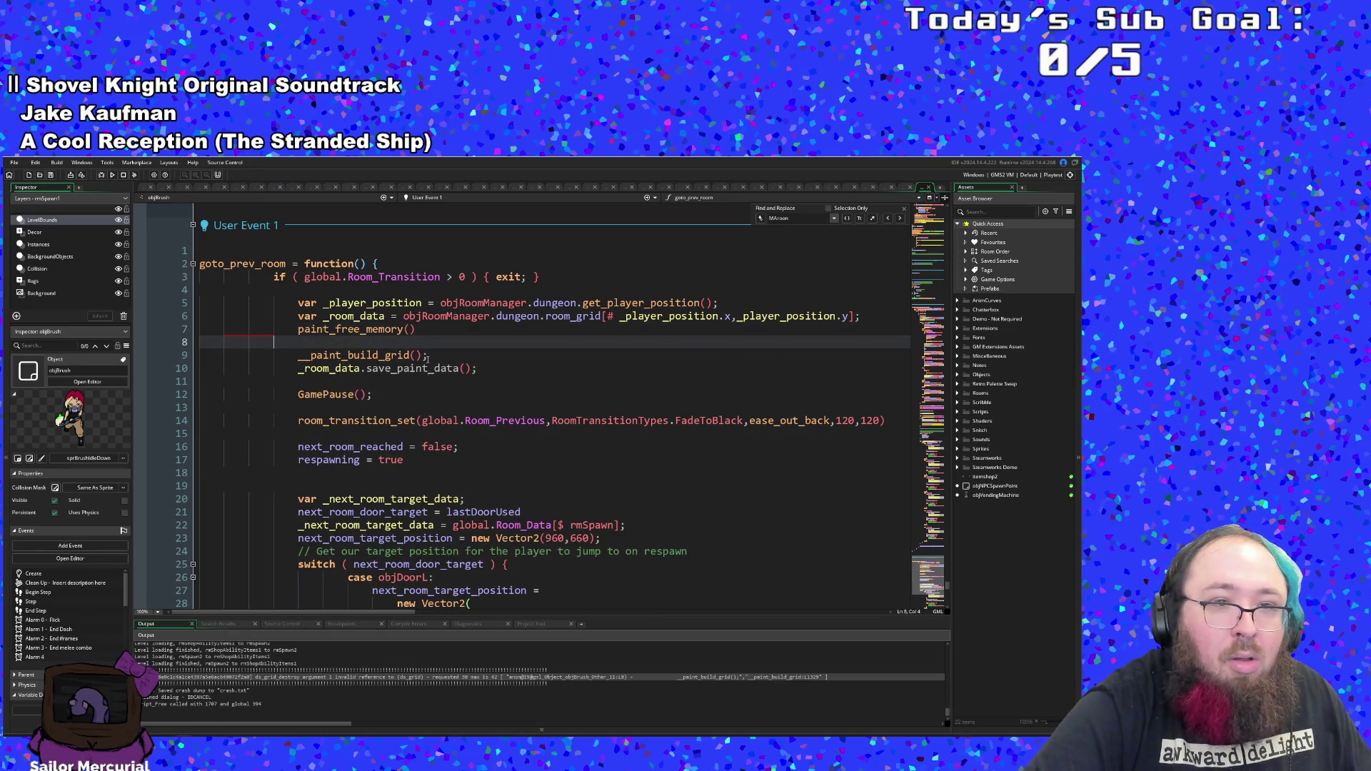
type("paint")
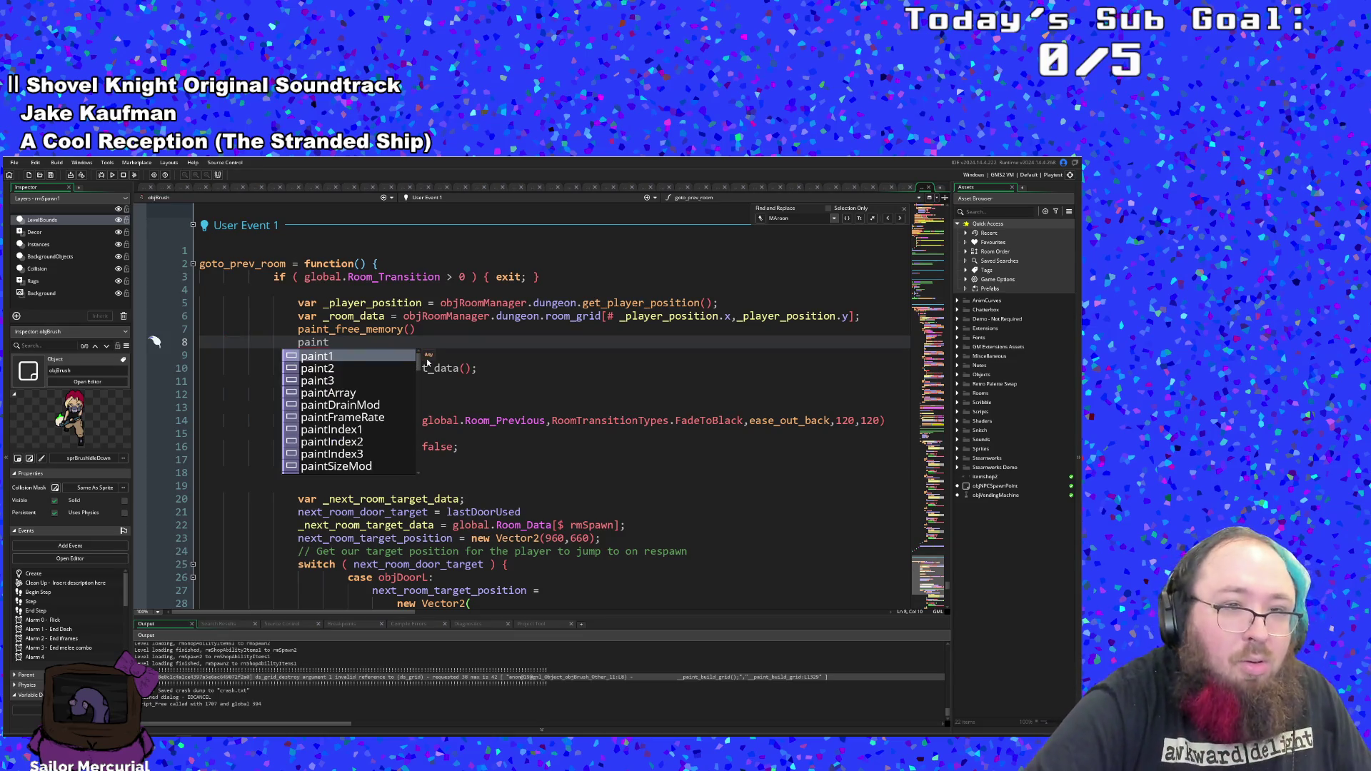
type("_reset")
key("Return")
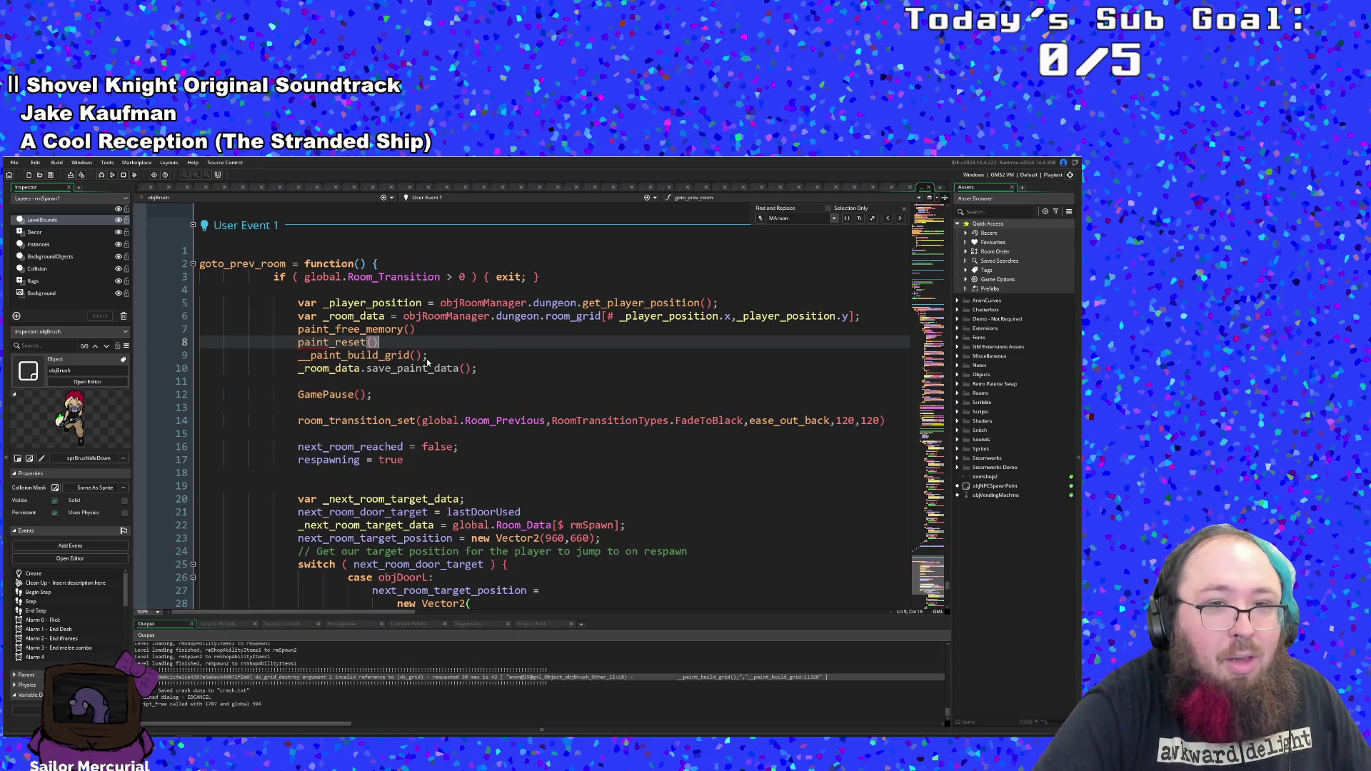
type(";")
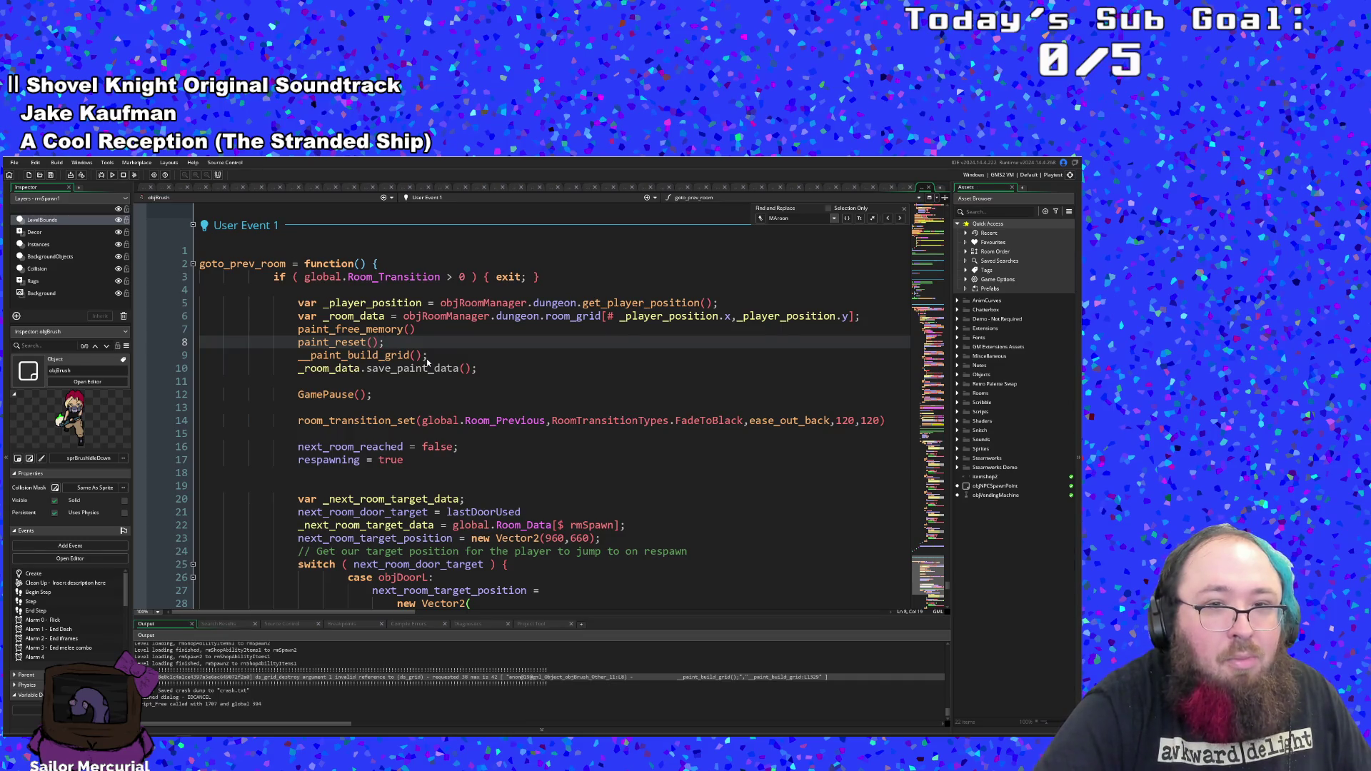
key("Up")
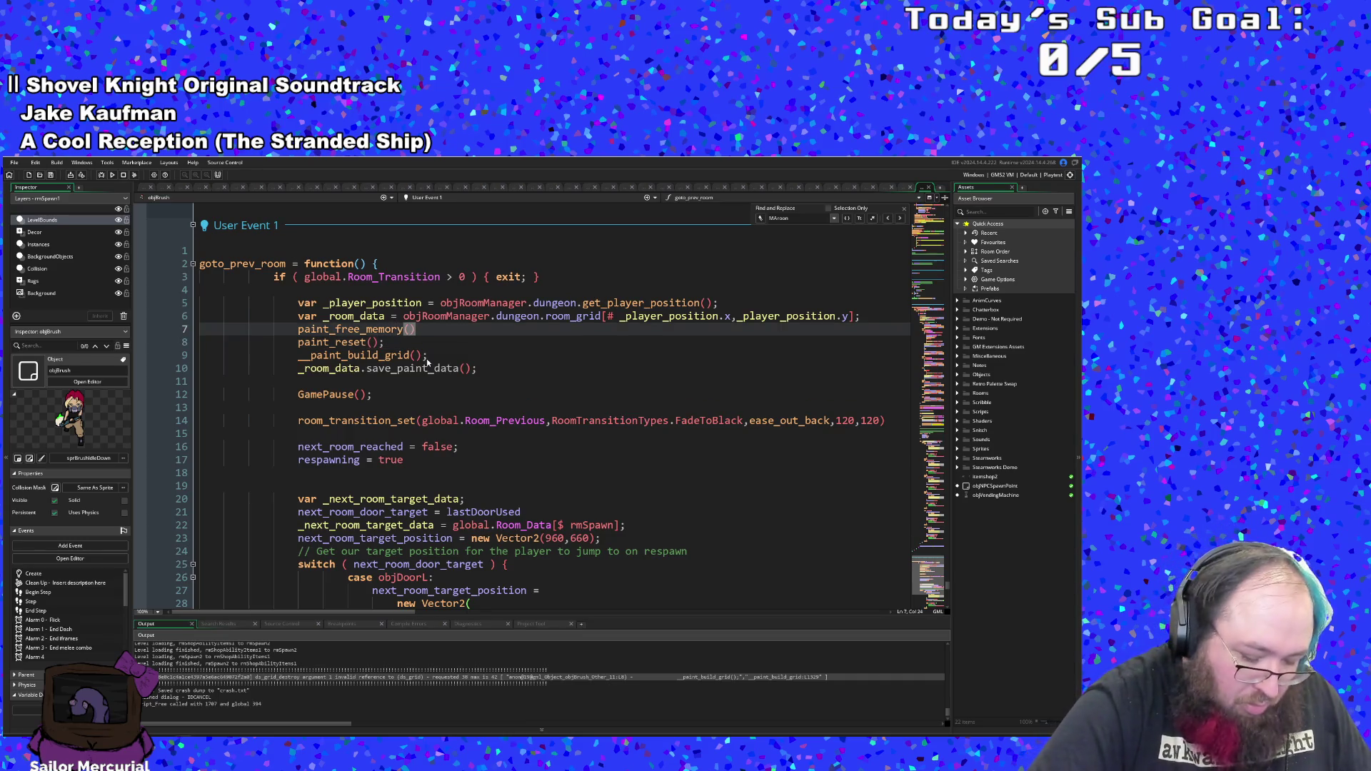
type(";")
- Check the surrounding save_paint_data line, then build and run the game to test
left_click(444, 368)
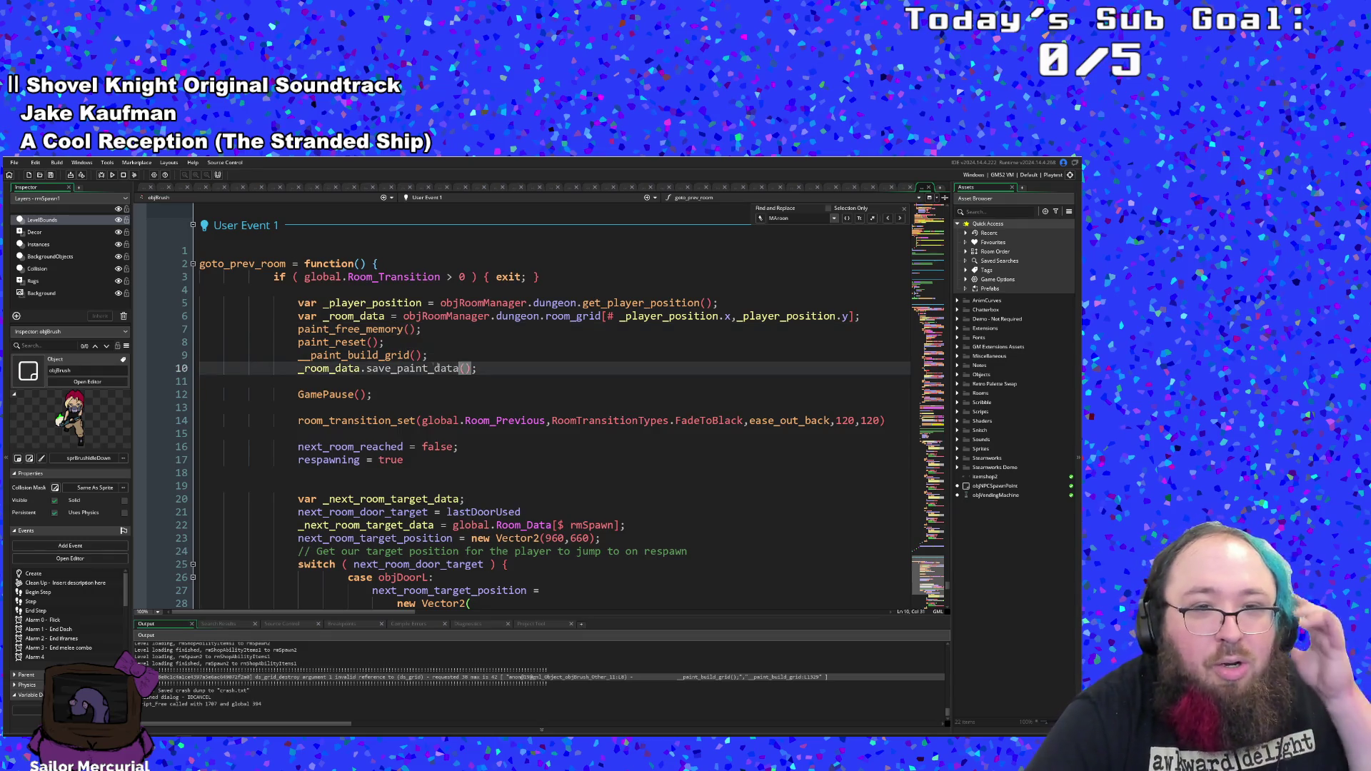
left_click(391, 343)
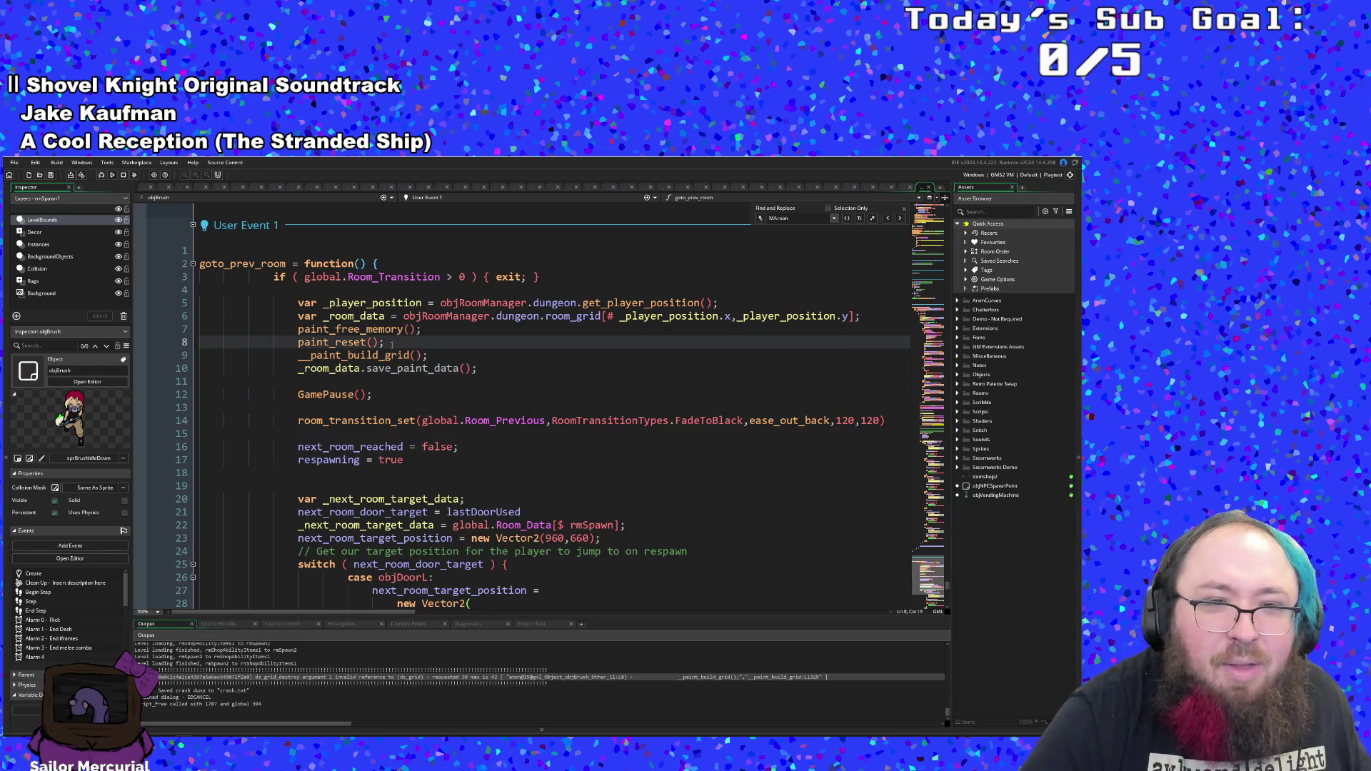
left_click(13, 163)
left_click(103, 178)
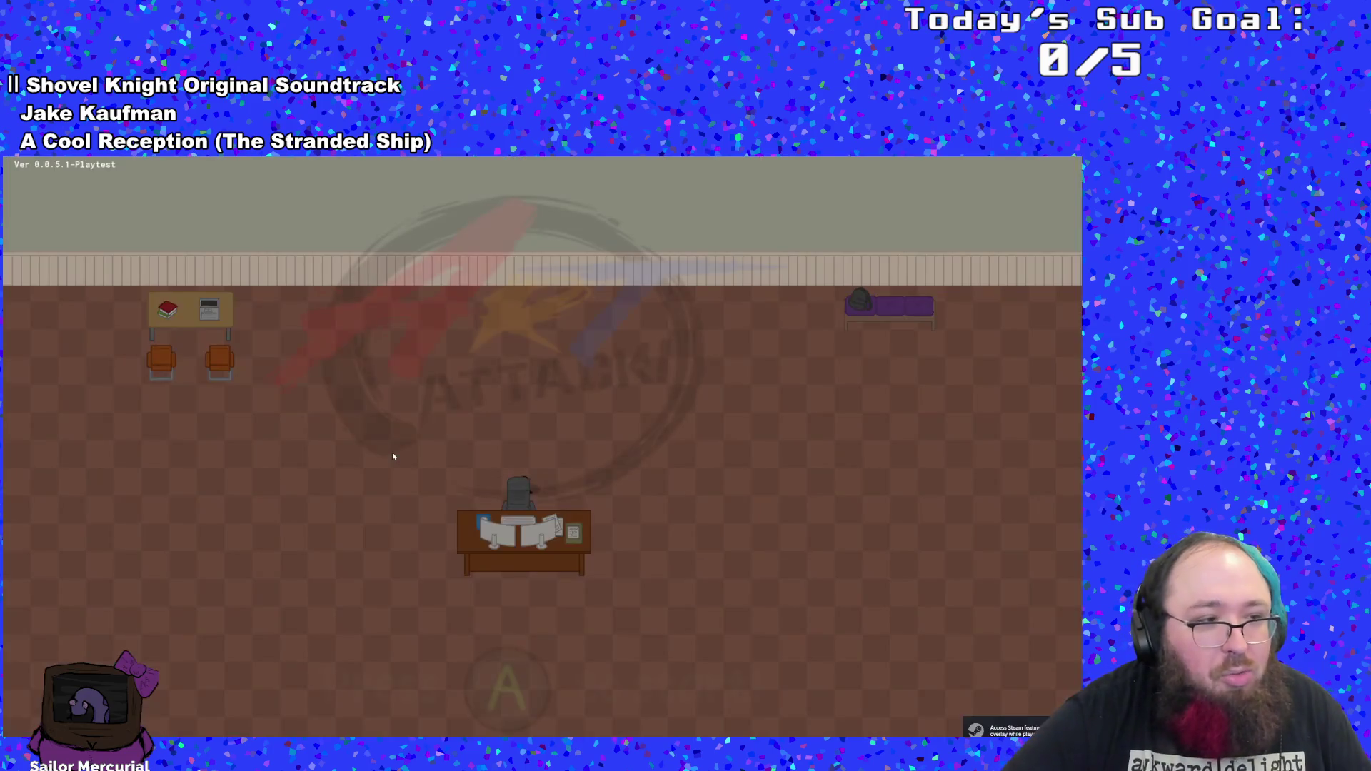
- Start the game, skip Hue's dialogue, and drop an Emergency Phone via the debug menu
key("Return")
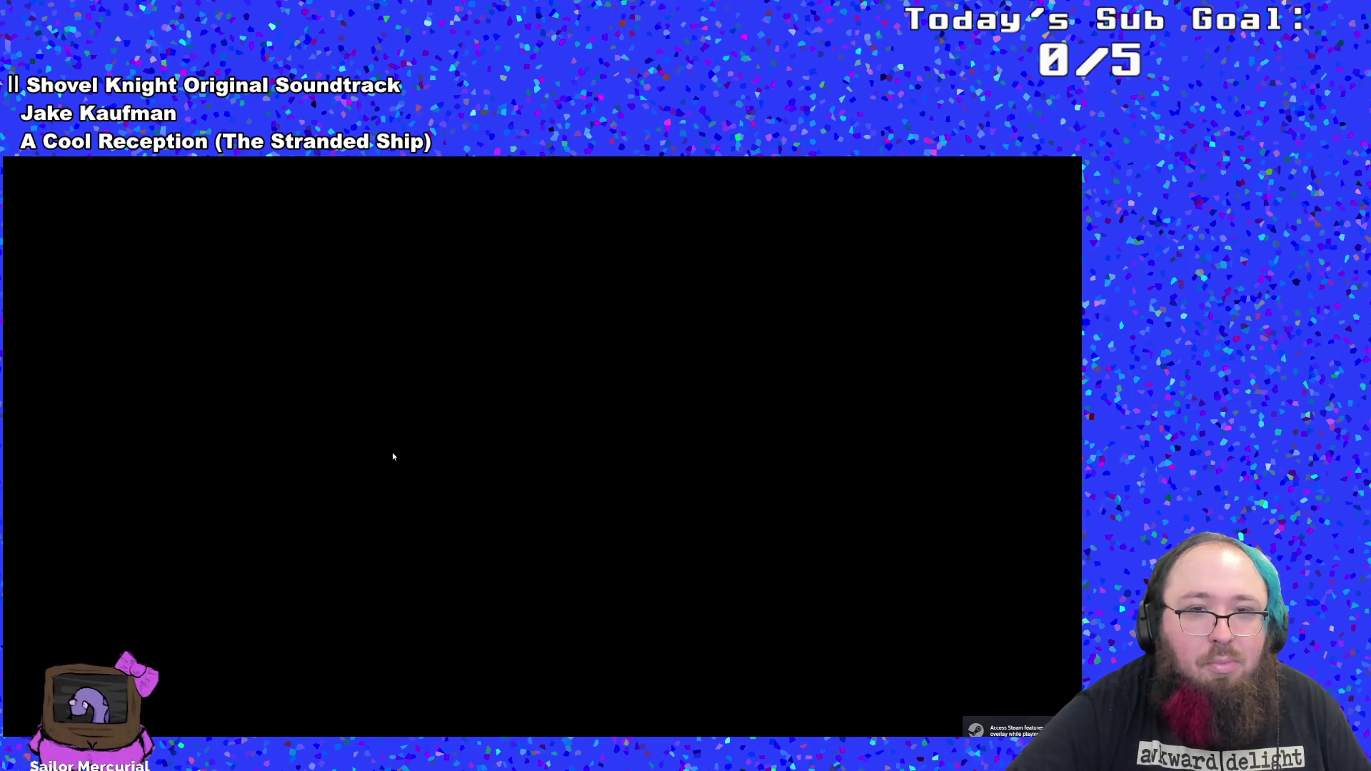
key("Return")
key("Return")
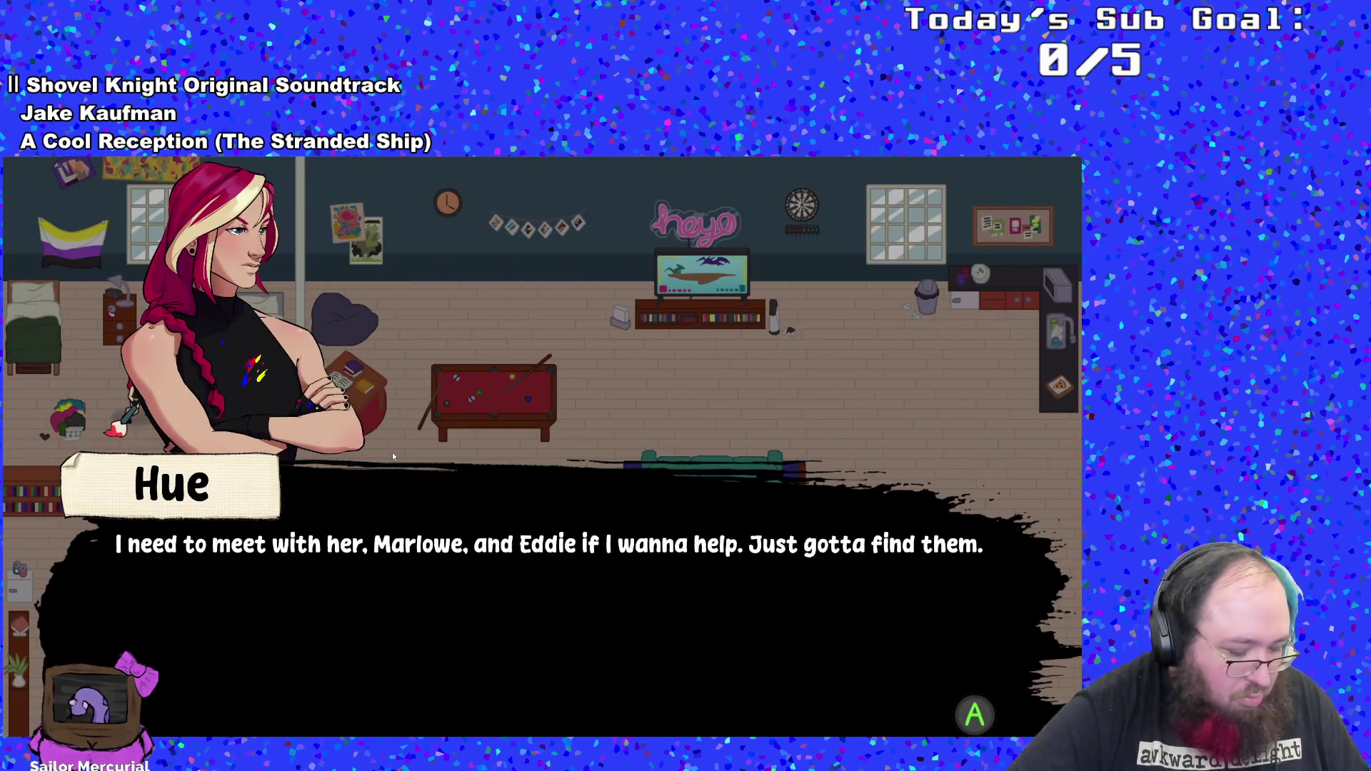
key("Return")
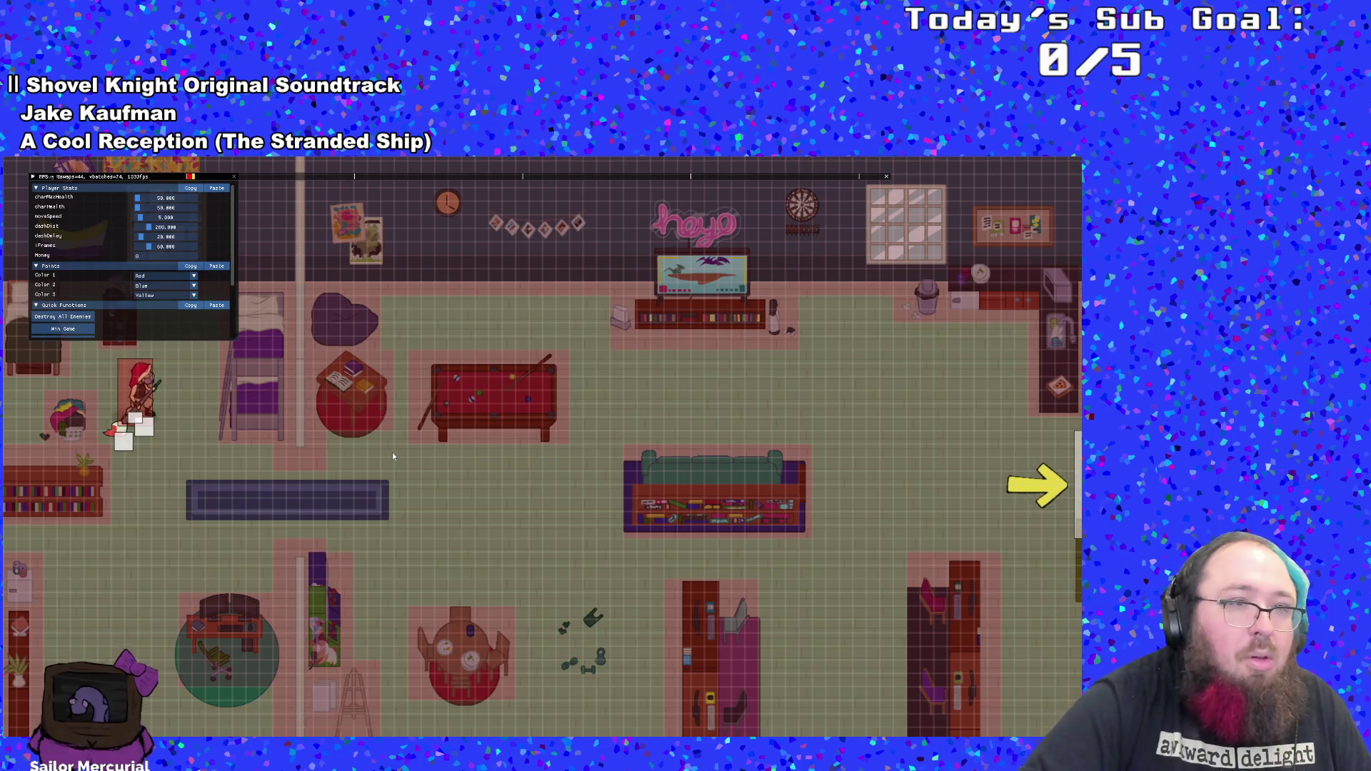
scroll(165, 295, "down", 3)
left_click(165, 287)
left_click(166, 315)
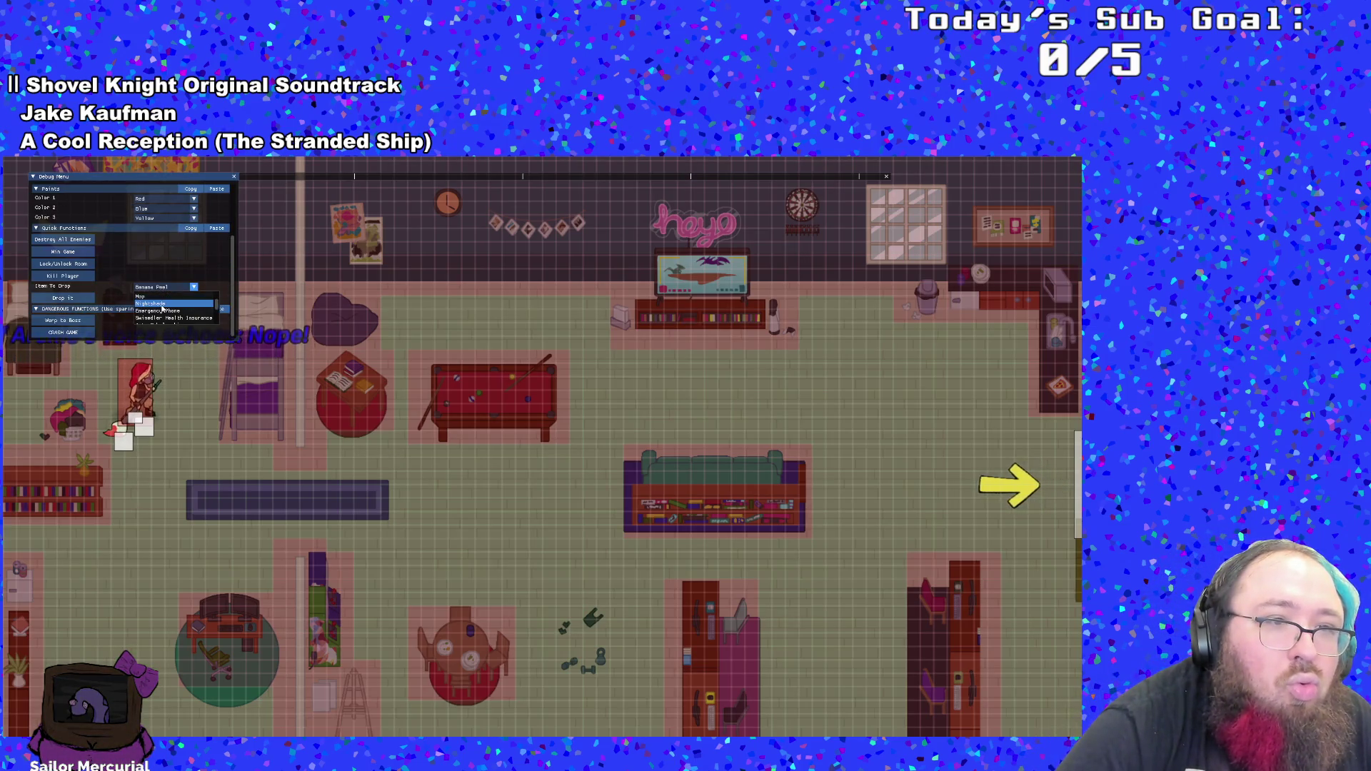
left_click(62, 297)
- Walk the character below the pool table and out the right exit
key("grave")
key("s")
key("d")
key("d")
key("w")
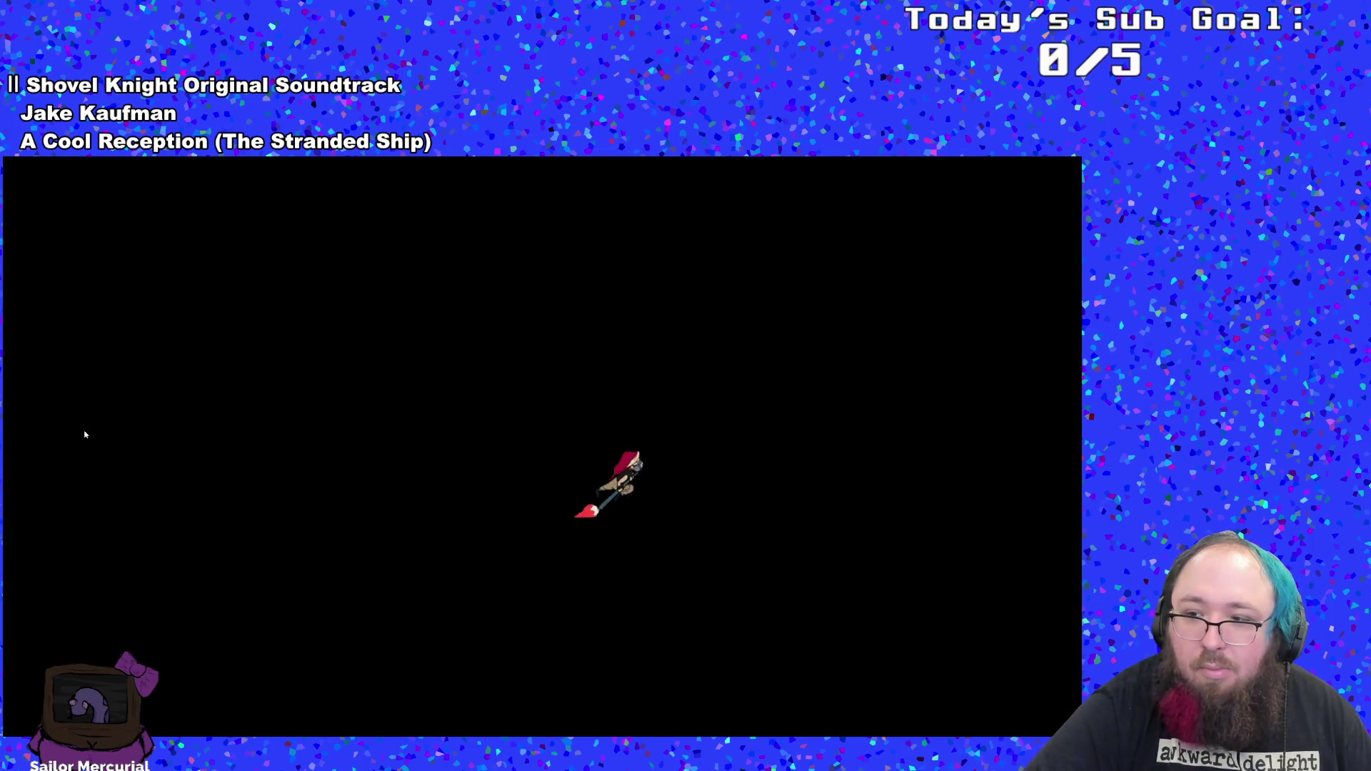
key("d")
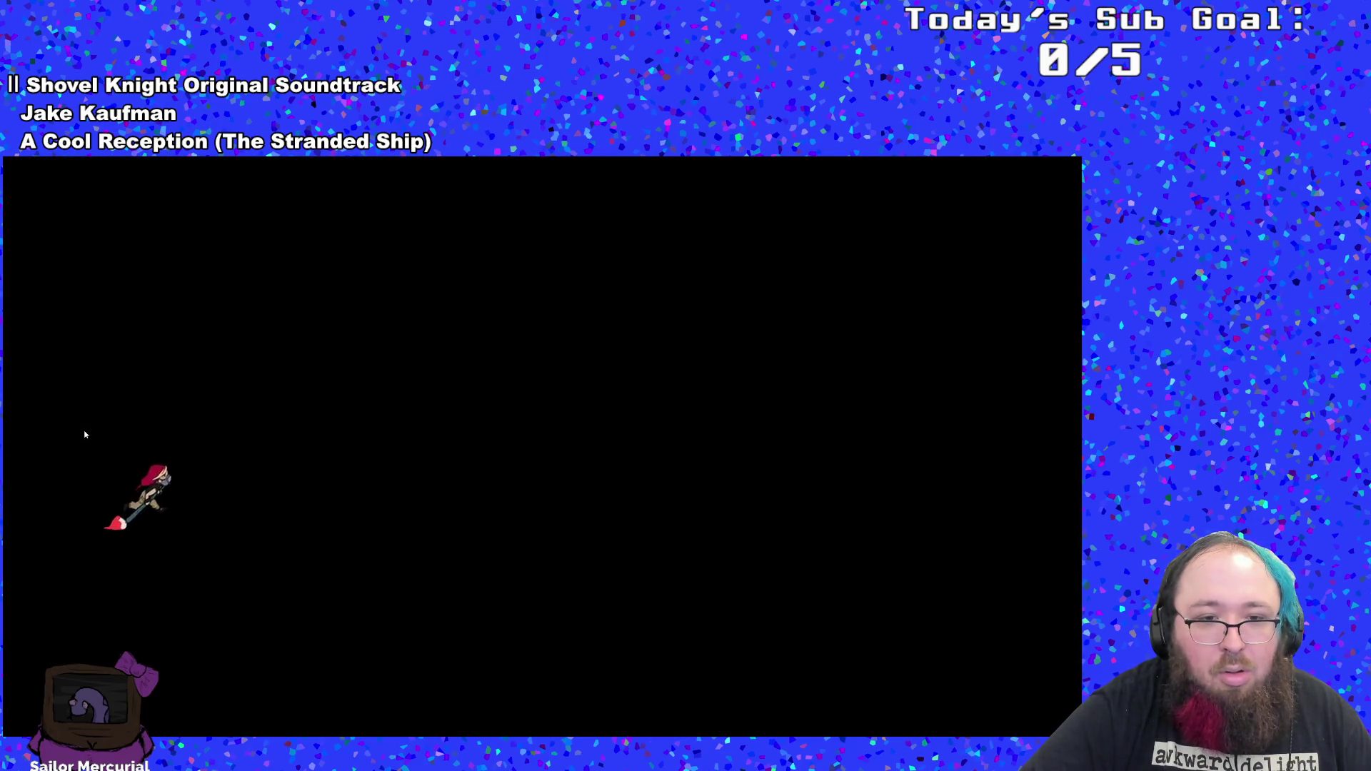
- Fight and defeat the hooded enemies in the room
key("d")
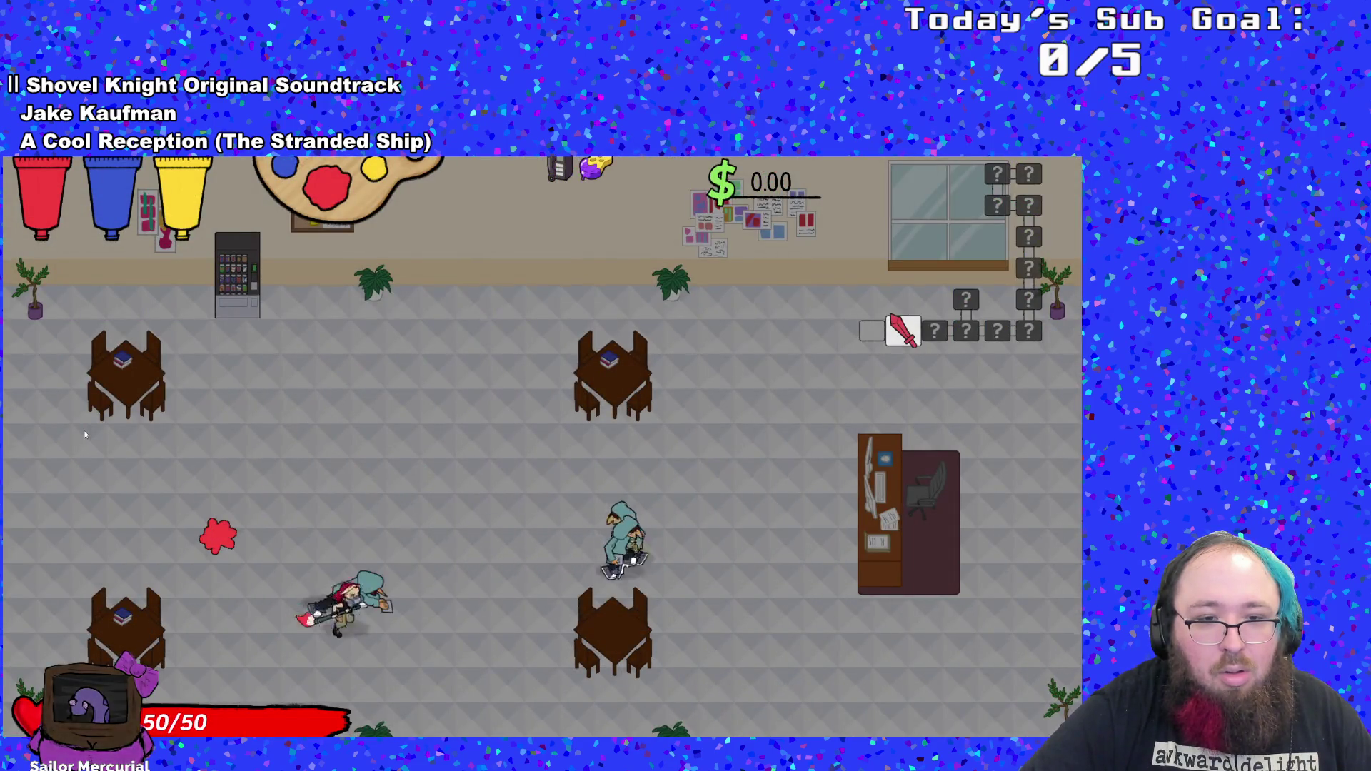
key("d")
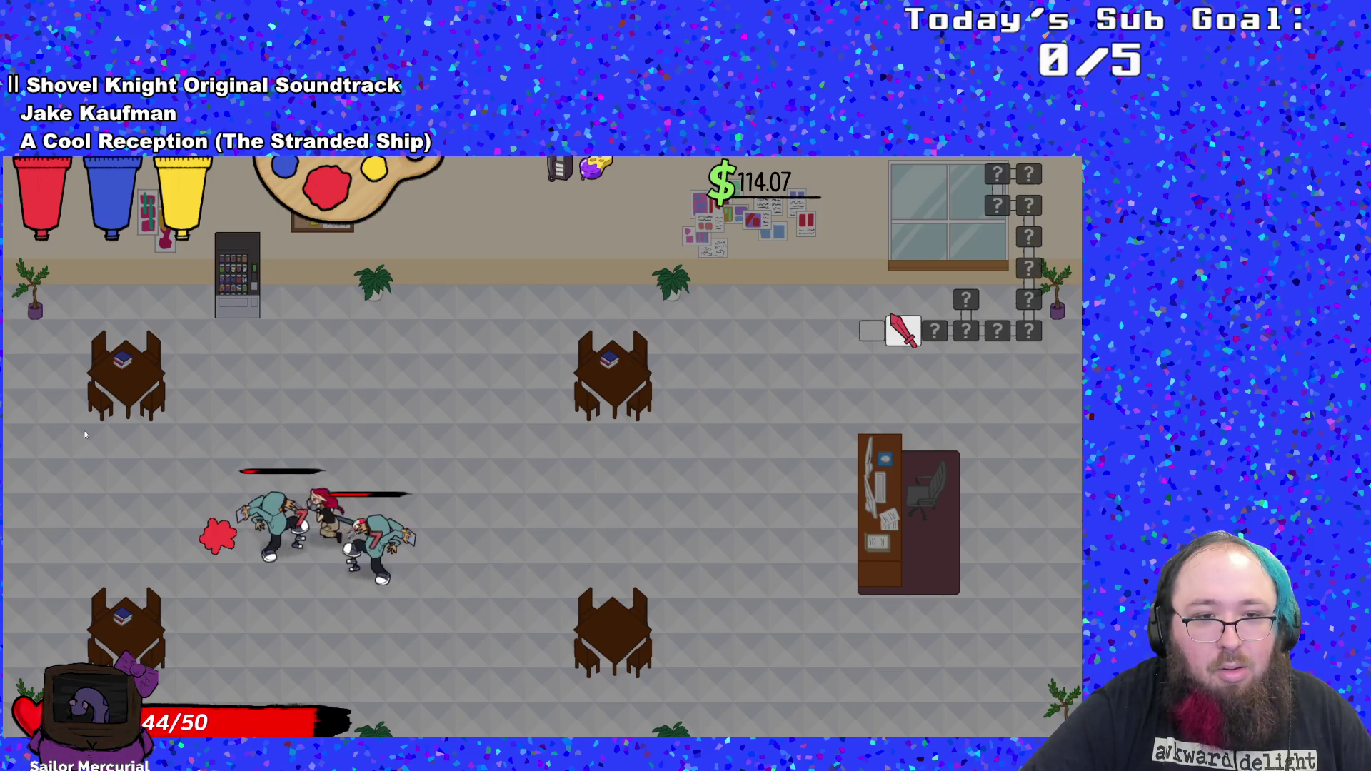
key("s")
key("d")
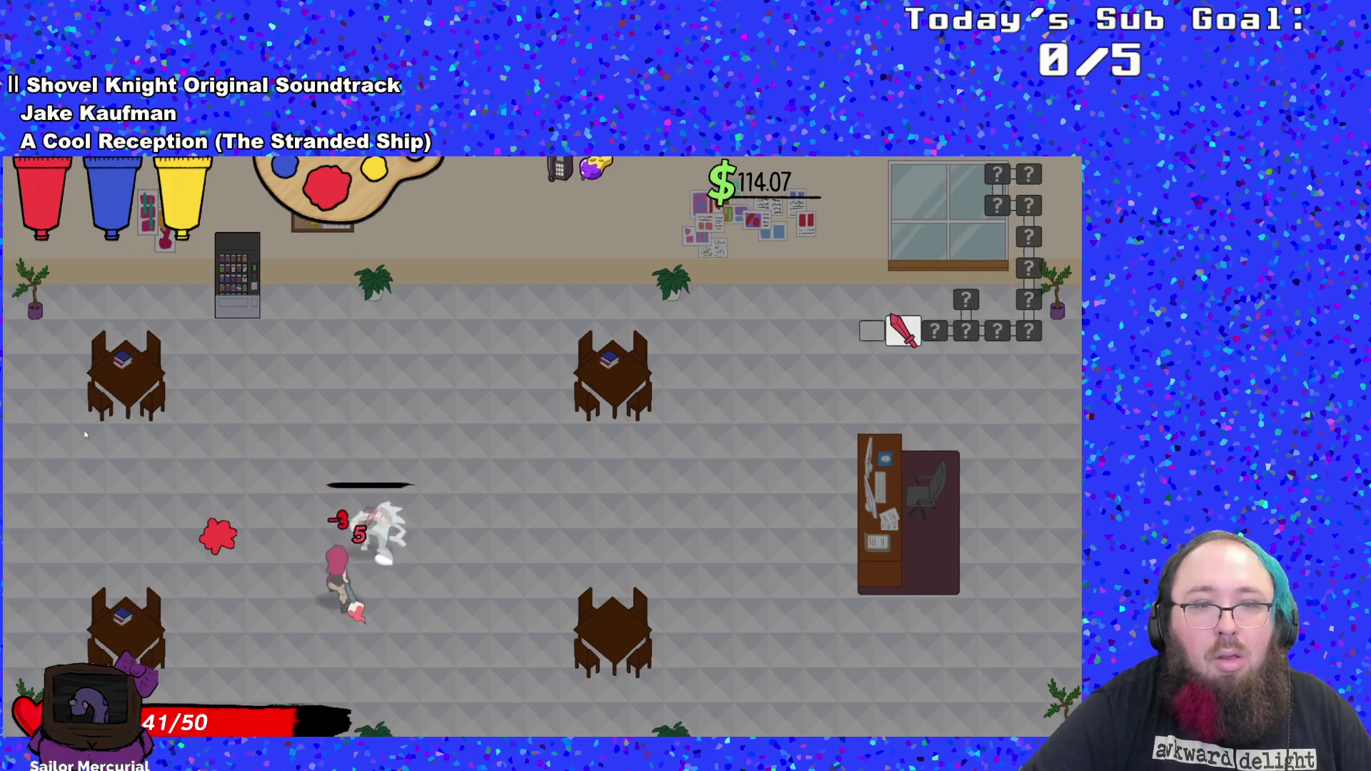
key("a")
key("w")
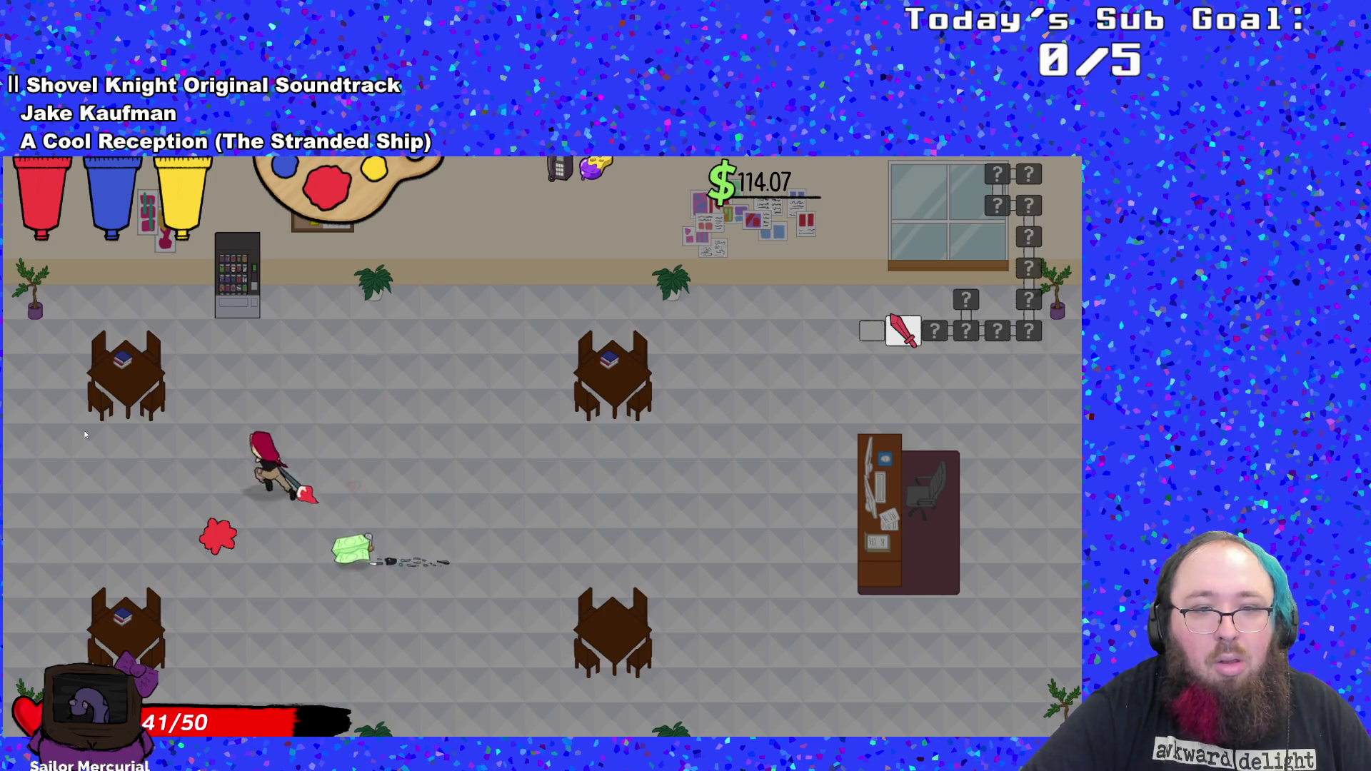
key("s")
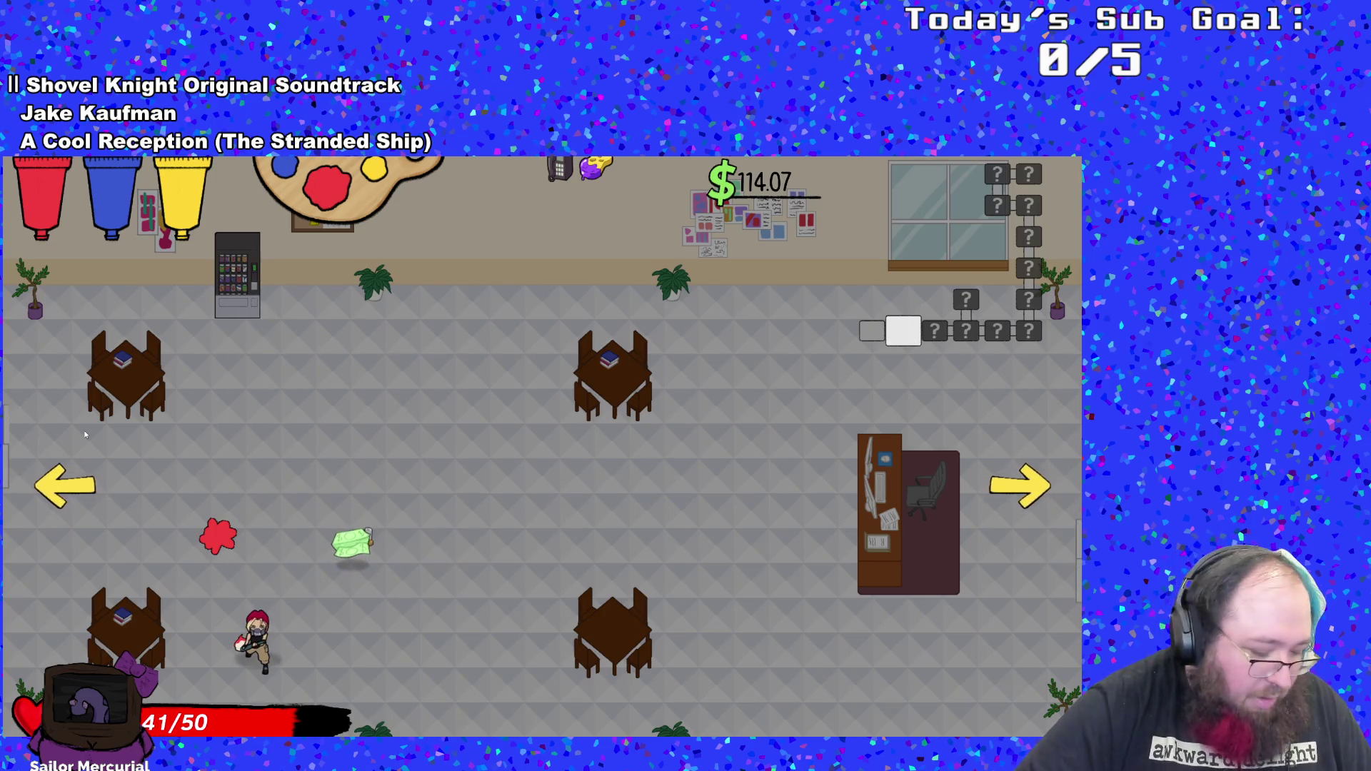
- Kill the player from the F1 debug menu to test respawning
key("F1")
scroll(84, 302, "down", 2)
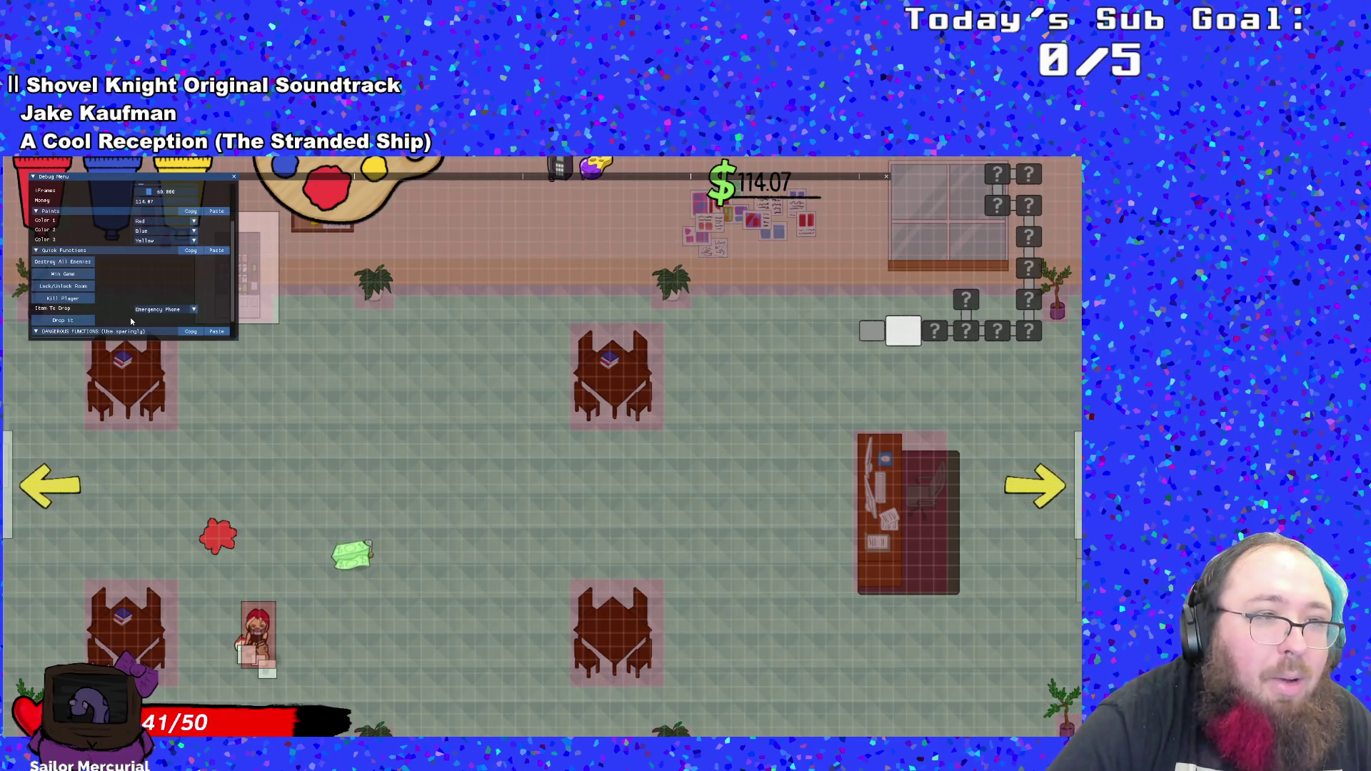
left_click(83, 299)
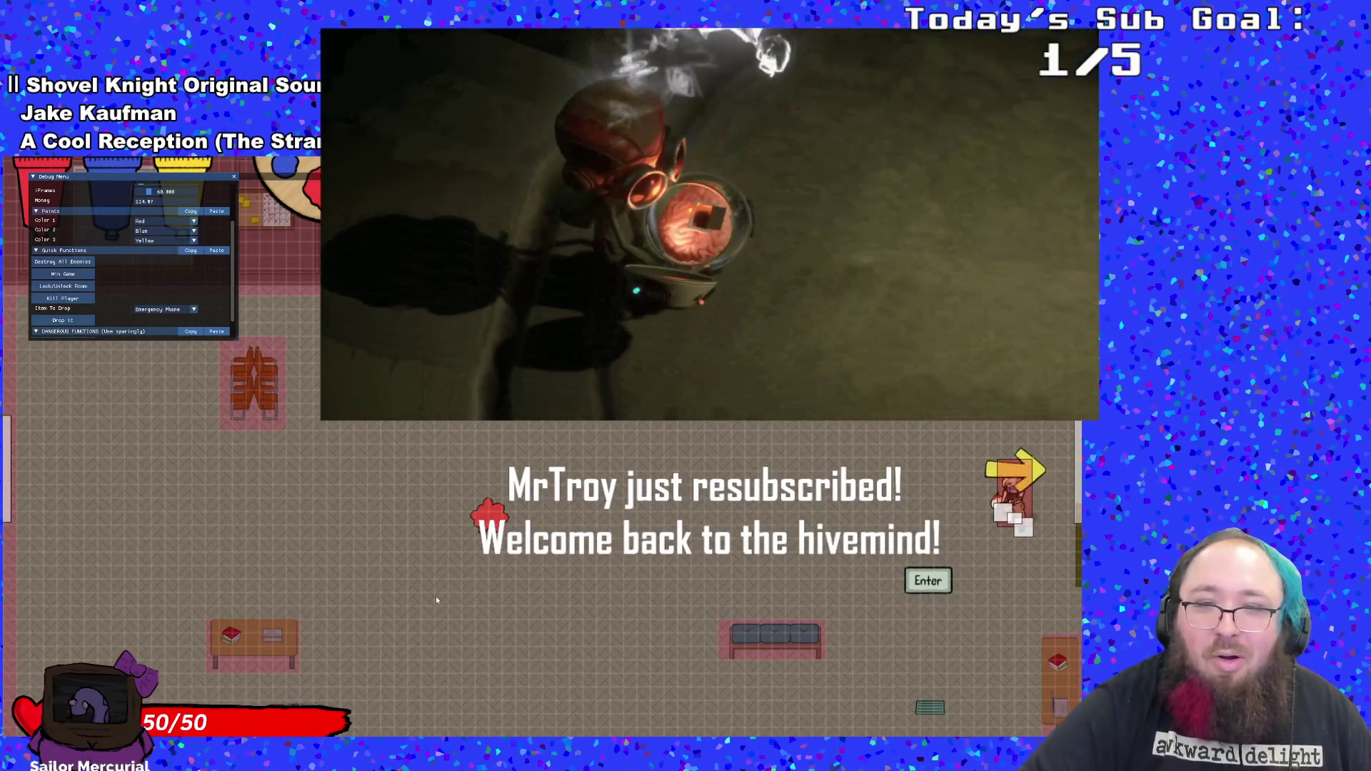
- Go through the right-hand door and collect the dropped money
key("Right")
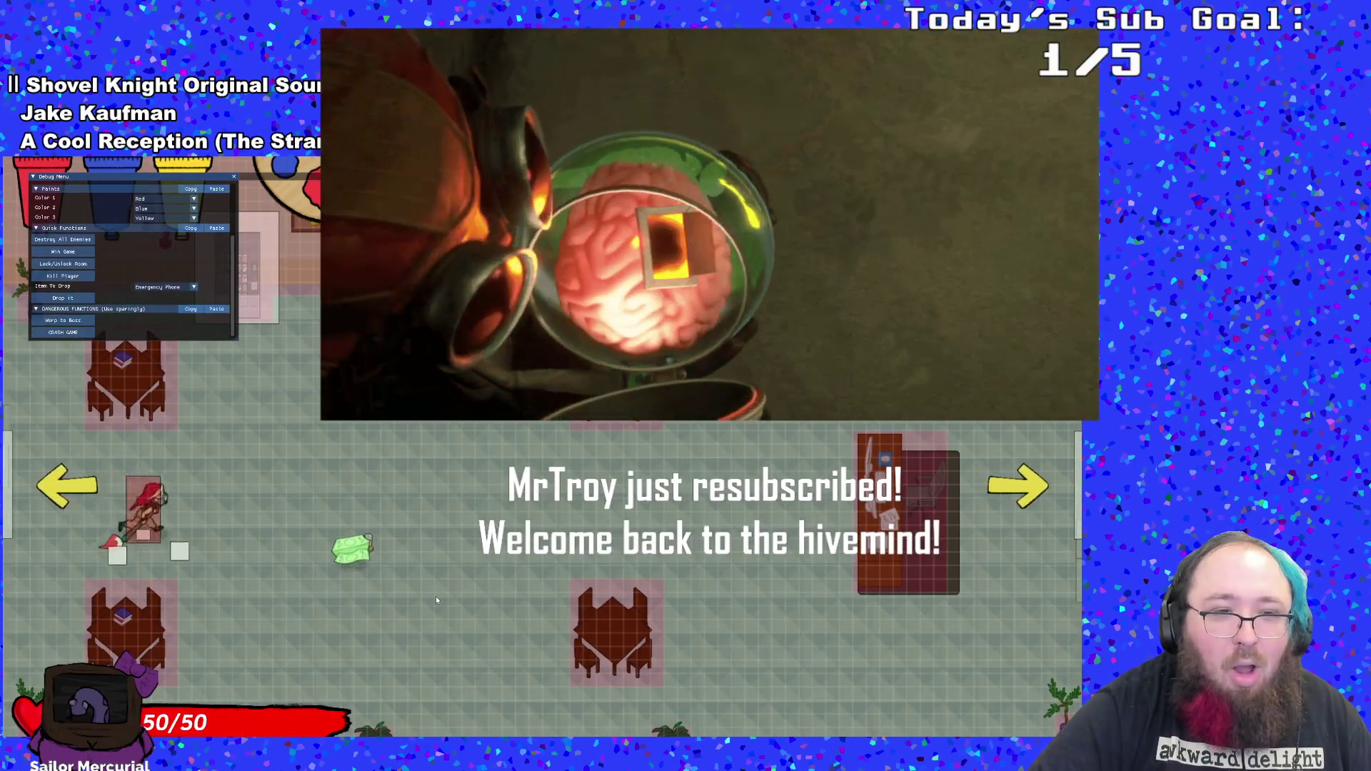
key("d")
key("w")
key("w")
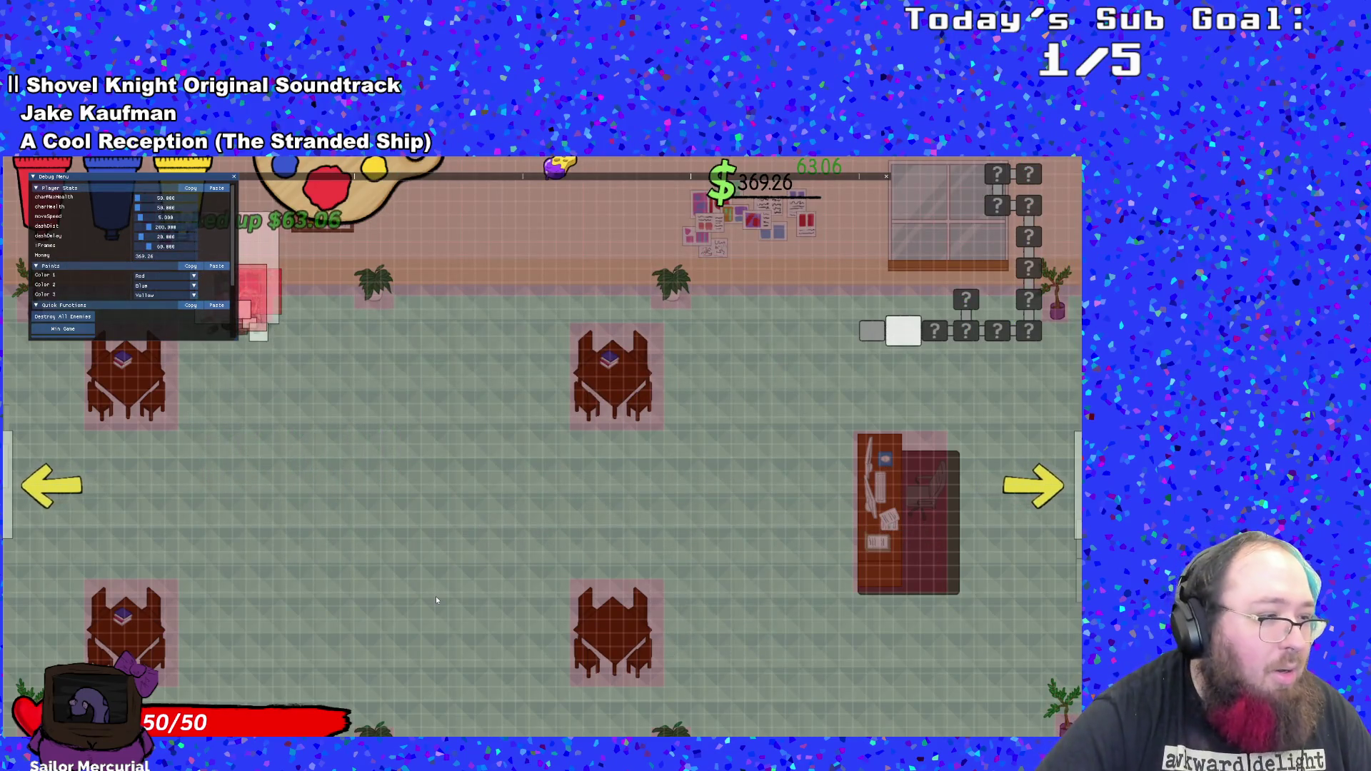
key("s")
key("d")
key("w")
key("d")
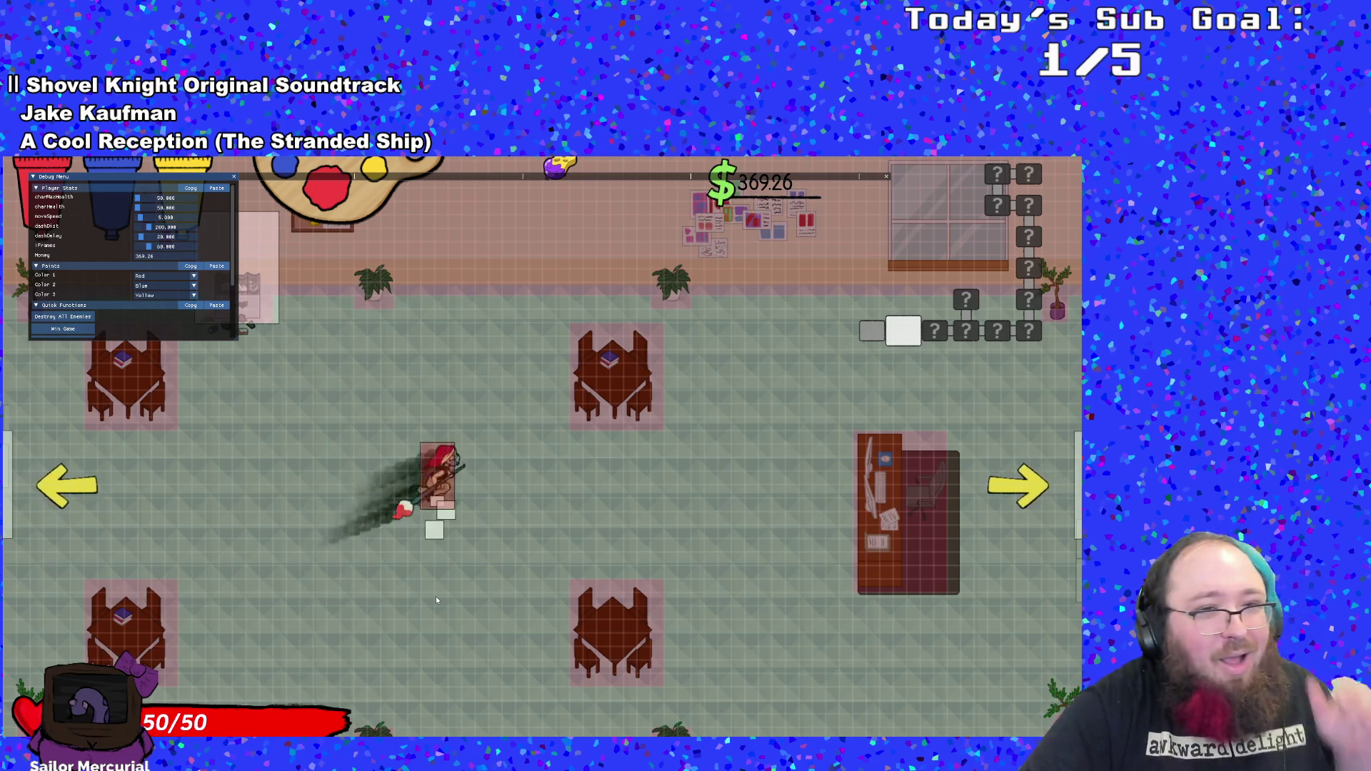
- Walk across the room and through the left exit into the next room
key("a")
key("s")
key("w")
key("s")
key("a")
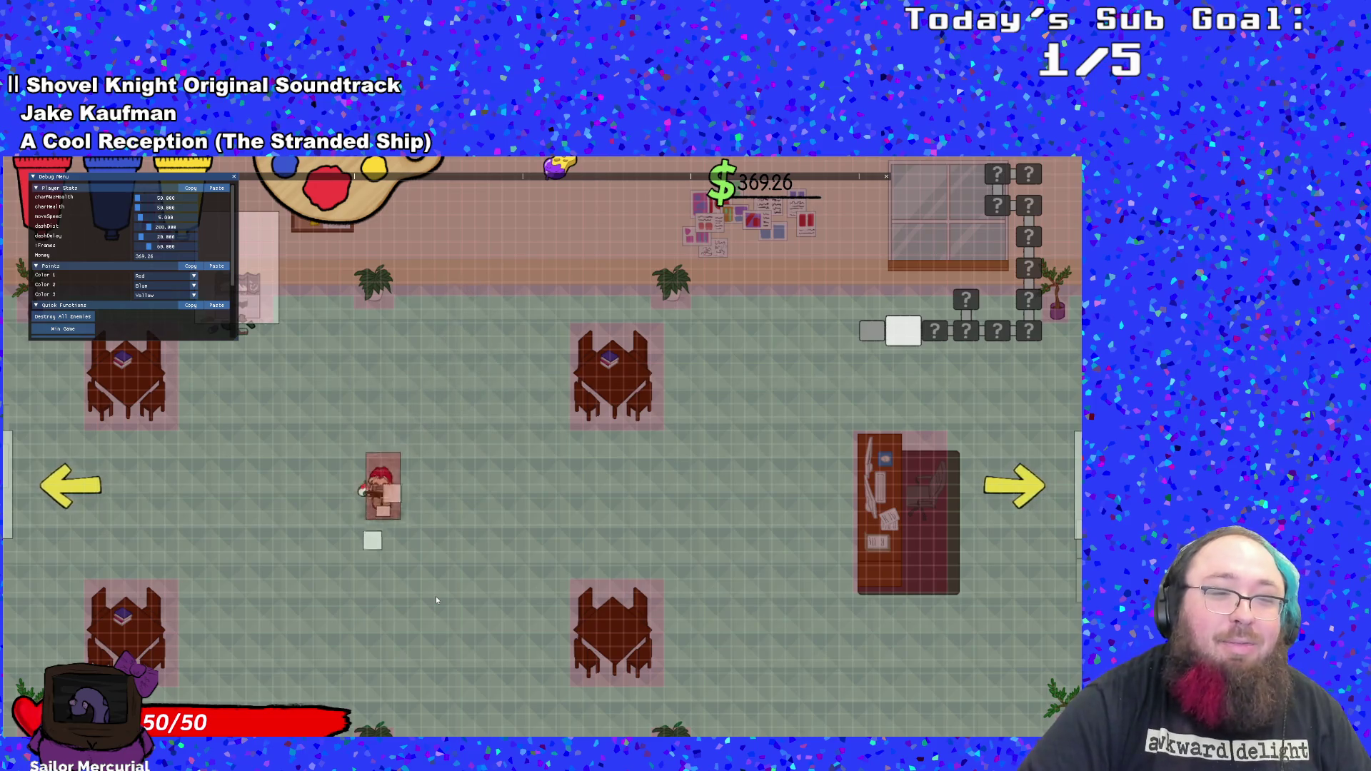
key("w")
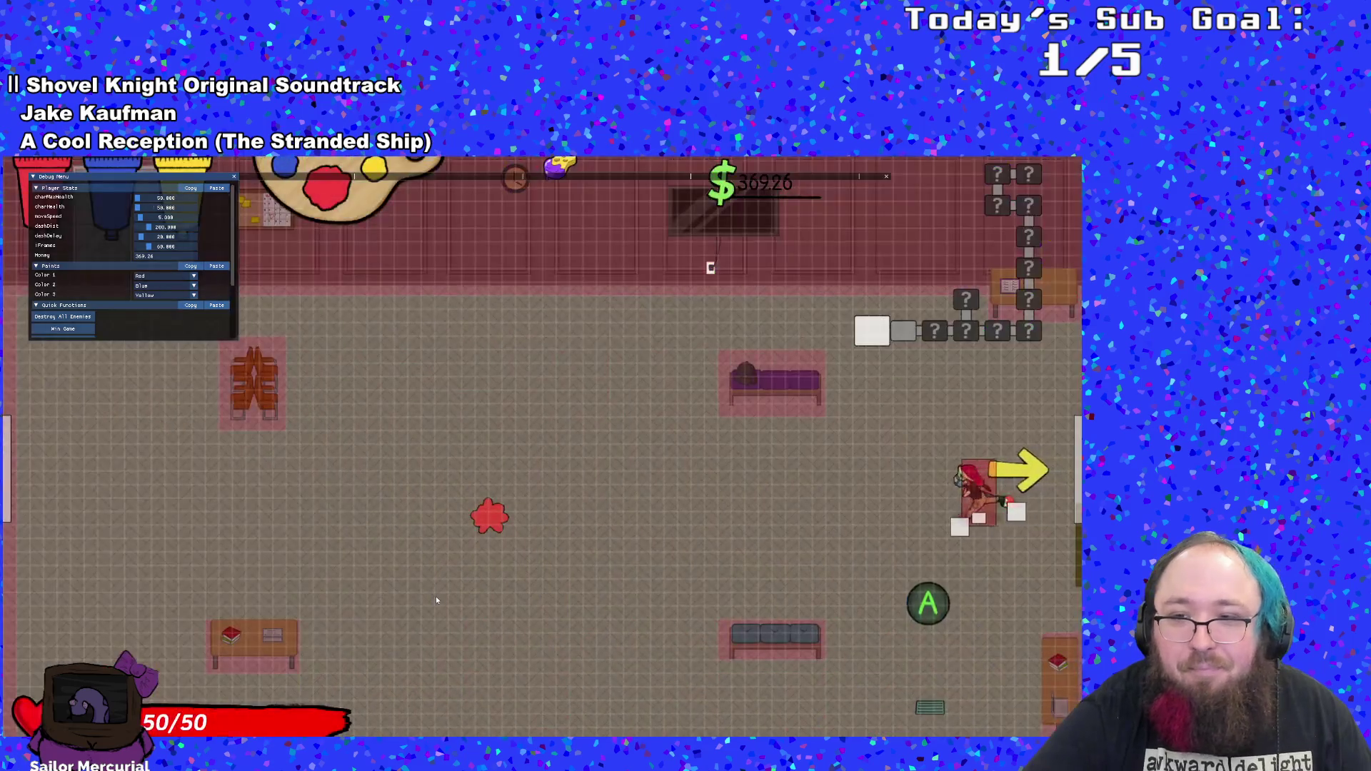
key("a")
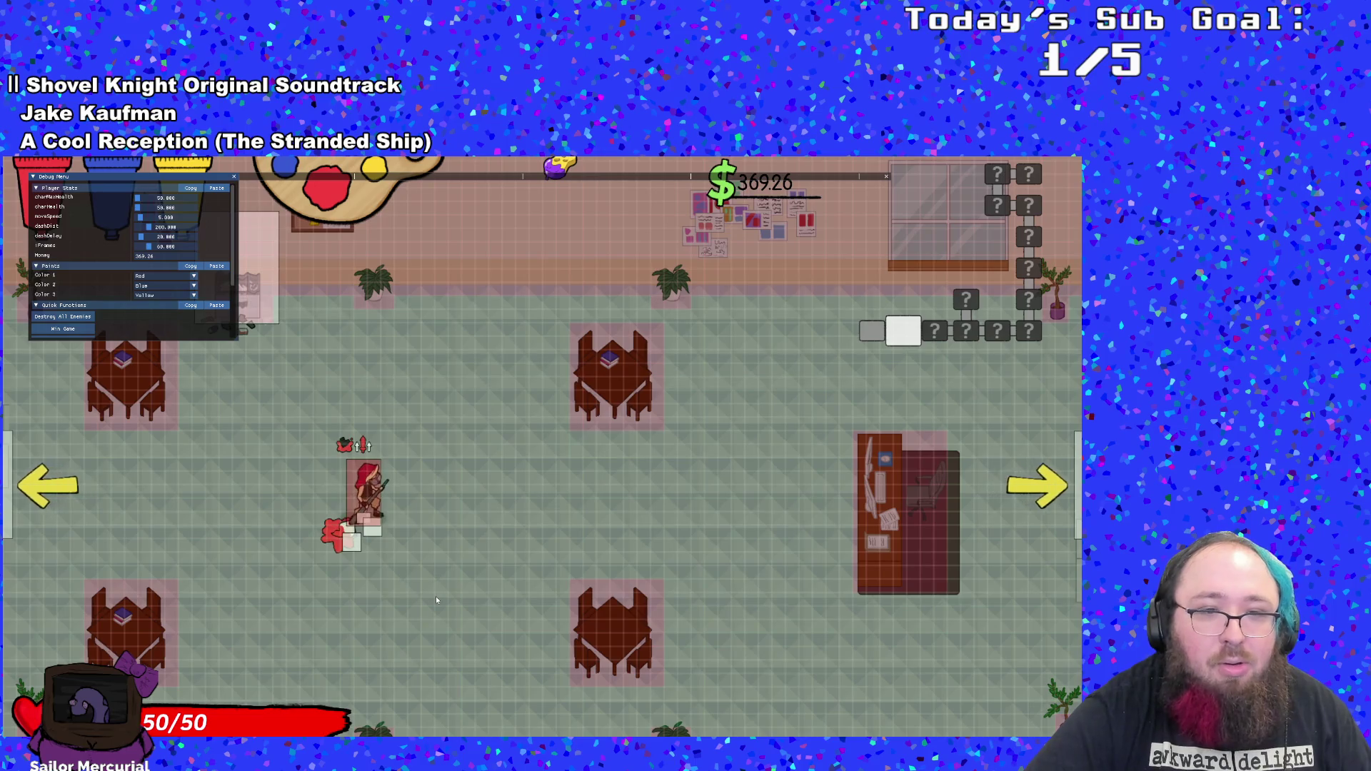
- Drop an Emergency Phone beside the red splat and pick it up
key("a")
key("w")
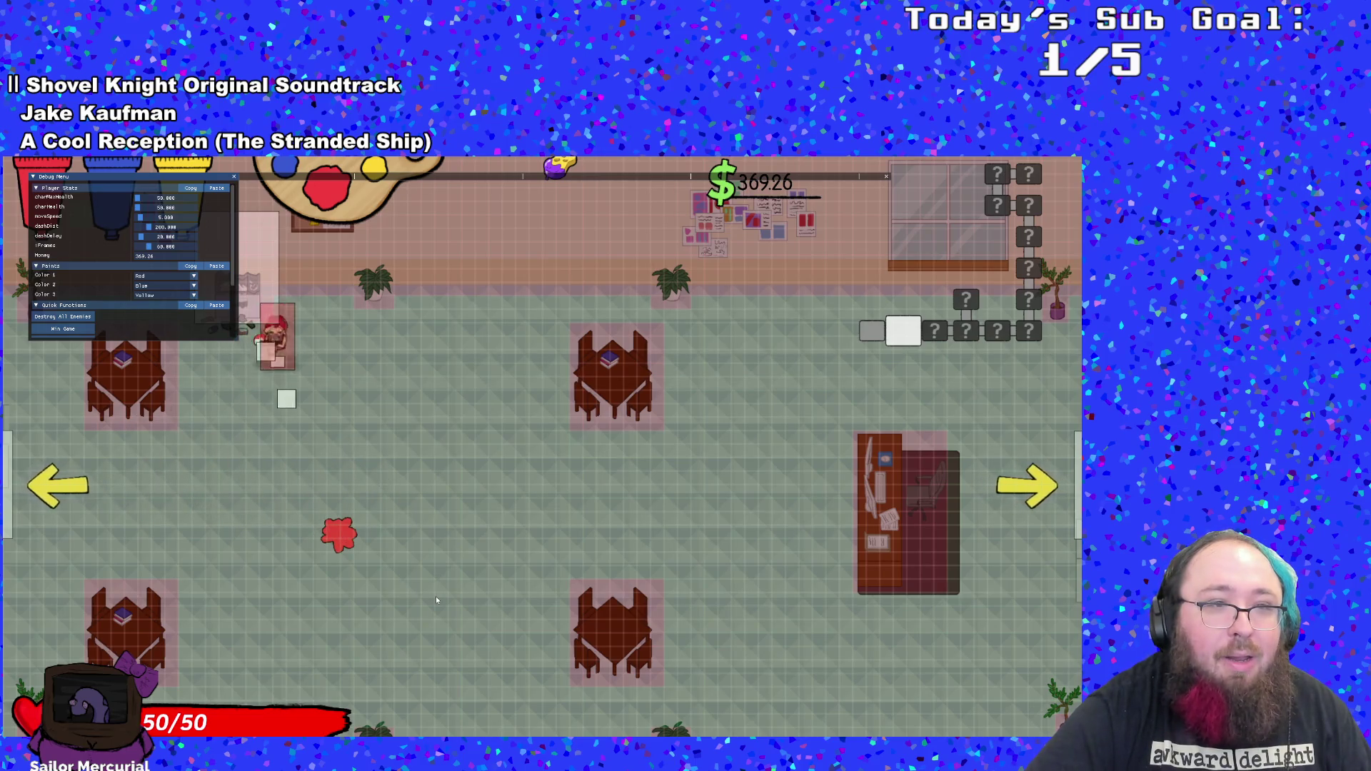
key("s")
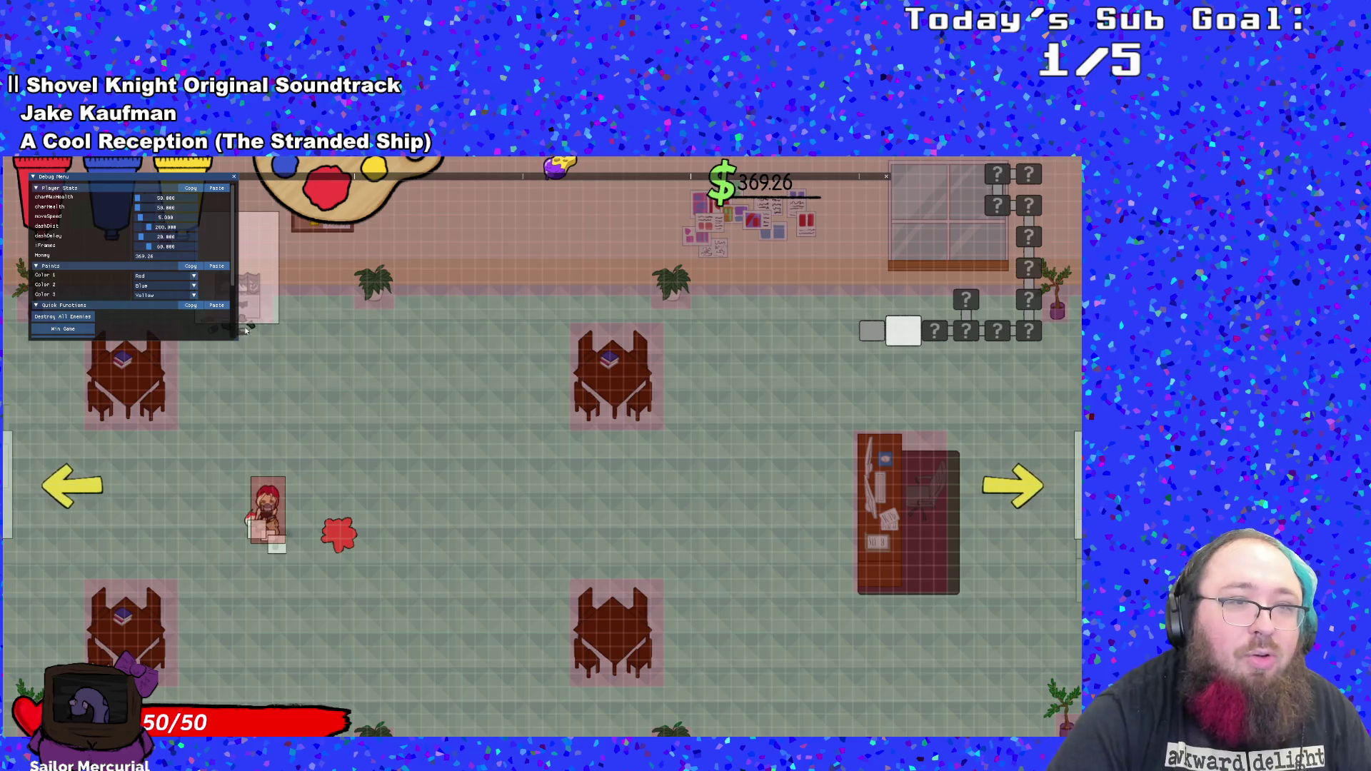
scroll(171, 306, "down", 2)
left_click(93, 321)
key("e")
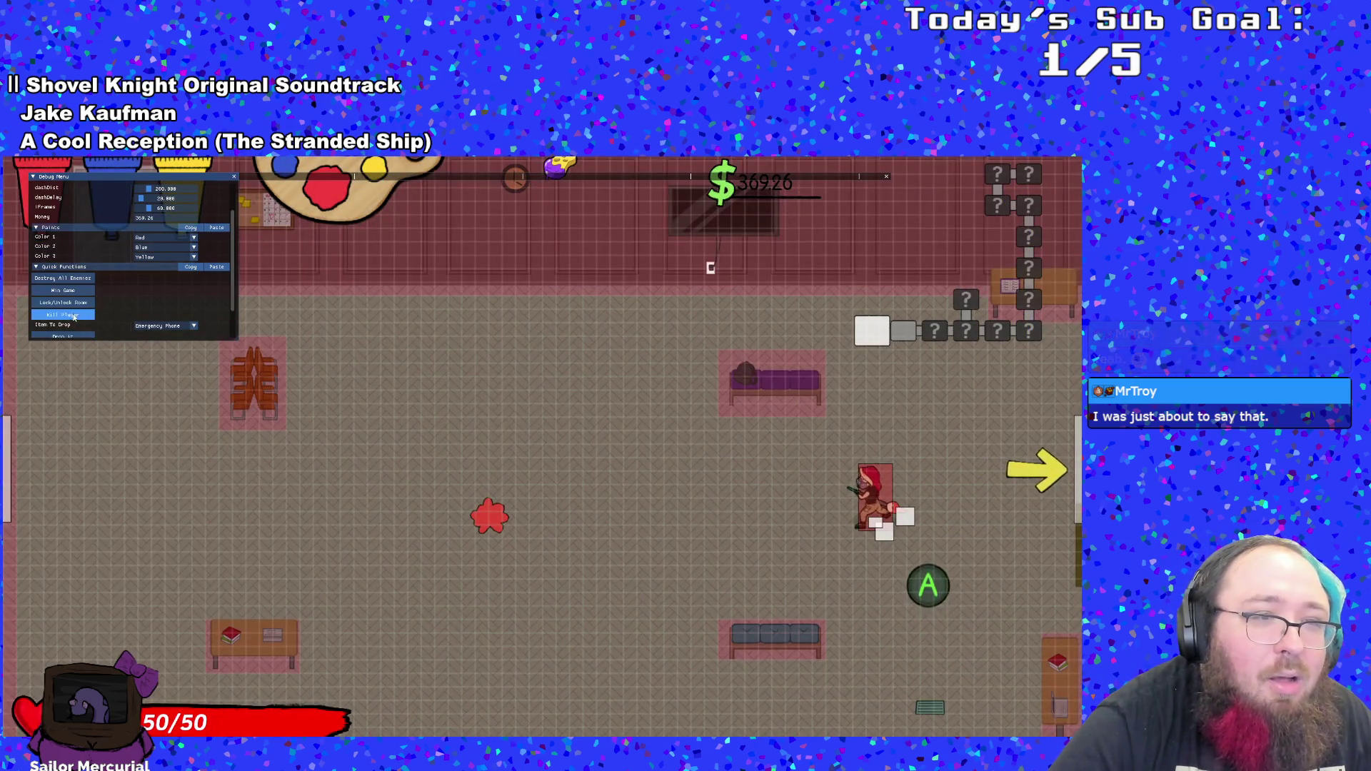
scroll(105, 289, "down", 2)
- Drop and collect another Emergency Phone, then dash left and right
left_click(84, 314)
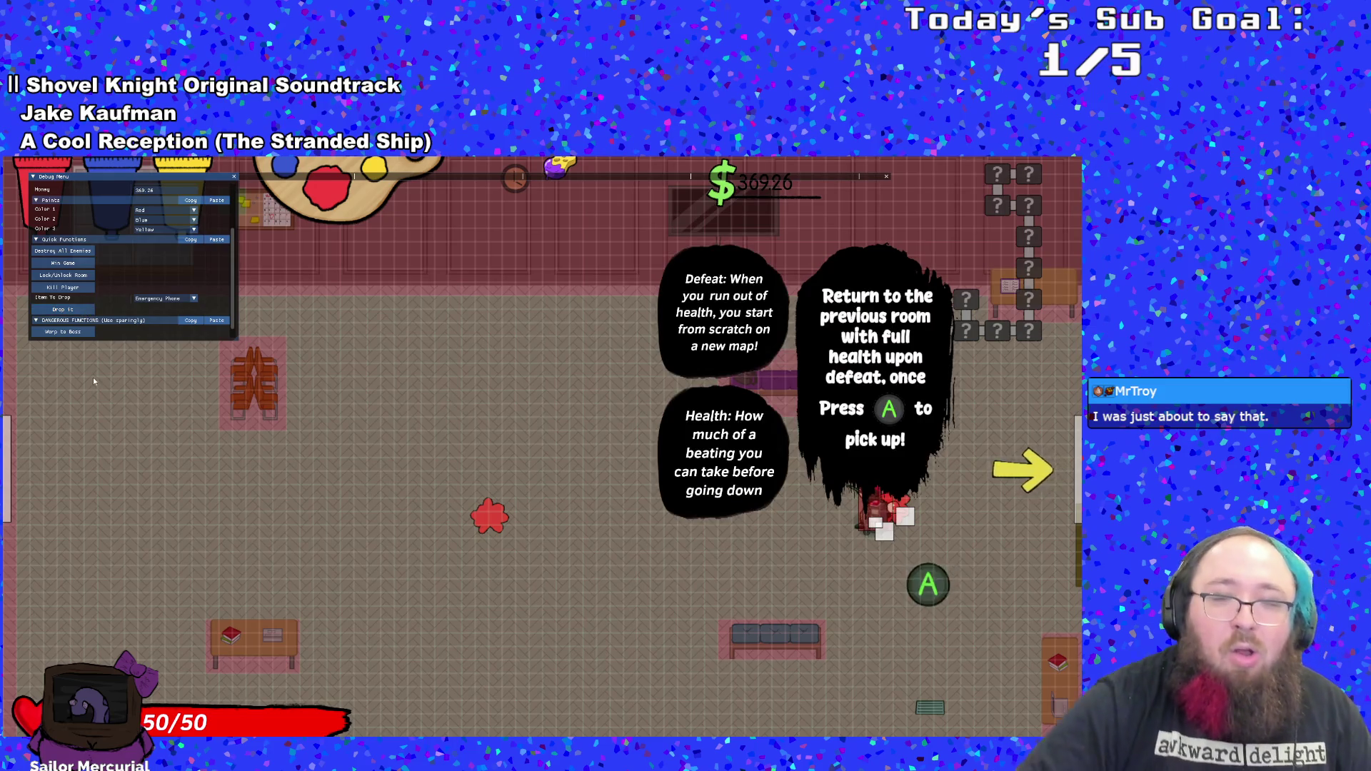
key("Return")
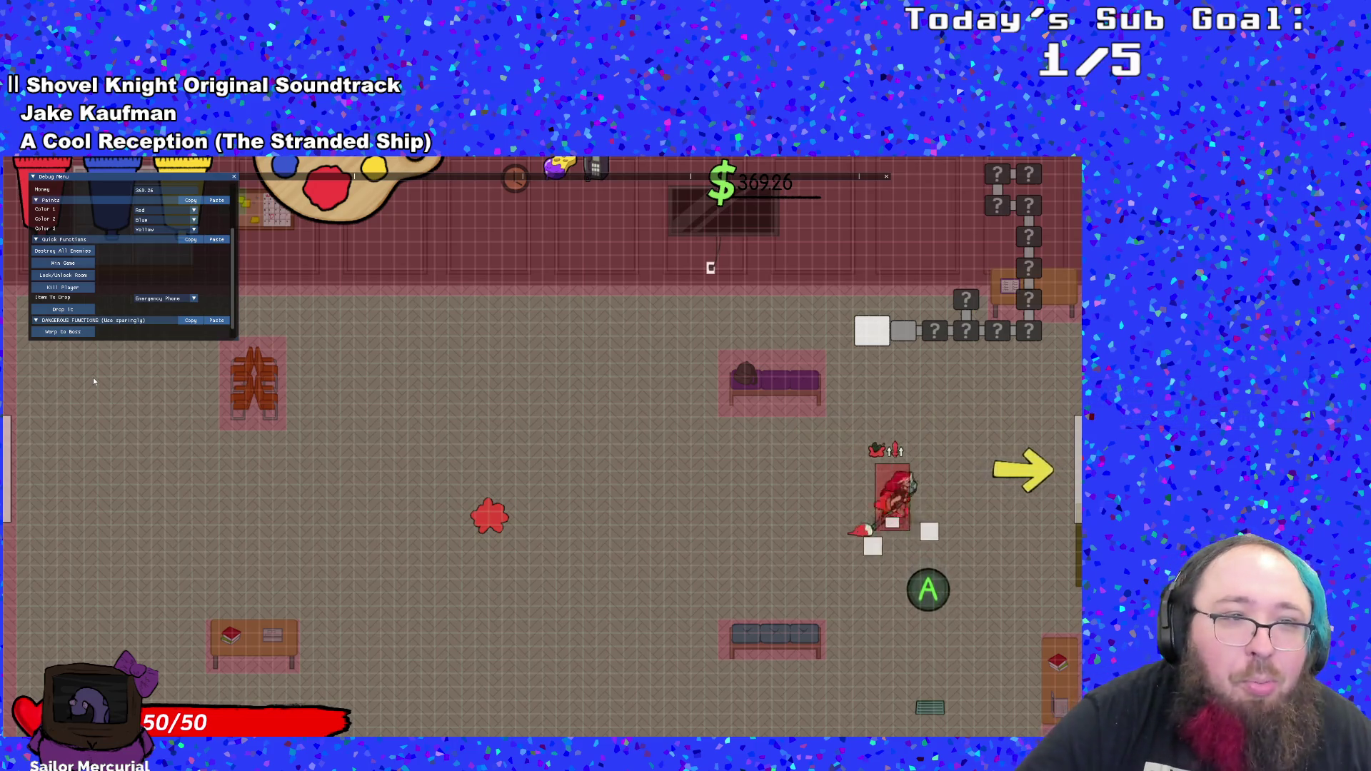
key("a")
key("d")
key("a")
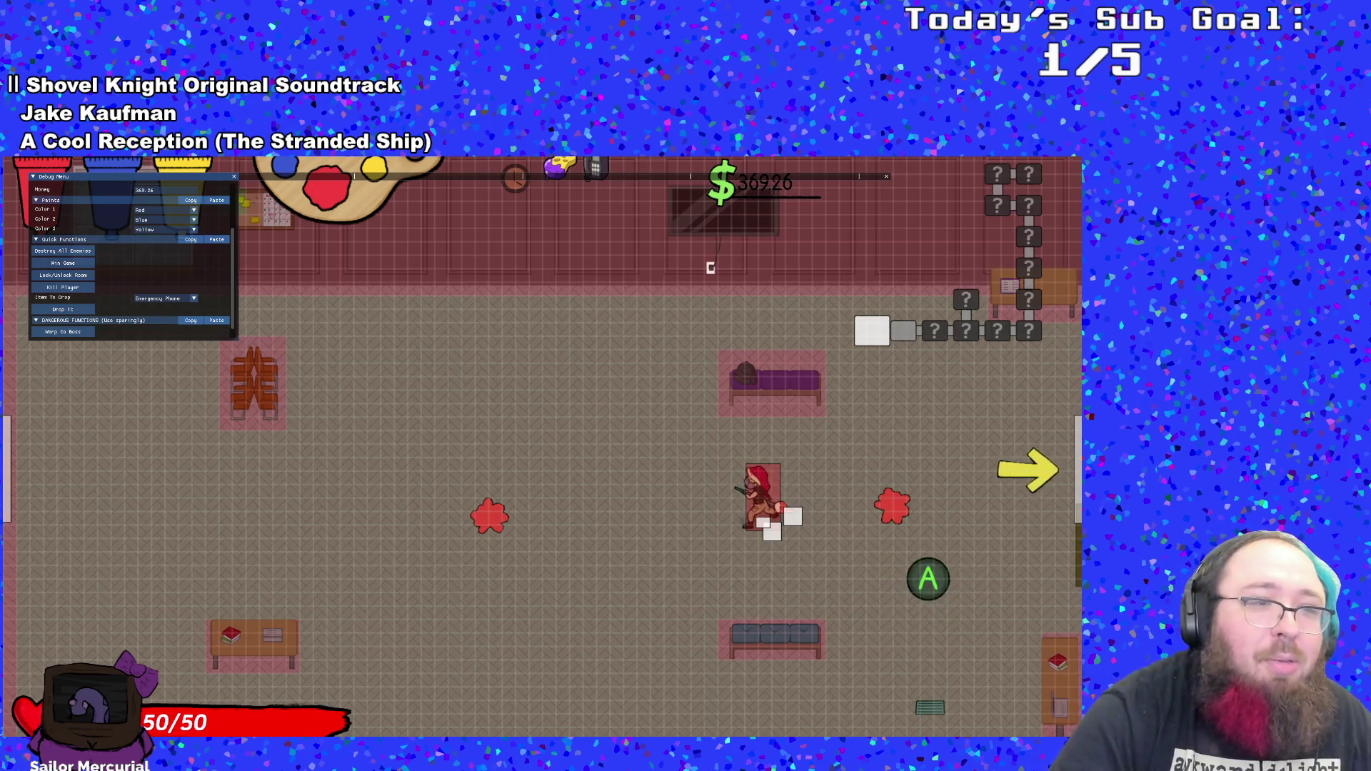
- Kill the player again and walk the respawned character between the dark and lit rooms
scroll(103, 322, "down", 1)
left_click(76, 276)
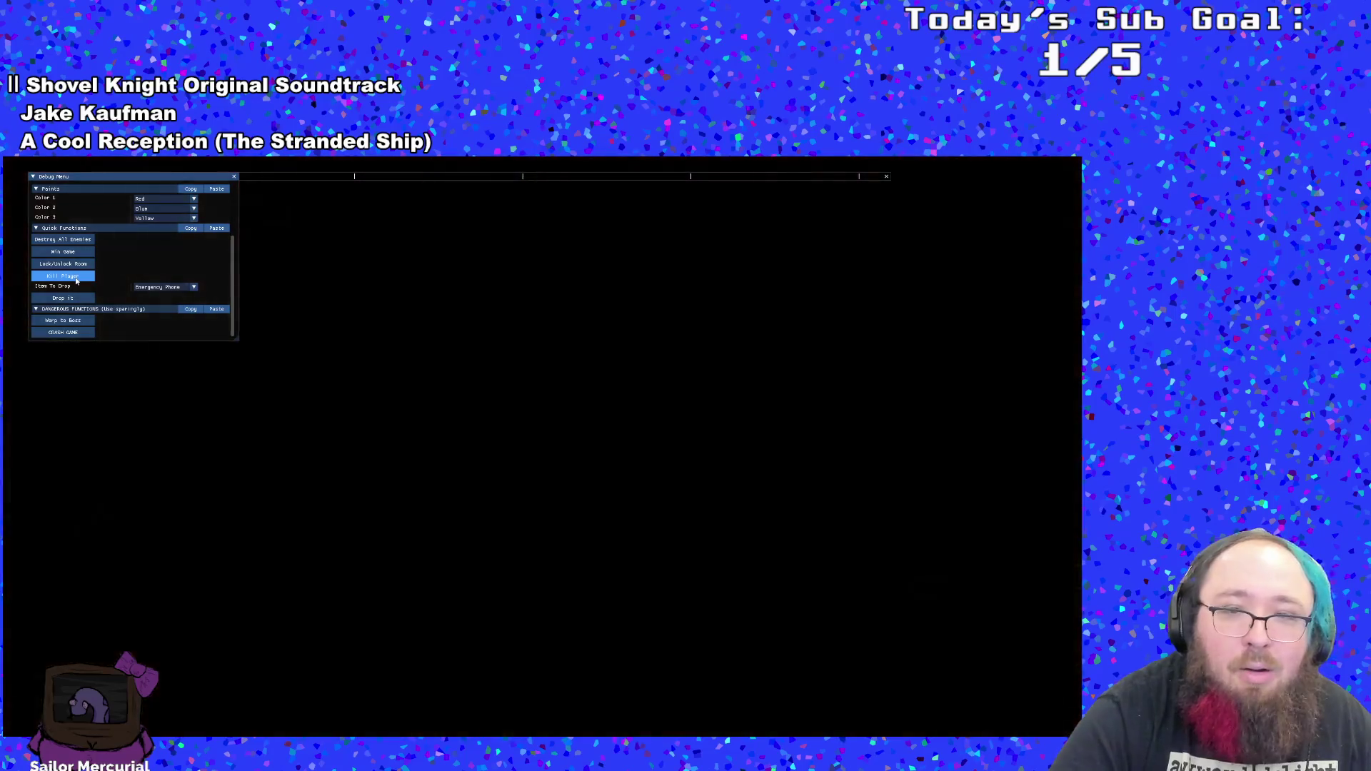
key("a")
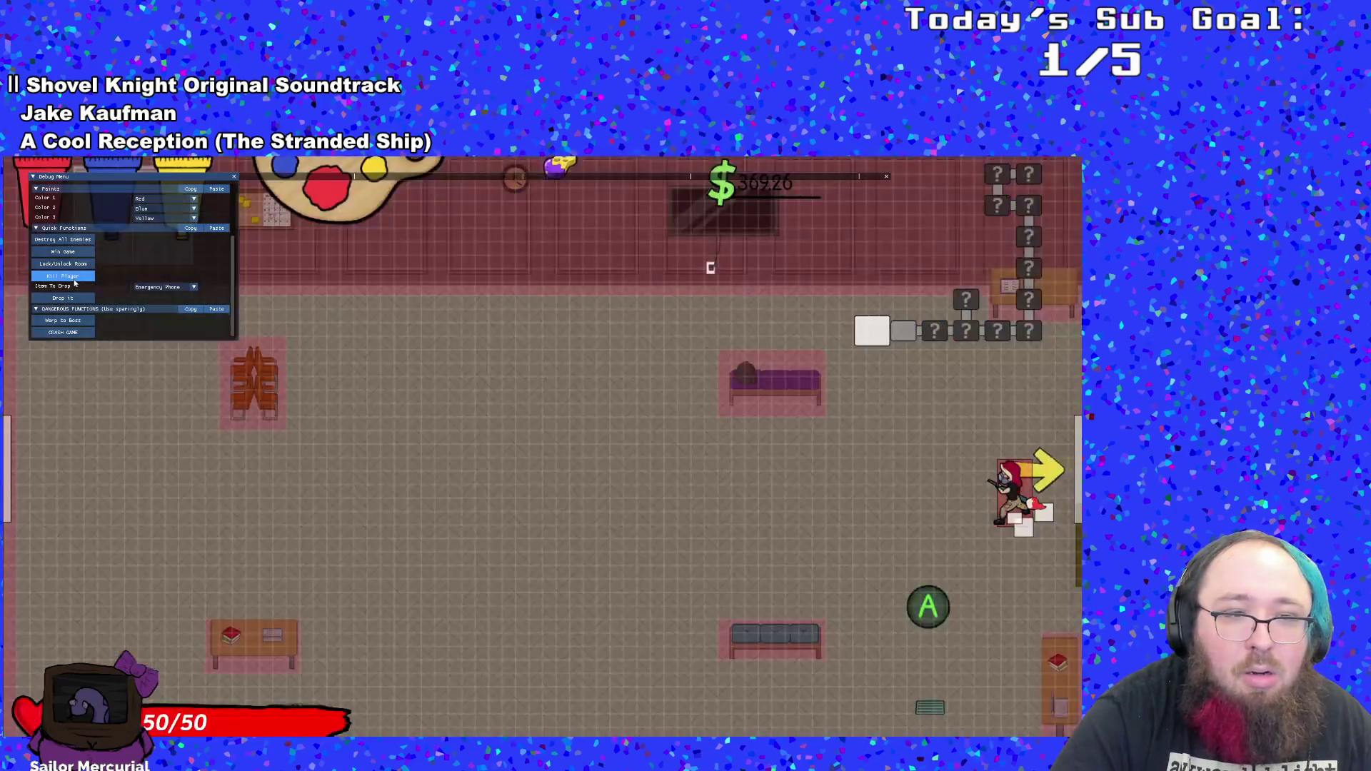
key("d")
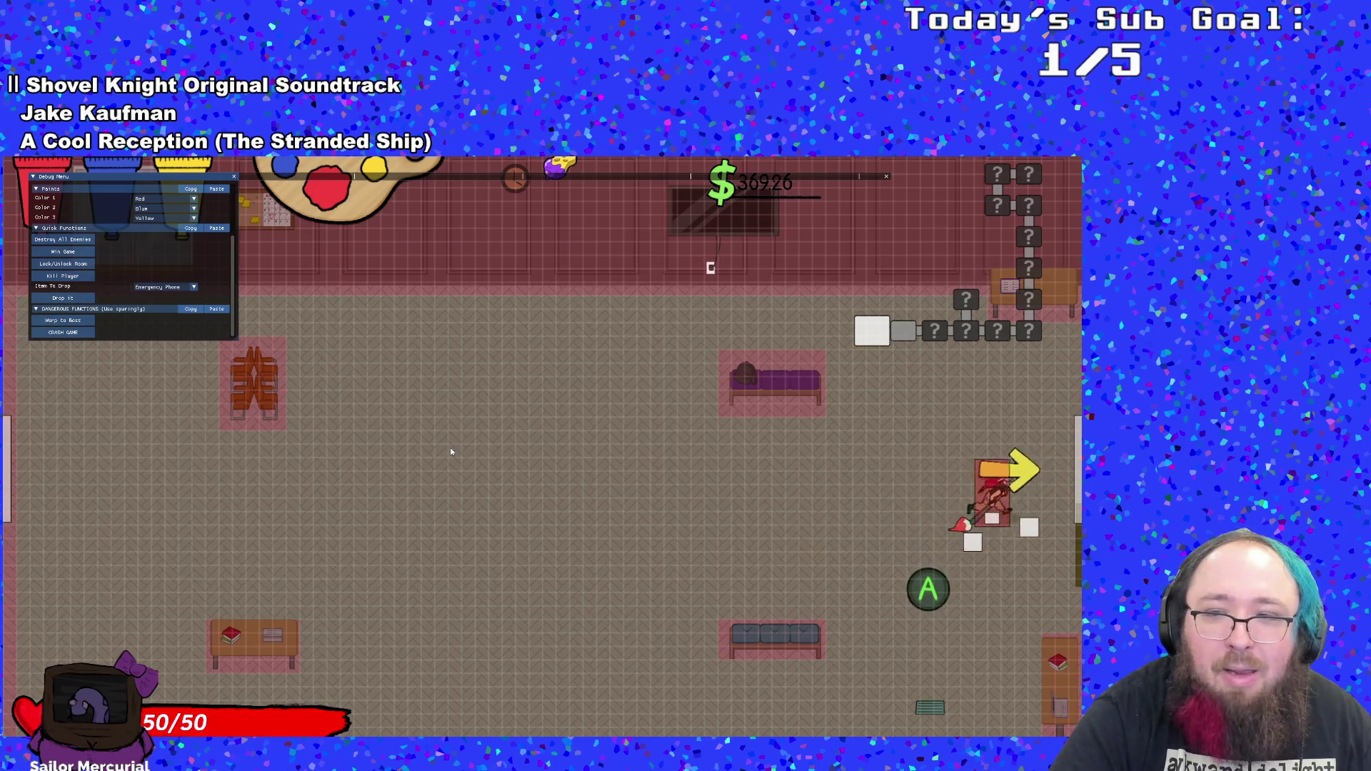
key("a")
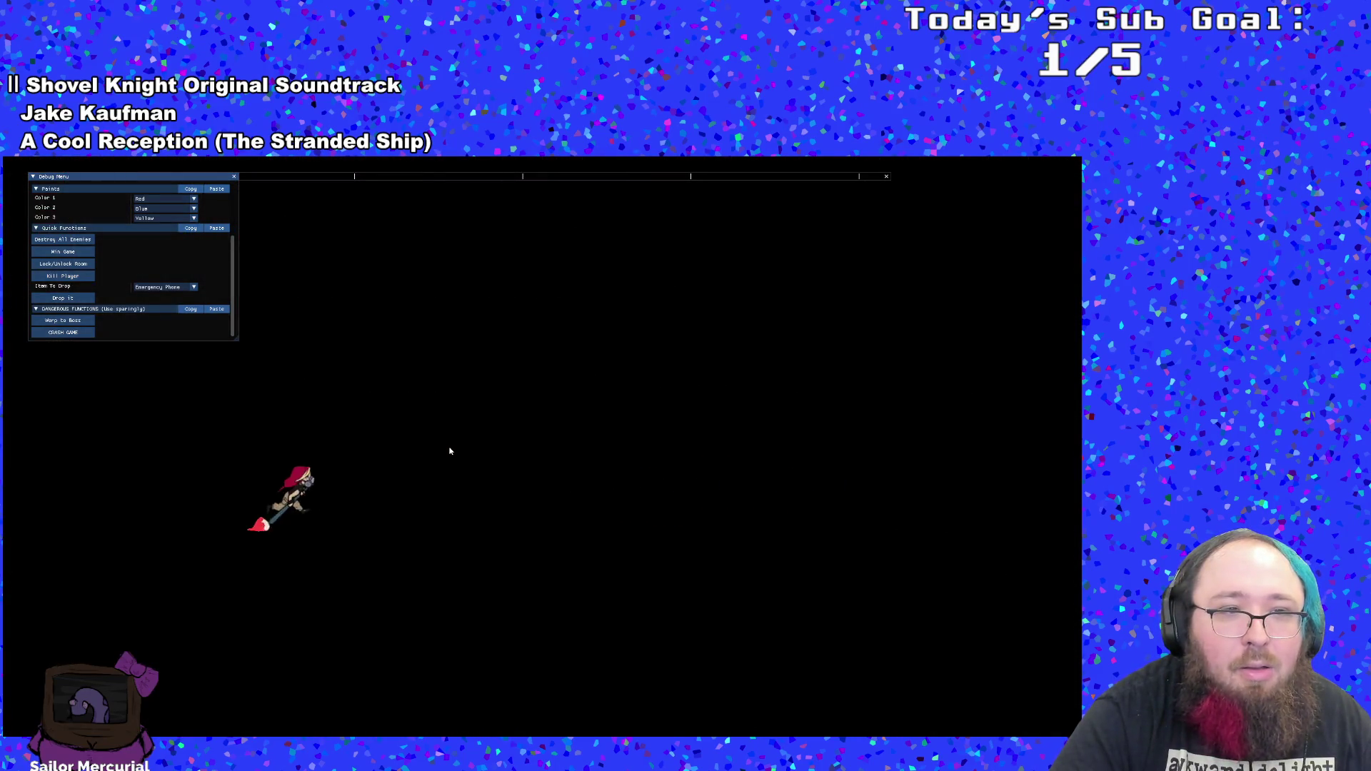
key("a")
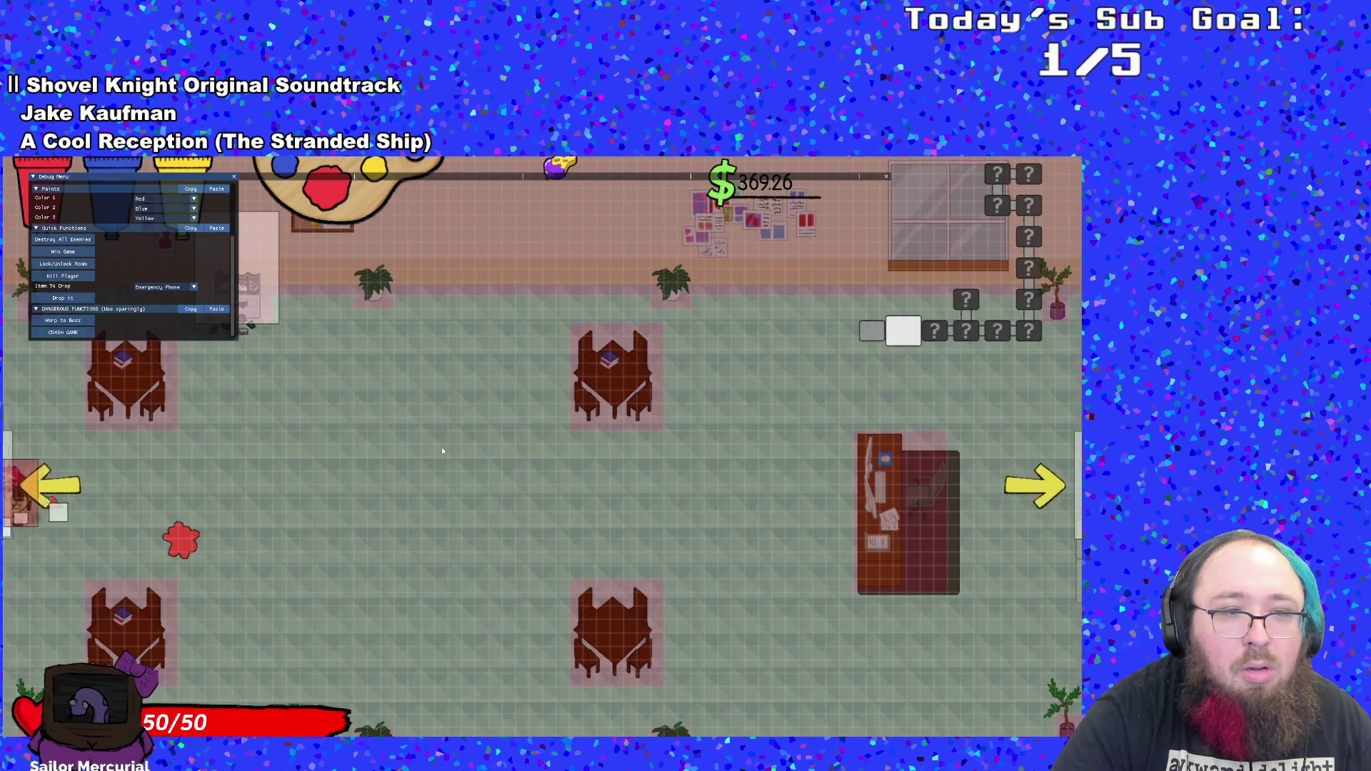
key("d")
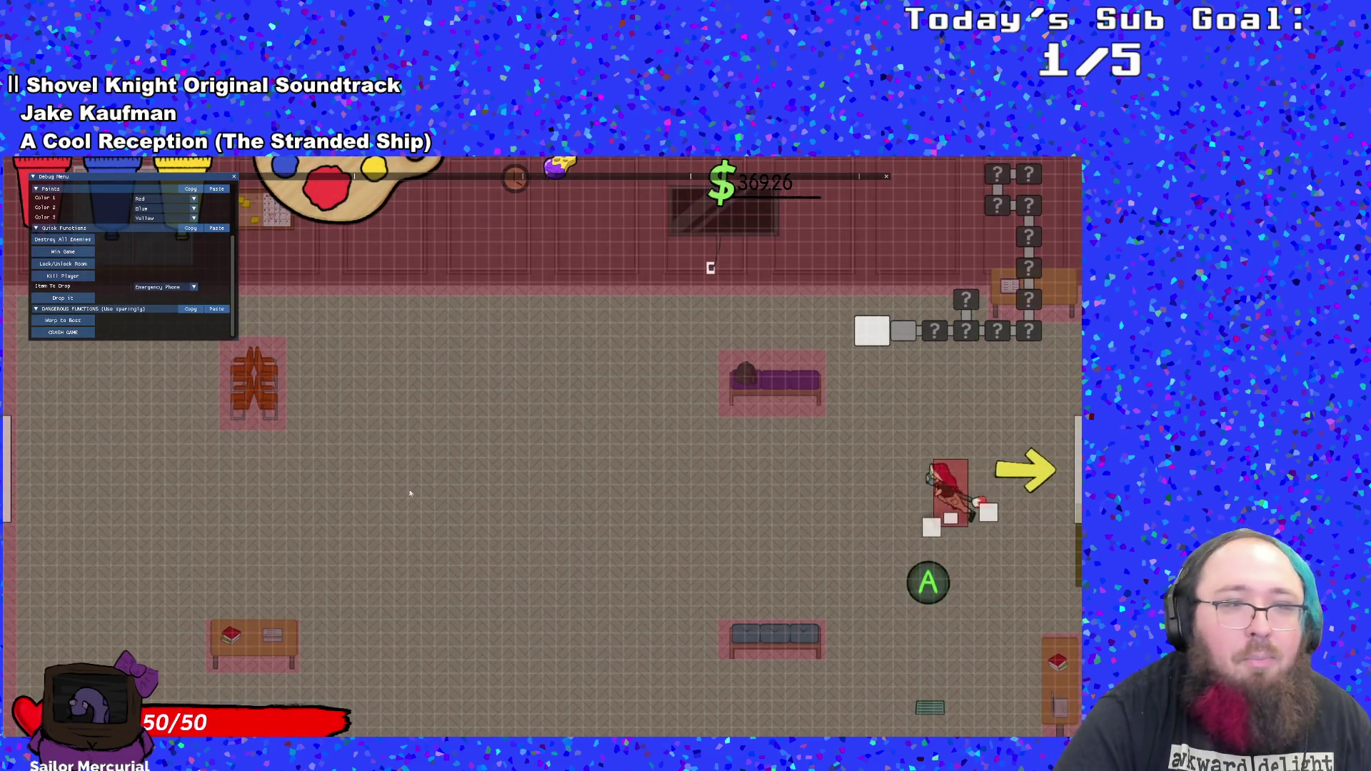
- Drop the held Emergency Phone, pass through the right and left exits, and pause
left_click(86, 298)
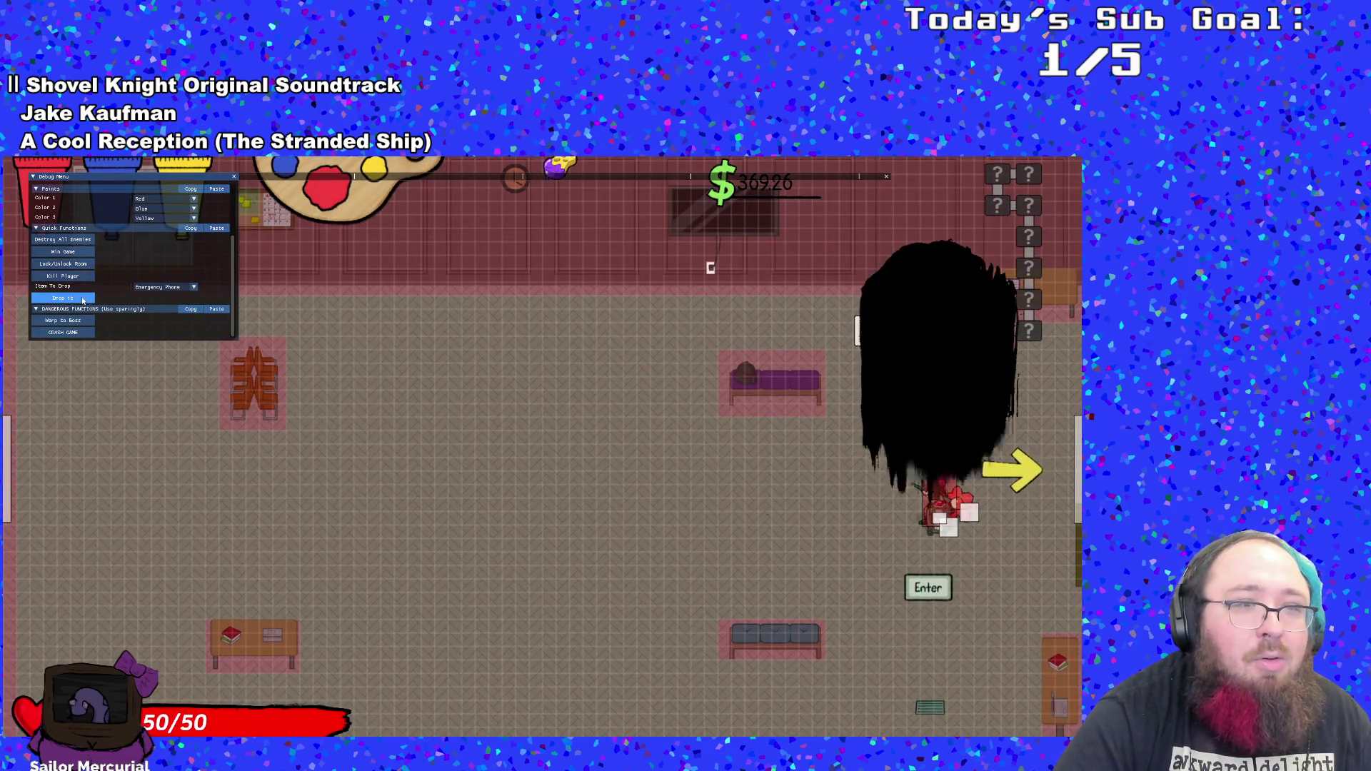
key("s")
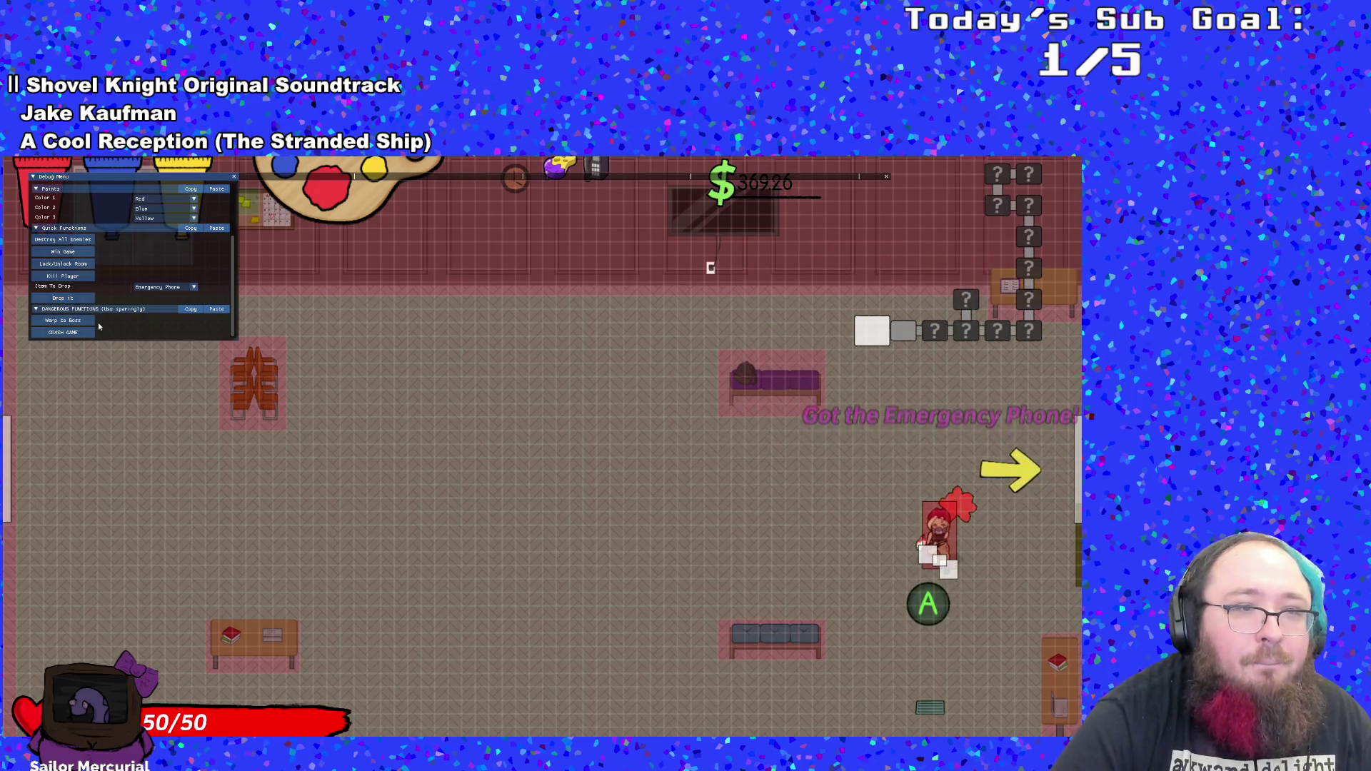
key("d")
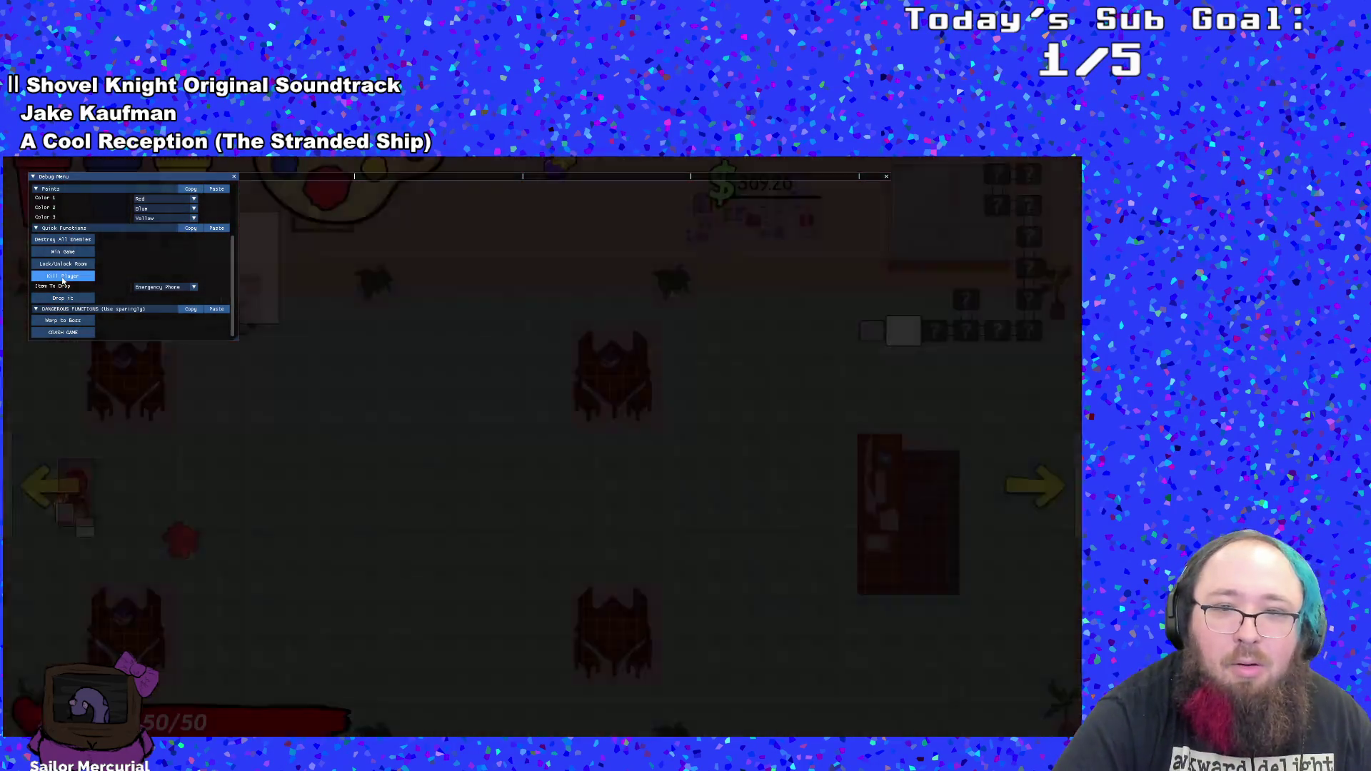
key("a")
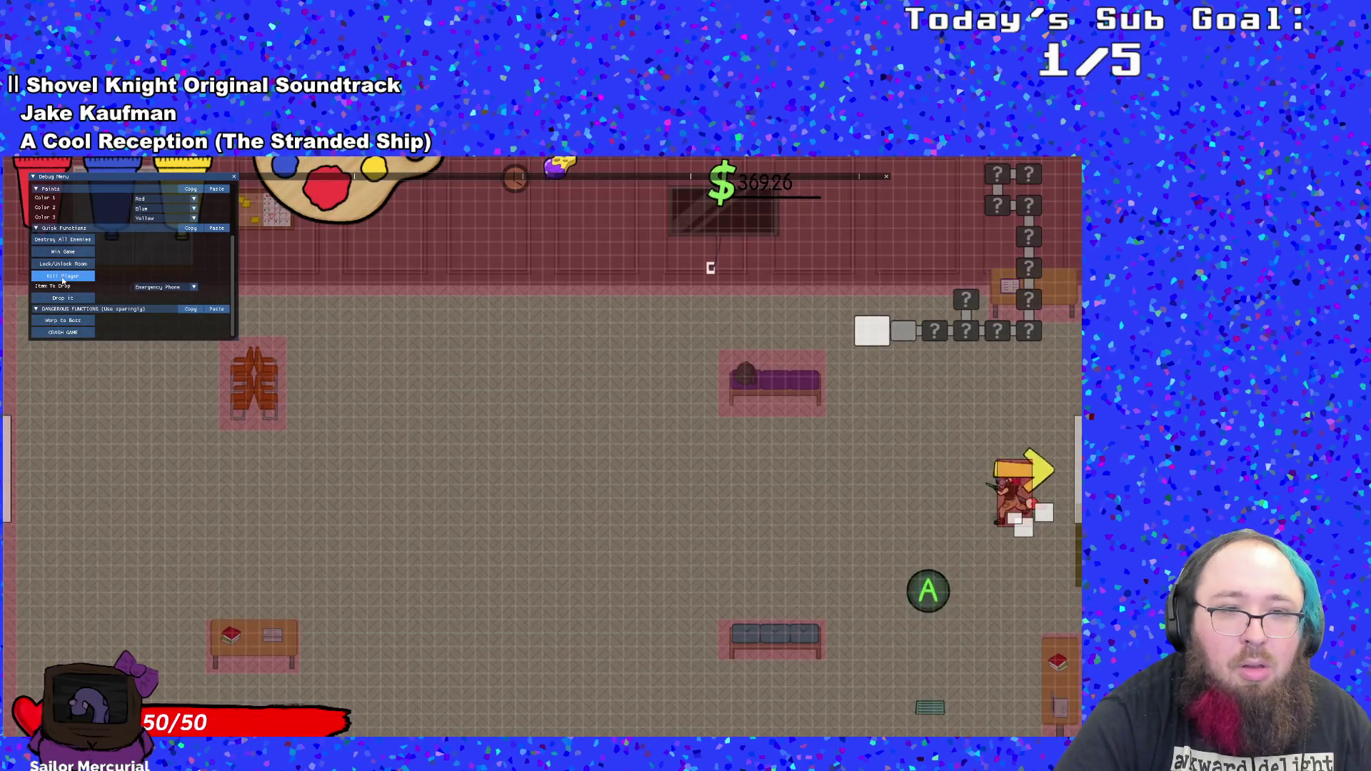
key("Escape")
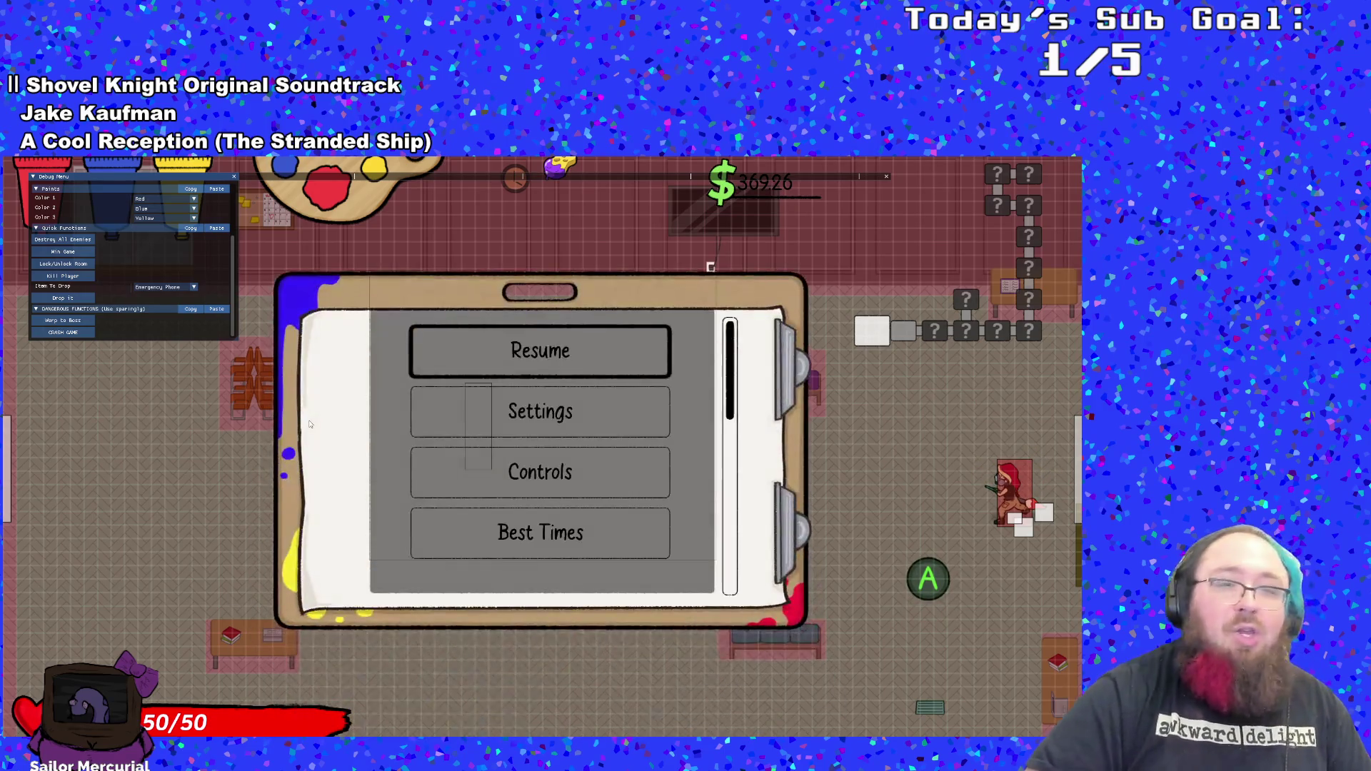
- Choose Quit in the pause menu, then Quit from the main menu to close the game
key("Down")
key("Down")
key("Down")
key("Return")
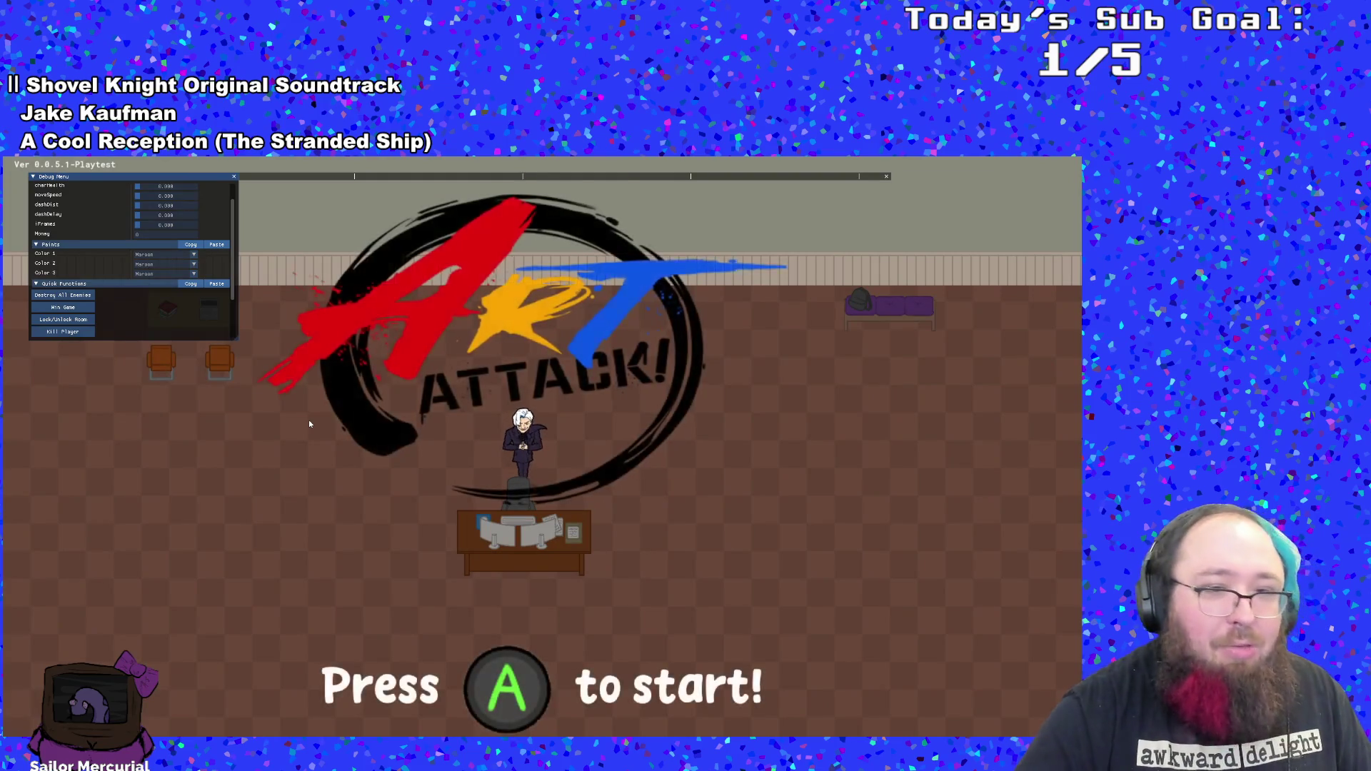
key("Return")
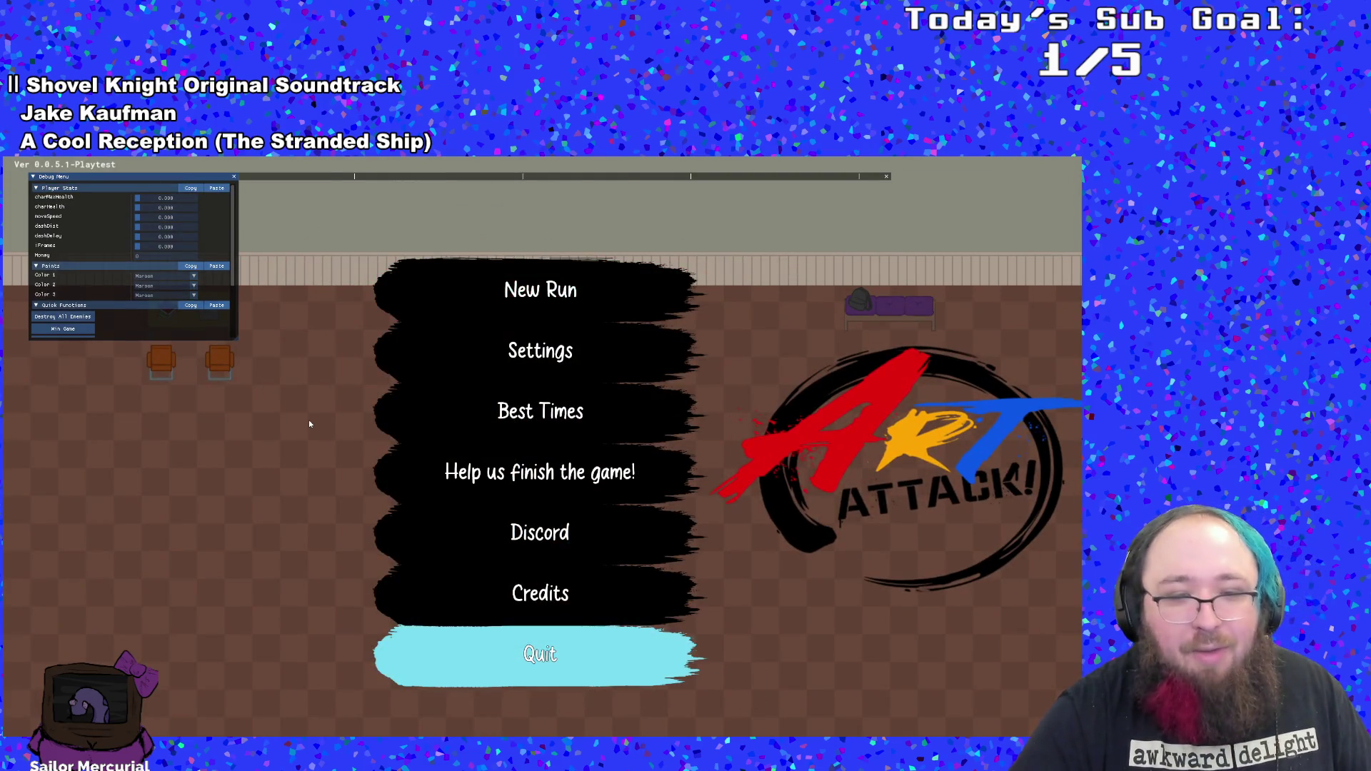
key("Return")
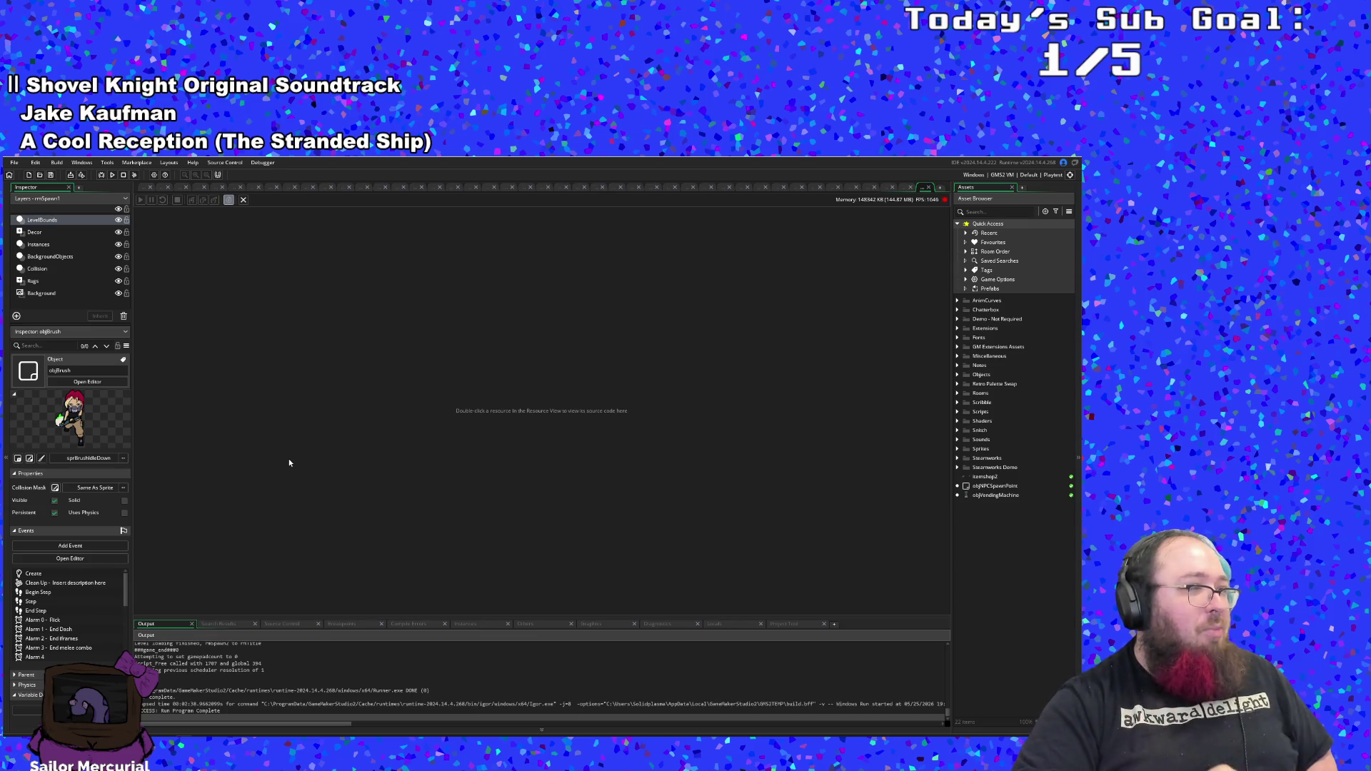
- Open objBrush via Ctrl+T and review the User Event 1 paint calls
key("ctrl+t")
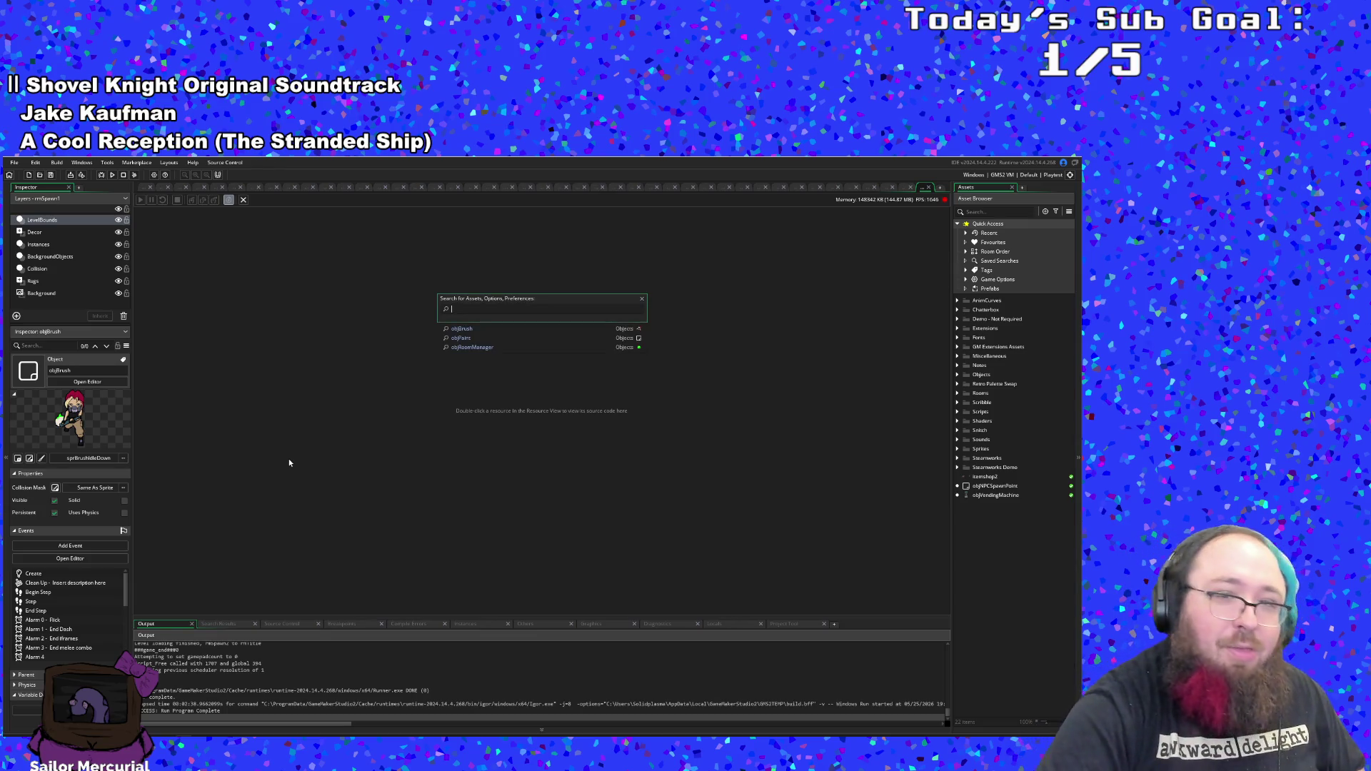
key("Return")
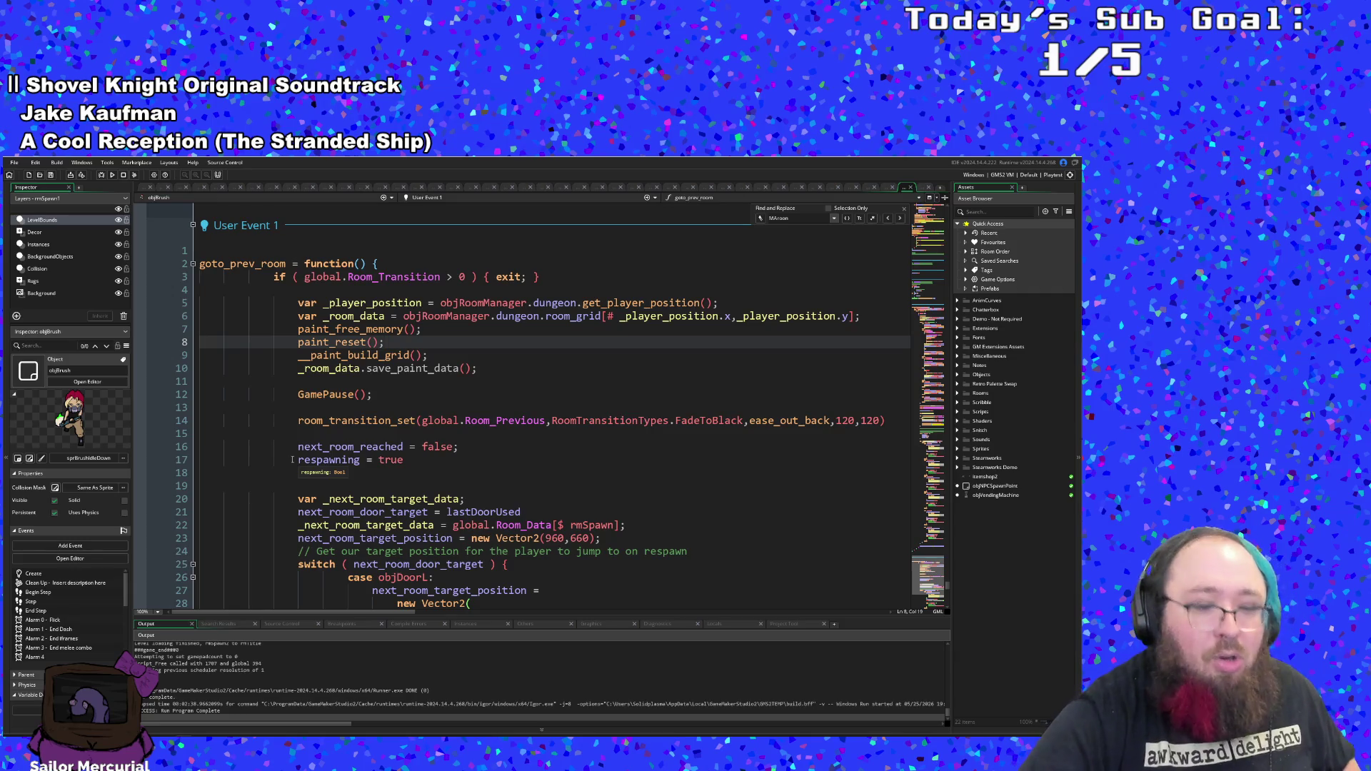
scroll(314, 474, "down", 20)
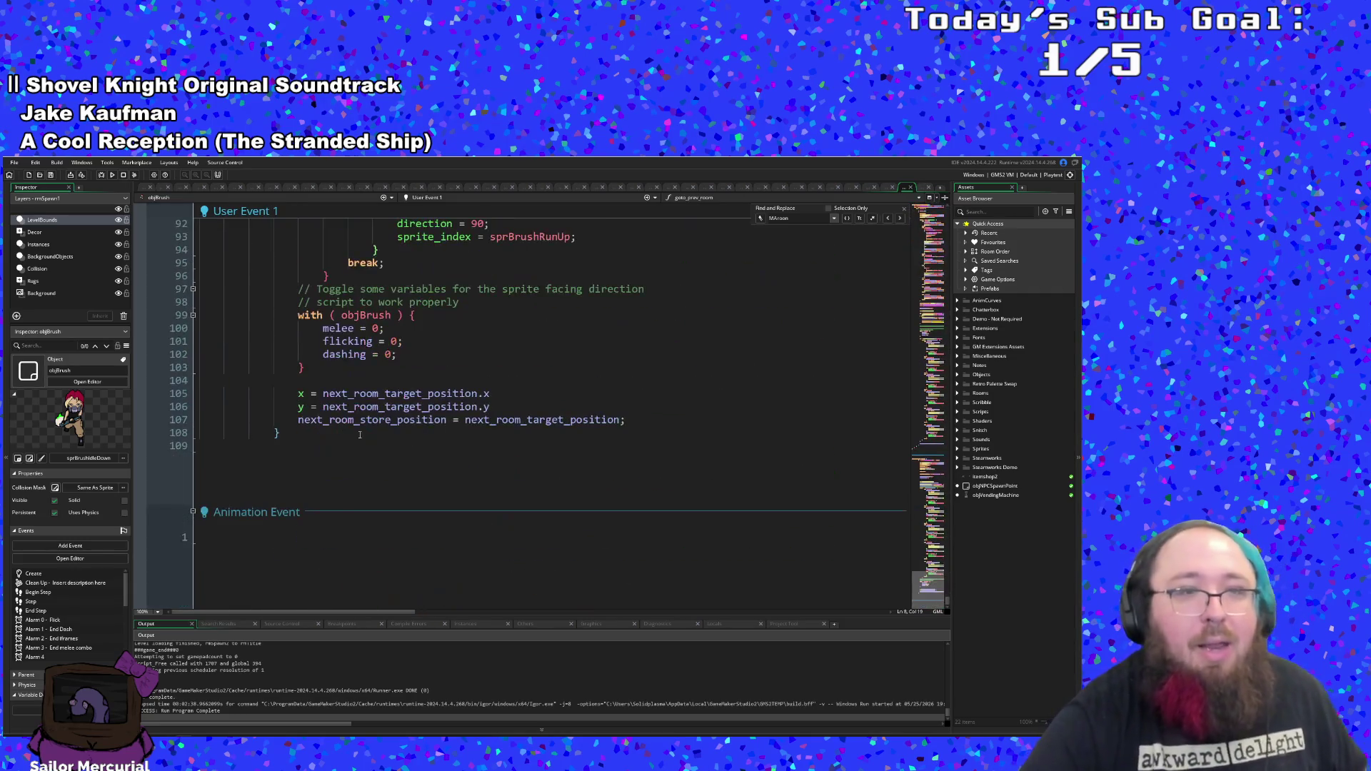
scroll(364, 421, "up", 20)
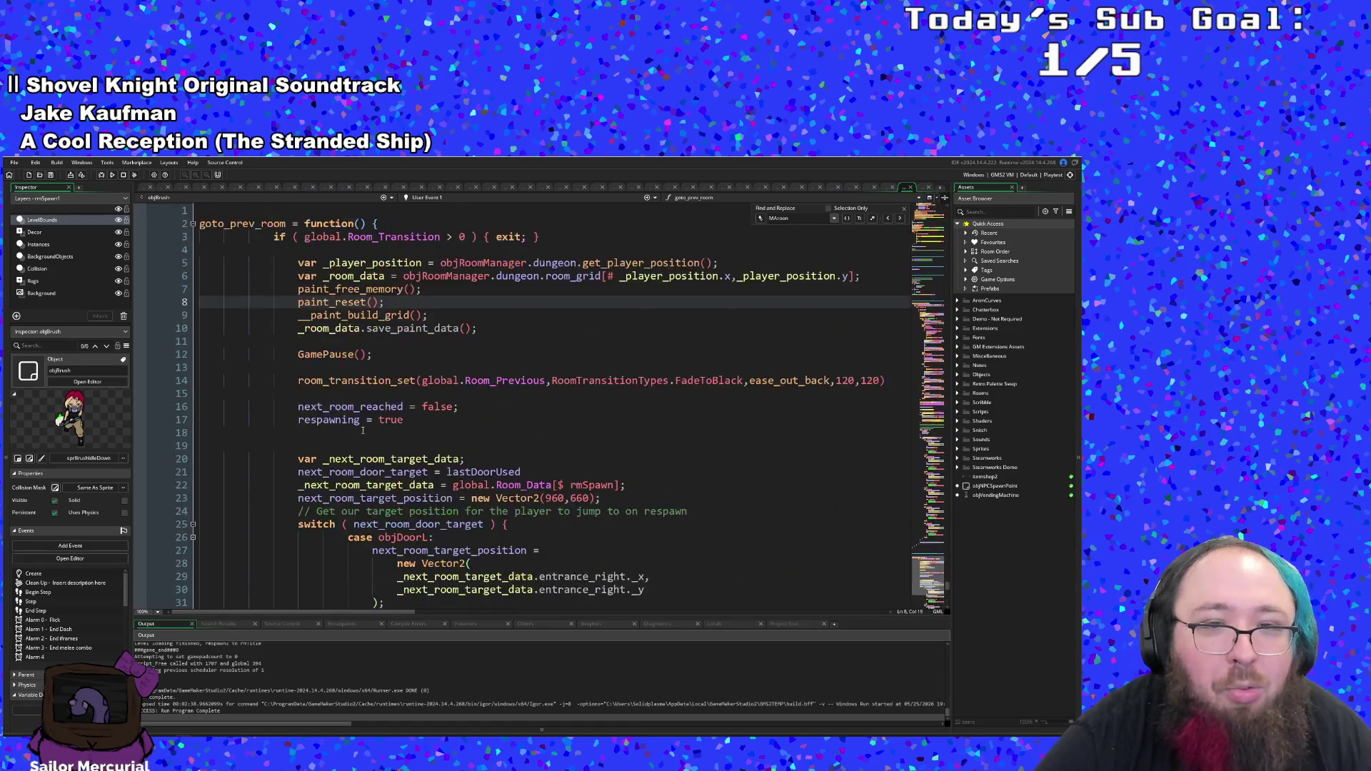
scroll(363, 422, "up", 6)
scroll(363, 422, "down", 2)
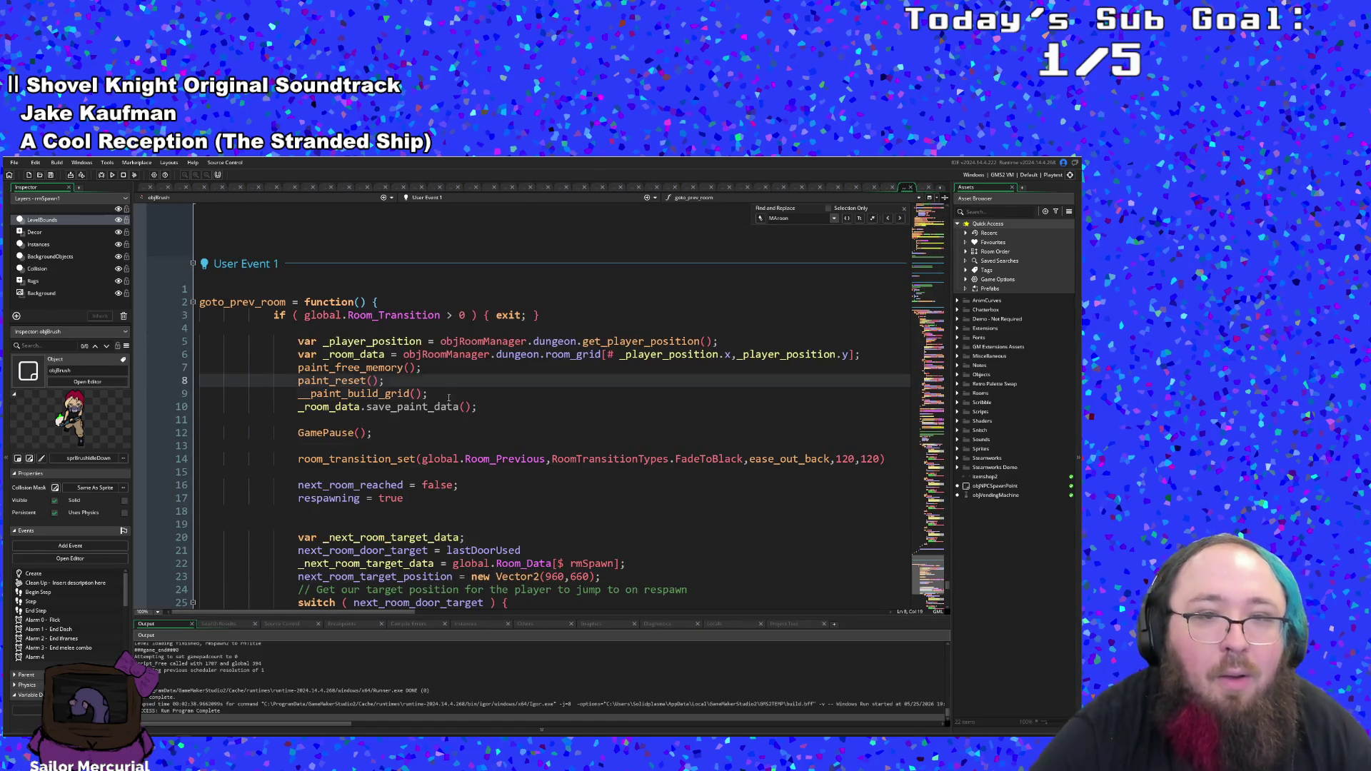
left_click(448, 397)
- Scroll through the RoomTransitionTypes code and User Event 0's colliding_with_doors door cases
scroll(440, 389, "down", 2)
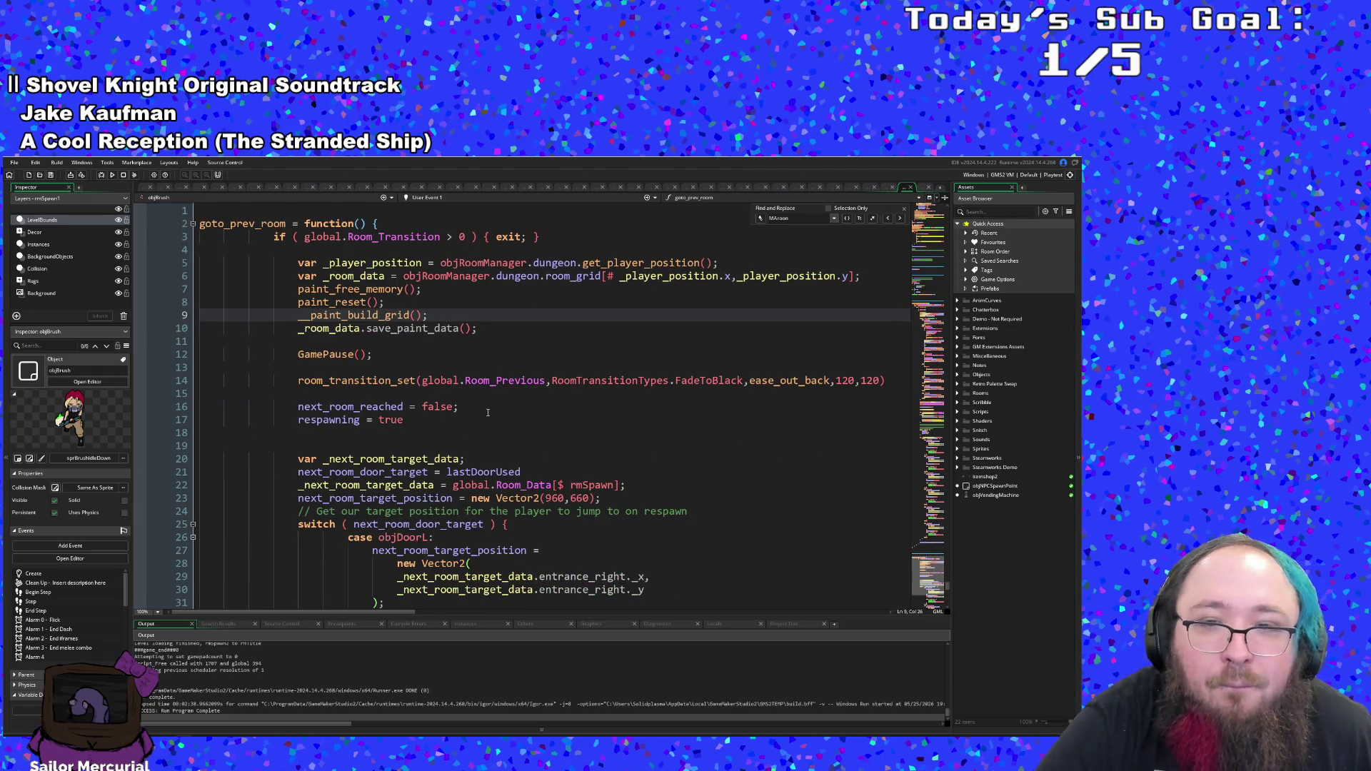
scroll(485, 413, "up", 6)
scroll(513, 414, "down", 4)
left_click(621, 459)
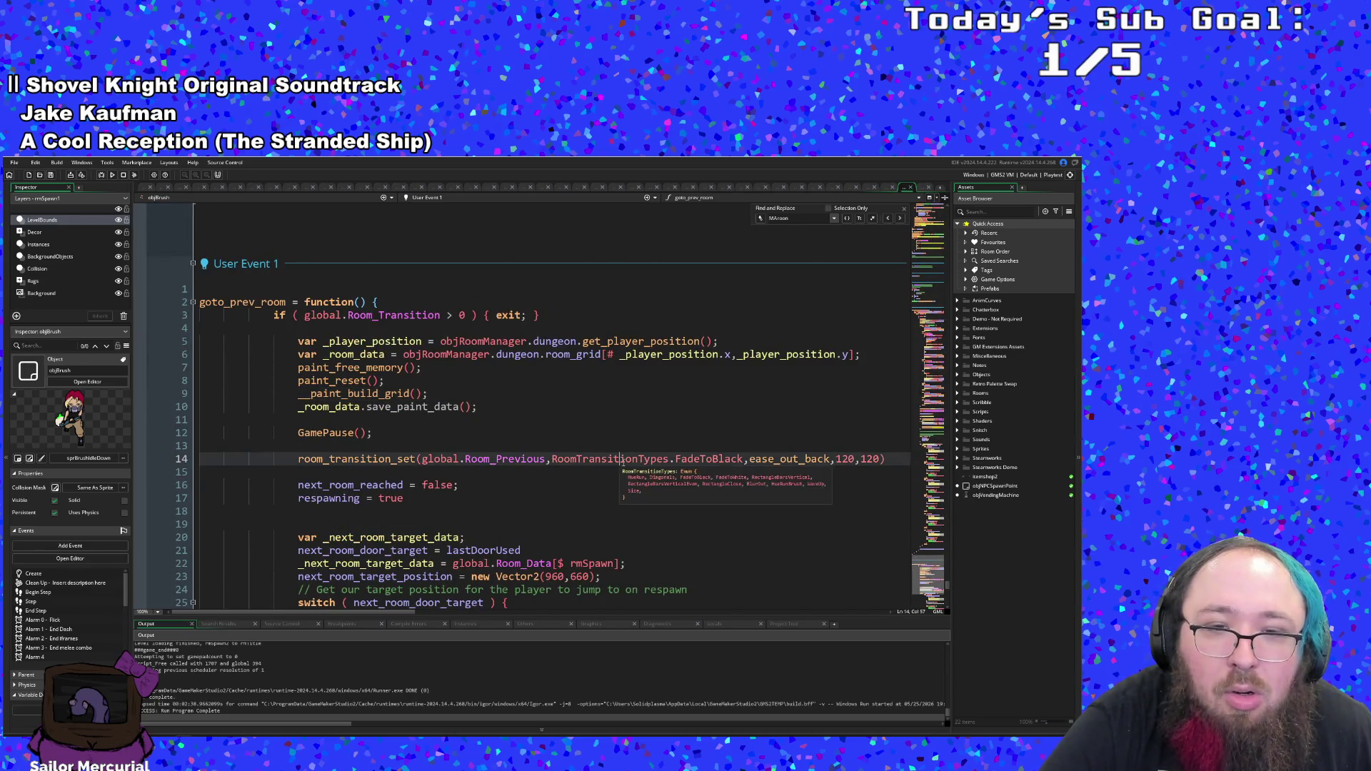
scroll(621, 461, "down", 4)
scroll(617, 457, "up", 14)
scroll(615, 452, "up", 20)
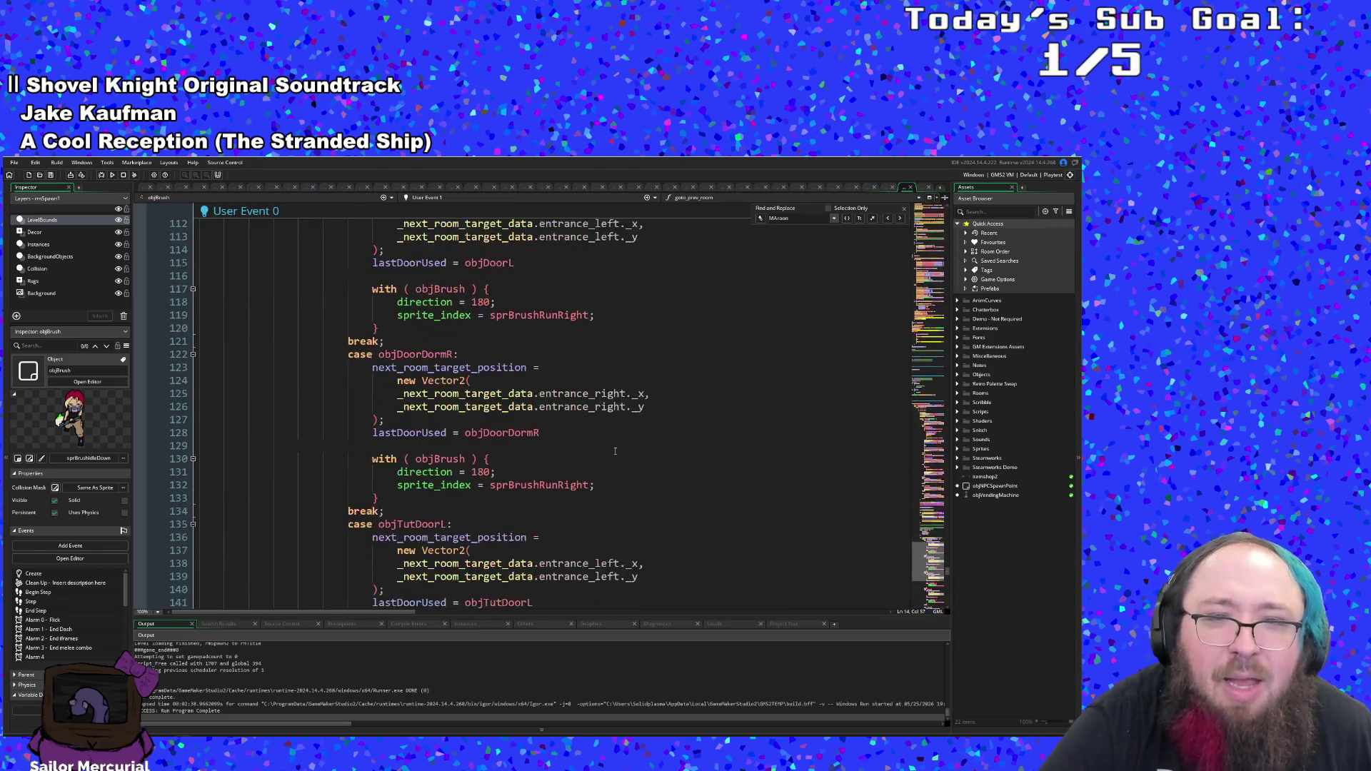
scroll(615, 451, "up", 10)
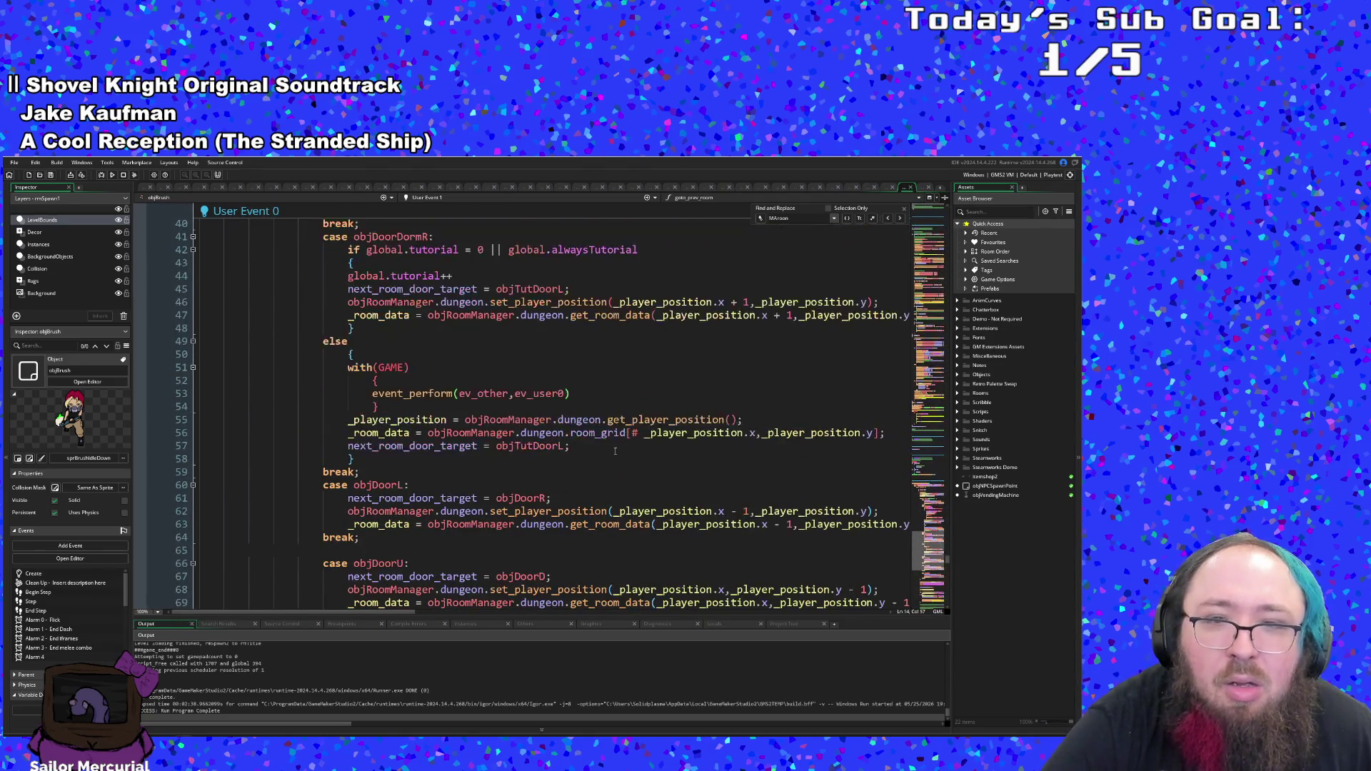
scroll(605, 462, "down", 5)
scroll(605, 462, "down", 15)
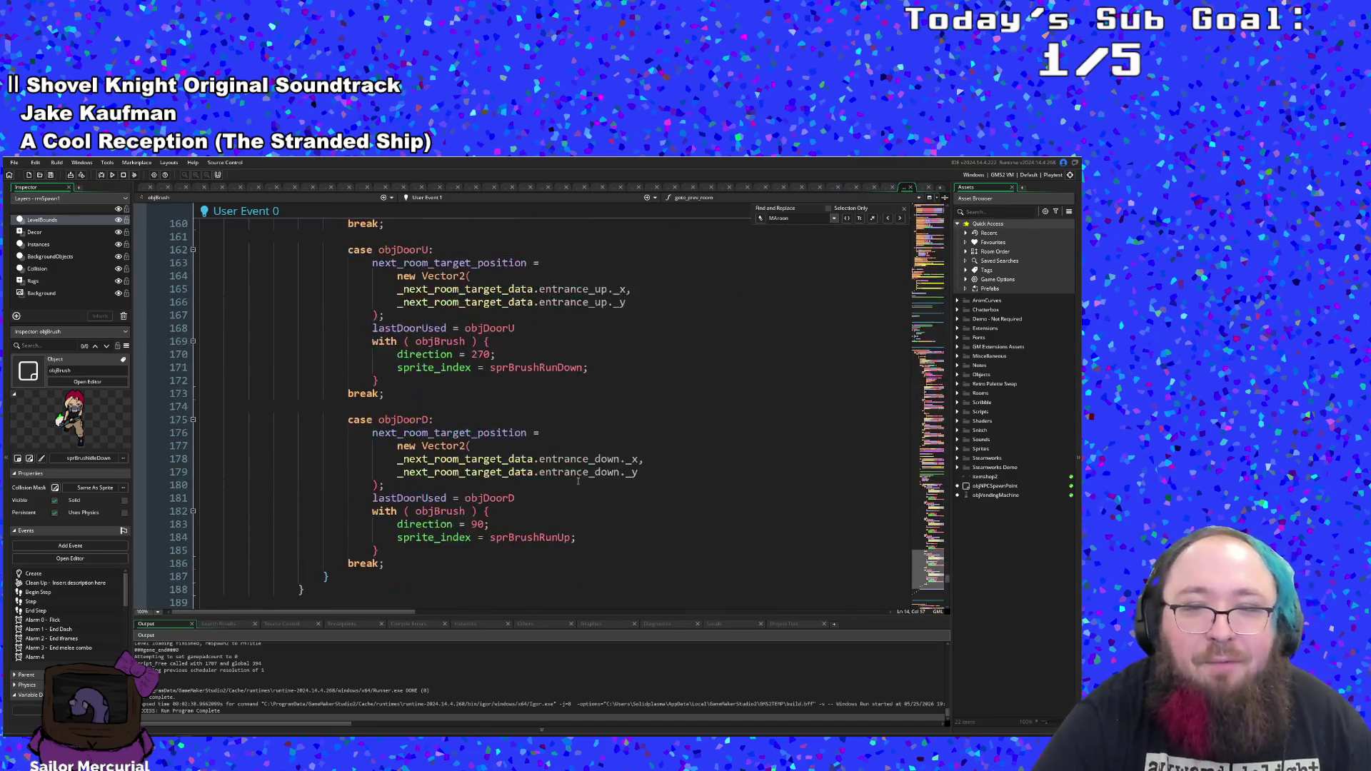
scroll(570, 467, "up", 10)
scroll(566, 466, "down", 6)
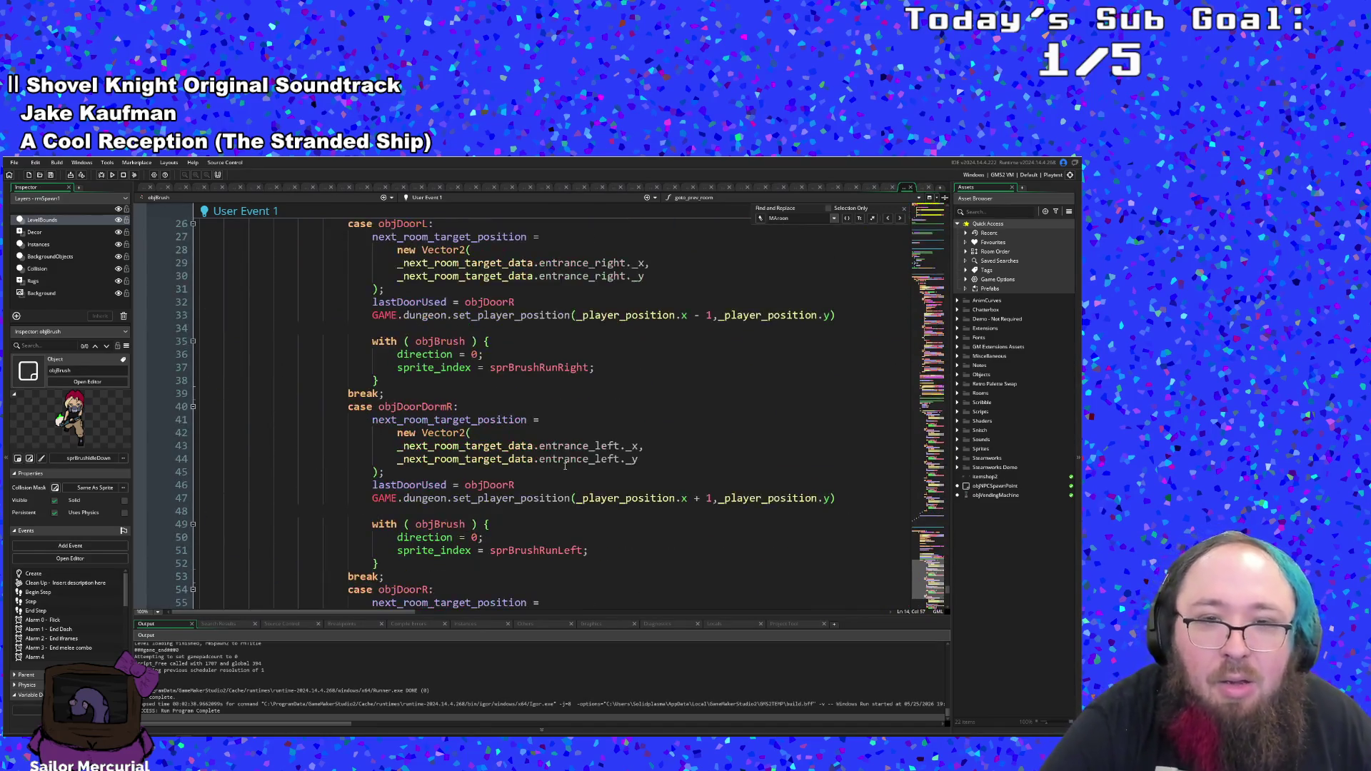
scroll(564, 466, "down", 20)
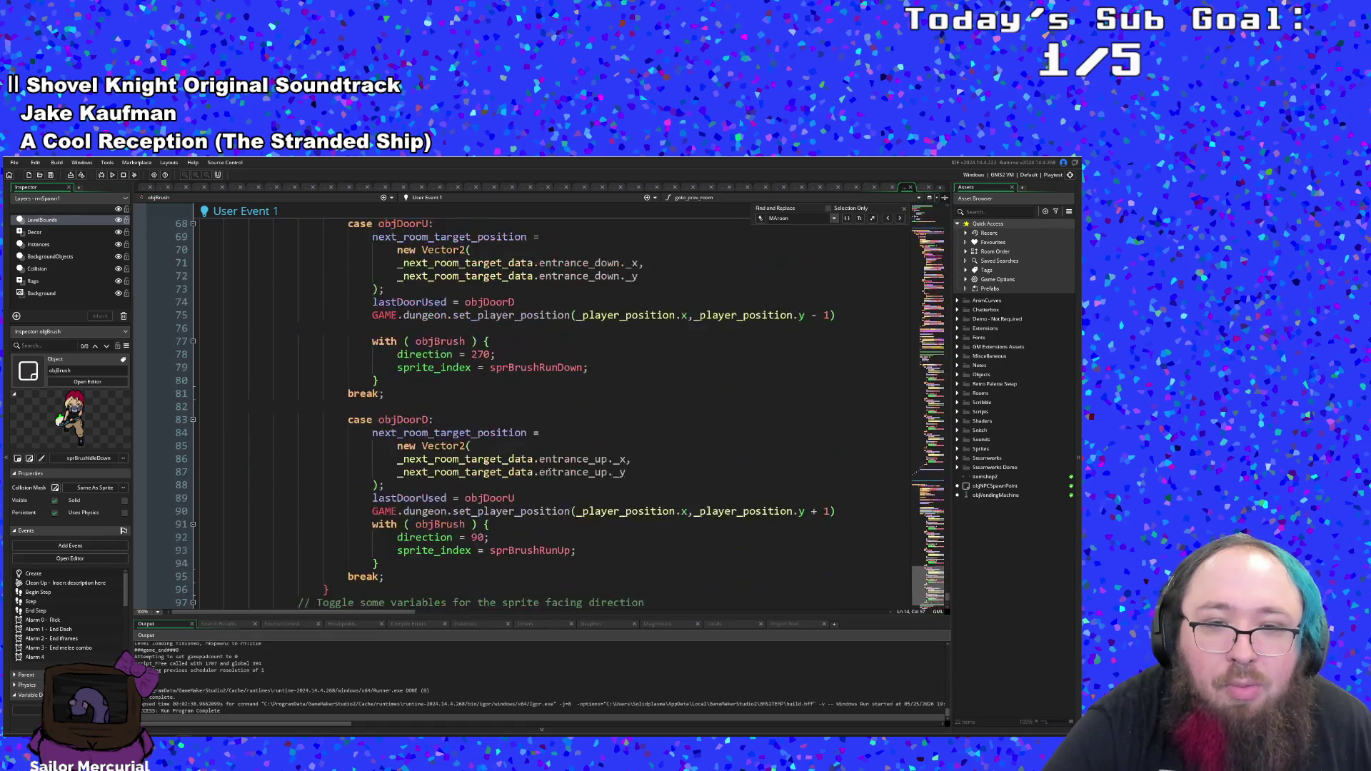
scroll(547, 472, "up", 8)
scroll(547, 472, "up", 20)
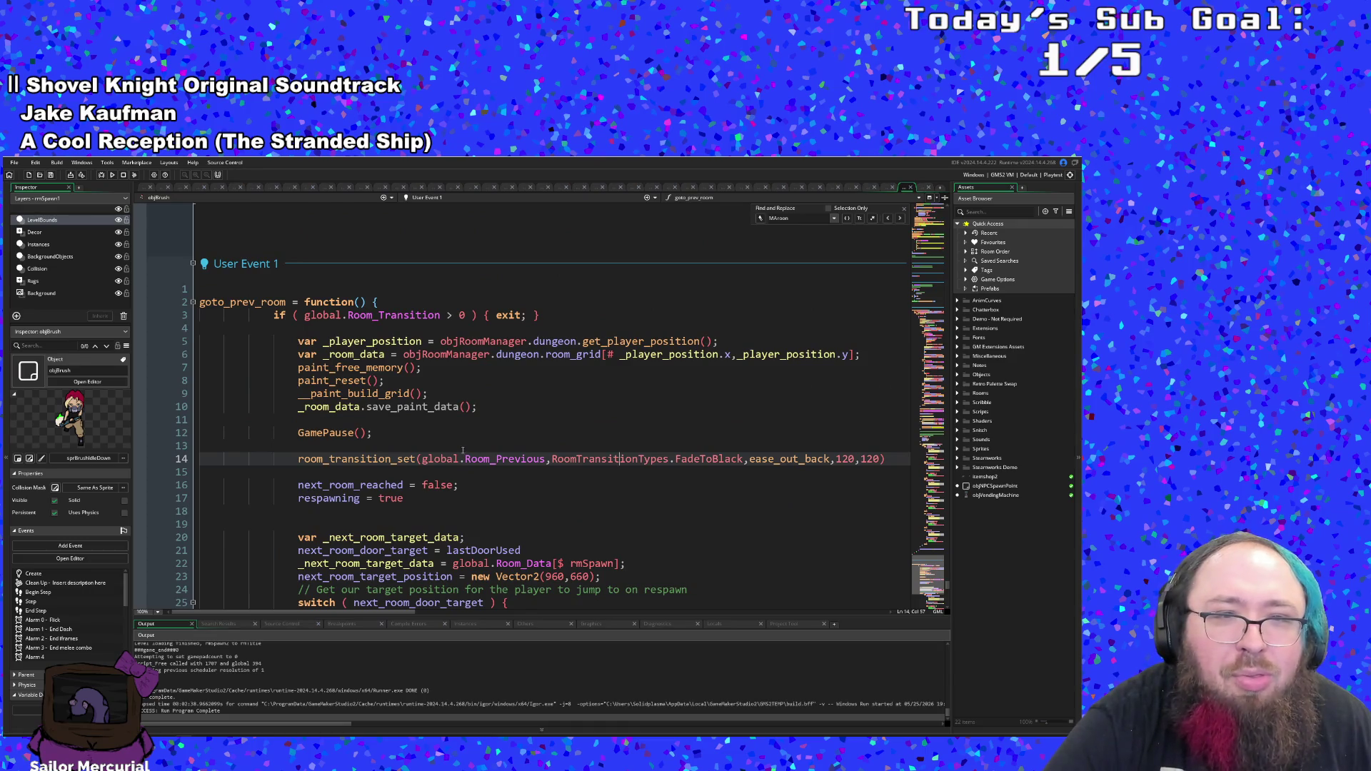
scroll(449, 447, "down", 20)
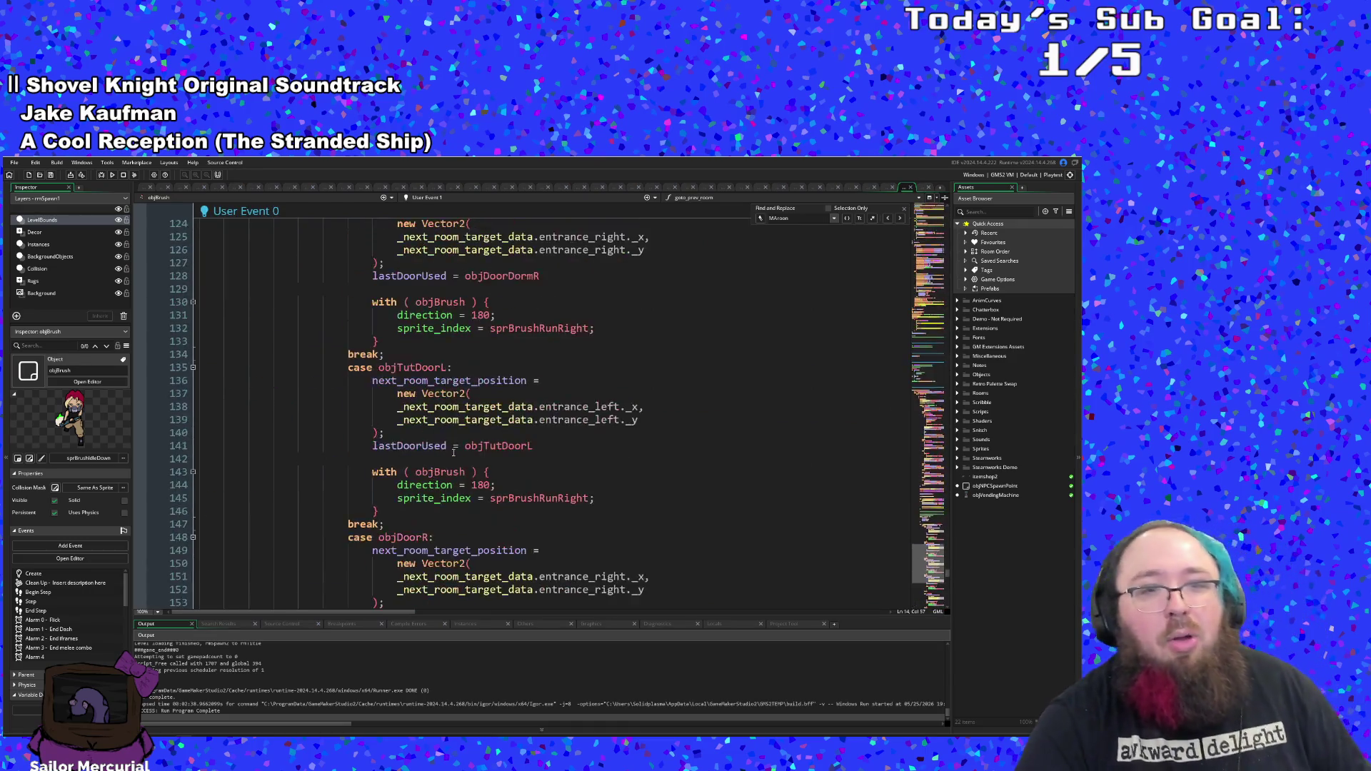
scroll(452, 452, "up", 18)
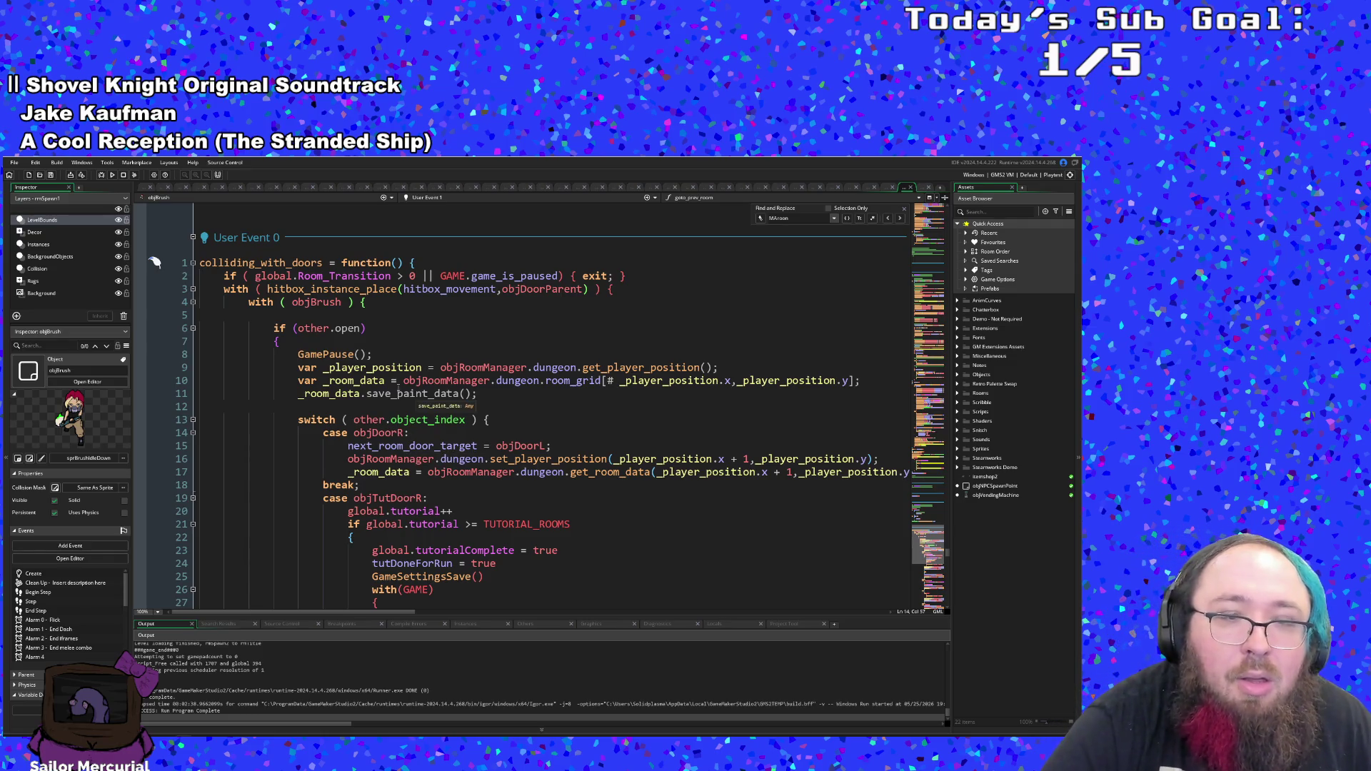
left_click(275, 342)
scroll(286, 348, "down", 20)
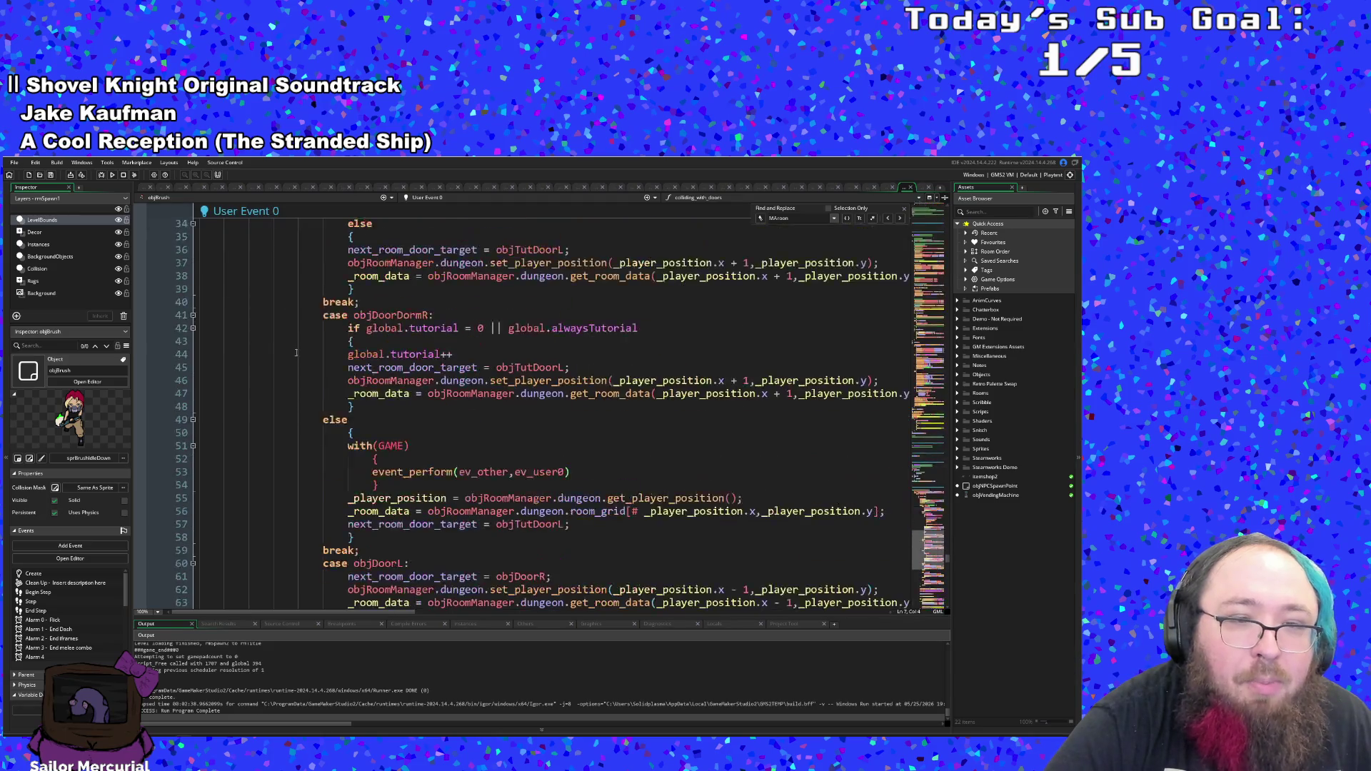
scroll(307, 352, "up", 6)
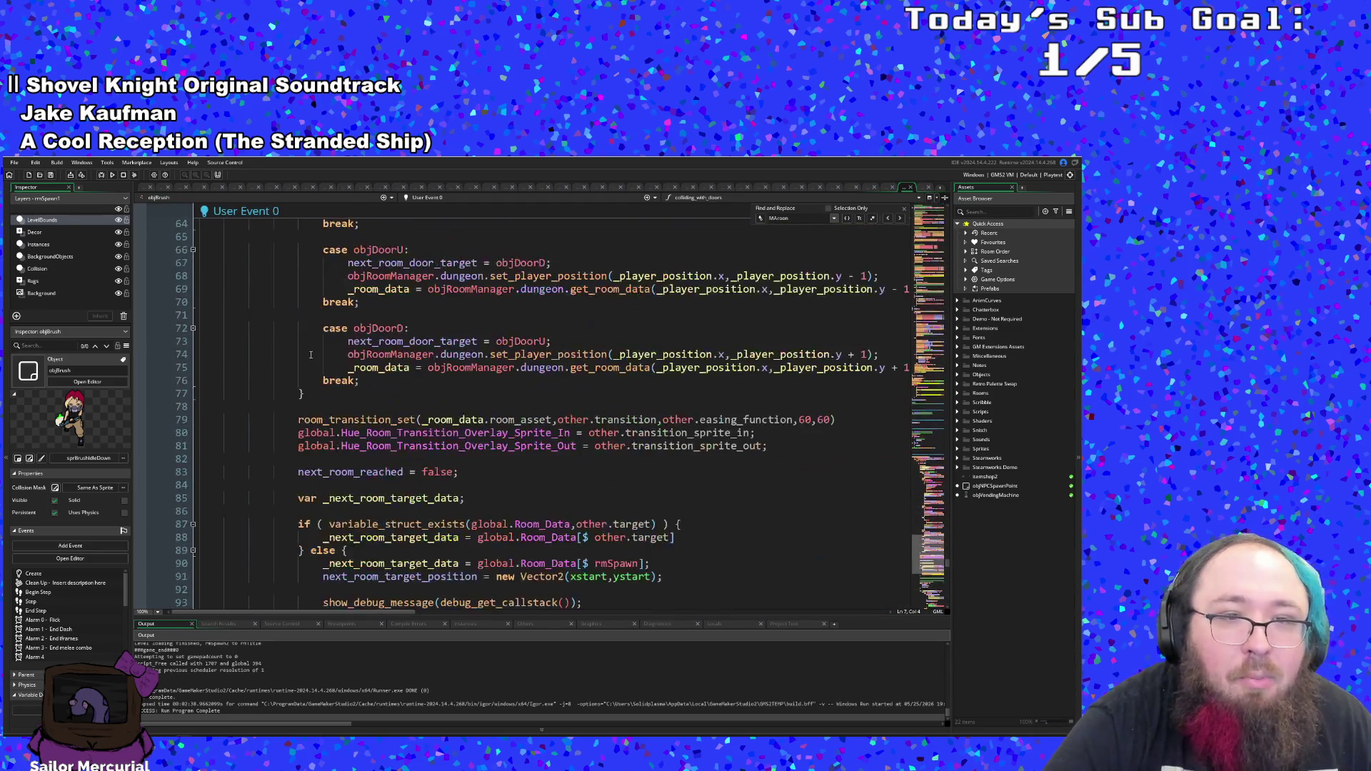
mouse_move(427, 441)
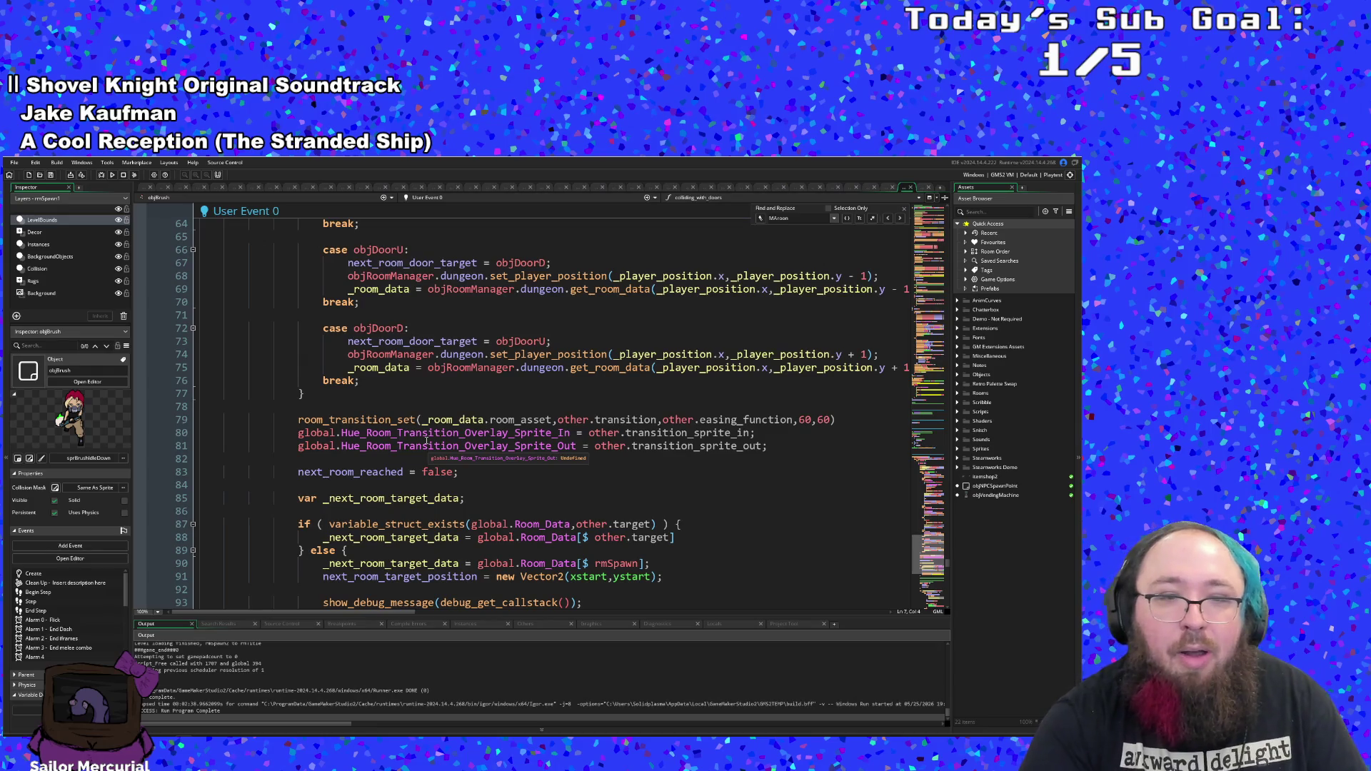
left_click(504, 419)
left_click(414, 420)
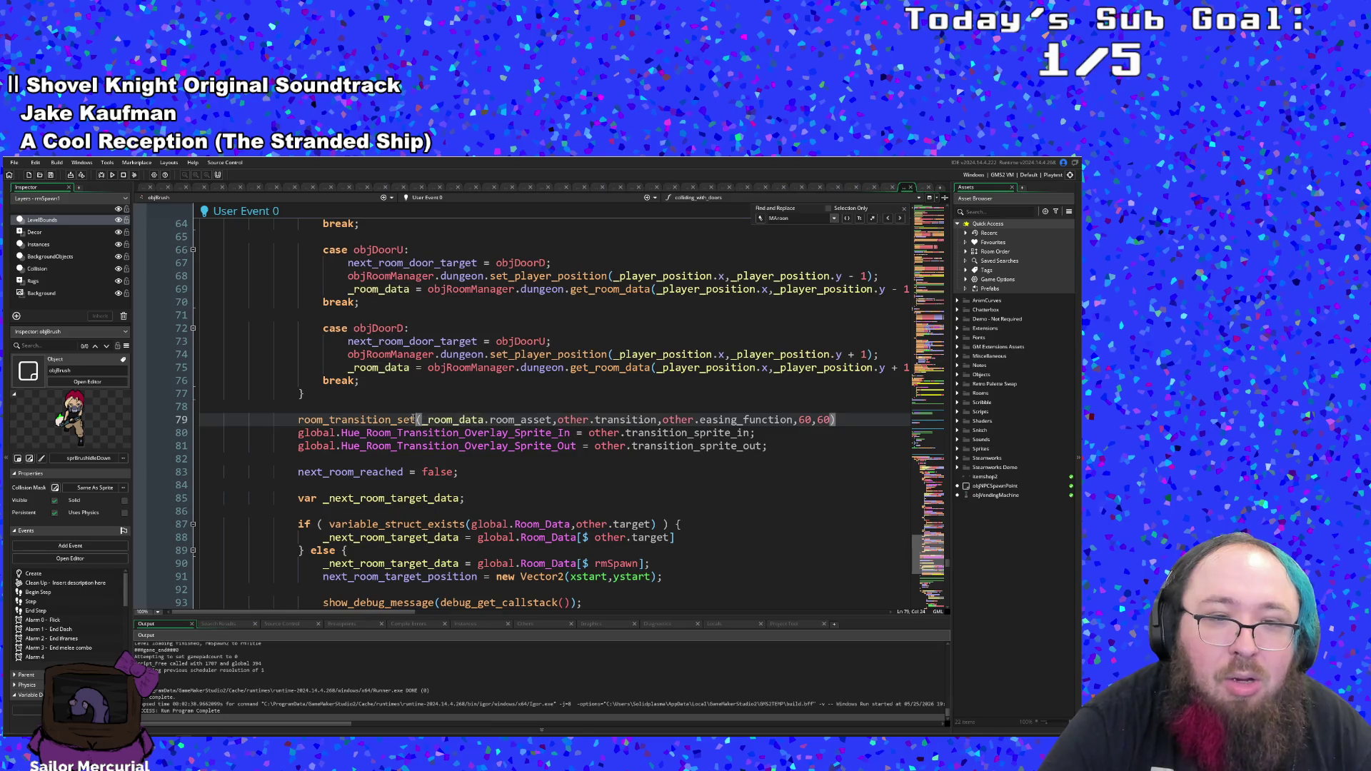
scroll(355, 433, "down", 2)
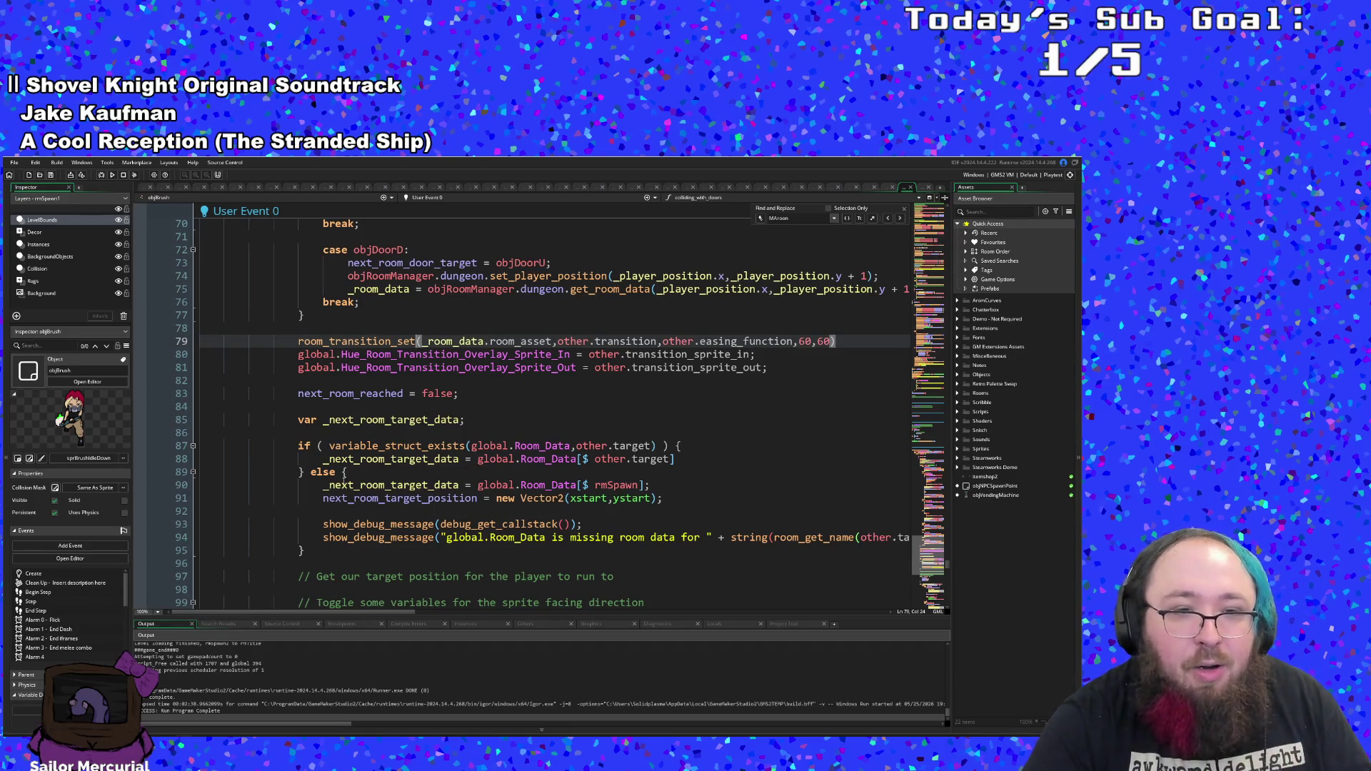
left_click(300, 473)
scroll(302, 473, "down", 6)
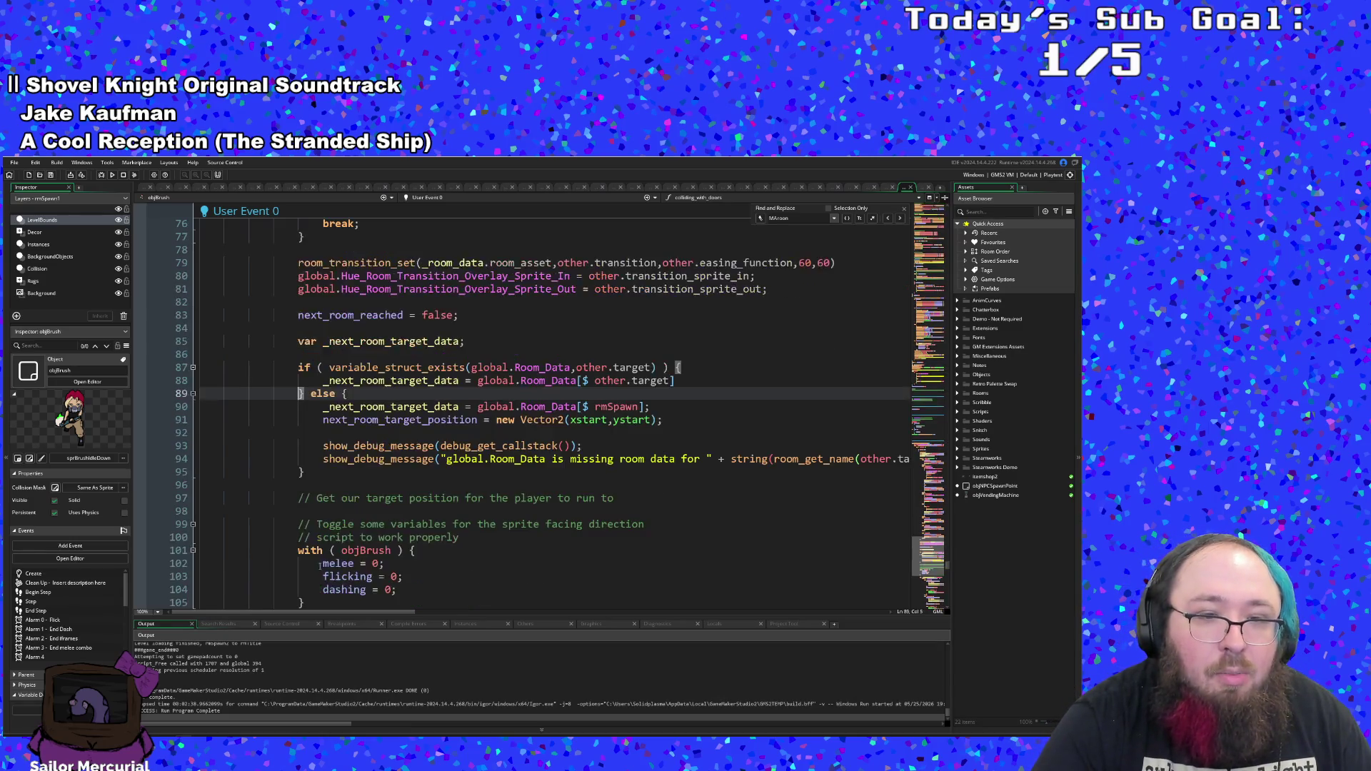
scroll(324, 538, "up", 18)
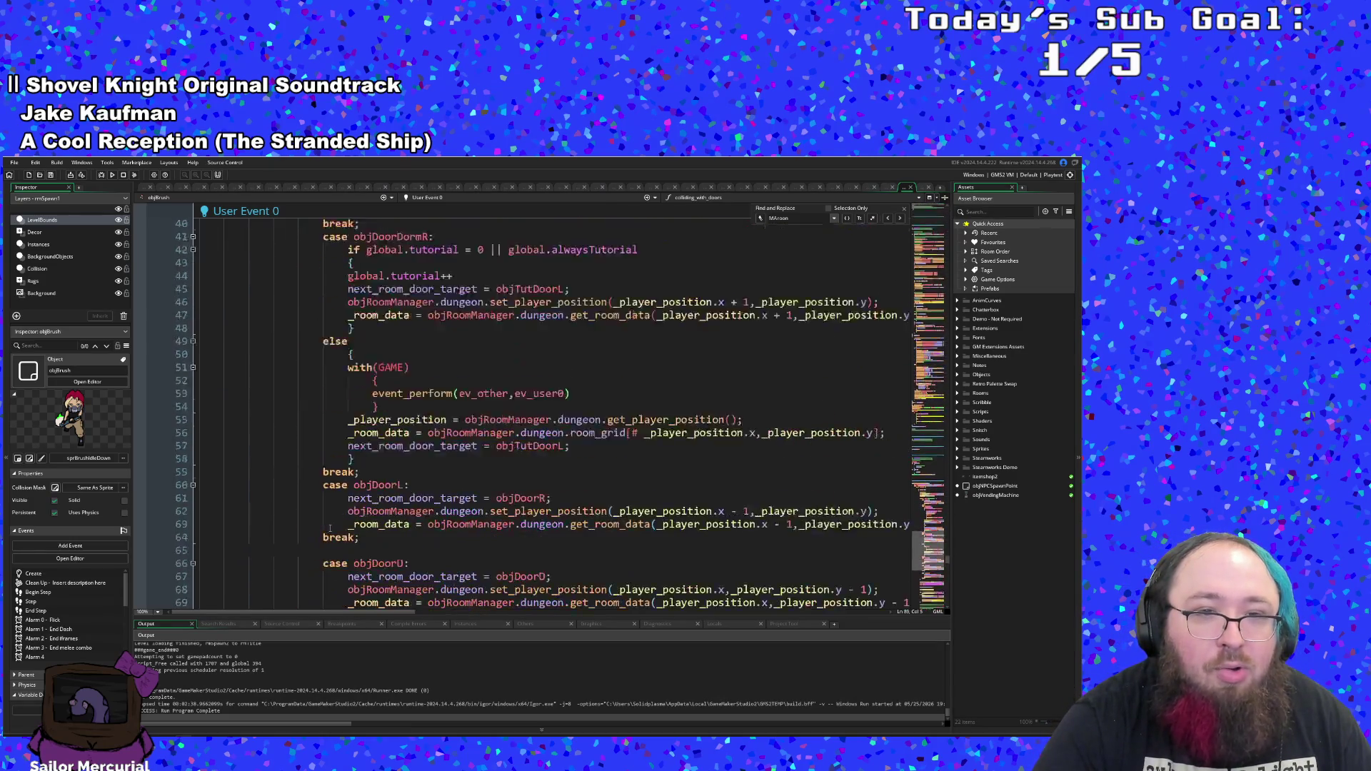
left_click(371, 462)
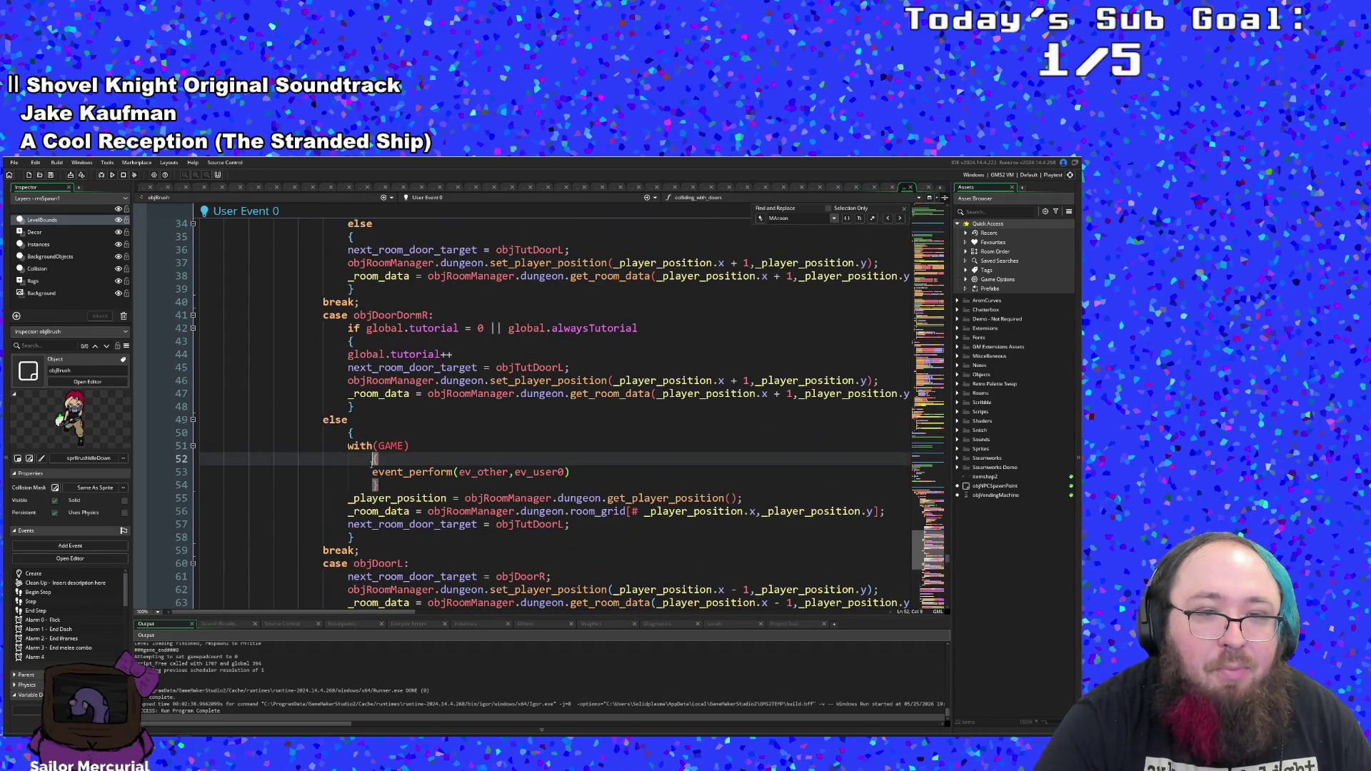
scroll(379, 468, "up", 18)
scroll(385, 471, "down", 4)
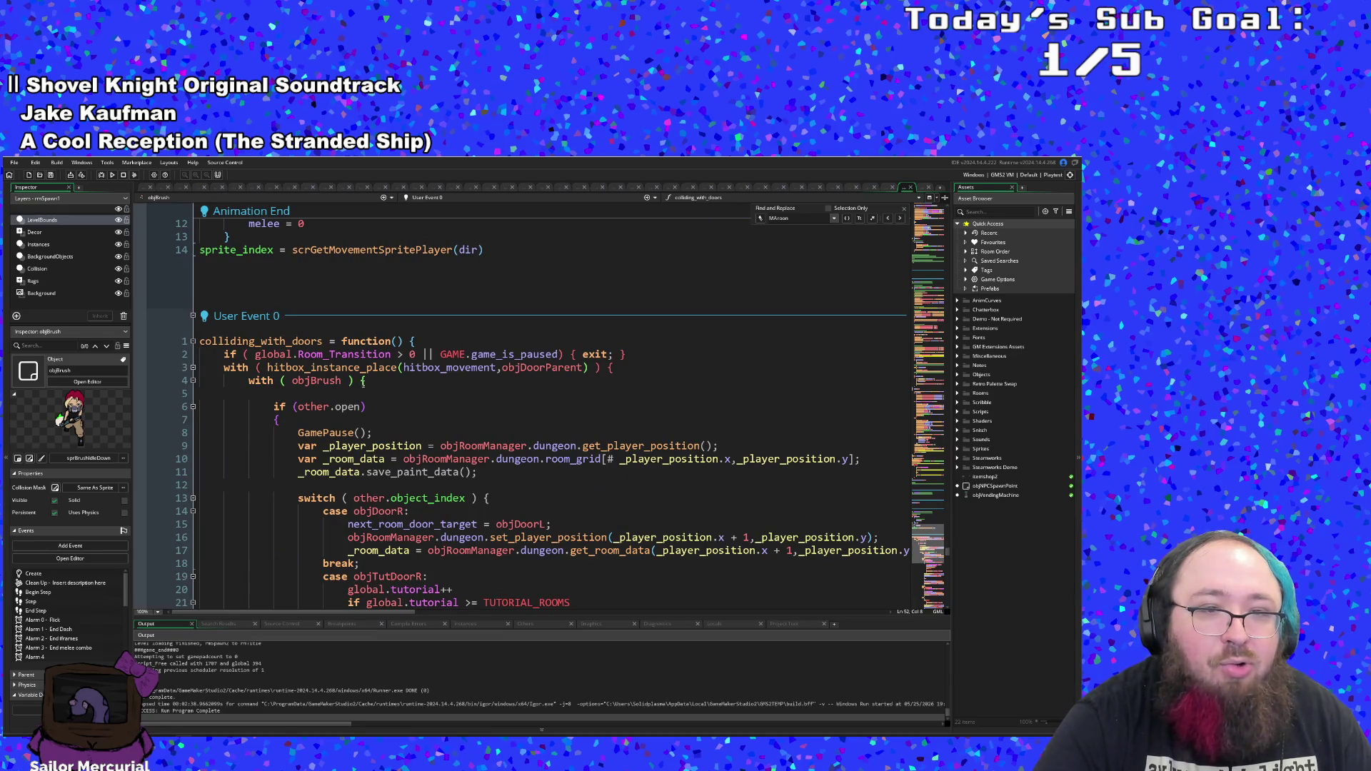
left_click(386, 381)
scroll(386, 397, "down", 20)
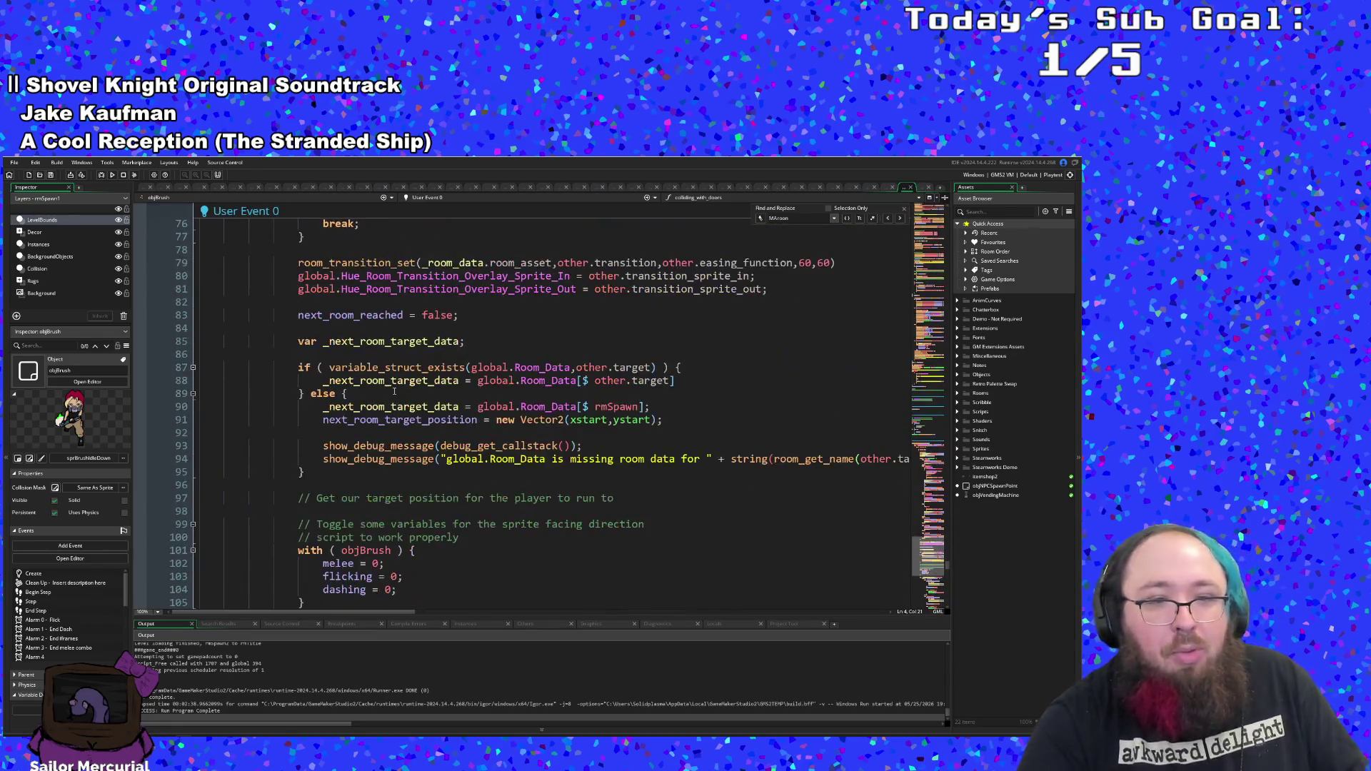
scroll(386, 397, "down", 20)
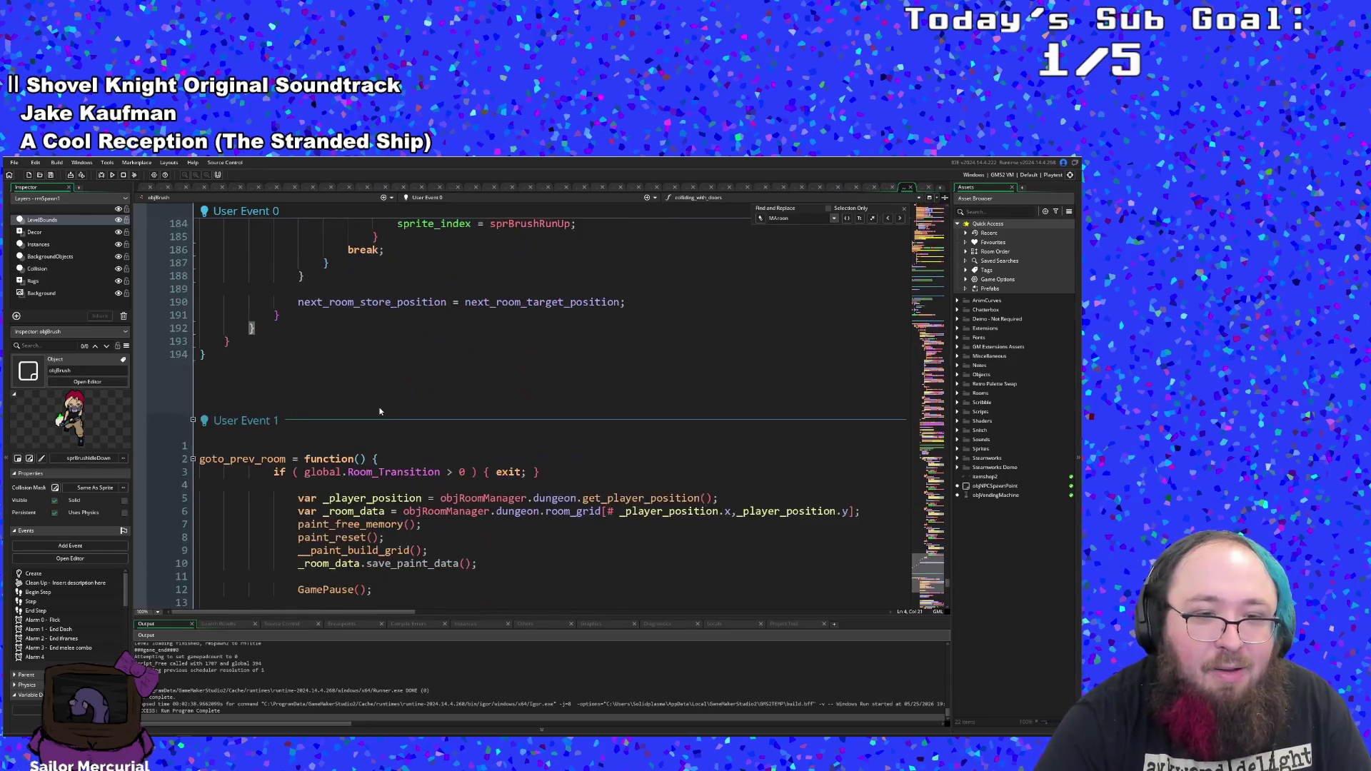
scroll(380, 411, "up", 20)
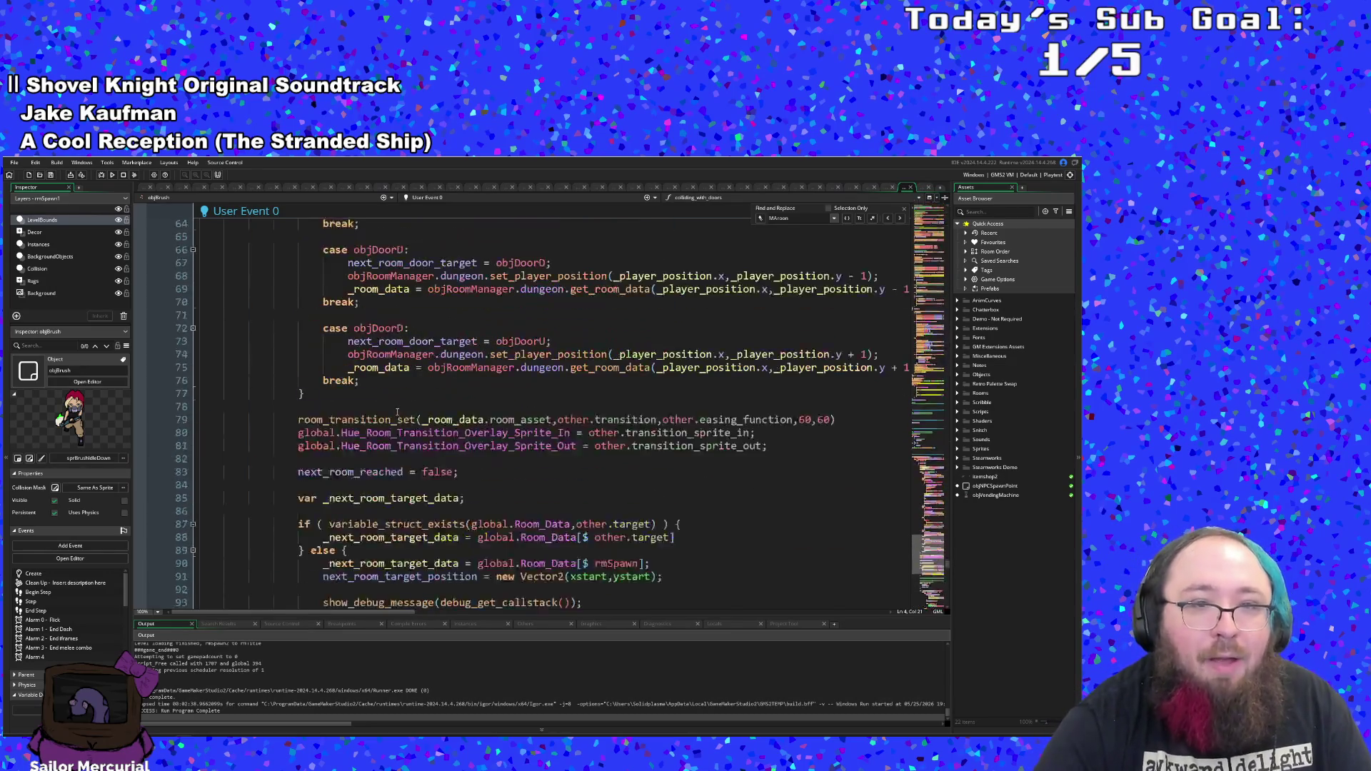
scroll(398, 411, "down", 4)
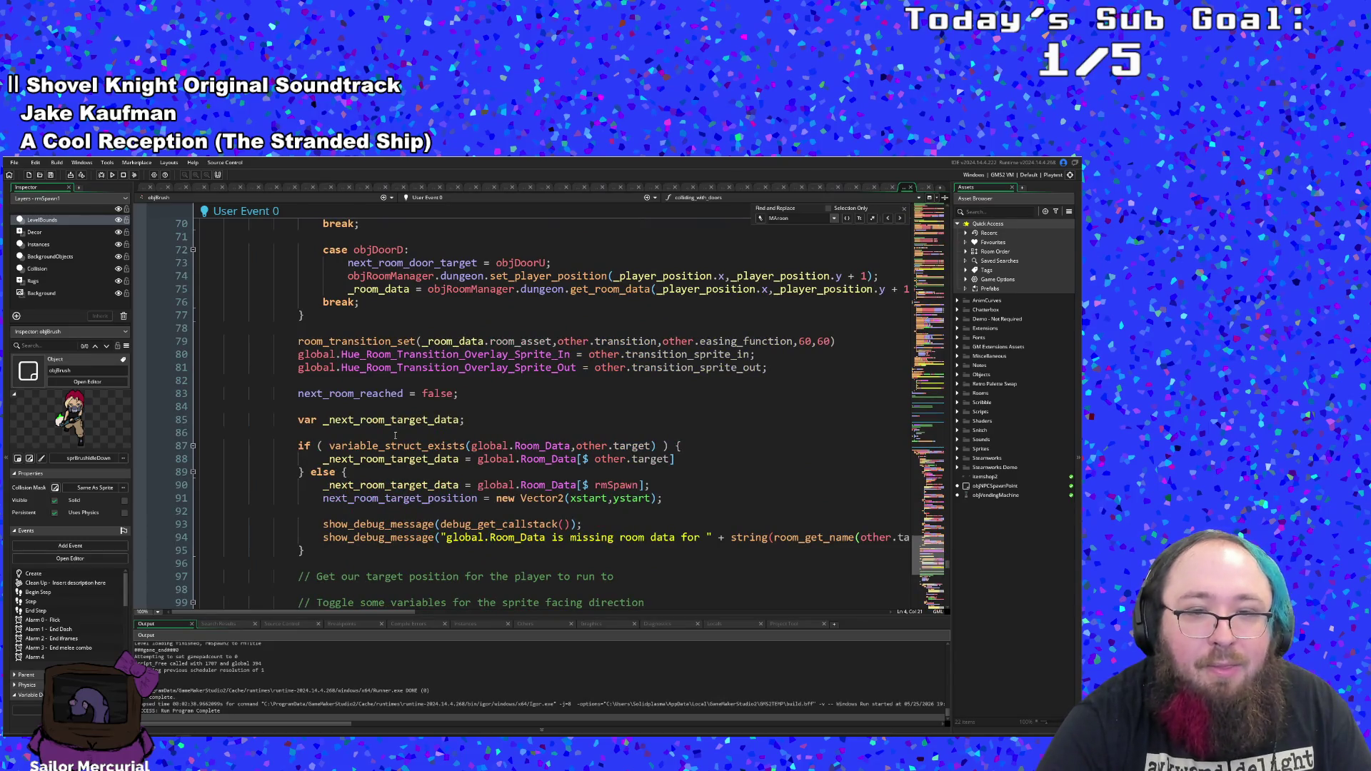
scroll(395, 437, "up", 10)
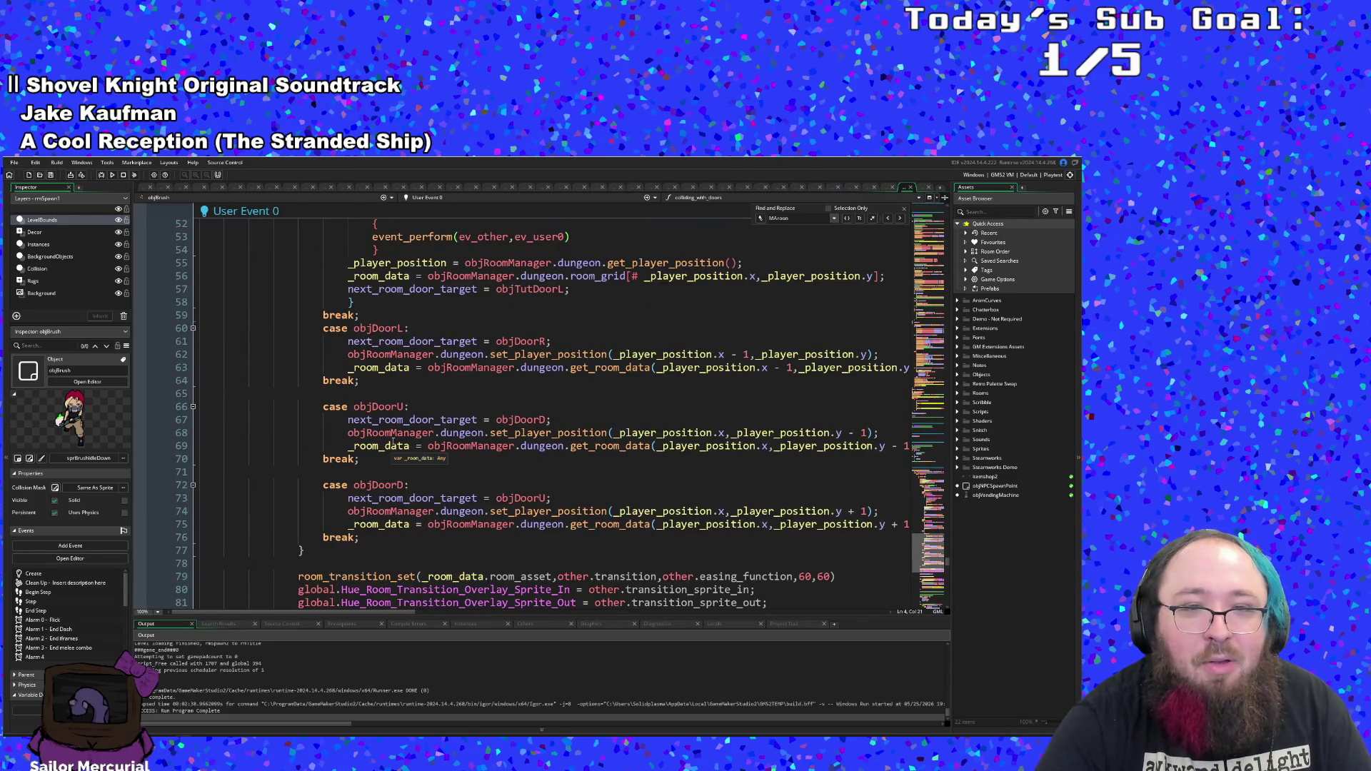
scroll(392, 441, "up", 2)
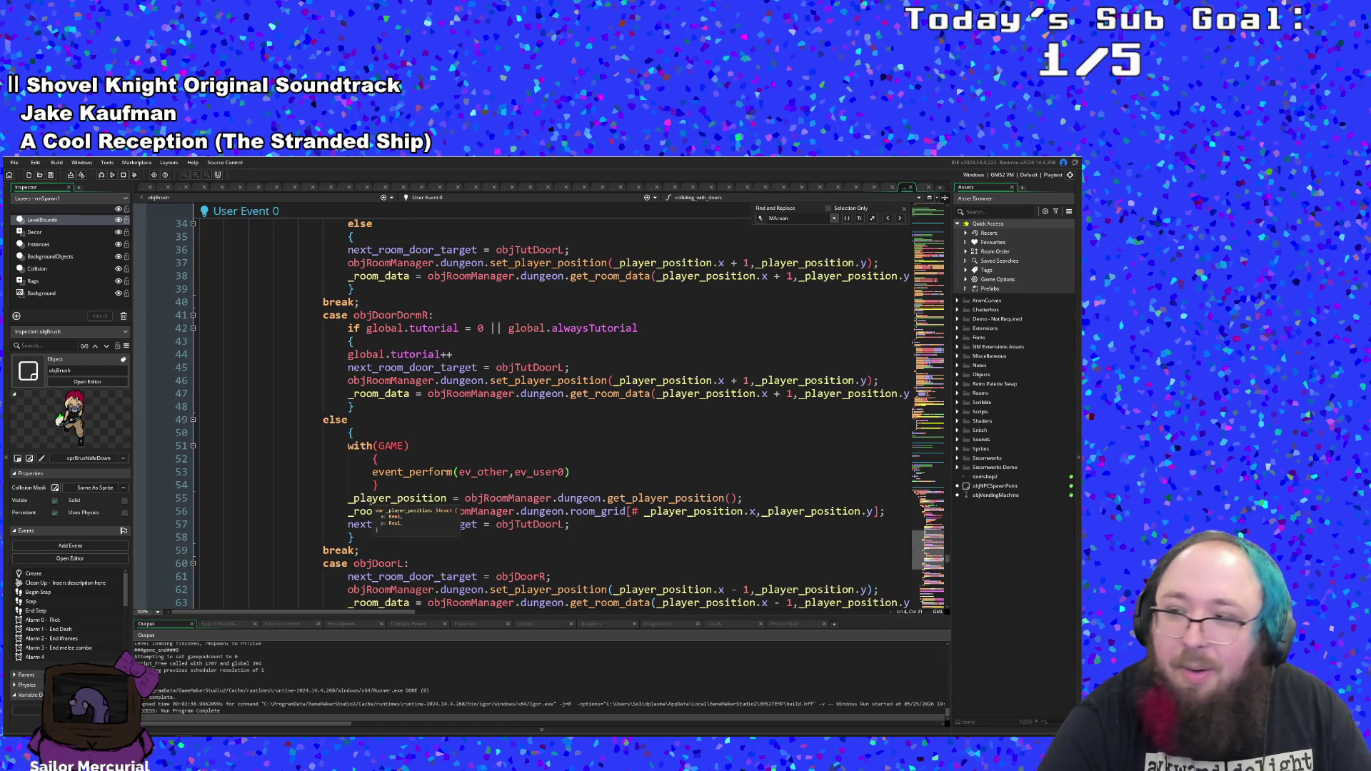
scroll(391, 490, "up", 8)
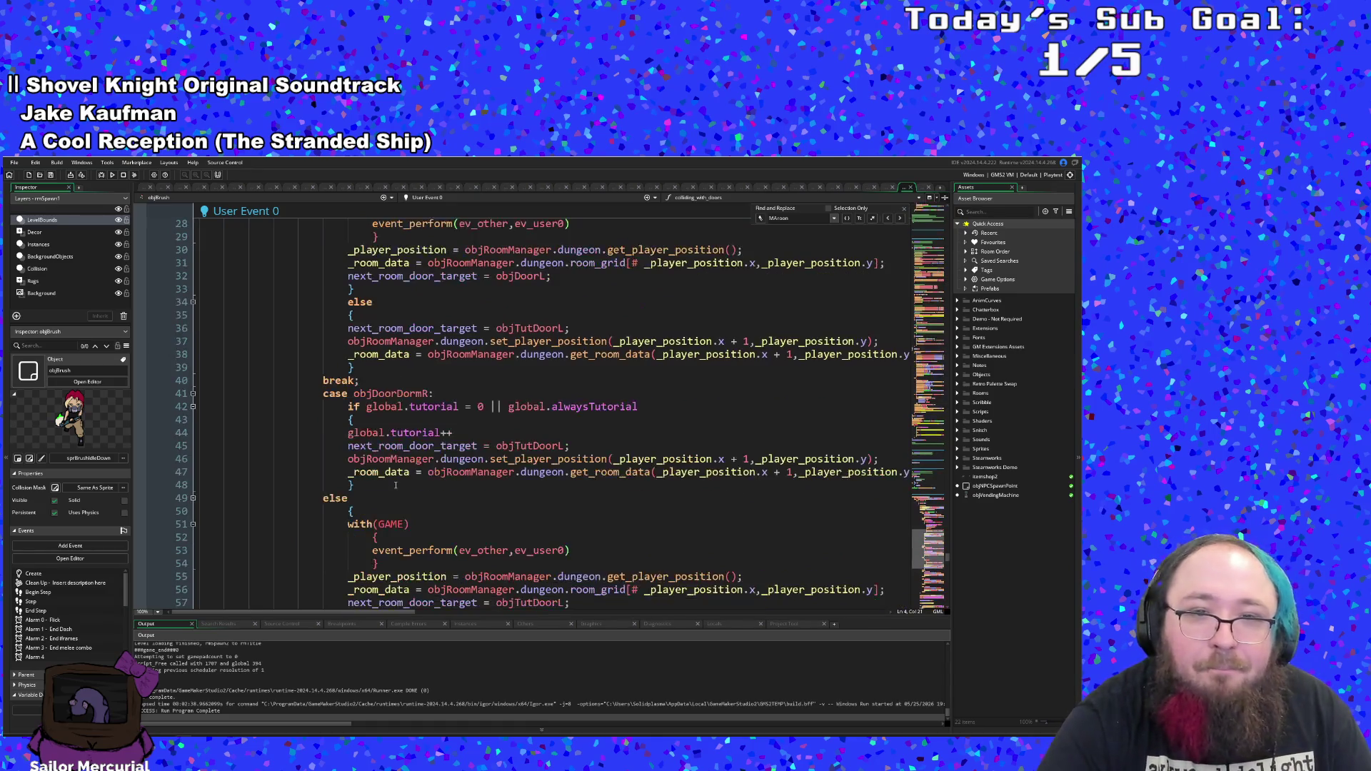
scroll(395, 486, "up", 4)
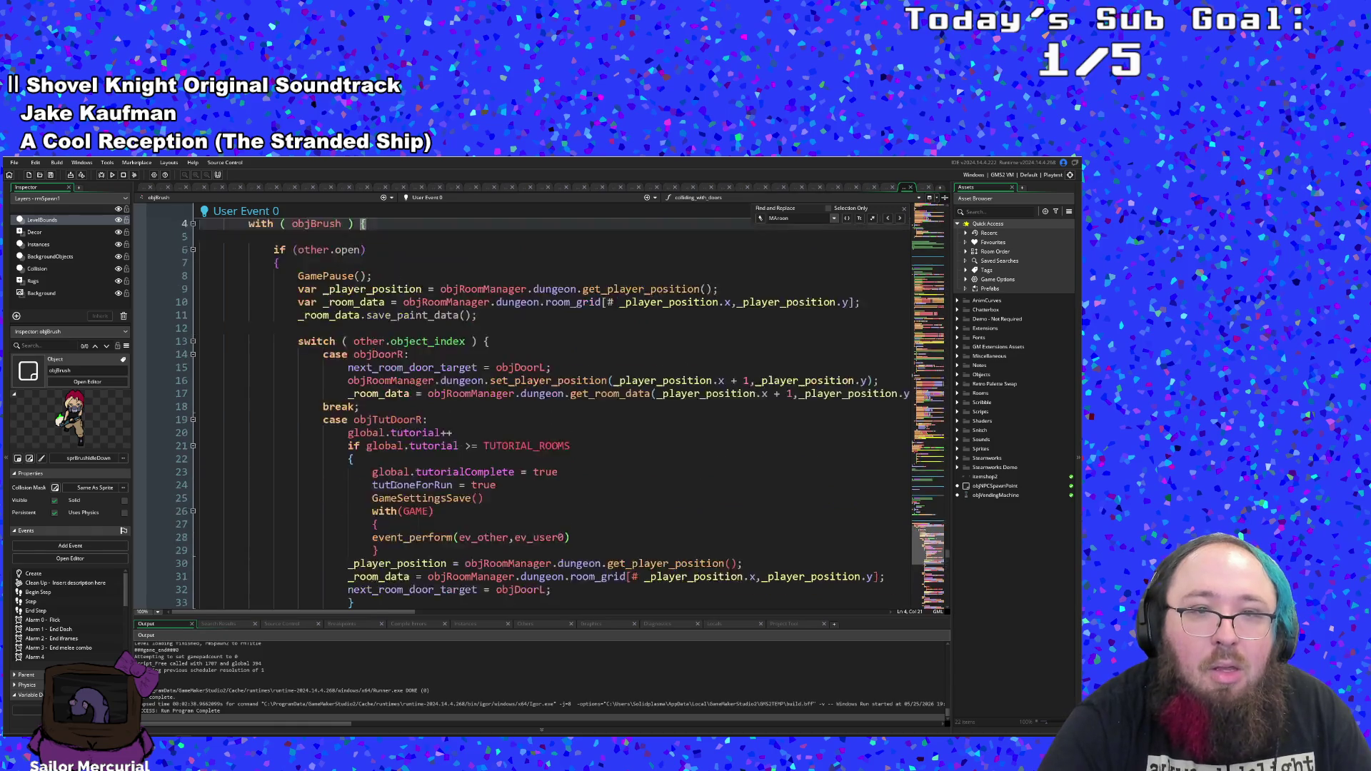
scroll(395, 486, "down", 20)
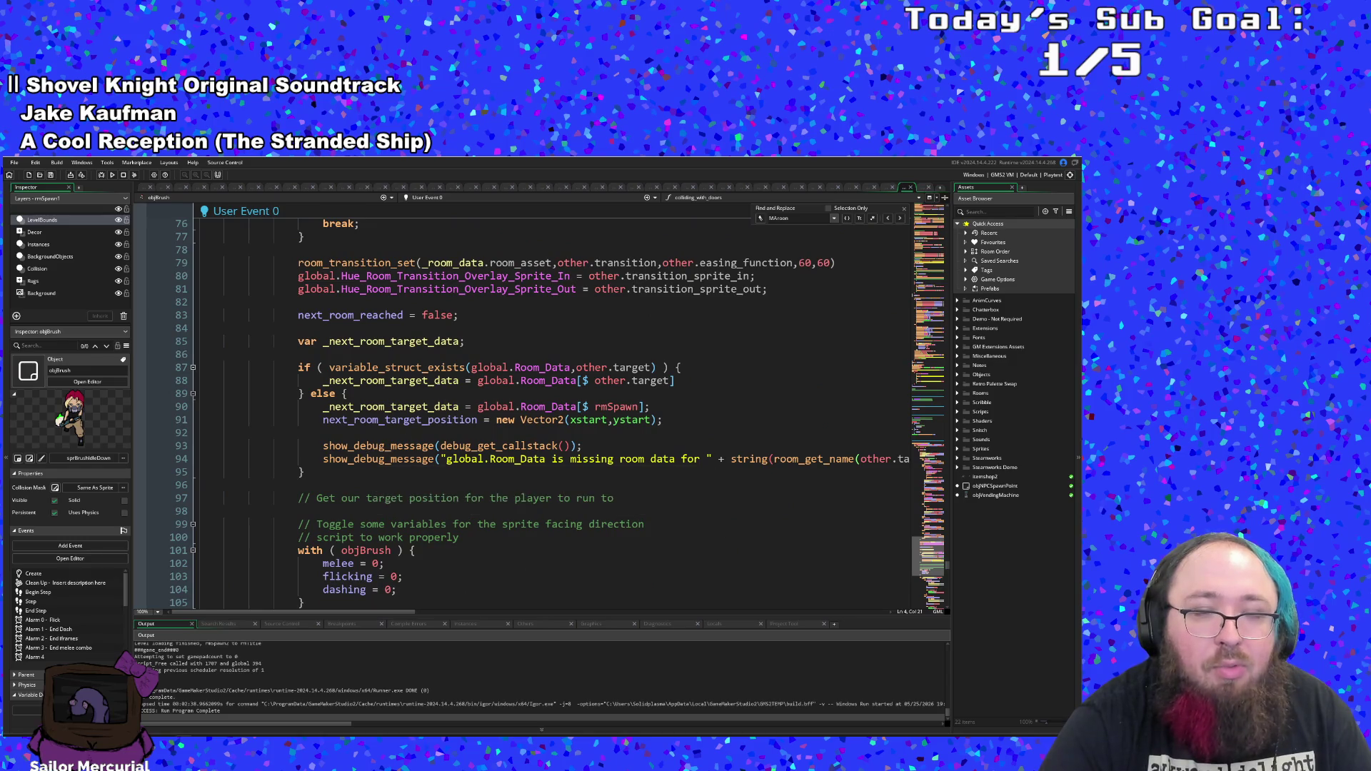
left_click(410, 342)
left_click(422, 367)
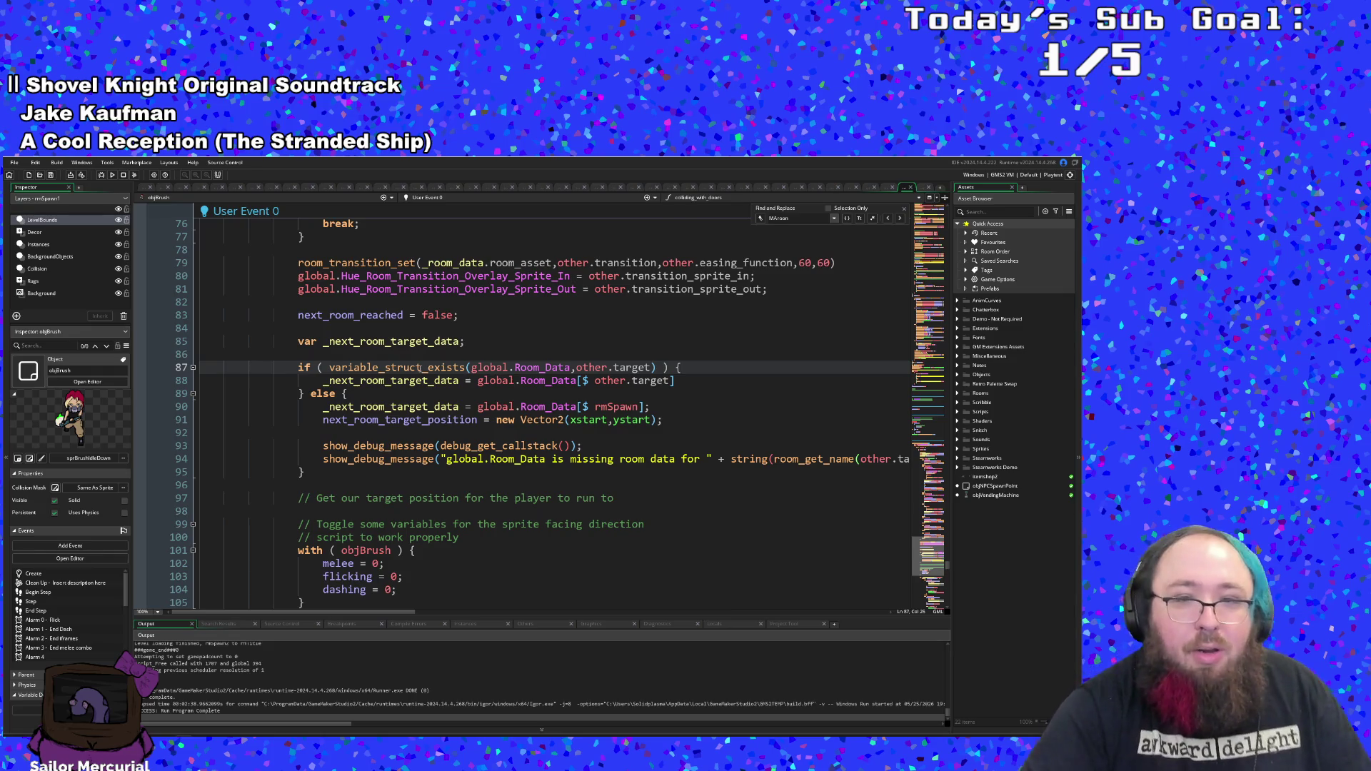
scroll(441, 382, "up", 2)
left_click(543, 446)
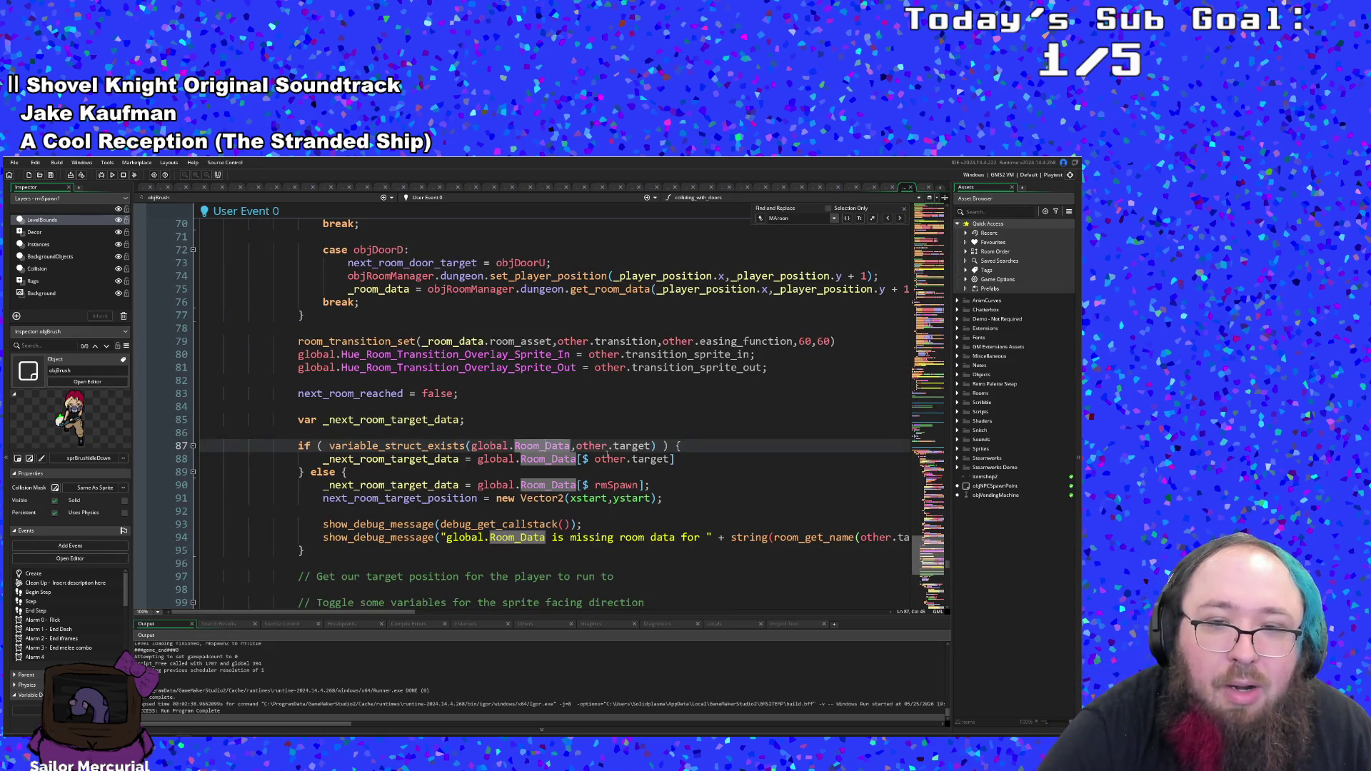
left_click(610, 460)
left_click(637, 472)
left_click(618, 497)
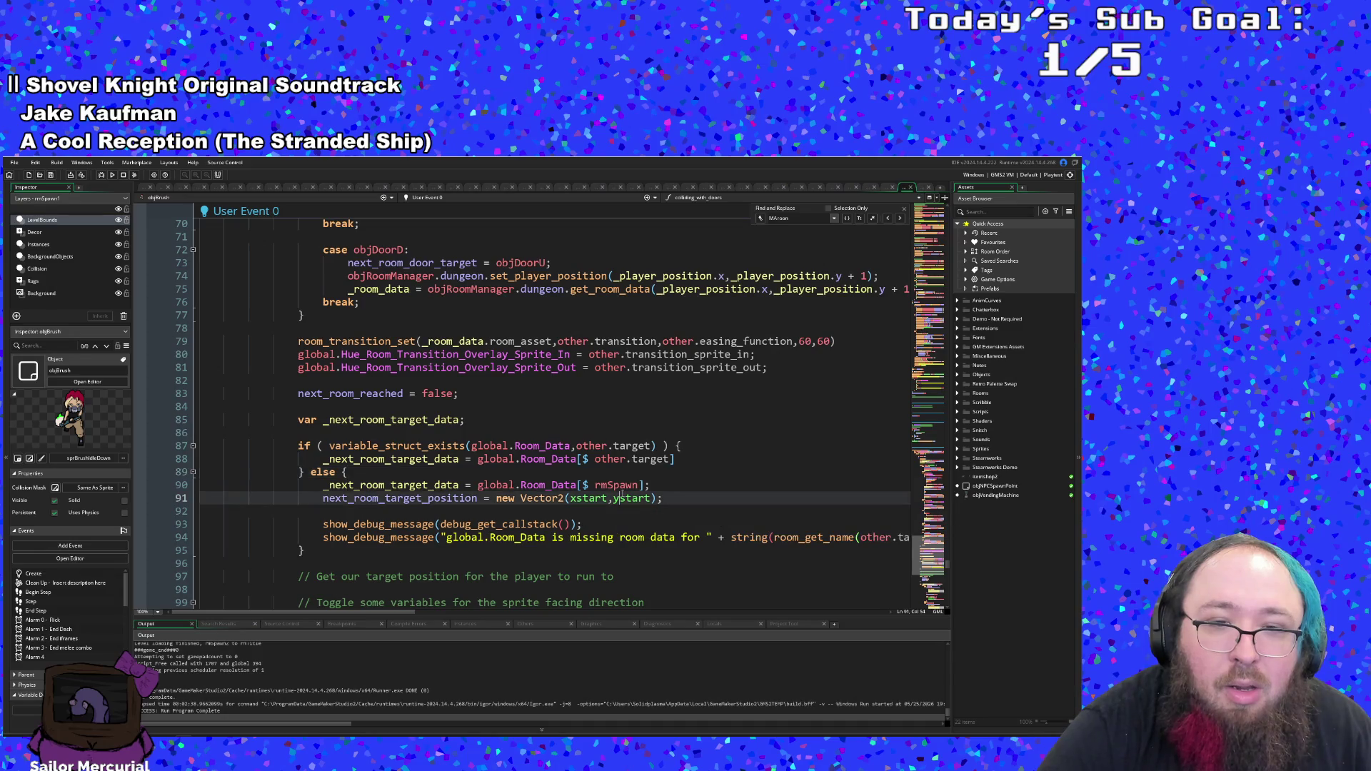
left_click(619, 485)
left_click(423, 485)
middle_click(423, 485)
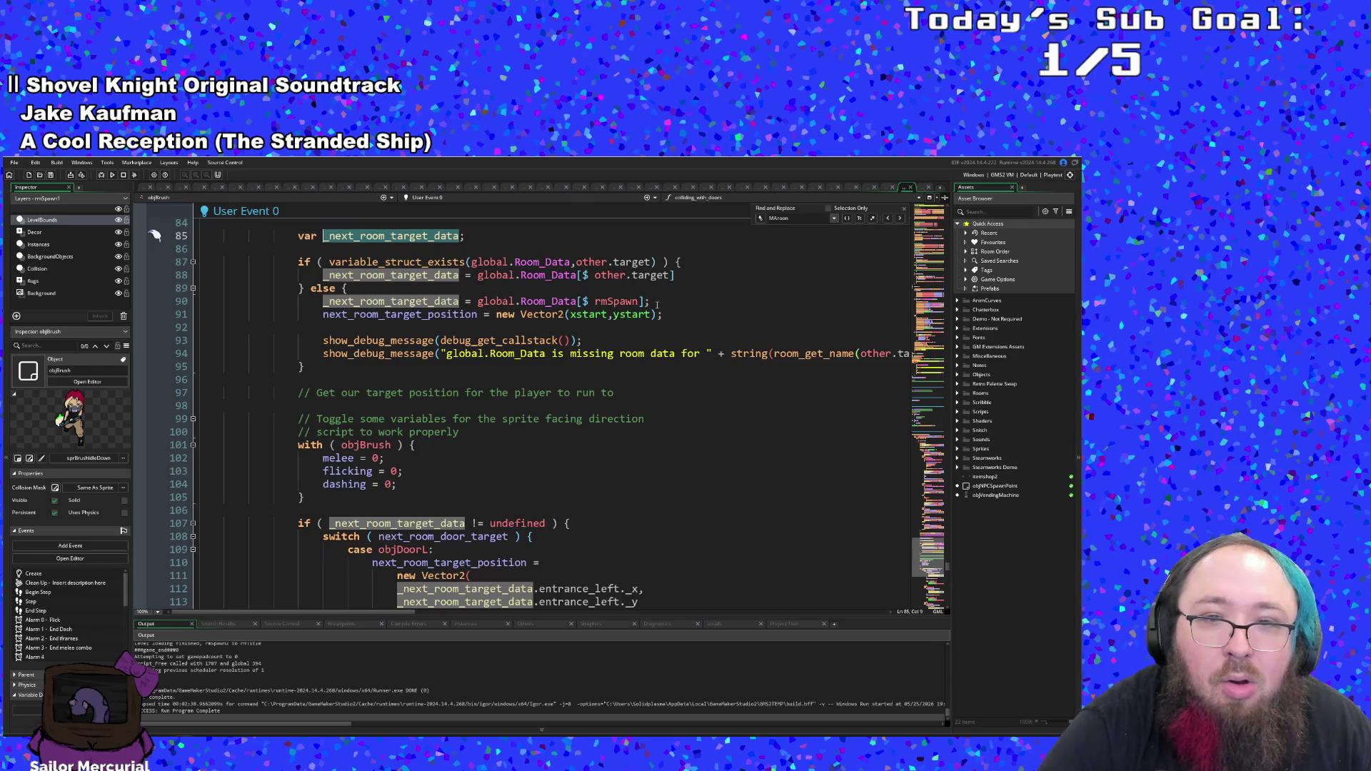
- View global.Room_Data's rmSafeSpawn and rmTutorial1 entries in scrRooms, then return to objBrush
middle_click(569, 303)
scroll(563, 306, "down", 12)
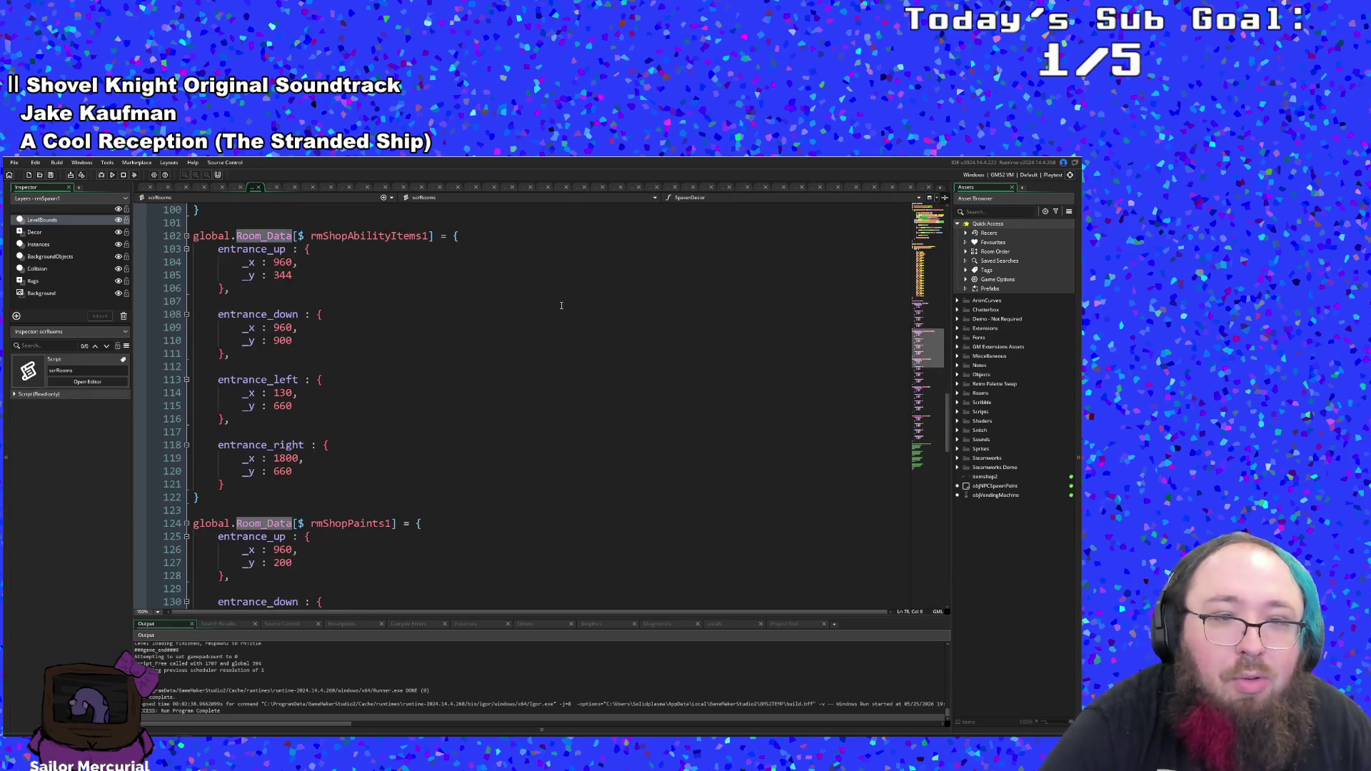
scroll(559, 312, "down", 16)
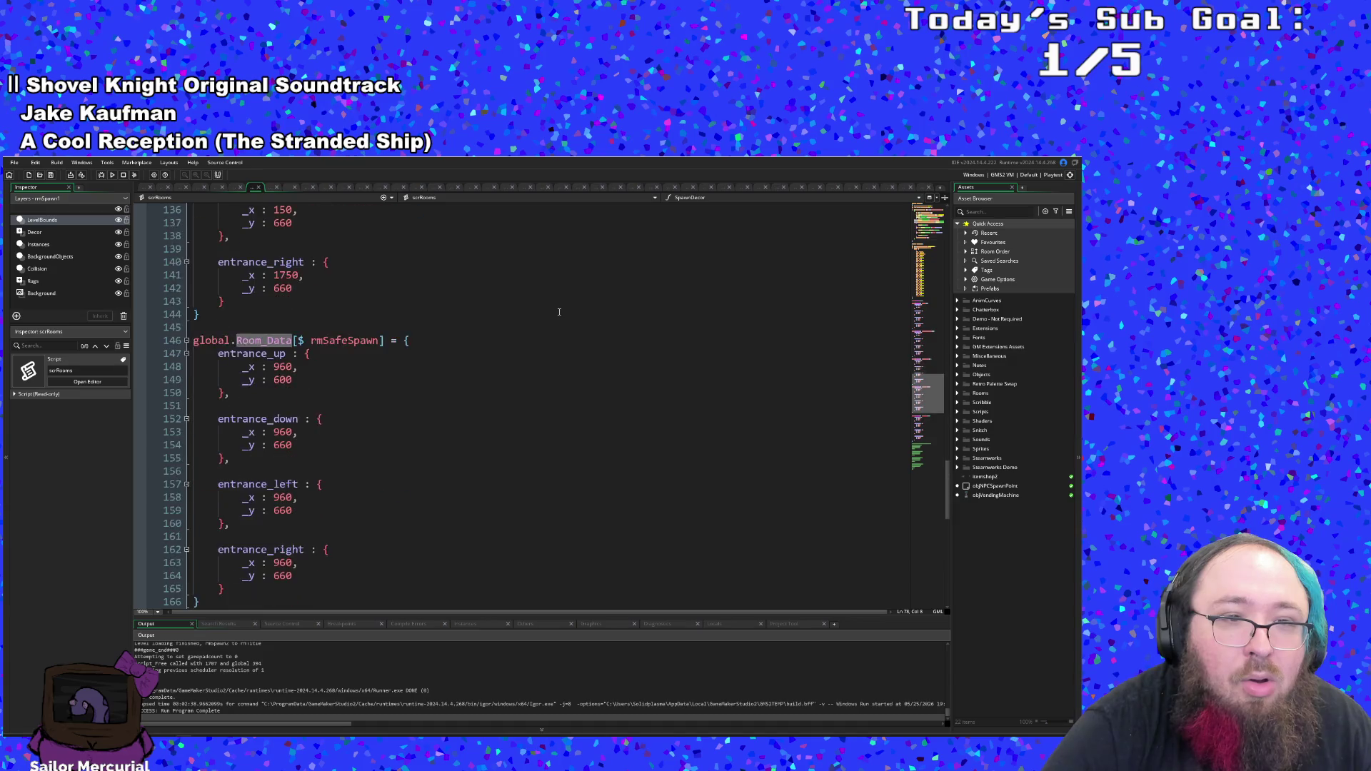
scroll(559, 312, "down", 6)
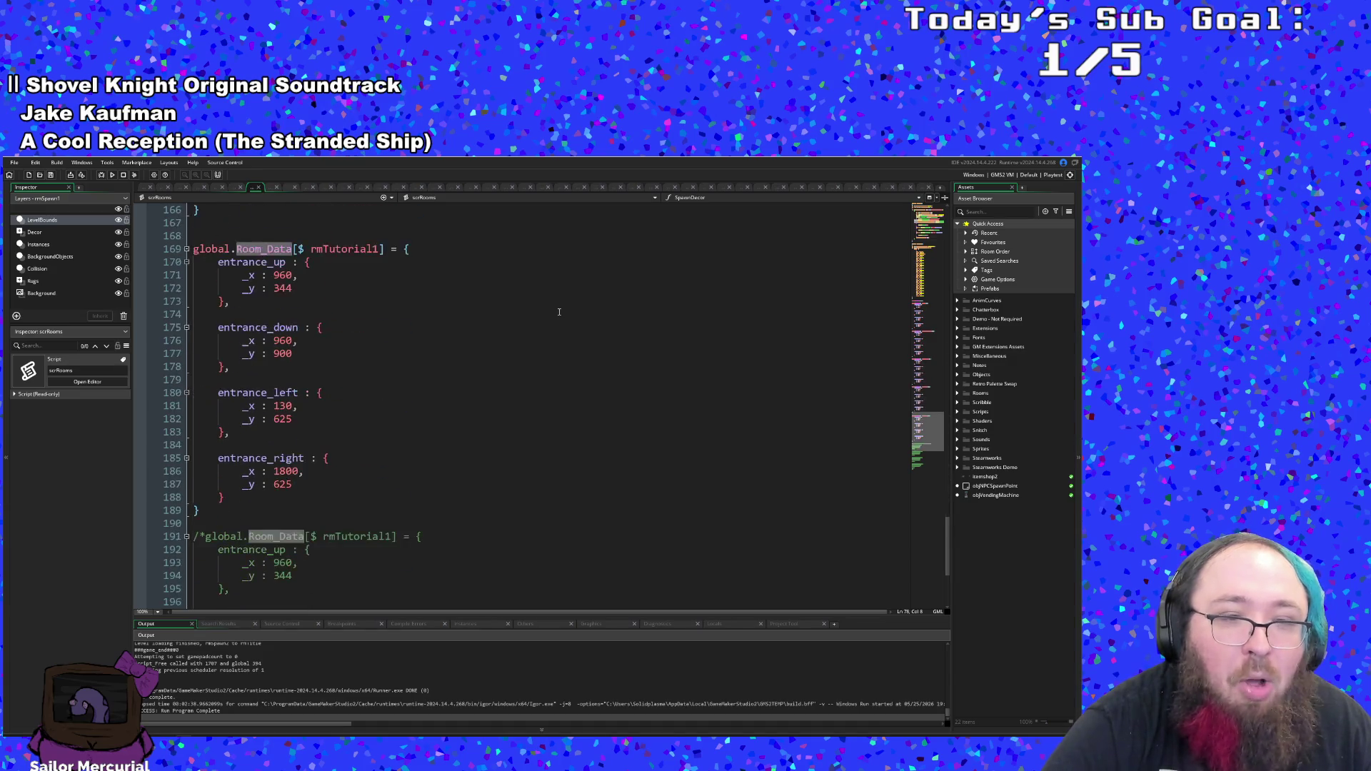
left_click(259, 187)
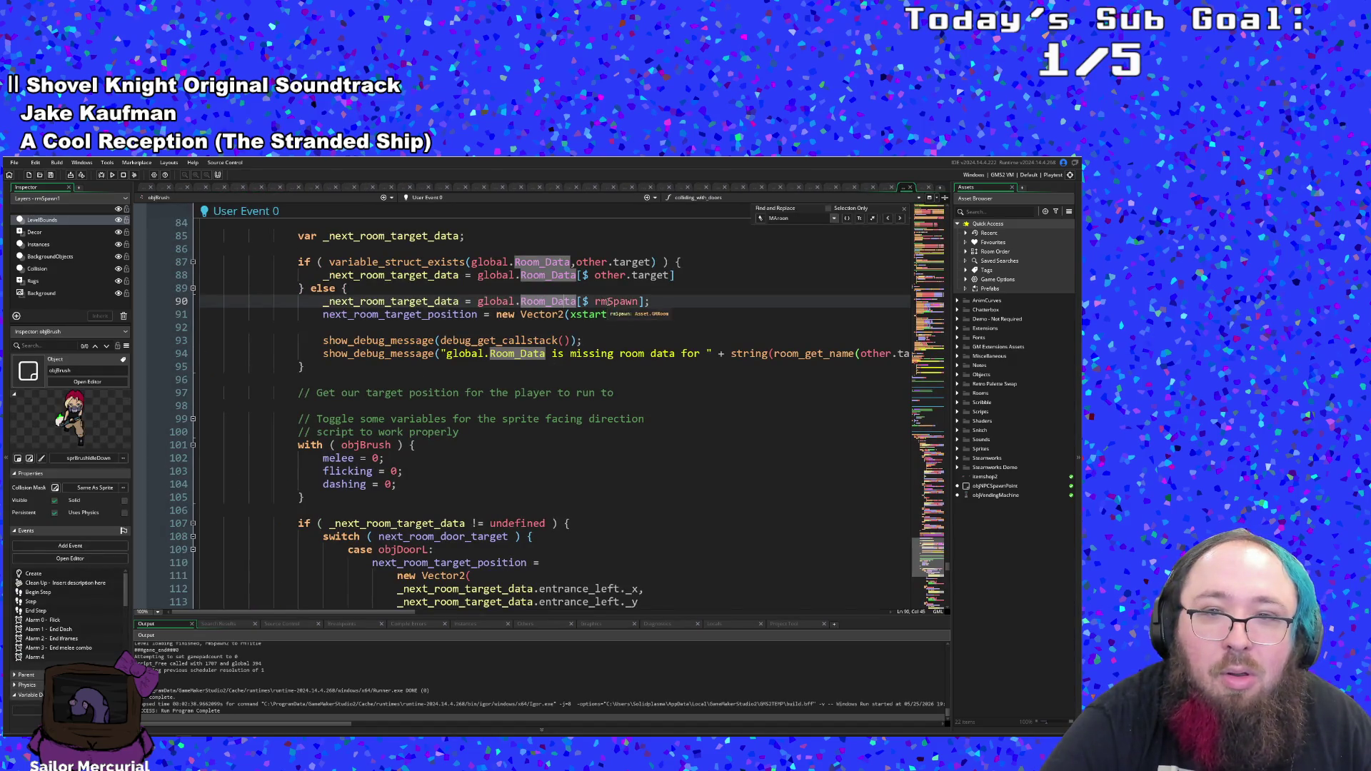
- Change rmSpawn to rmSafeSpawn on line 90 of the fallback branch
left_click(591, 302)
type("feS")
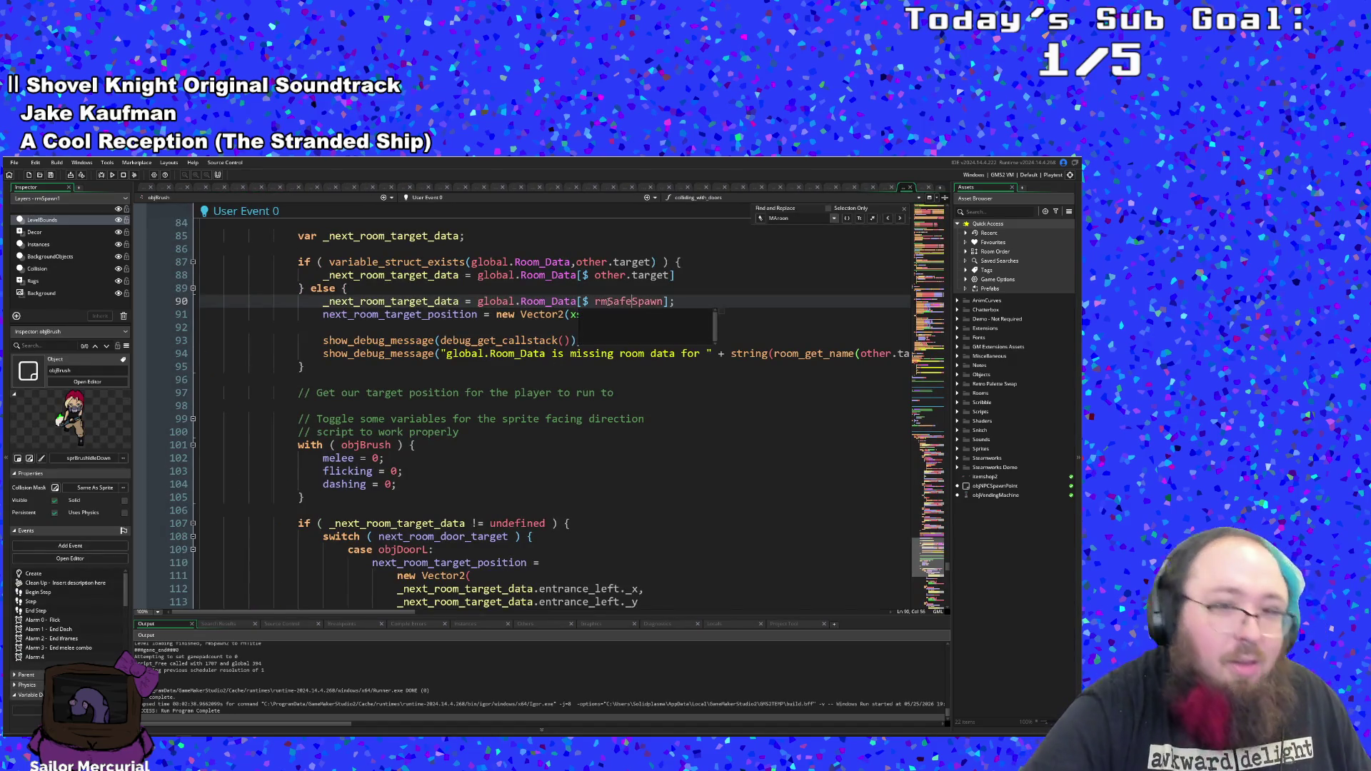
left_click(492, 314)
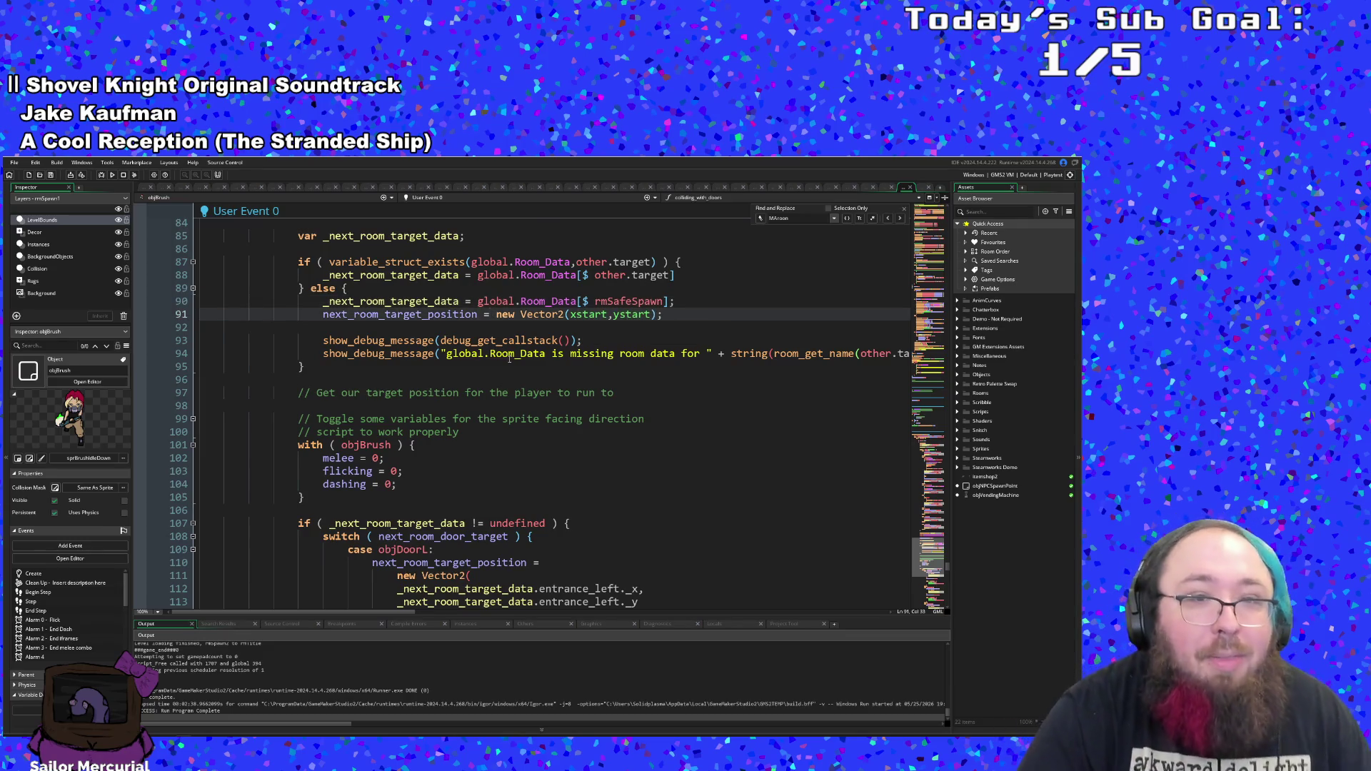
scroll(600, 409, "up", 2)
left_click(600, 406)
left_click(588, 392)
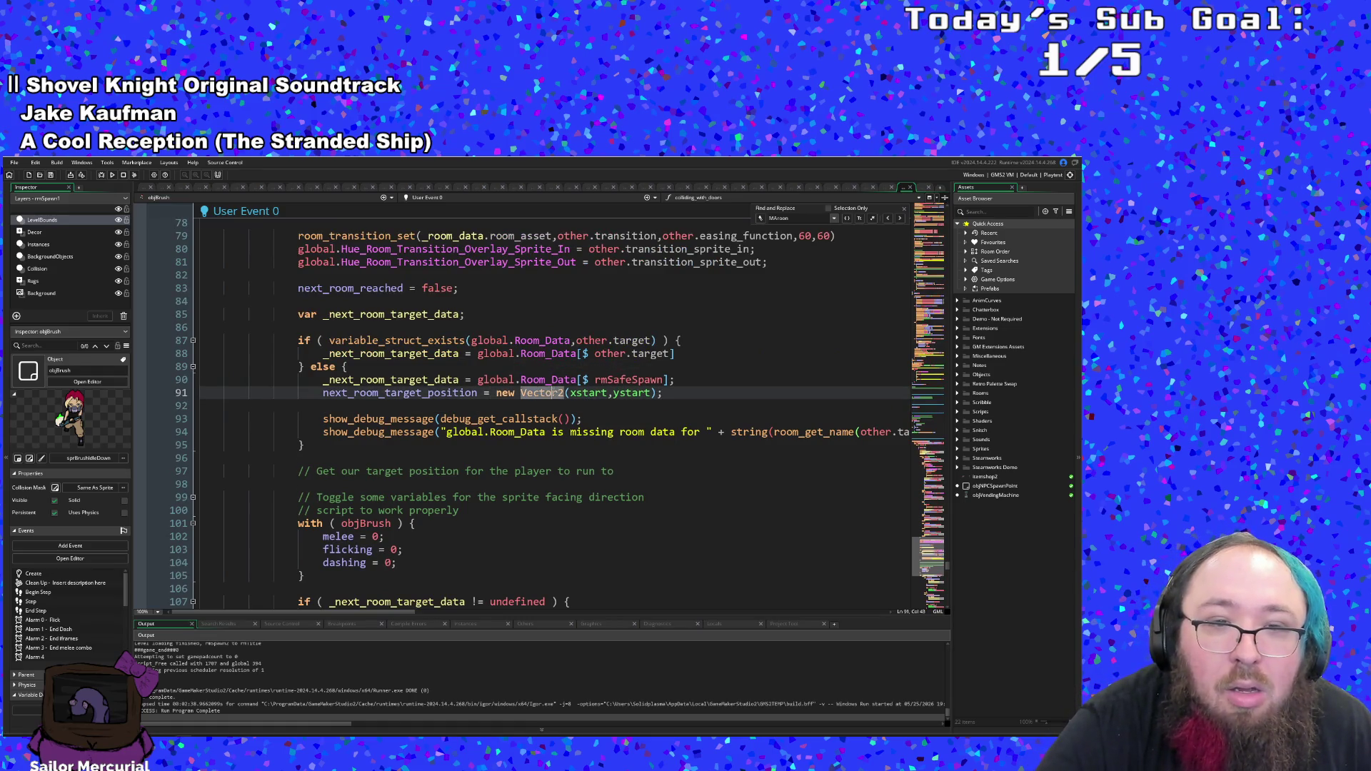
- Copy the new Vector2 entrance_up block to paste into the fallback position
double_click(455, 393)
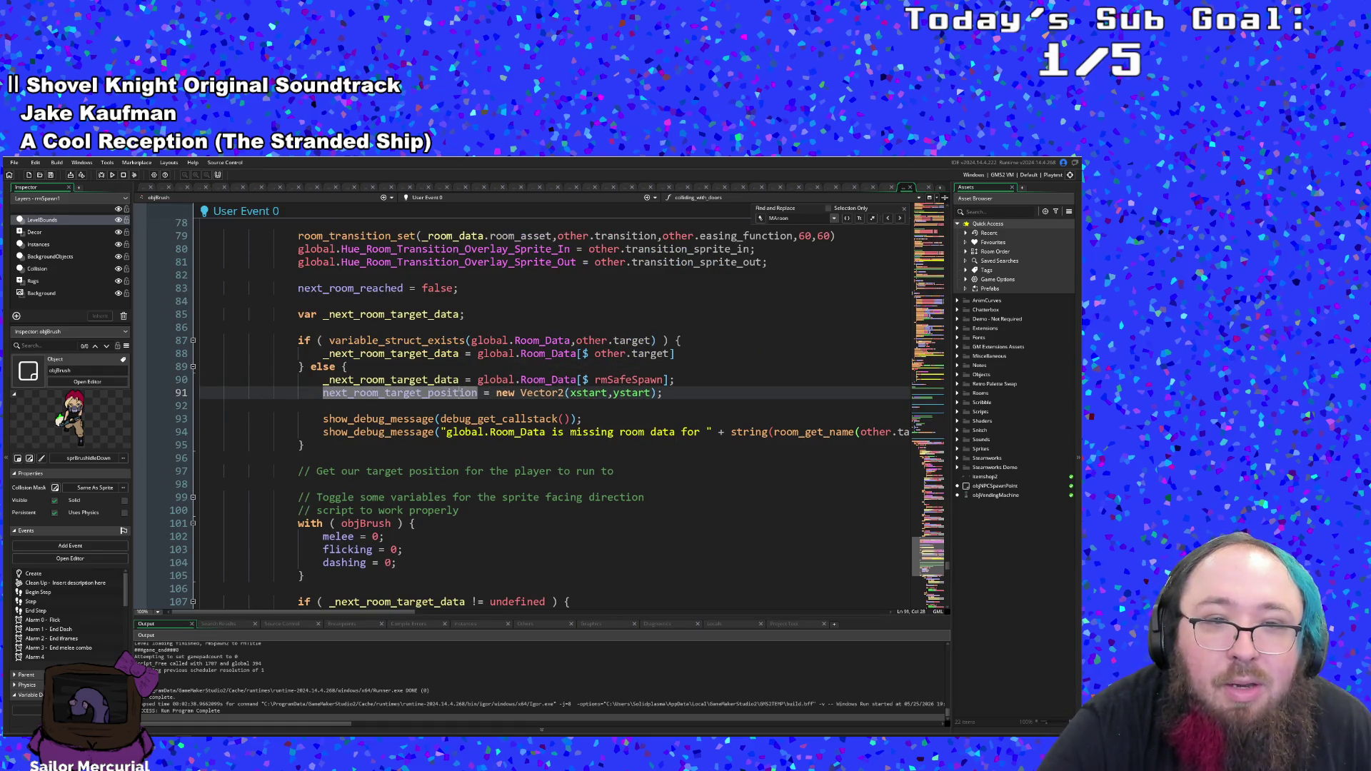
scroll(457, 400, "down", 15)
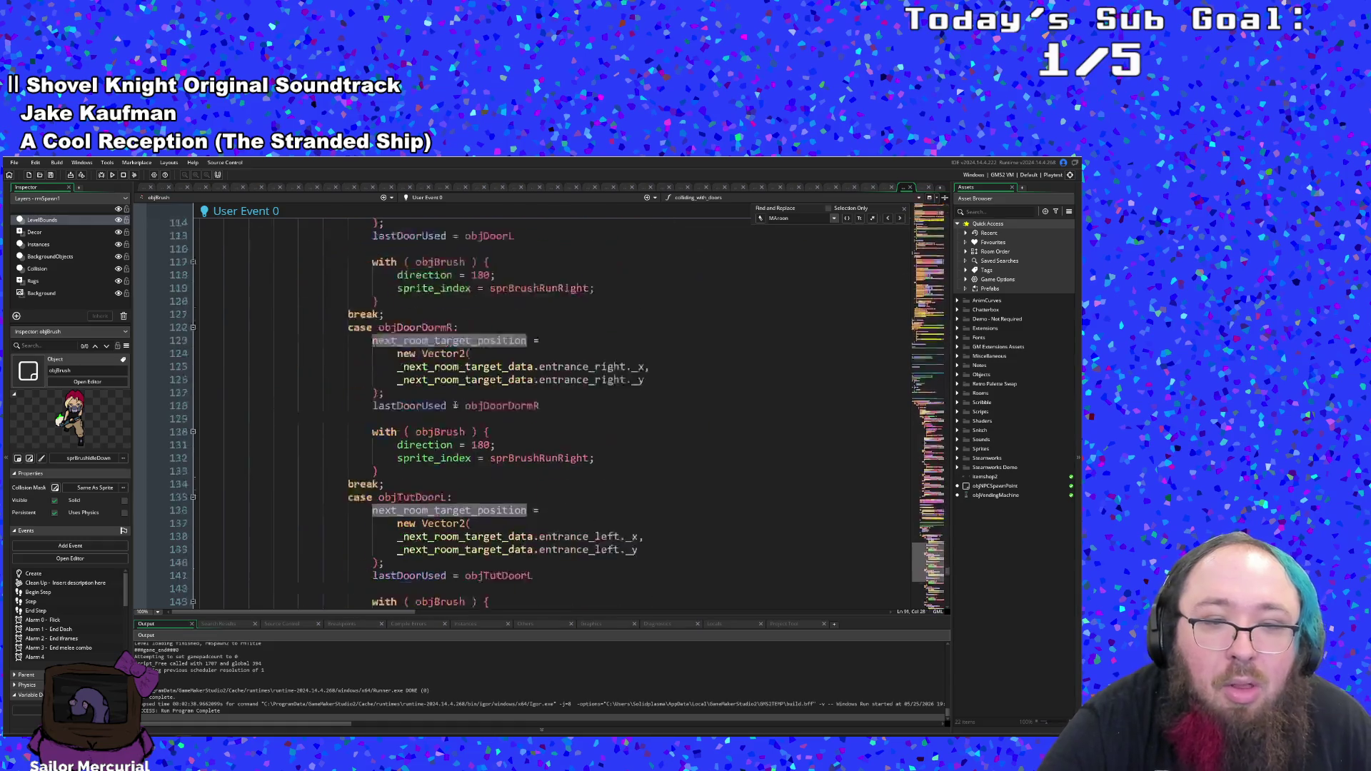
scroll(457, 403, "down", 7)
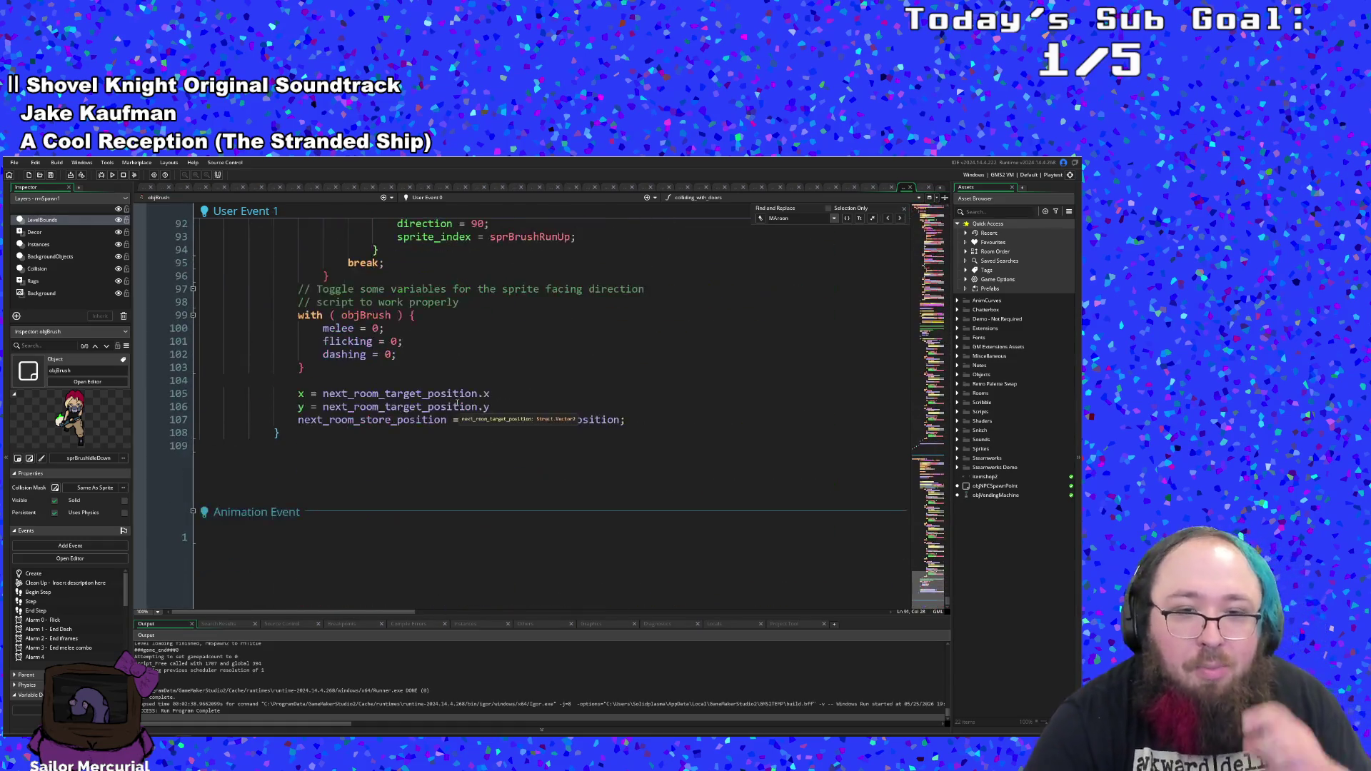
scroll(461, 383, "up", 6)
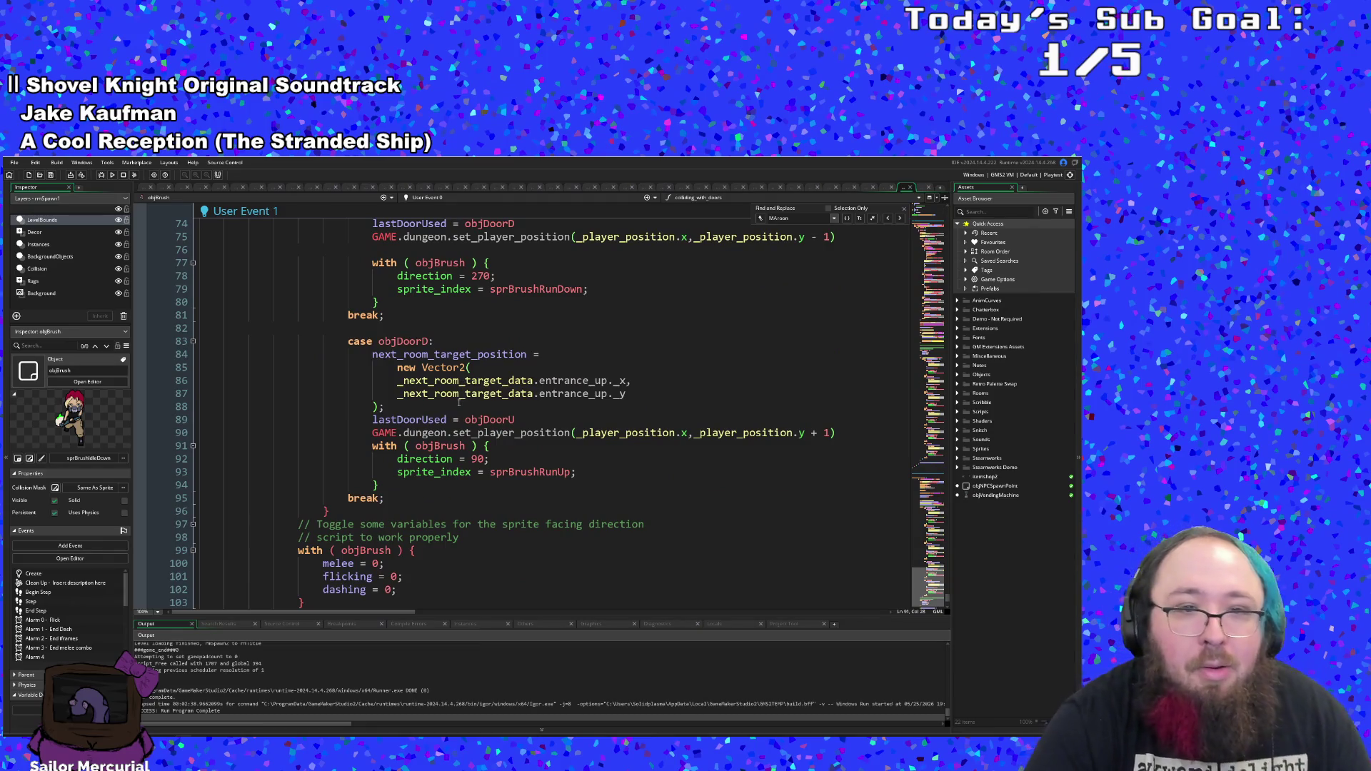
left_click_drag(390, 408, 376, 368)
key("ctrl+c")
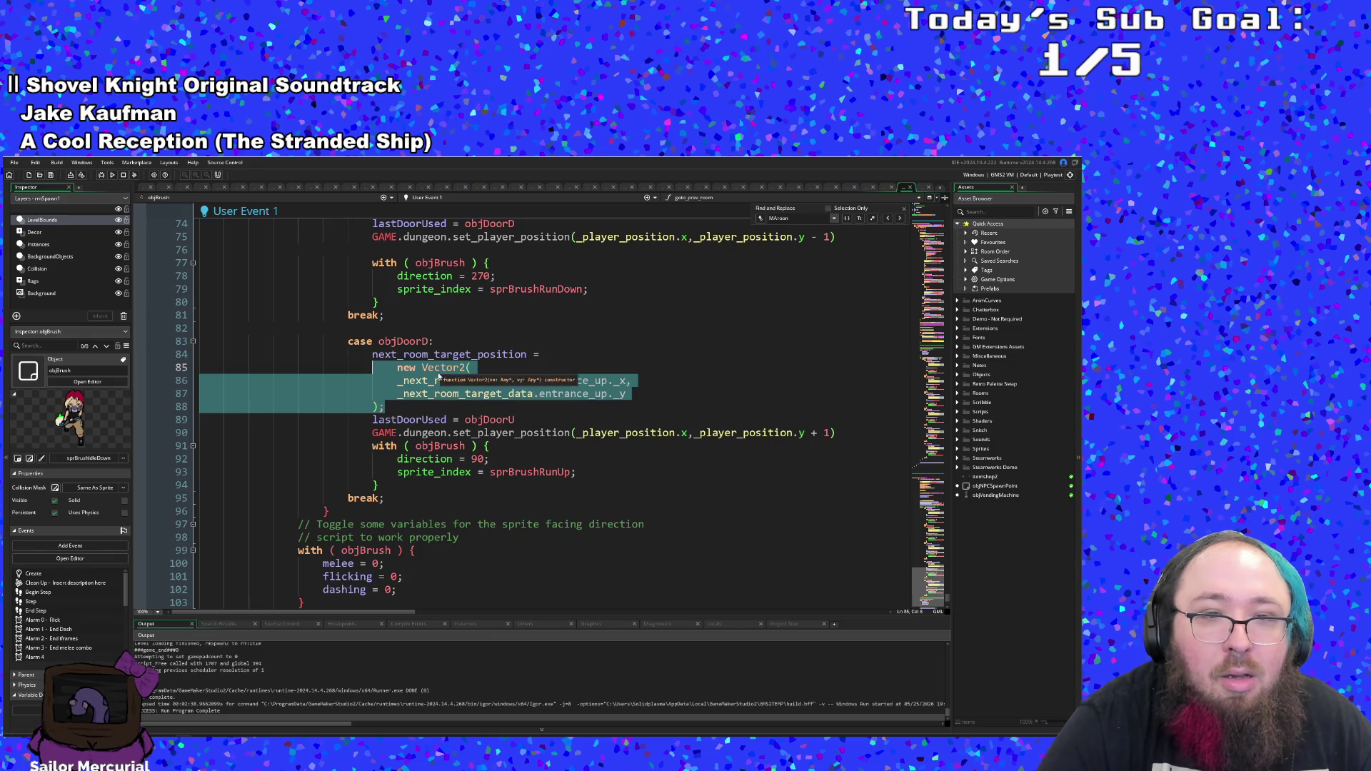
right_click(439, 374)
left_click(454, 389)
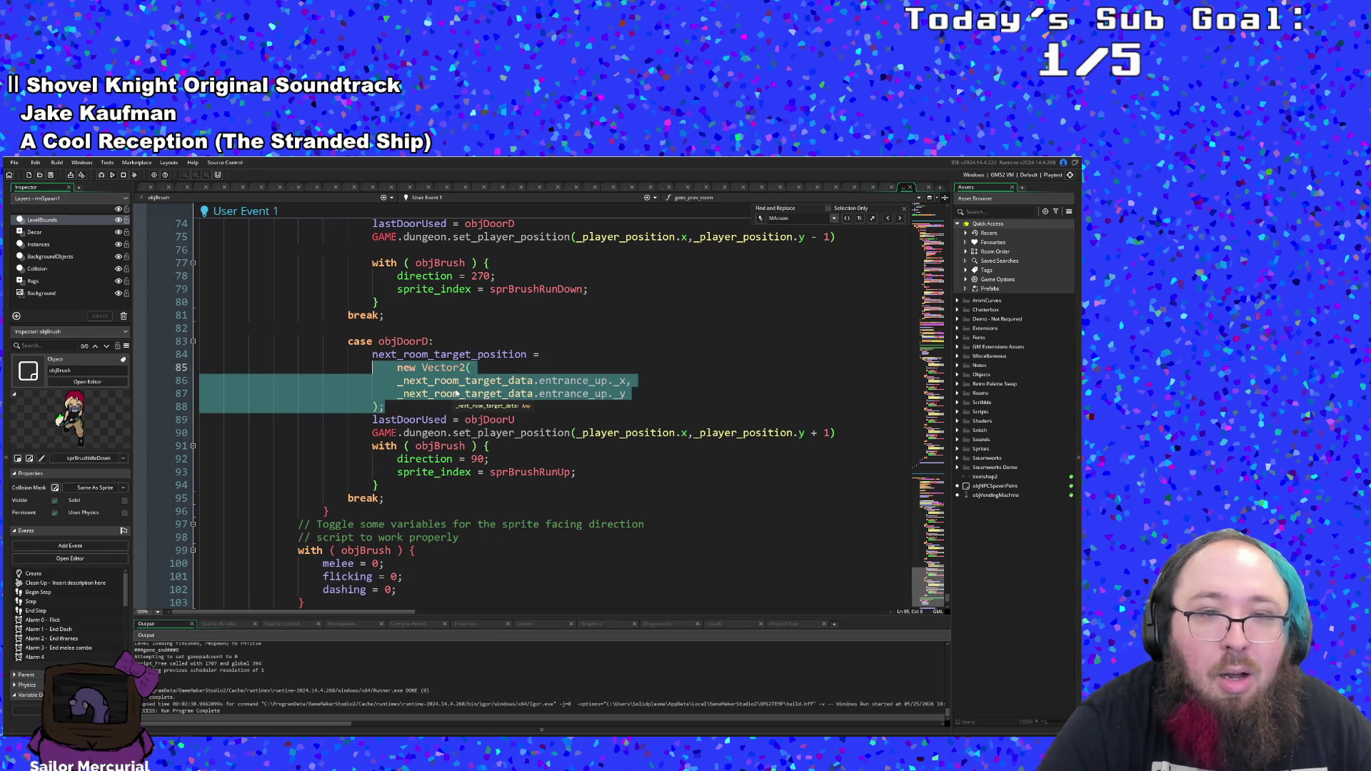
scroll(461, 401, "up", 20)
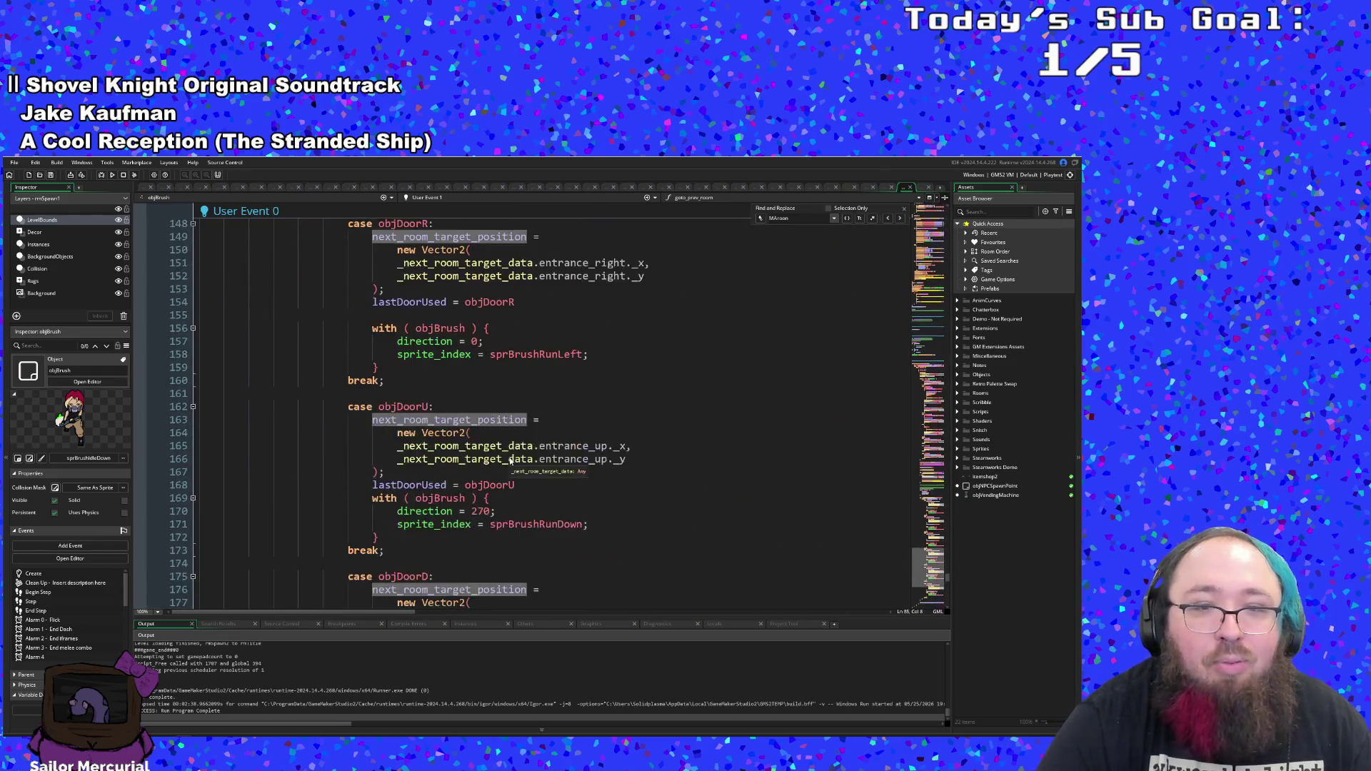
scroll(508, 460, "up", 5)
scroll(508, 461, "down", 9)
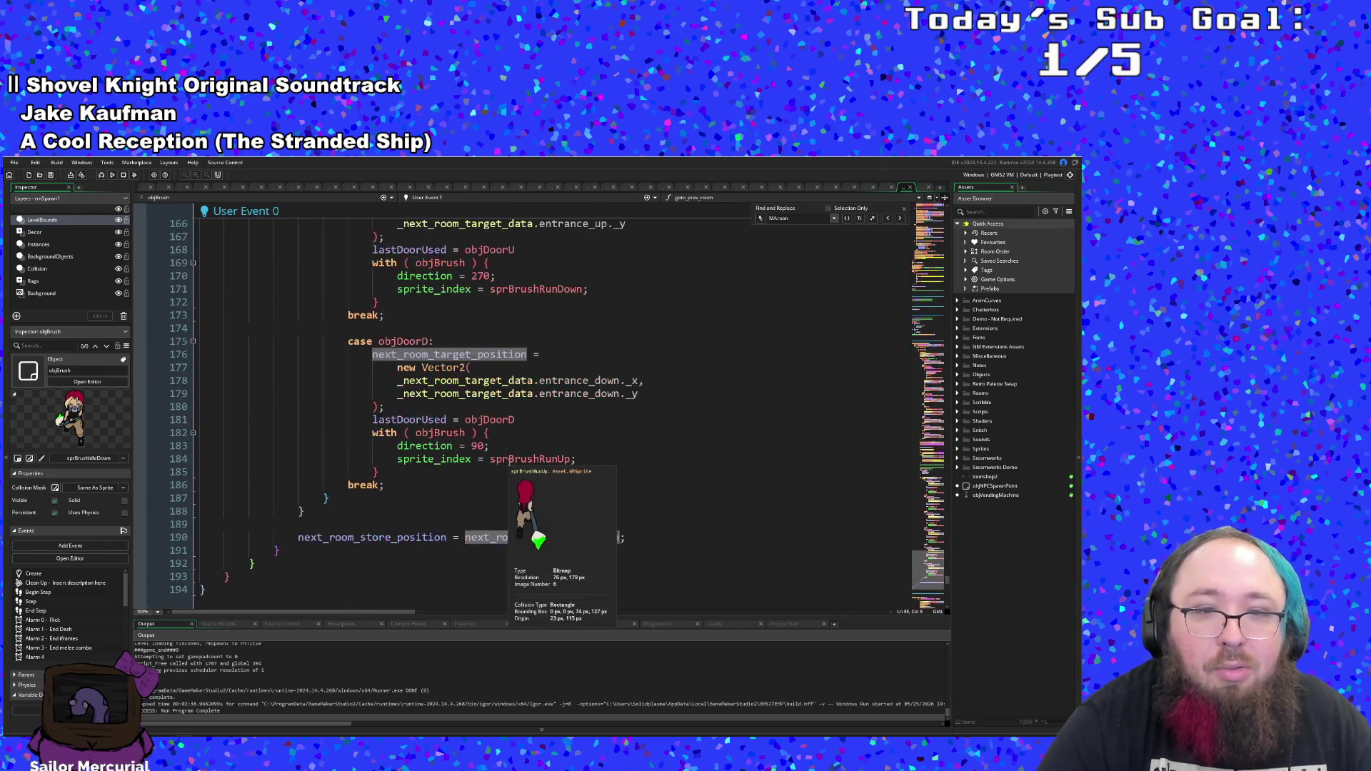
scroll(505, 472, "down", 2)
scroll(505, 473, "up", 20)
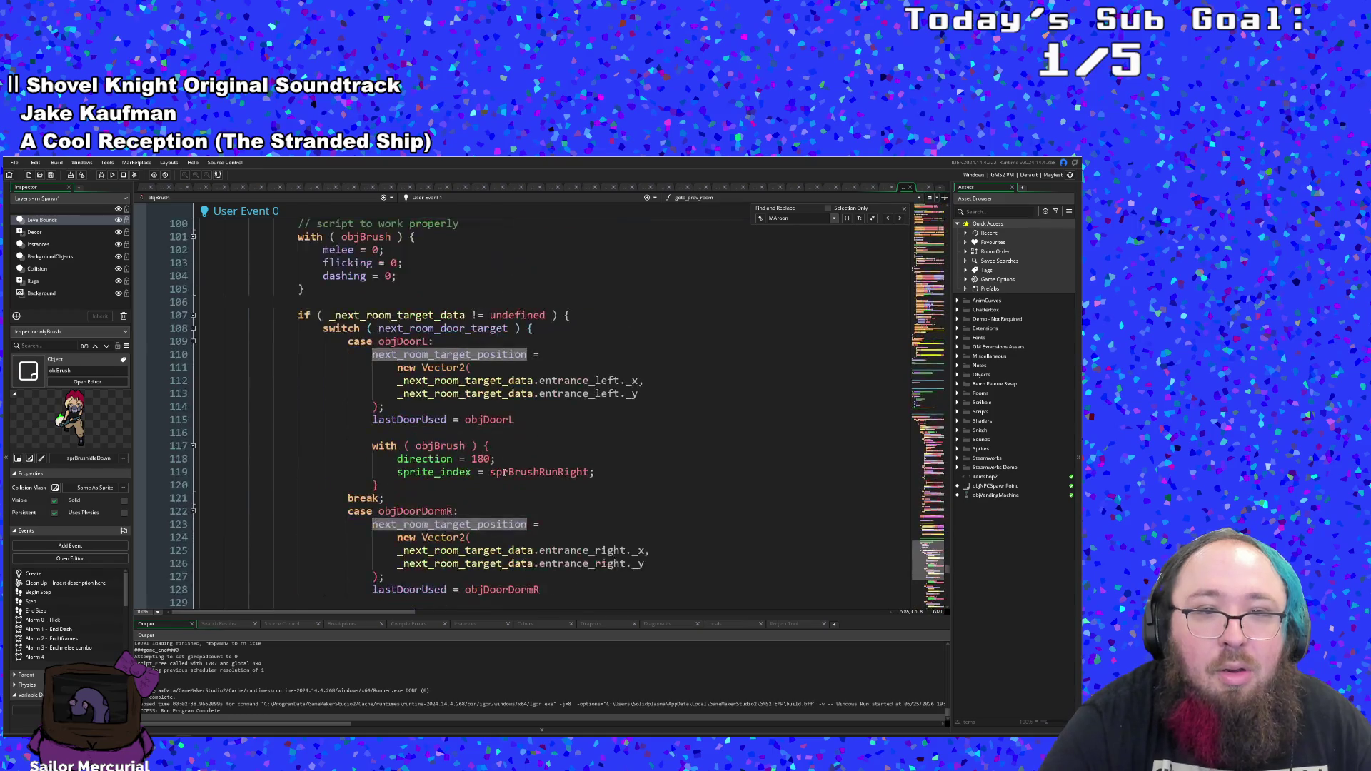
left_click(644, 355)
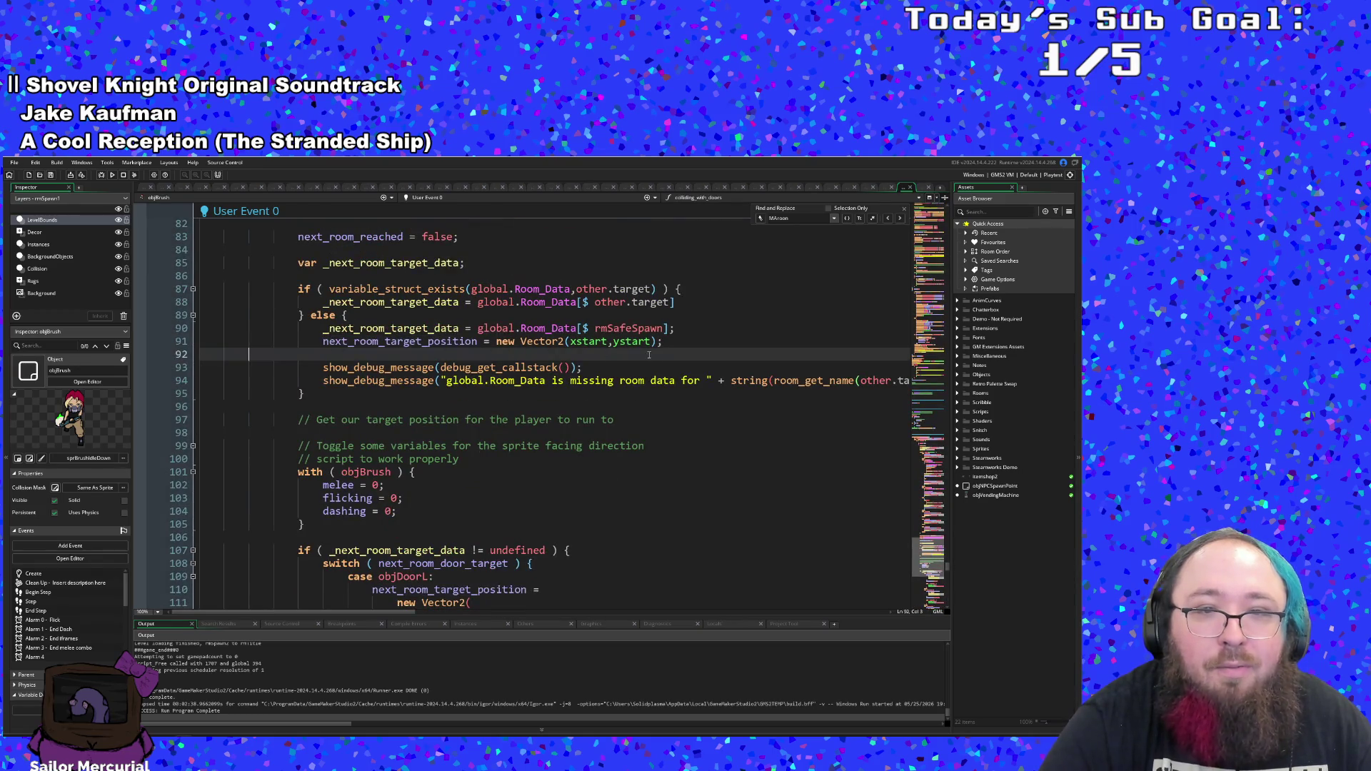
- Replace the old Vector2(xstart,ystart) expression on line 91 with the copied entrance_up Vector2 block
left_click_drag(663, 342, 313, 339)
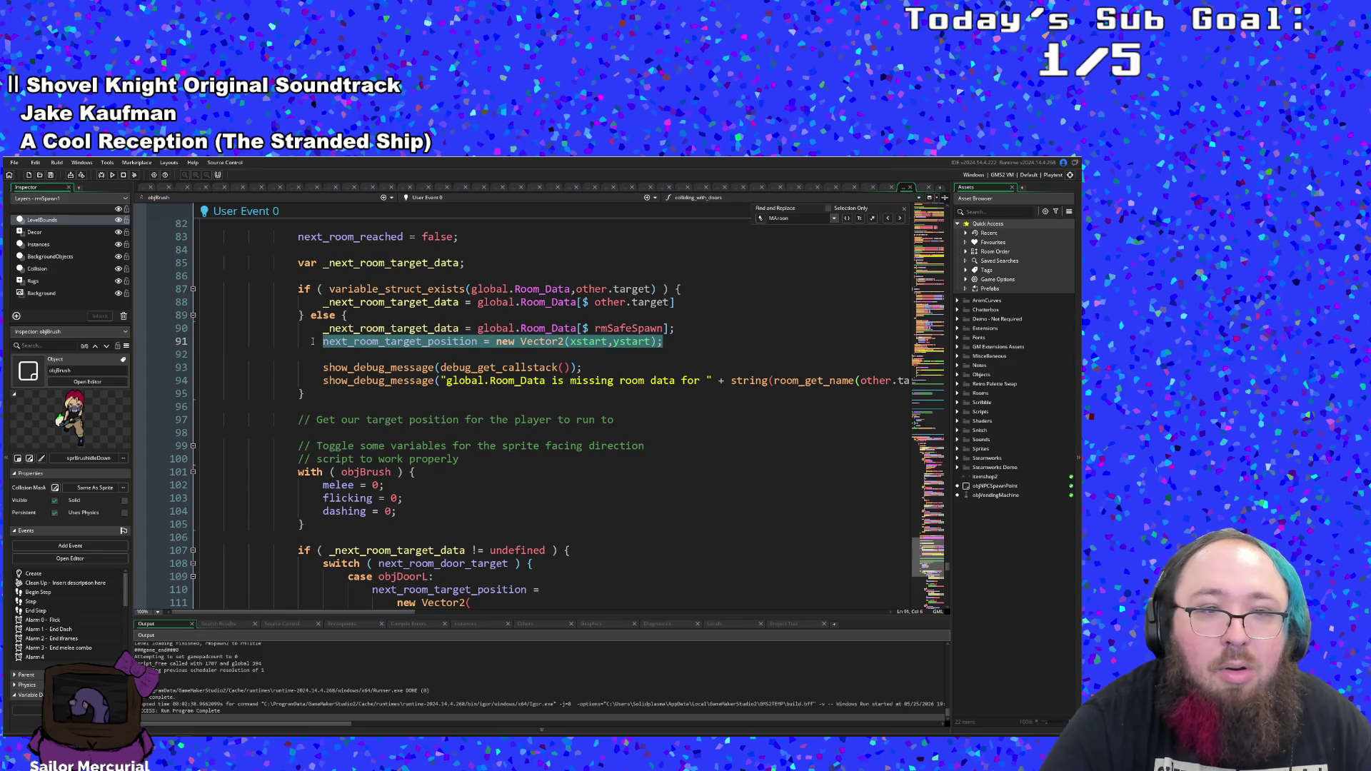
key("ctrl+v")
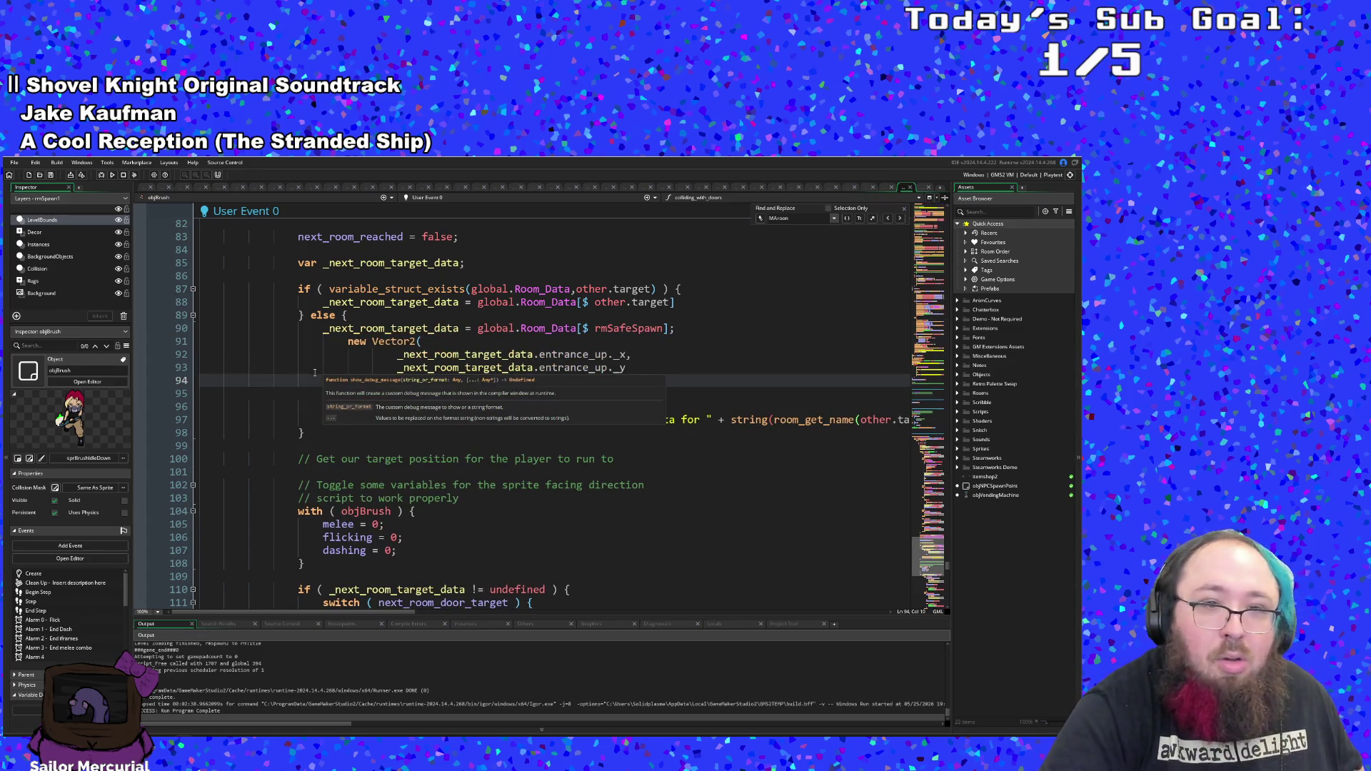
key("ctrl+z")
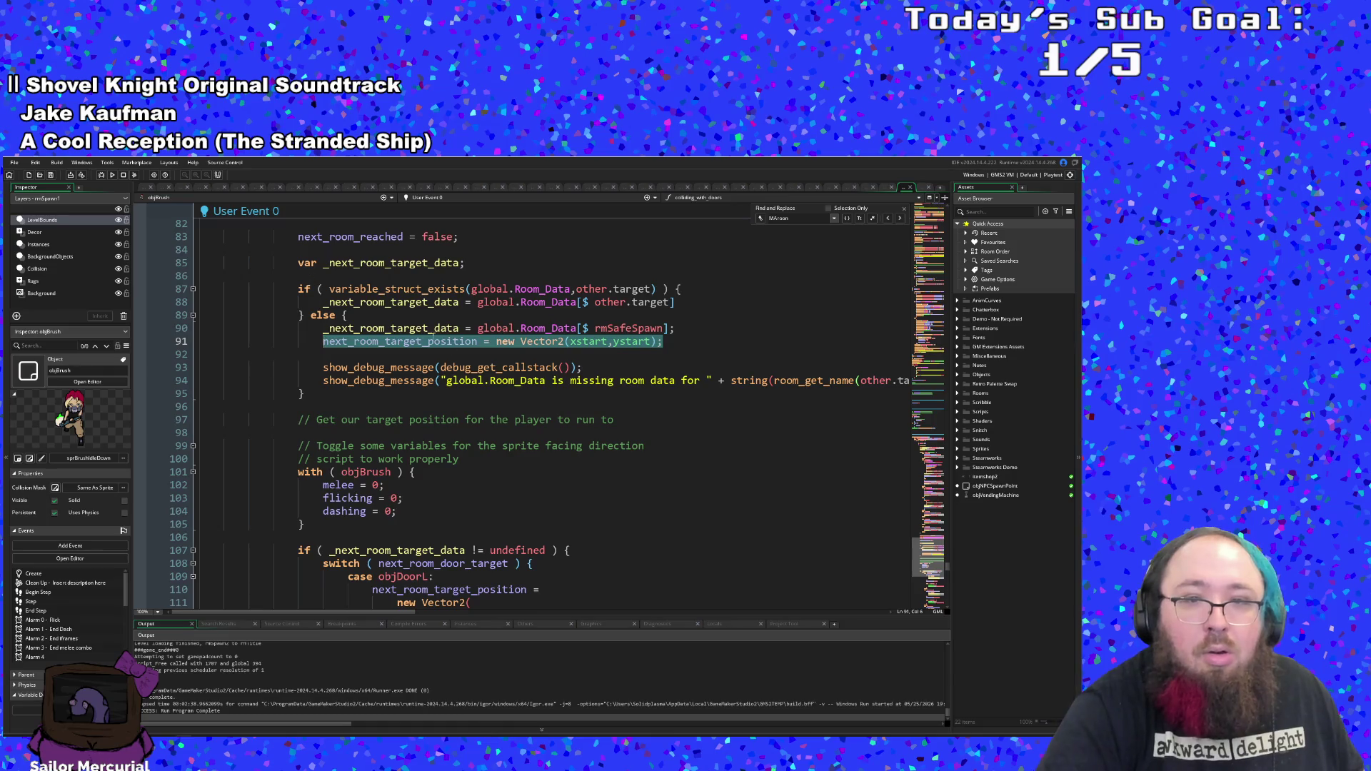
left_click(488, 342)
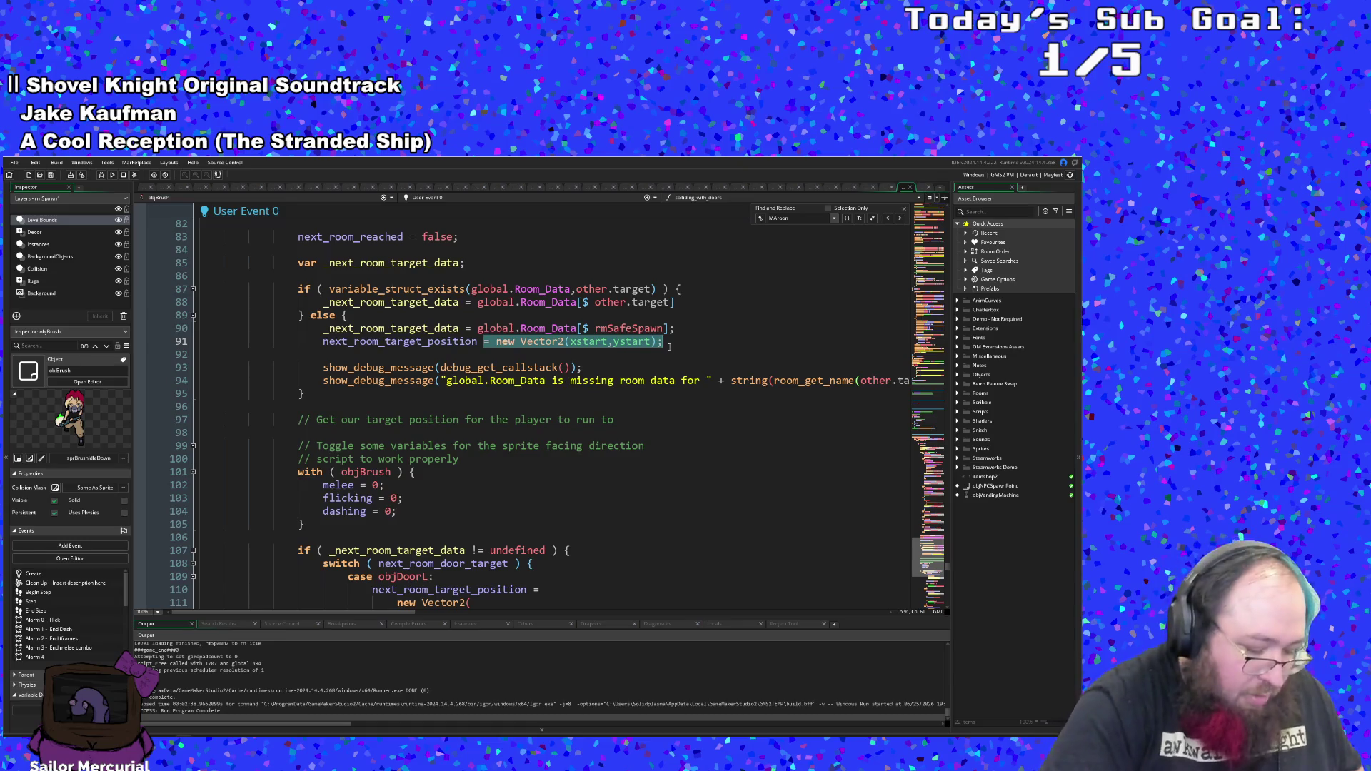
key("ctrl+v")
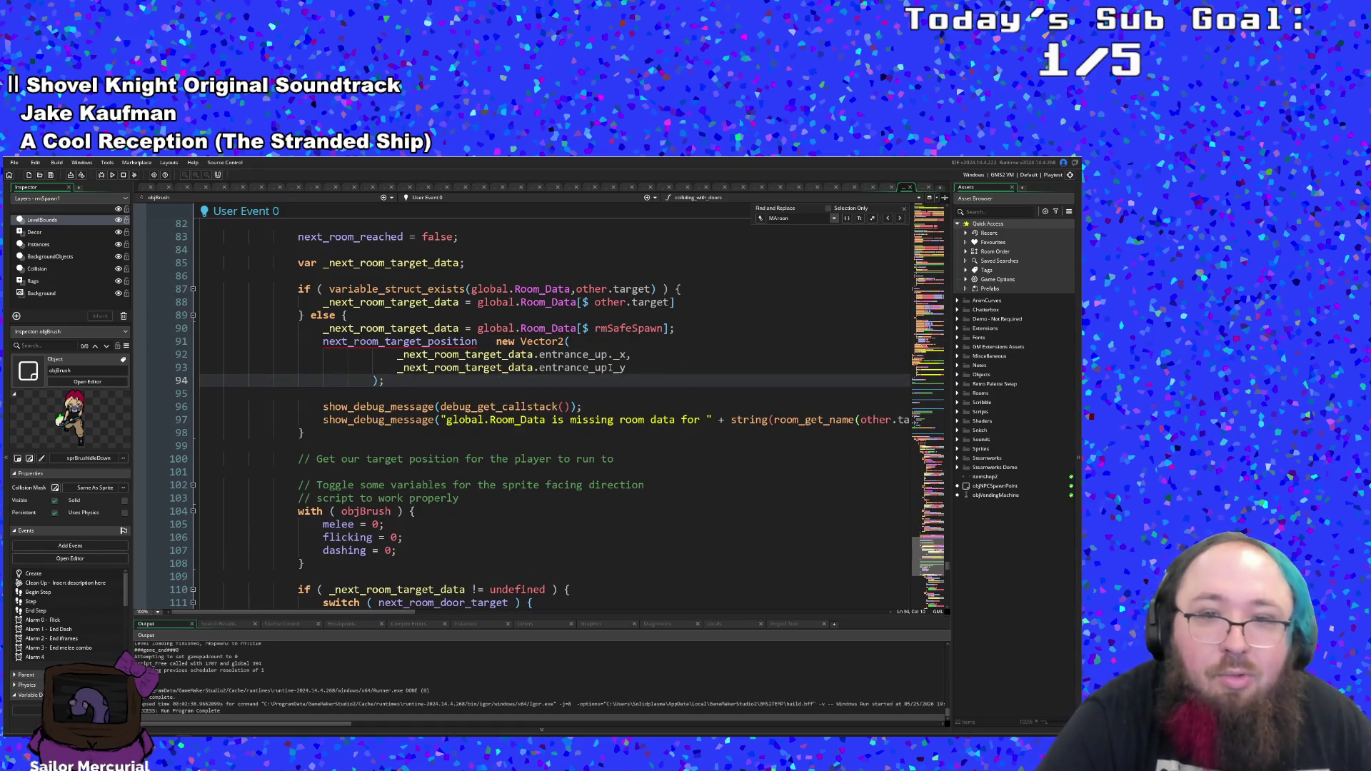
- Check the entrance_up _x and _y references, then open the Room_Data definition in scrRooms
left_click(608, 368)
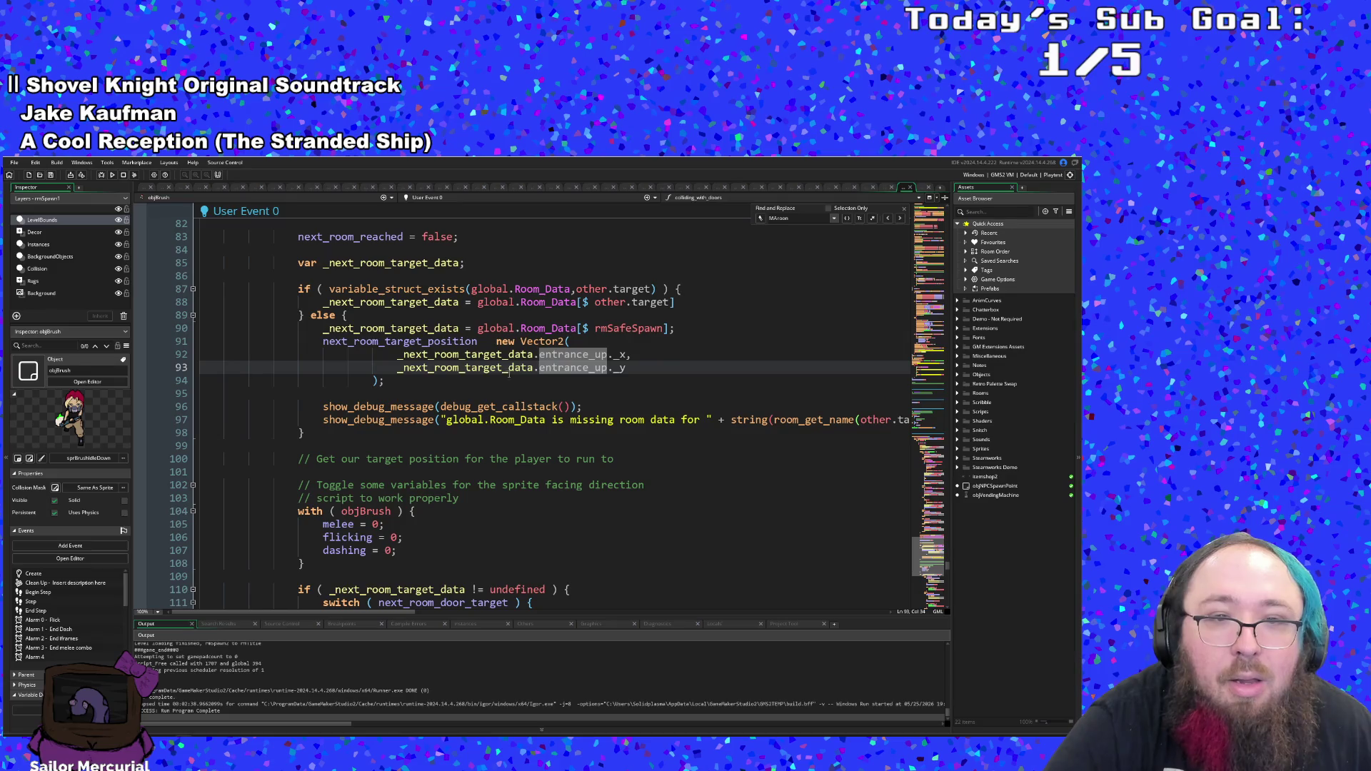
left_click(457, 379)
left_click(548, 330)
middle_click(548, 330)
scroll(548, 331, "down", 6)
scroll(548, 331, "up", 6)
scroll(555, 329, "down", 20)
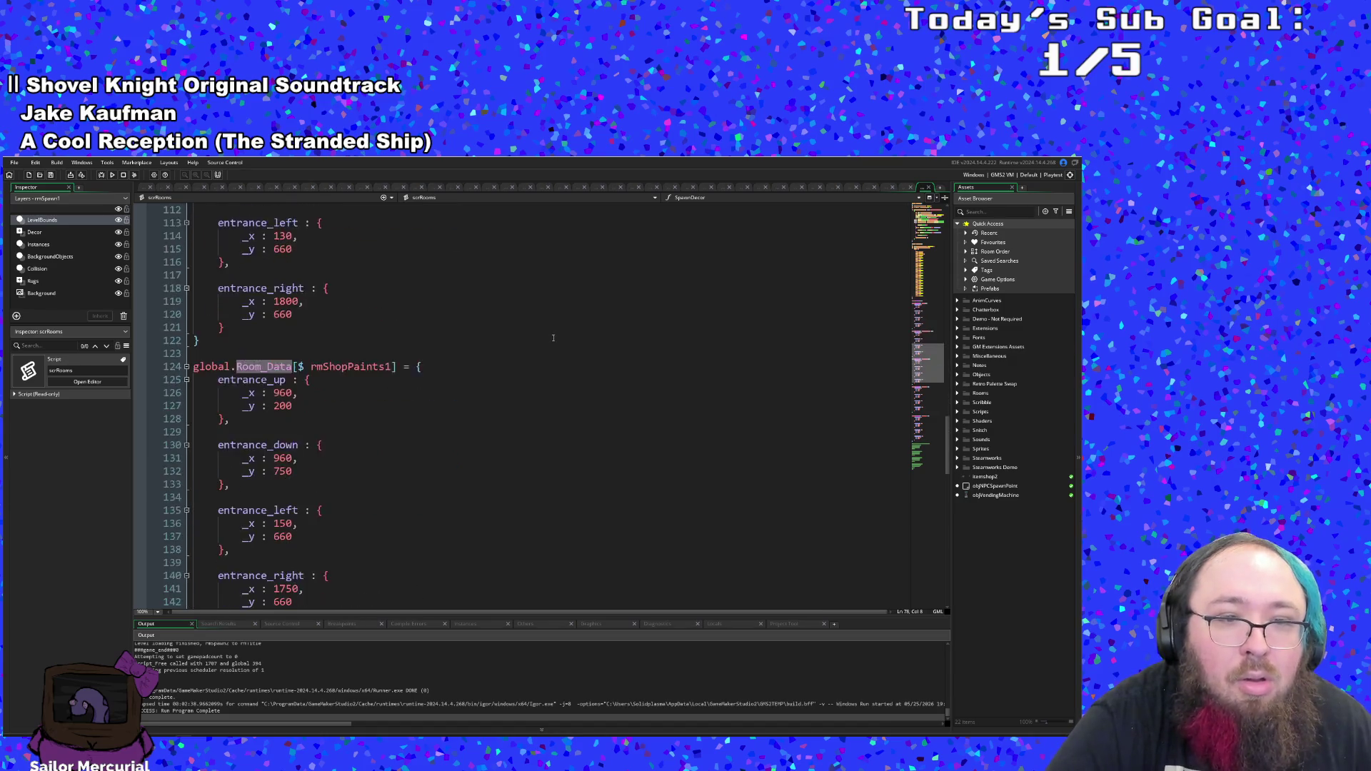
scroll(558, 339, "down", 7)
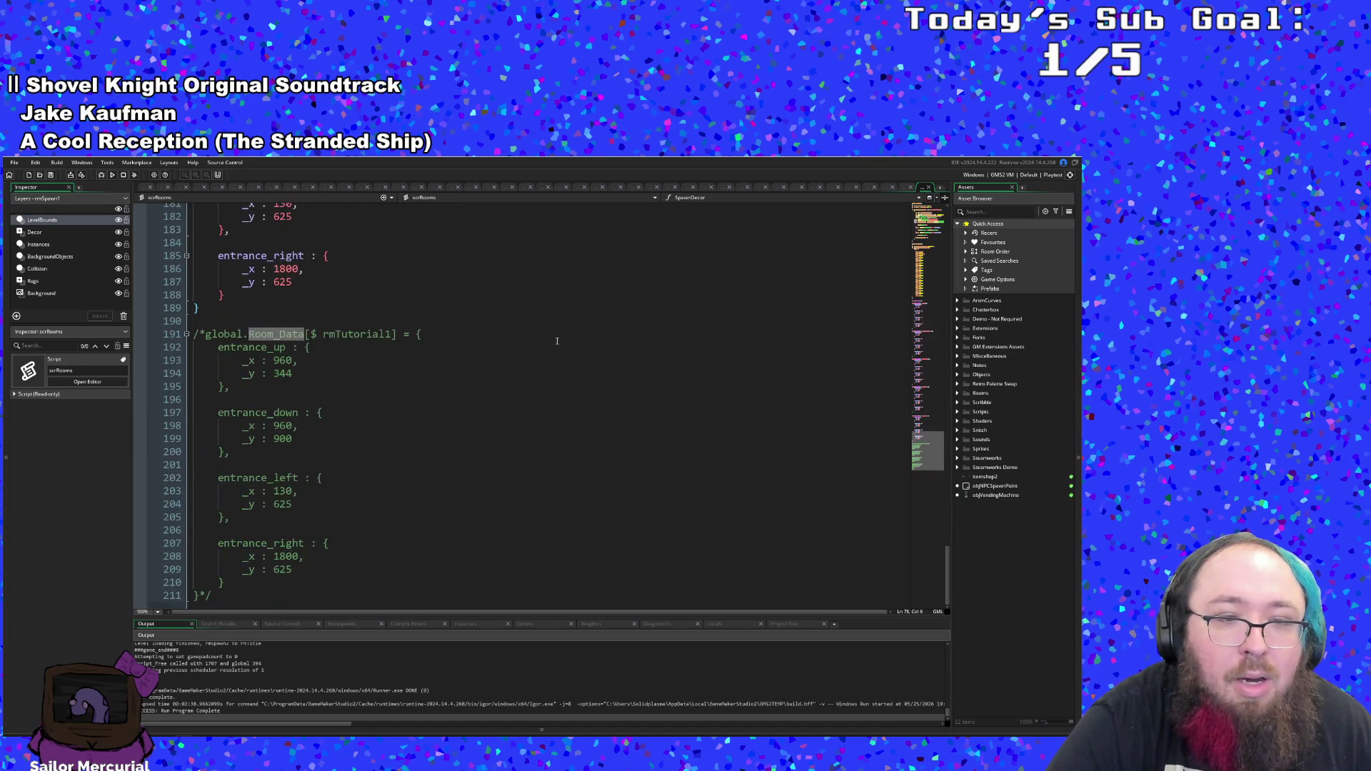
scroll(556, 343, "up", 16)
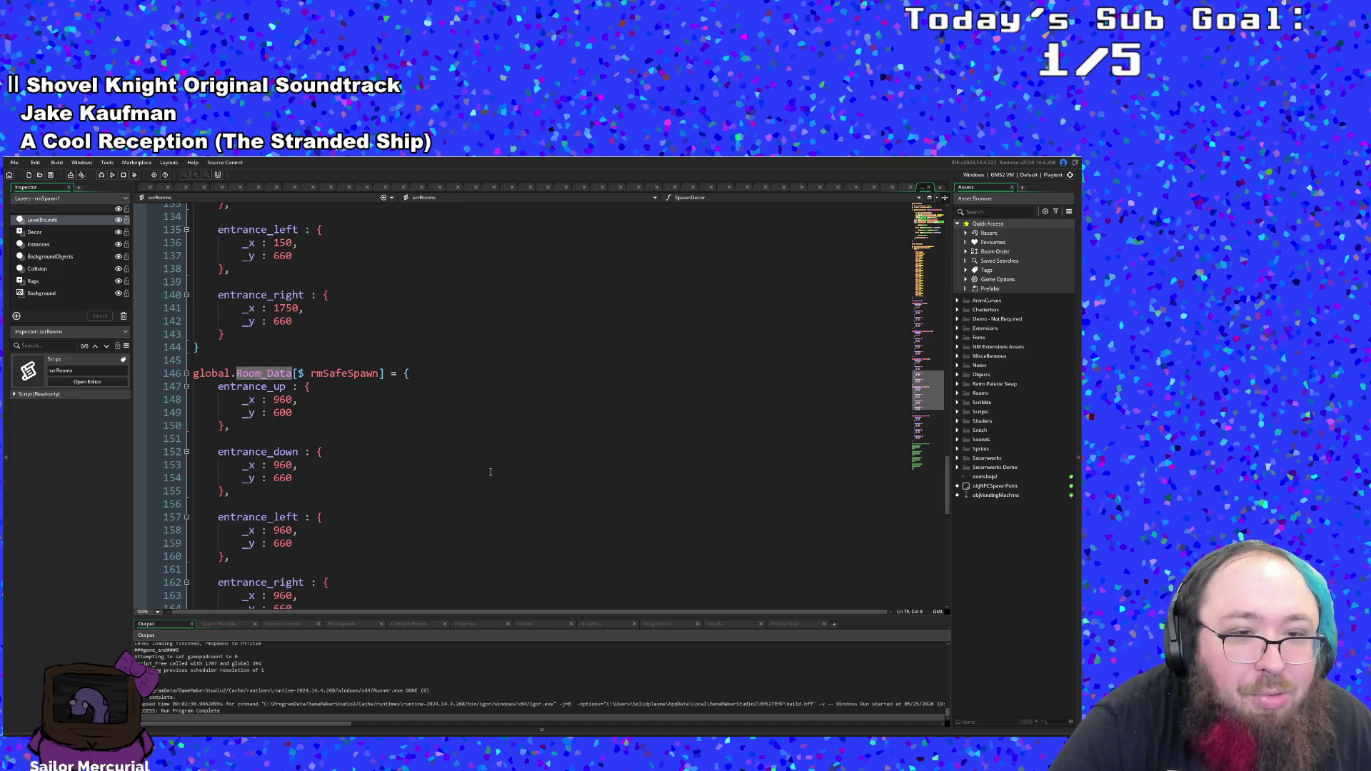
scroll(490, 472, "up", 6)
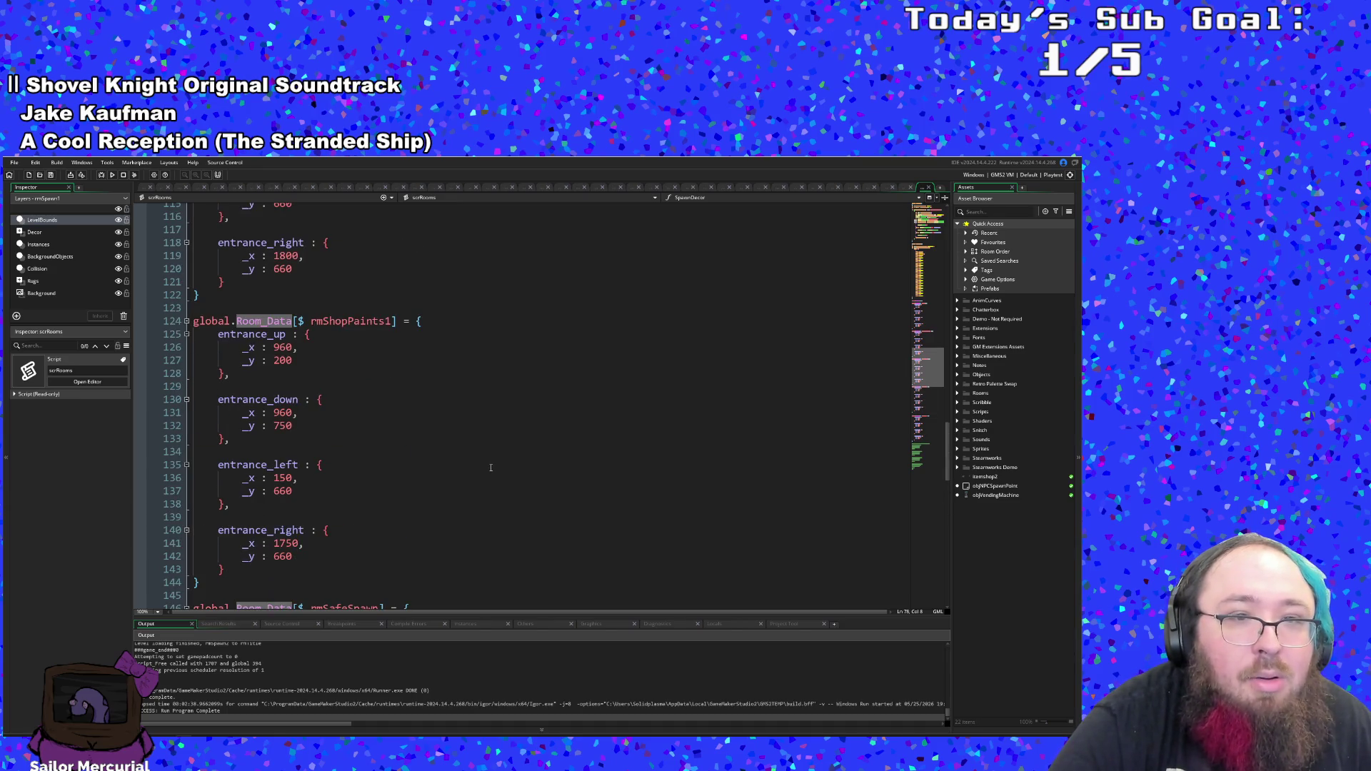
scroll(491, 468, "up", 6)
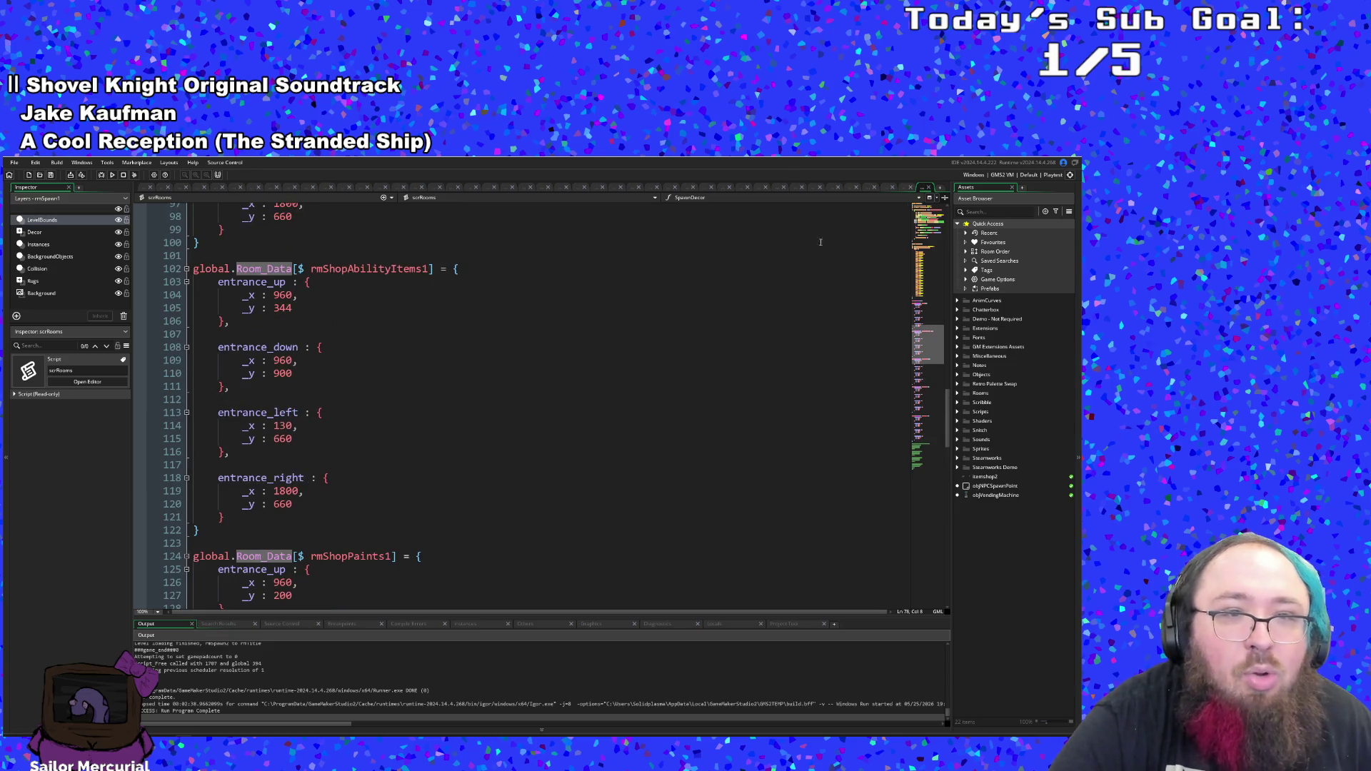
left_click(926, 189)
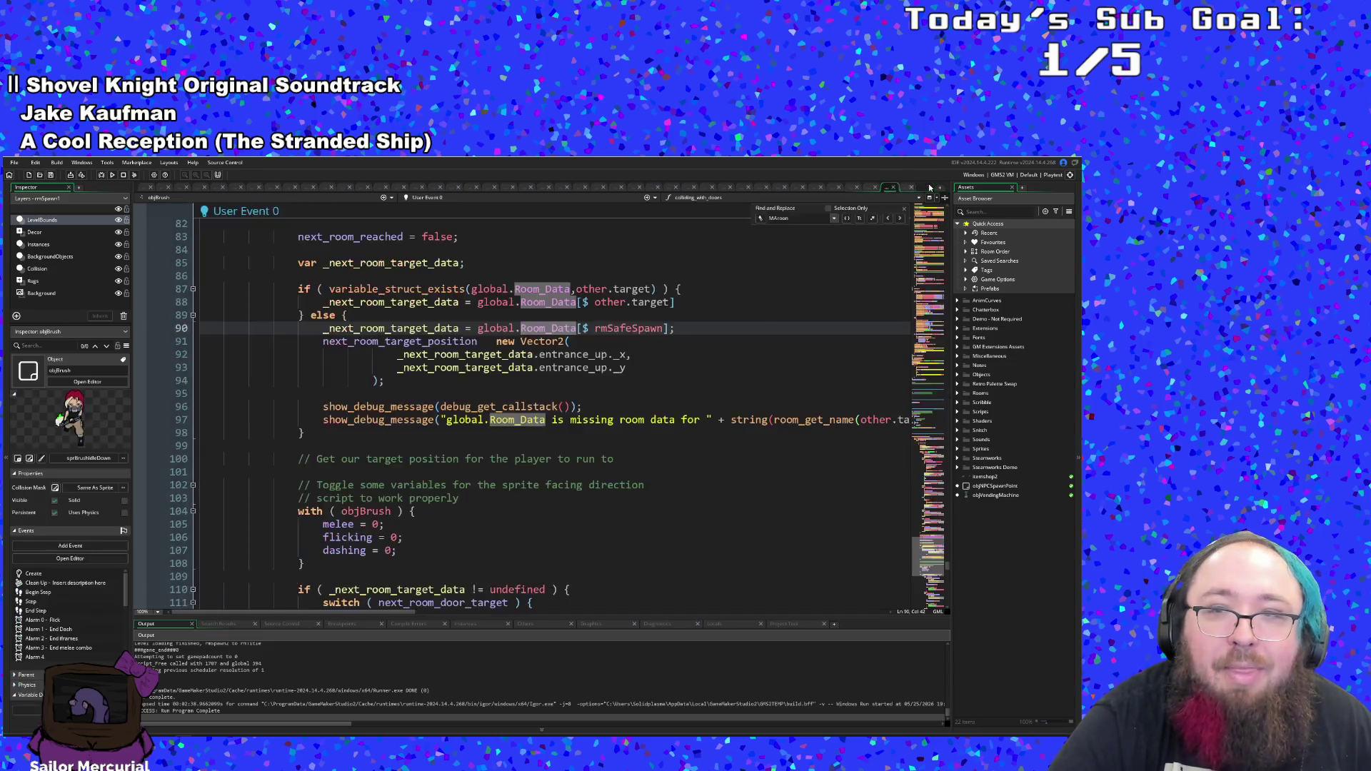
- Change the fallback room from rmSafeSpawn to rmShopPaints1 on line 90 using autocomplete
left_click(664, 329)
left_click_drag(665, 328, 637, 329)
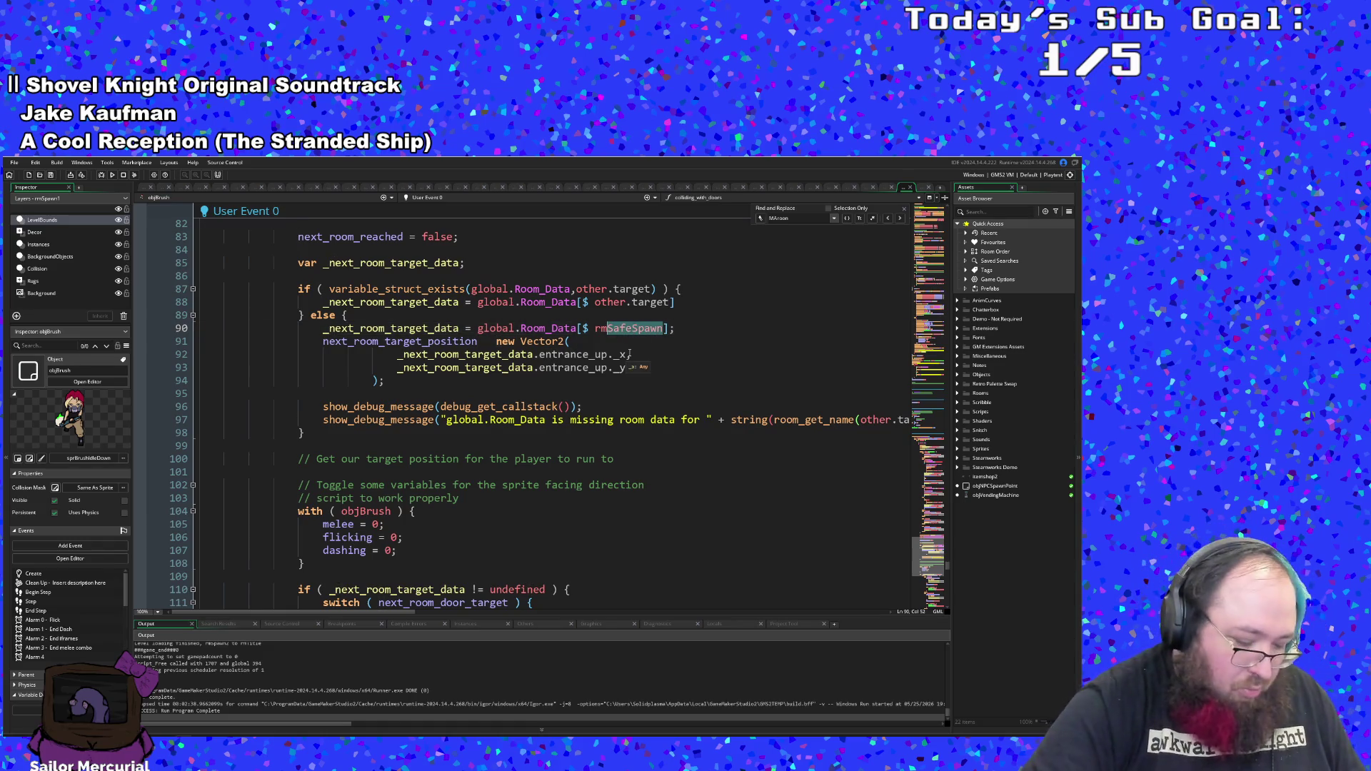
type("Sp")
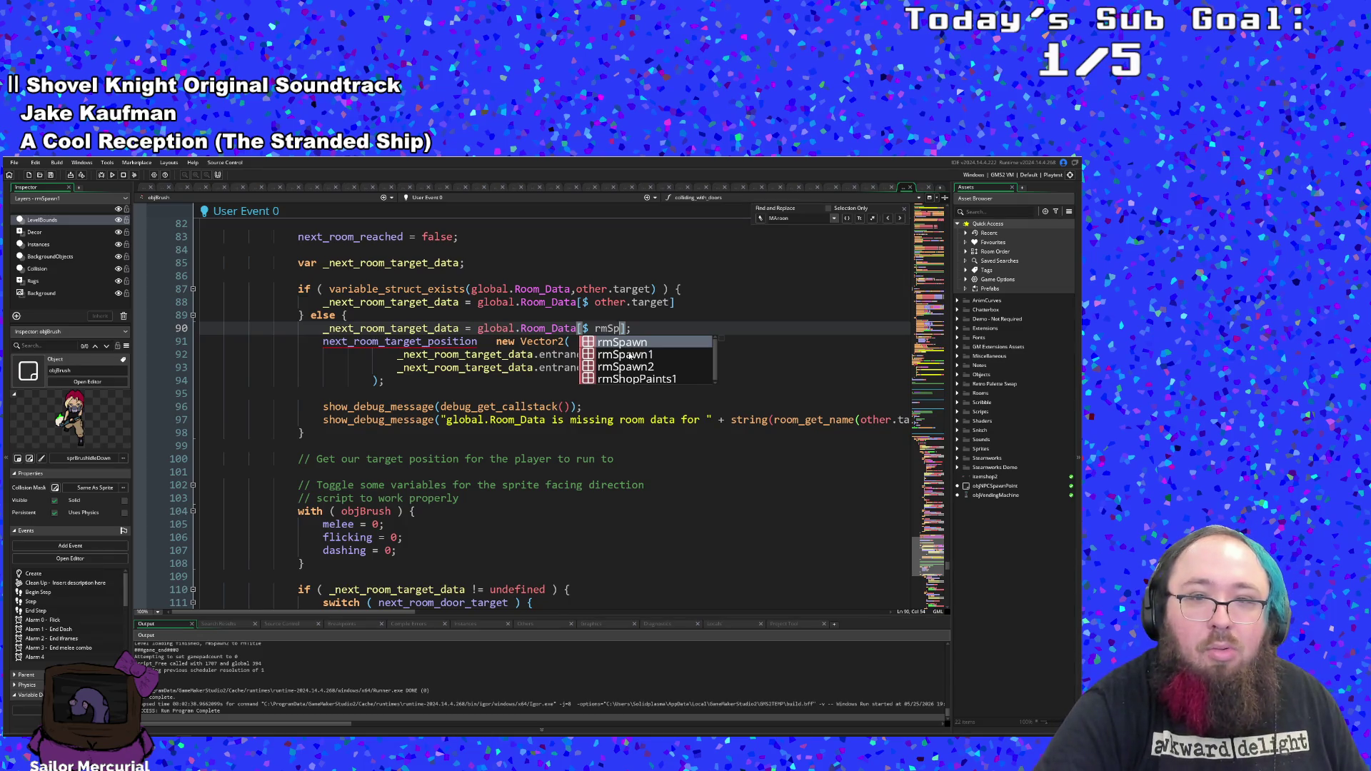
key("Right")
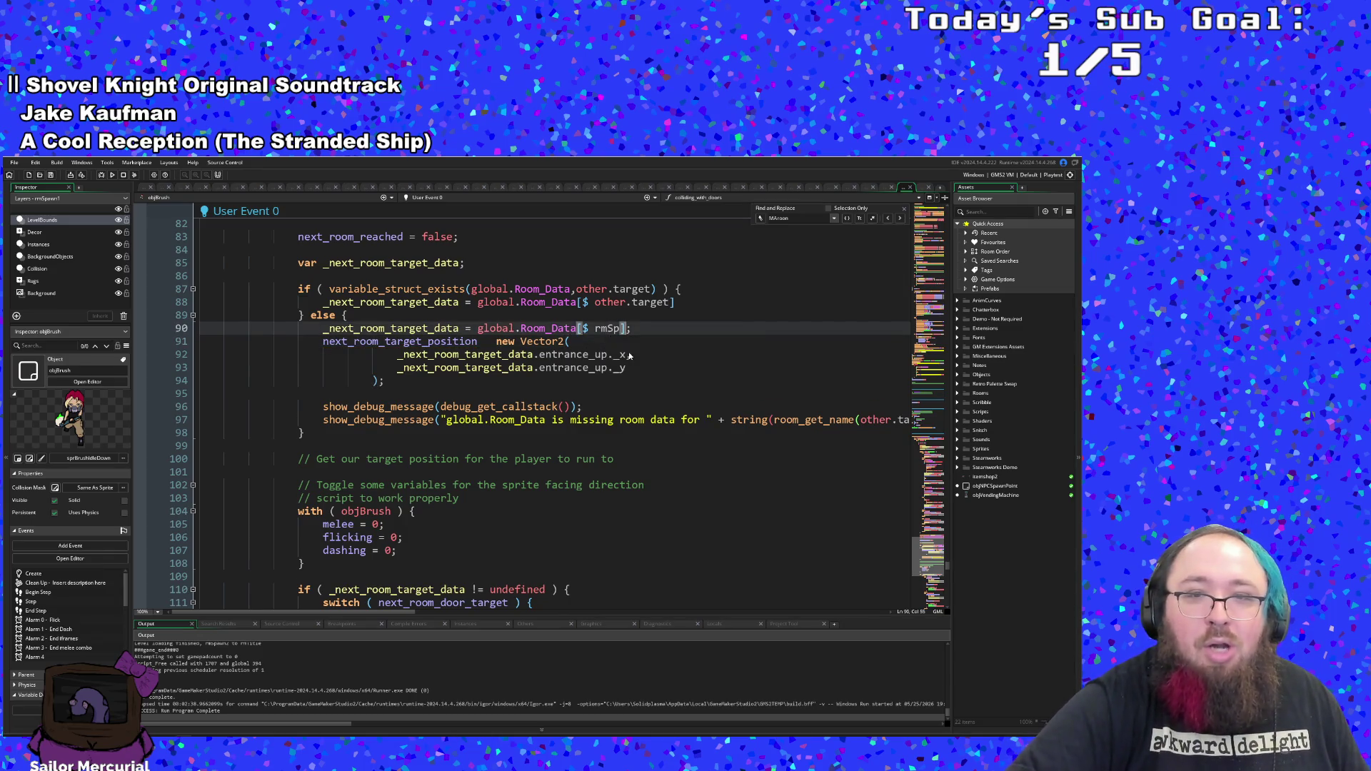
type("h")
double_click(630, 355)
- Restore the '=' after next_room_target_position on line 91
left_click(600, 384)
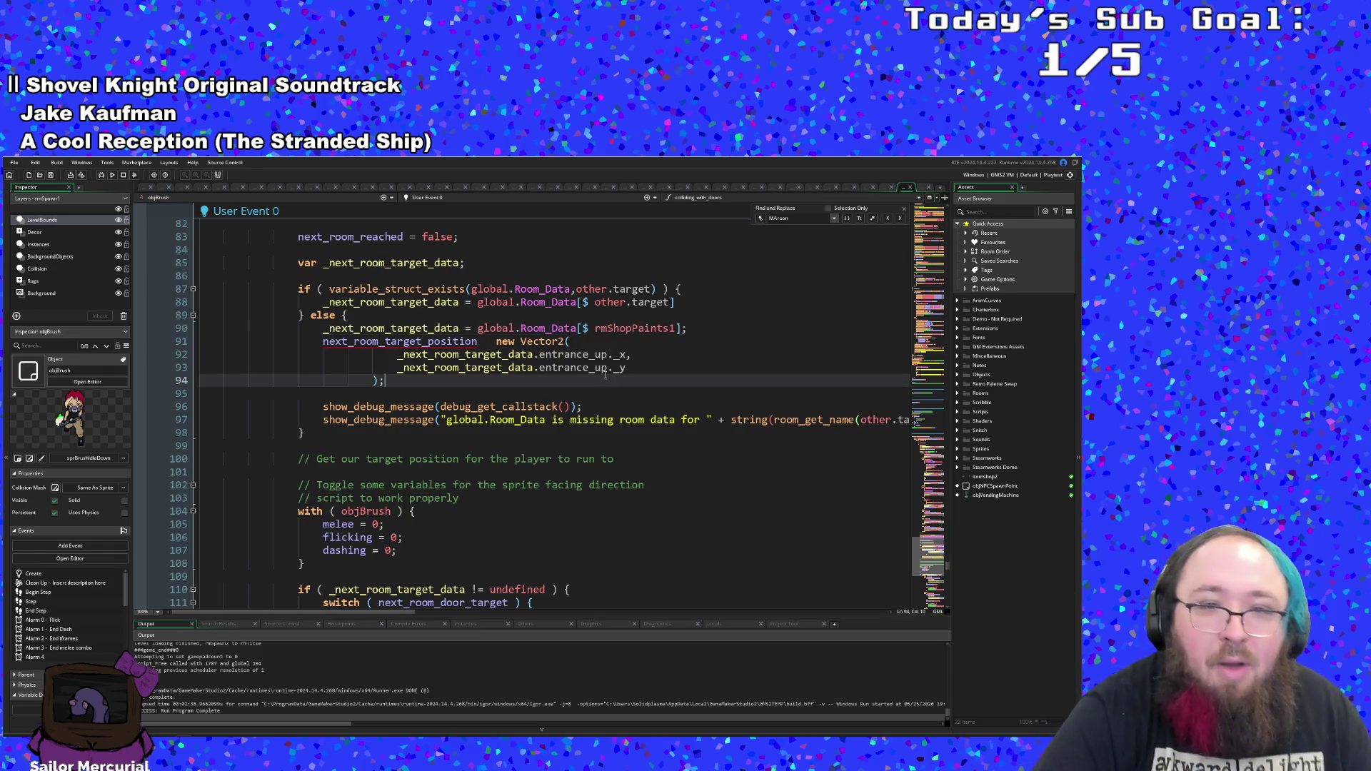
scroll(600, 388, "down", 2)
scroll(600, 388, "up", 2)
left_click(440, 354)
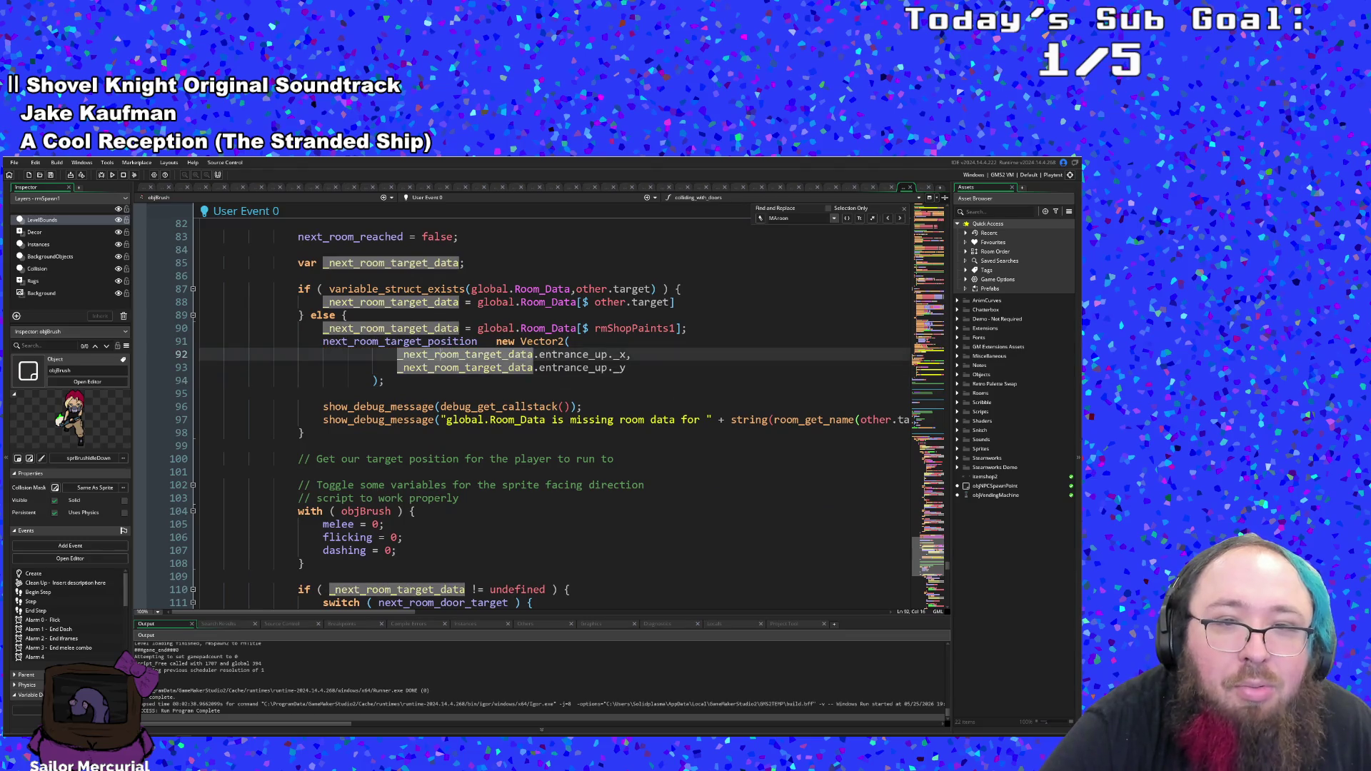
left_click(485, 342)
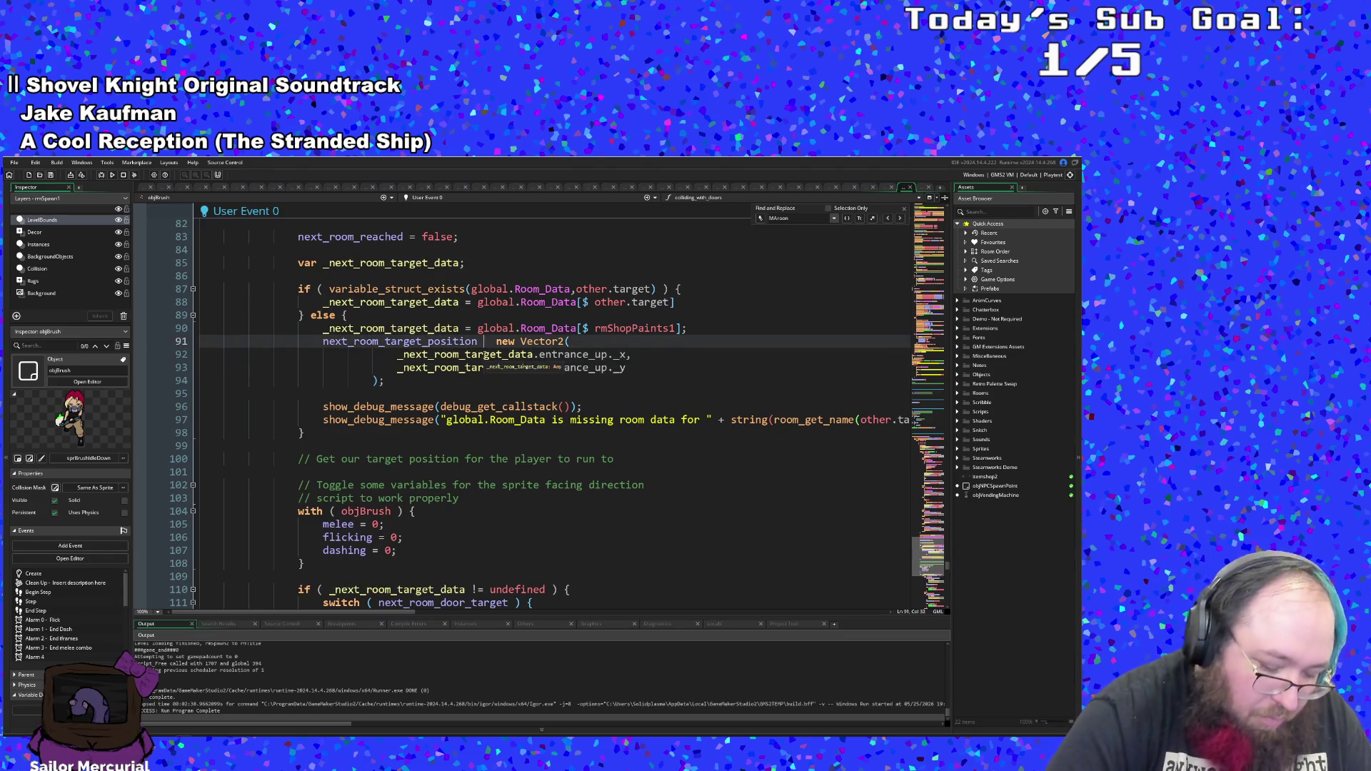
type("=")
key("Right")
key("Right")
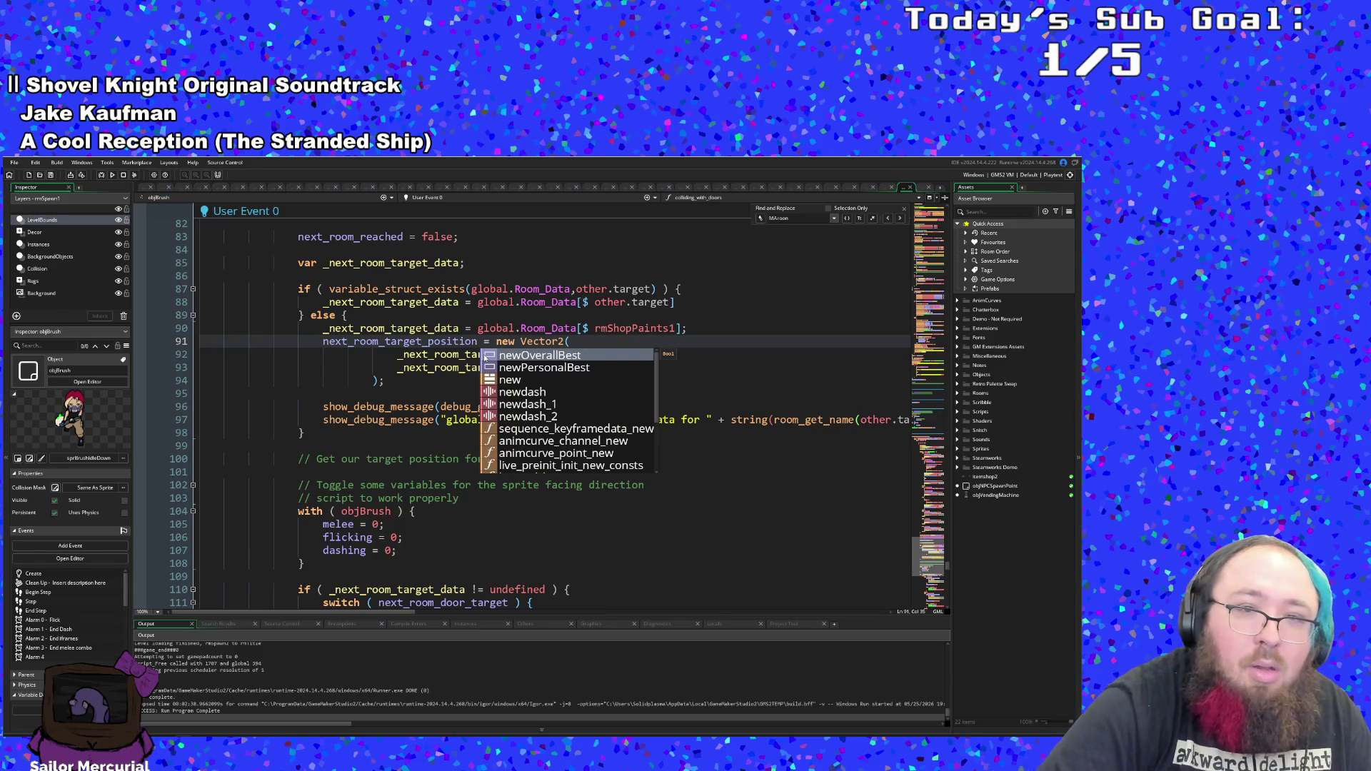
key("Left")
left_click(418, 367)
- Review the door case code near line 62, then build and run the game
scroll(418, 365, "up", 6)
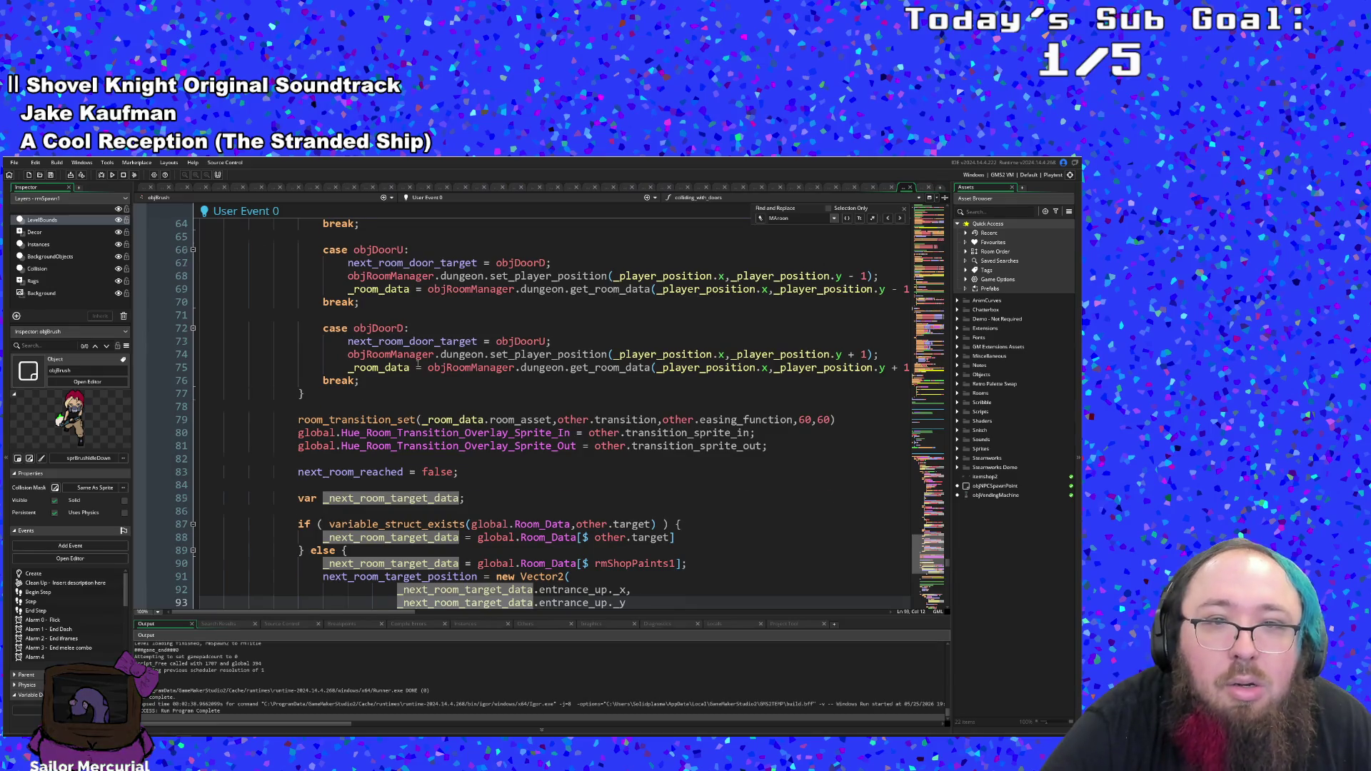
scroll(418, 366, "up", 6)
left_click(441, 433)
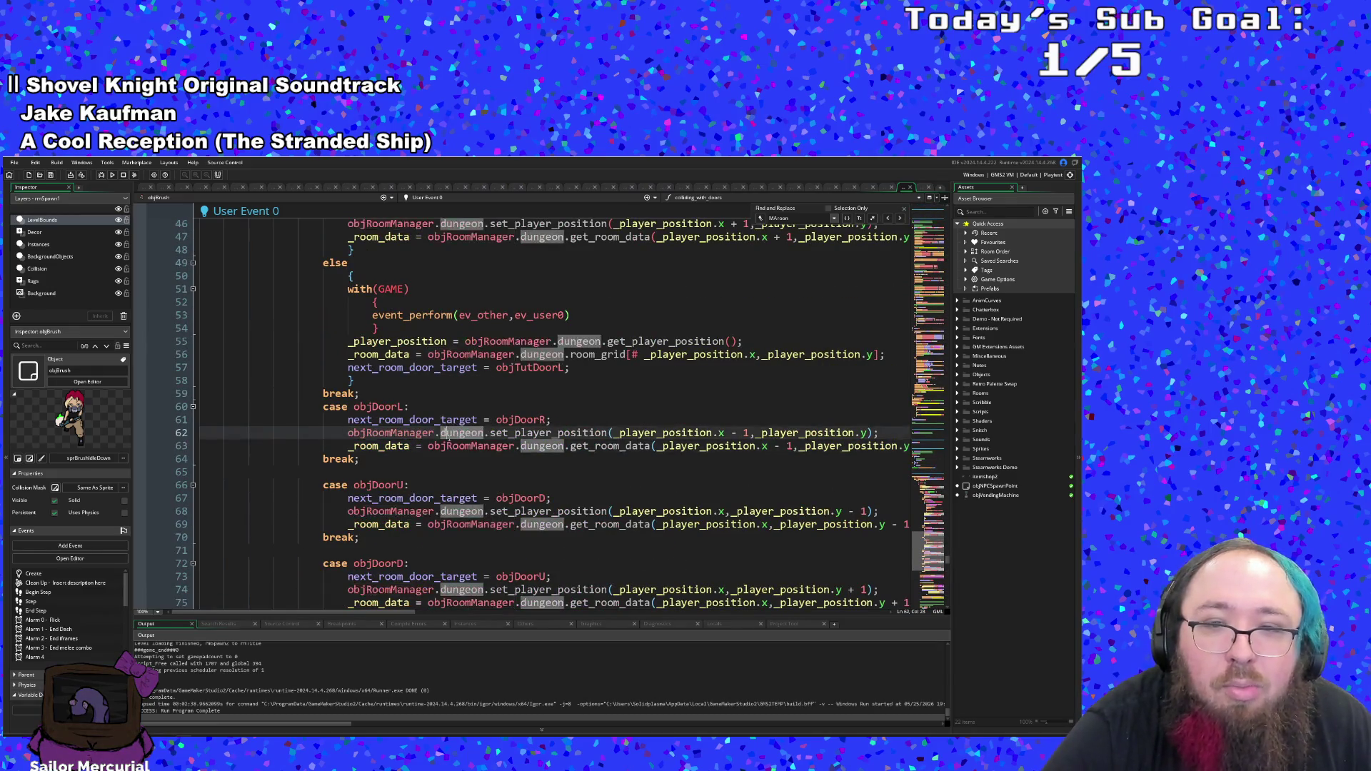
scroll(448, 444, "up", 6)
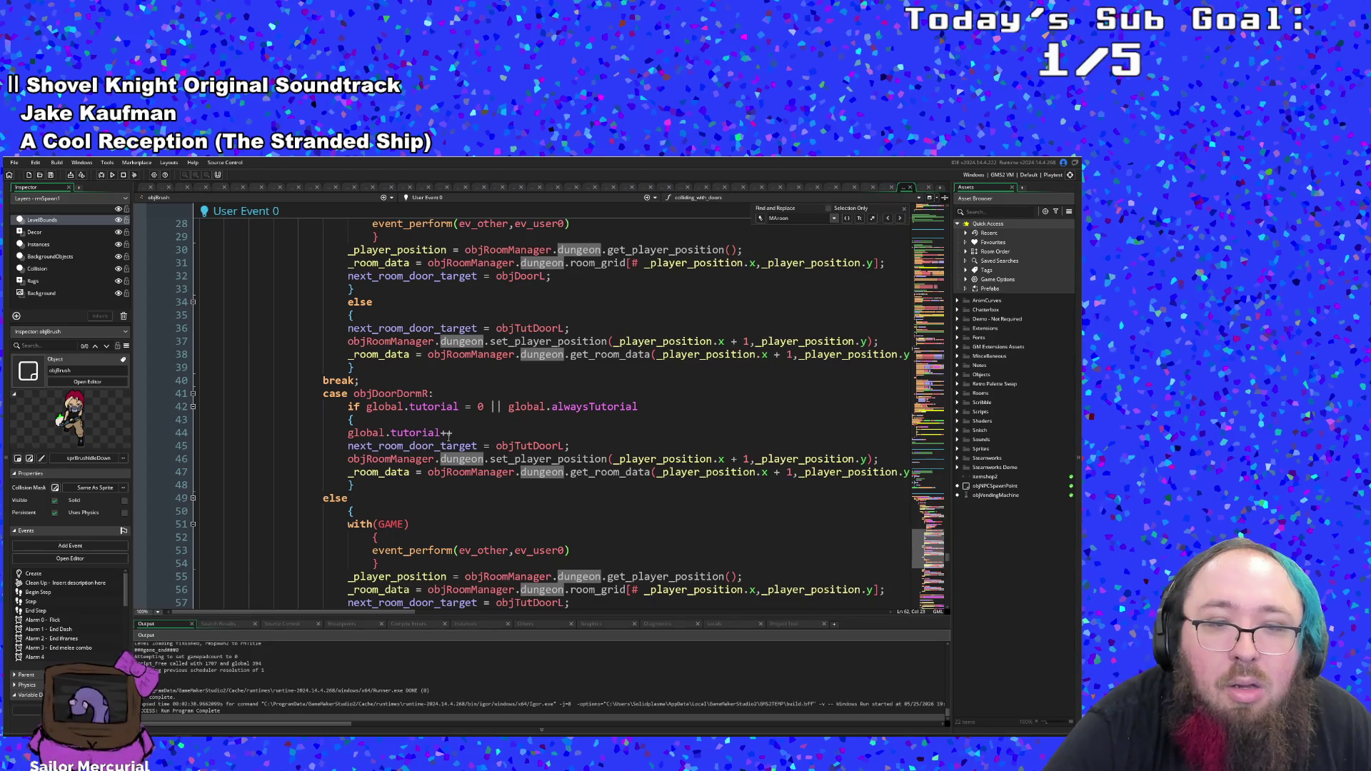
scroll(449, 433, "up", 10)
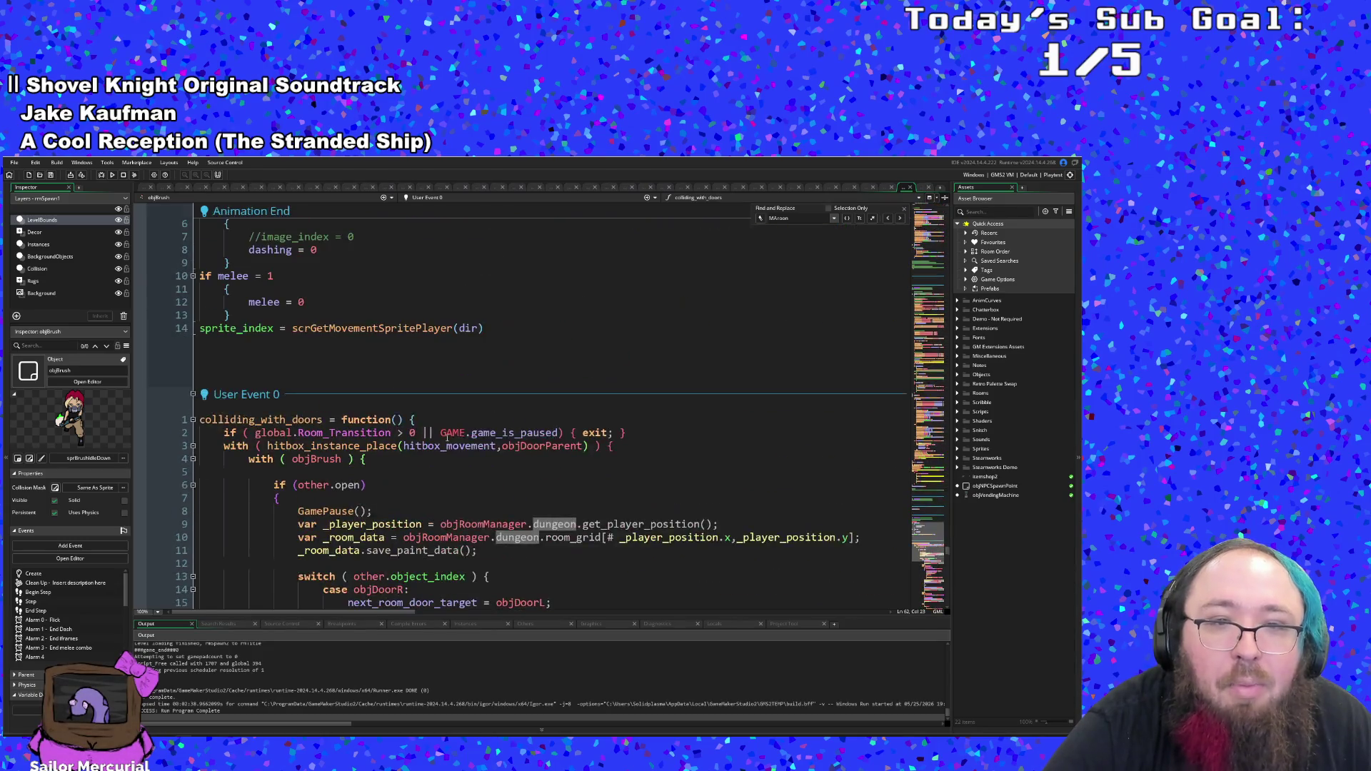
left_click(101, 177)
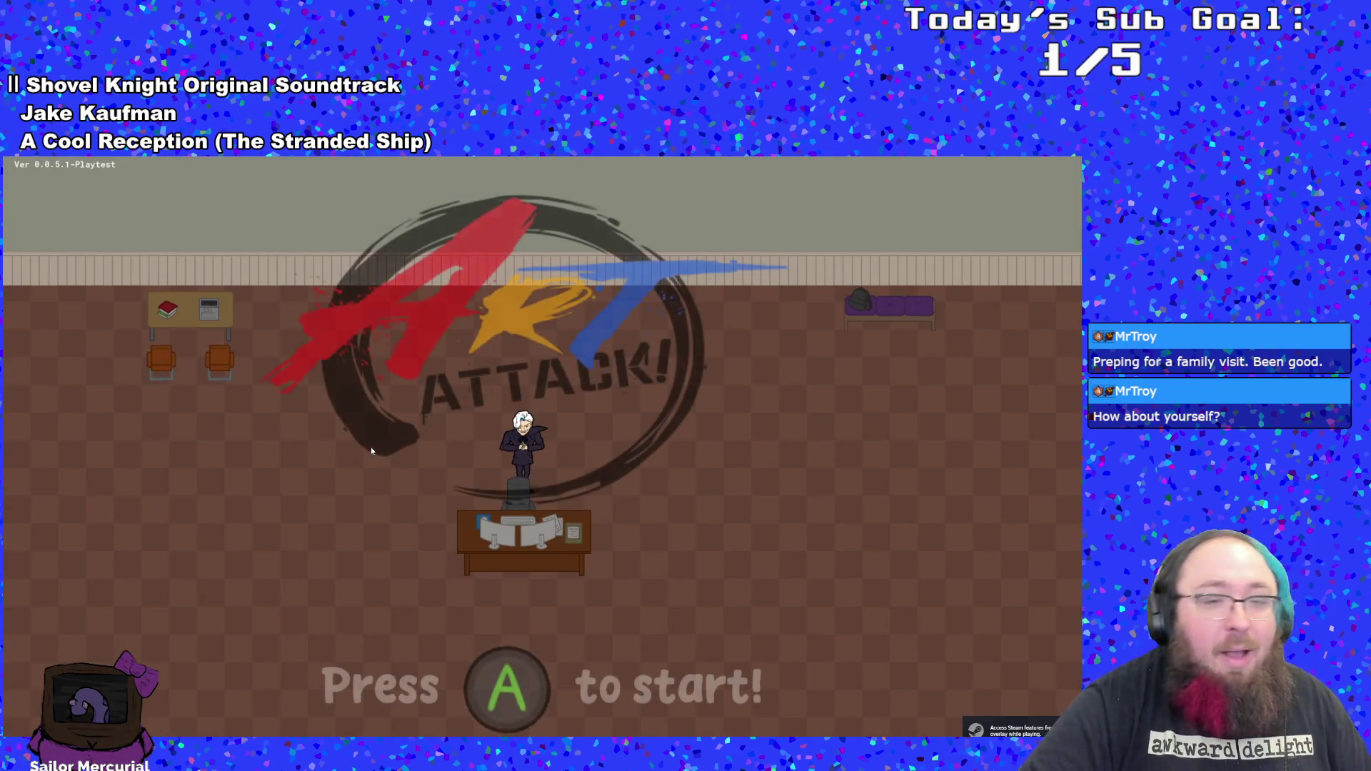
- Get past the title screen, choose New Run, and skip the opening dialogue
key("Return")
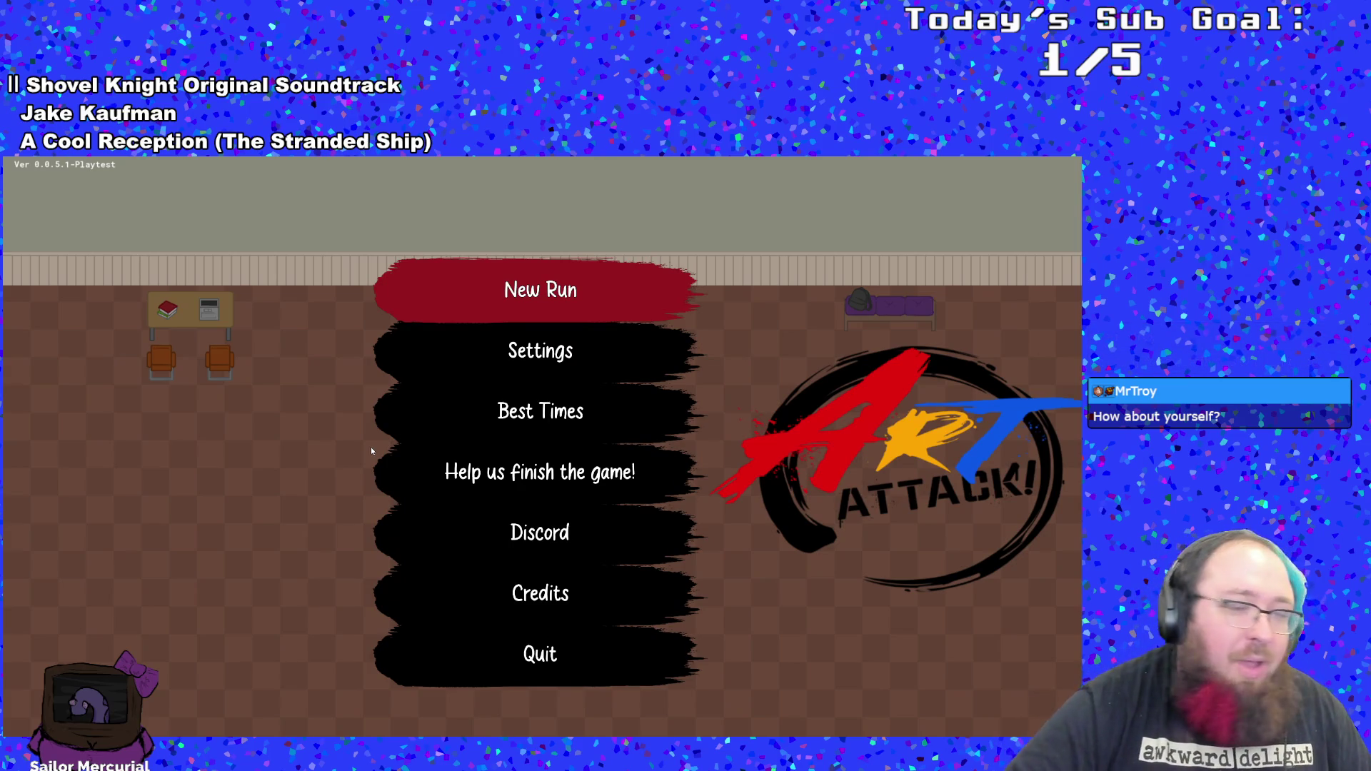
key("Down")
key("Up")
key("Down")
key("Return")
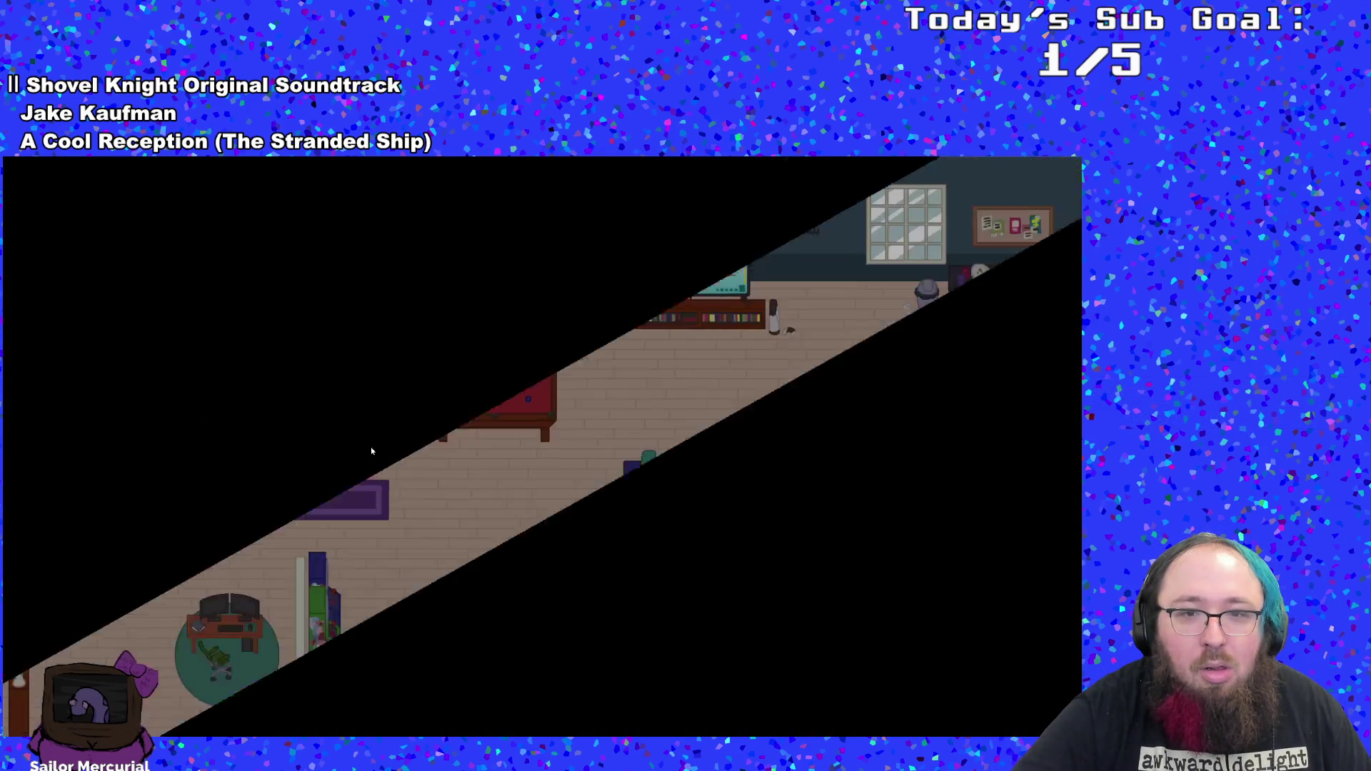
key("Return")
key("Return")
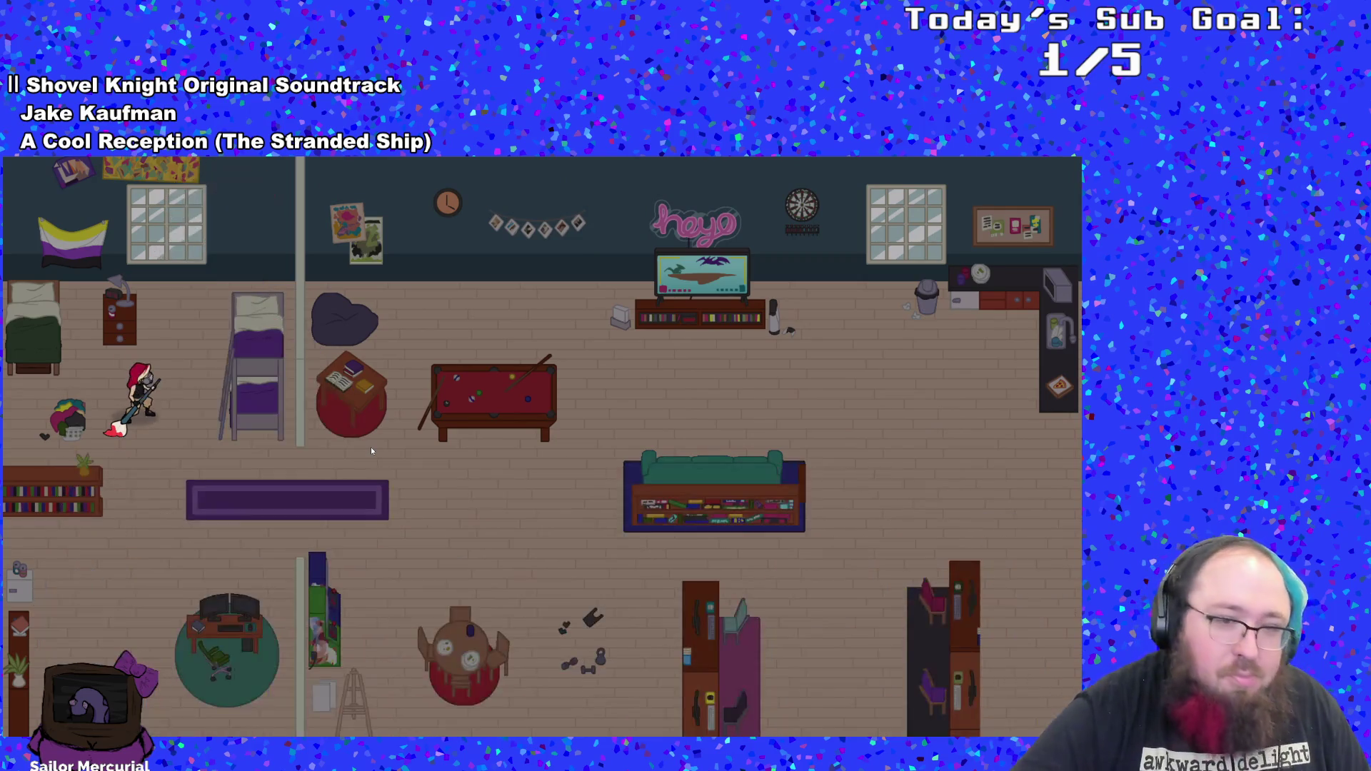
- Walk right into the next room, picking up the Designer Shoes and painting red
key("Down")
key("Right")
key("Right")
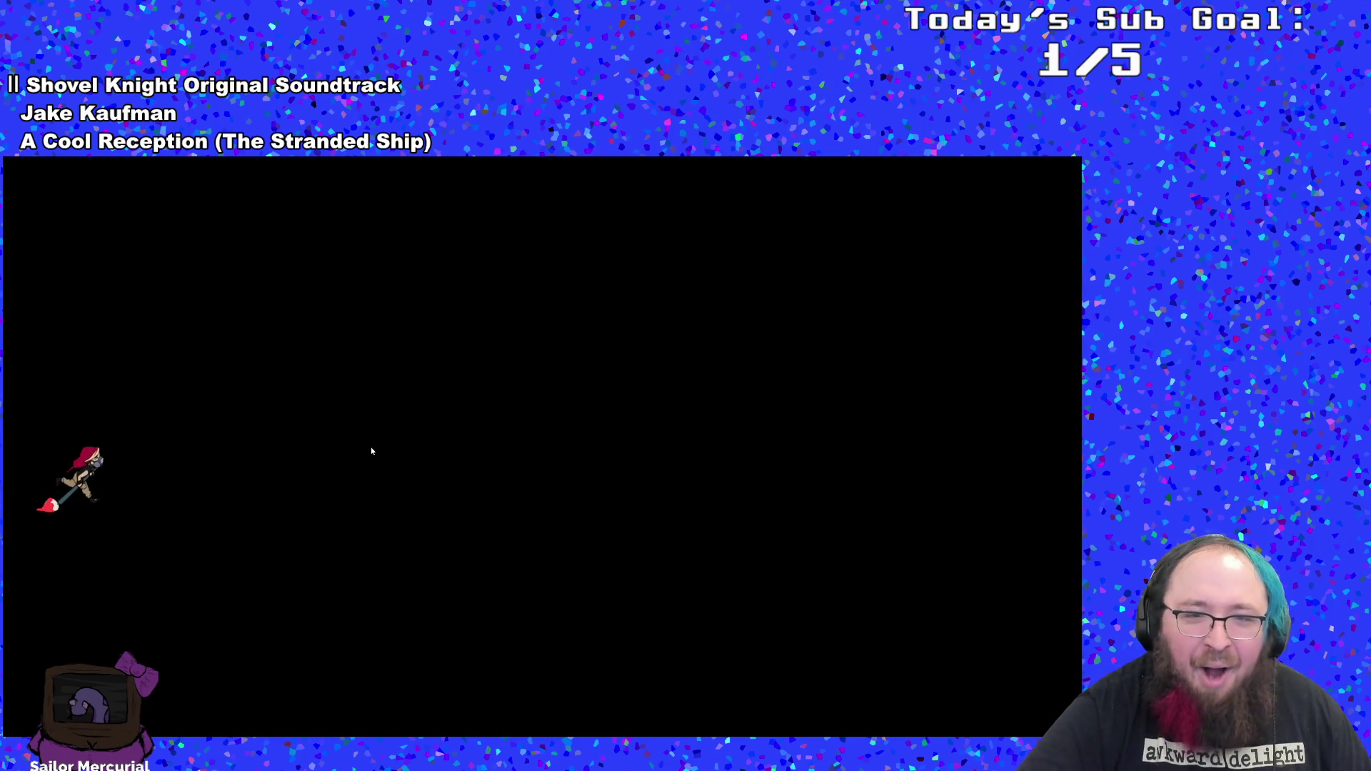
key("Right")
key("Right")
key("Left")
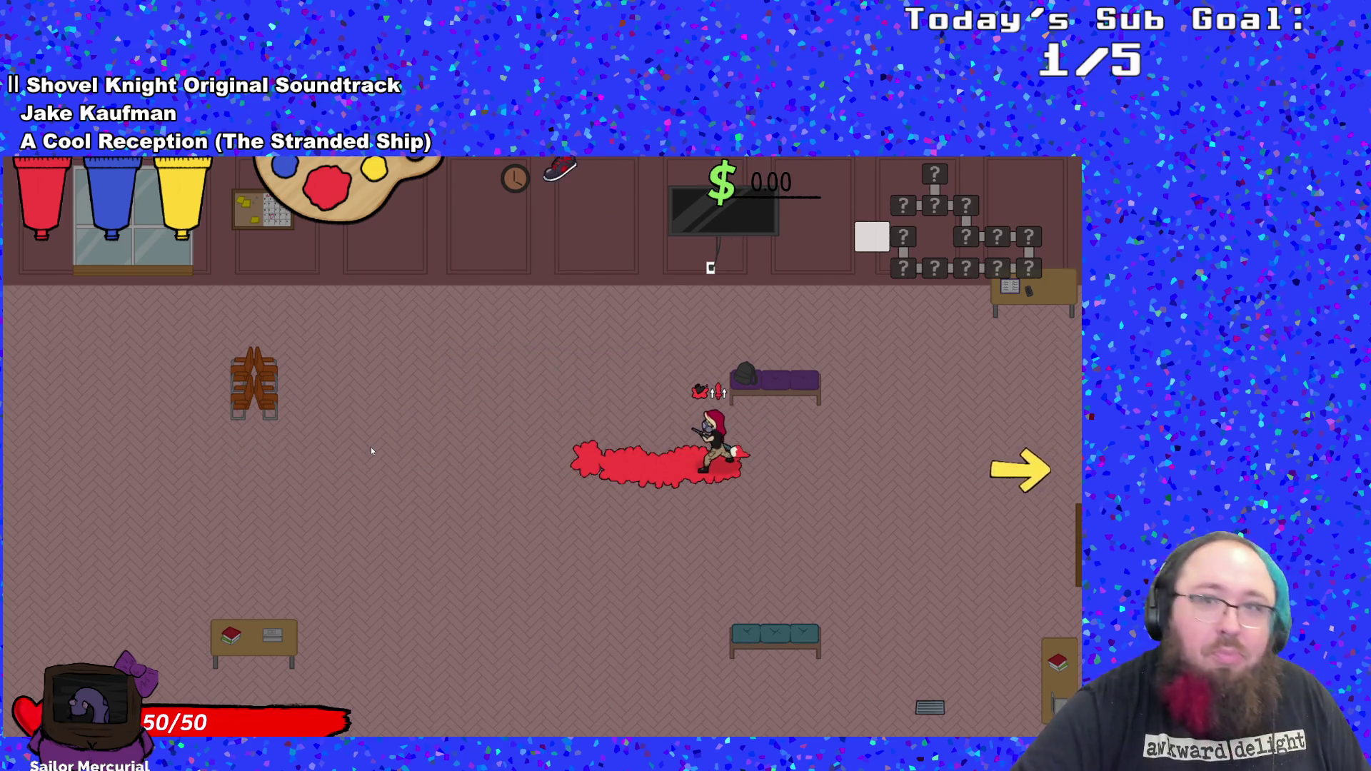
- Use the F1 debug panel to drop an Emergency Phone and pick it up
key("F1")
key("Down")
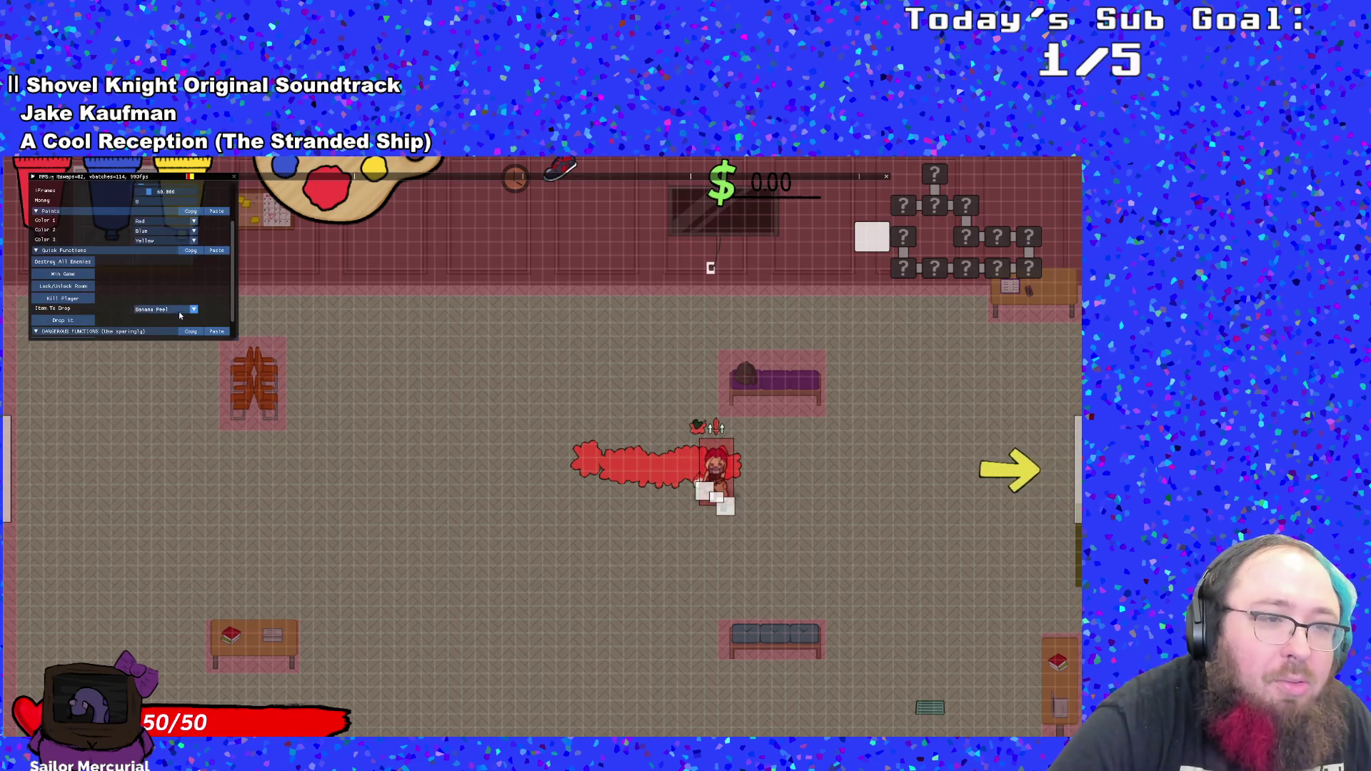
left_click(175, 310)
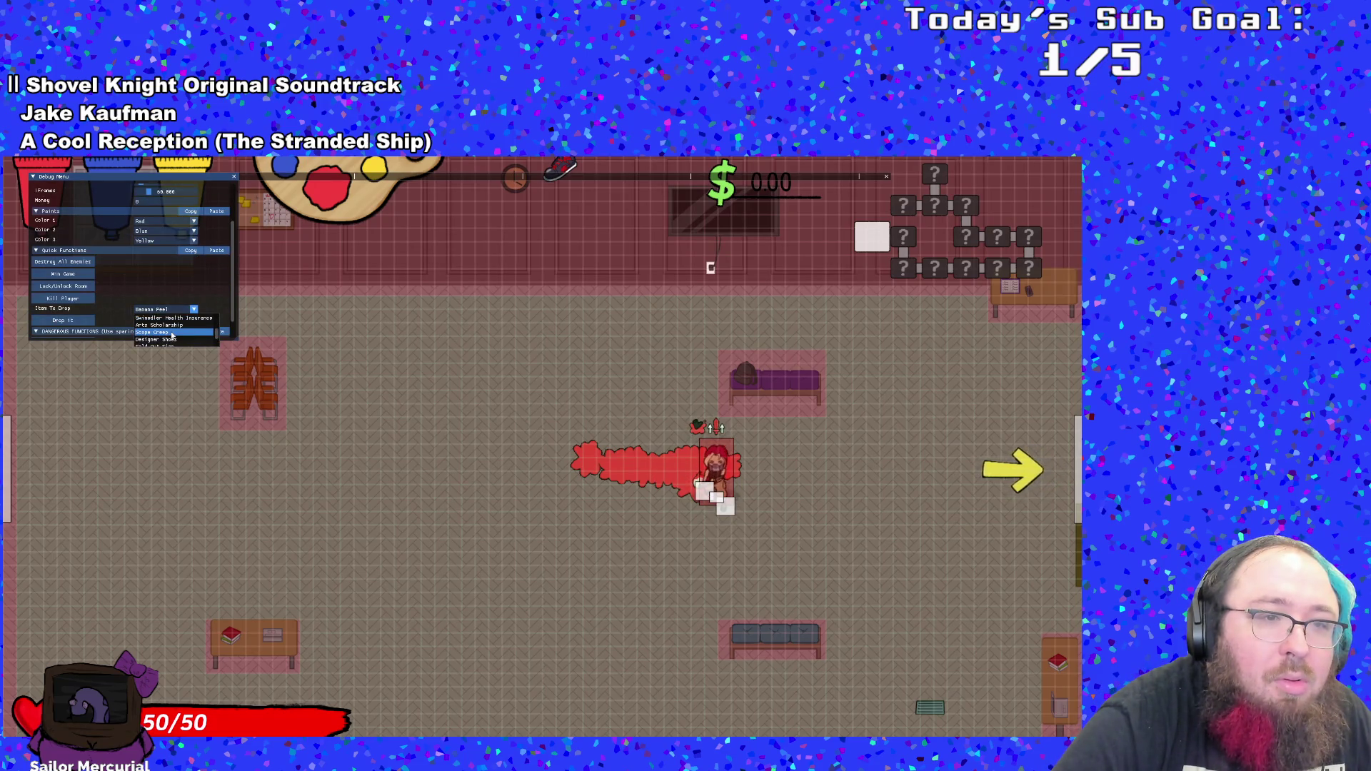
scroll(169, 336, "down", 1)
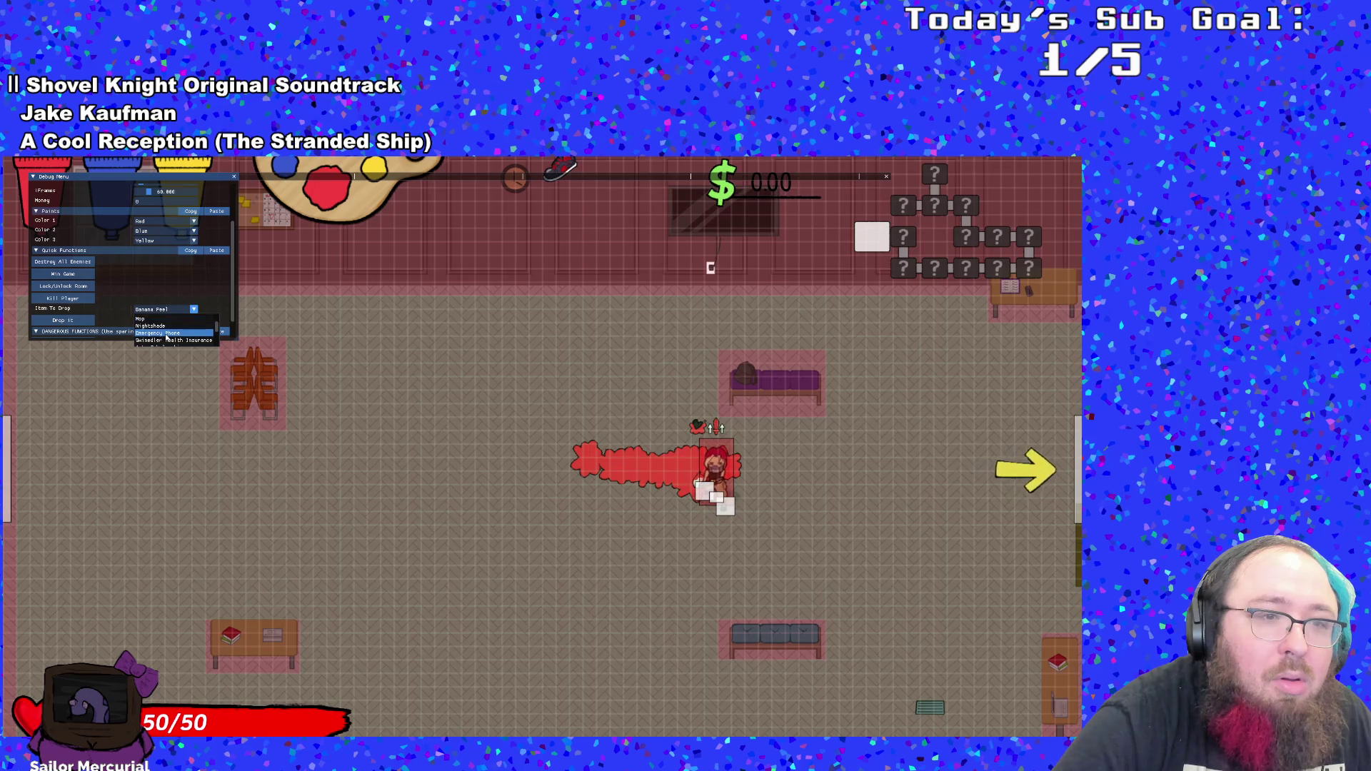
left_click(168, 333)
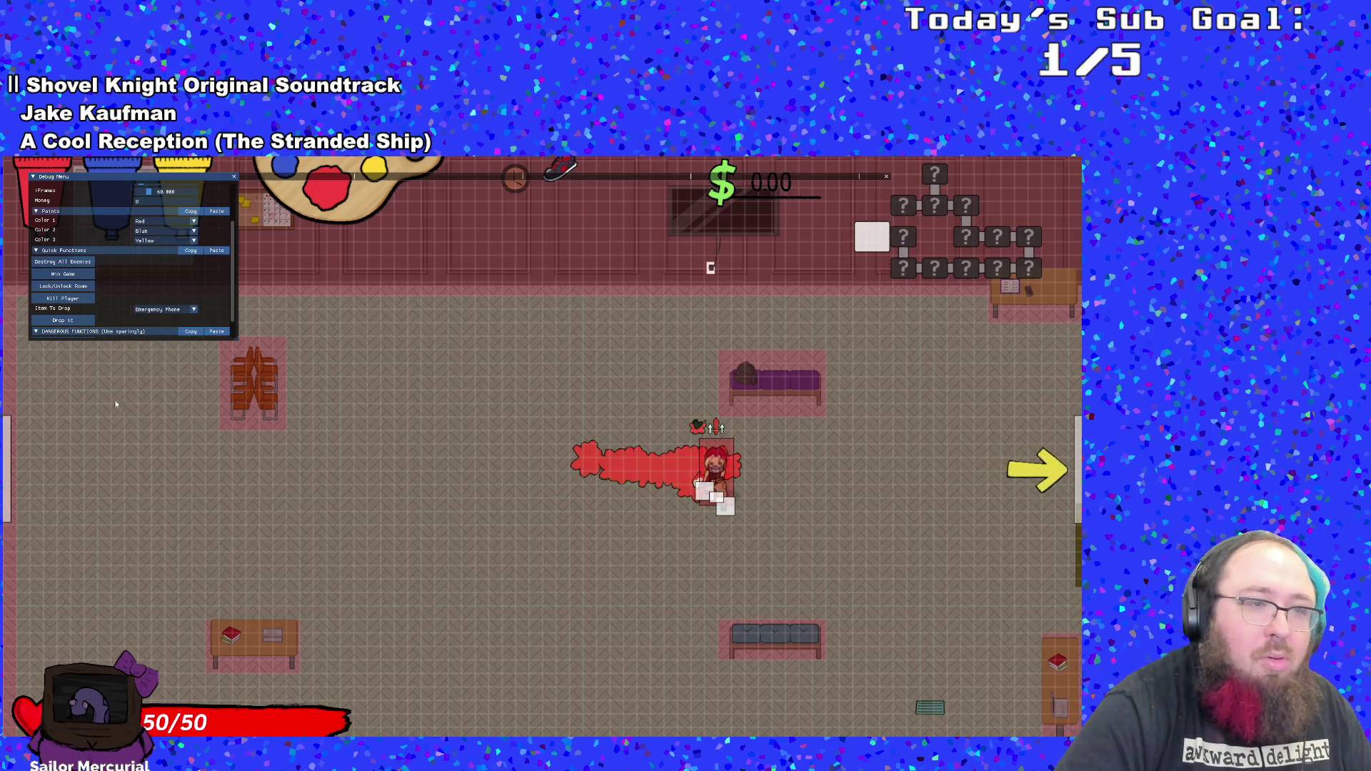
left_click(63, 320)
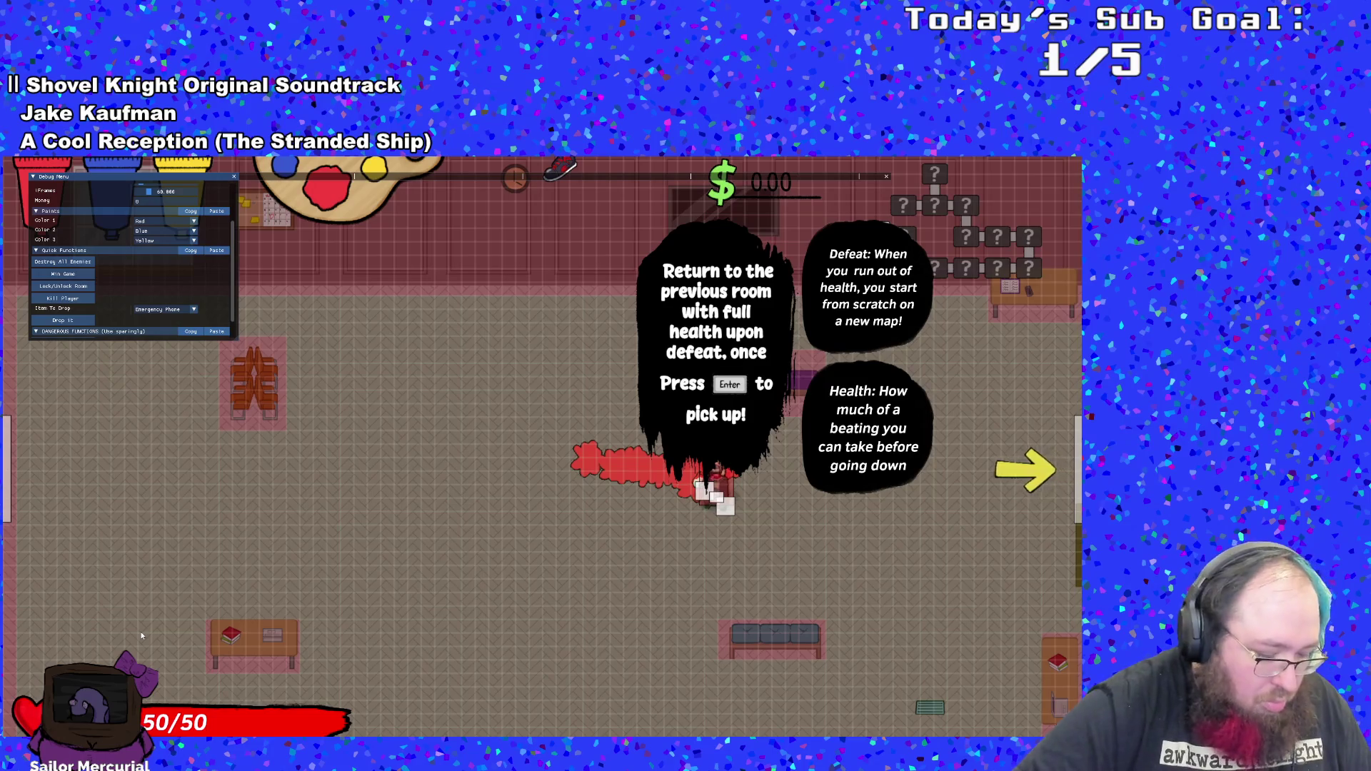
key("Return")
- Move toward the enemies and destroy all enemies from the debug menu
key("d")
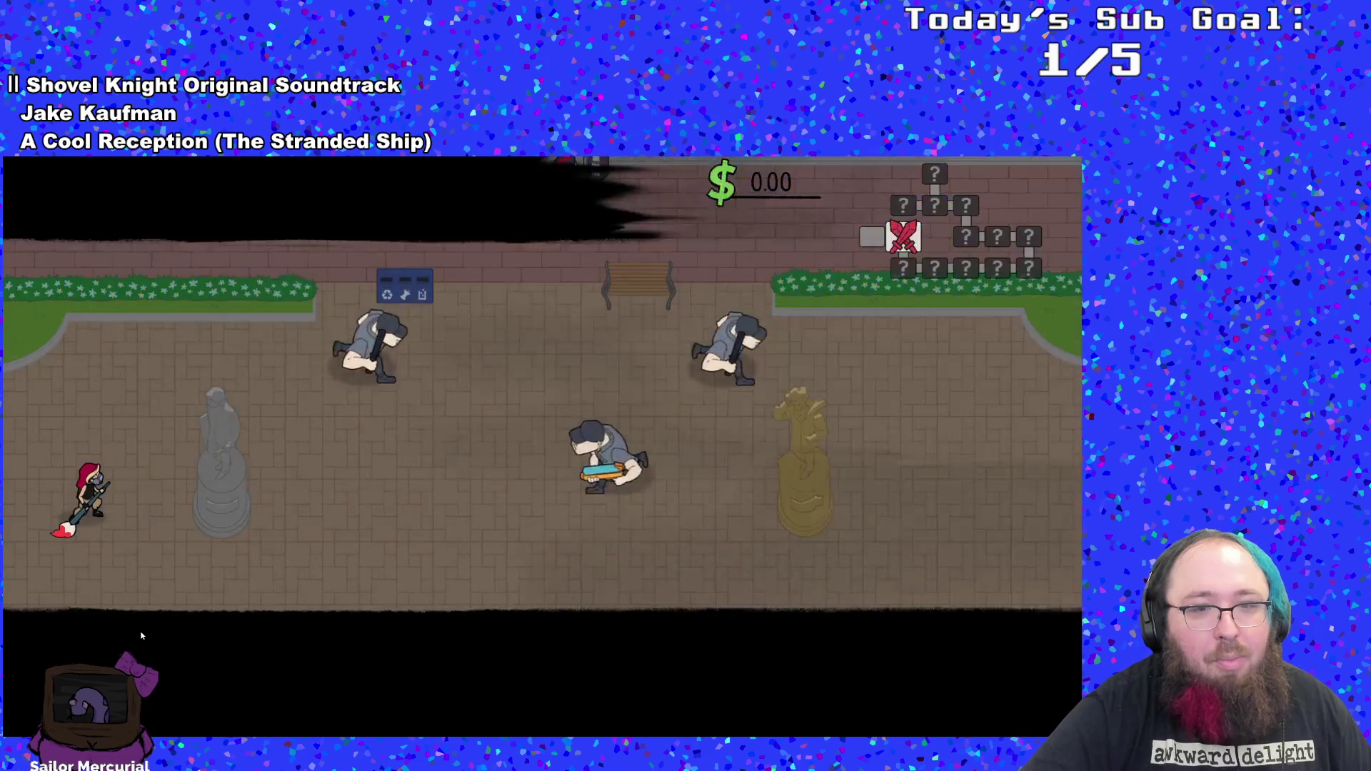
key("s")
key("grave")
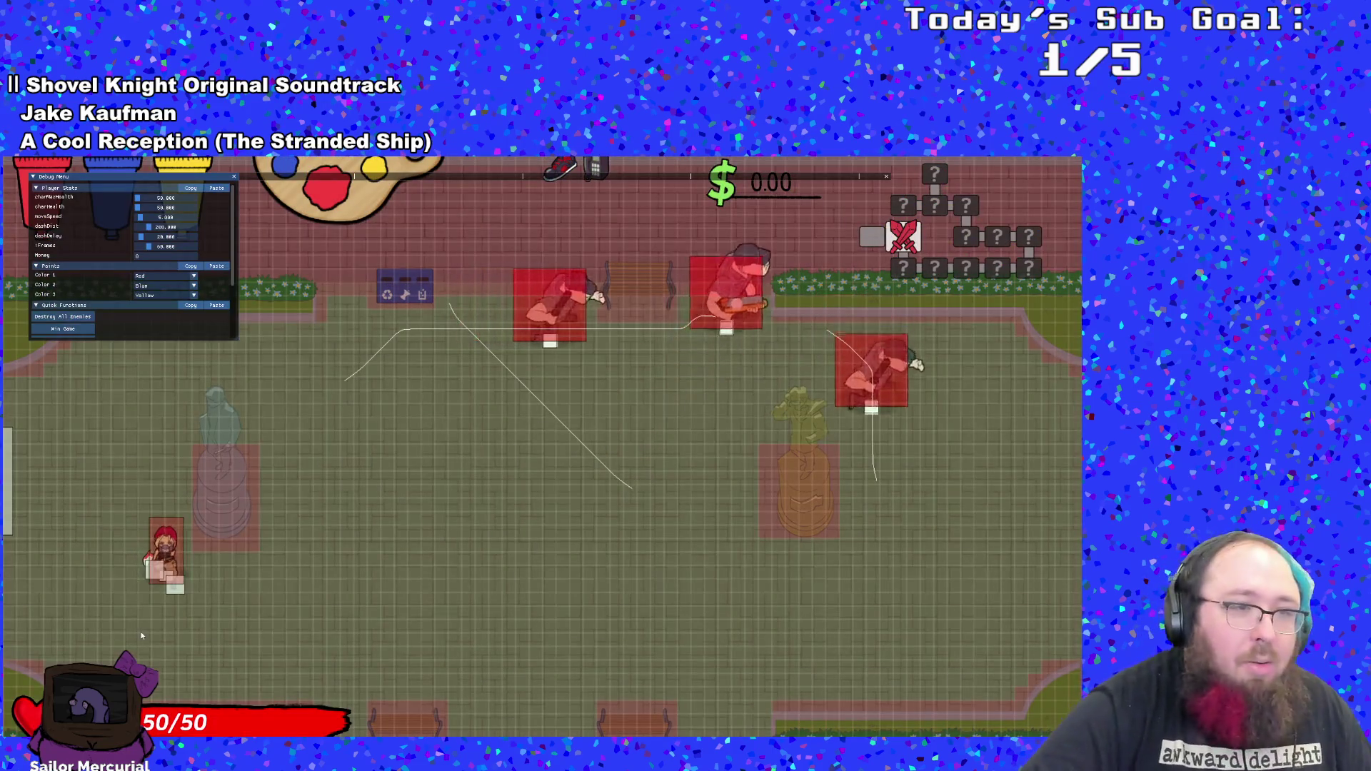
key("s")
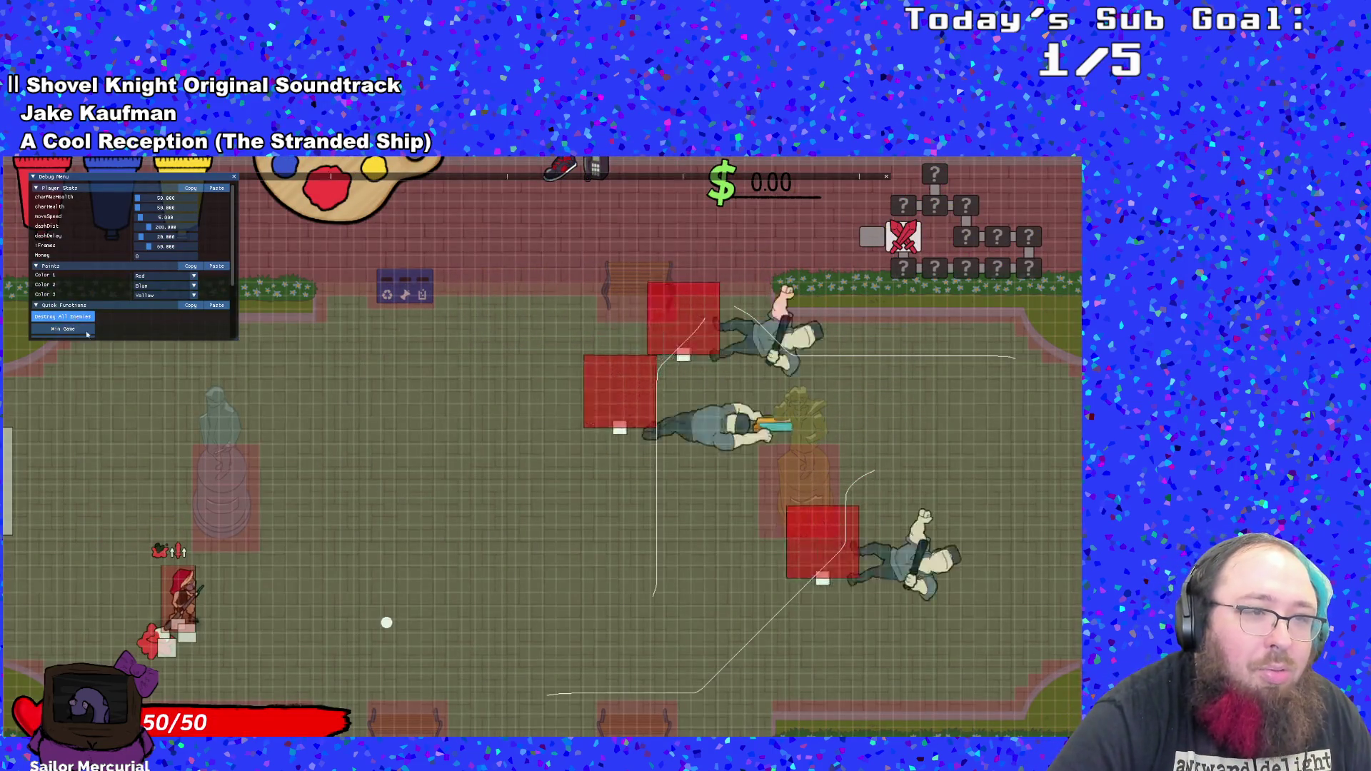
left_click(77, 319)
- Dash up-right and up-left around the room leaving red paint strokes
key("d")
key("grave")
key("w+d")
key("w+a")
key("s")
- Kill the player from the debug menu and walk the respawned character onward
key("grave")
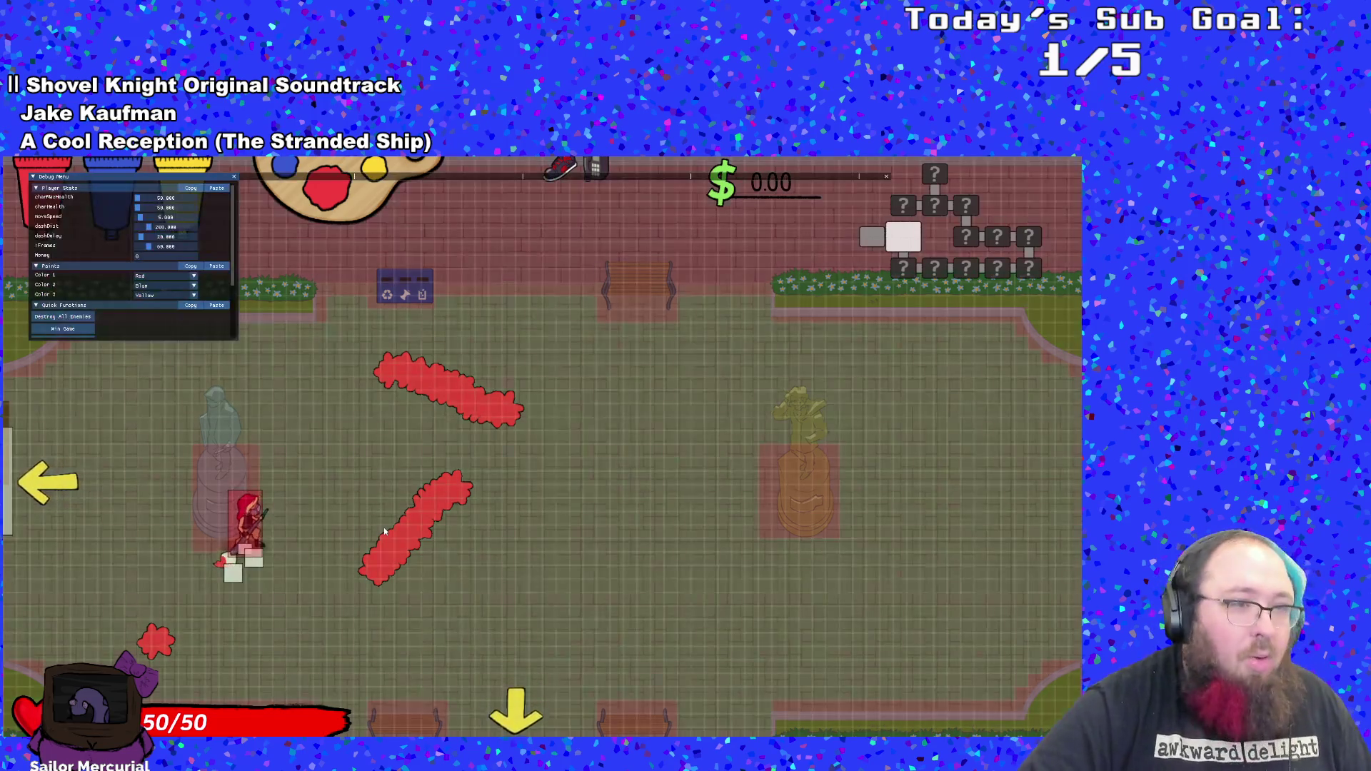
scroll(79, 315, "down", 2)
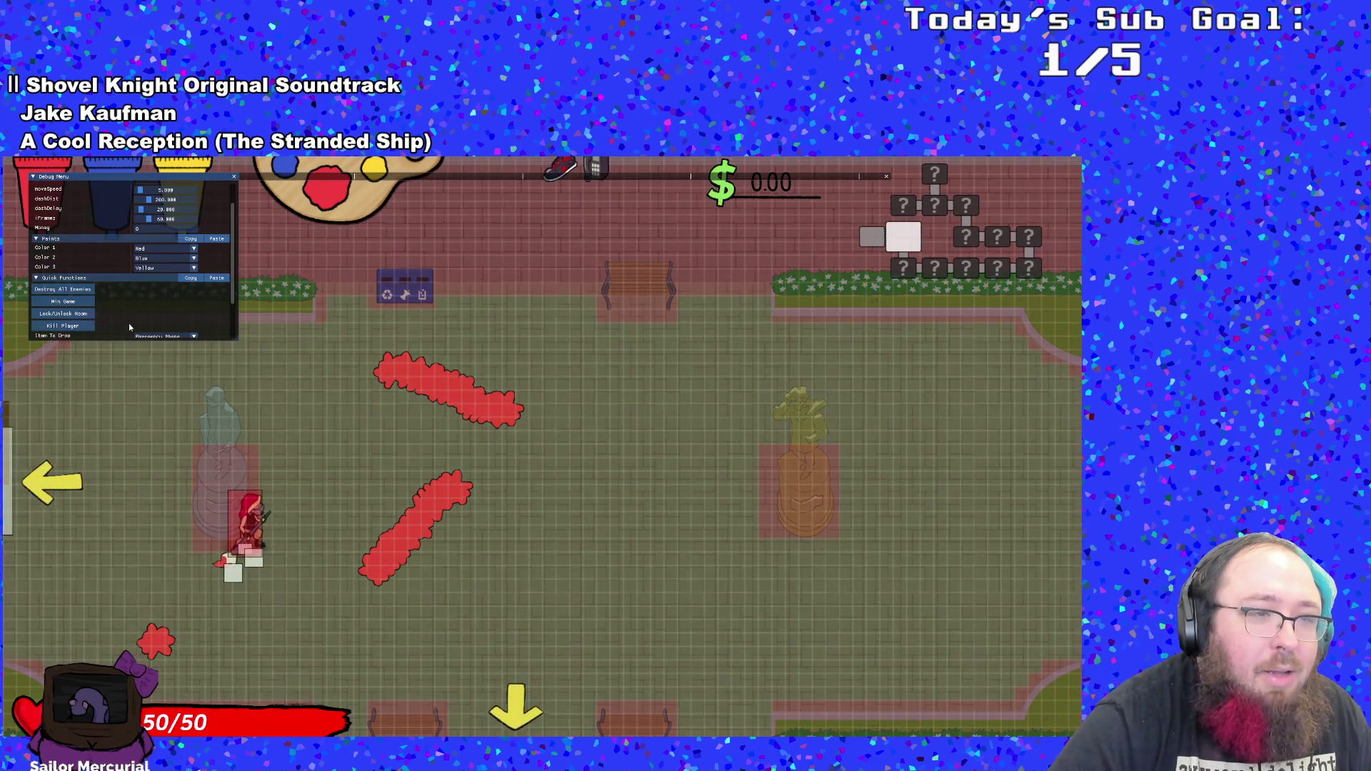
left_click(83, 326)
key("d")
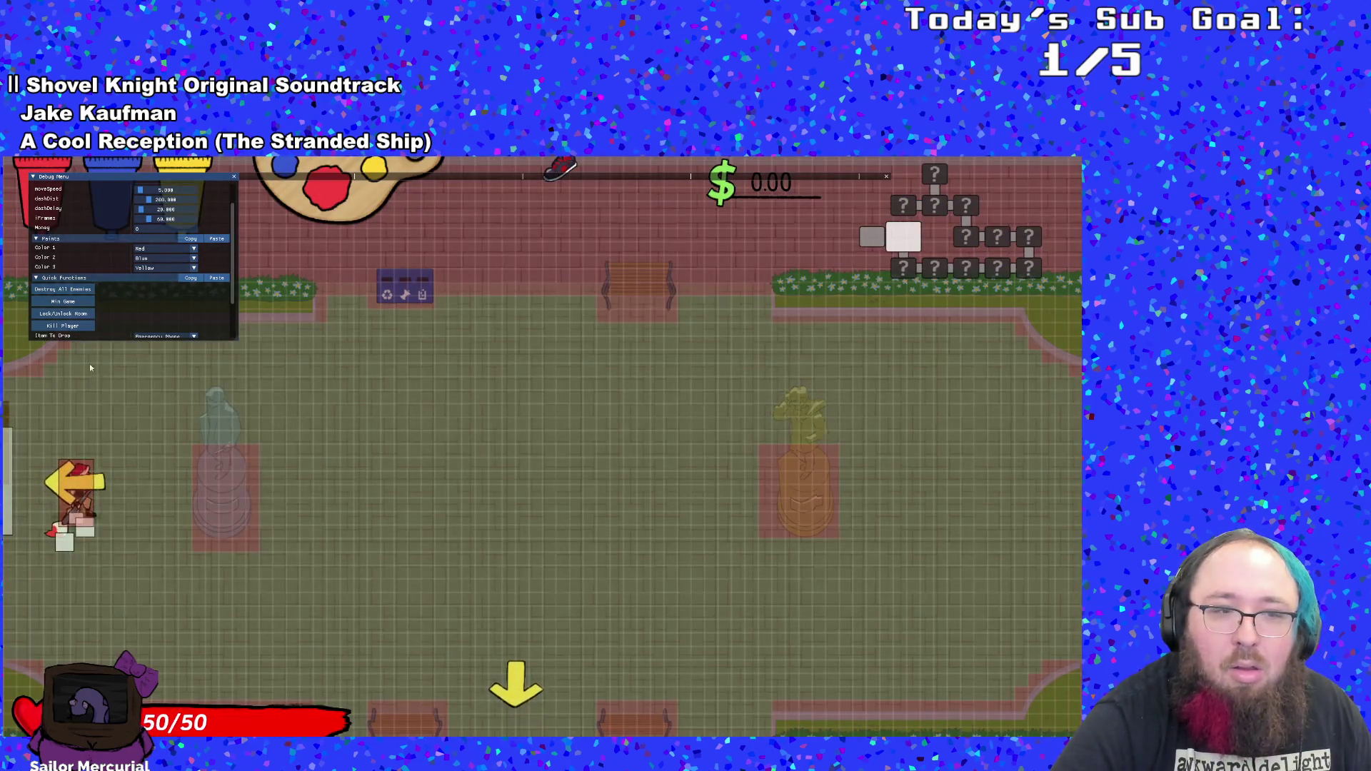
scroll(84, 322, "down", 2)
key("s")
key("d")
key("d")
scroll(140, 330, "up", 2)
scroll(141, 331, "down", 1)
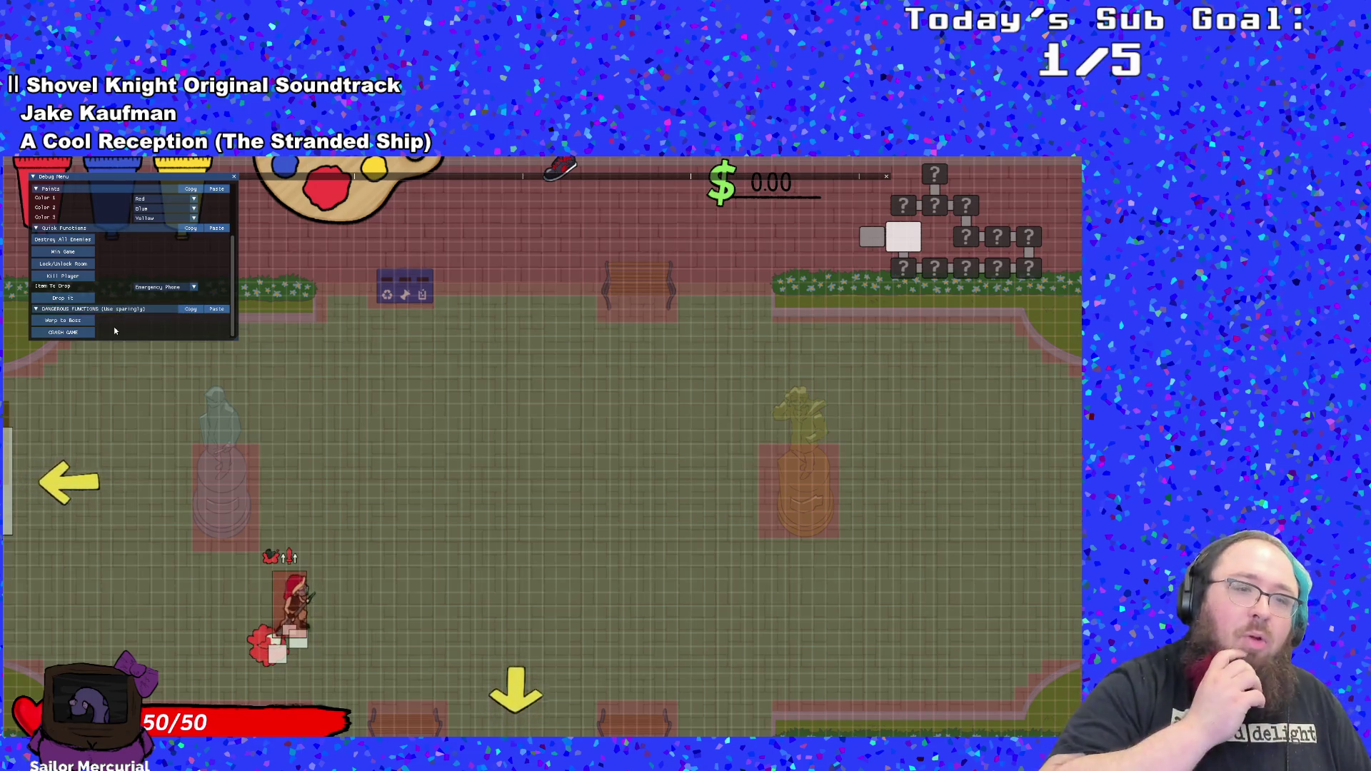
- Walk through several doors between rooms, leaving a red paint trail
key("a")
scroll(114, 327, "up", 3)
key("d")
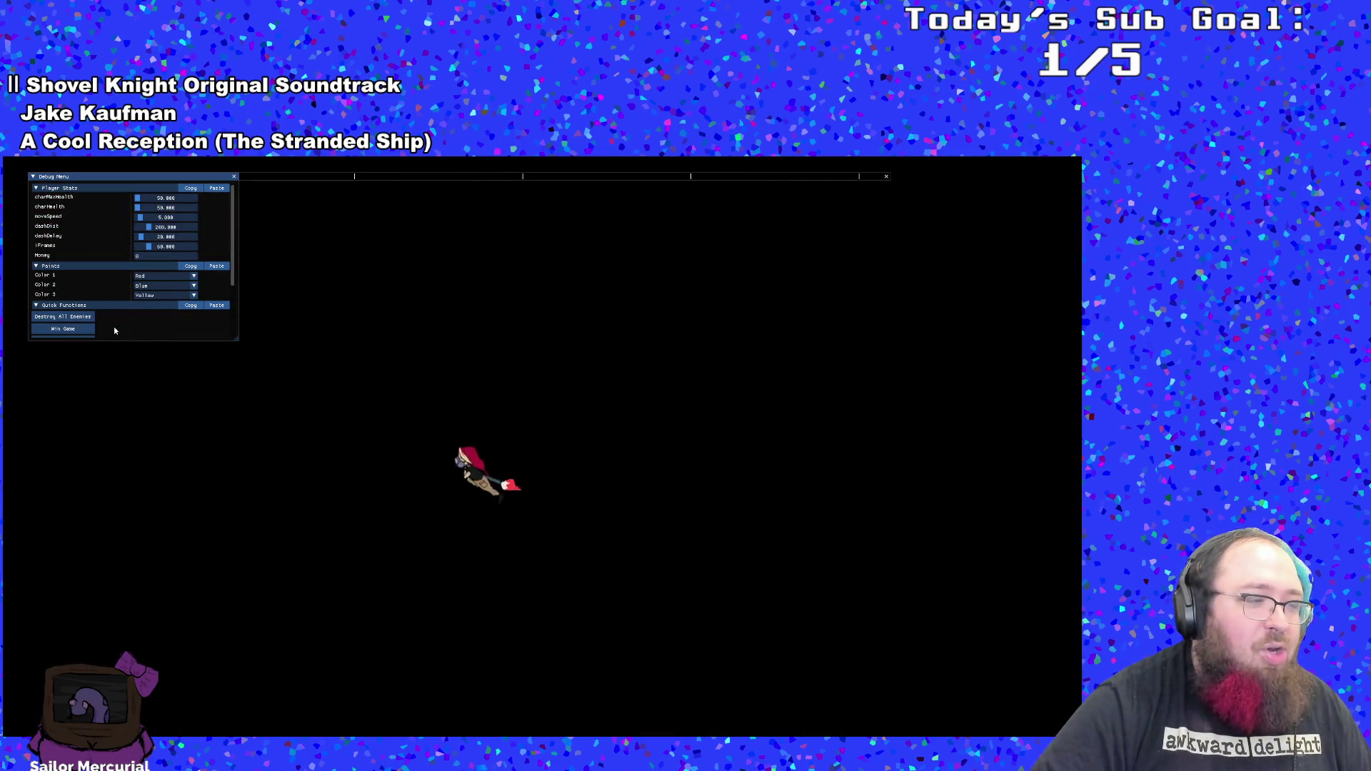
scroll(113, 327, "down", 1)
key("a")
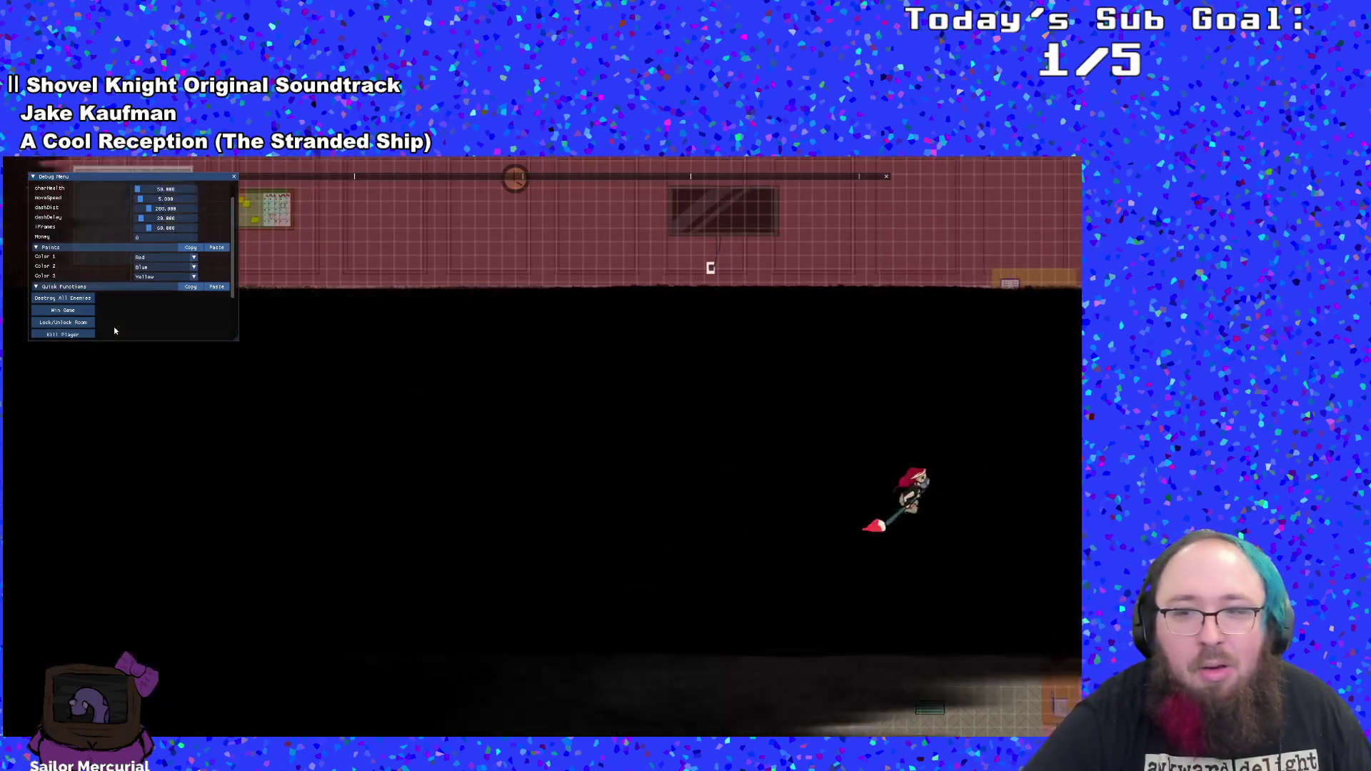
key("a")
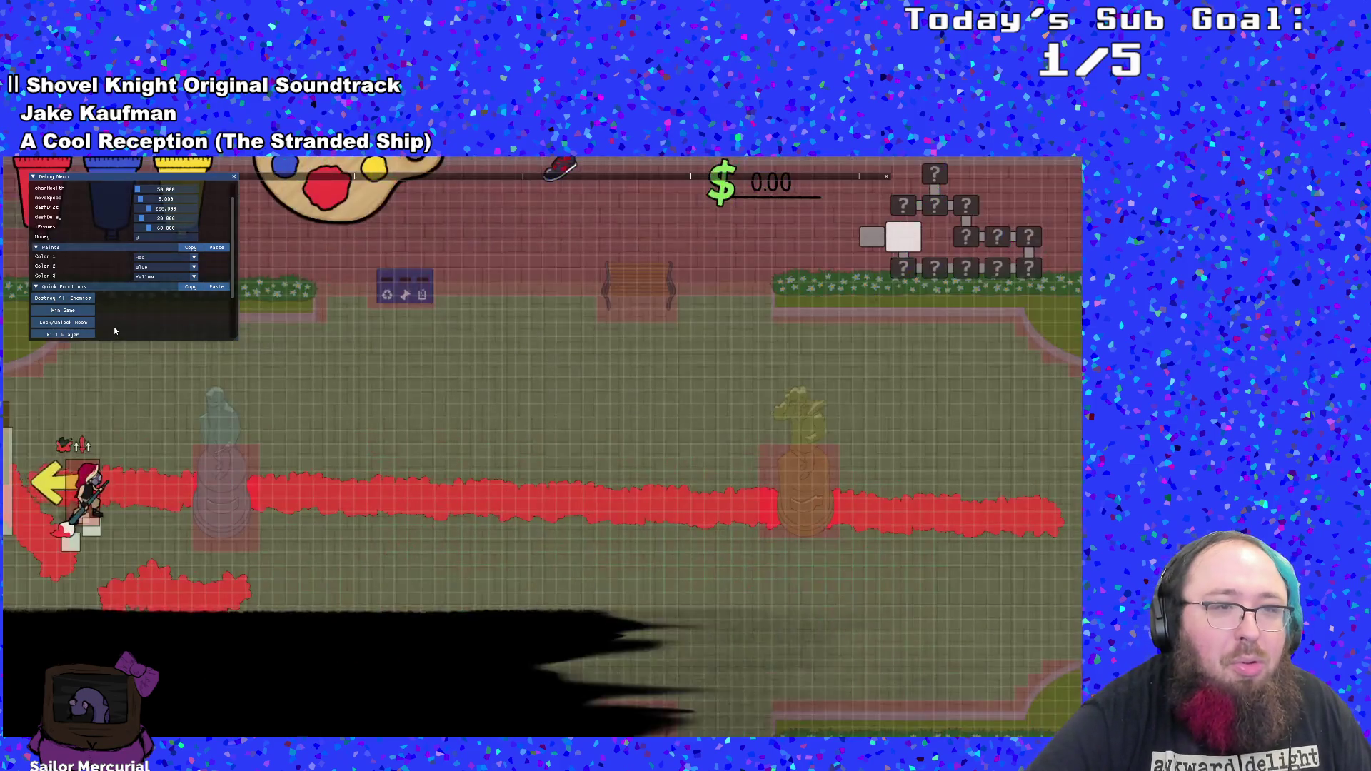
key("d")
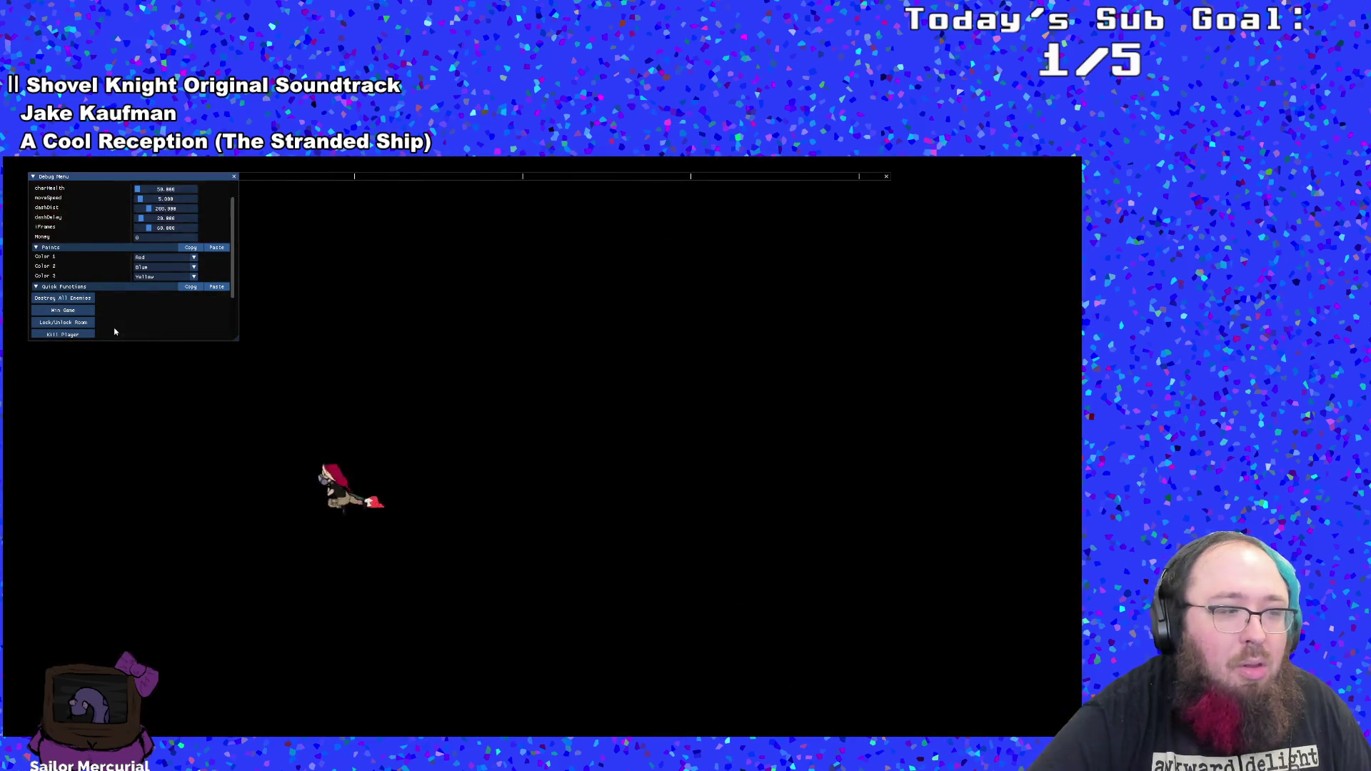
key("a")
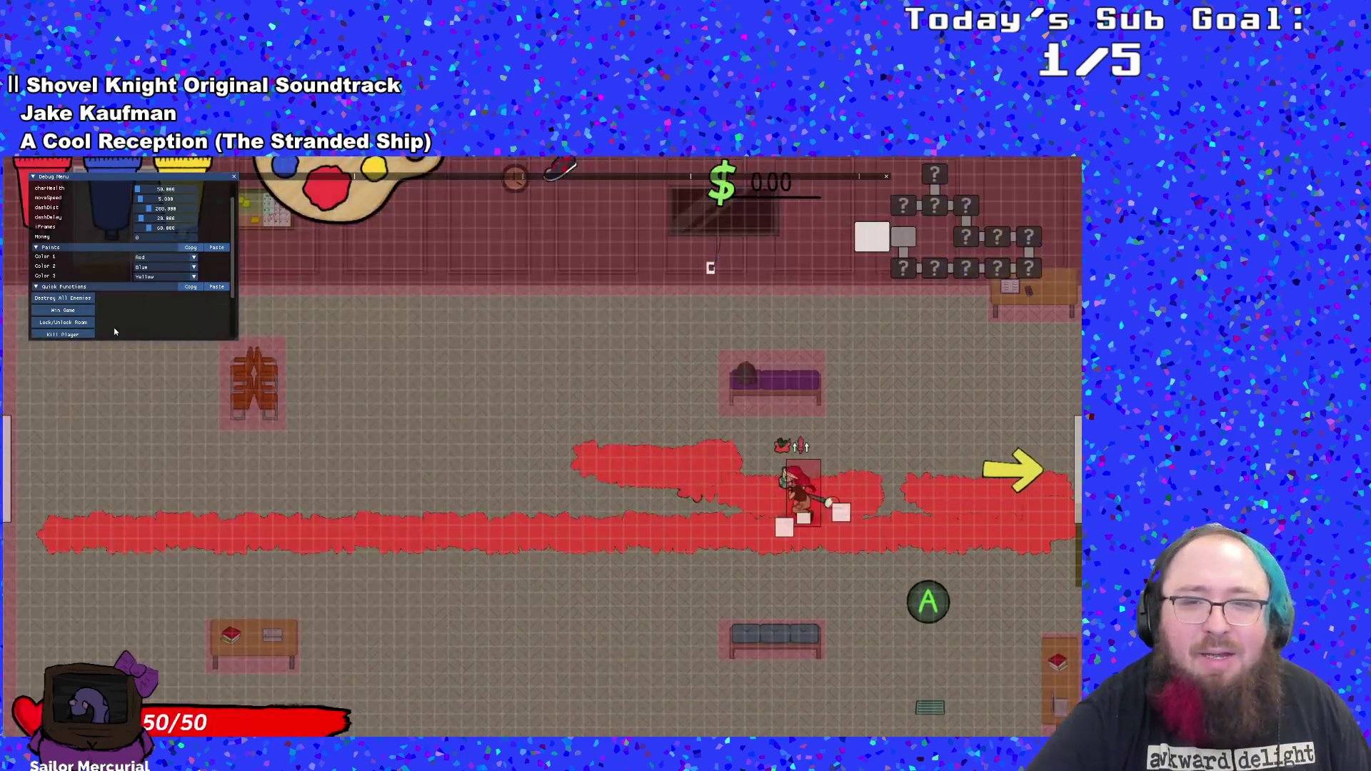
key("d")
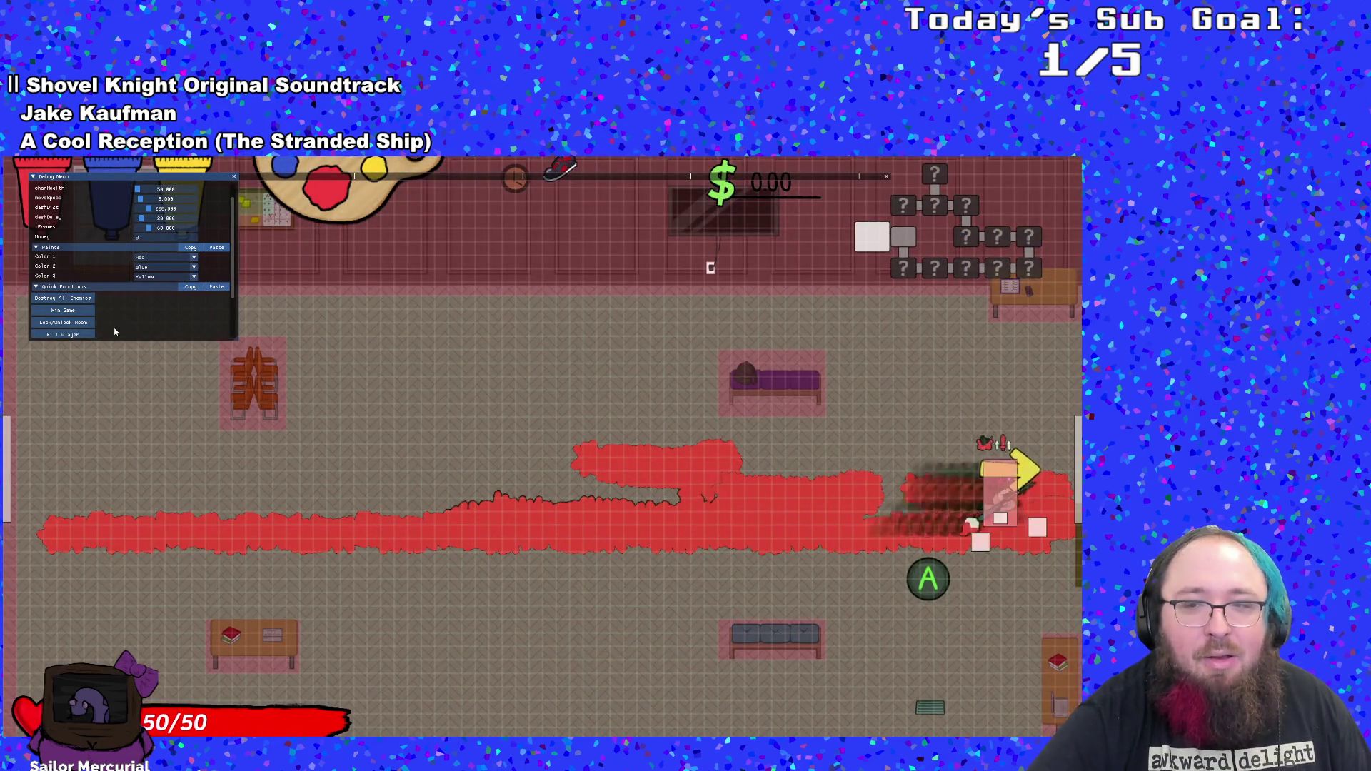
key("a")
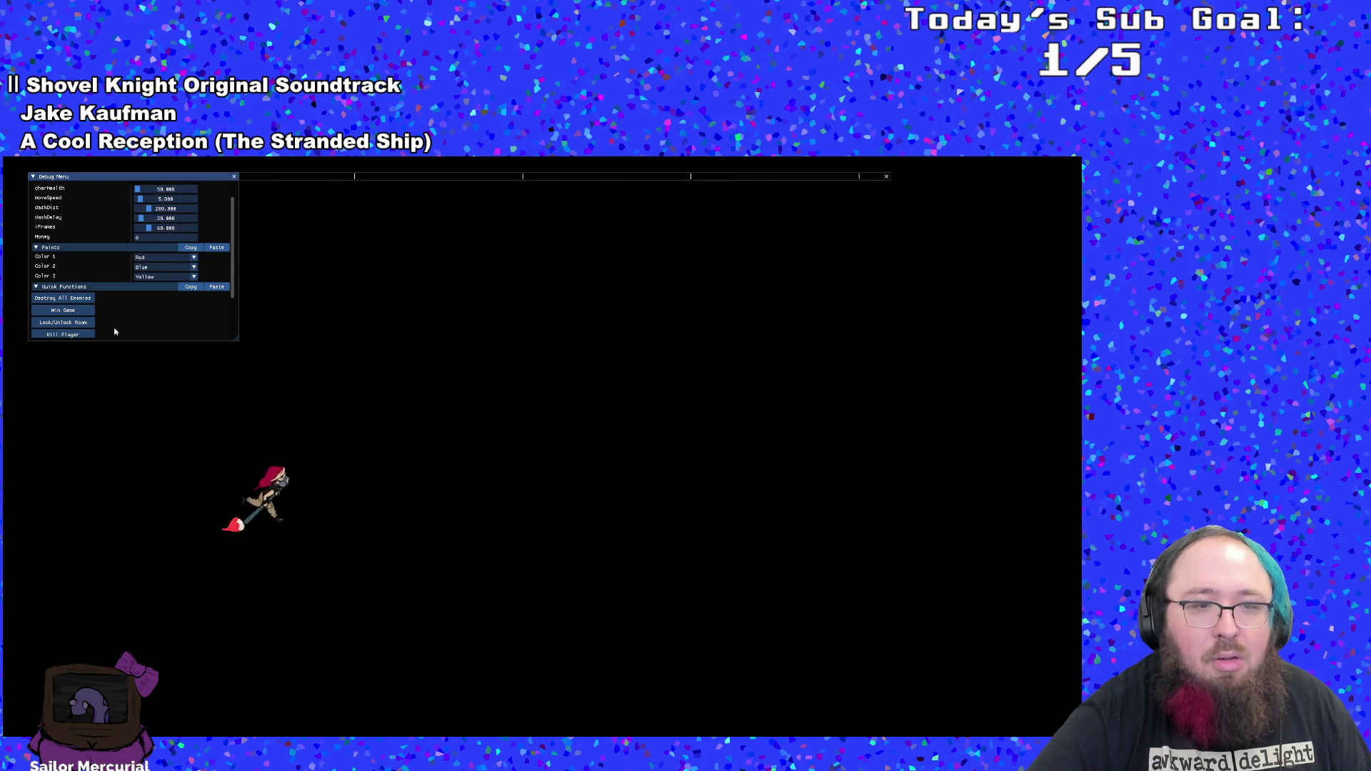
key("d")
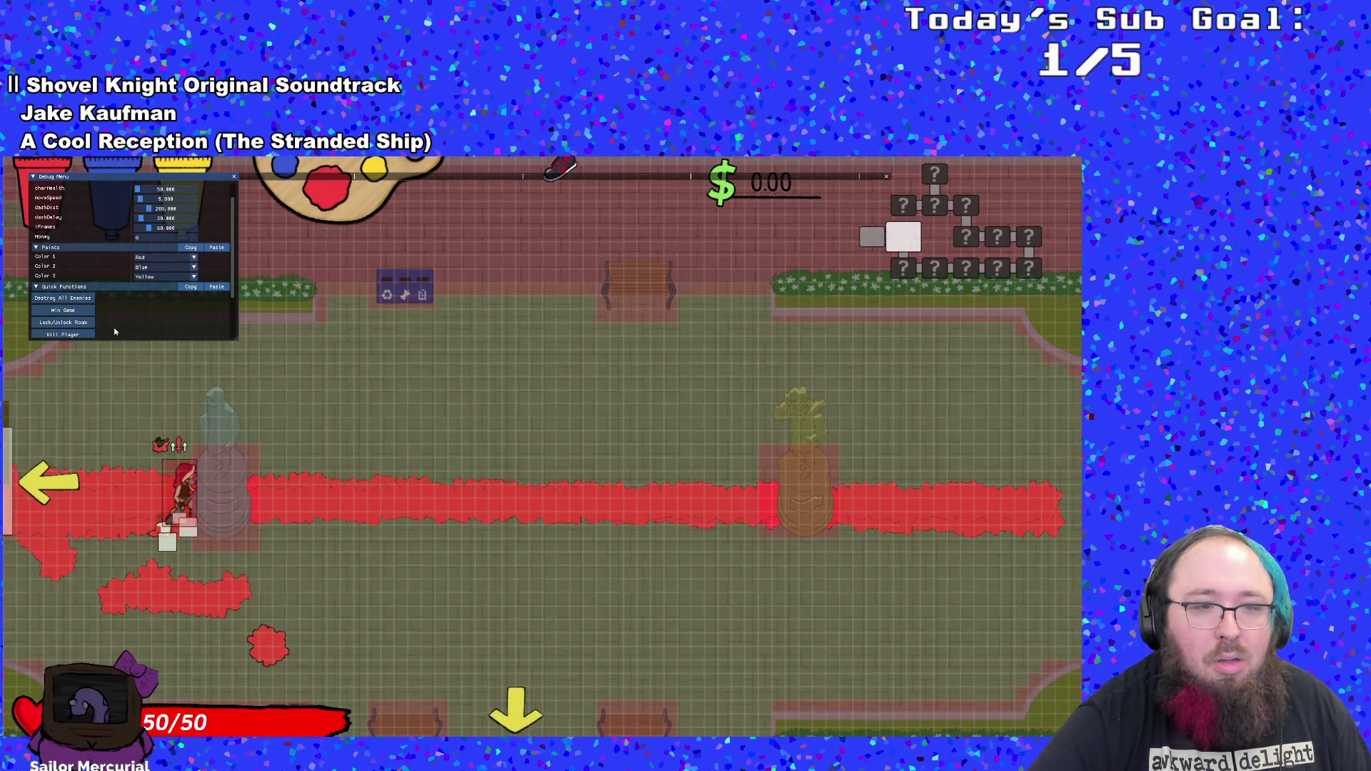
- Drop and pick up the Emergency Phone, then go one room left and back
scroll(114, 327, "down", 3)
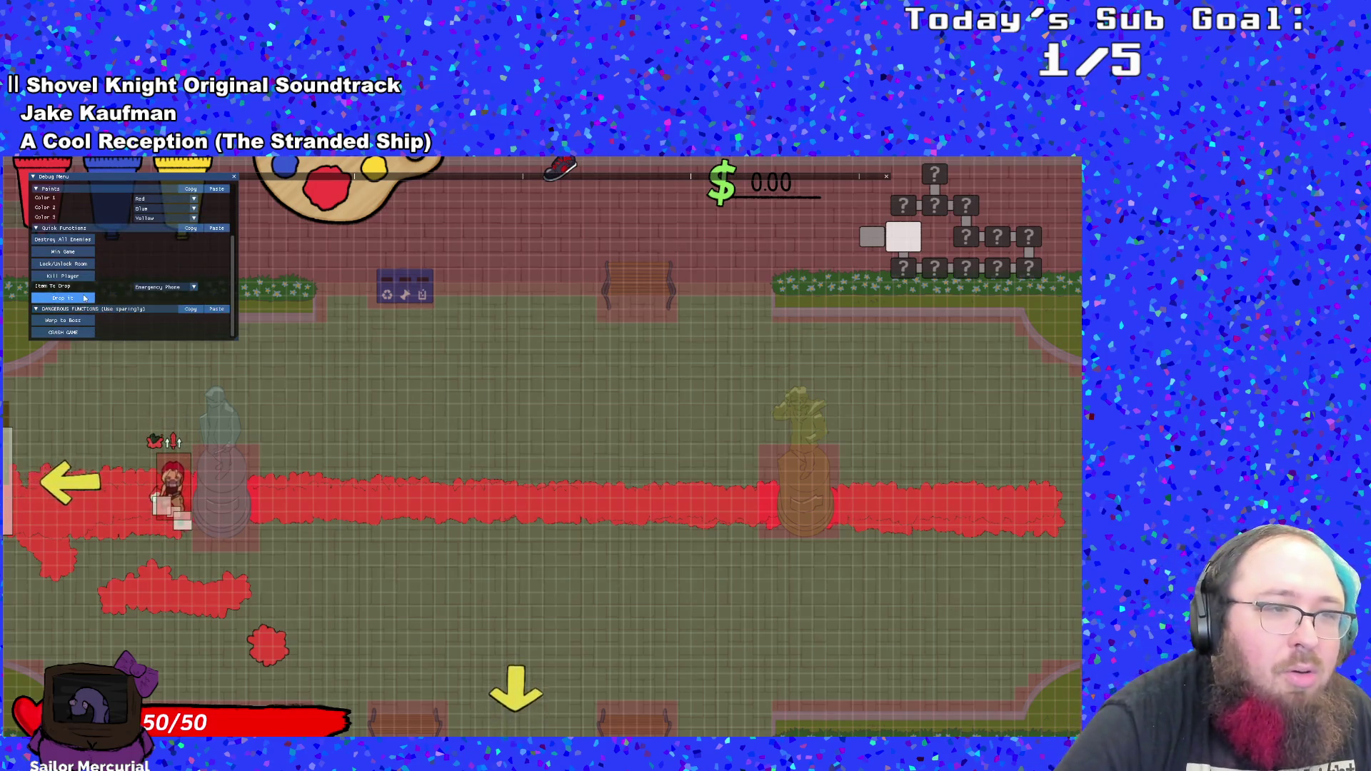
left_click(84, 298)
key("e")
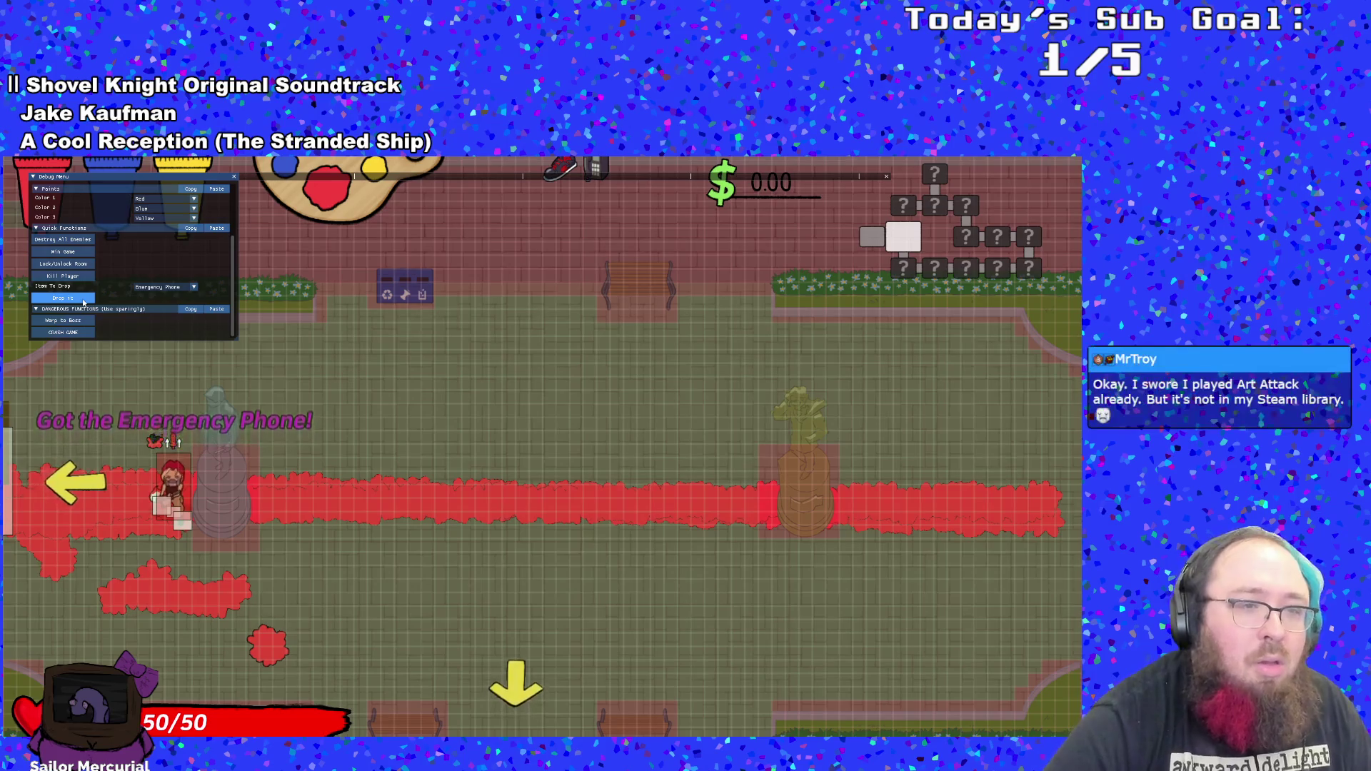
key("a")
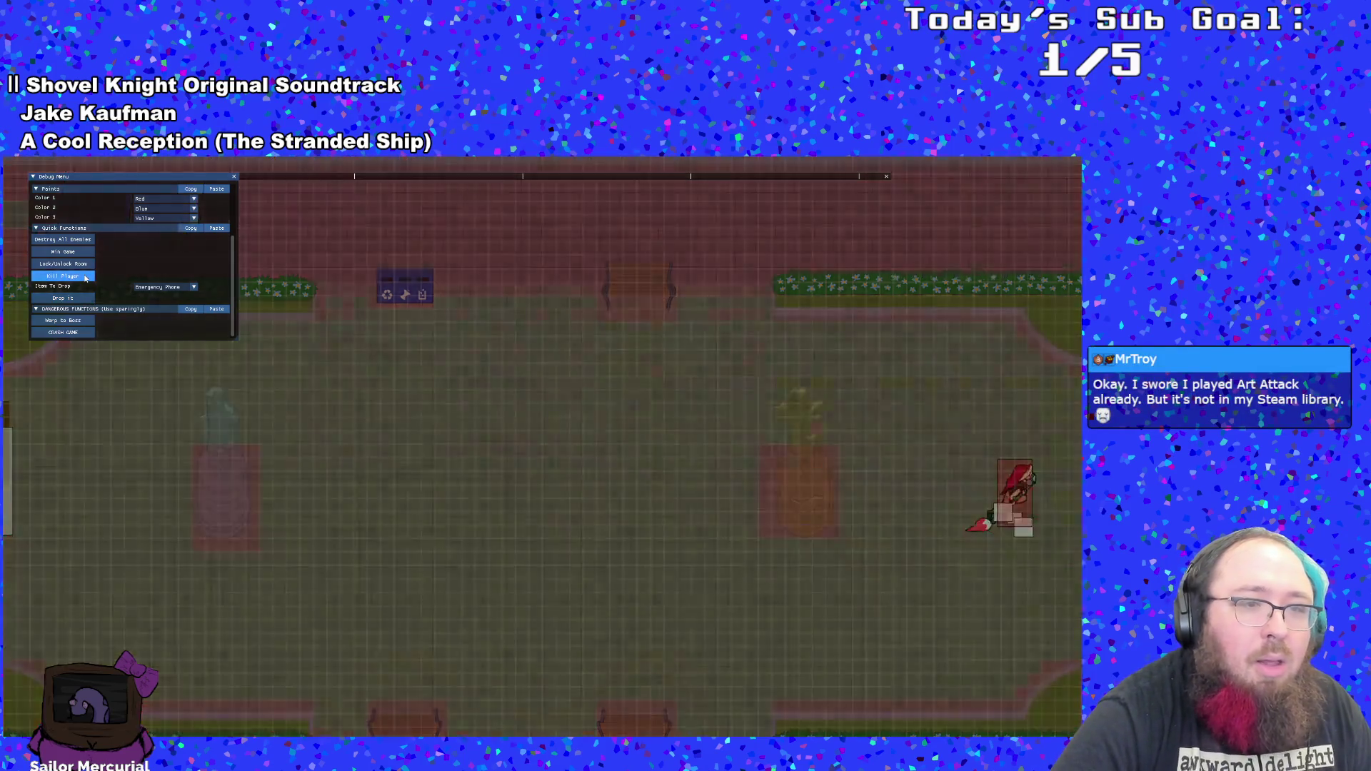
key("d")
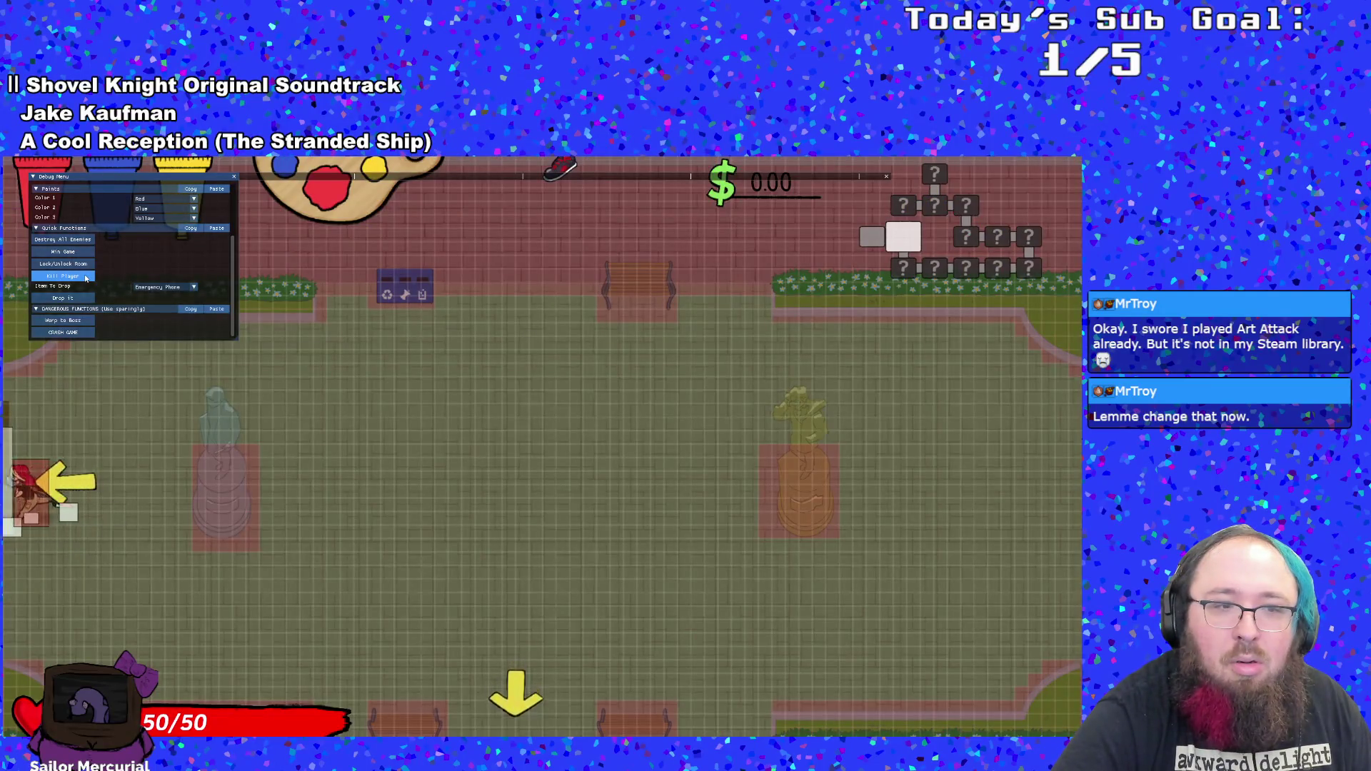
- Kill the player twice, then walk from the lobby back into the garden room
left_click(86, 278)
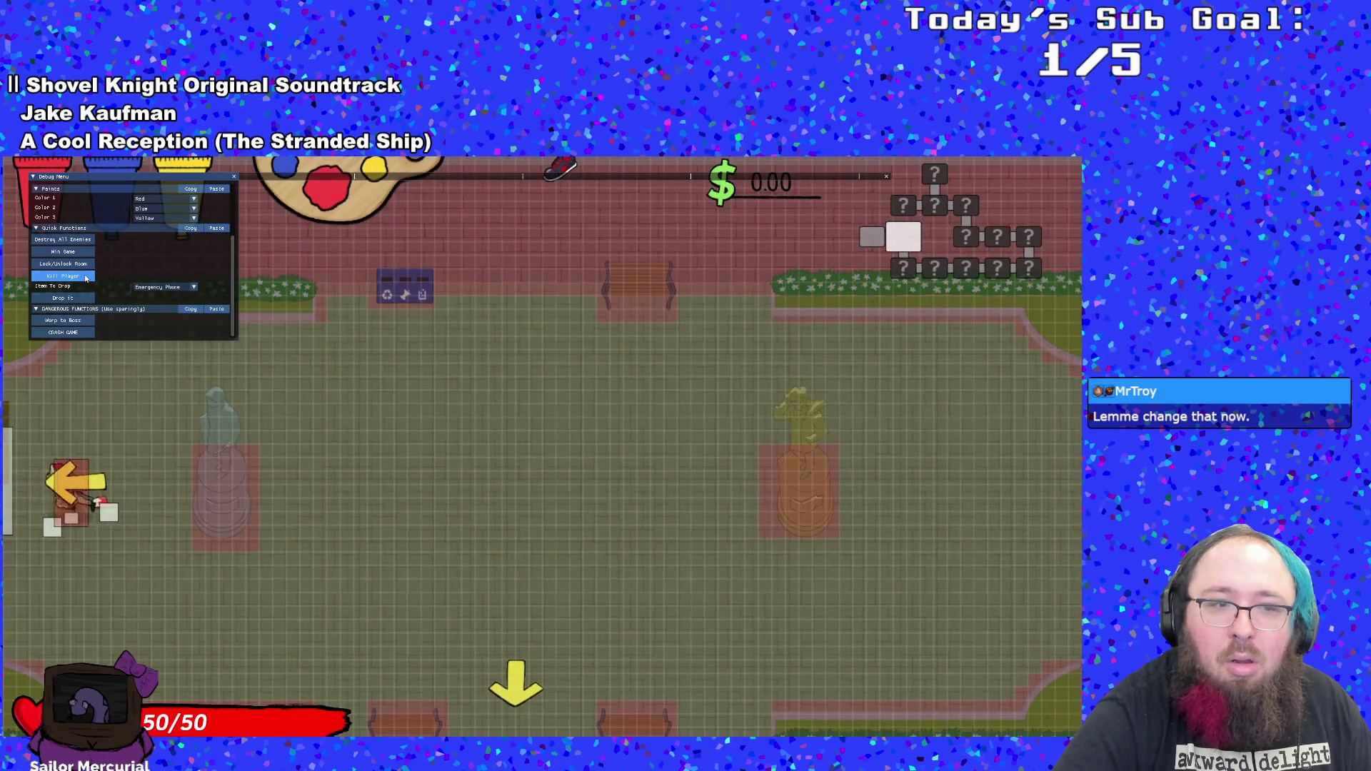
left_click(86, 278)
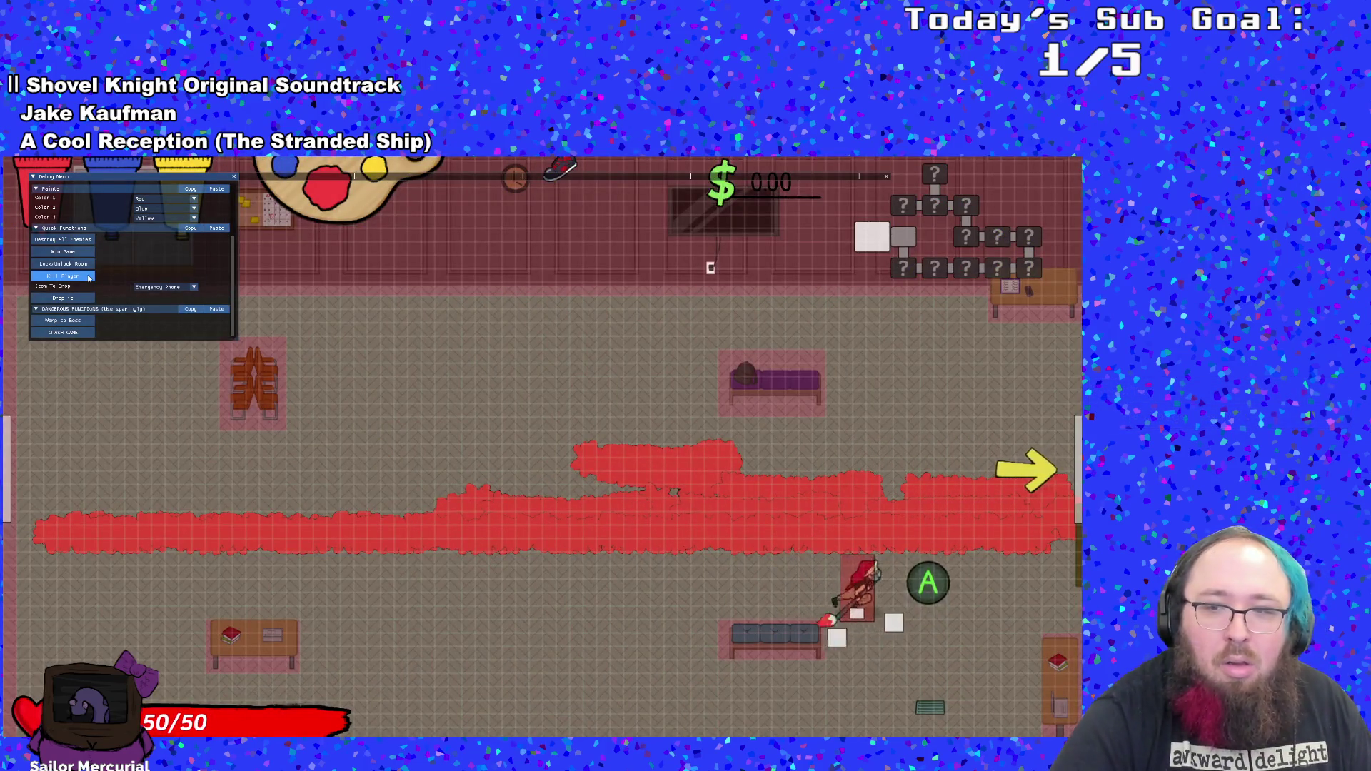
scroll(93, 276, "up", 3)
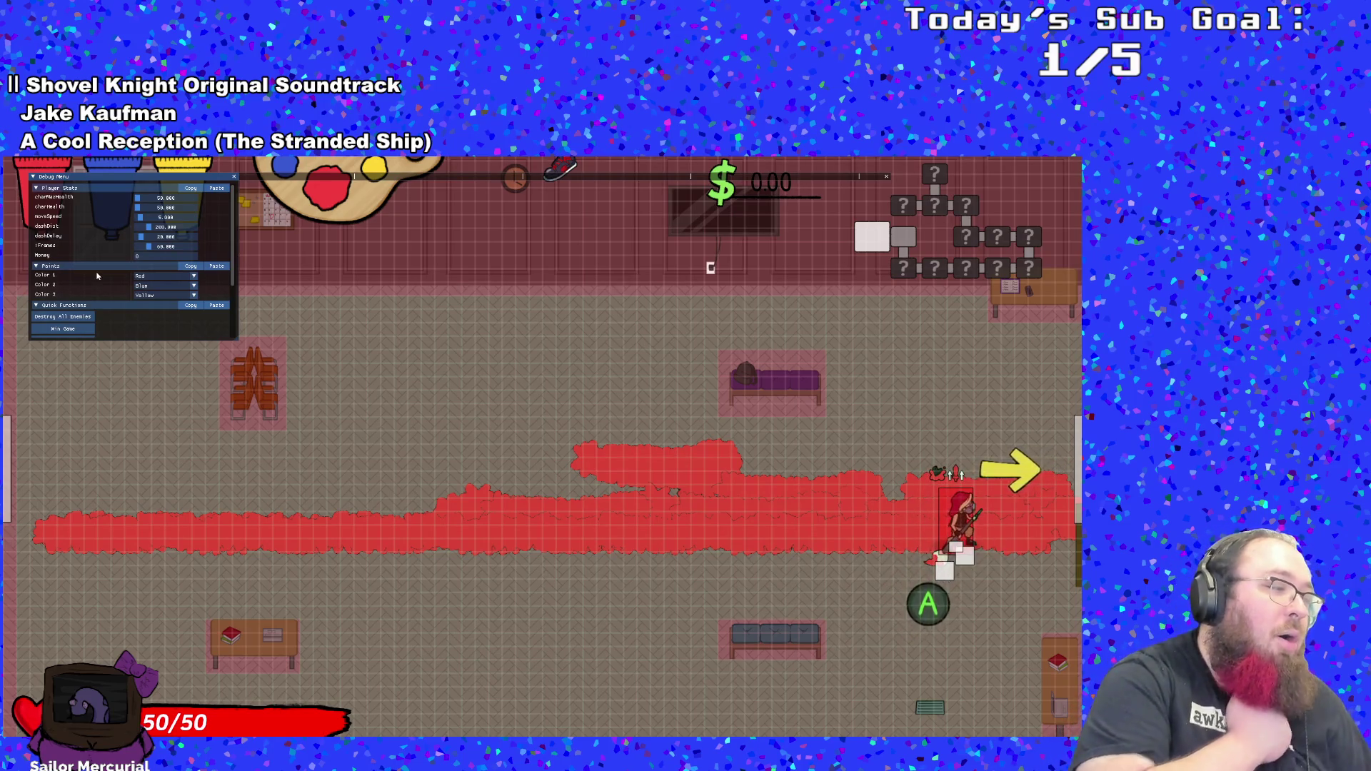
key("d")
key("d")
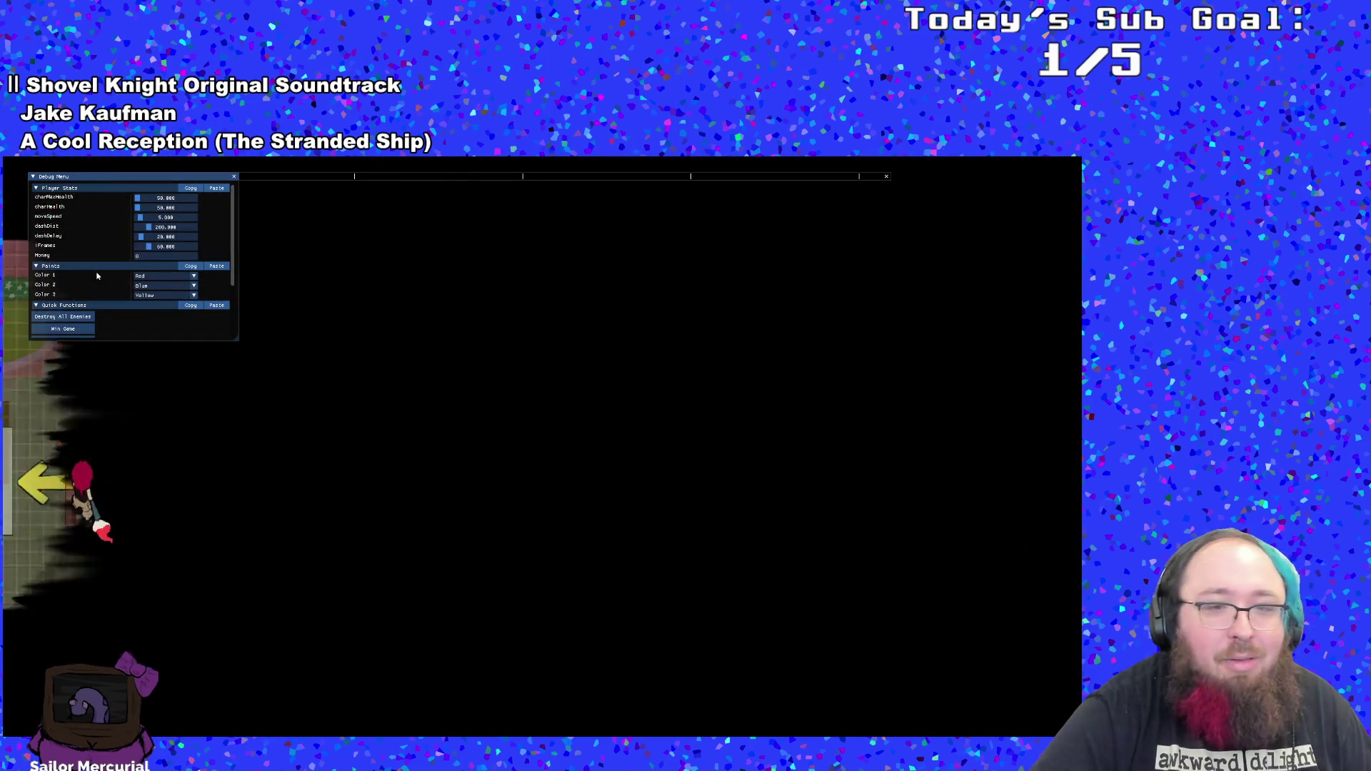
key("d")
key("w")
key("a")
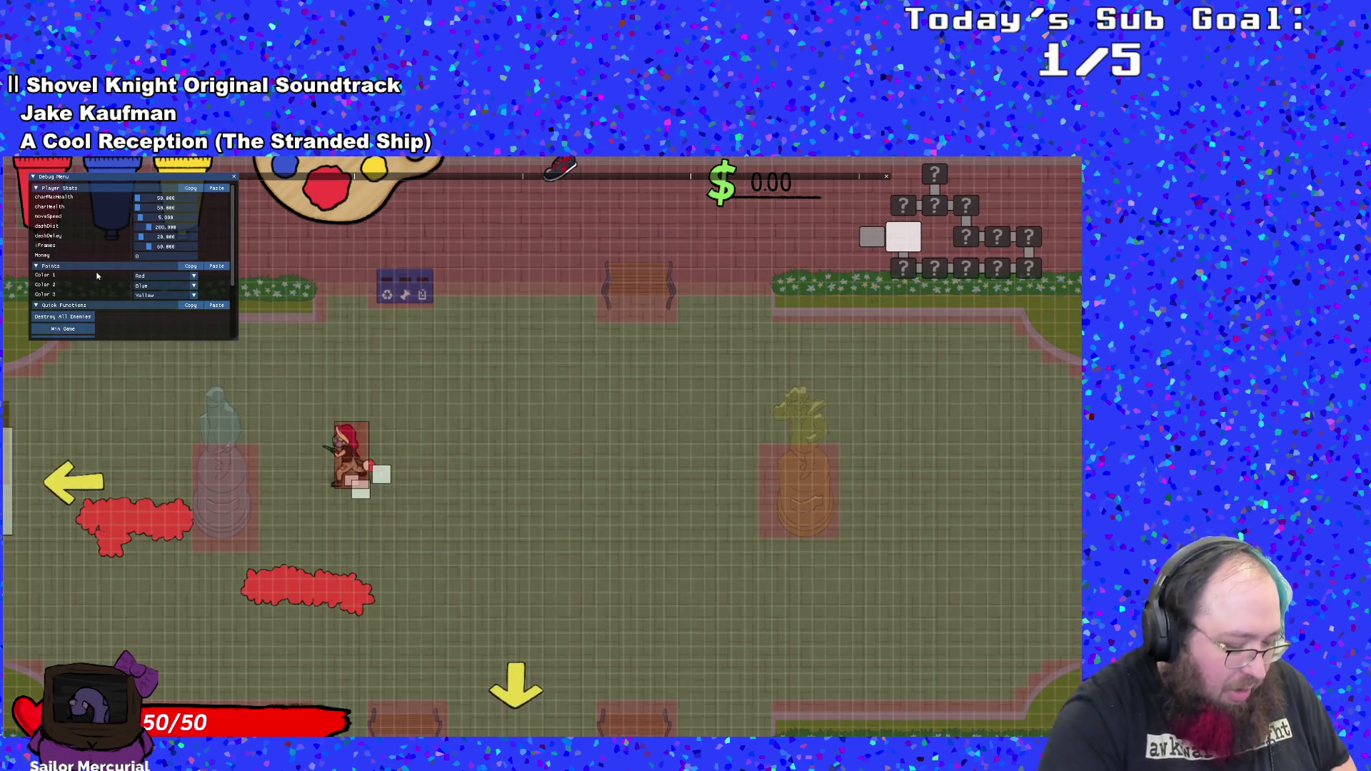
key("Escape")
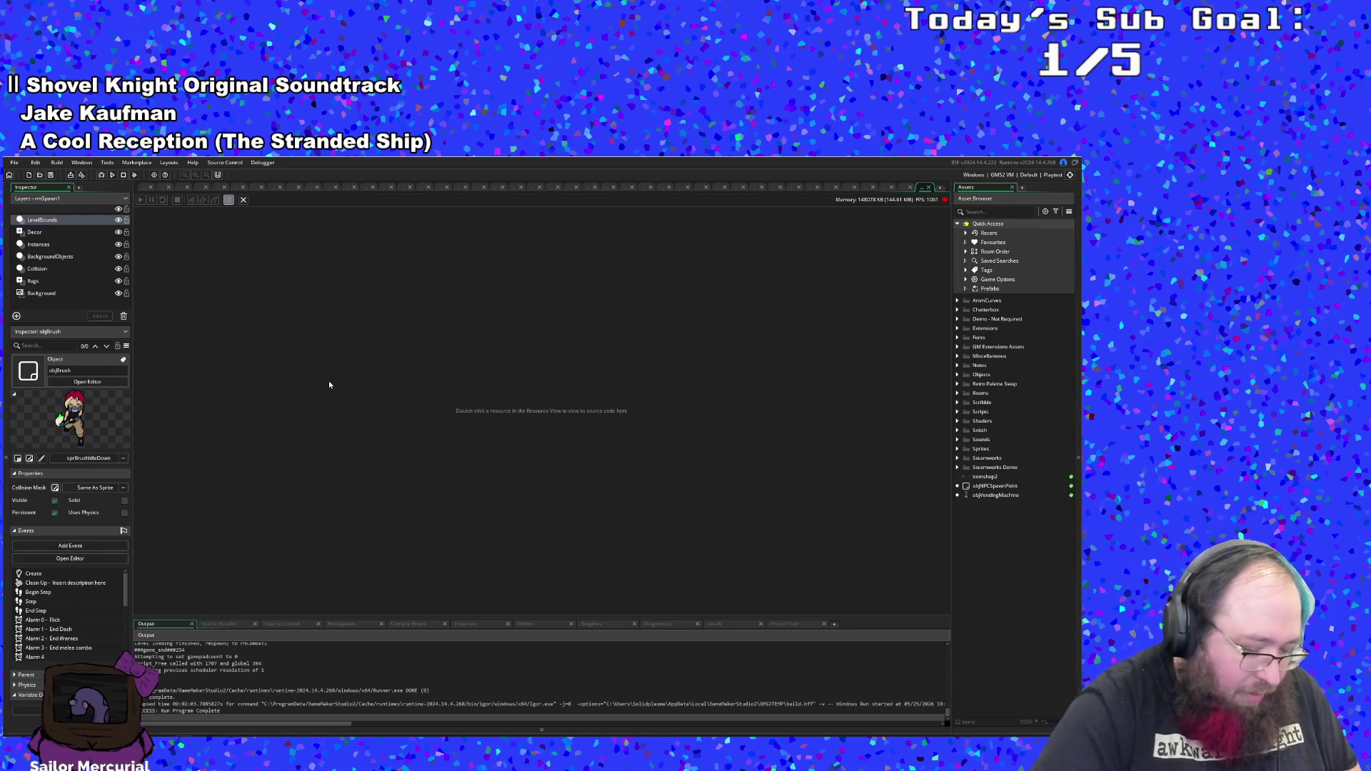
key("ctrl+t")
type("o")
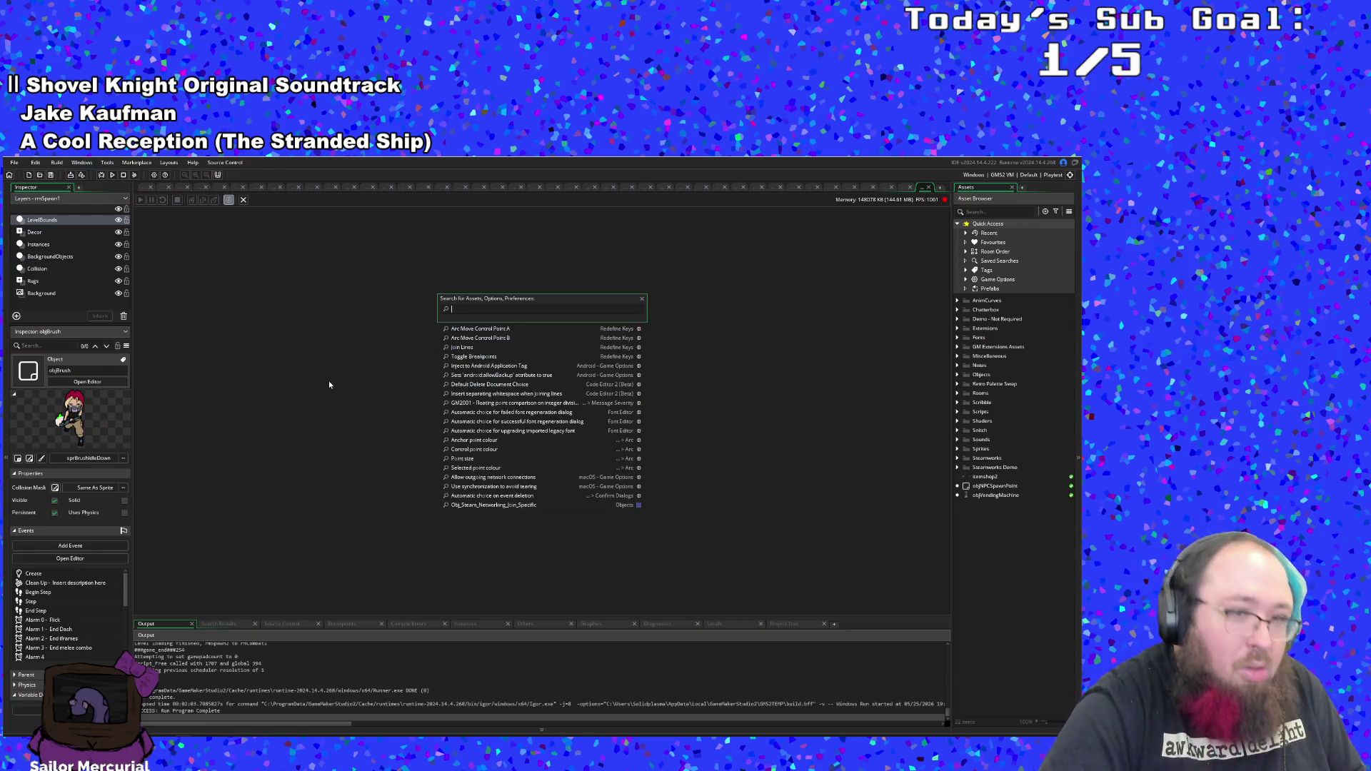
type("bj")
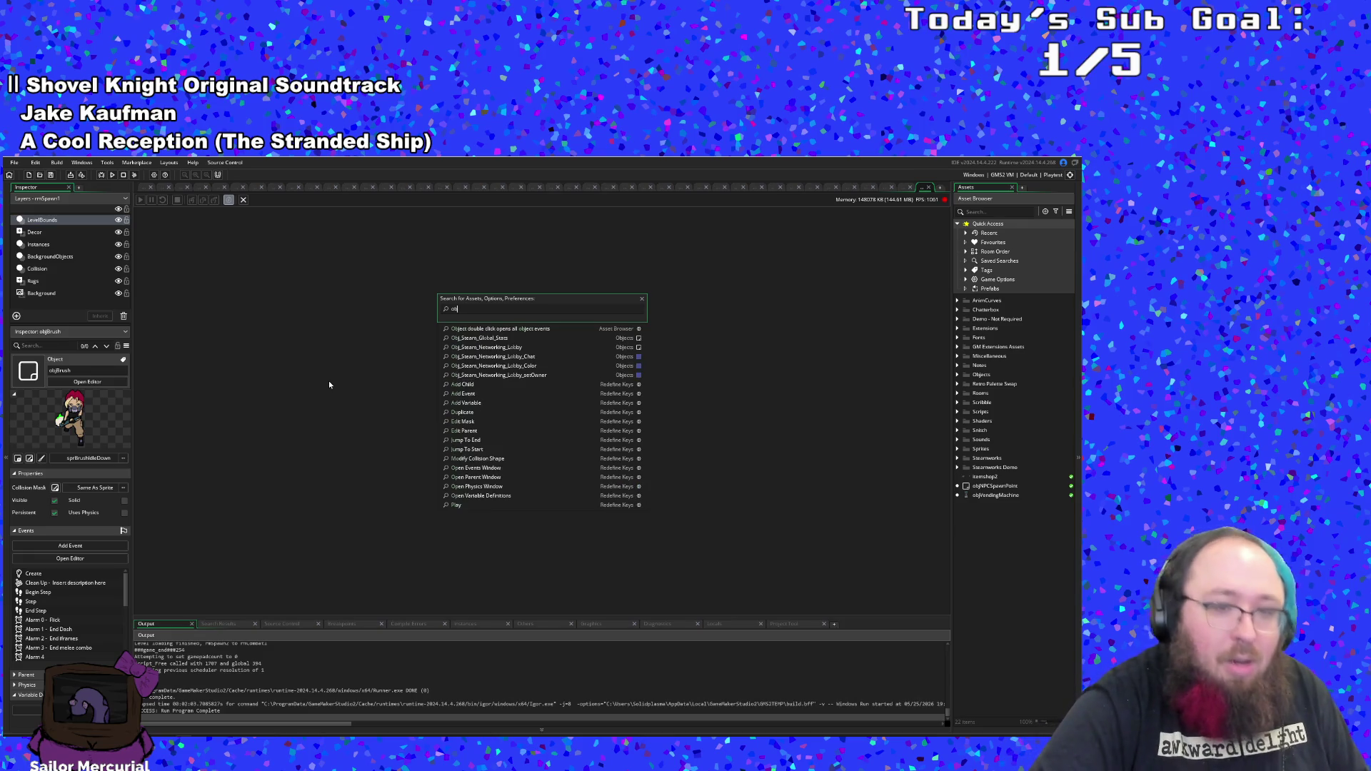
type("jBrush")
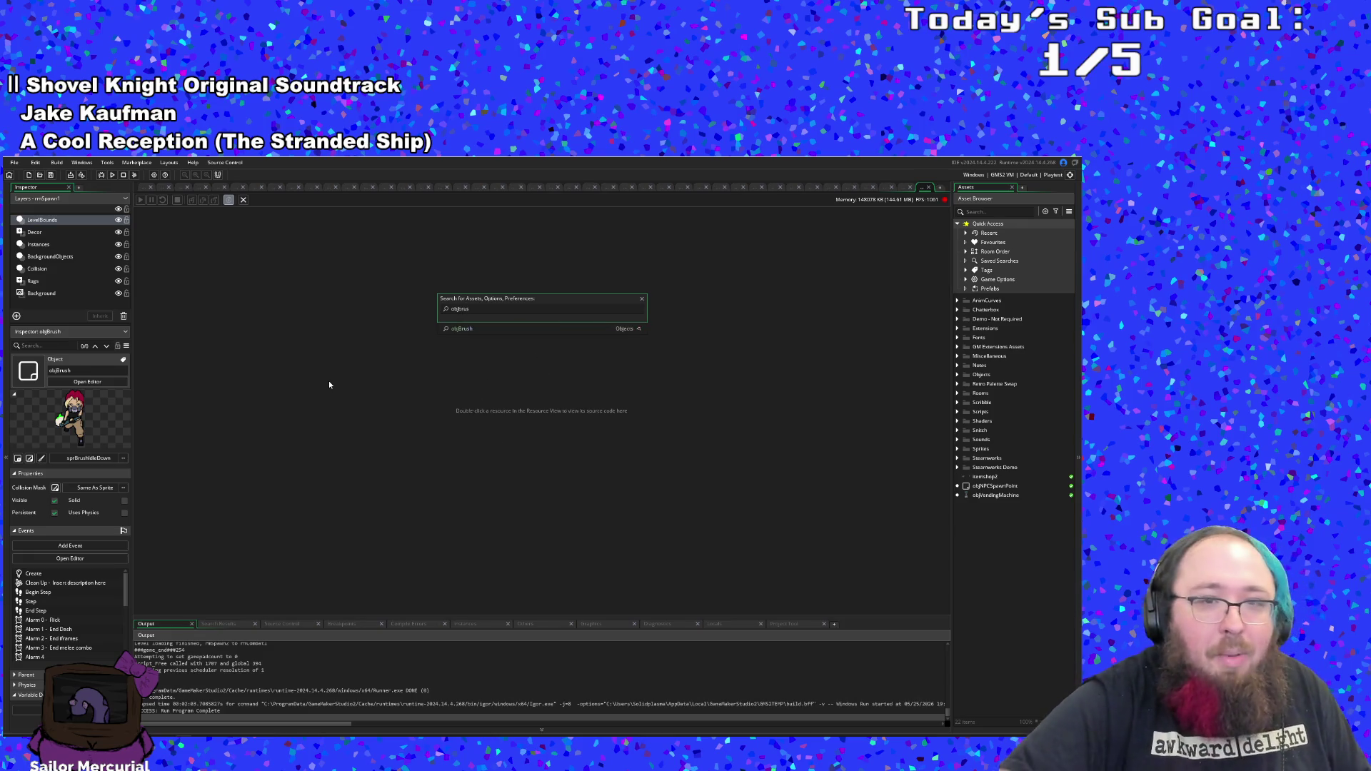
key("Return")
scroll(327, 454, "up", 10)
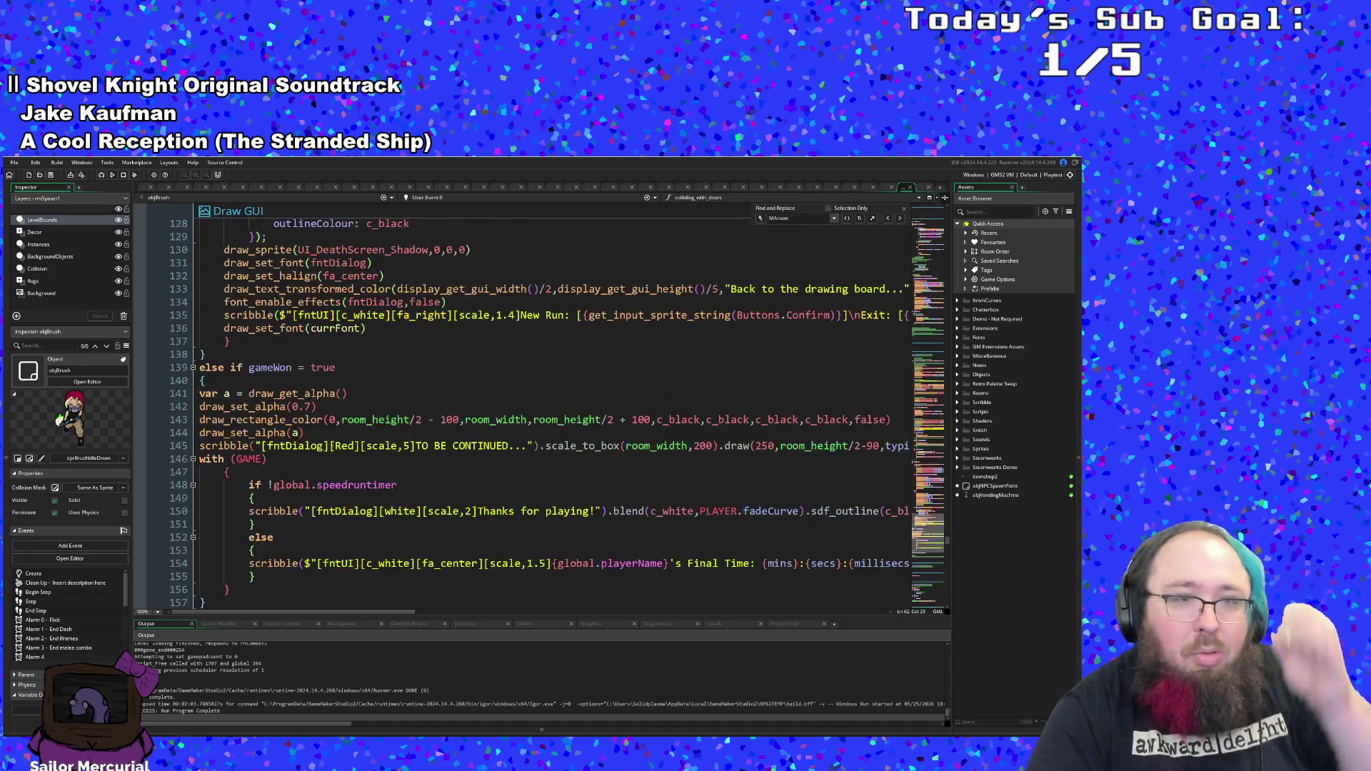
scroll(333, 446, "down", 10)
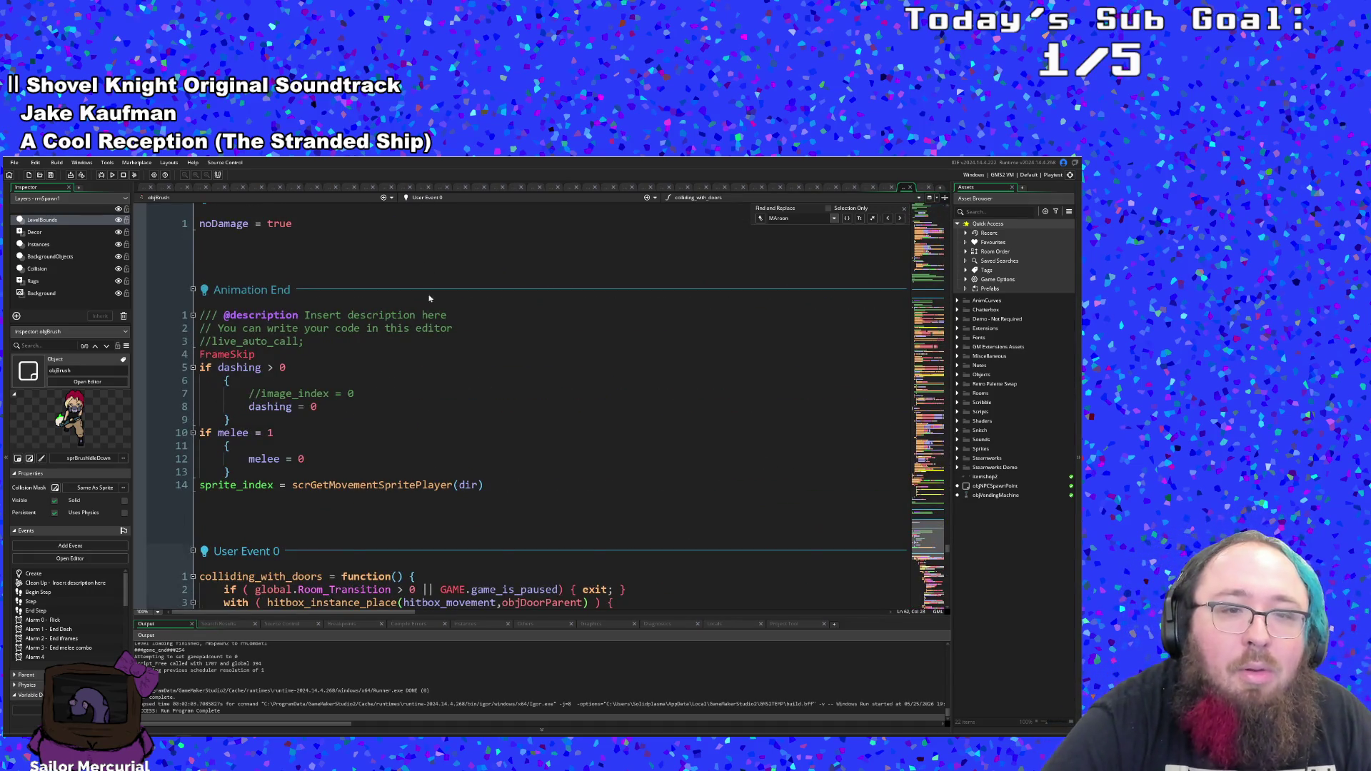
scroll(429, 284, "down", 10)
scroll(400, 328, "up", 5)
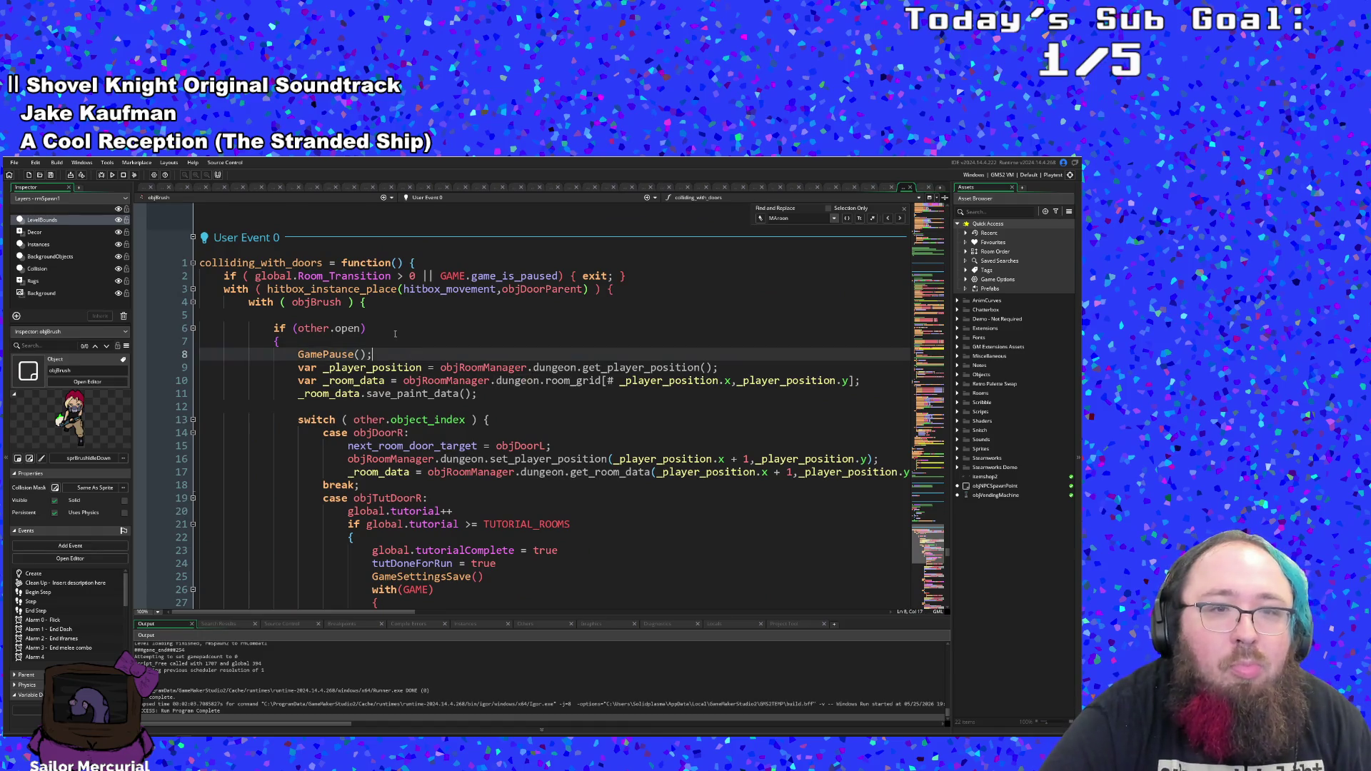
left_click(377, 330)
left_click(357, 312)
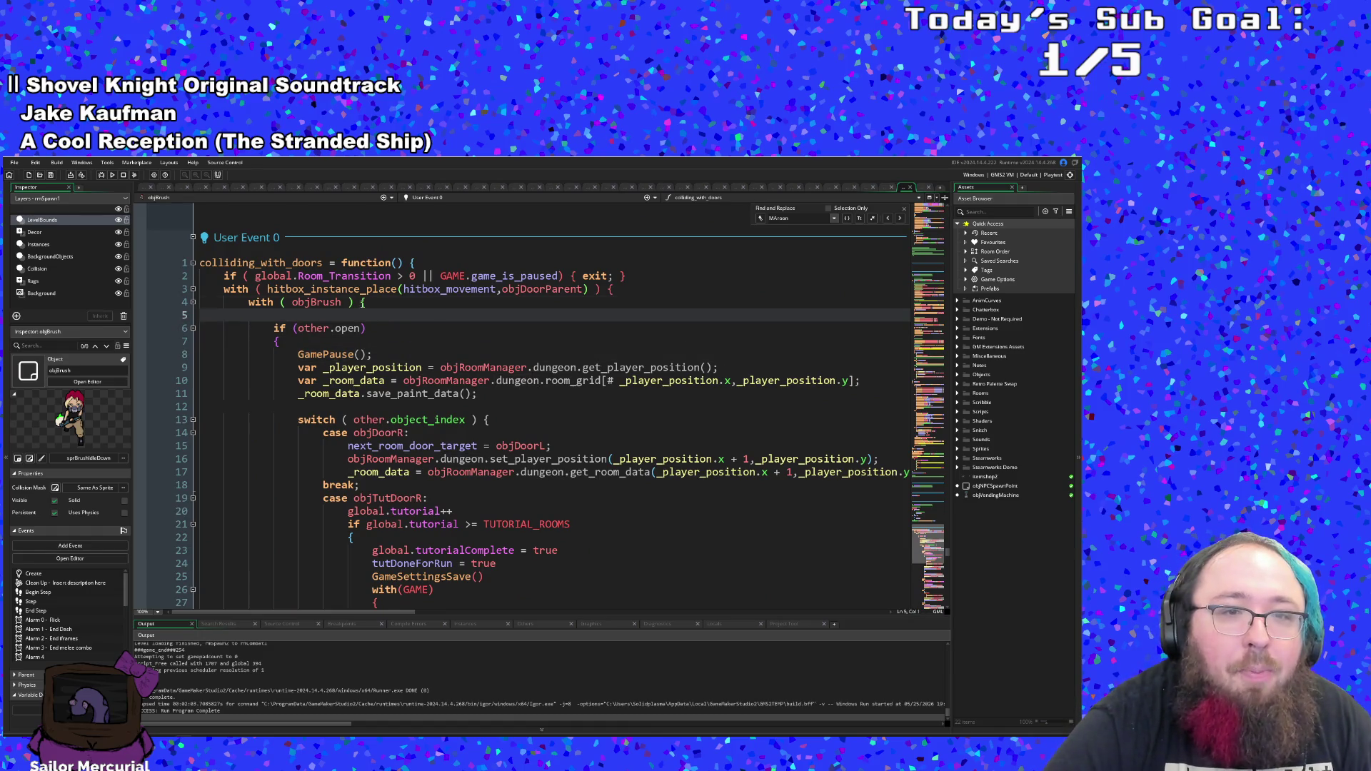
left_click(364, 302)
scroll(364, 303, "down", 2)
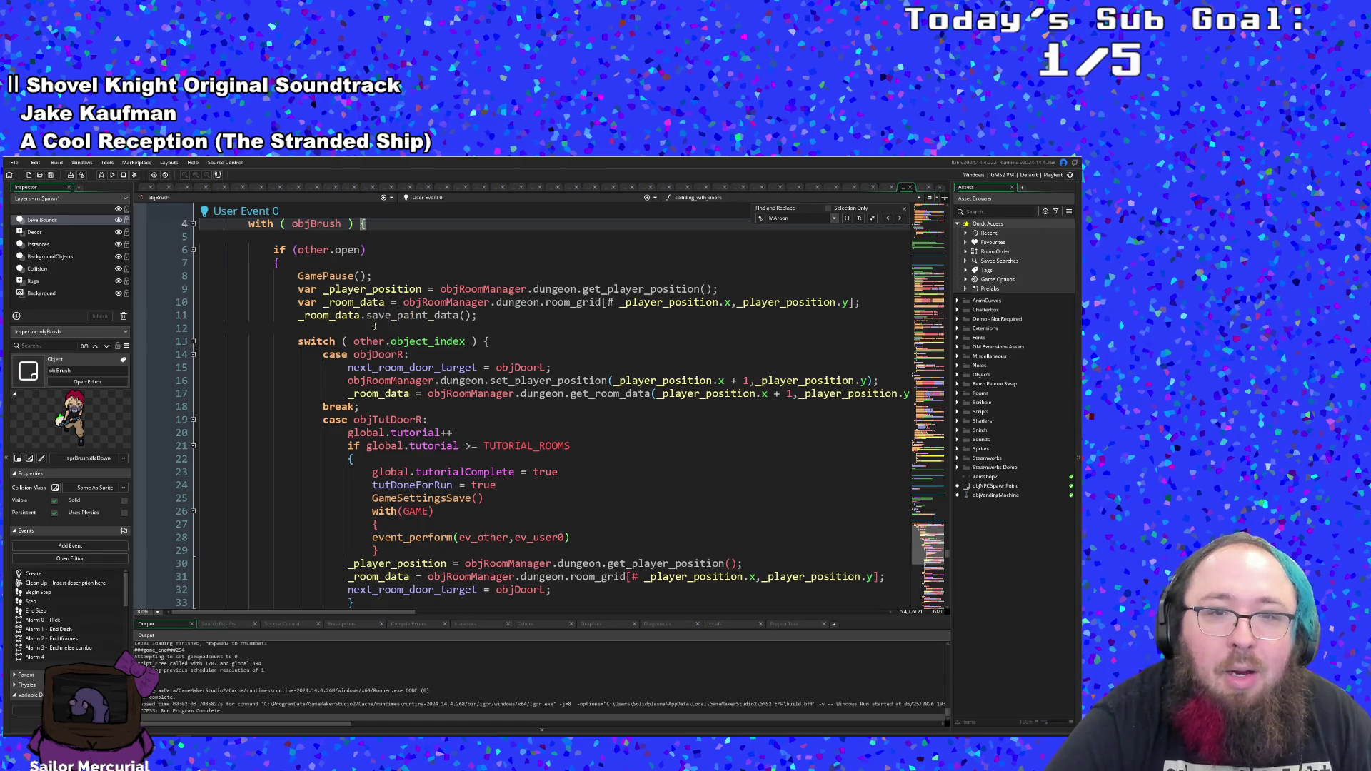
scroll(464, 362, "down", 2)
scroll(498, 367, "up", 2)
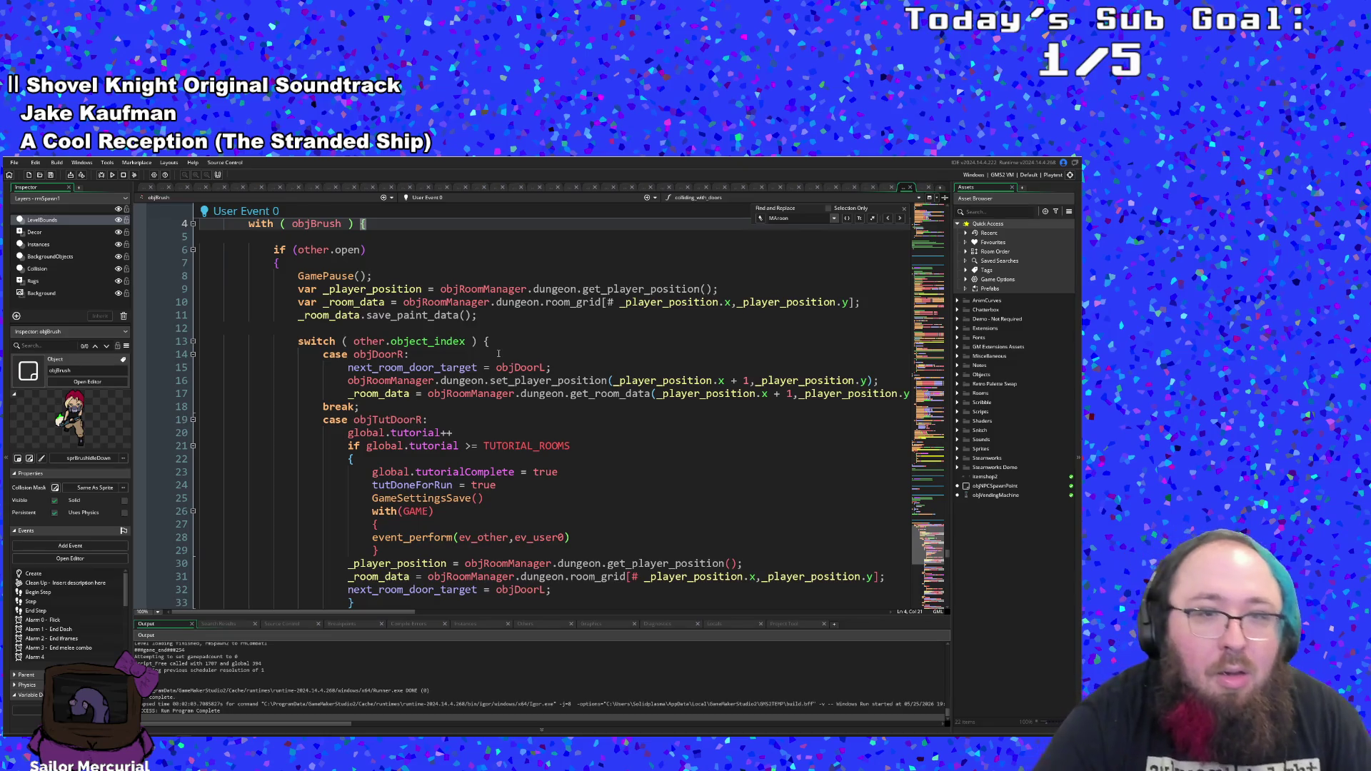
double_click(459, 367)
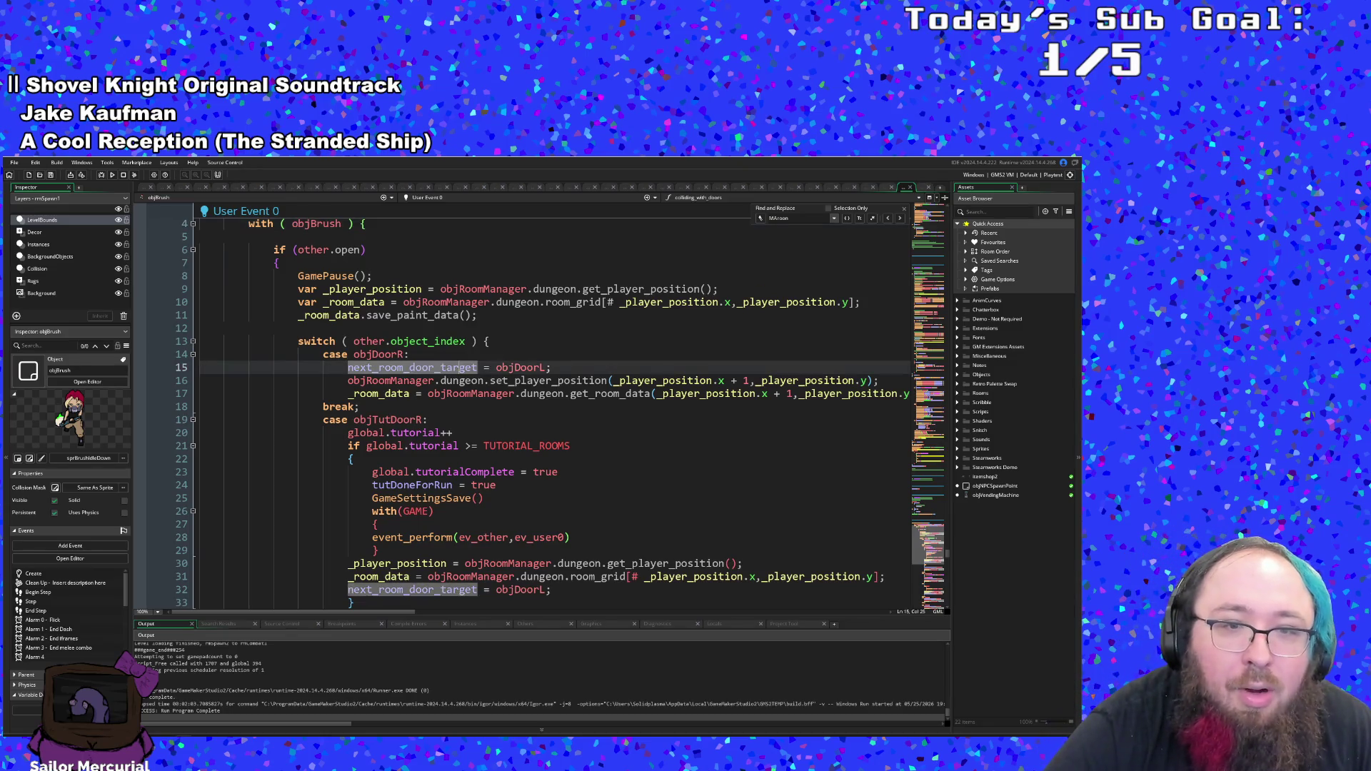
scroll(459, 367, "down", 4)
scroll(459, 367, "down", 4)
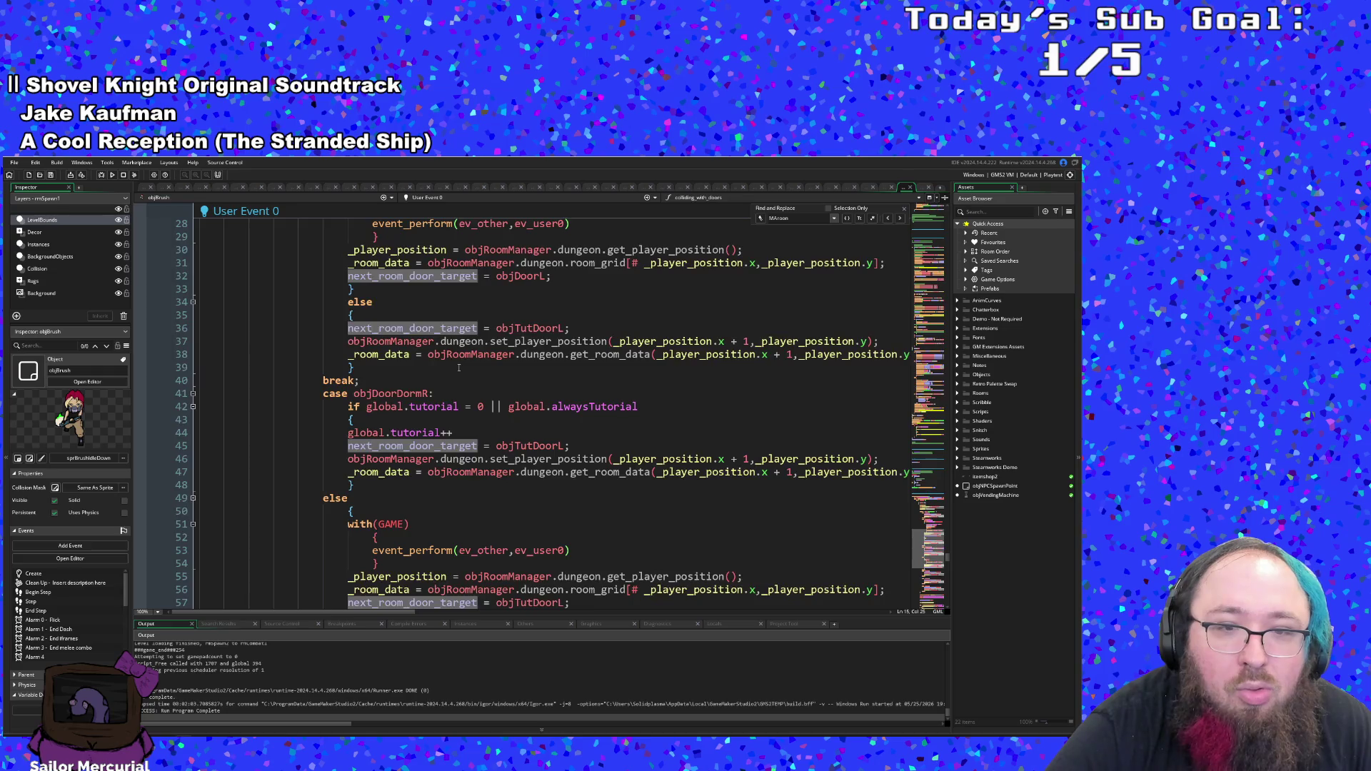
scroll(459, 368, "down", 4)
scroll(458, 367, "down", 4)
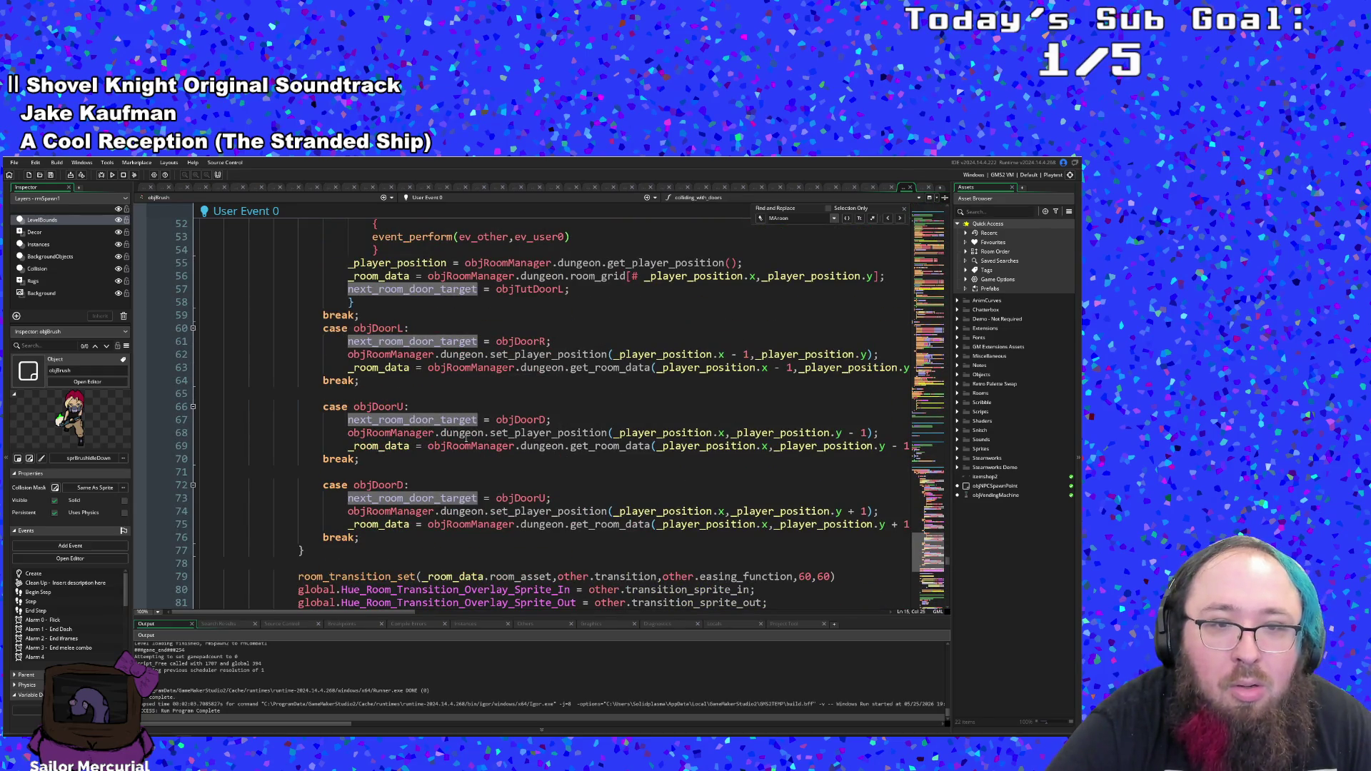
scroll(467, 437, "down", 2)
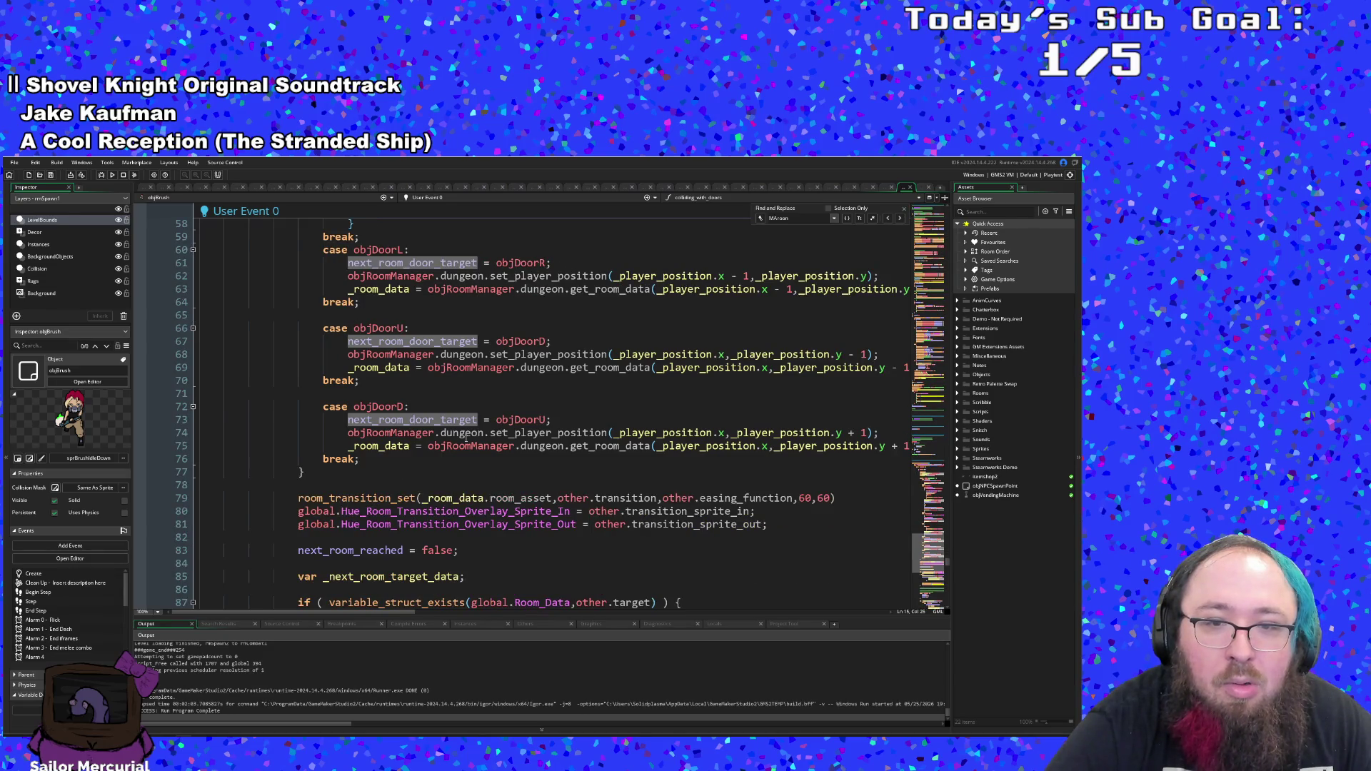
scroll(467, 438, "down", 4)
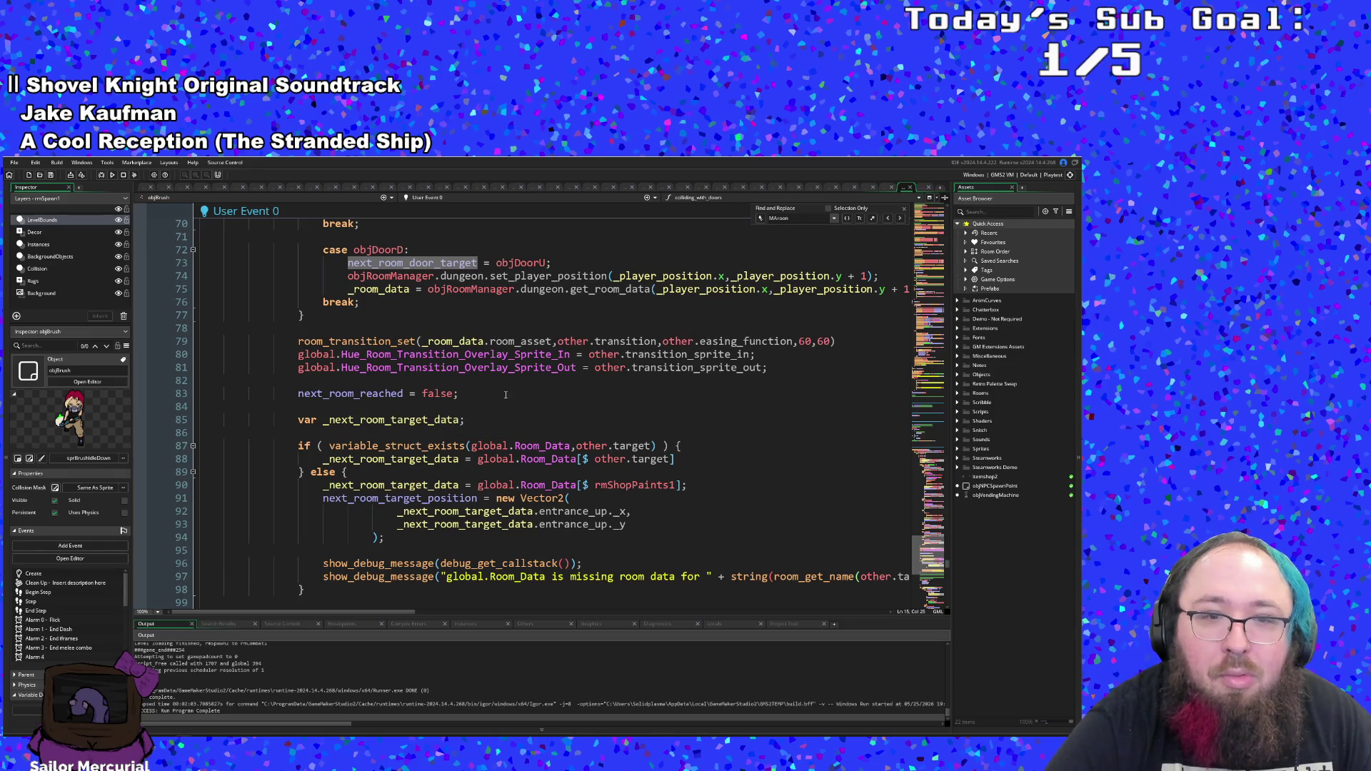
left_click(447, 340)
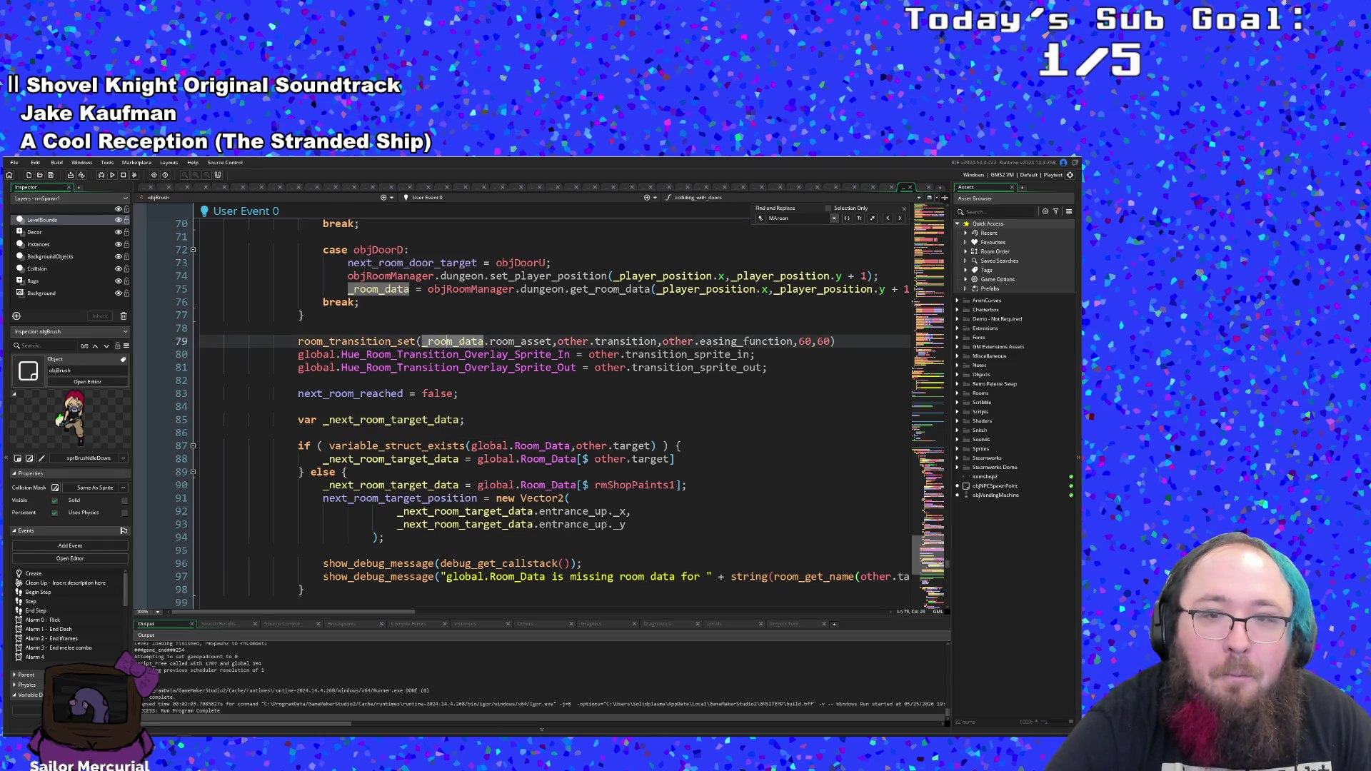
left_click(603, 341)
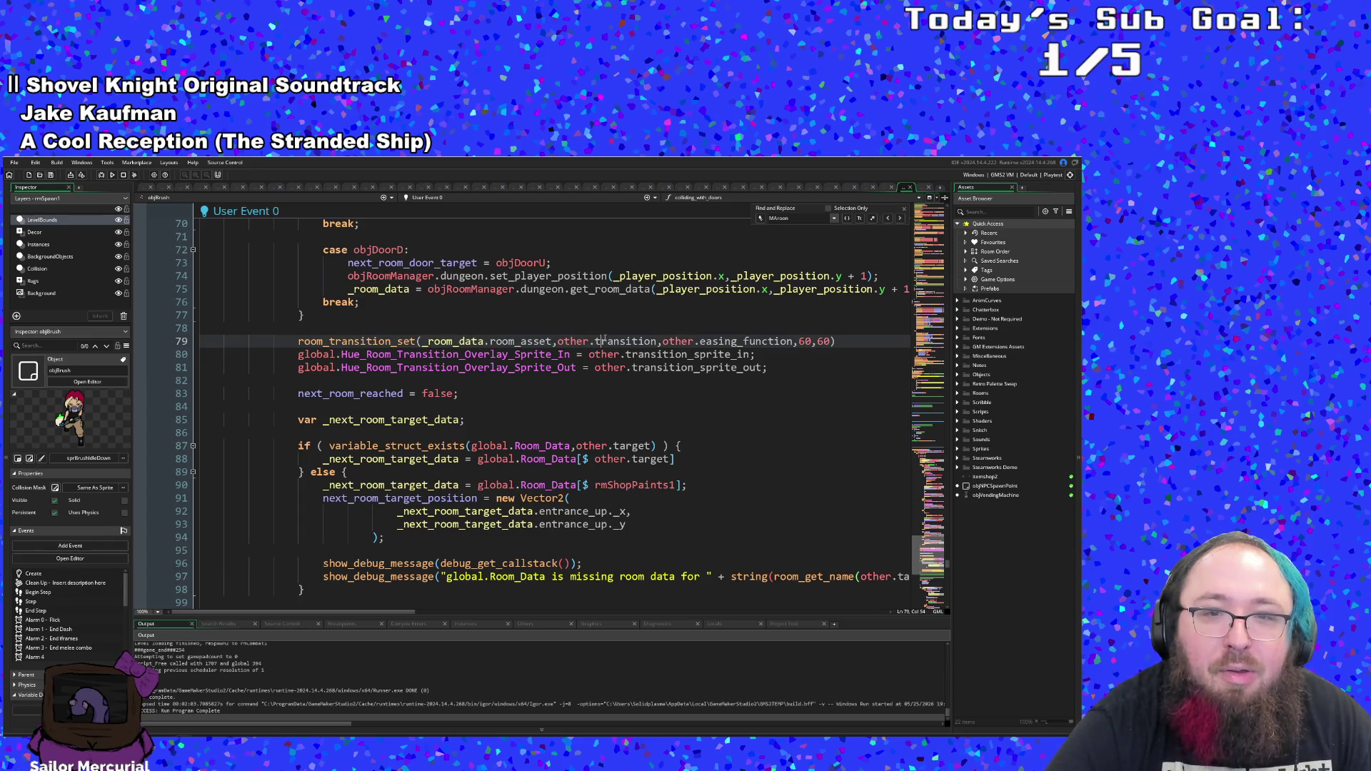
scroll(537, 388, "down", 2)
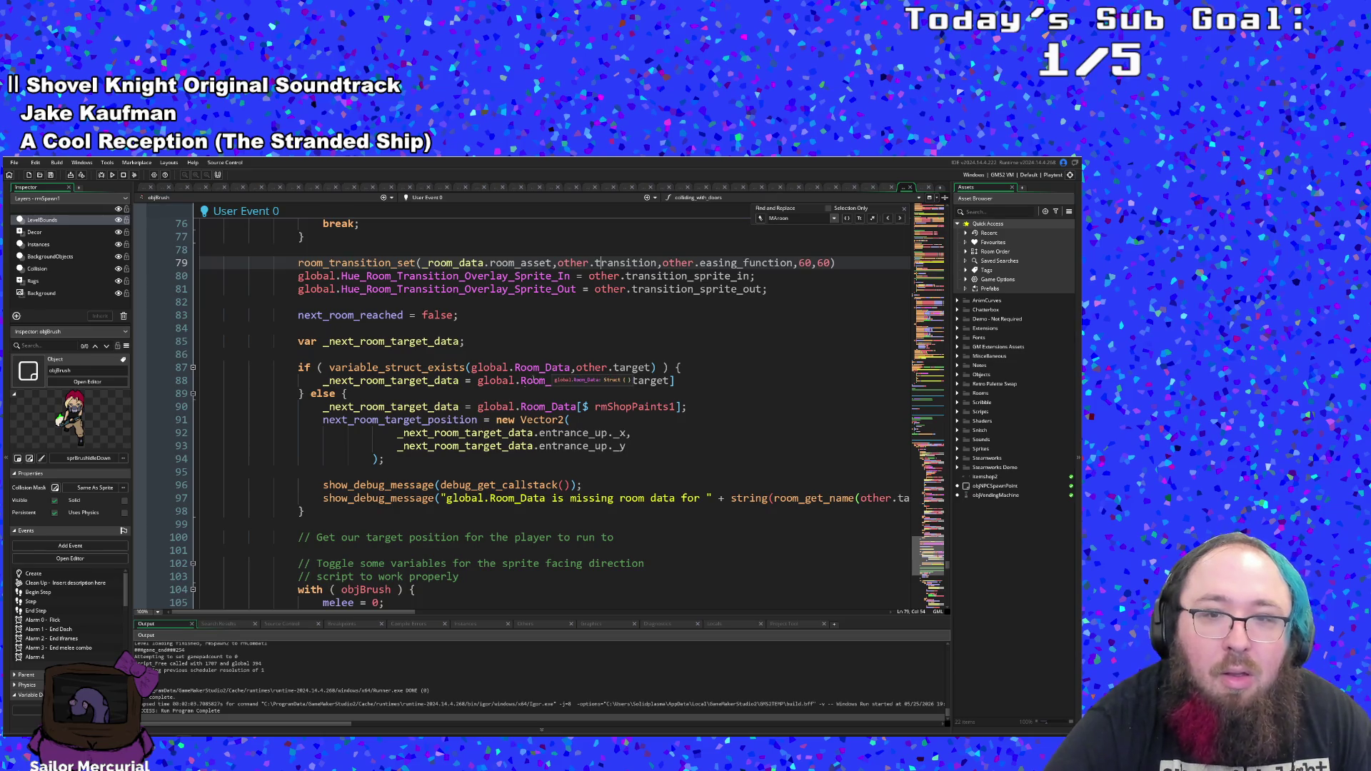
left_click(552, 368)
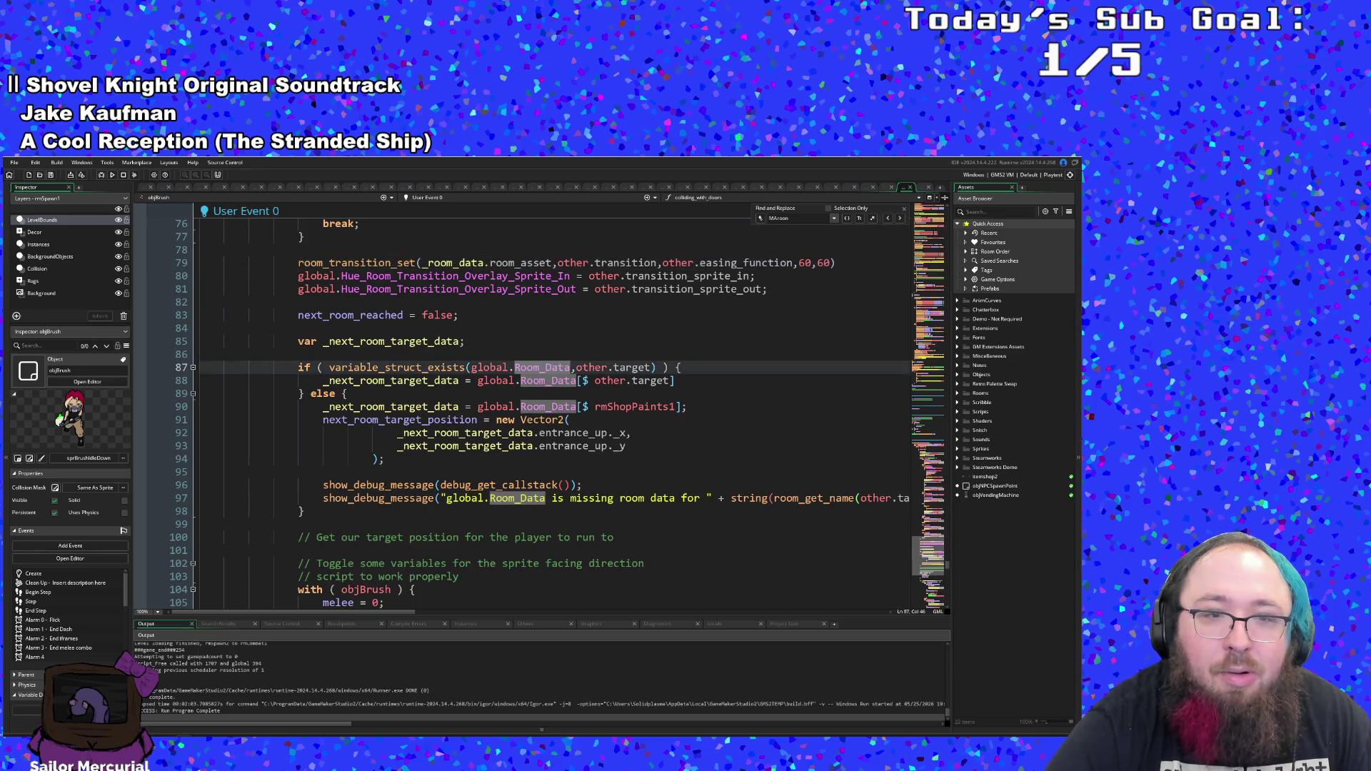
mouse_move(604, 373)
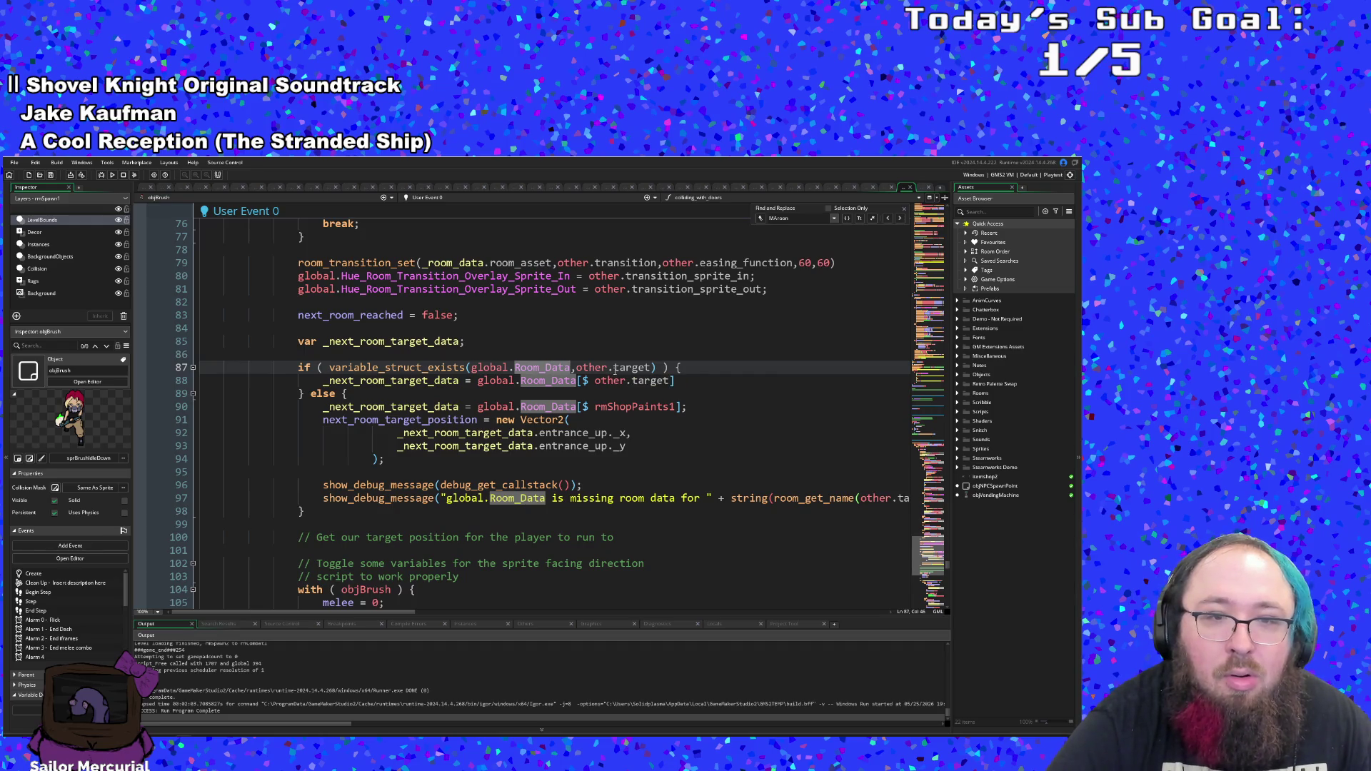
scroll(615, 370, "up", 6)
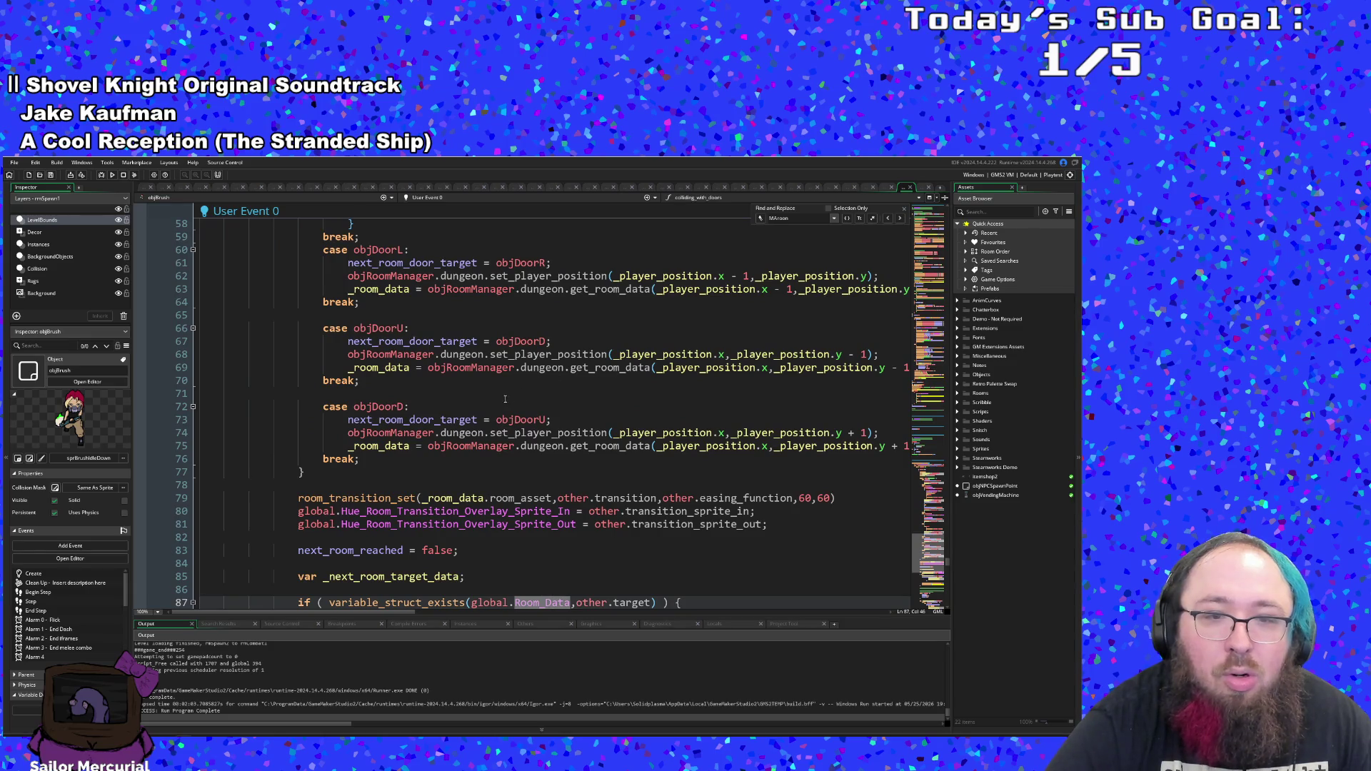
scroll(504, 399, "up", 8)
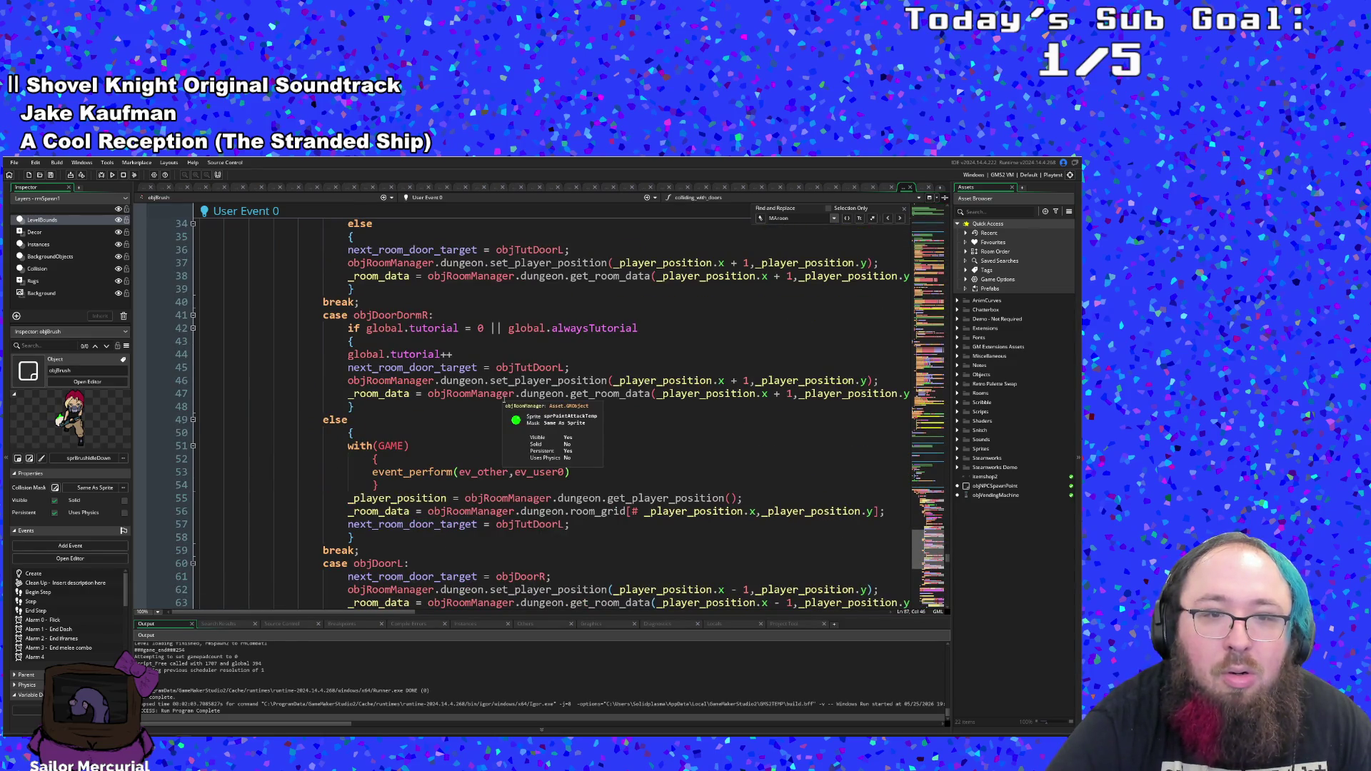
scroll(503, 398, "down", 16)
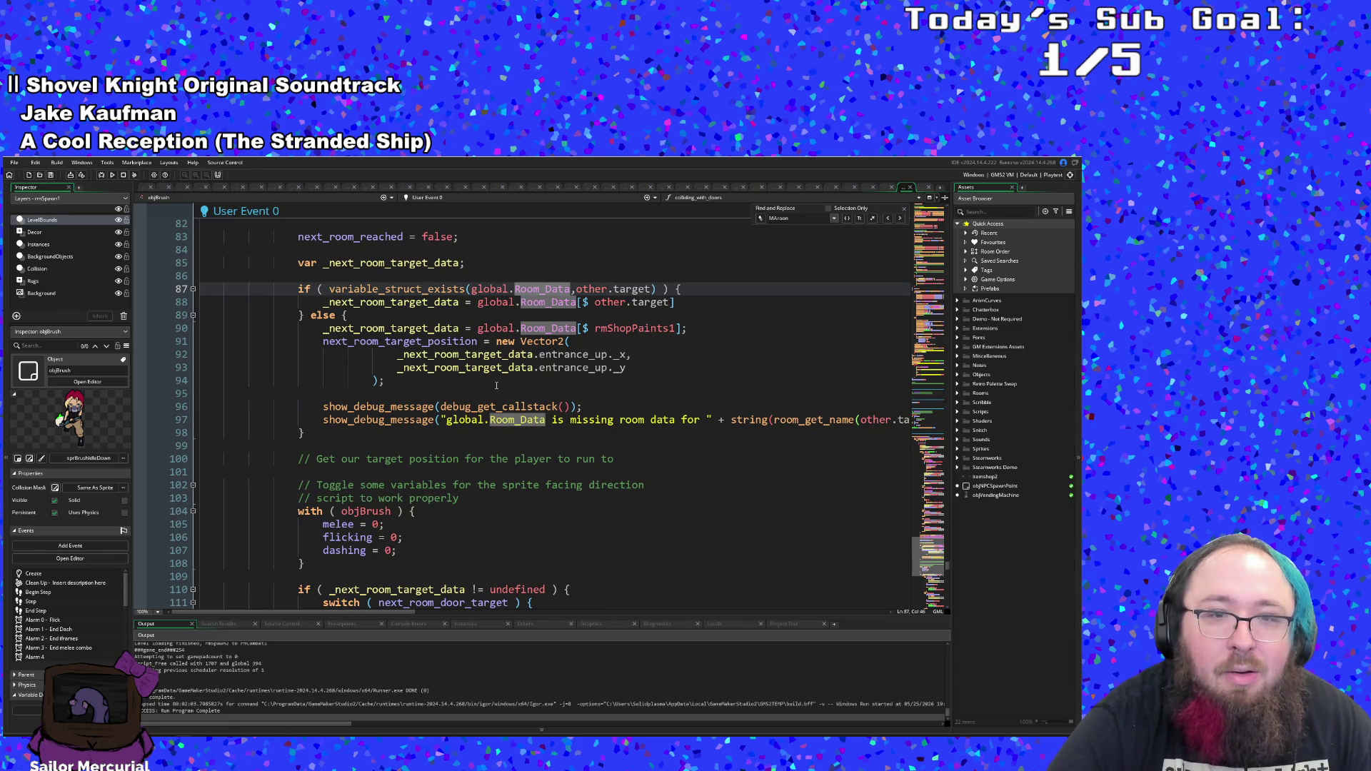
left_click(589, 355)
left_click(591, 368)
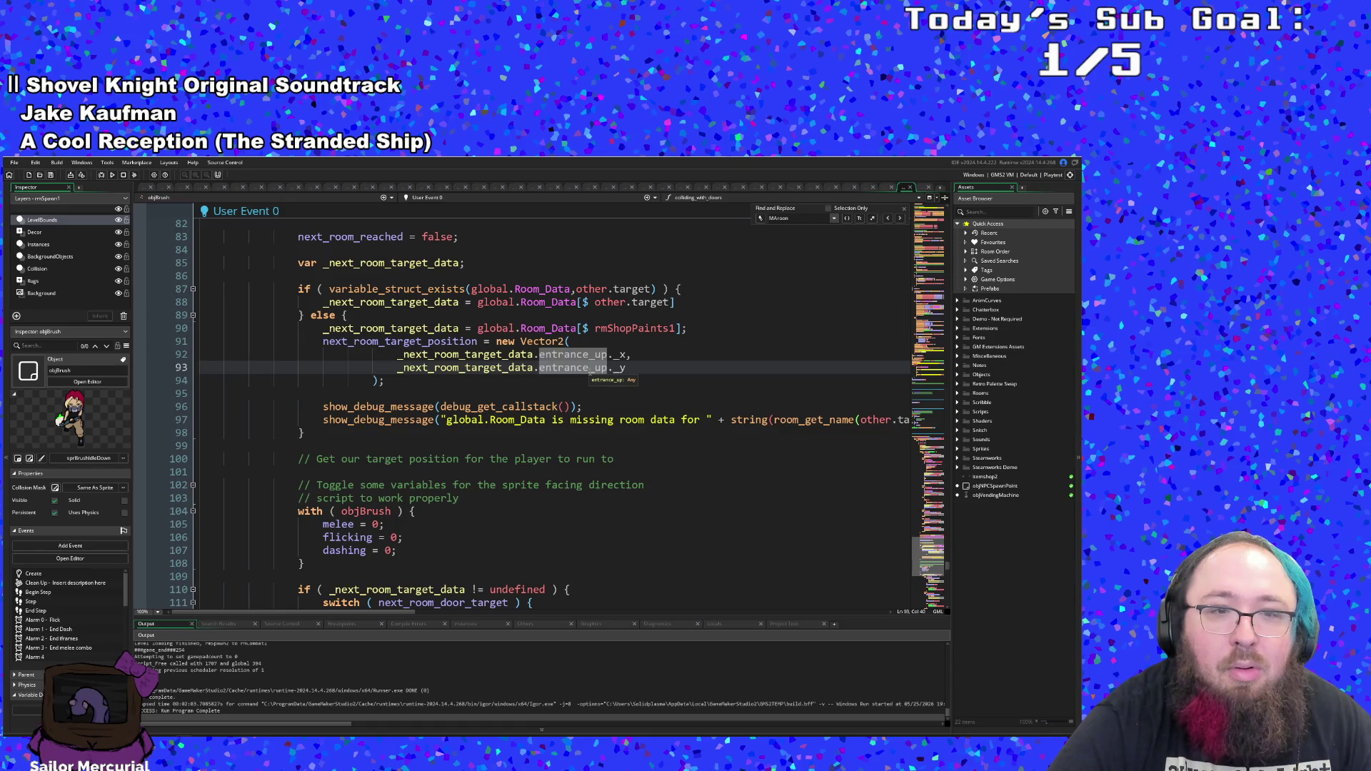
left_click(550, 355)
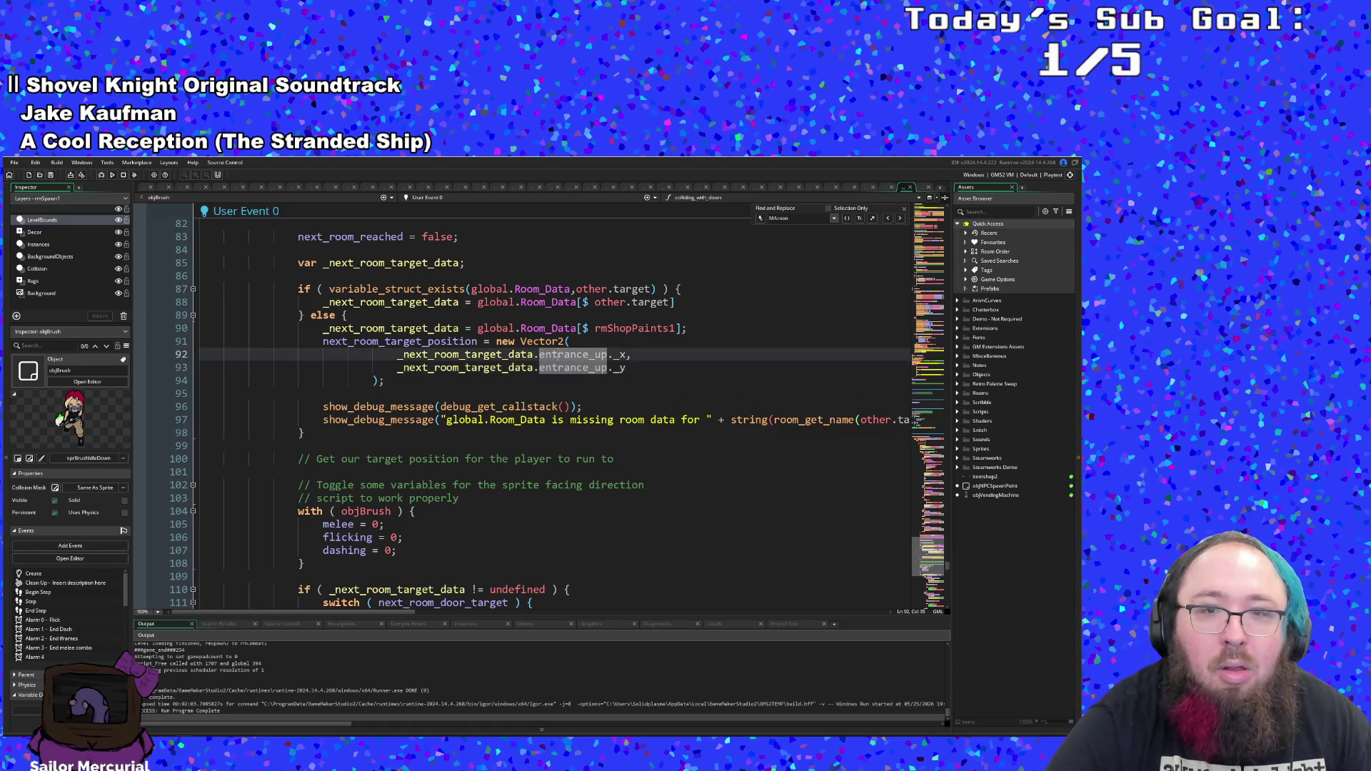
key("Down")
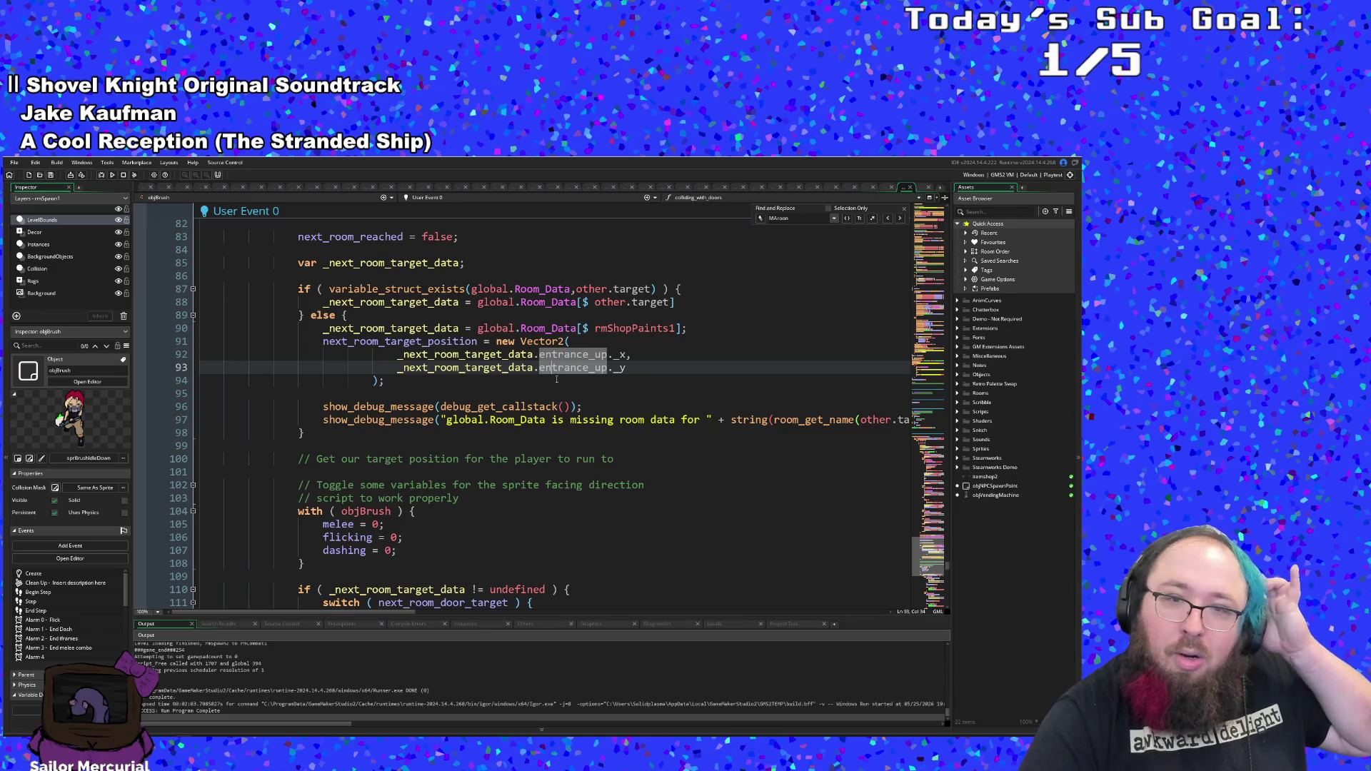
left_click(548, 328)
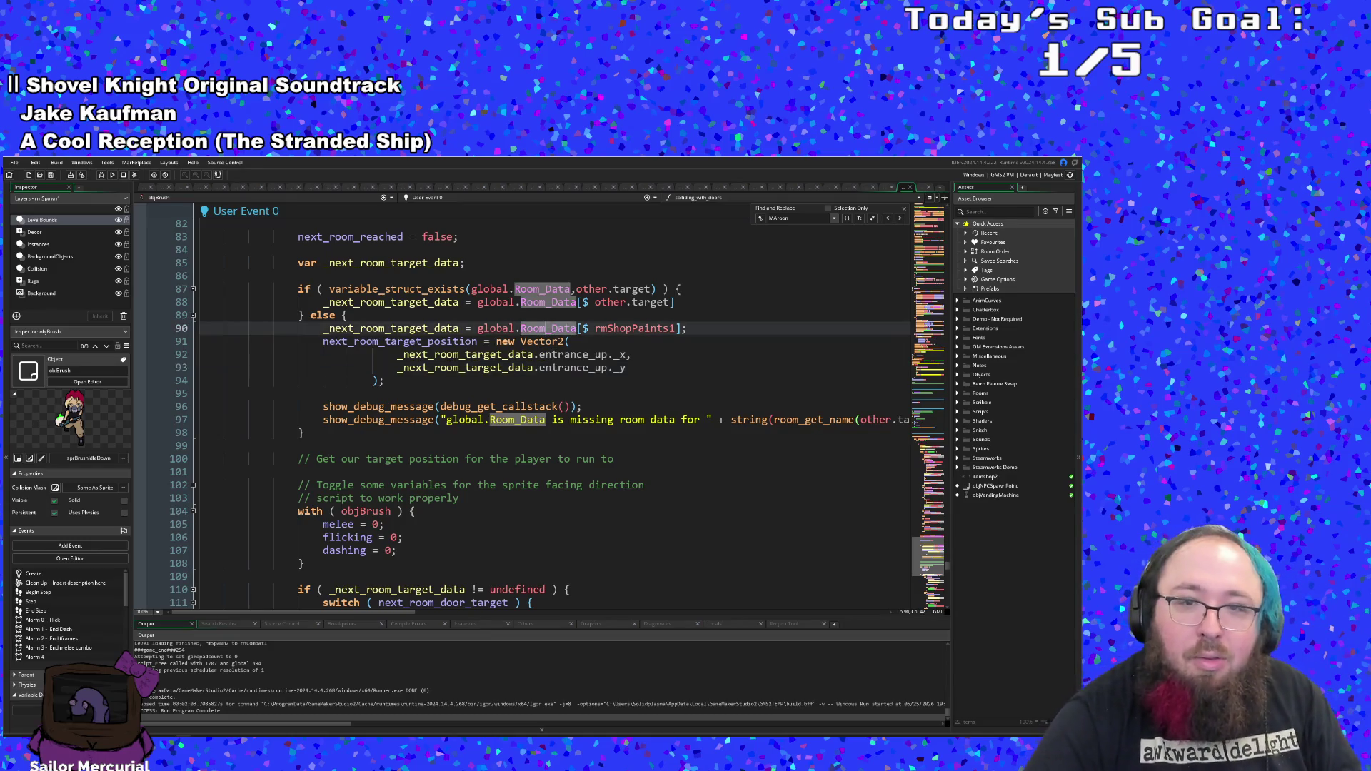
key("F12")
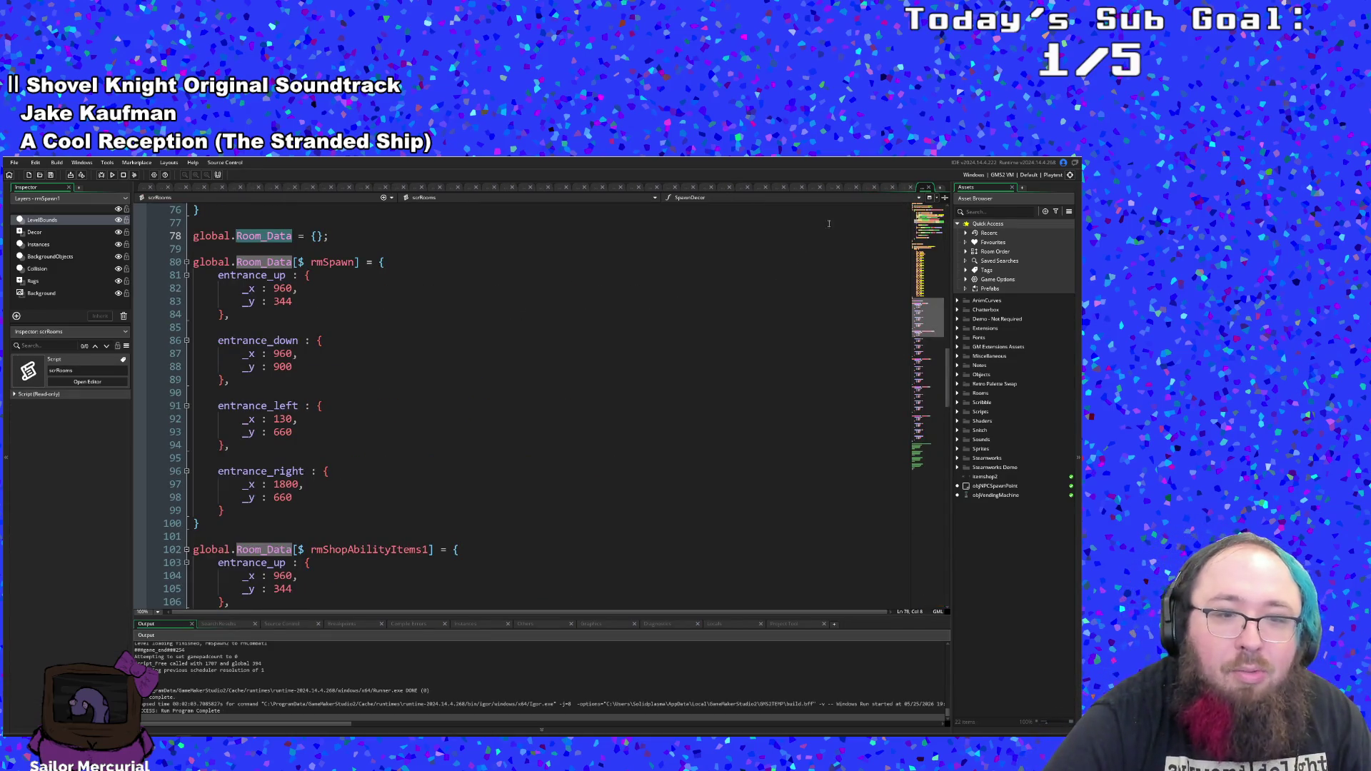
left_click(929, 188)
scroll(685, 370, "down", 3)
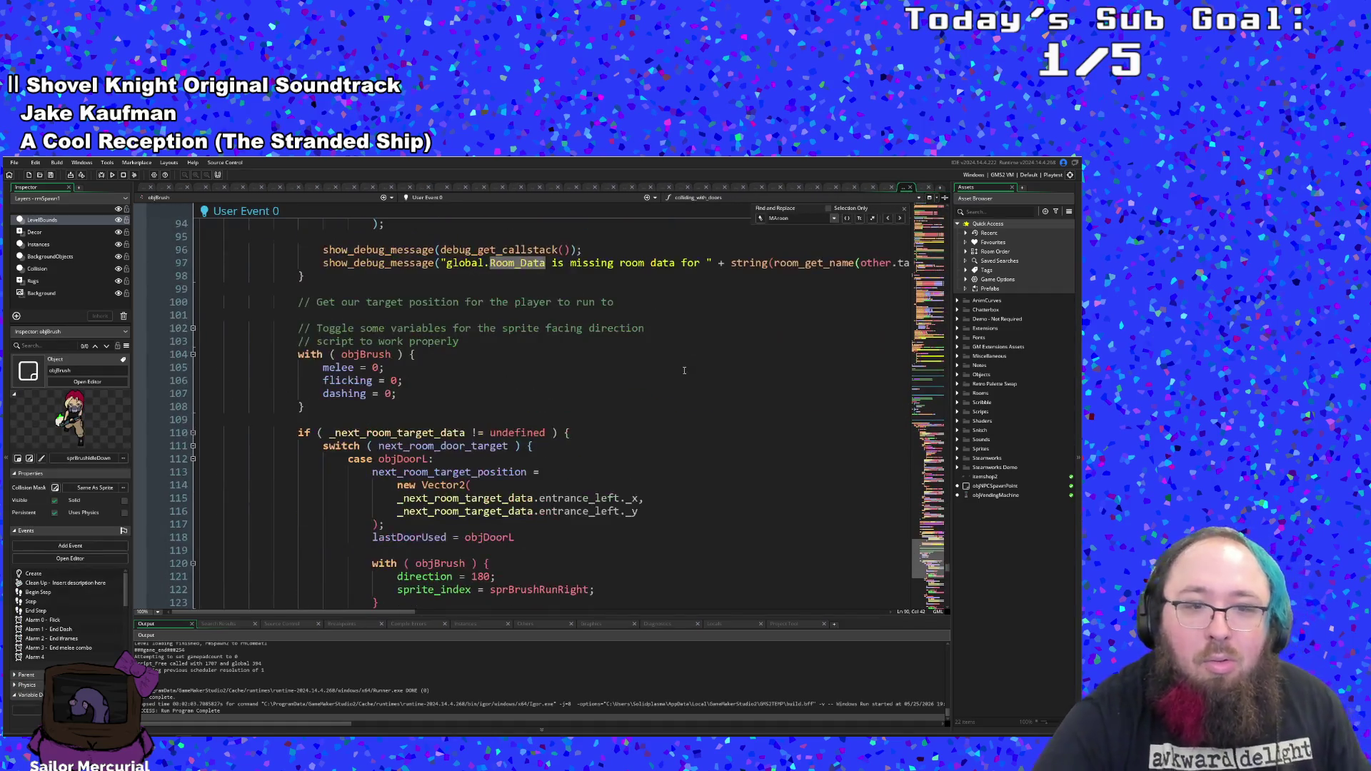
scroll(684, 371, "down", 2)
scroll(684, 371, "up", 6)
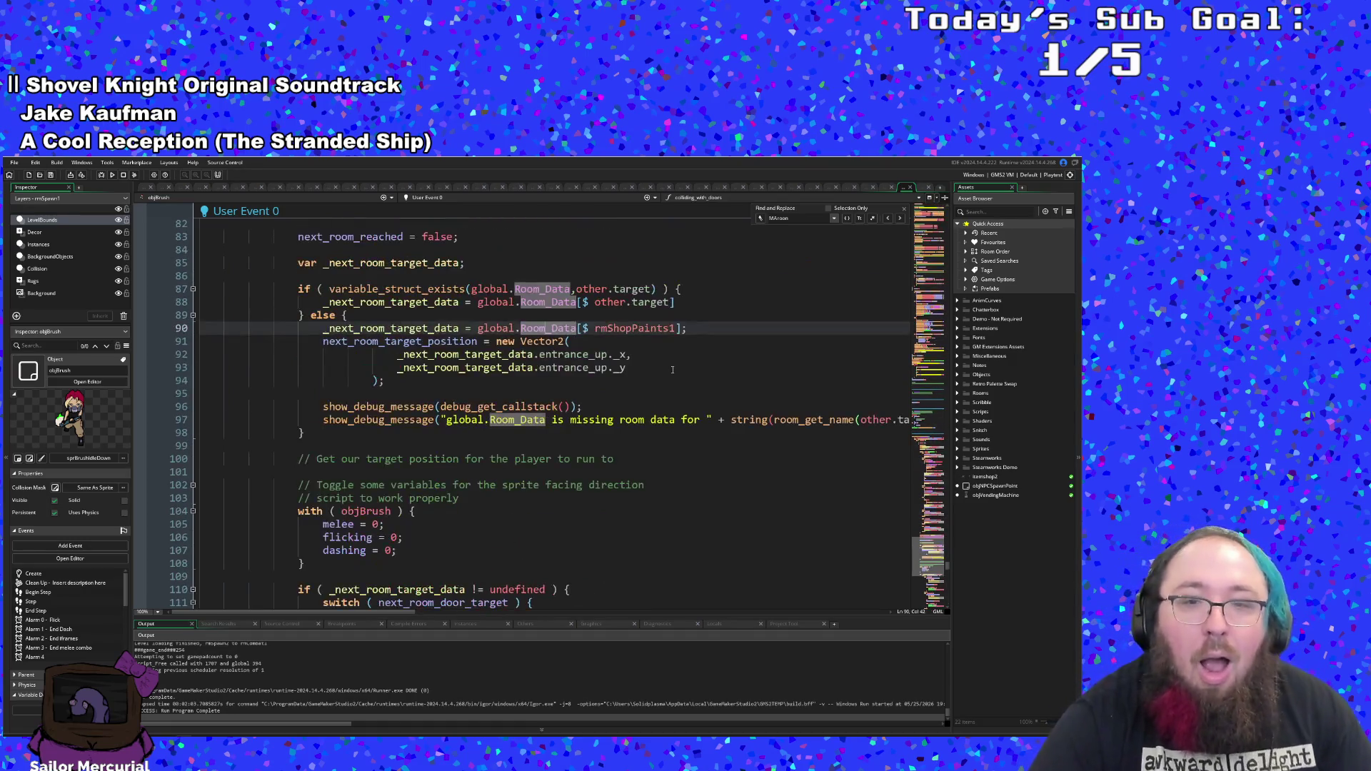
left_click(646, 354)
double_click(628, 367)
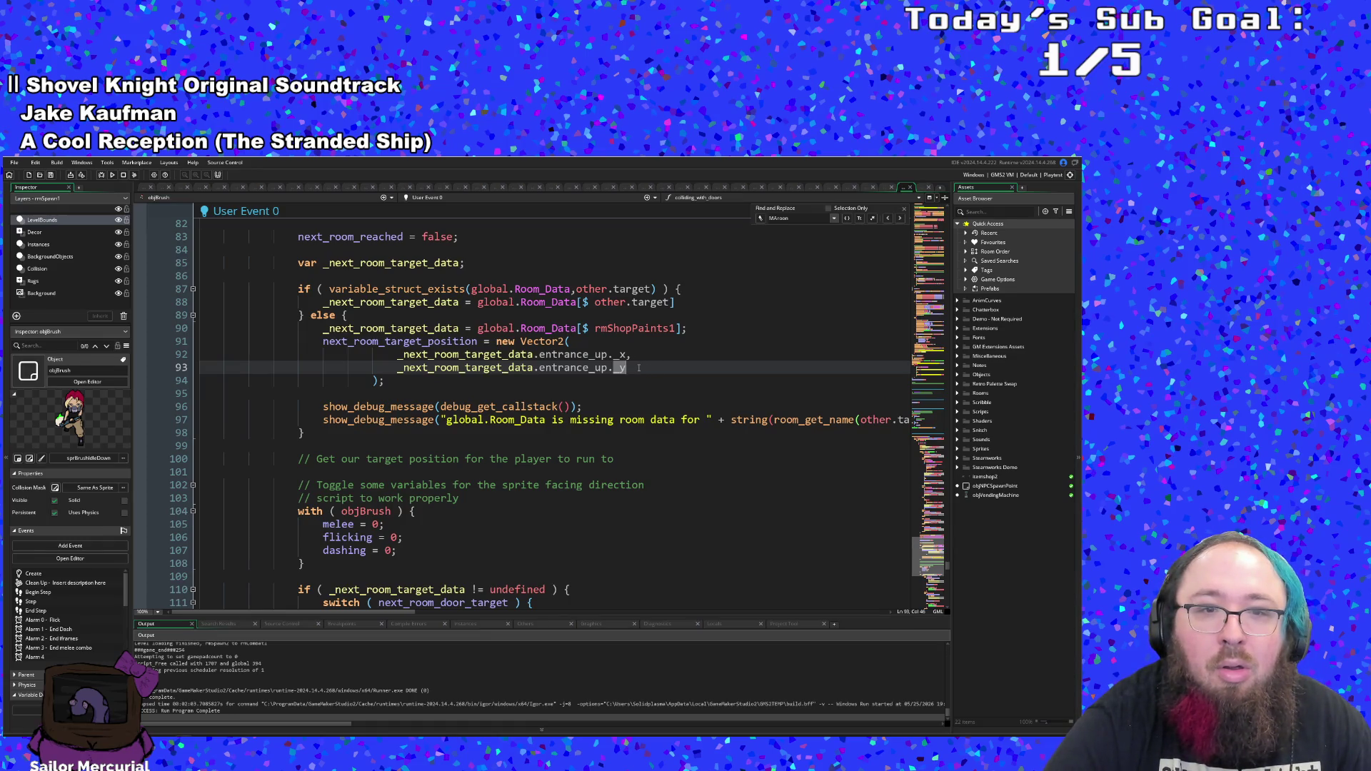
scroll(632, 365, "down", 2)
scroll(500, 358, "down", 2)
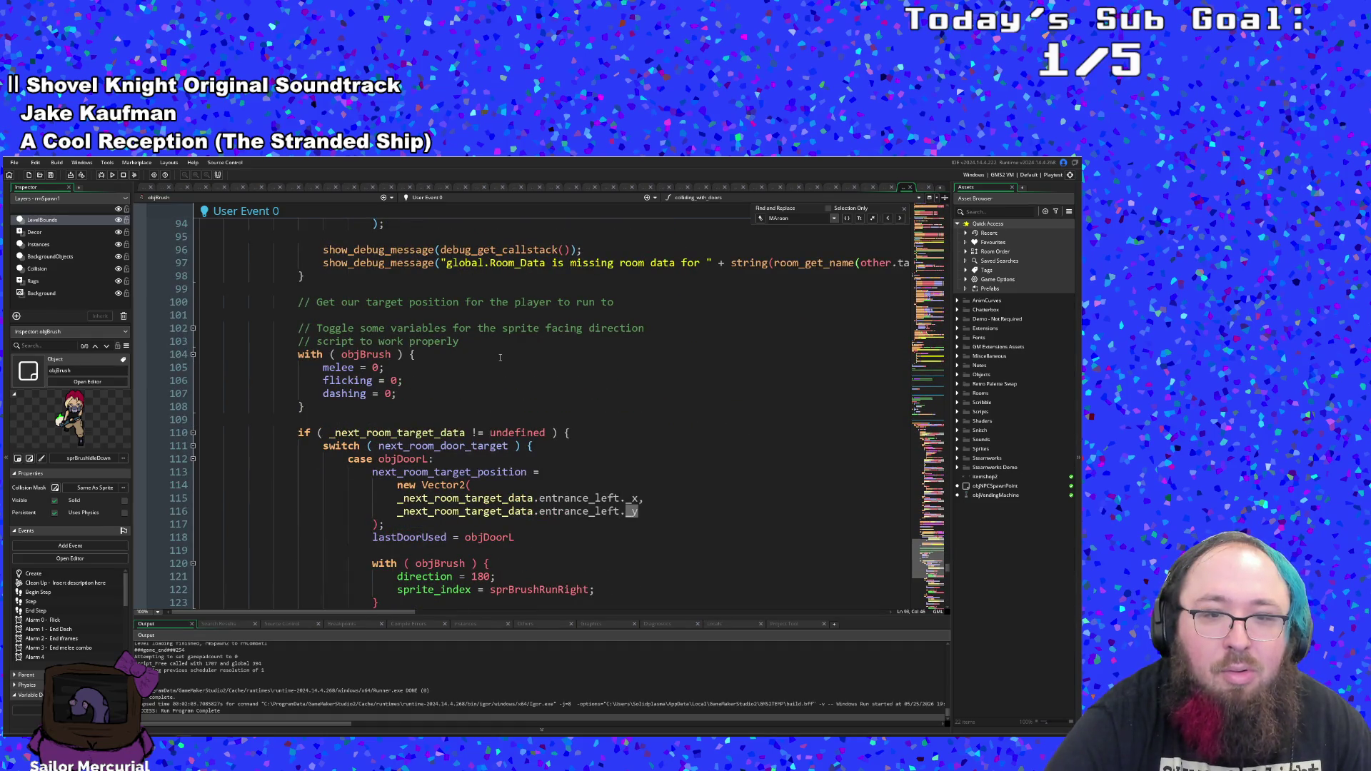
scroll(500, 358, "up", 4)
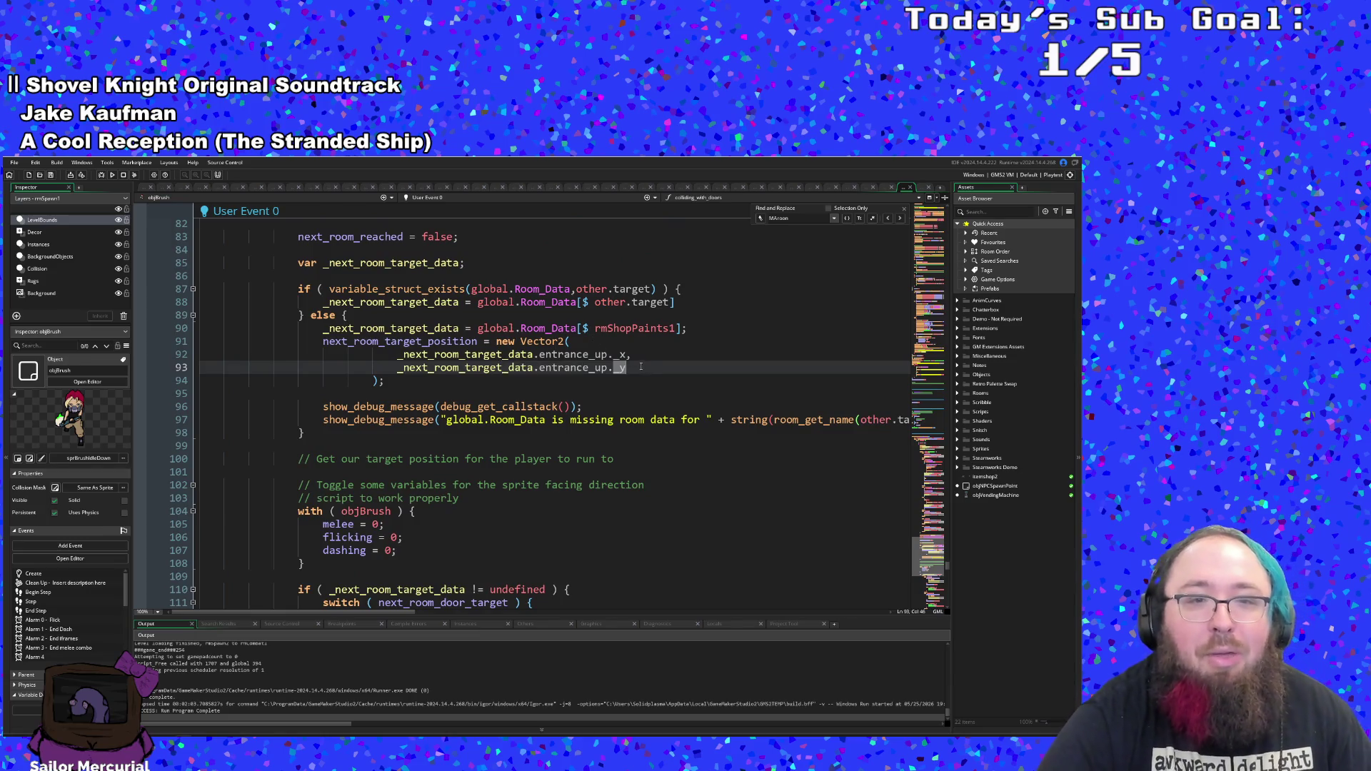
left_click_drag(646, 370, 400, 357)
left_click(405, 367)
scroll(422, 365, "down", 2)
left_click_drag(390, 303, 262, 267)
key("ctrl+c")
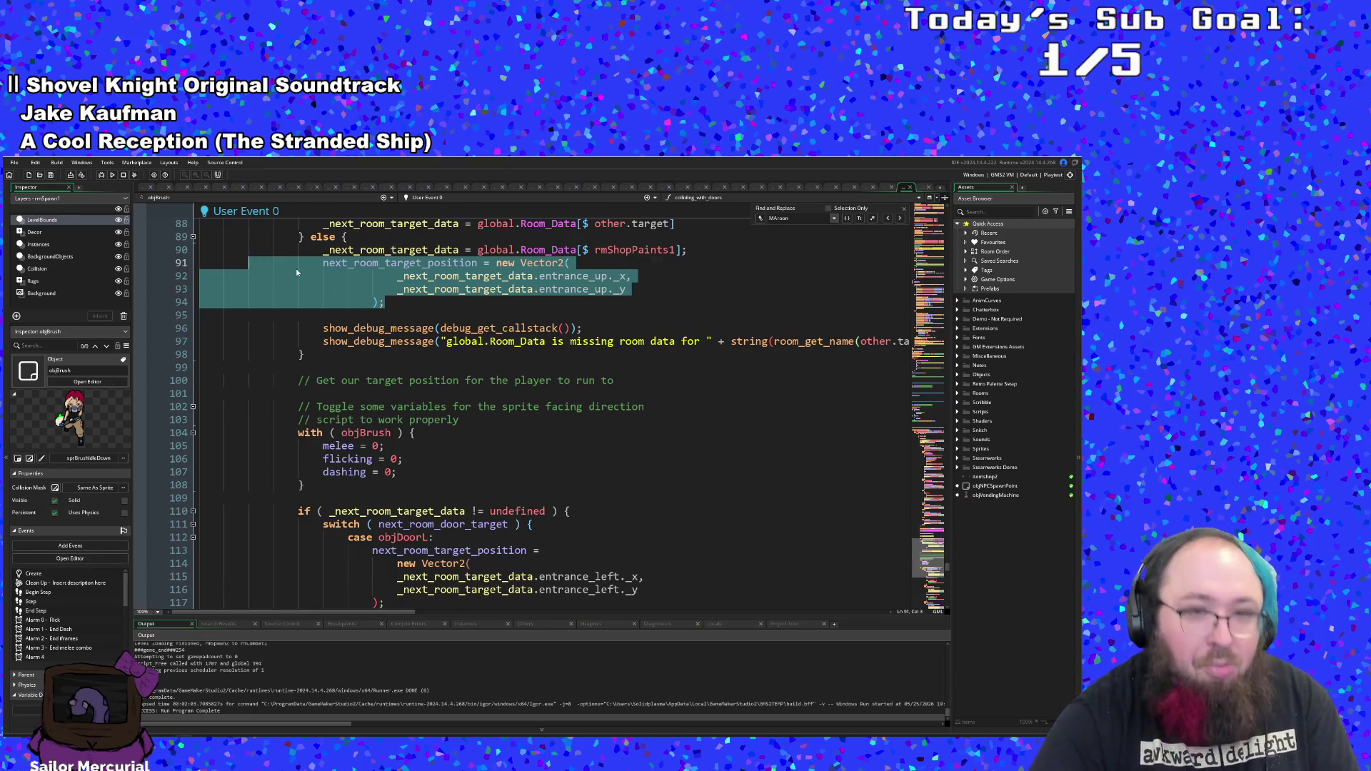
key("BackSpace")
key("BackSpace")
key("BackSpace")
scroll(410, 295, "down", 4)
double_click(443, 315)
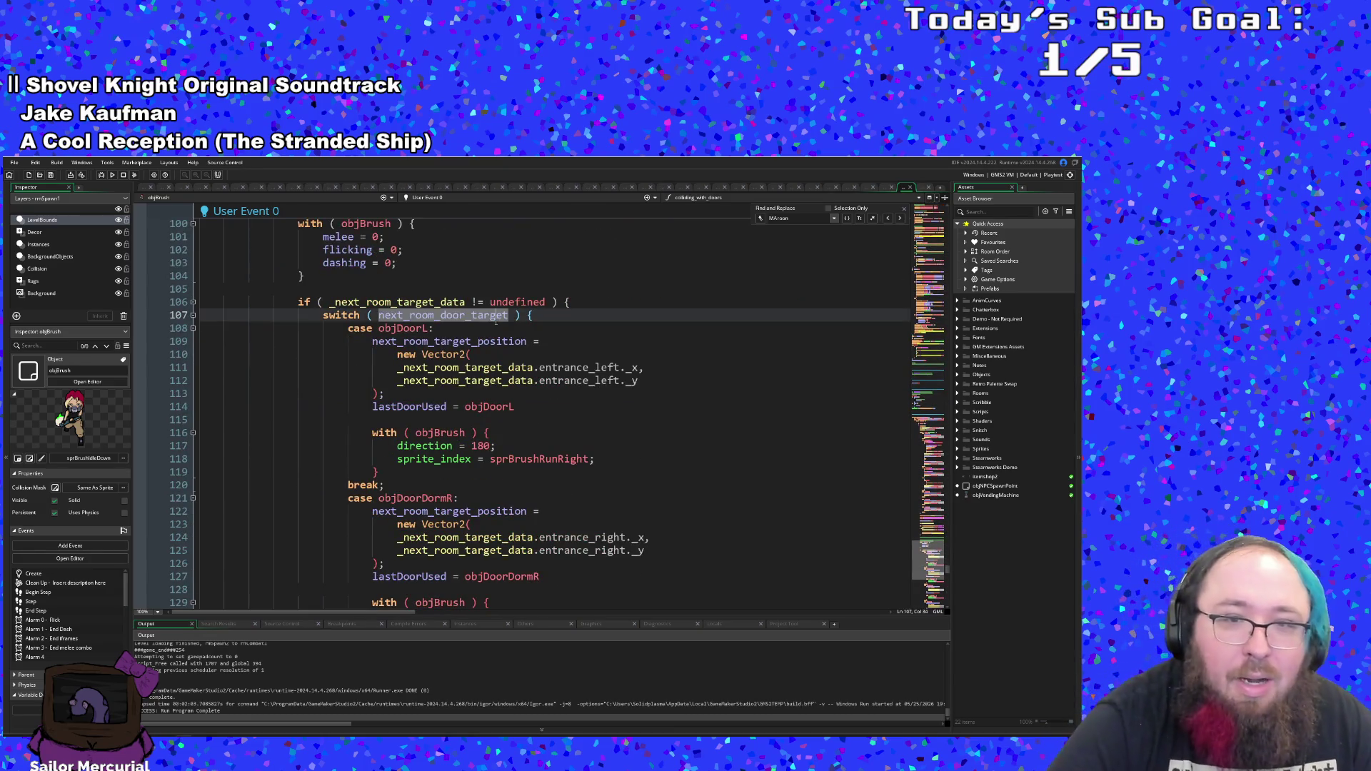
scroll(500, 336, "up", 6)
left_click(562, 382)
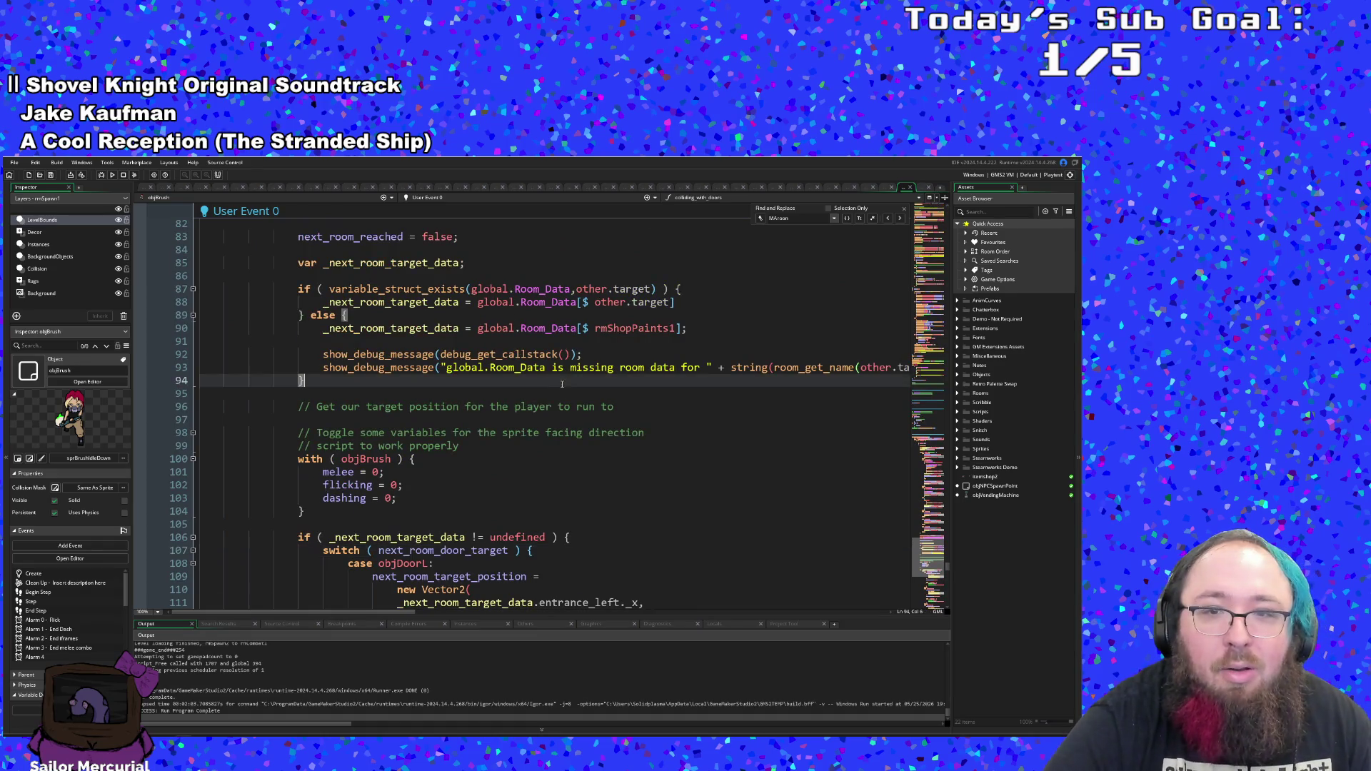
left_click(689, 329)
key("Return")
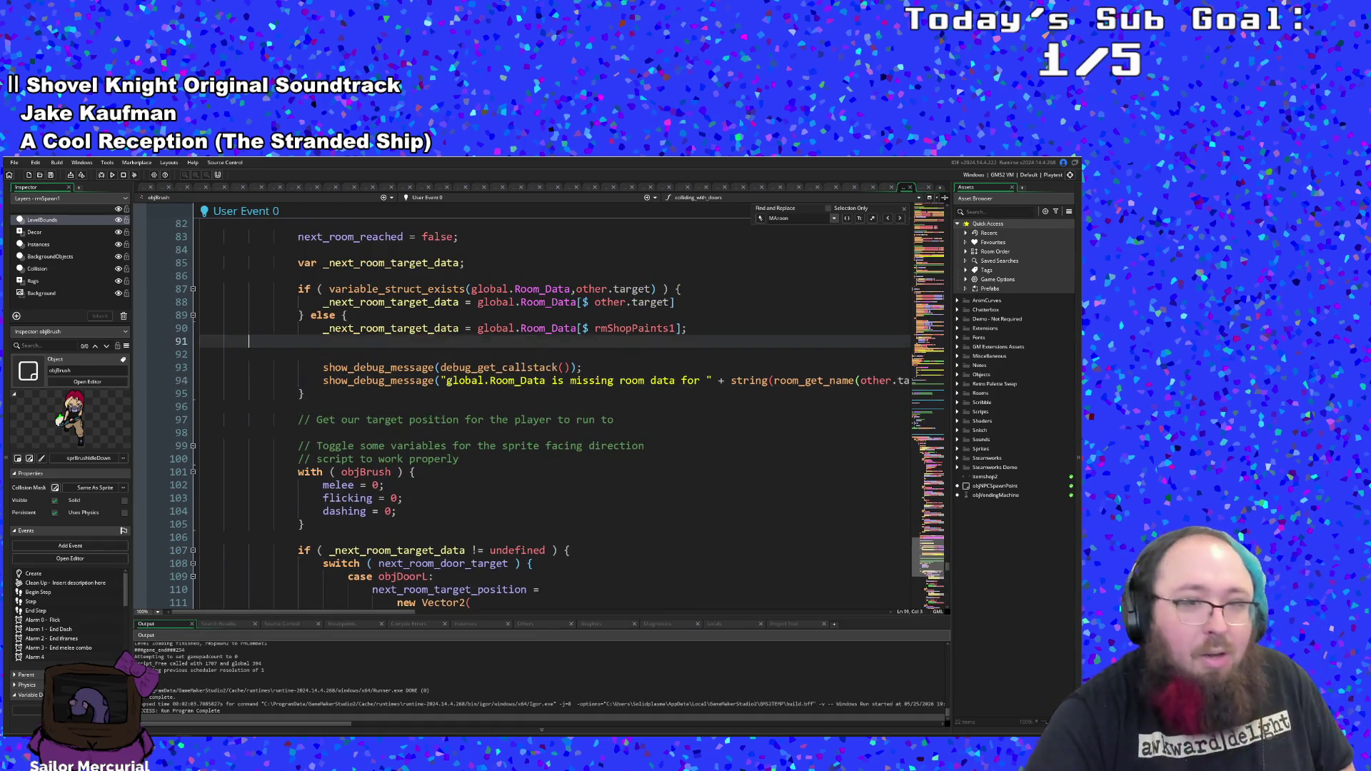
key("ctrl+v")
left_click(482, 355)
scroll(481, 353, "down", 4)
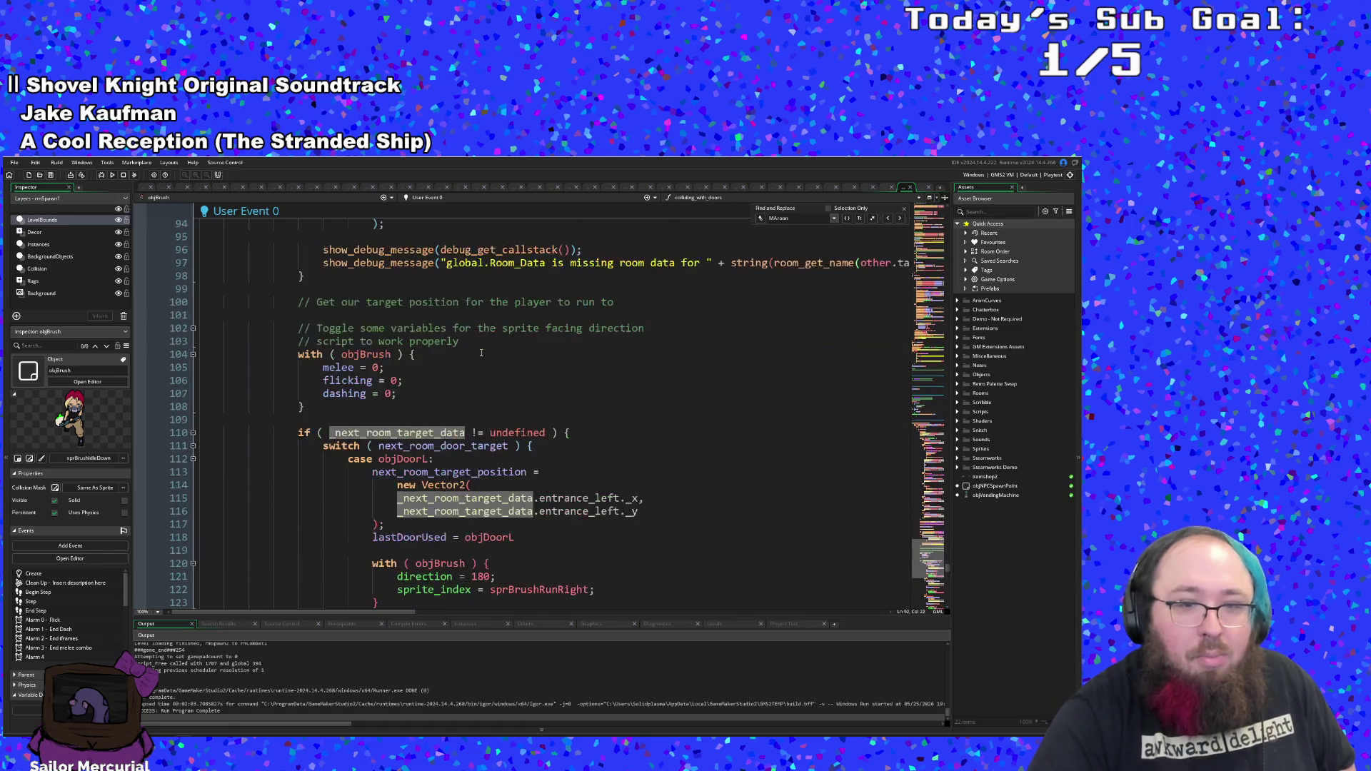
scroll(482, 352, "up", 4)
left_click(493, 367)
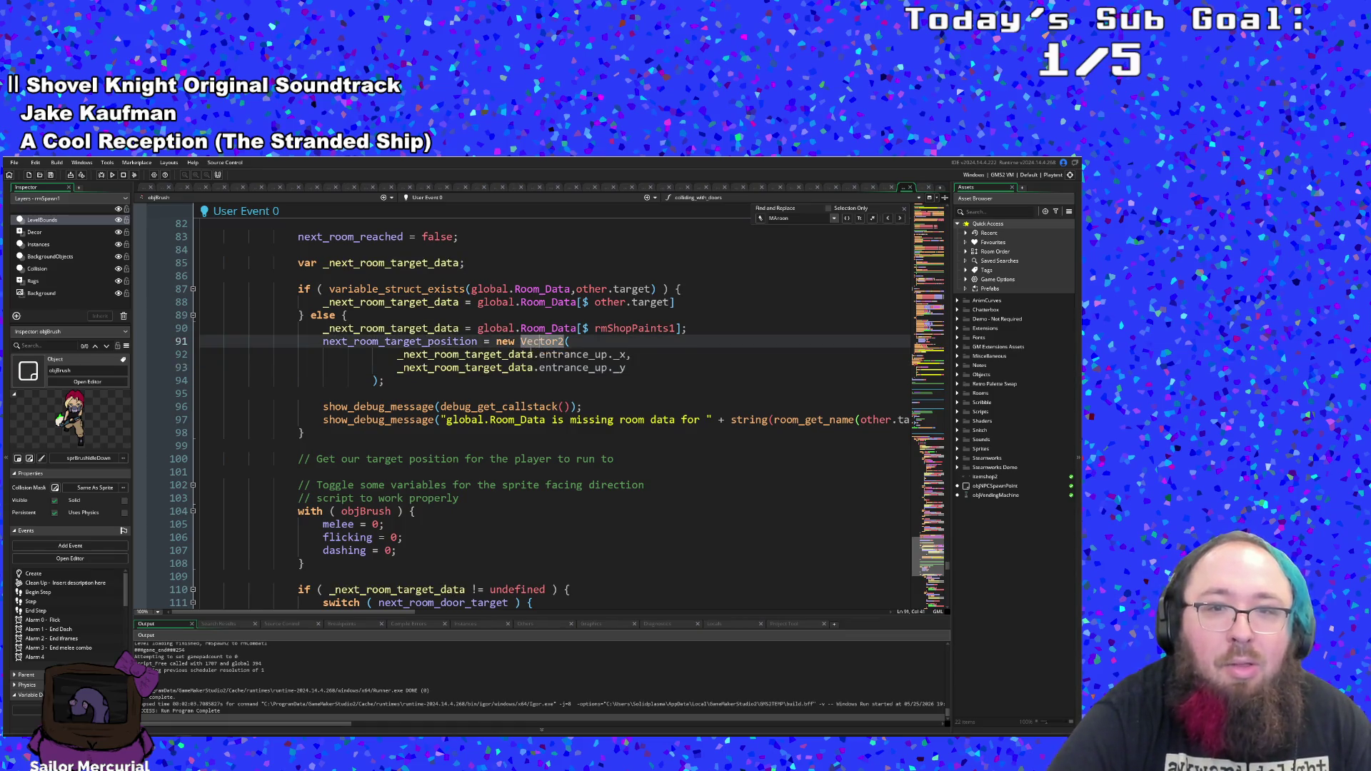
left_click(512, 367)
left_click(607, 367)
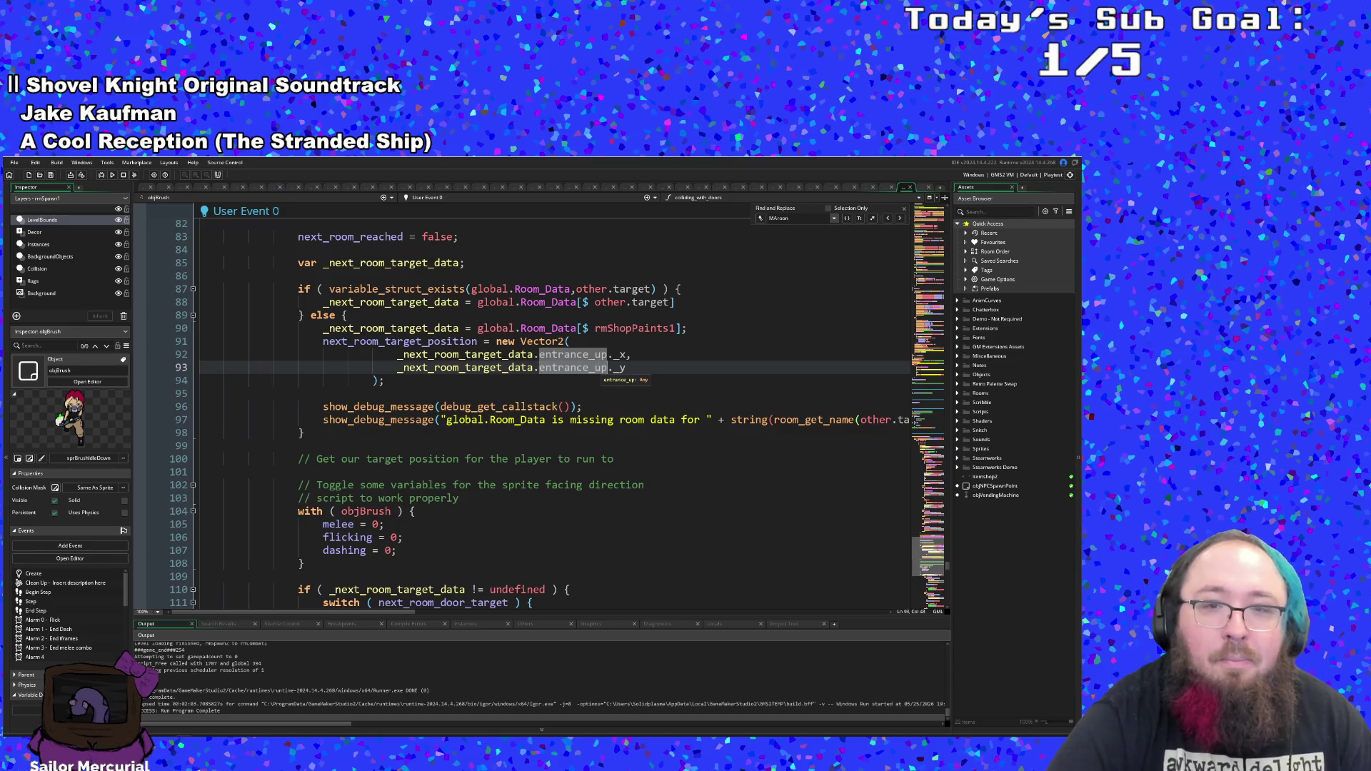
- Review User Event 0's door cases including objDoorL, then jump back to User Event 1 with Alt+Left
scroll(595, 362, "down", 2)
scroll(595, 363, "down", 6)
scroll(593, 363, "up", 2)
scroll(591, 363, "down", 2)
left_click(546, 366)
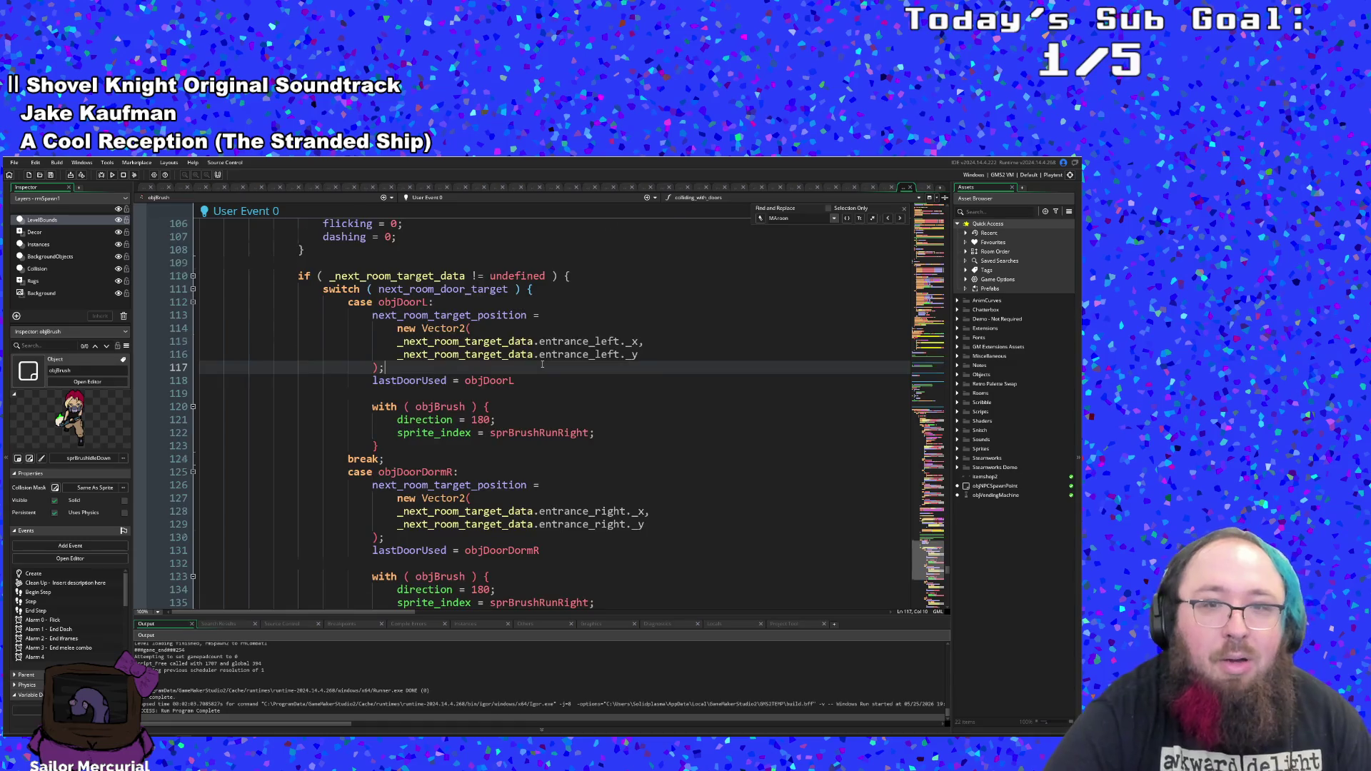
scroll(543, 365, "up", 7)
scroll(539, 365, "down", 5)
scroll(538, 364, "down", 4)
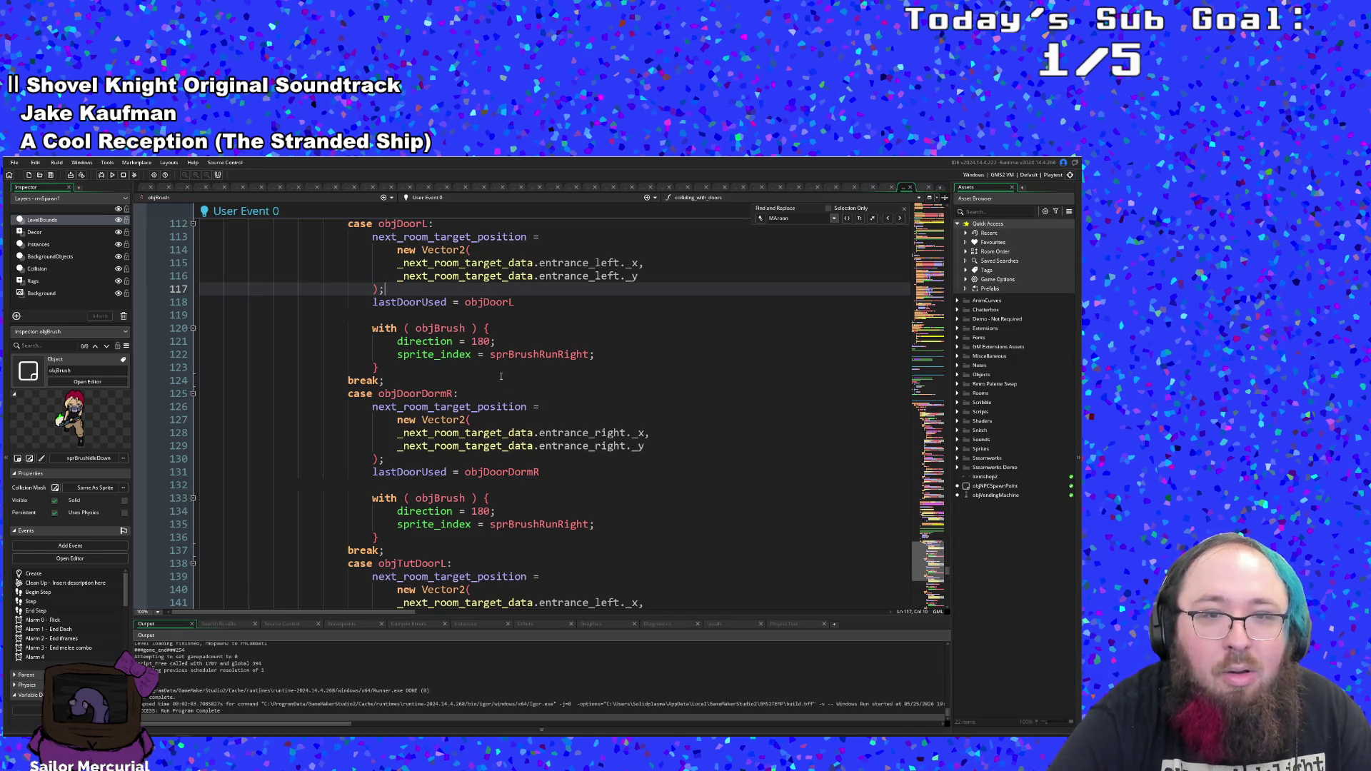
scroll(494, 391, "up", 2)
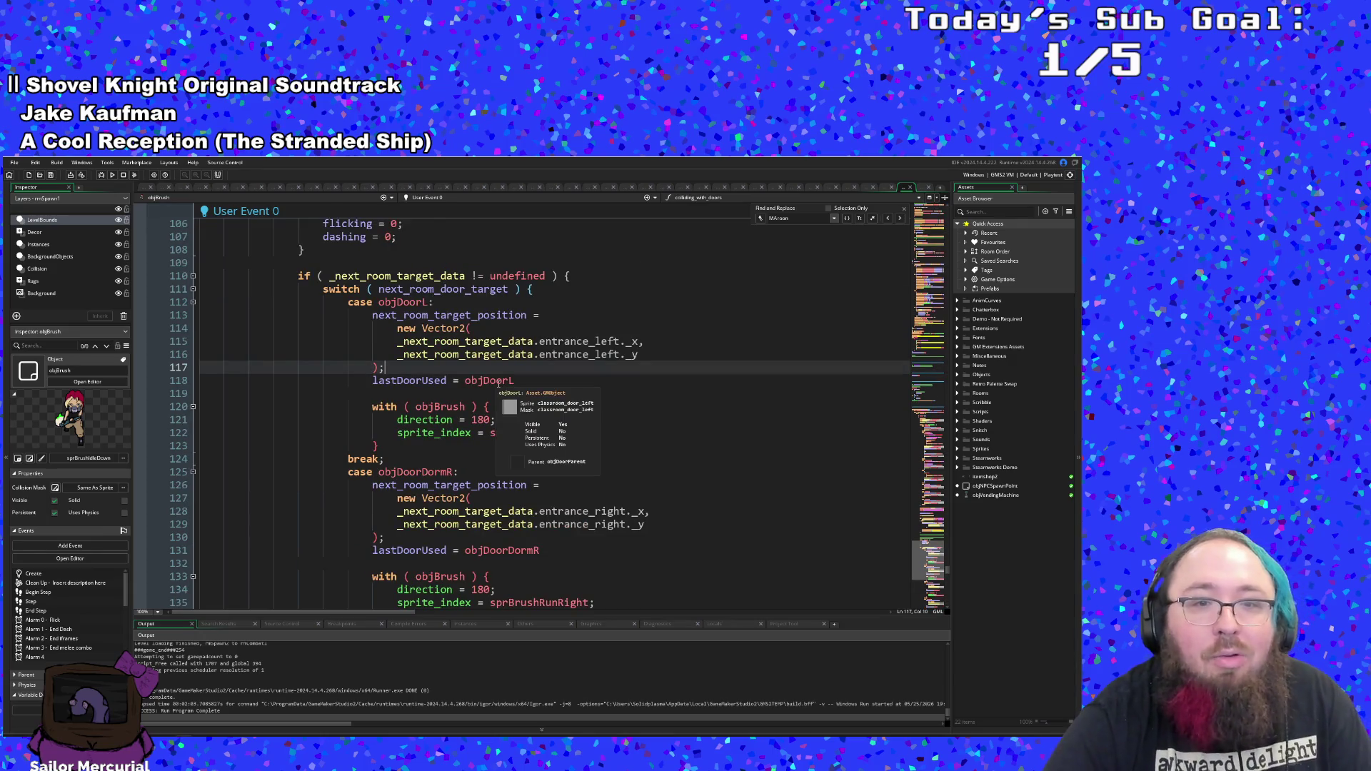
scroll(497, 371, "down", 2)
scroll(497, 372, "down", 4)
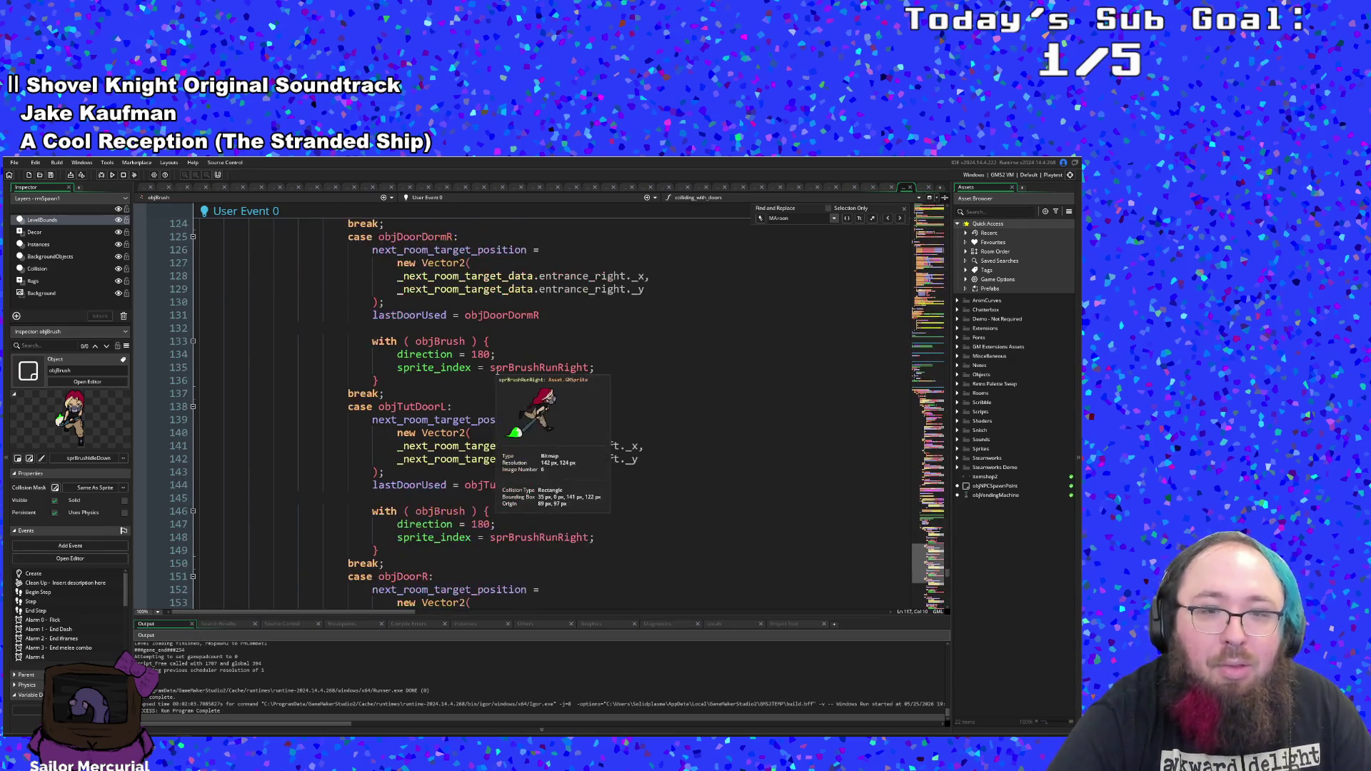
scroll(512, 435, "down", 12)
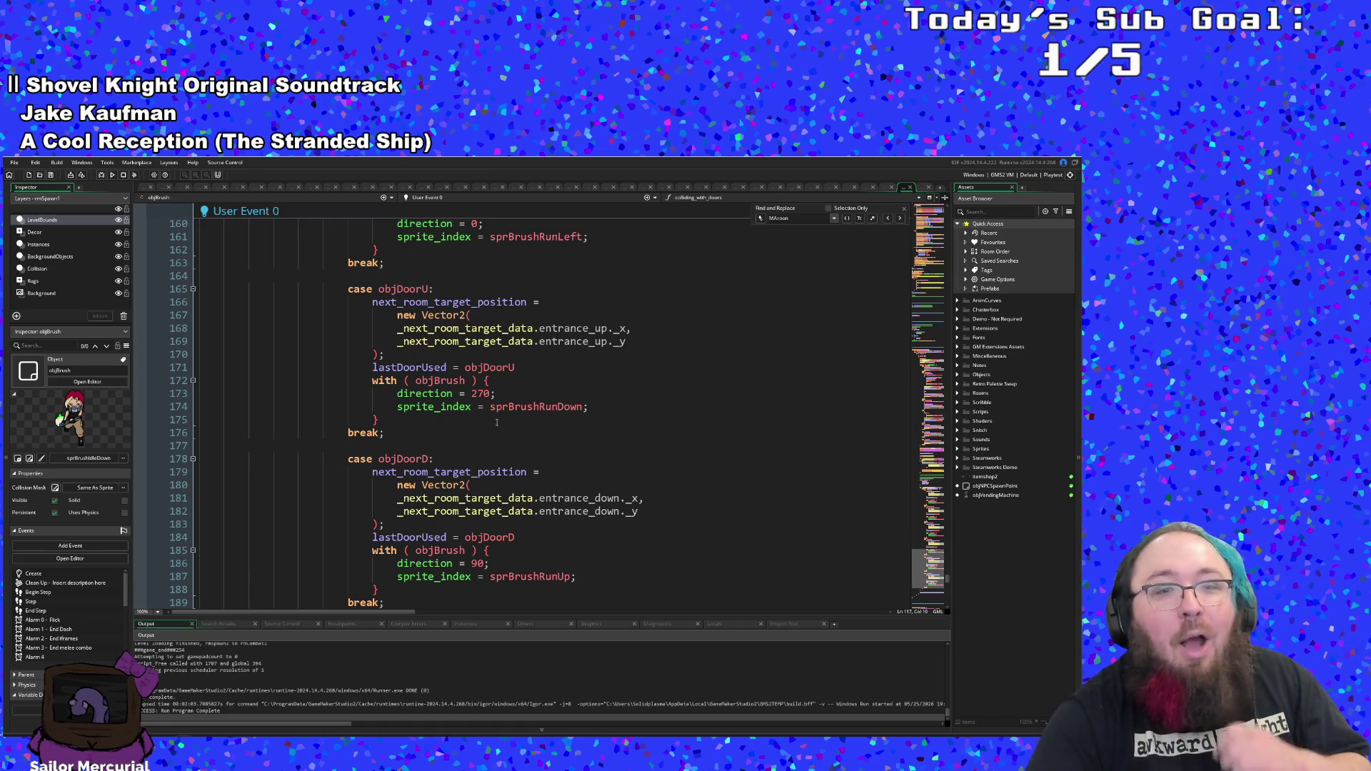
scroll(500, 416, "down", 4)
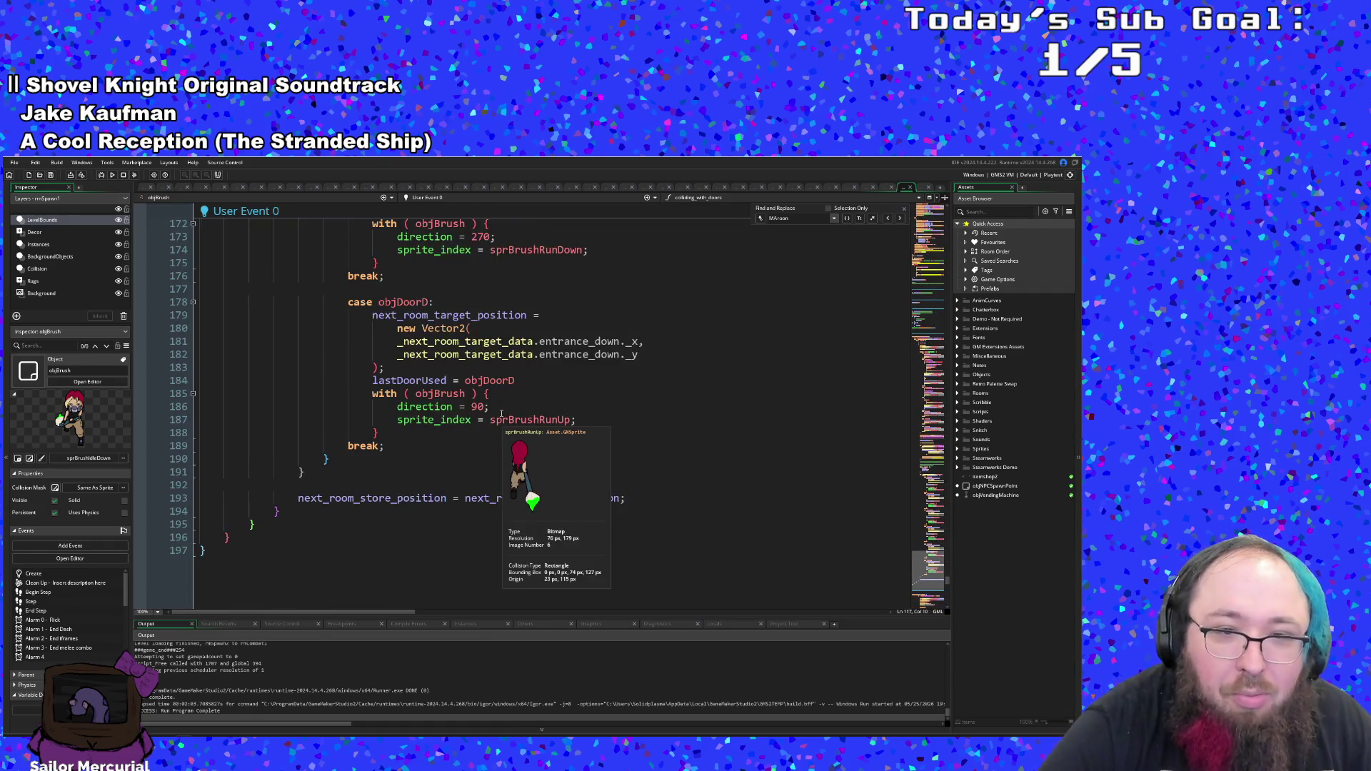
key("alt+Left")
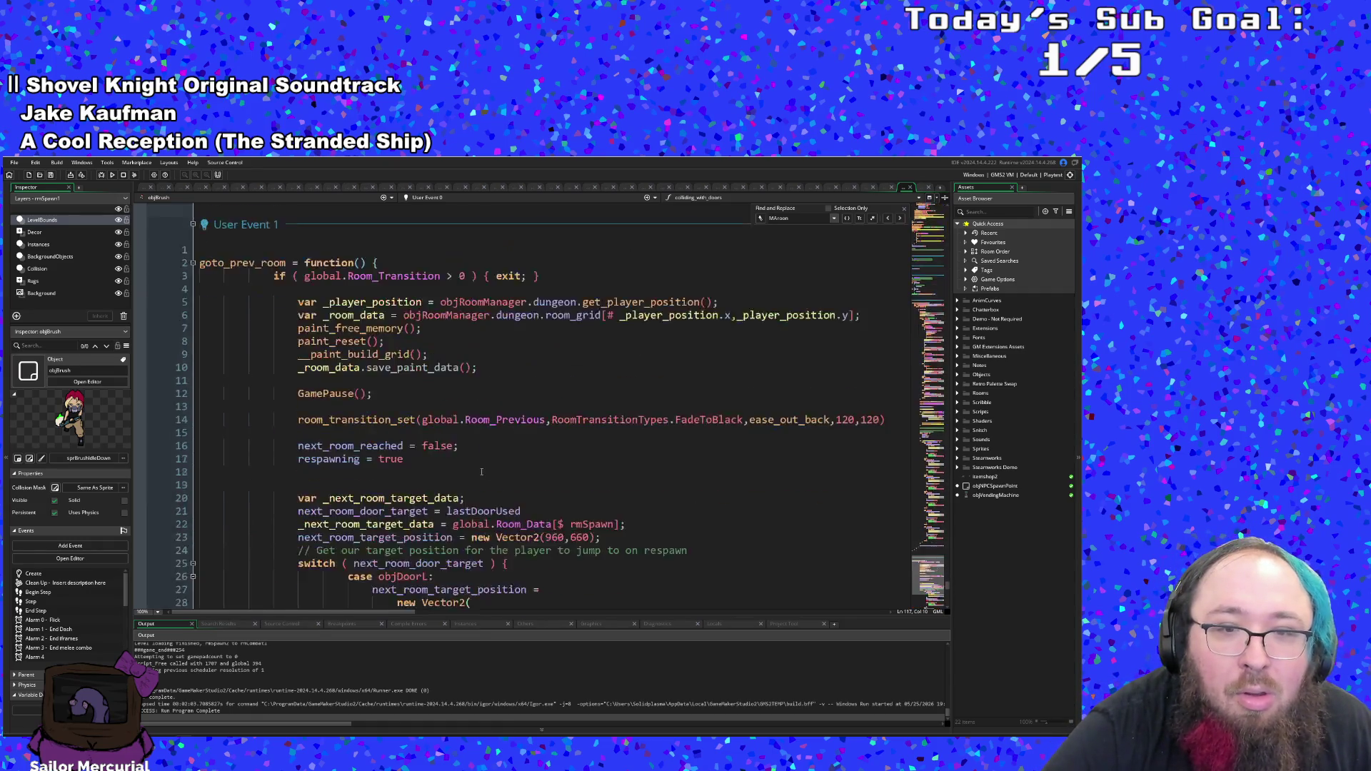
scroll(480, 459, "up", 2)
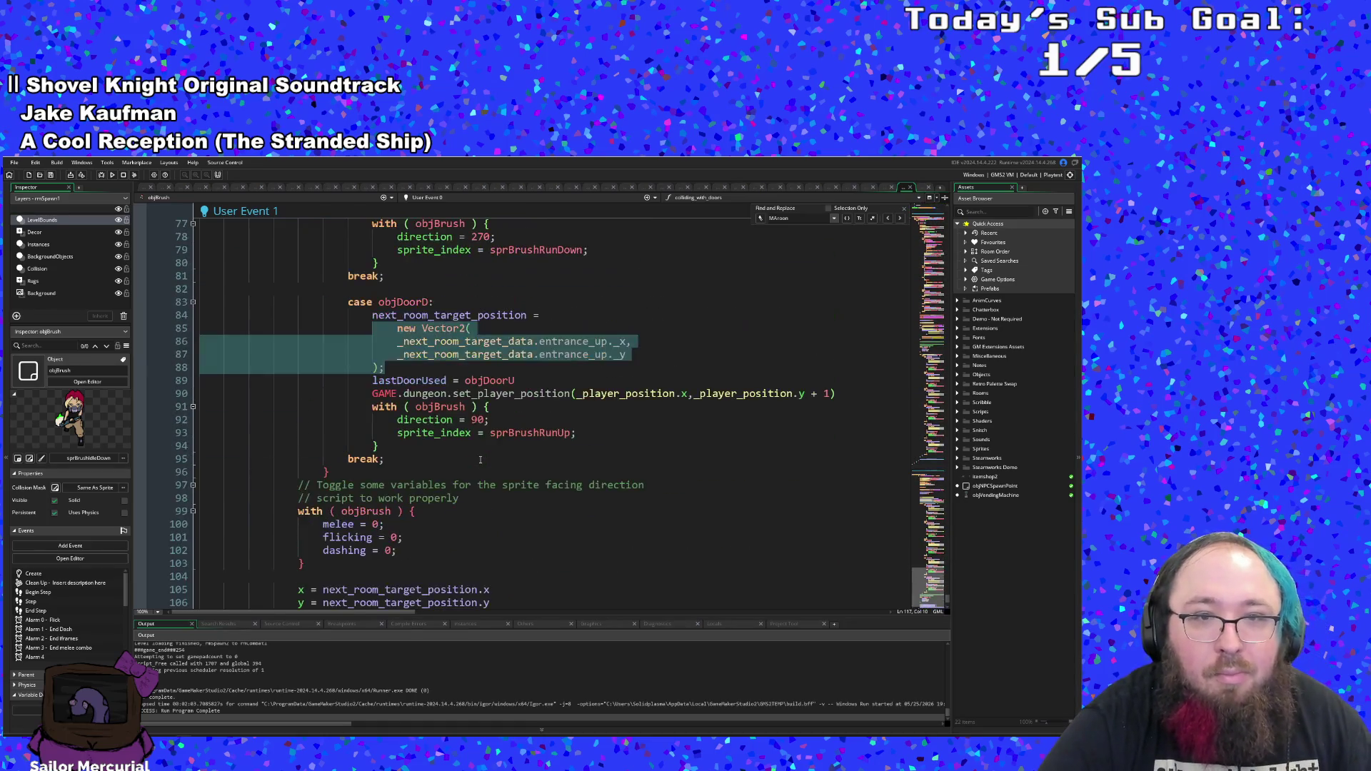
scroll(480, 459, "down", 4)
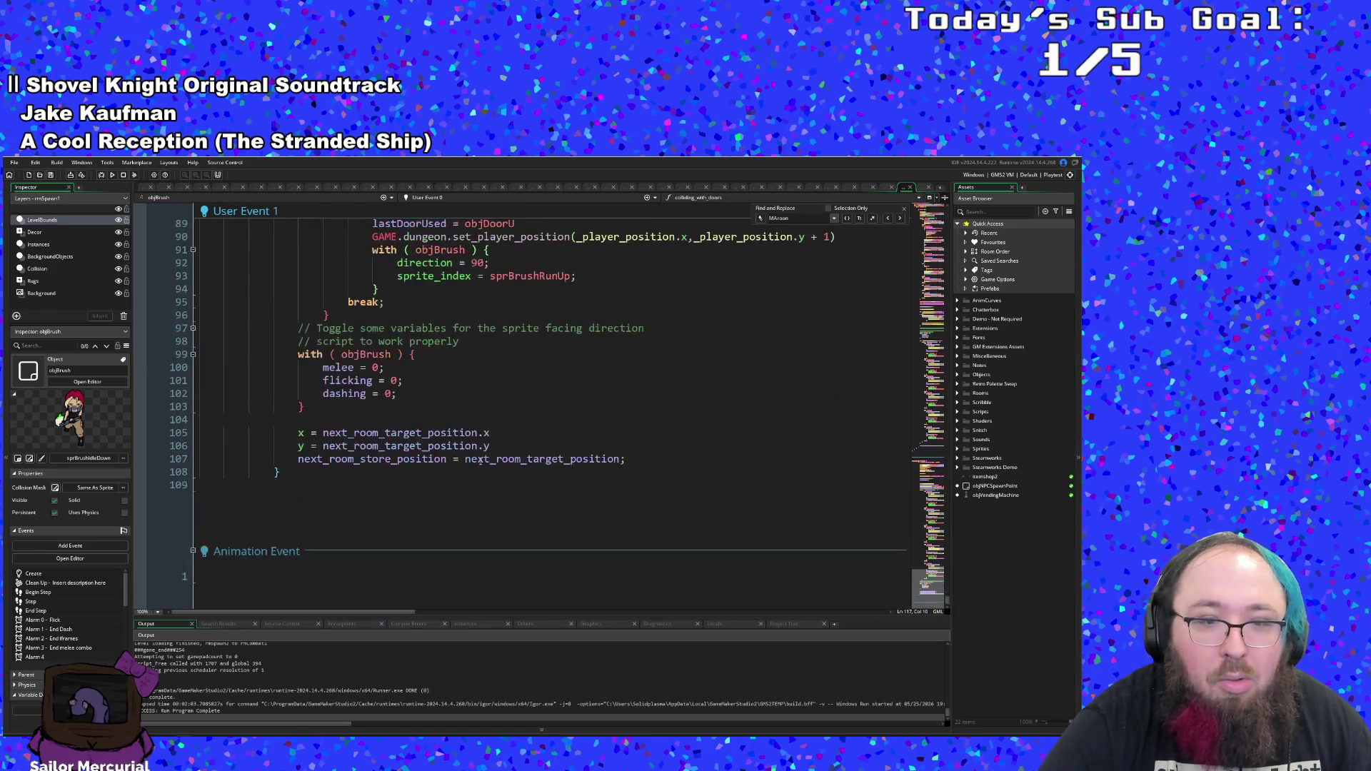
scroll(480, 462, "up", 20)
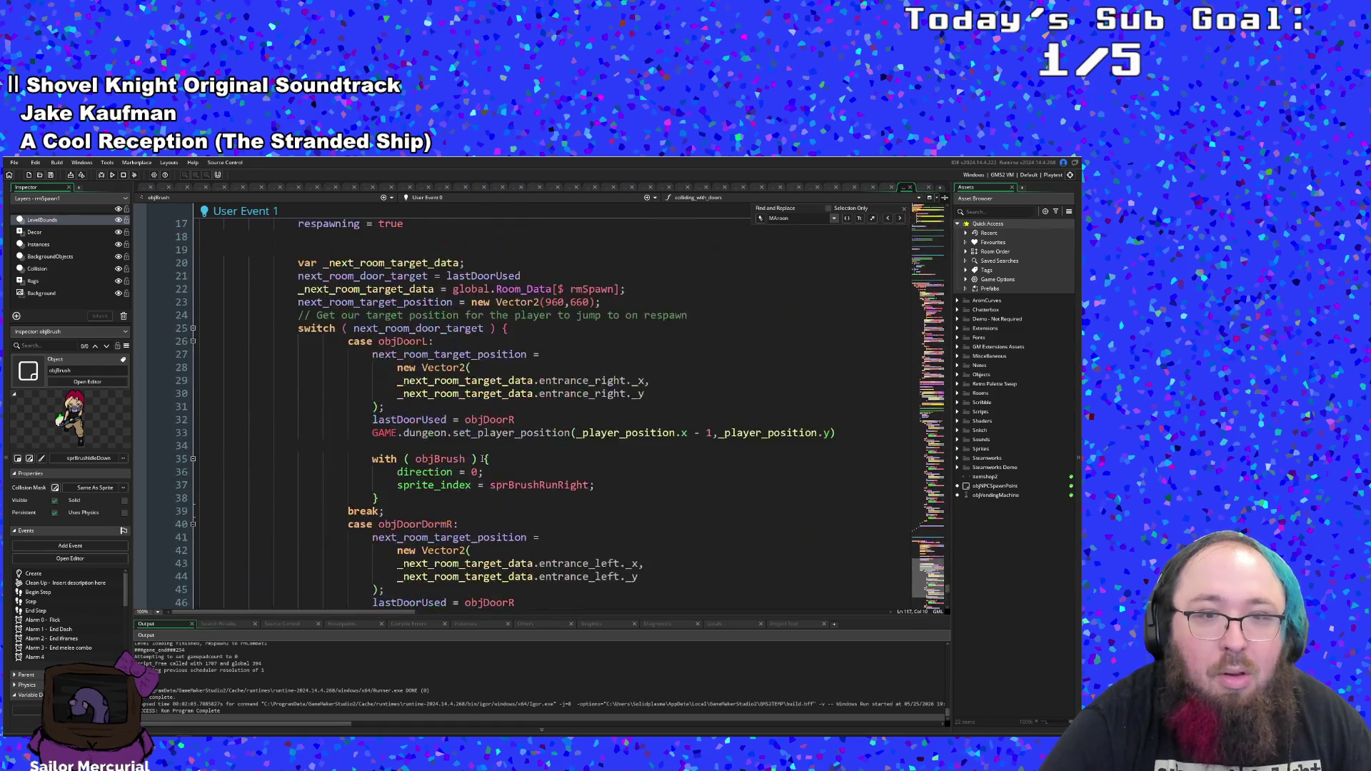
scroll(480, 466, "up", 2)
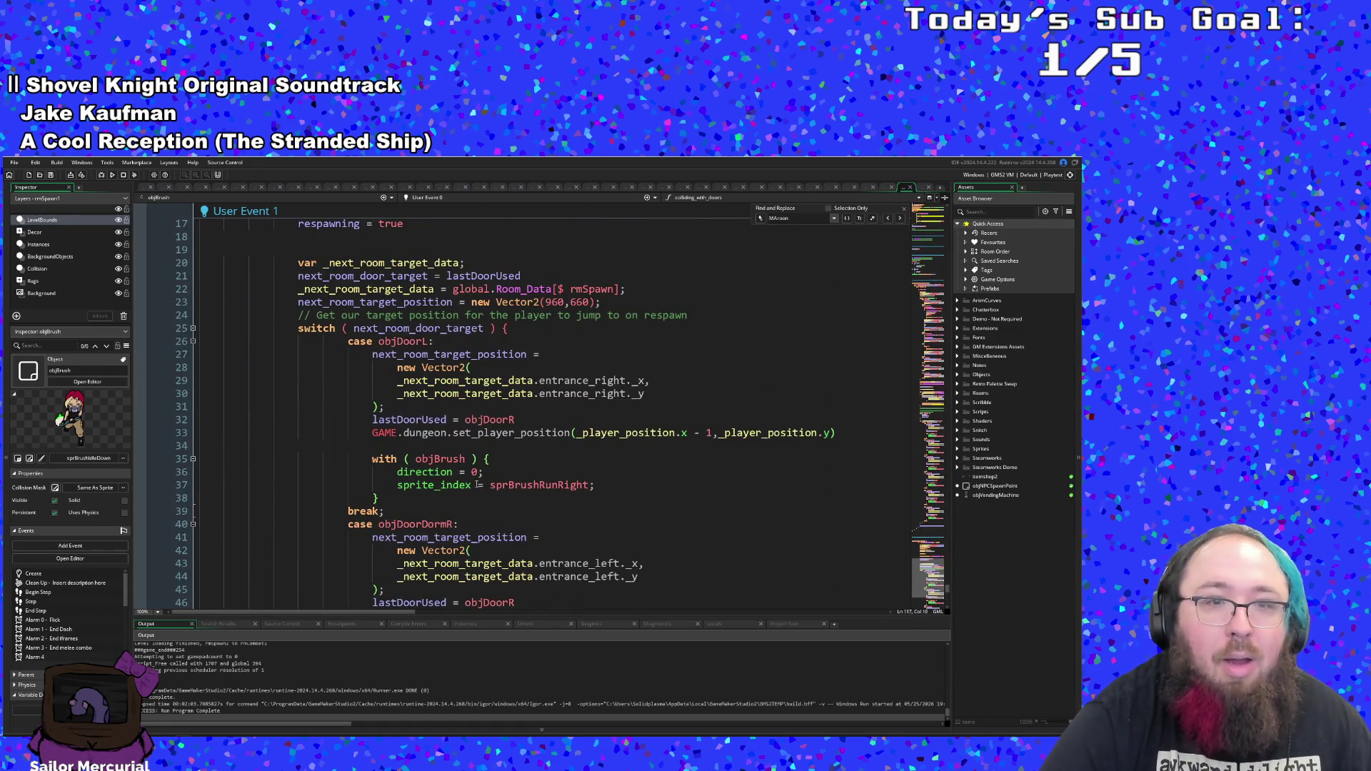
scroll(478, 484, "up", 12)
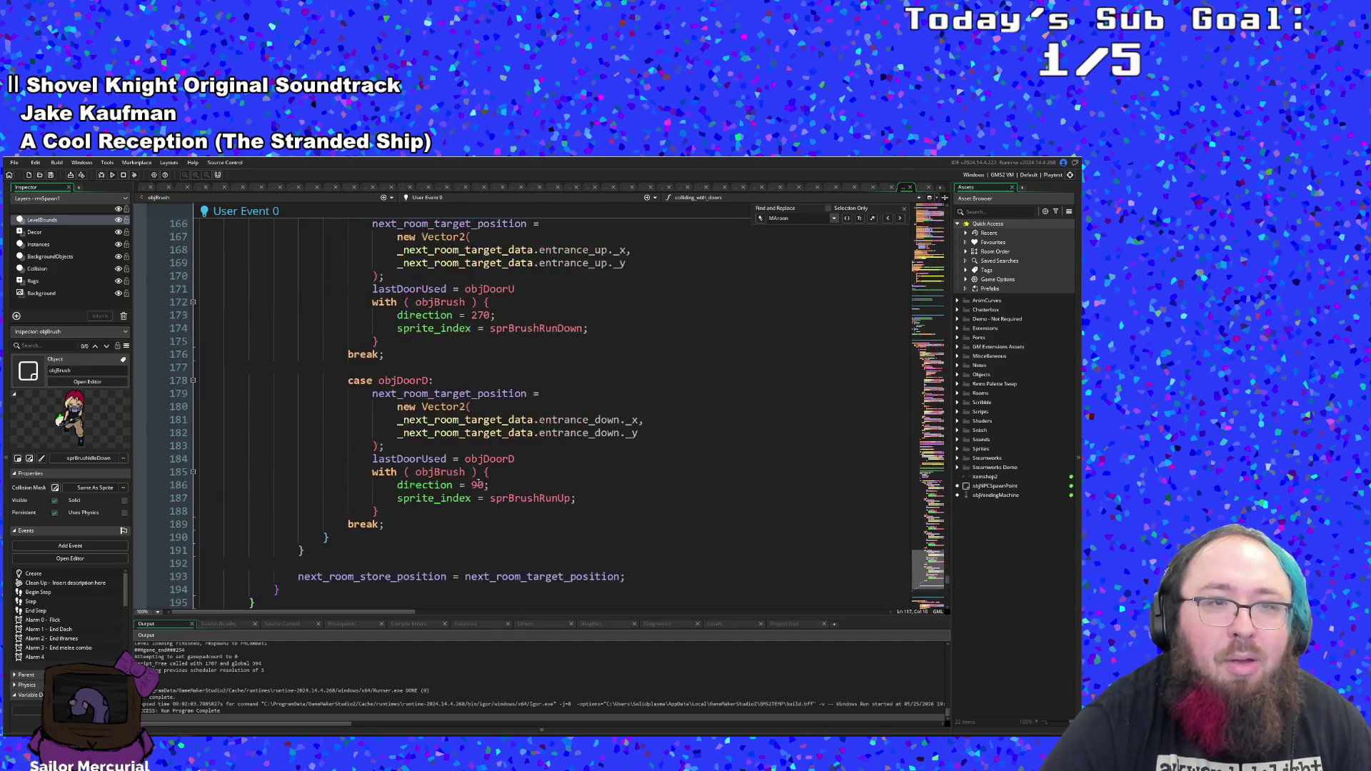
scroll(479, 483, "down", 7)
scroll(478, 480, "up", 20)
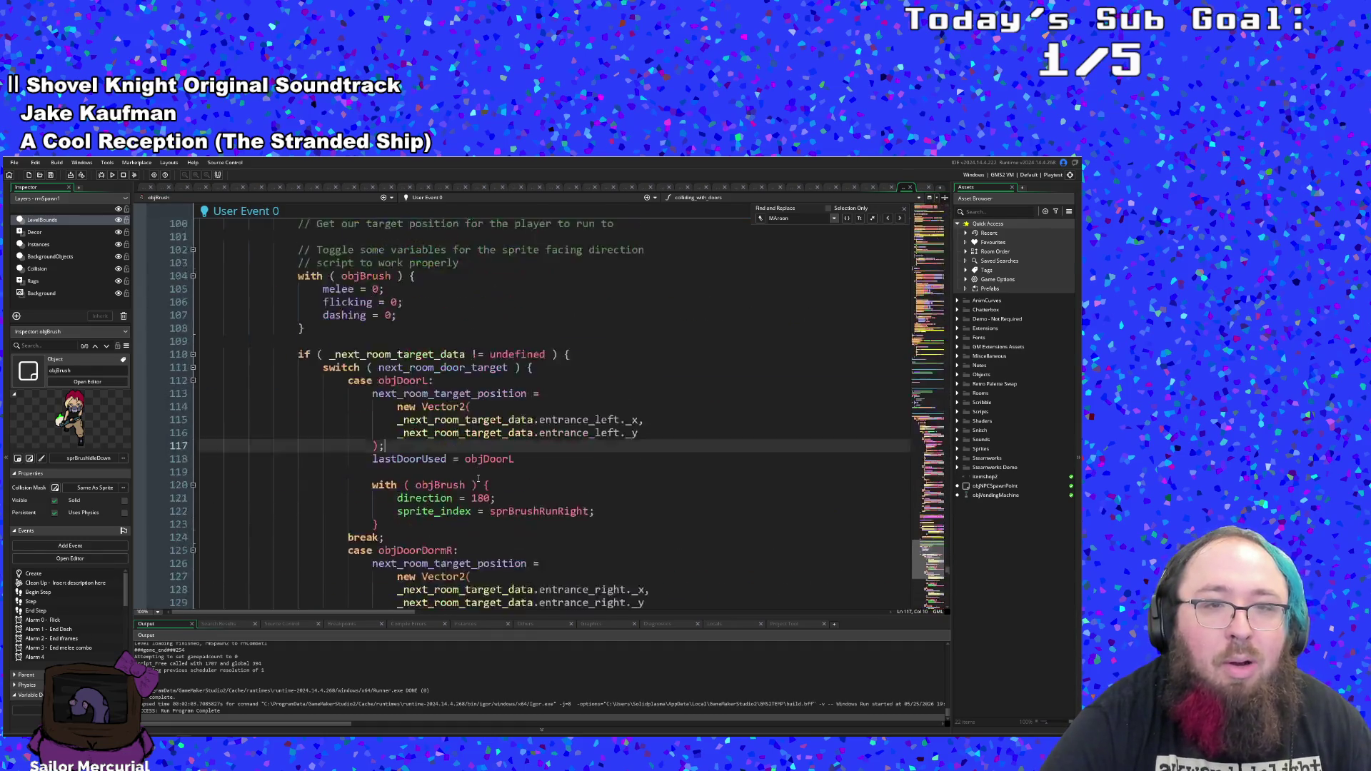
scroll(477, 480, "up", 12)
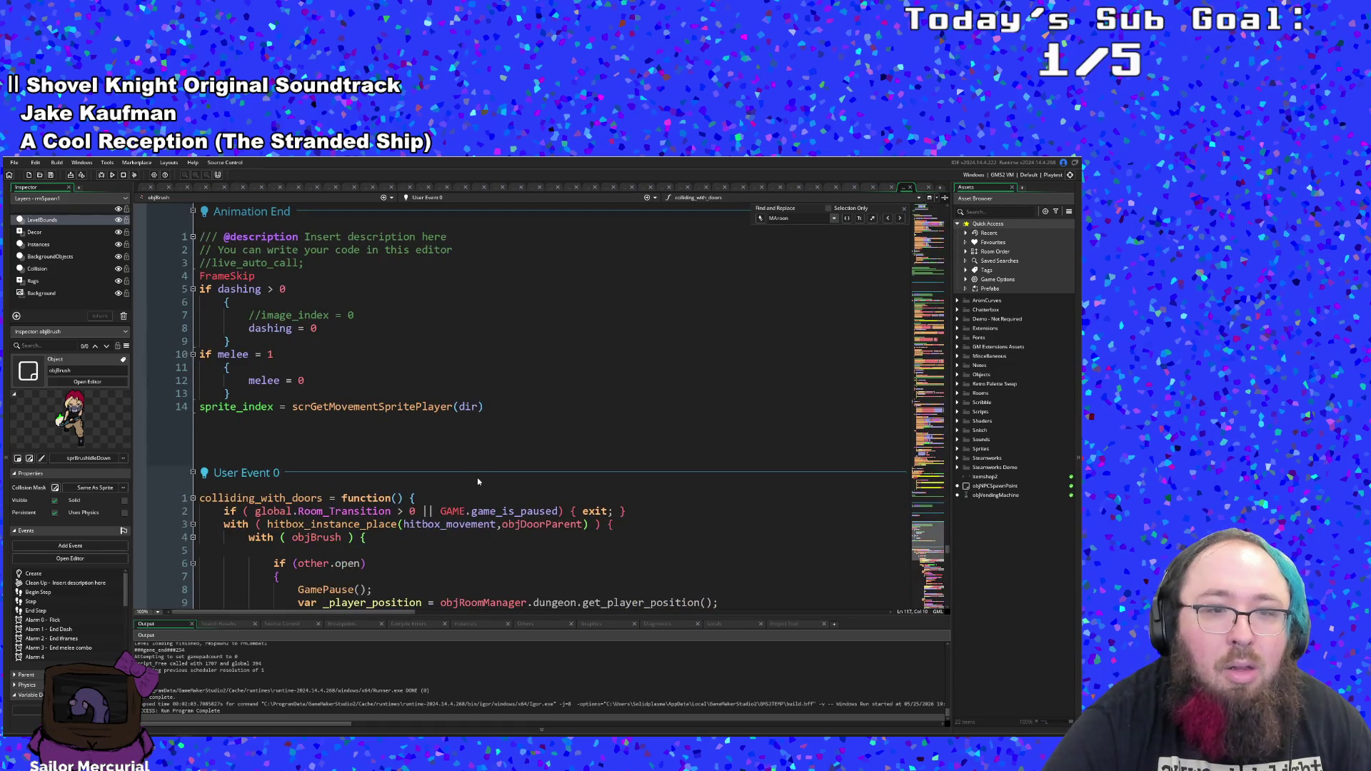
scroll(478, 482, "down", 20)
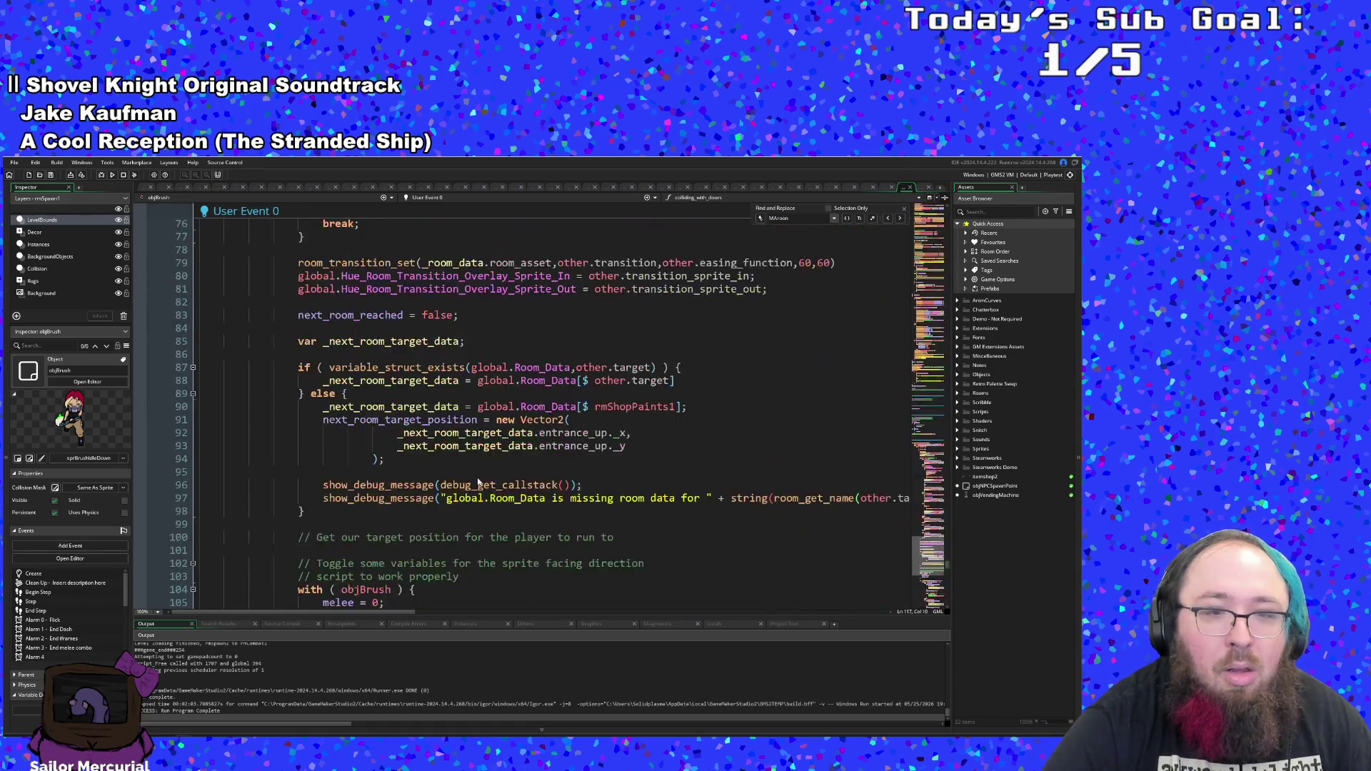
scroll(472, 487, "down", 20)
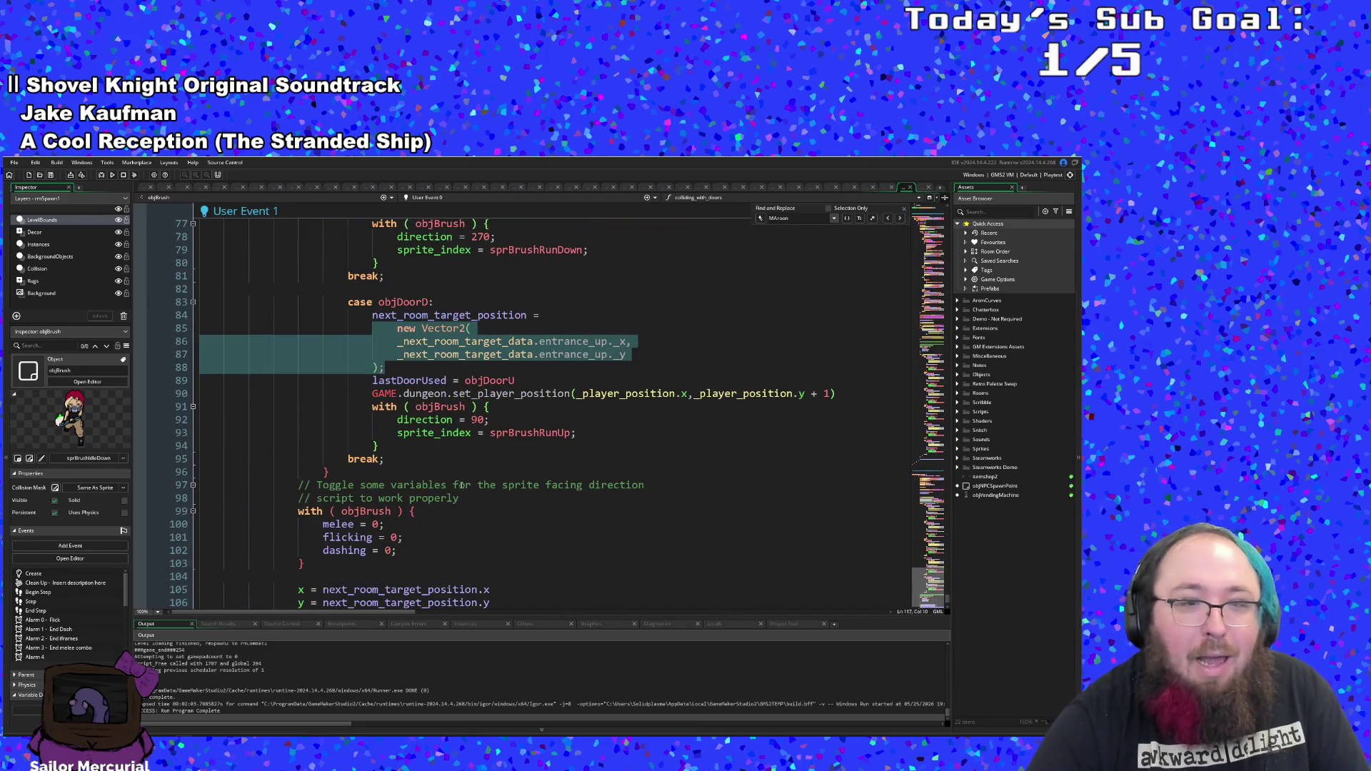
scroll(456, 488, "down", 2)
scroll(420, 525, "up", 4)
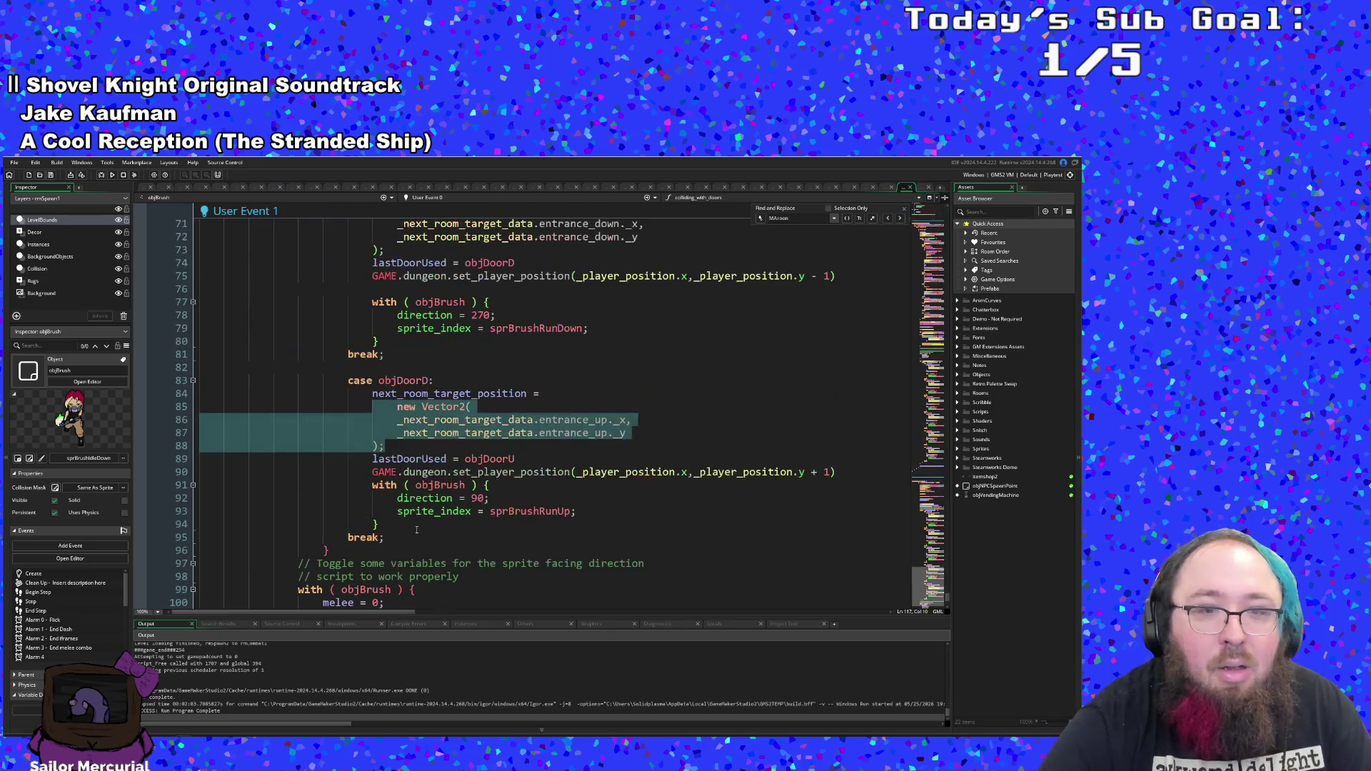
left_click(504, 472)
scroll(483, 471, "up", 10)
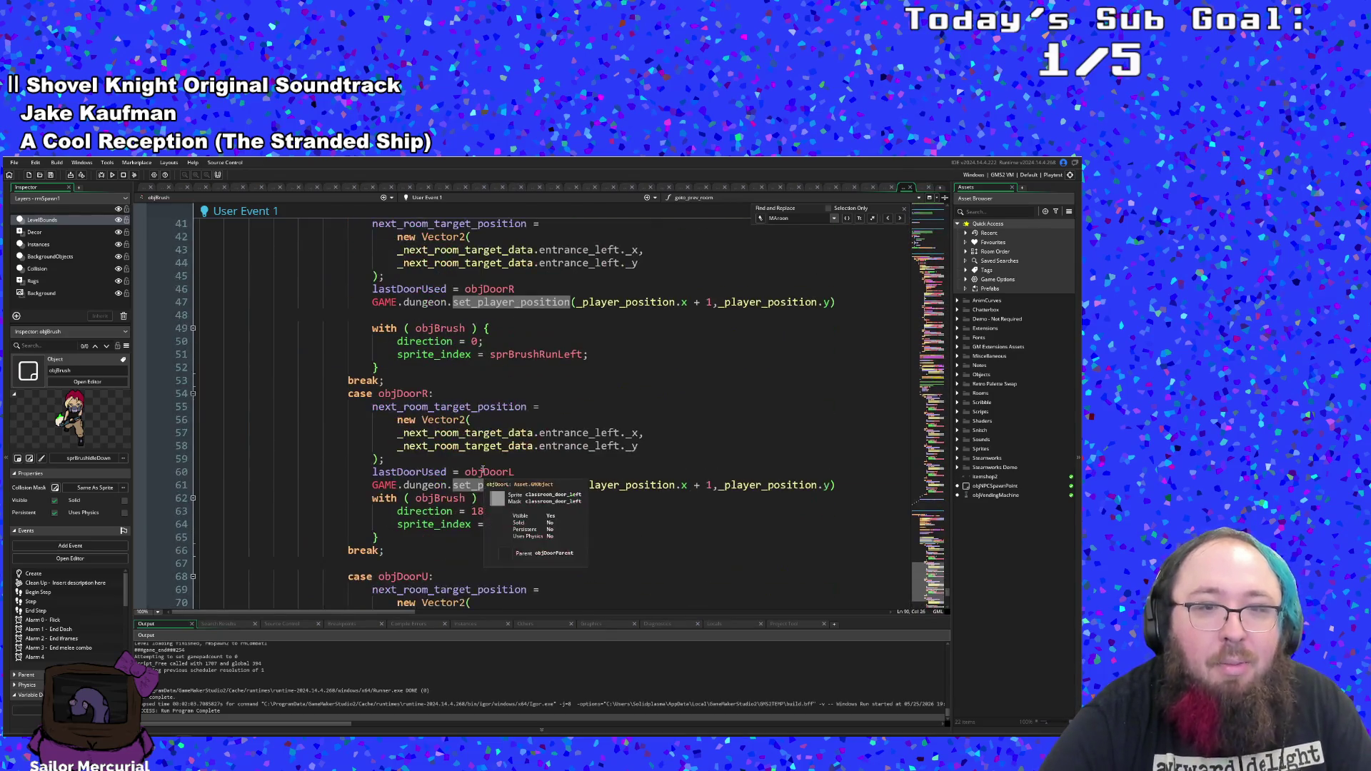
scroll(483, 471, "up", 12)
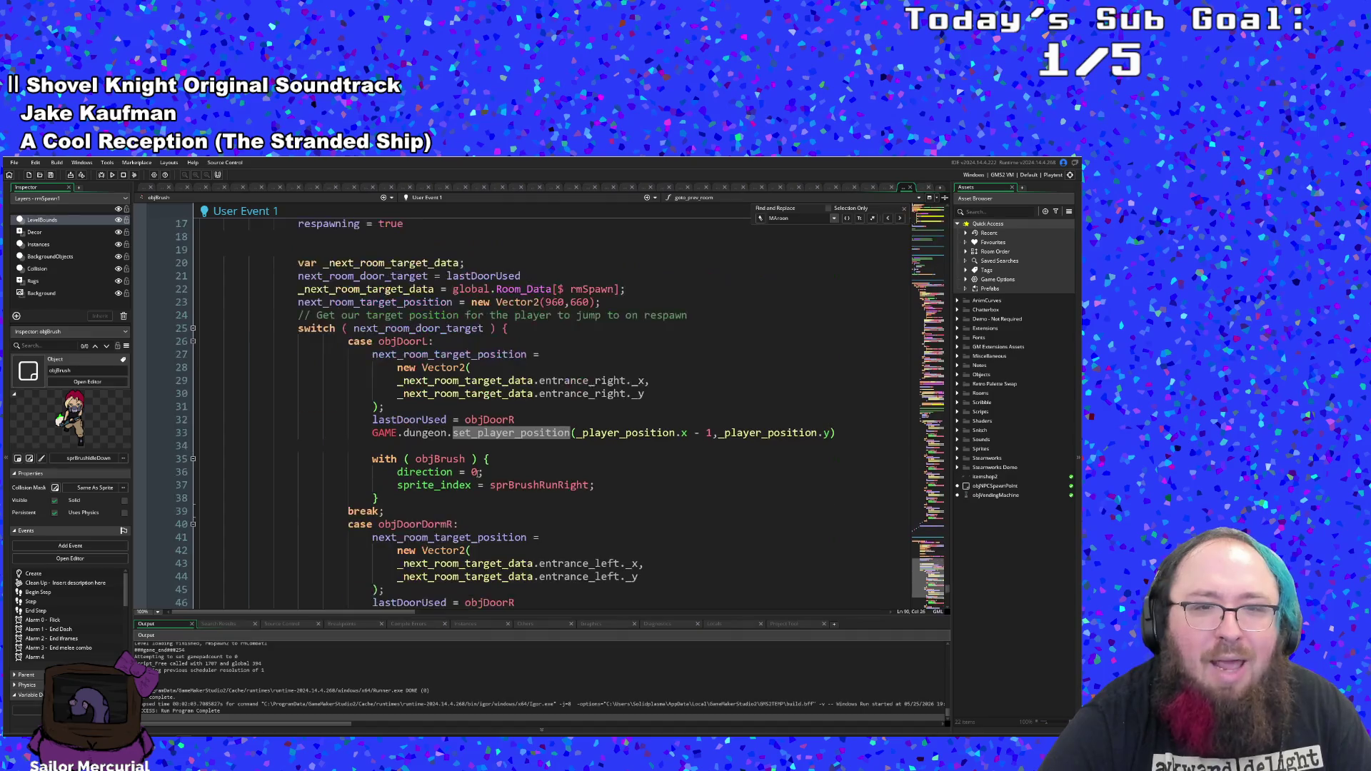
left_click(440, 498)
type("L")
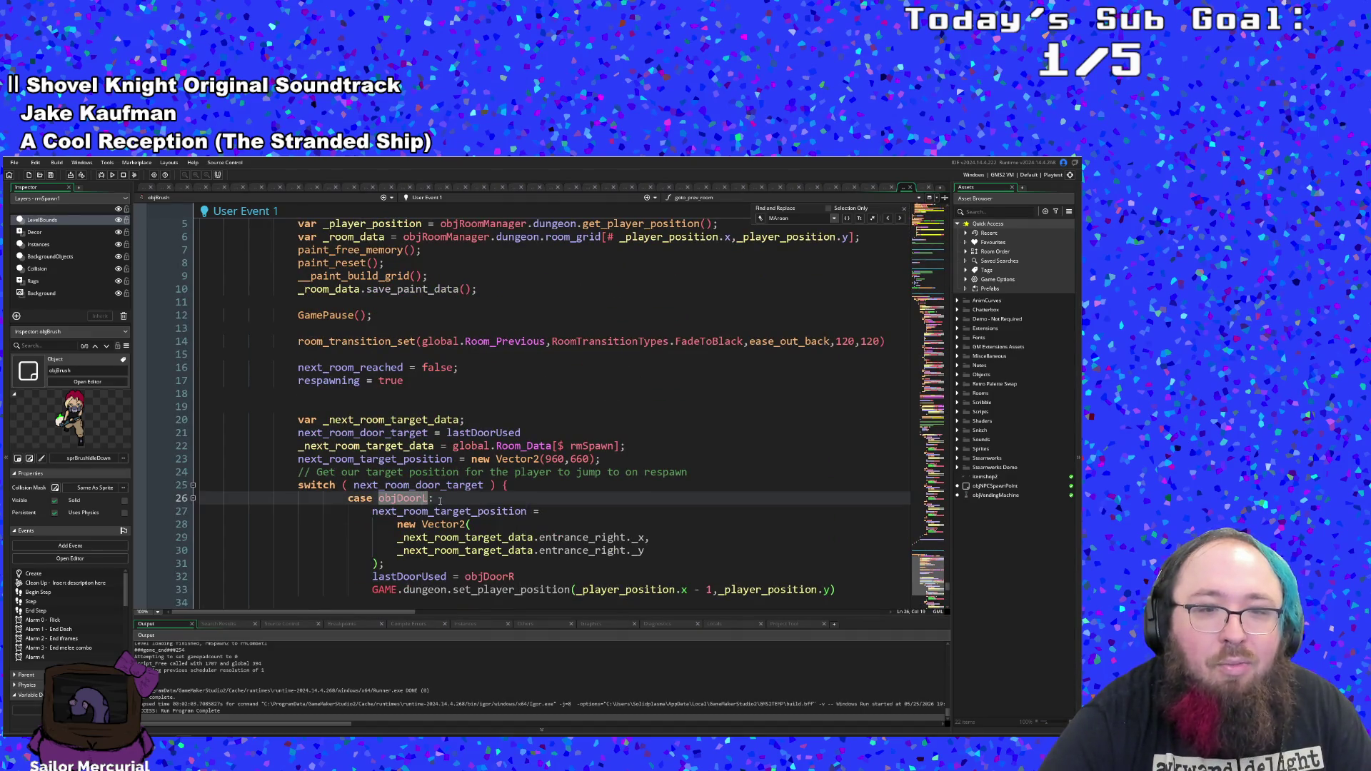
left_click(434, 499)
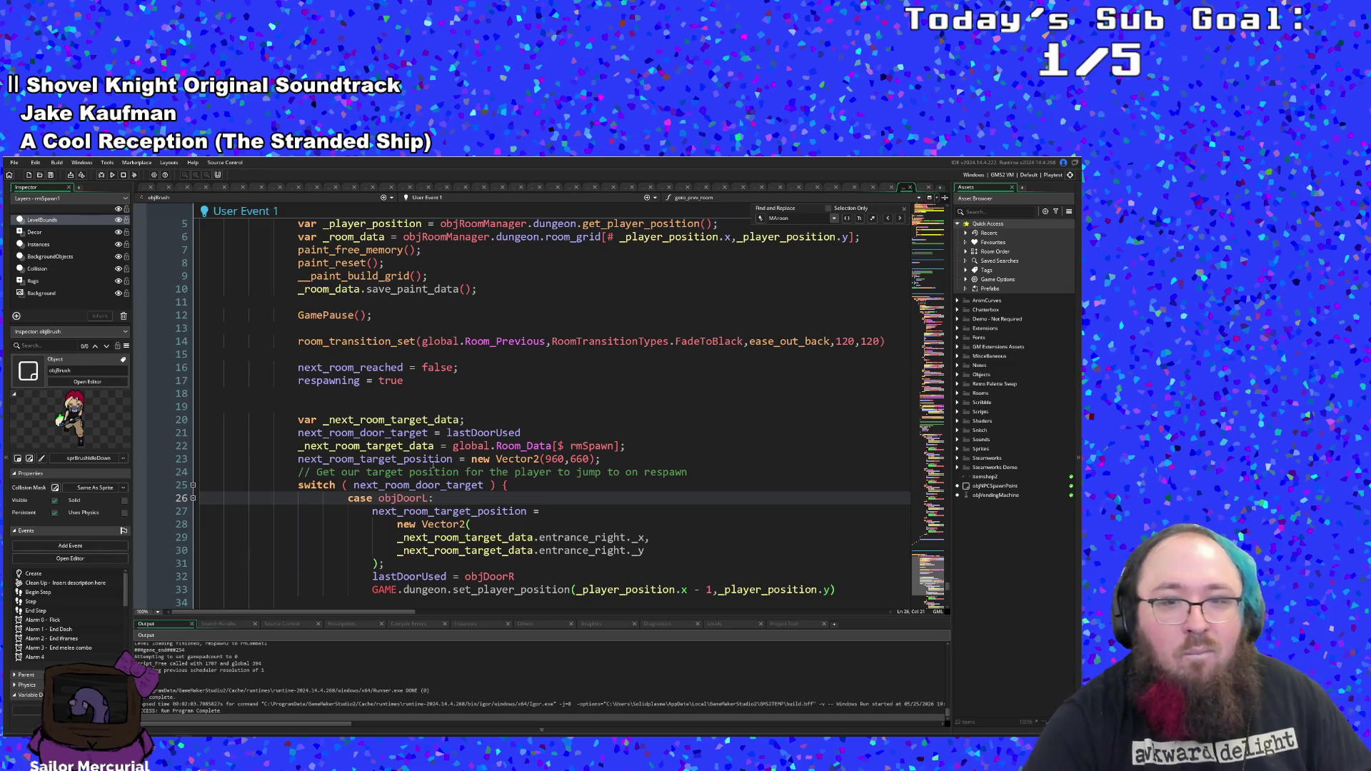
left_click(385, 433)
left_click(359, 420)
left_click(346, 410)
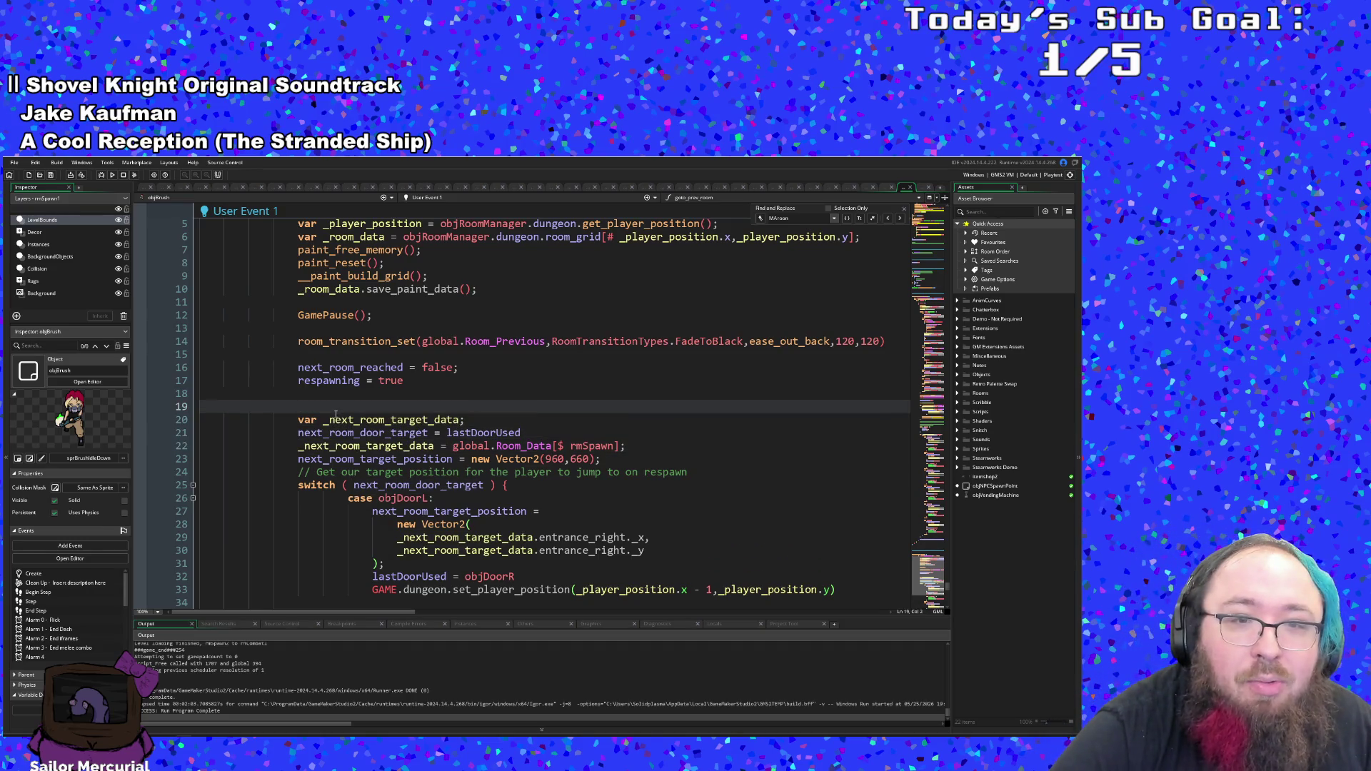
left_click(327, 417)
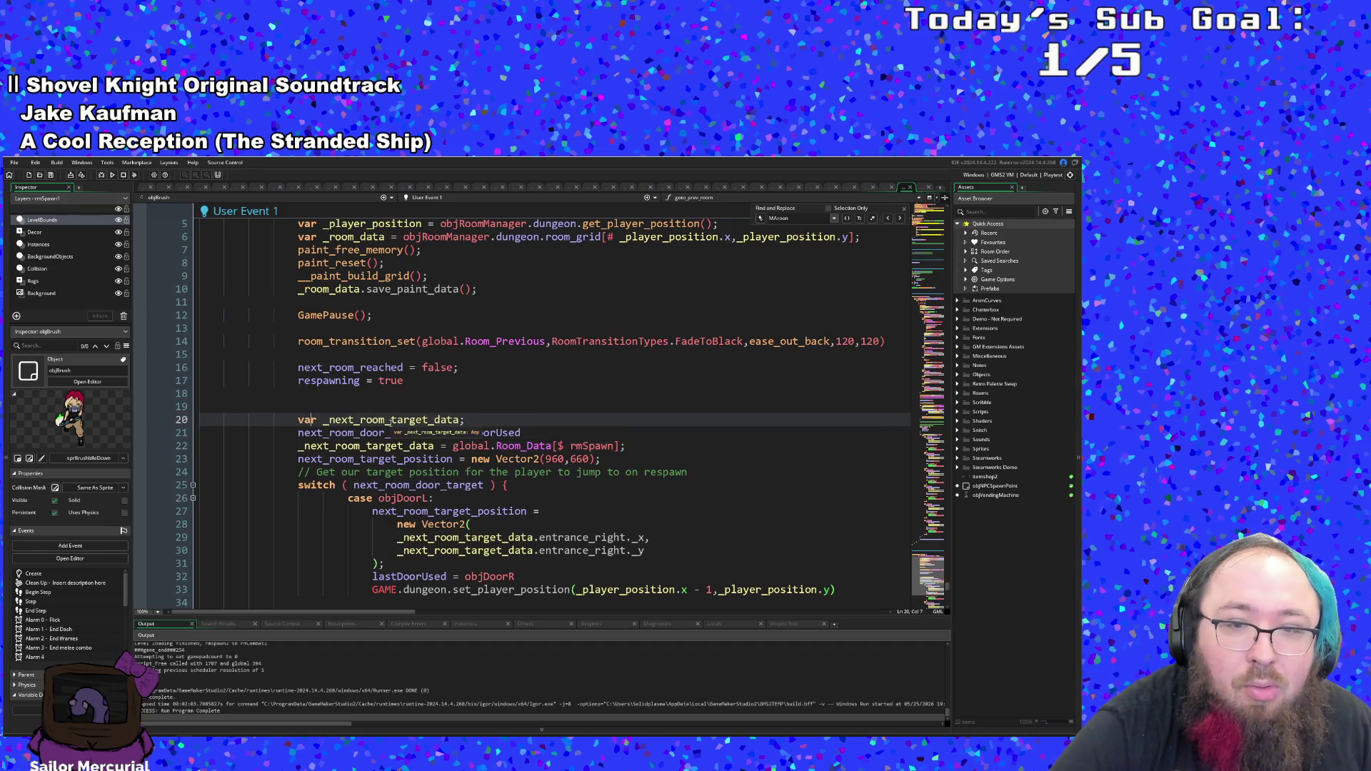
scroll(401, 421, "down", 16)
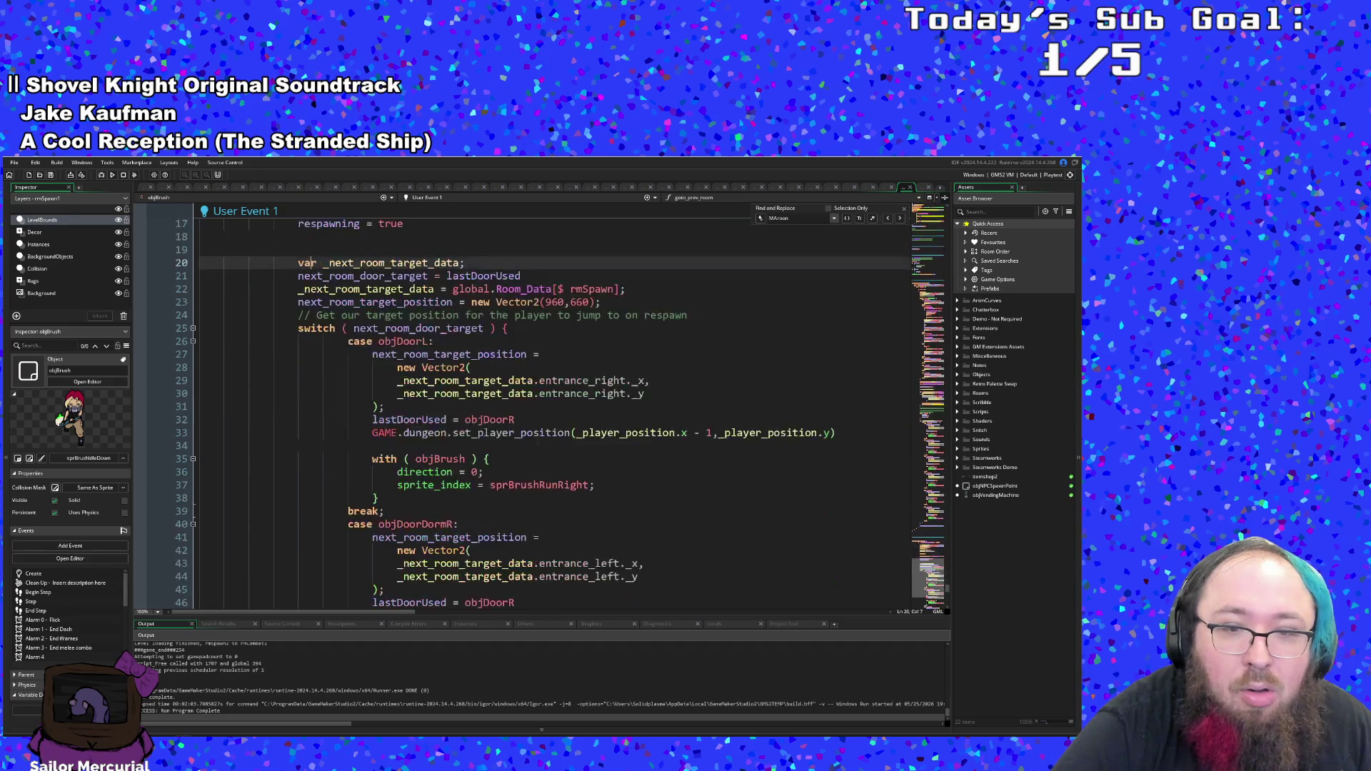
scroll(400, 420, "down", 8)
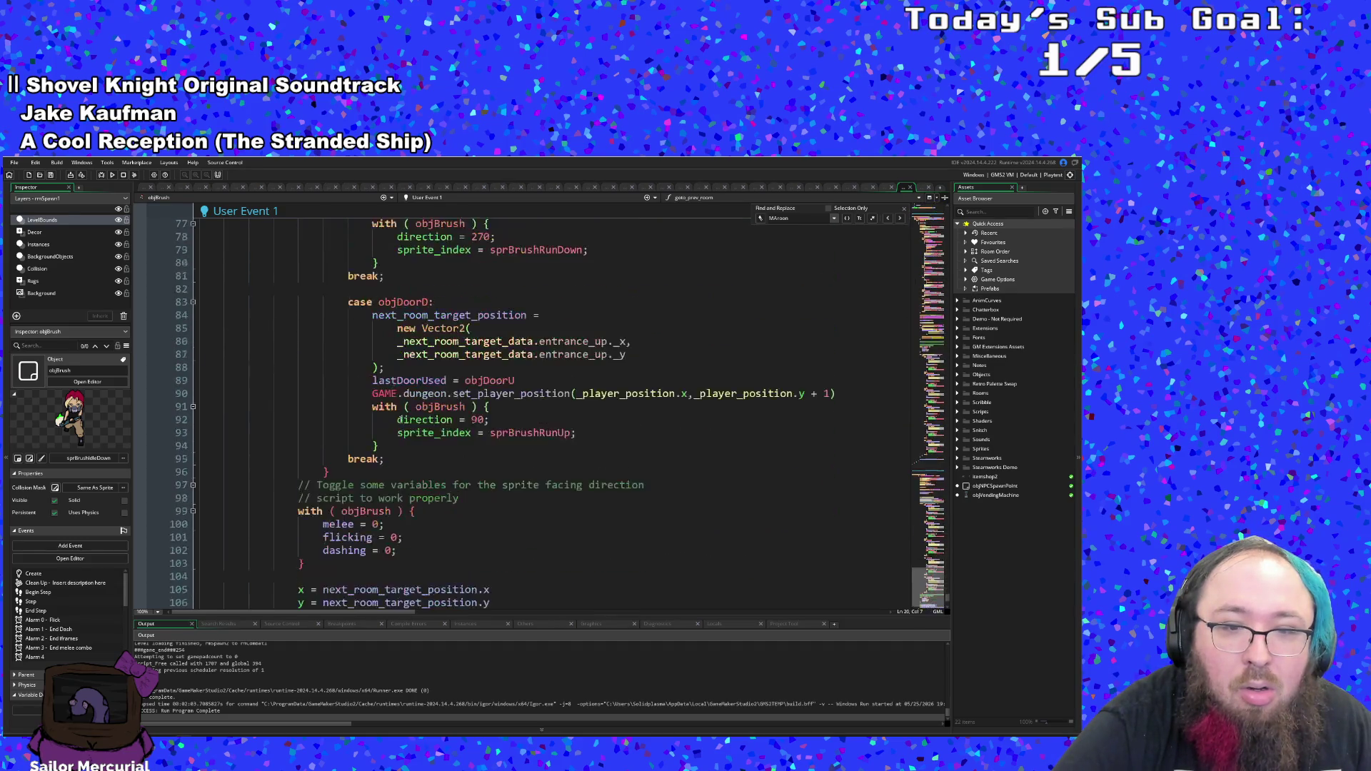
scroll(386, 473, "up", 20)
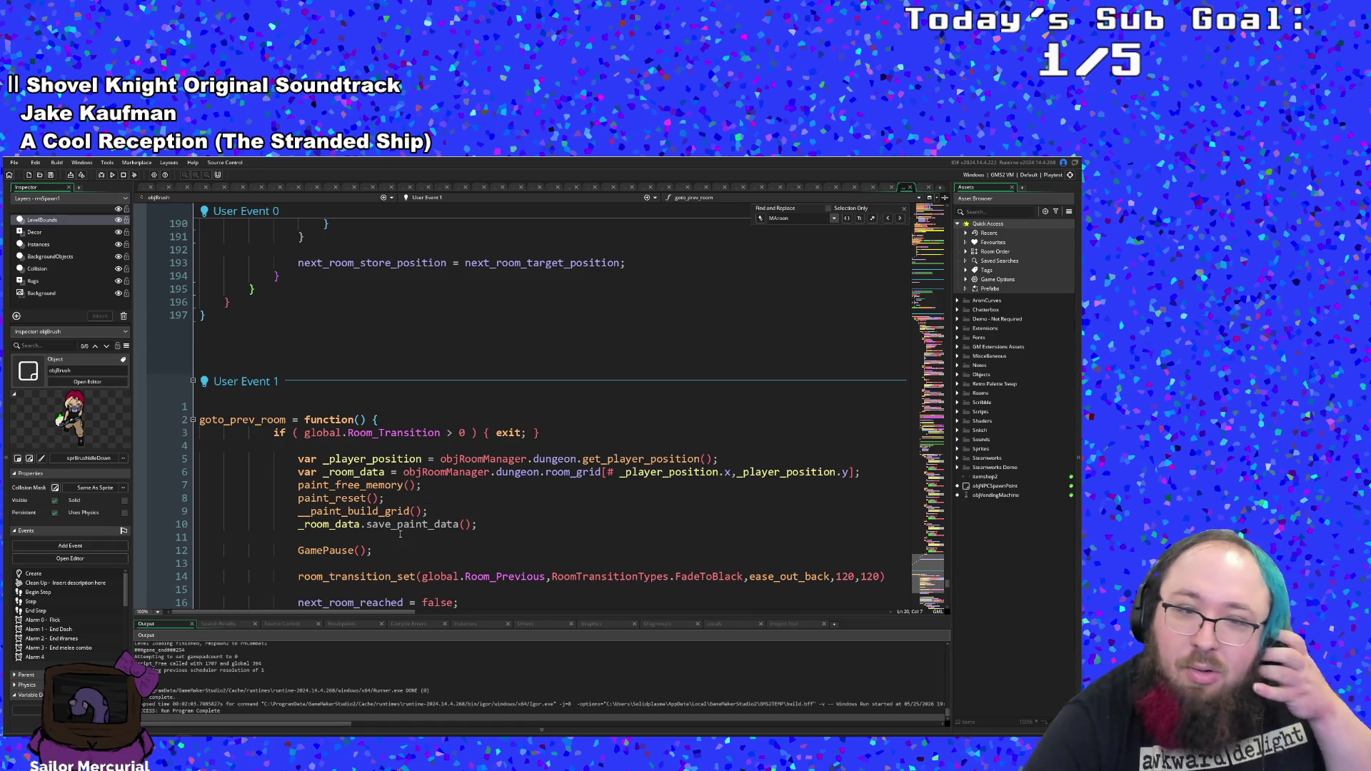
scroll(400, 536, "down", 5)
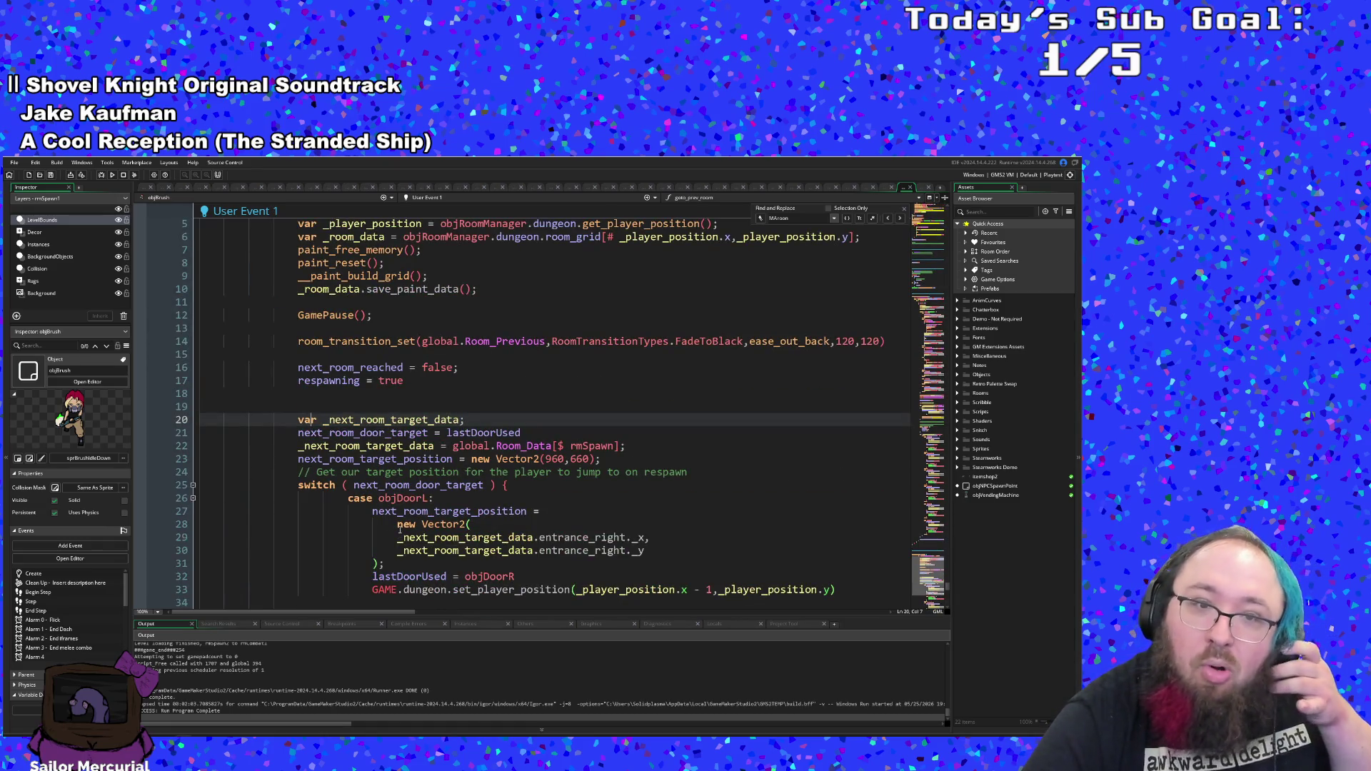
left_click(437, 379)
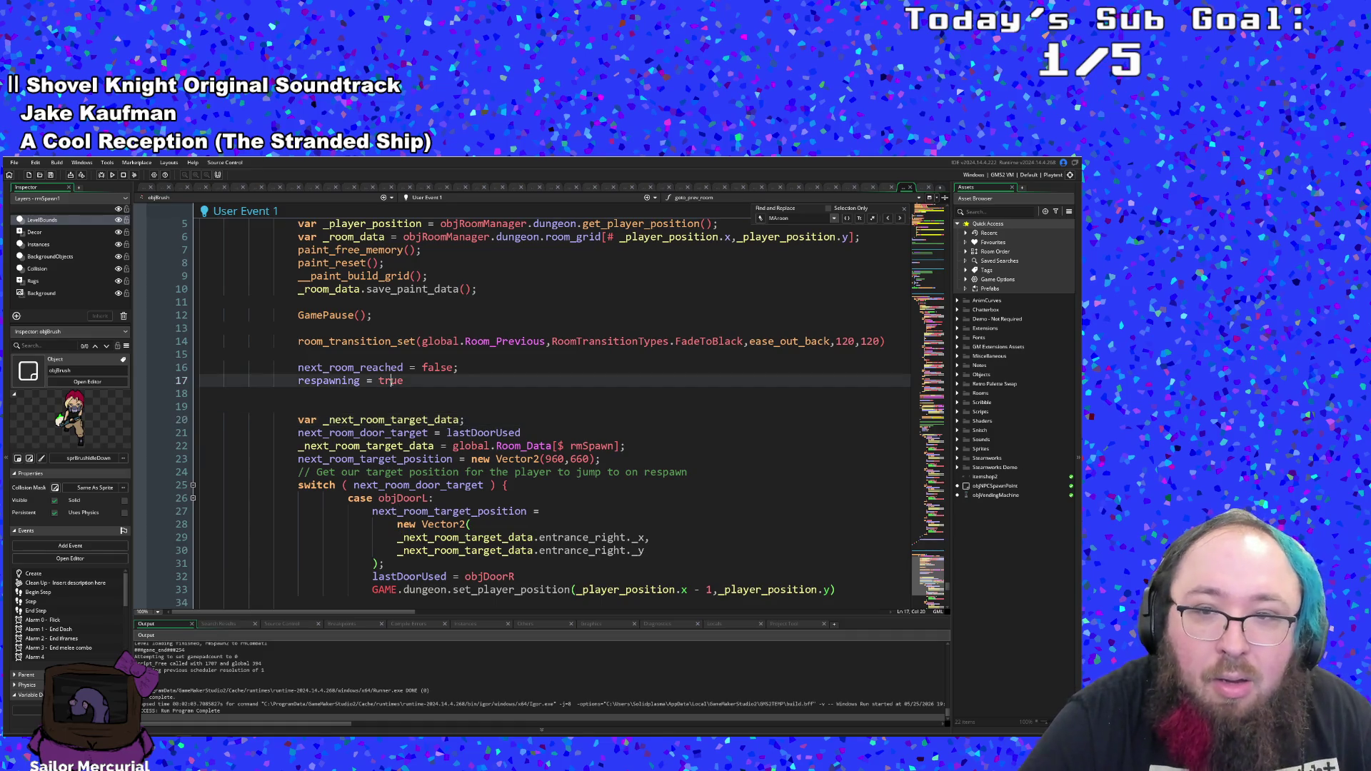
left_click(847, 341)
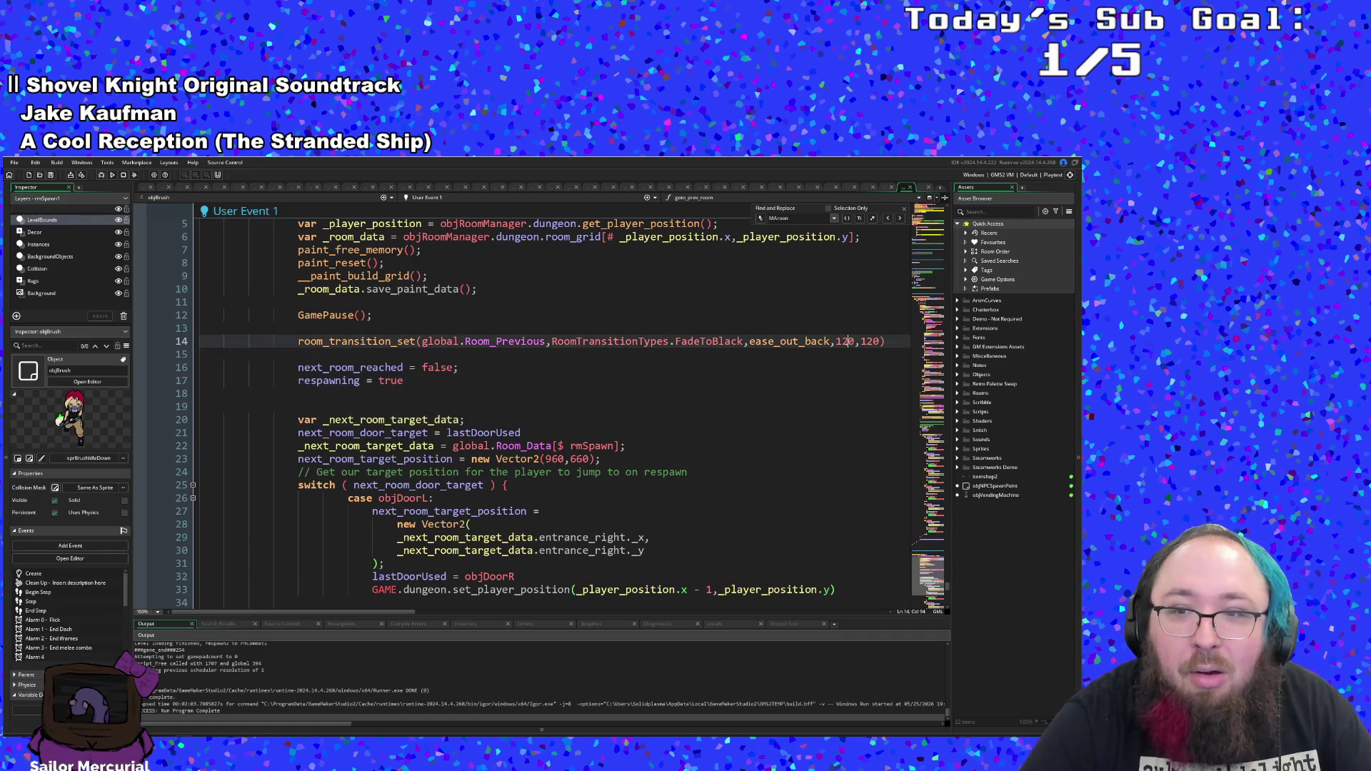
mouse_move(385, 346)
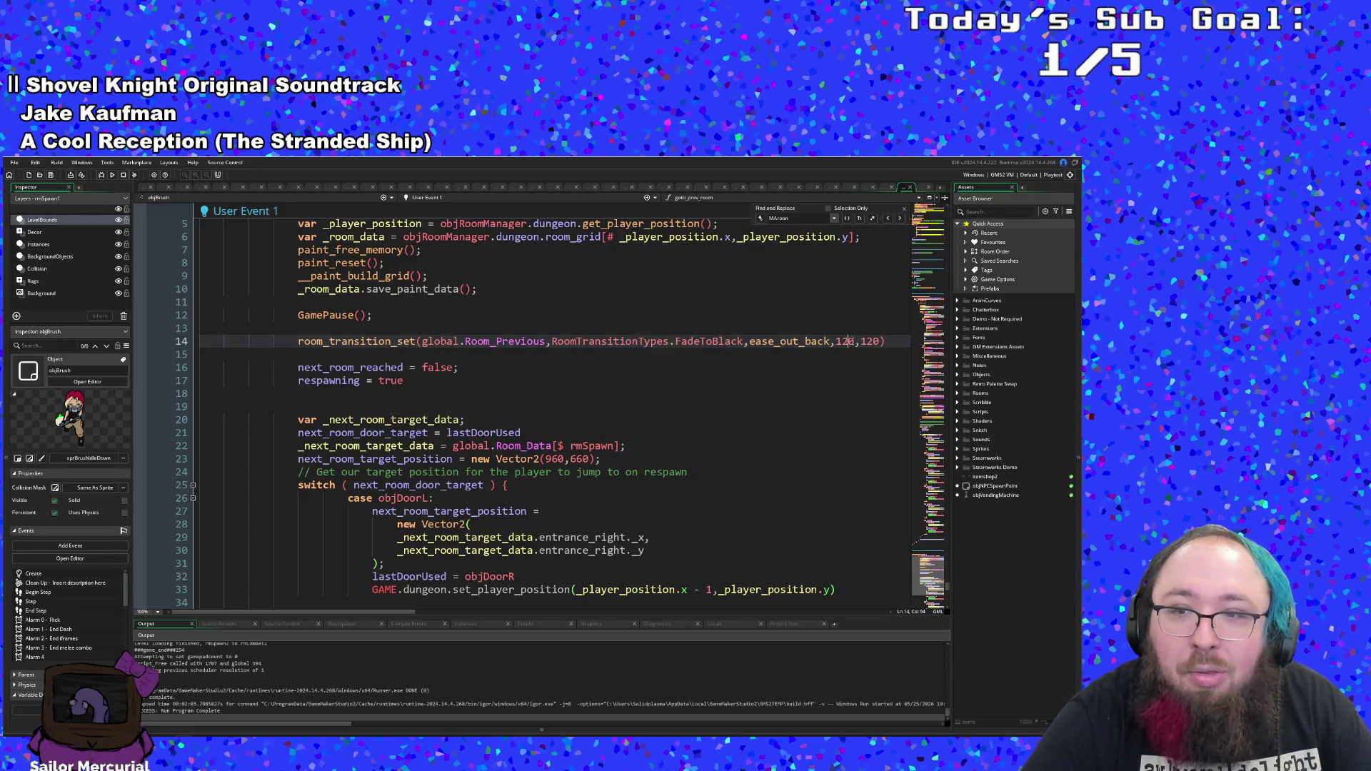
double_click(846, 341)
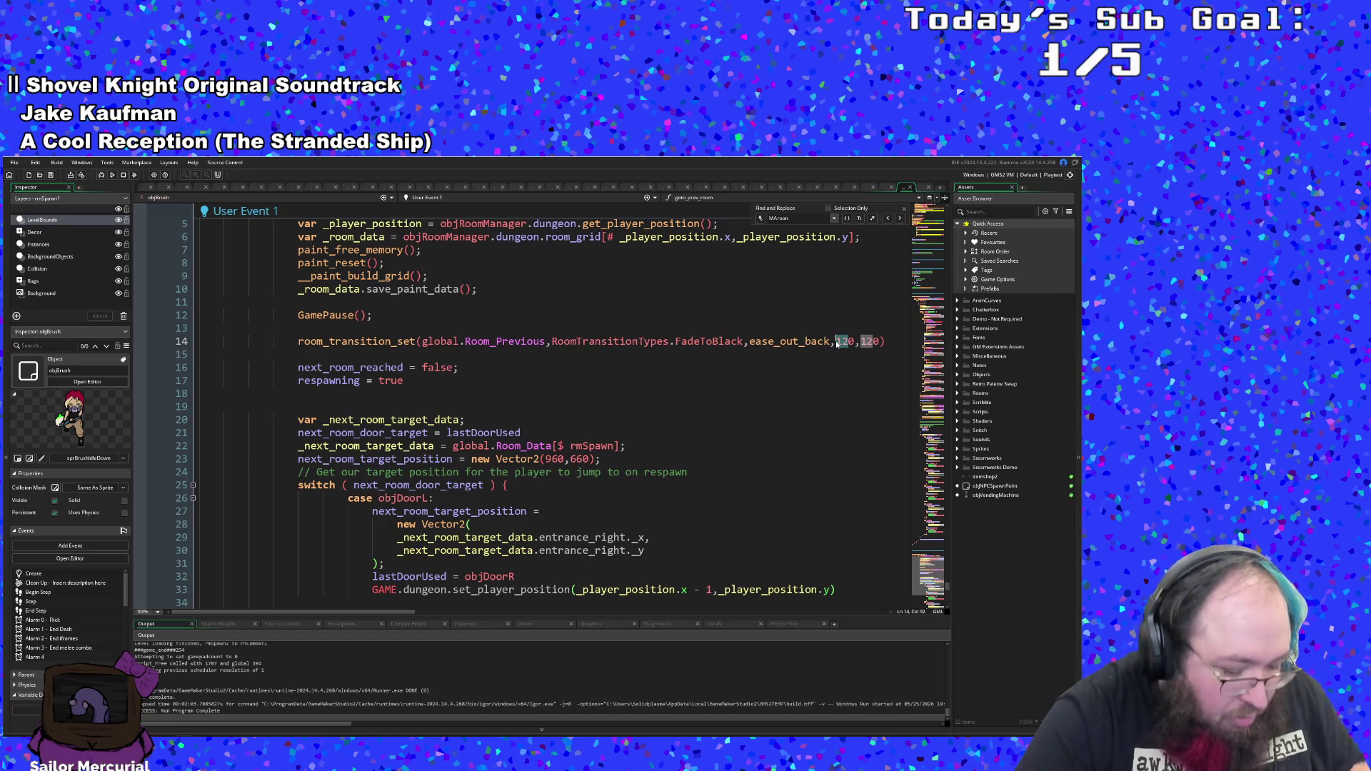
type("60")
double_click(866, 342)
type("60")
left_click(731, 442)
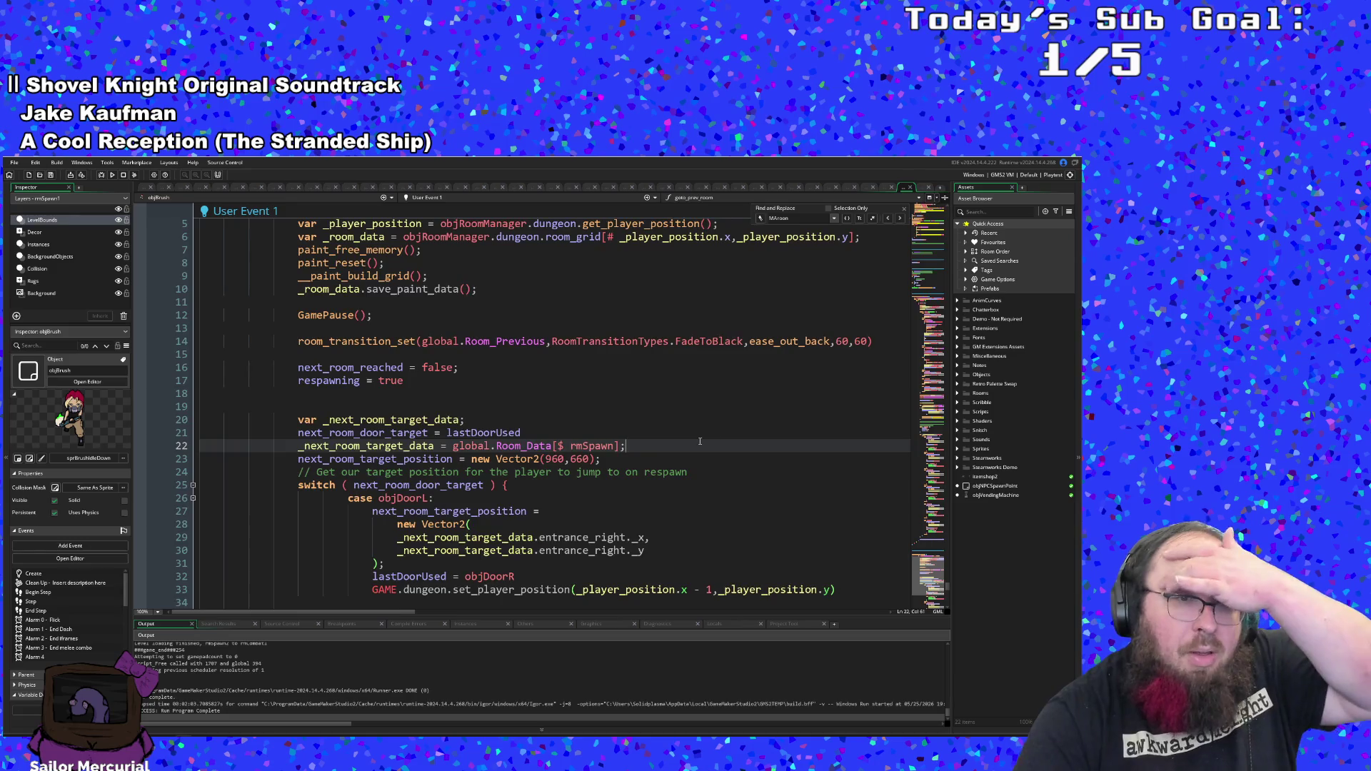
scroll(498, 421, "down", 2)
left_click(497, 420)
key("Up")
key("Up")
key("Up")
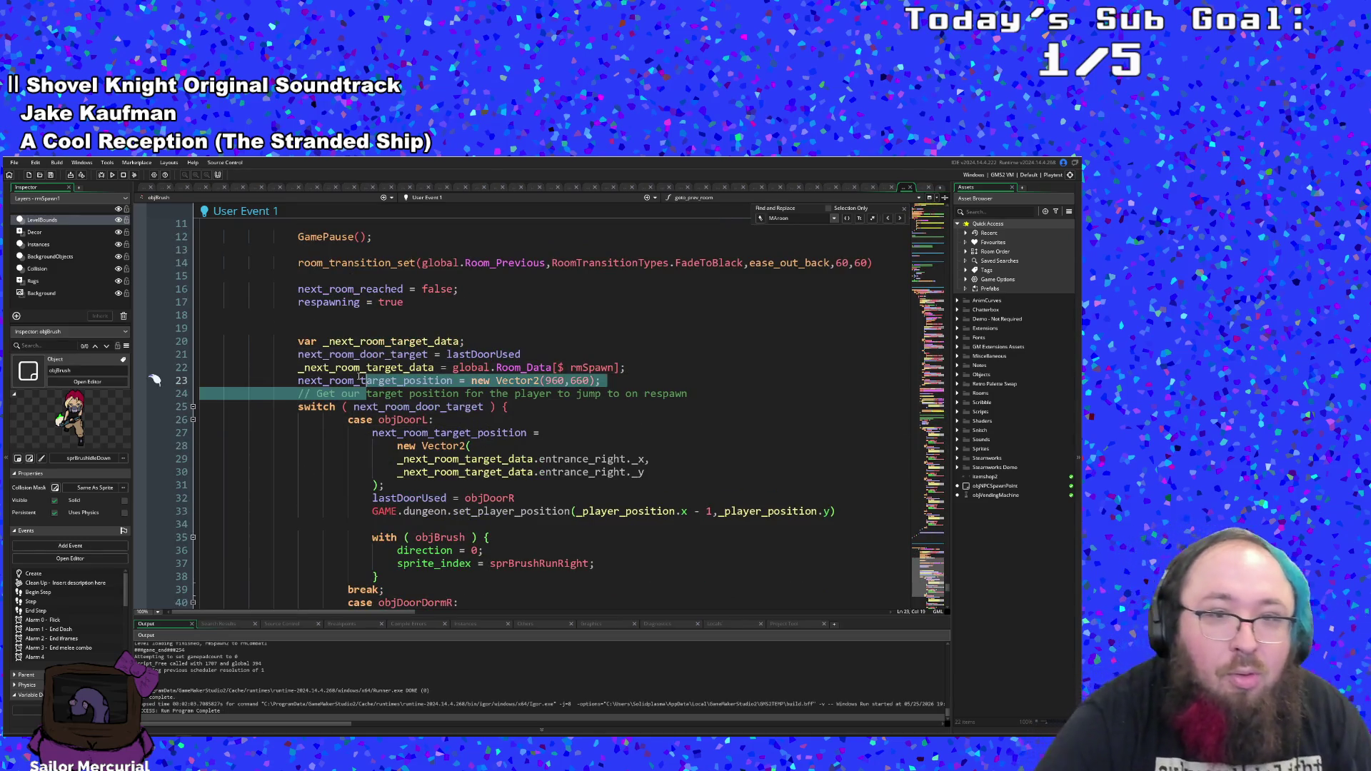
key("Up")
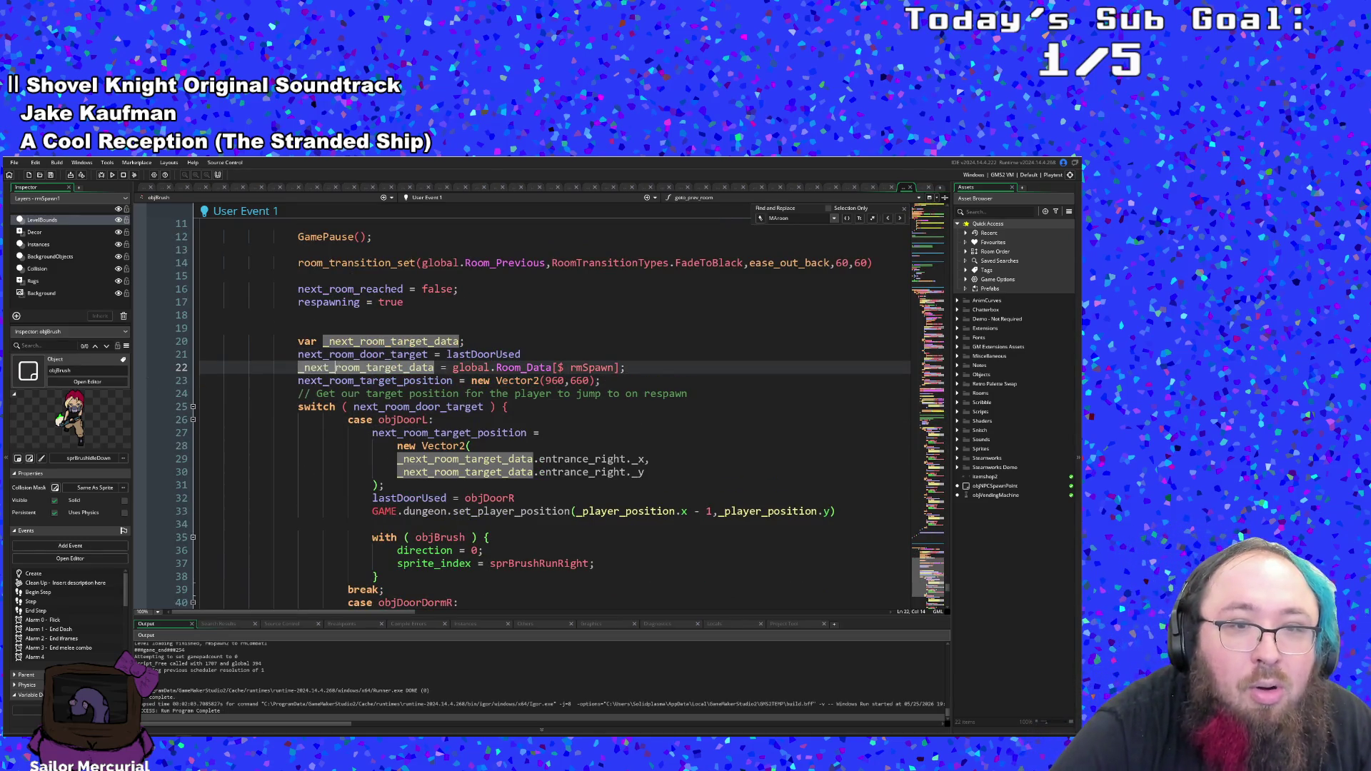
left_click(297, 341)
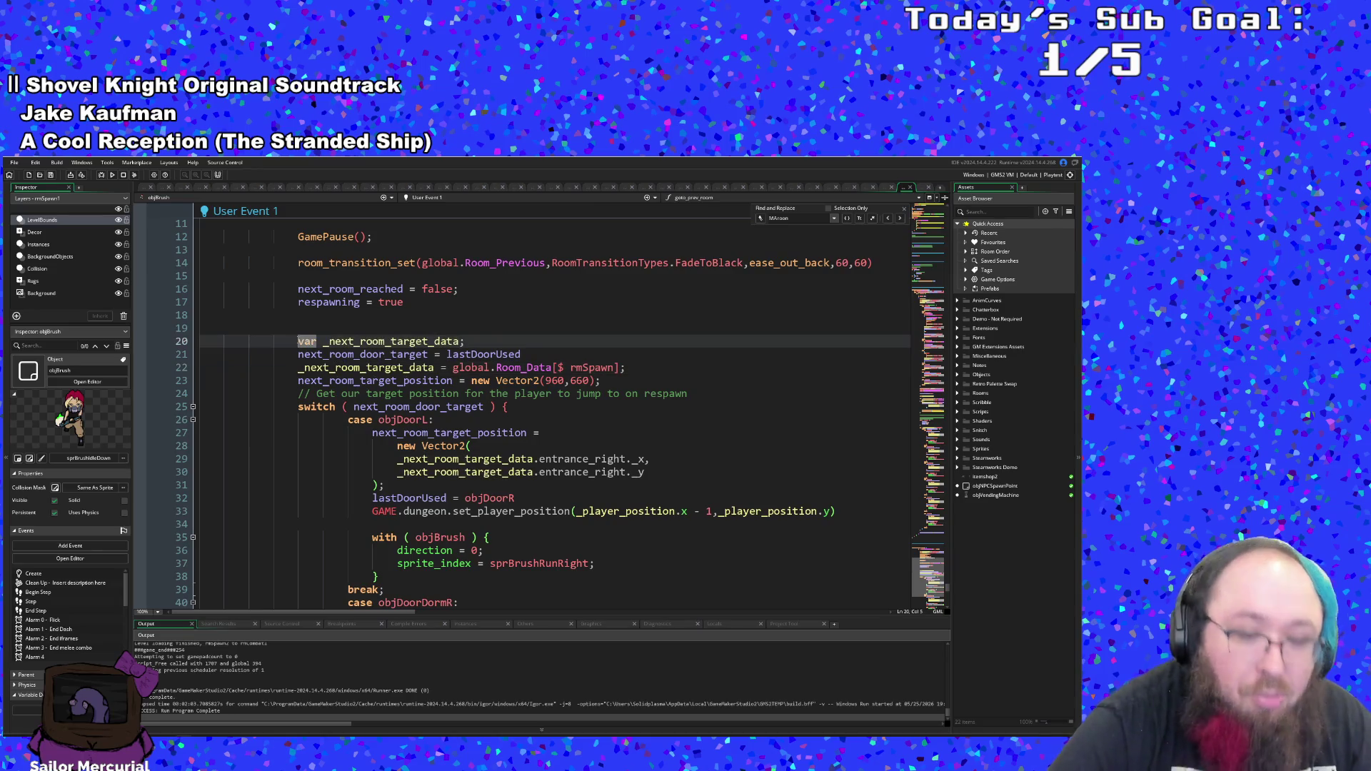
type("/*")
key("Down")
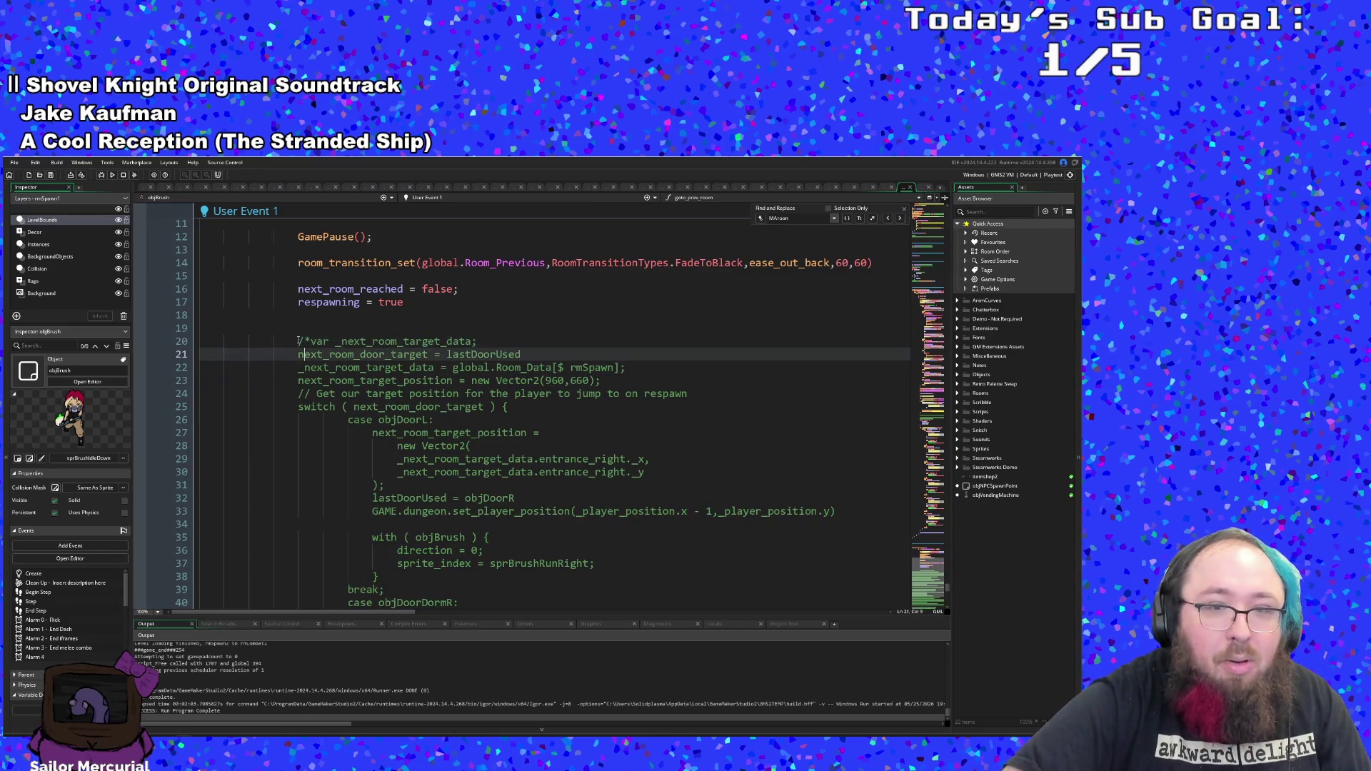
key("Down")
key("Down")
key("Down")
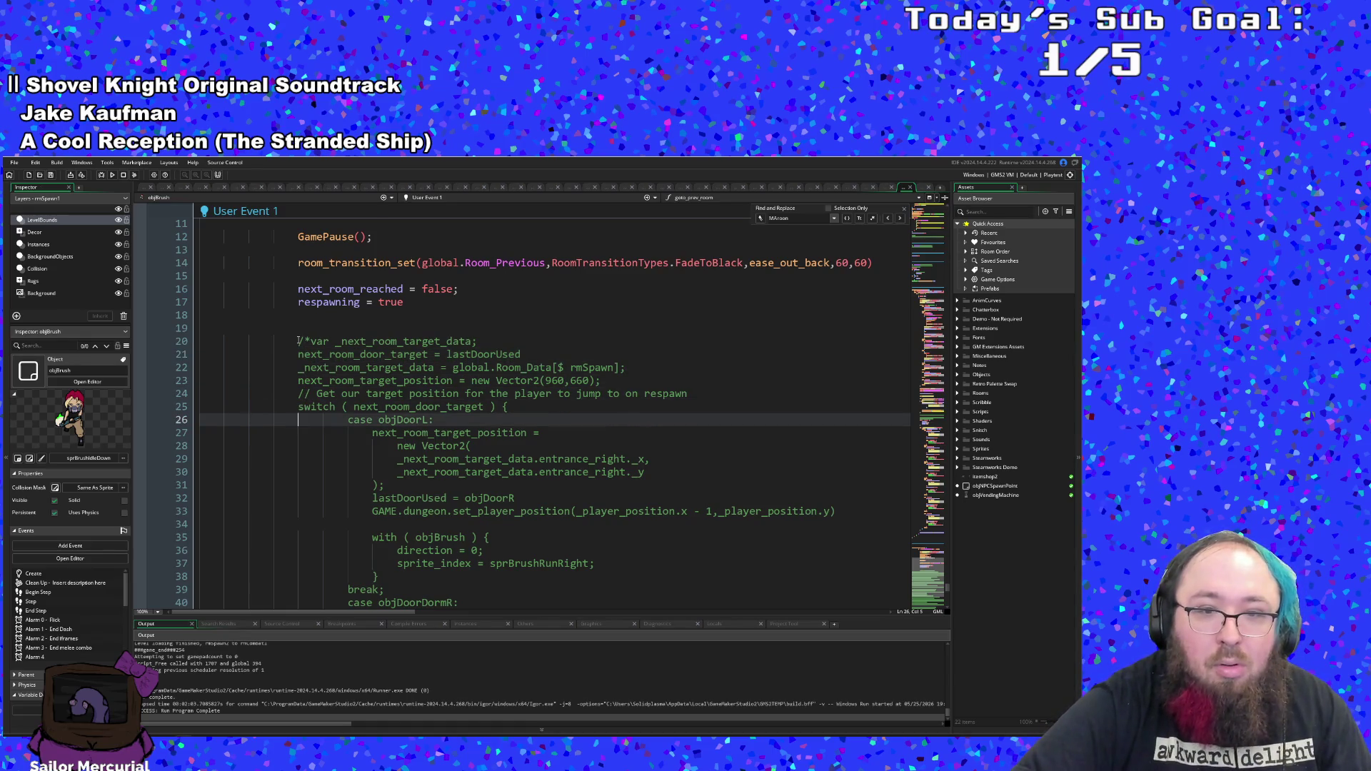
key("Down")
key("Down")
key("Down")
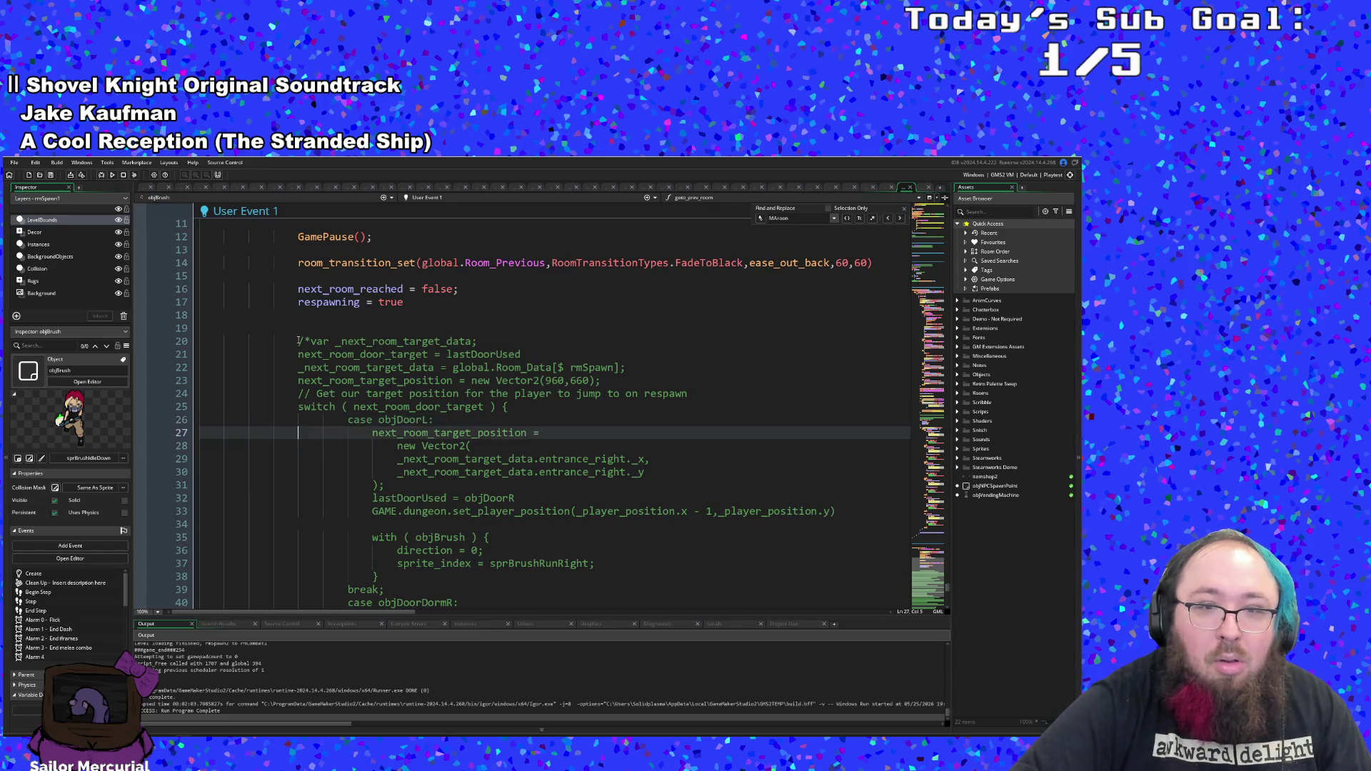
key("Down")
key("Down")
key("Down")
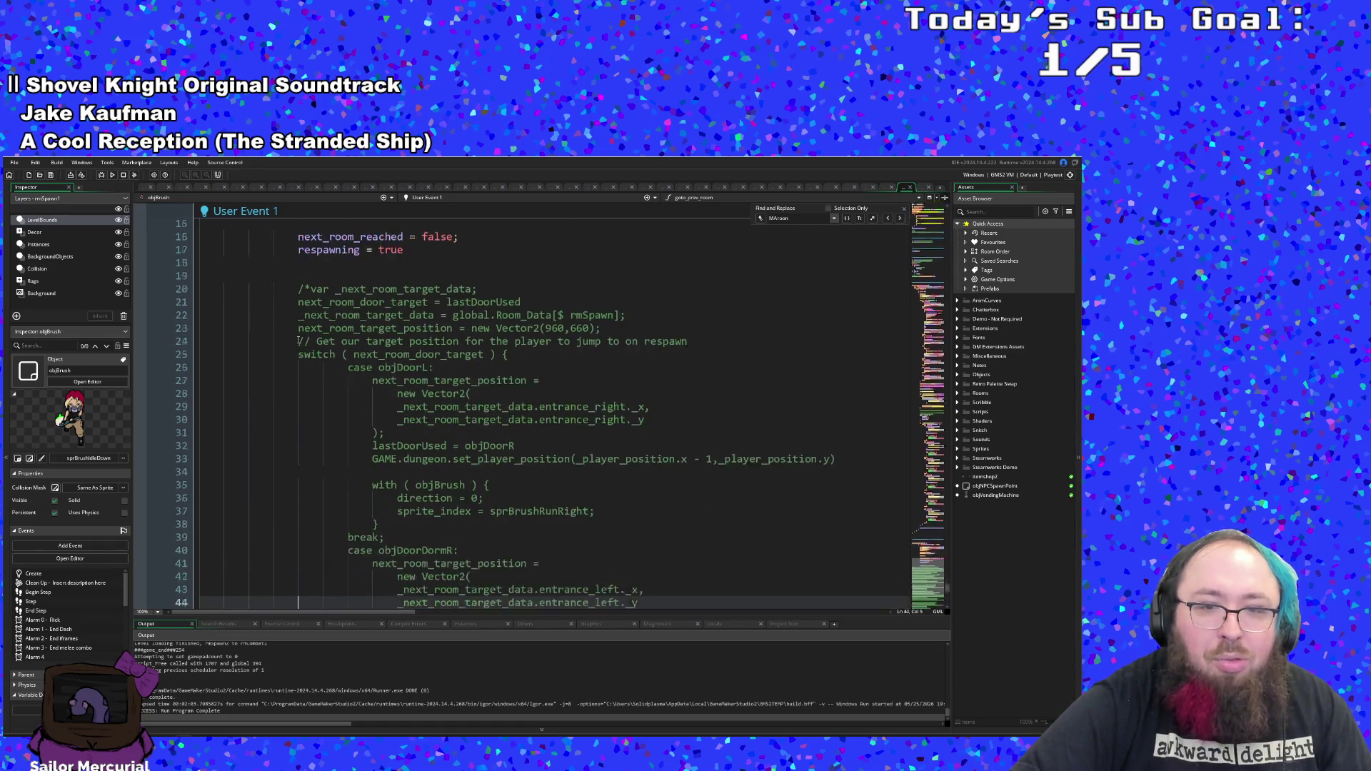
key("Down")
key("Down")
key("Down")
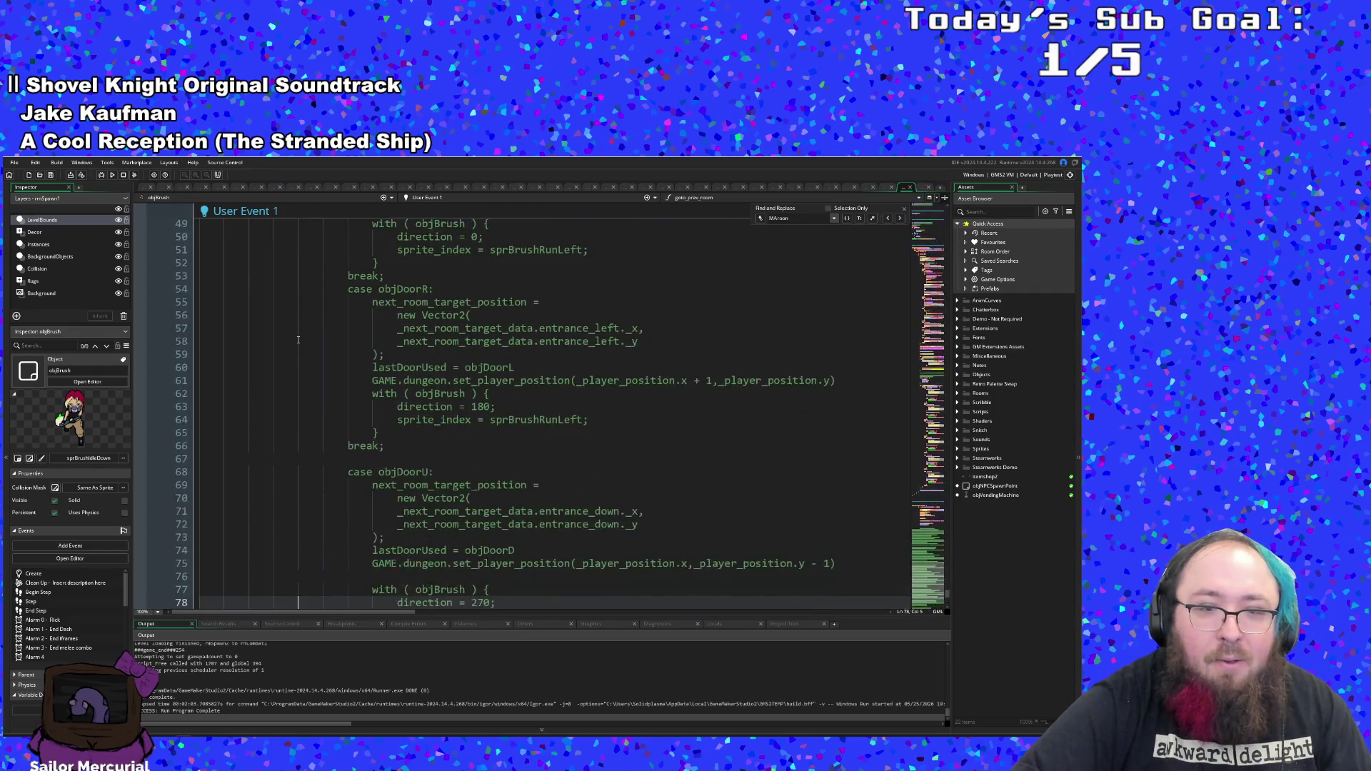
key("Down")
key("Down")
key("Down")
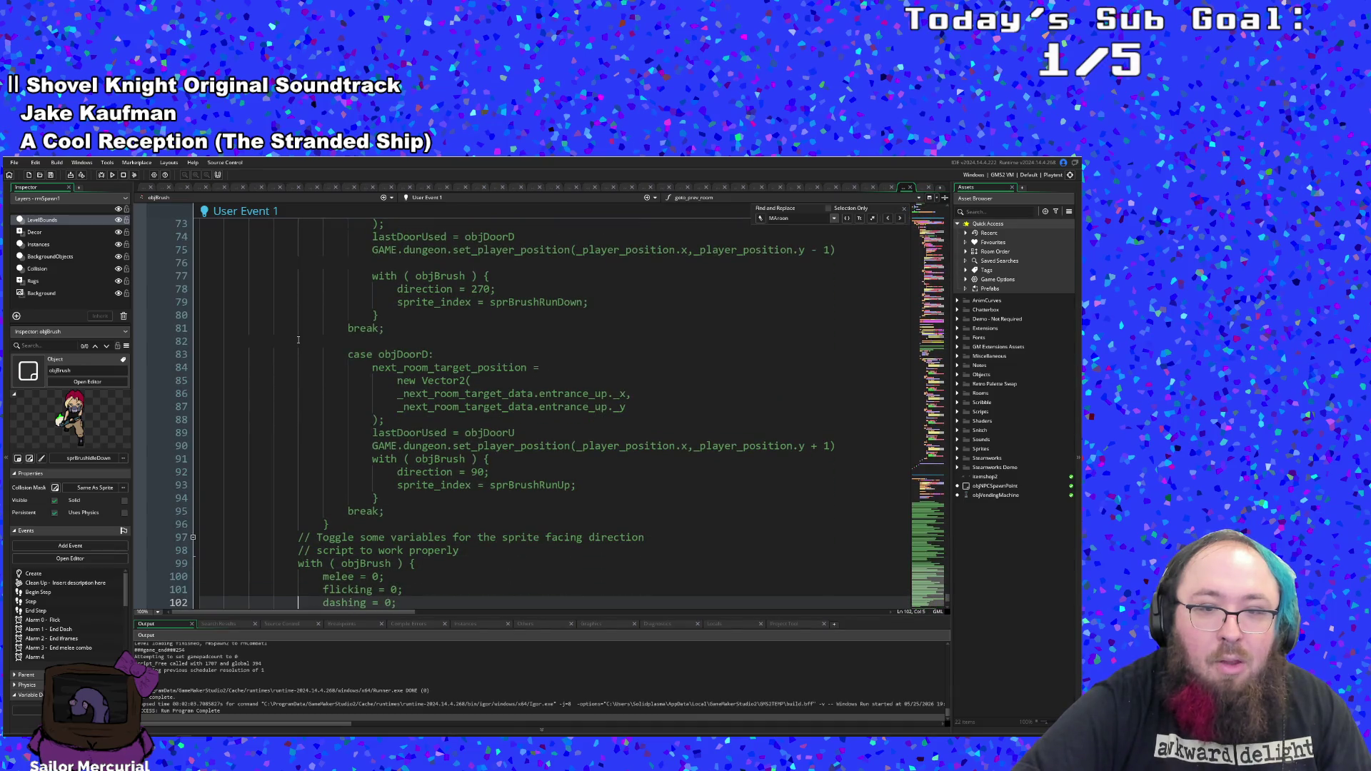
key("Down")
key("Down")
key("Down")
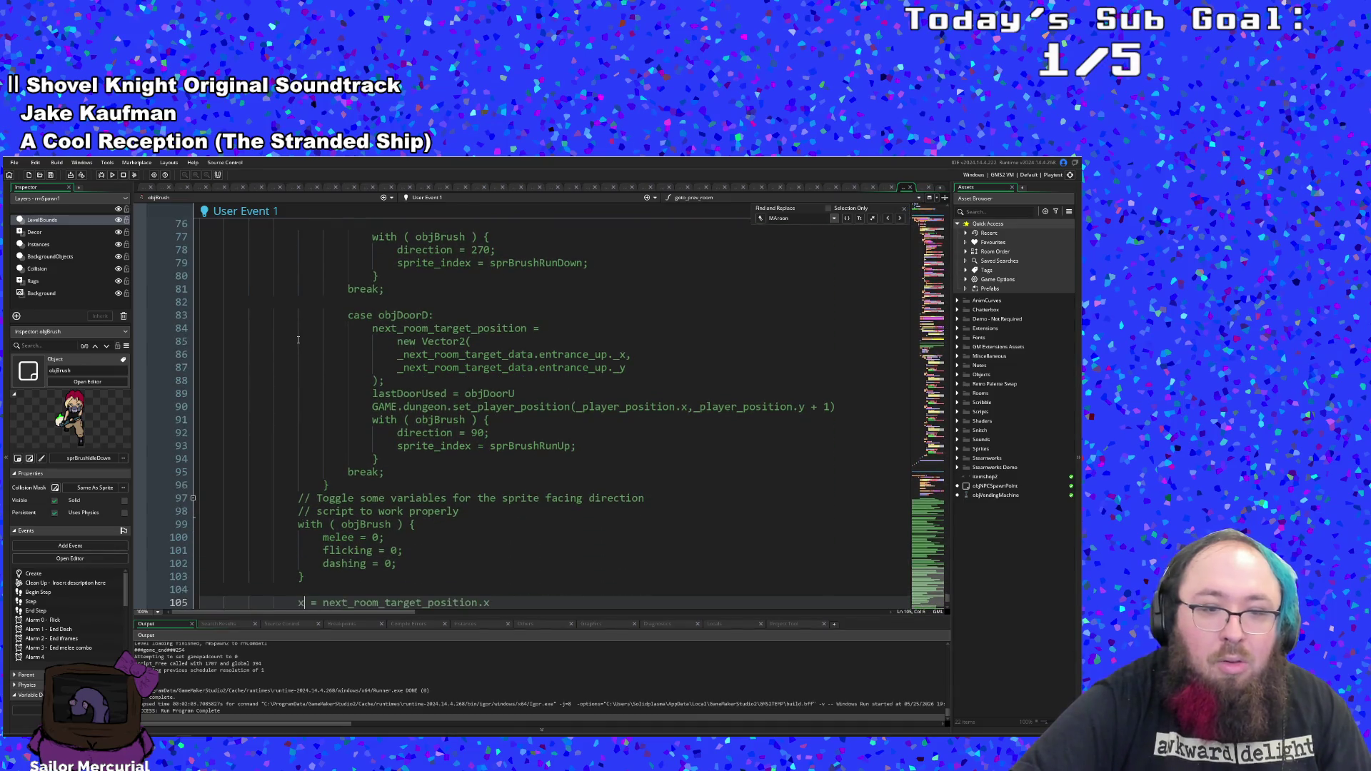
key("Page_Up")
key("Page_Up")
key("Page_Up")
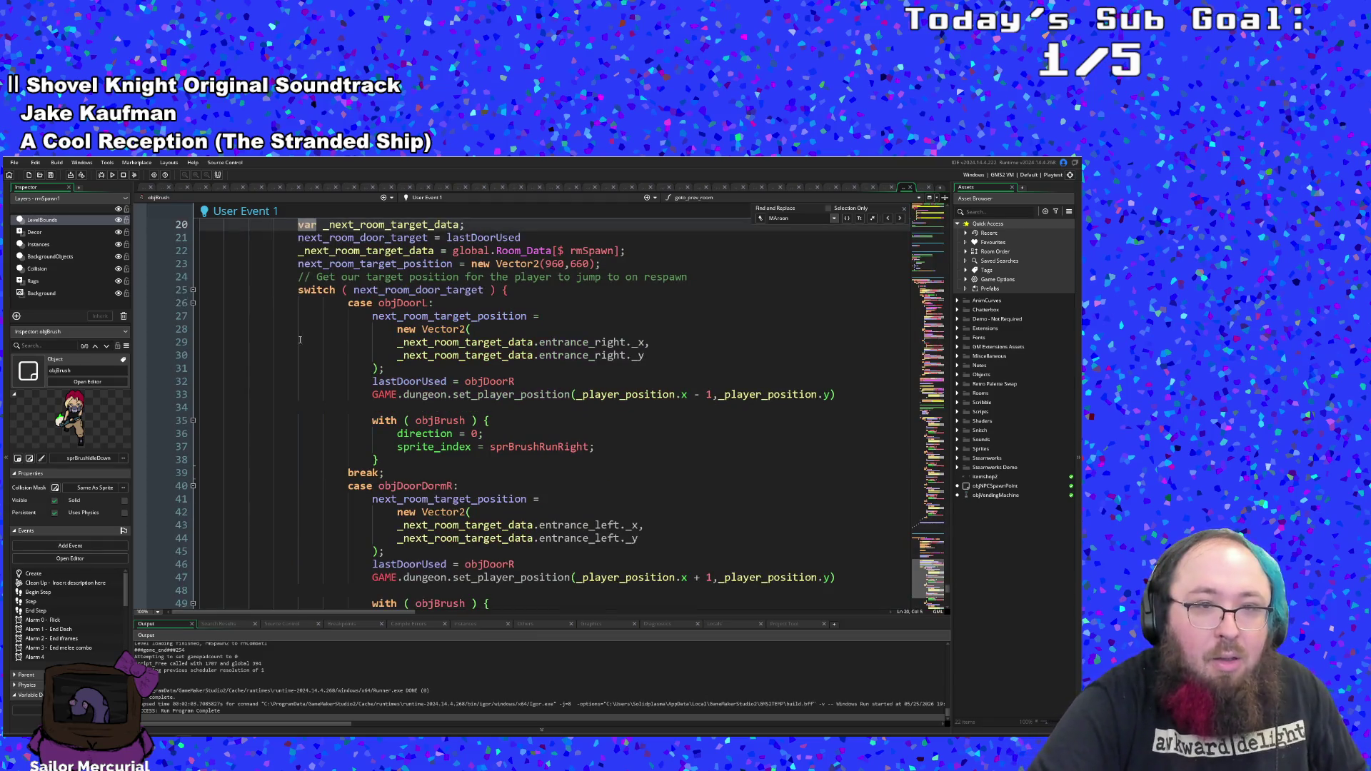
scroll(393, 431, "down", 20)
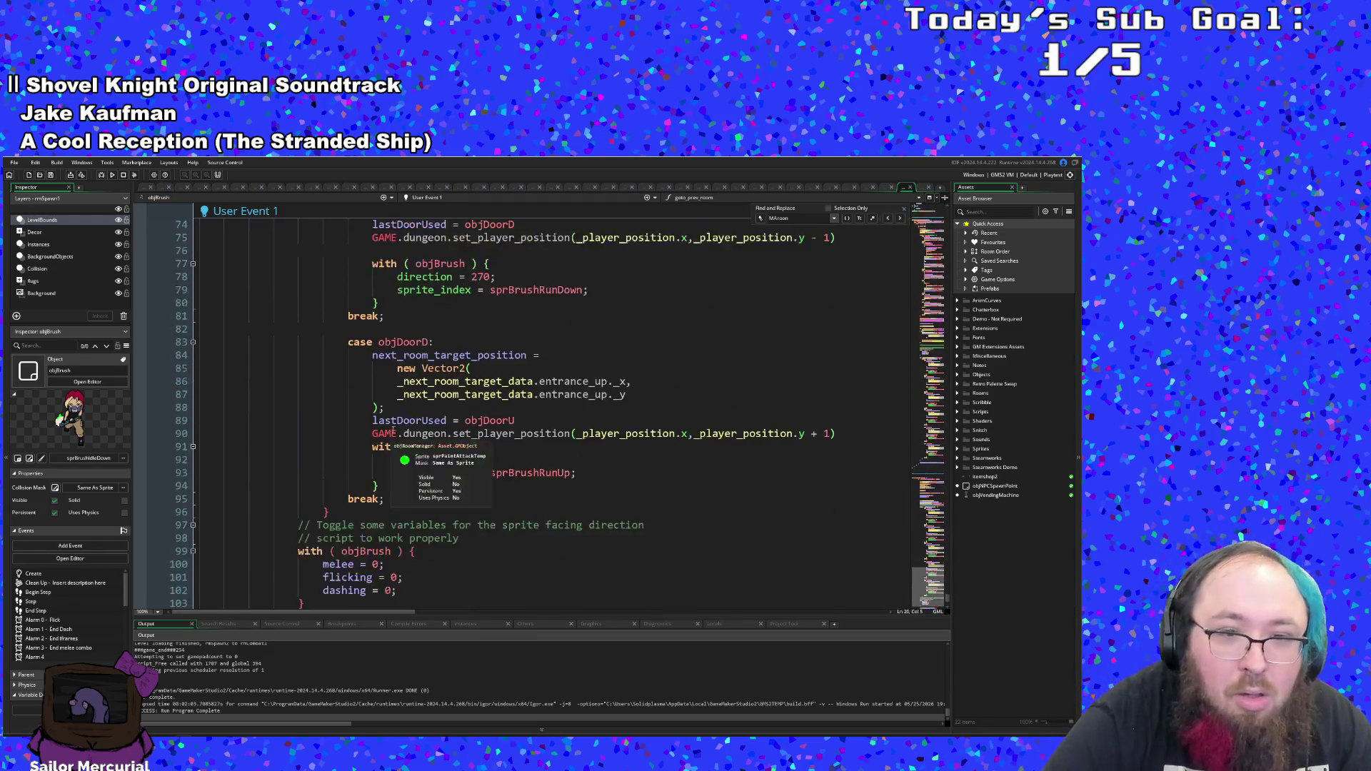
left_click(411, 435)
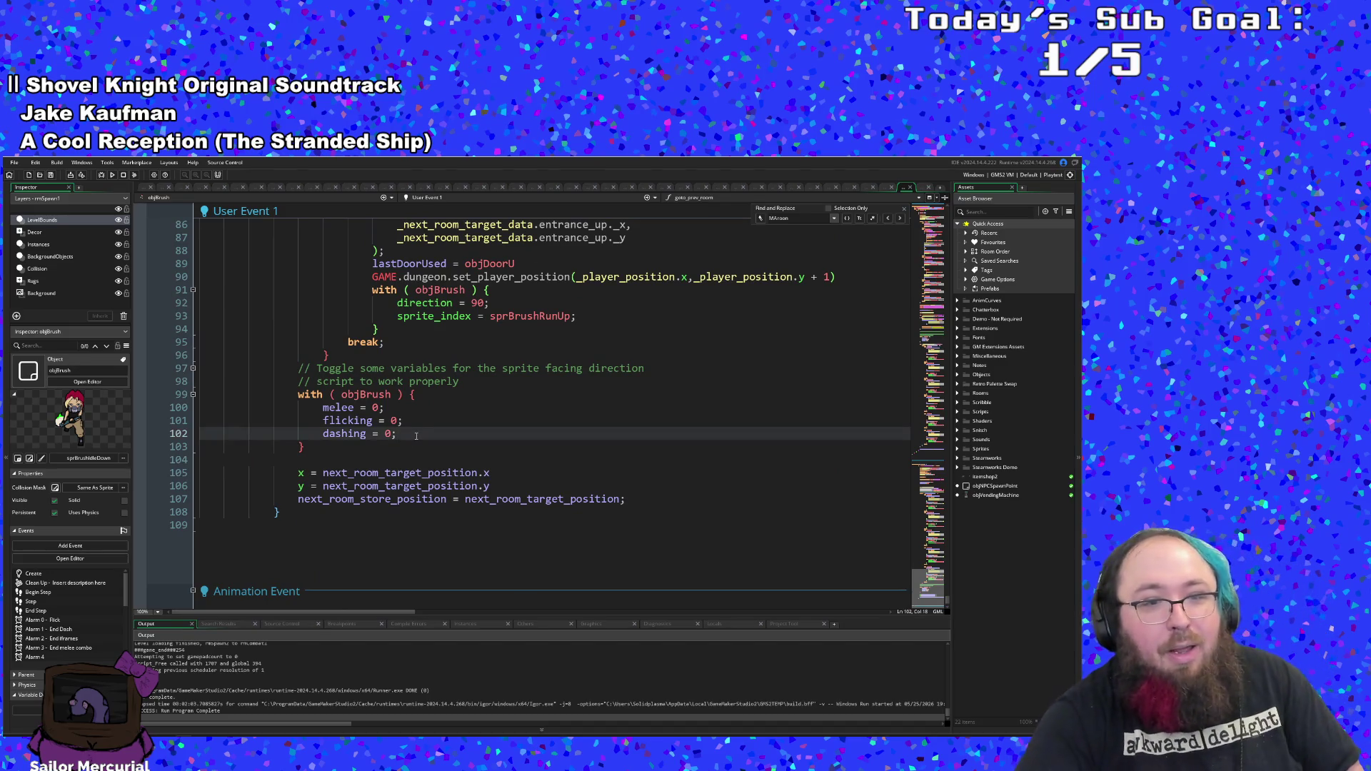
scroll(416, 436, "up", 20)
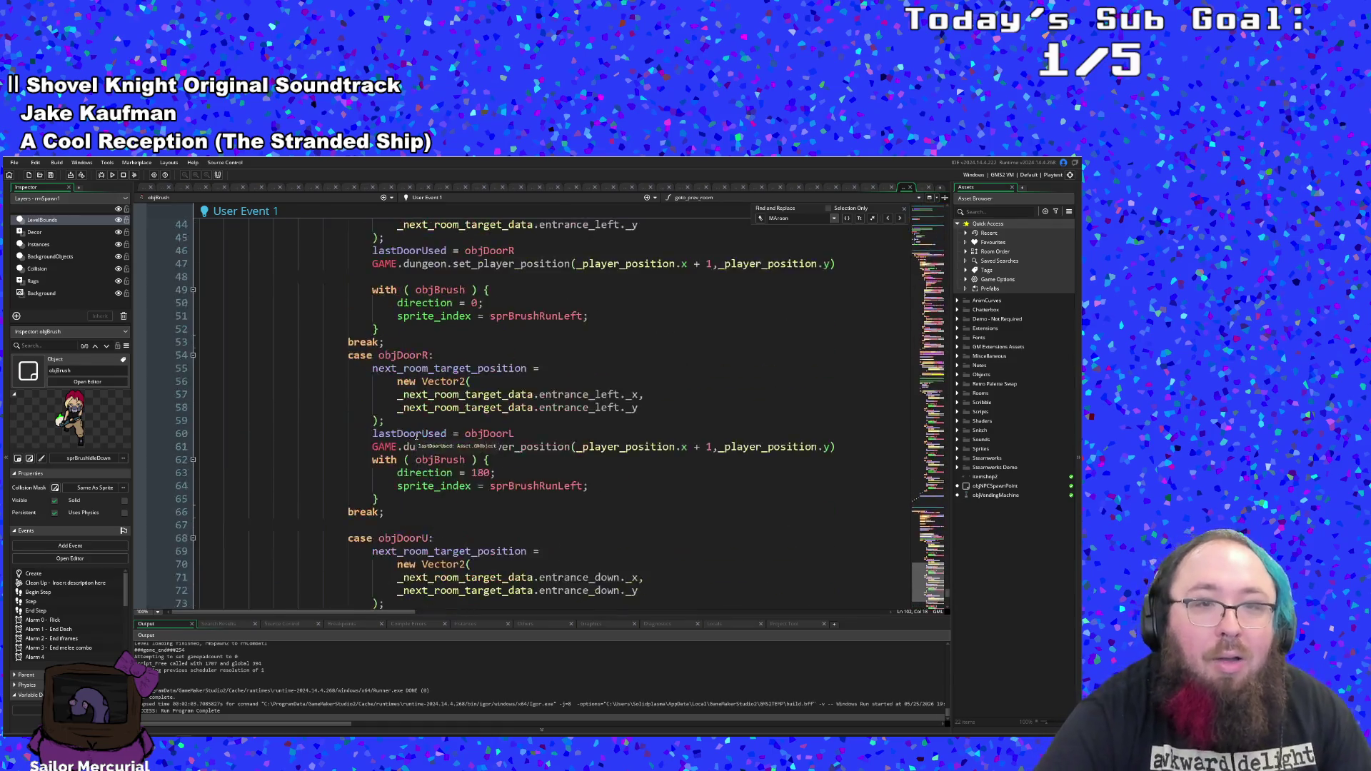
left_click(487, 369)
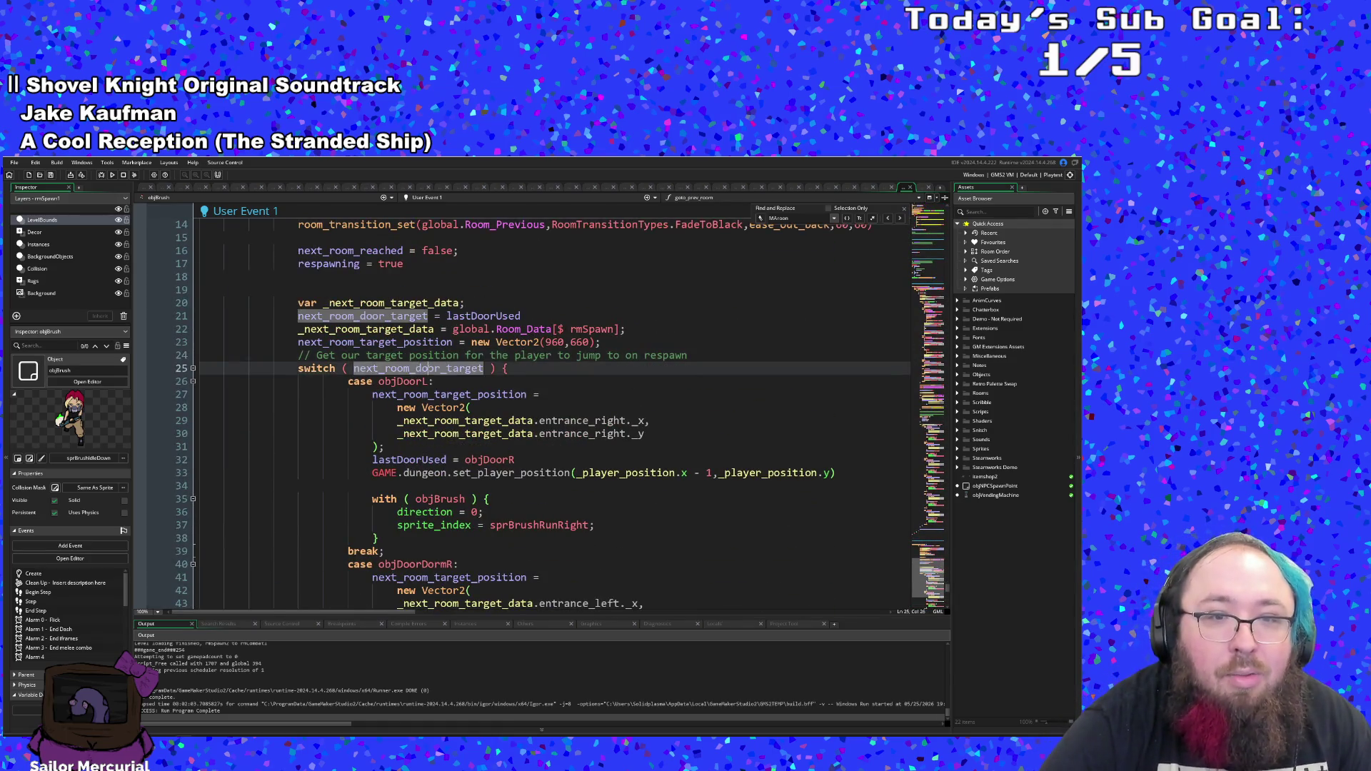
left_click(503, 355)
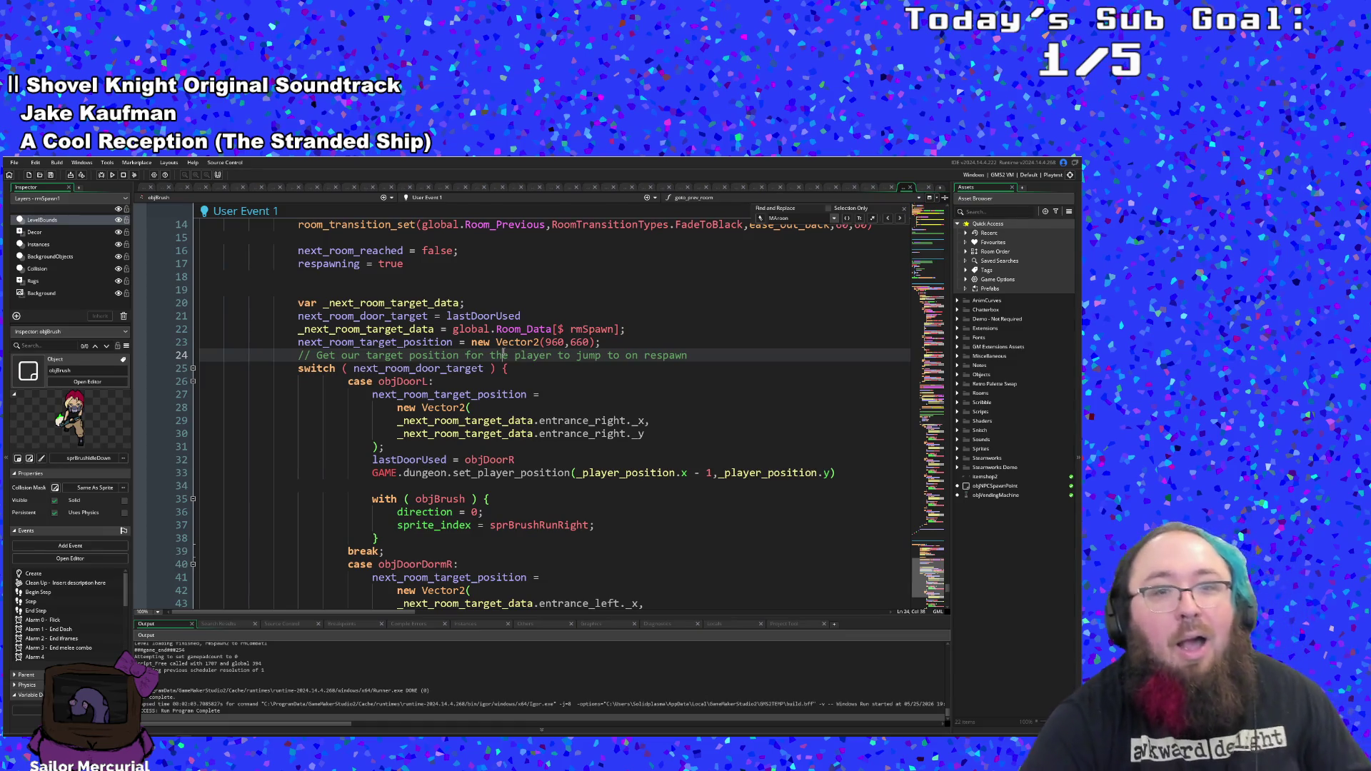
left_click(494, 354)
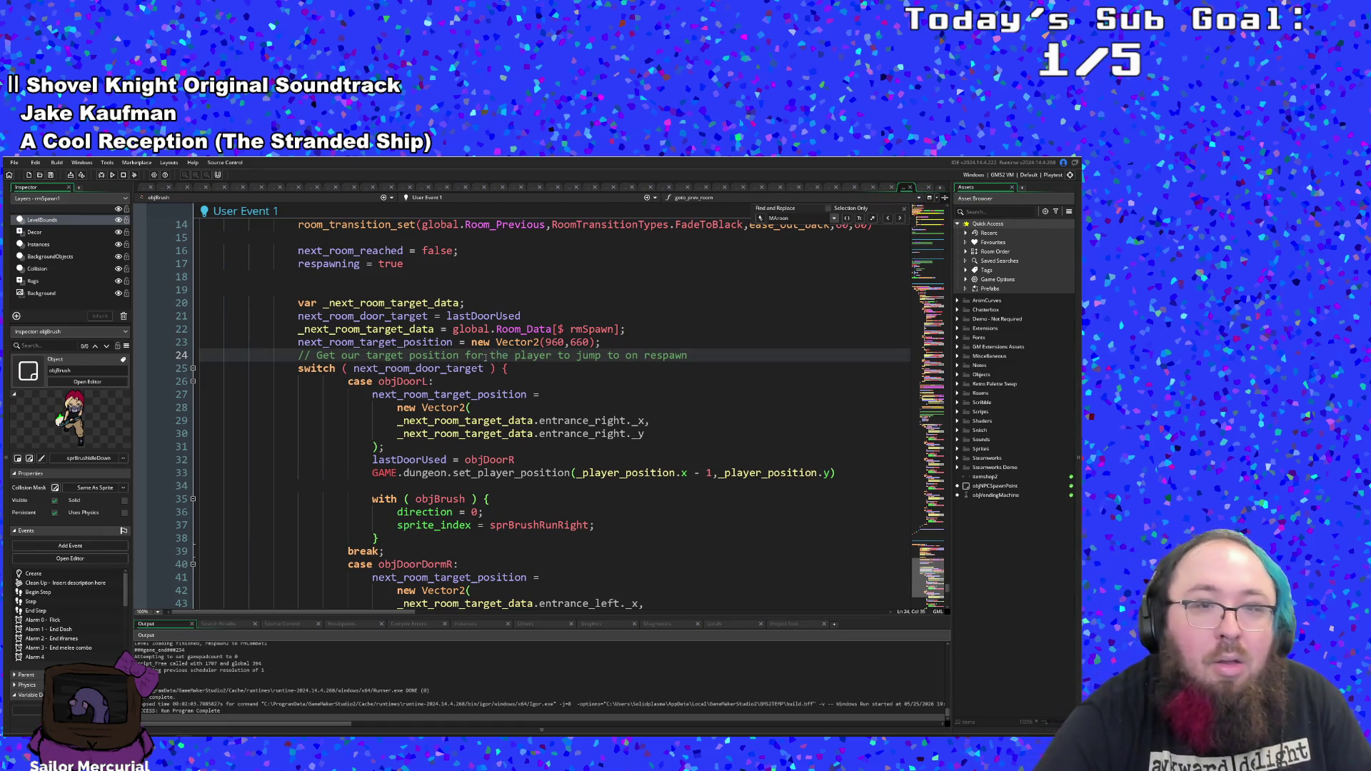
left_click(413, 382)
double_click(418, 368)
scroll(307, 435, "up", 2)
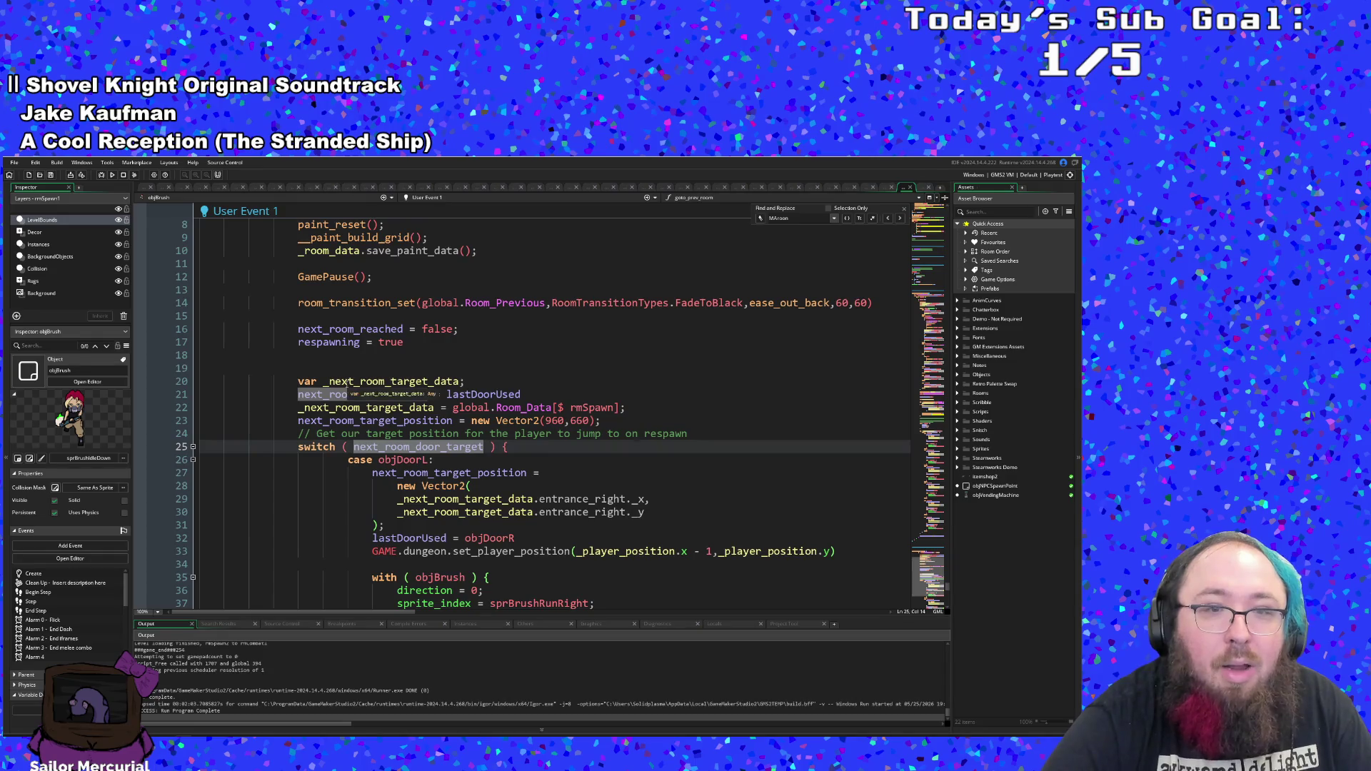
left_click(301, 447)
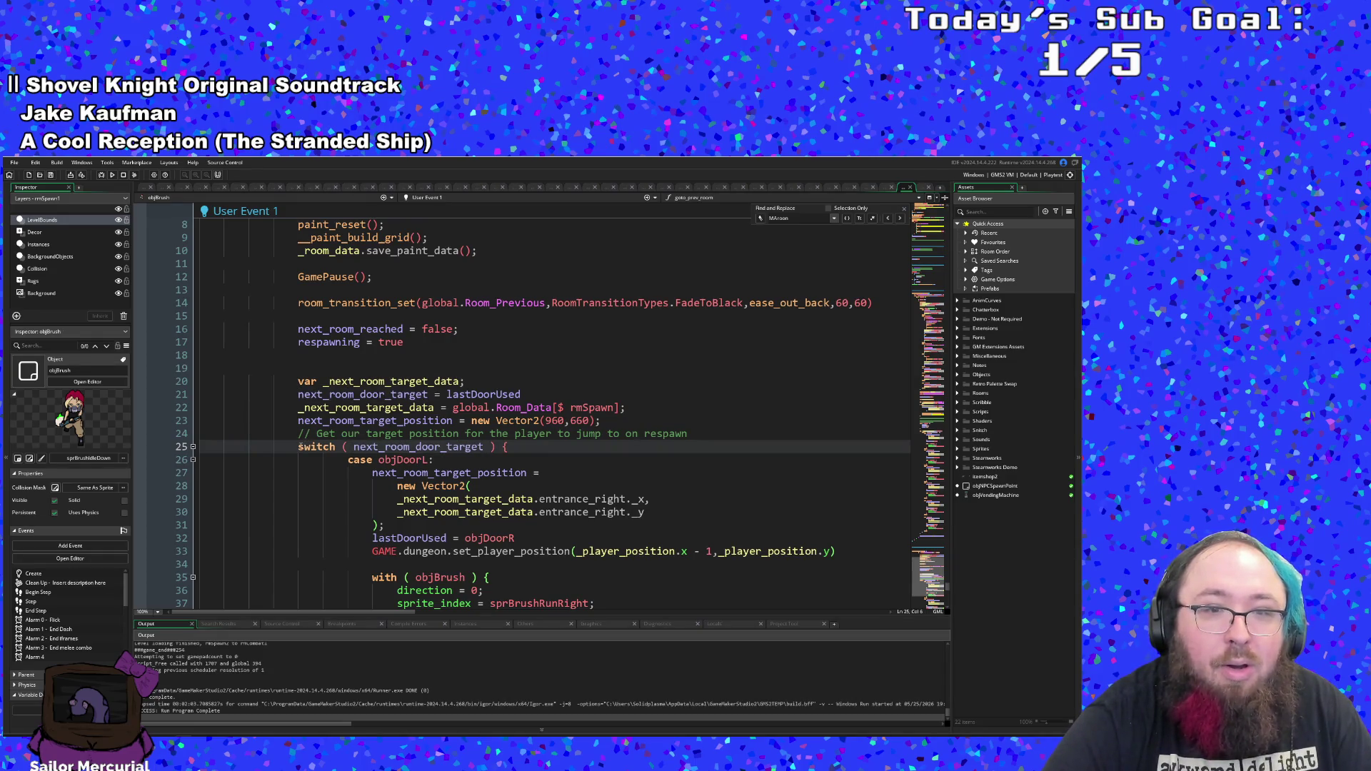
left_click(428, 420)
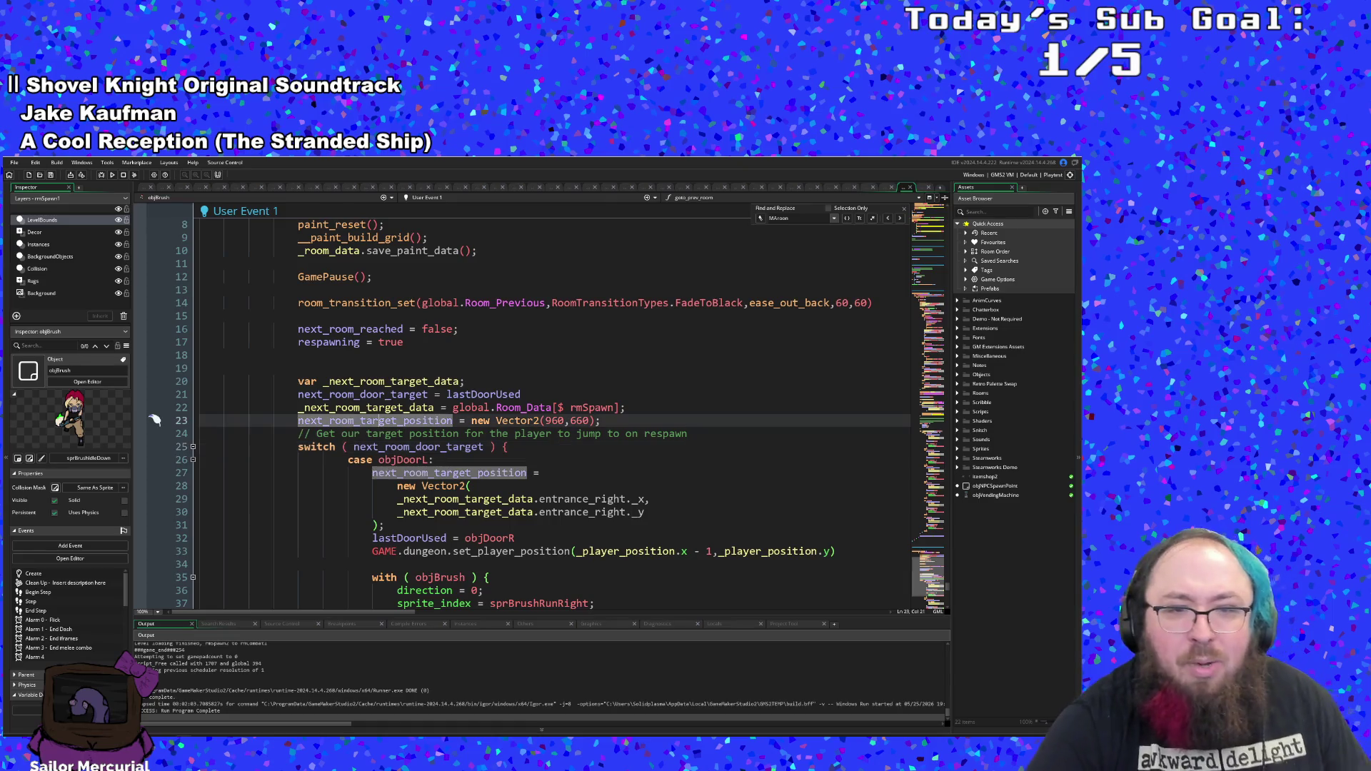
left_click(441, 408)
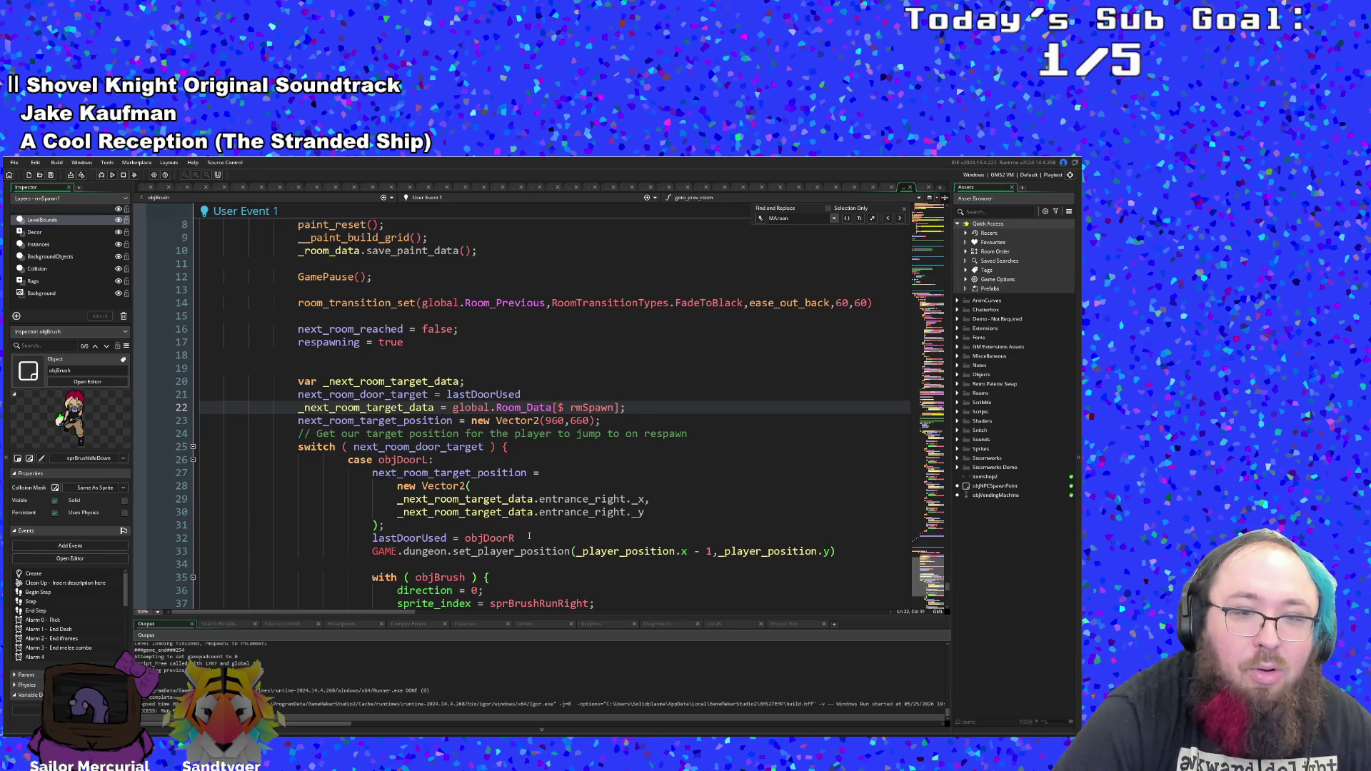
left_click_drag(525, 537, 377, 537)
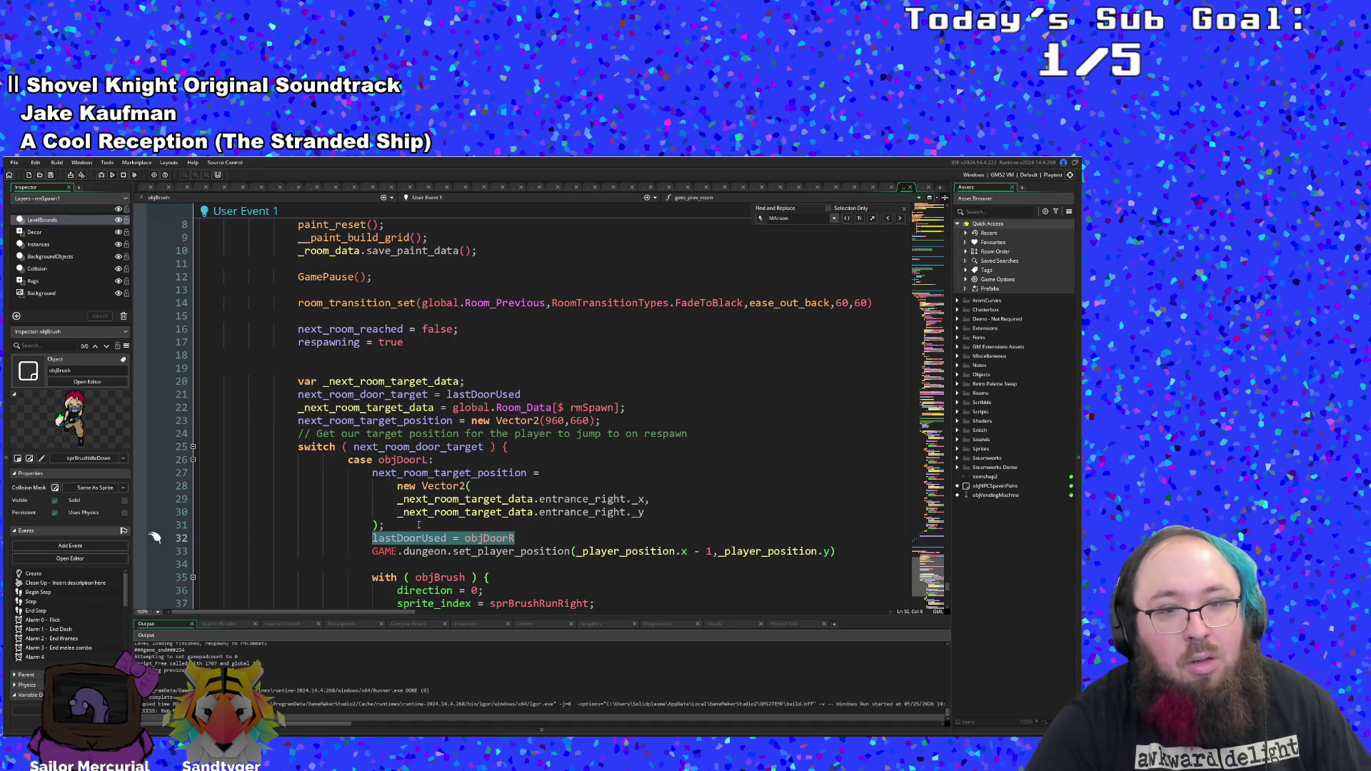
- Delete the lastDoorUsed lines from the objDoorL, objDoorDormR and objDoorR cases
key("BackSpace")
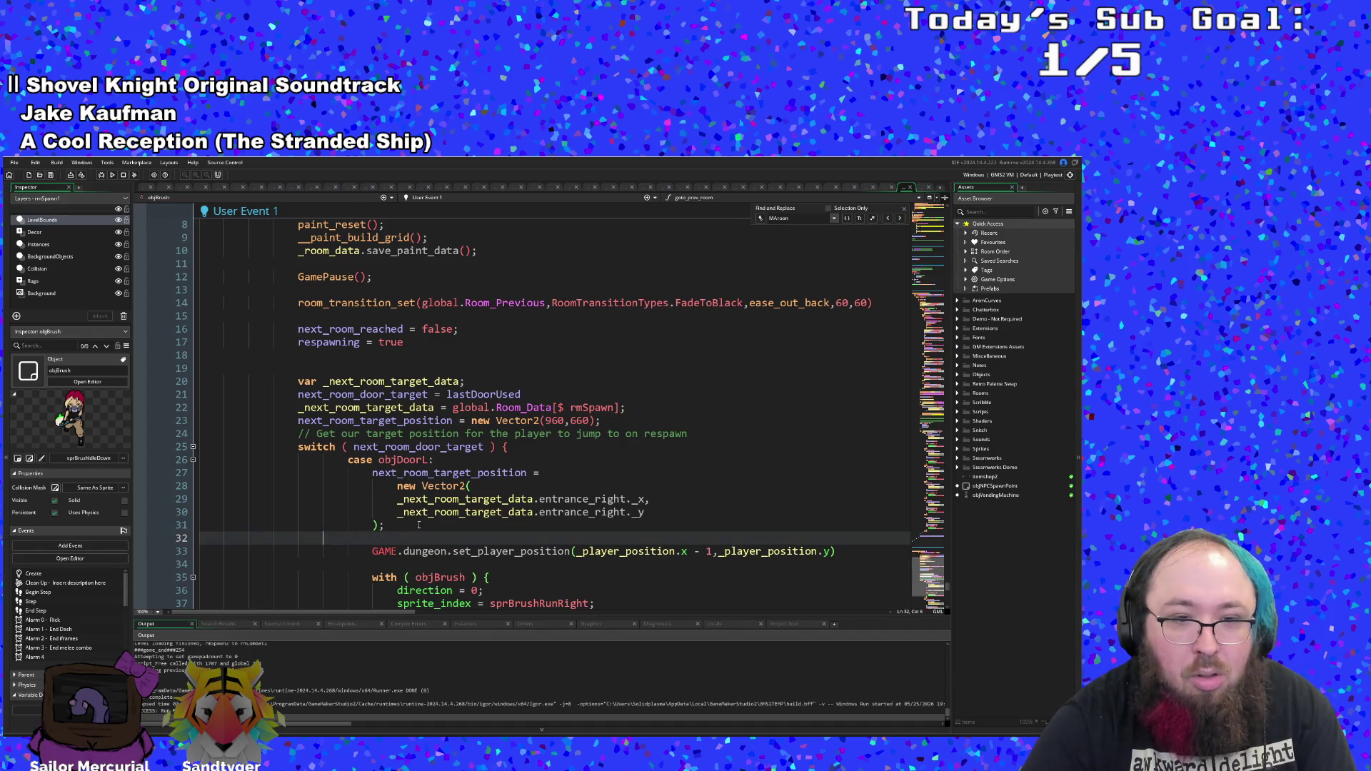
key("BackSpace")
key("BackSpace")
key("BackSpace")
scroll(419, 524, "down", 4)
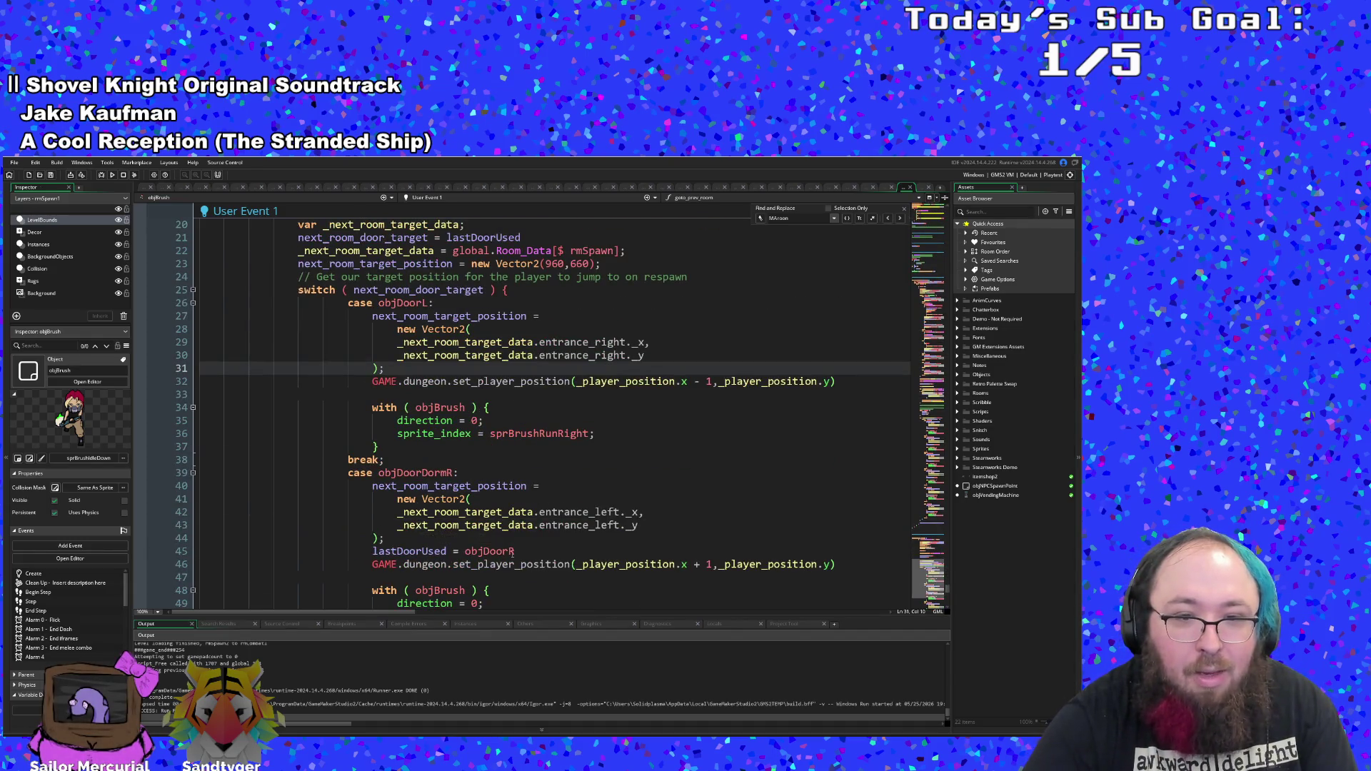
left_click_drag(524, 551, 368, 551)
key("BackSpace")
key("BackSpace")
key("BackSpace")
key("BackSpace")
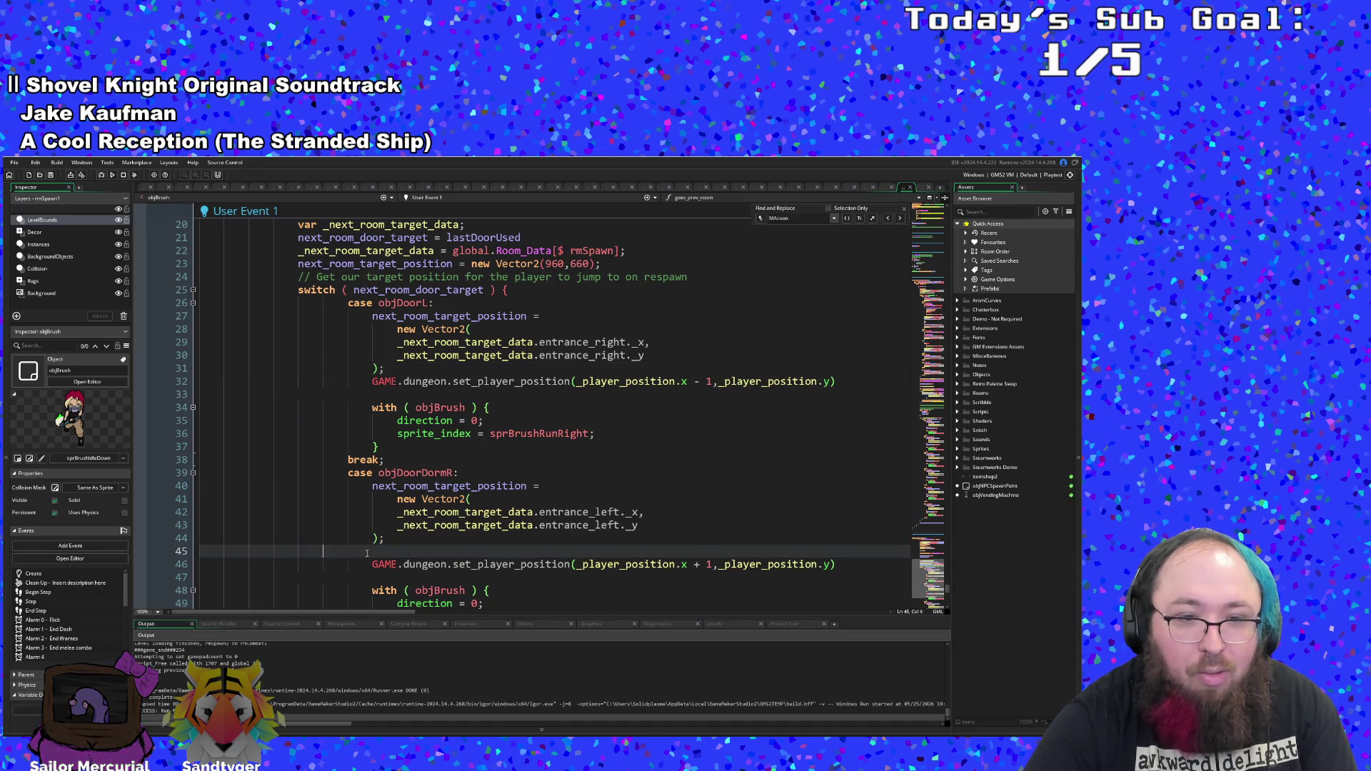
scroll(367, 554, "down", 4)
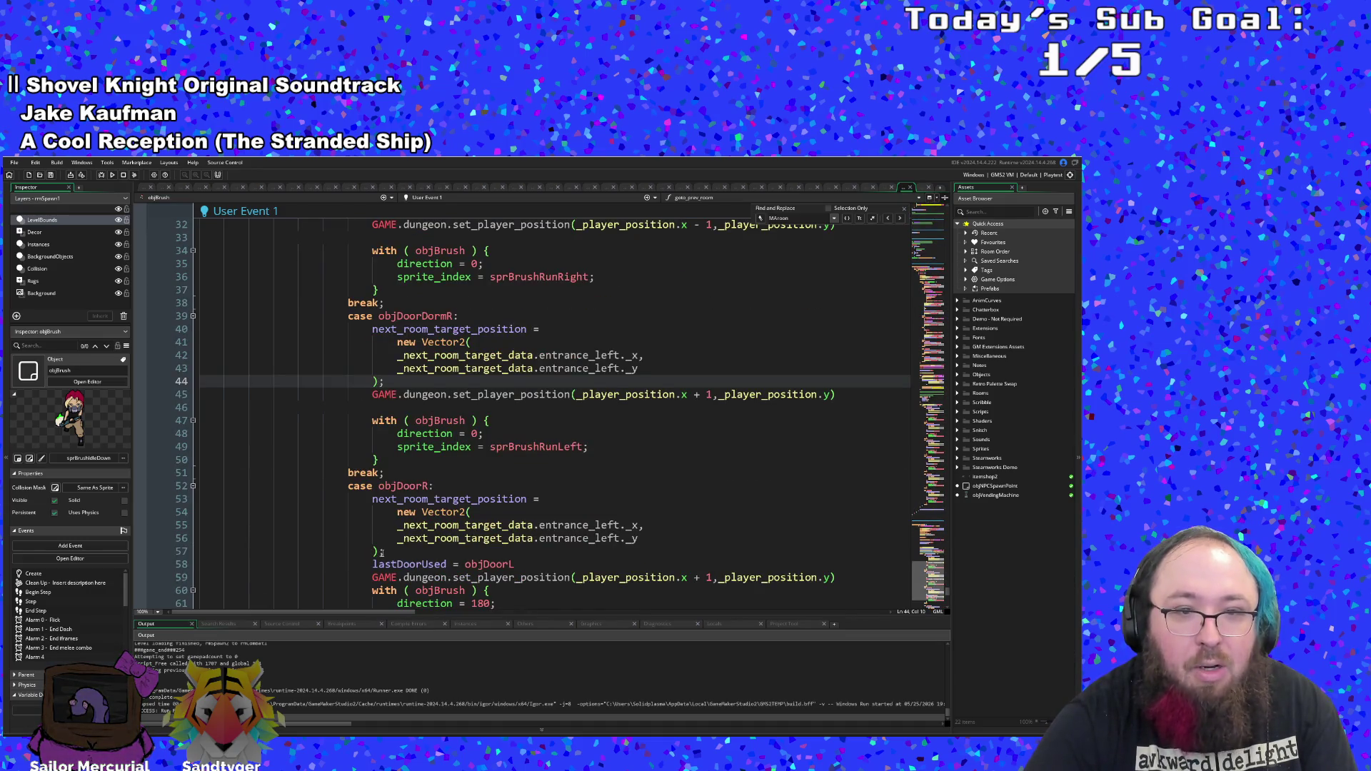
scroll(420, 551, "down", 2)
left_click_drag(515, 486, 184, 486)
key("BackSpace")
key("BackSpace")
- Delete the lastDoorUsed lines from the objDoorU and objDoorD cases
scroll(512, 522, "down", 2)
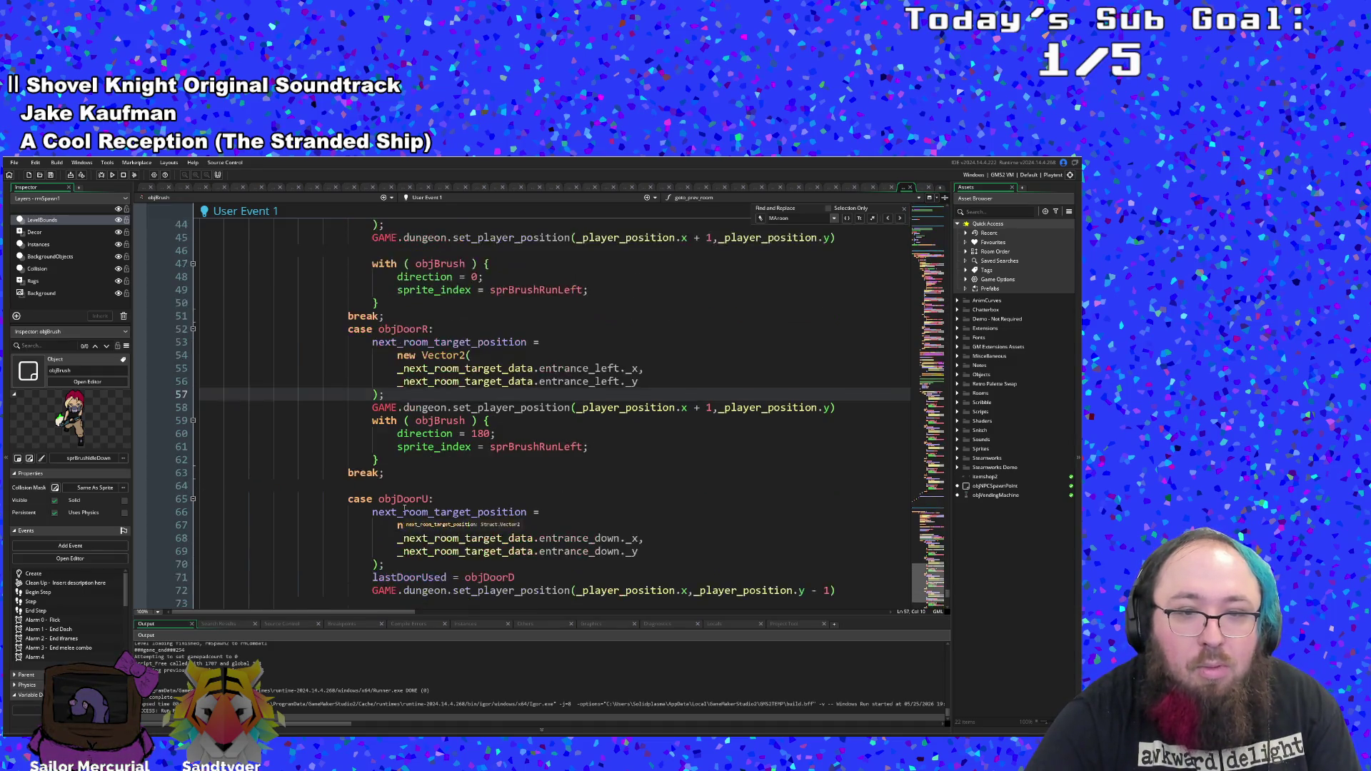
scroll(513, 522, "down", 2)
left_click_drag(515, 498, 199, 499)
key("BackSpace")
key("BackSpace")
scroll(452, 524, "down", 2)
scroll(452, 524, "down", 2)
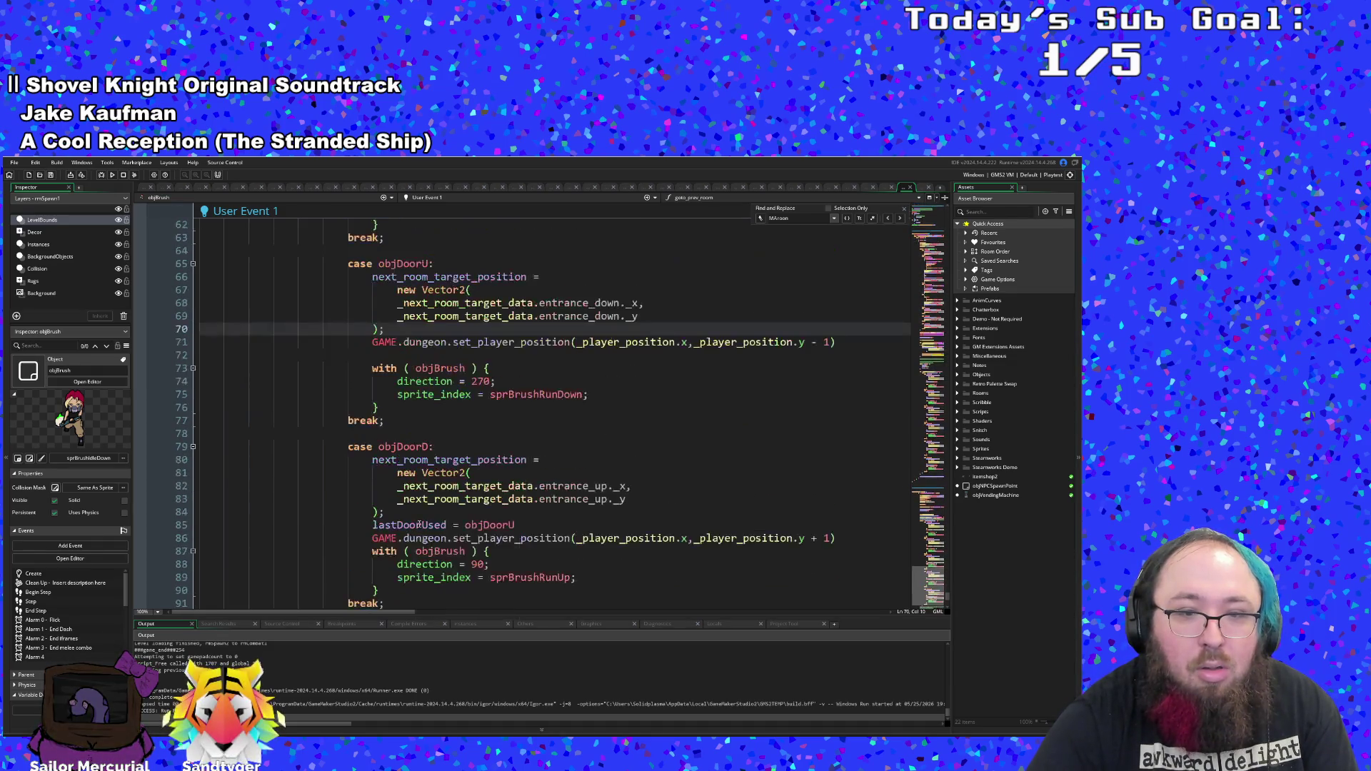
scroll(452, 524, "down", 2)
mouse_move(515, 447)
left_mouse_down()
mouse_move(153, 447)
mouse_move(198, 449)
left_mouse_up()
key("BackSpace")
key("BackSpace")
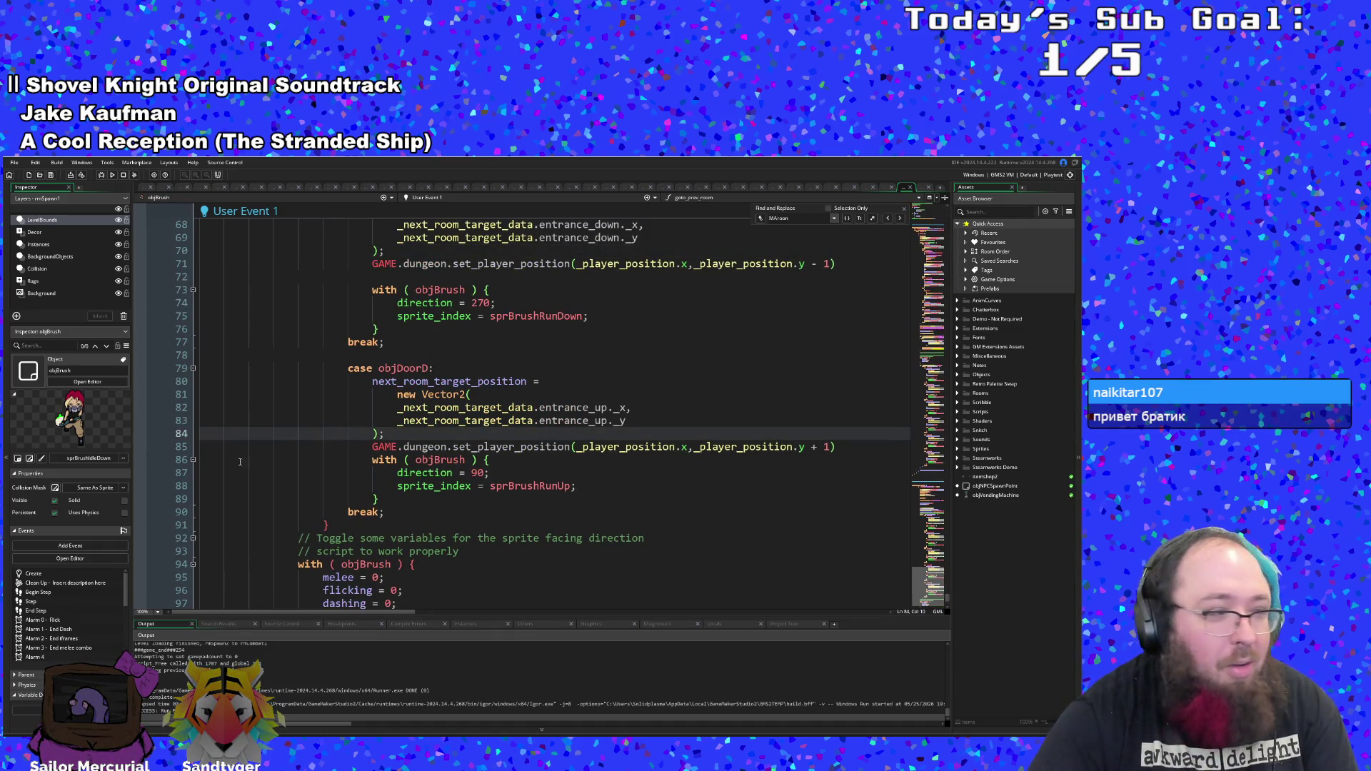
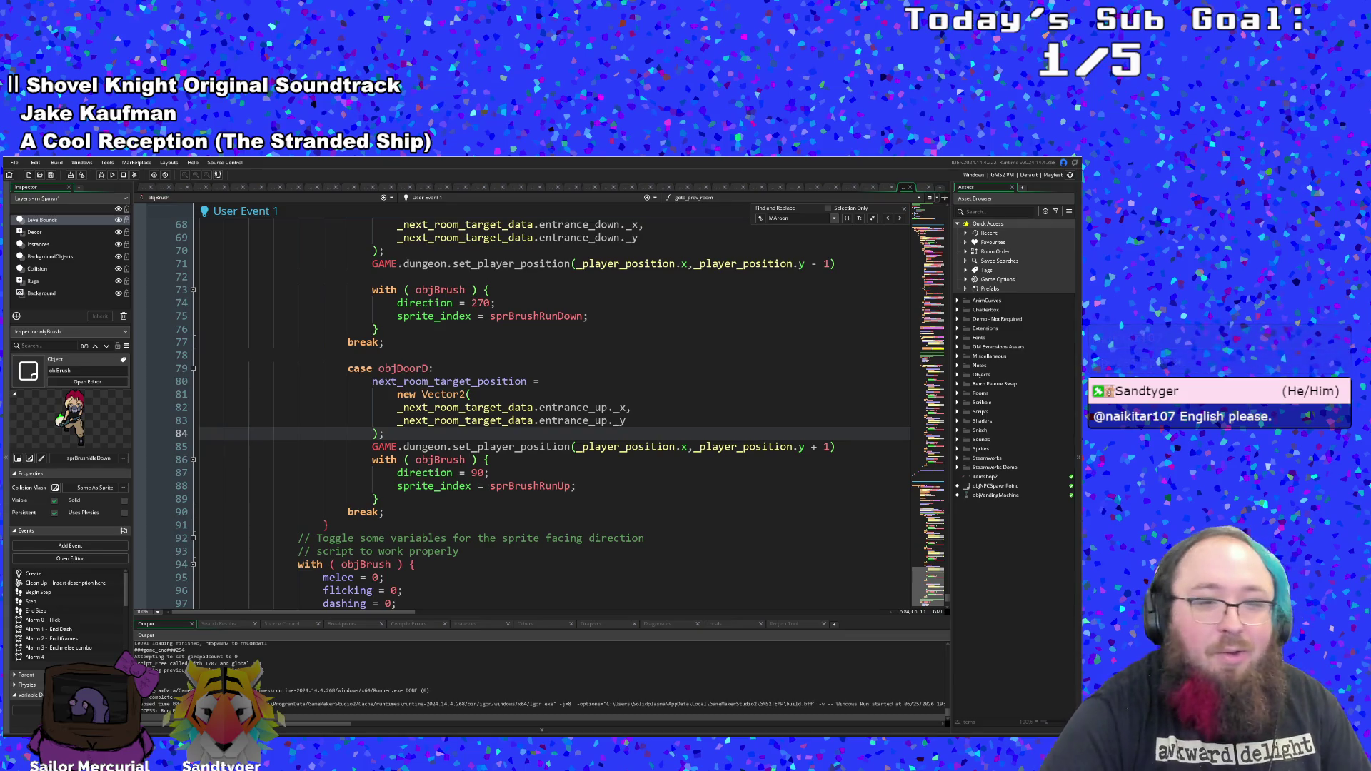
- Scroll through objBrush's Create code and place the cursor at line 84 in the objDoorD case
scroll(549, 484, "down", 2)
scroll(548, 484, "down", 2)
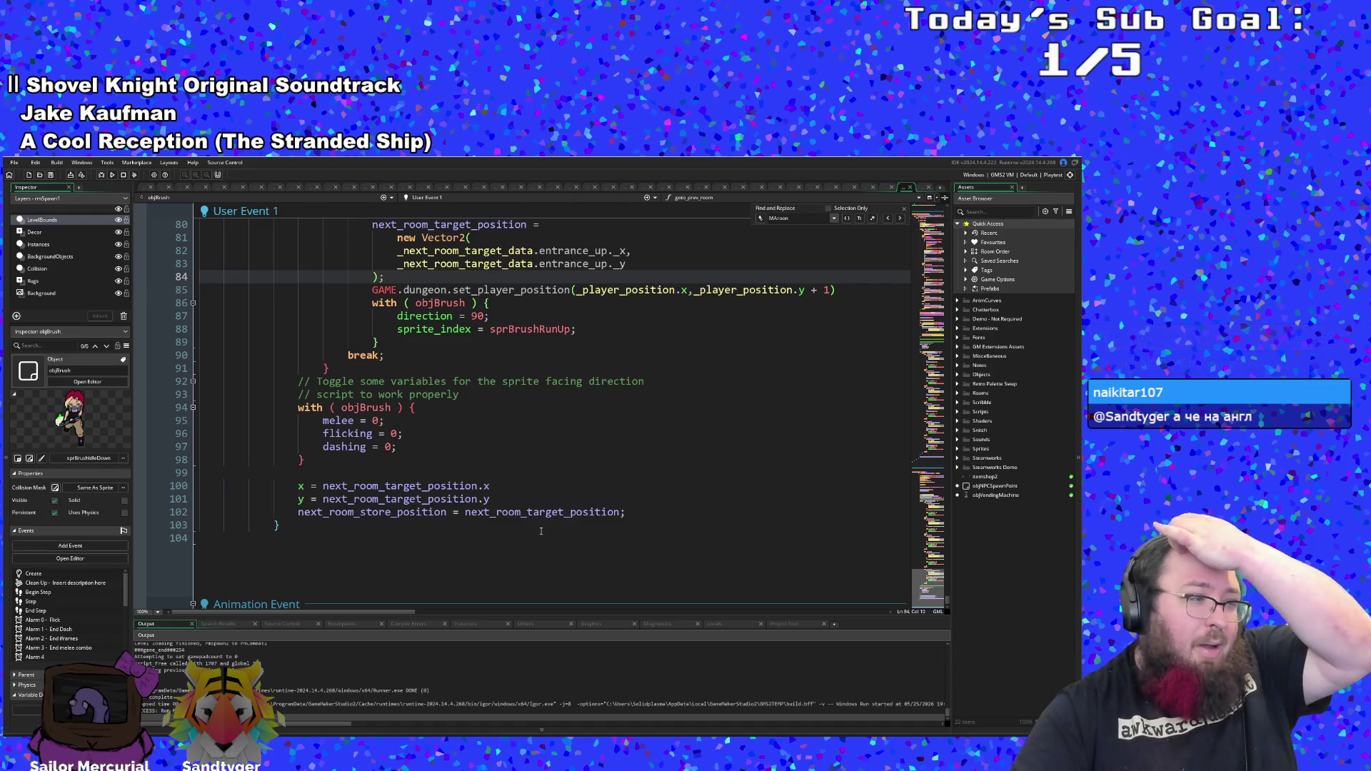
scroll(547, 513, "up", 2)
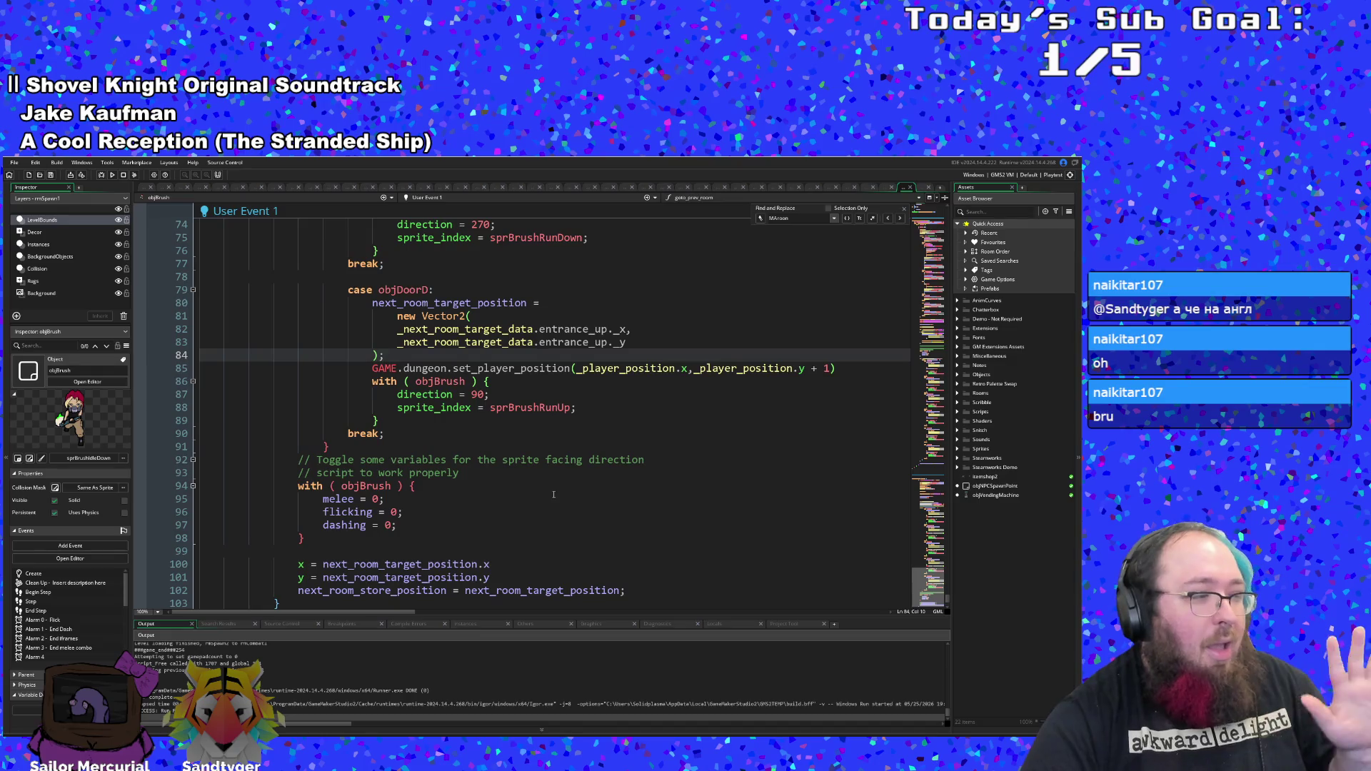
scroll(555, 536, "up", 2)
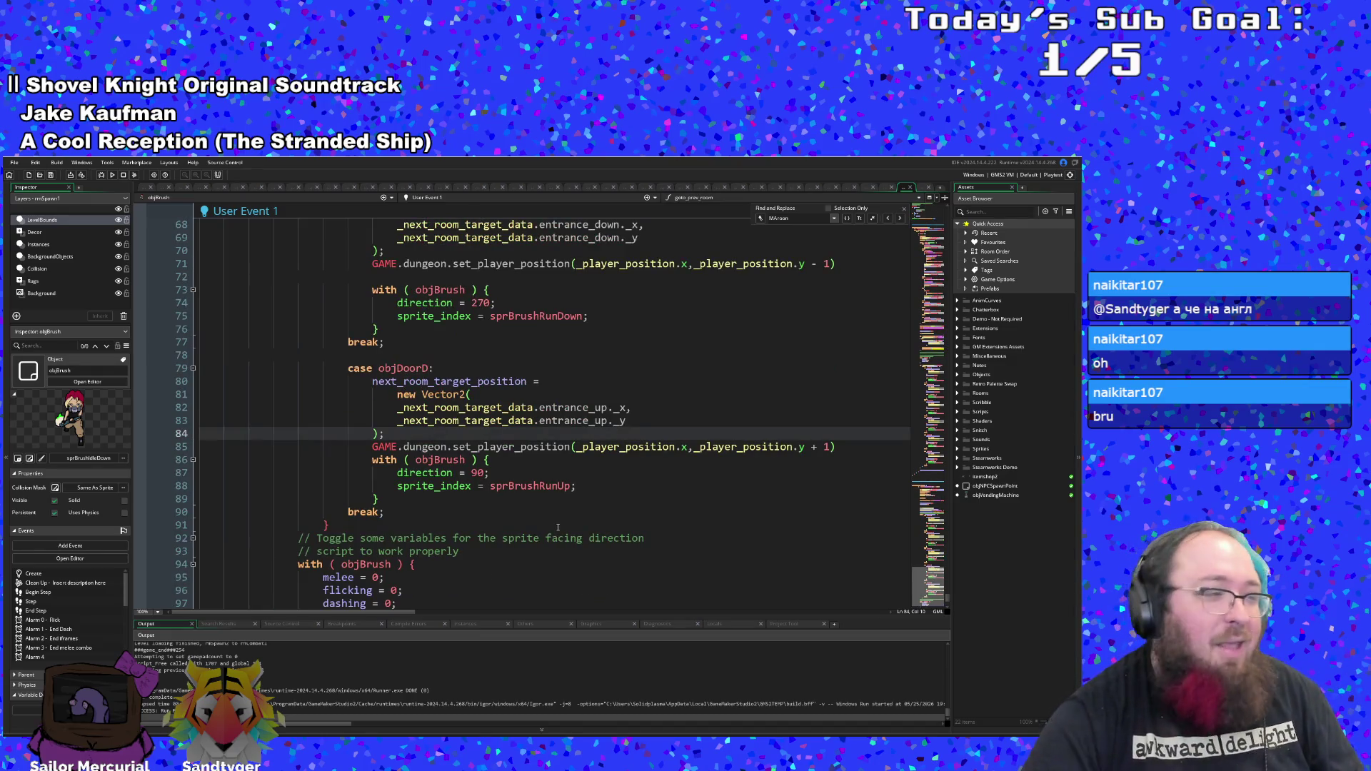
scroll(422, 512, "up", 8)
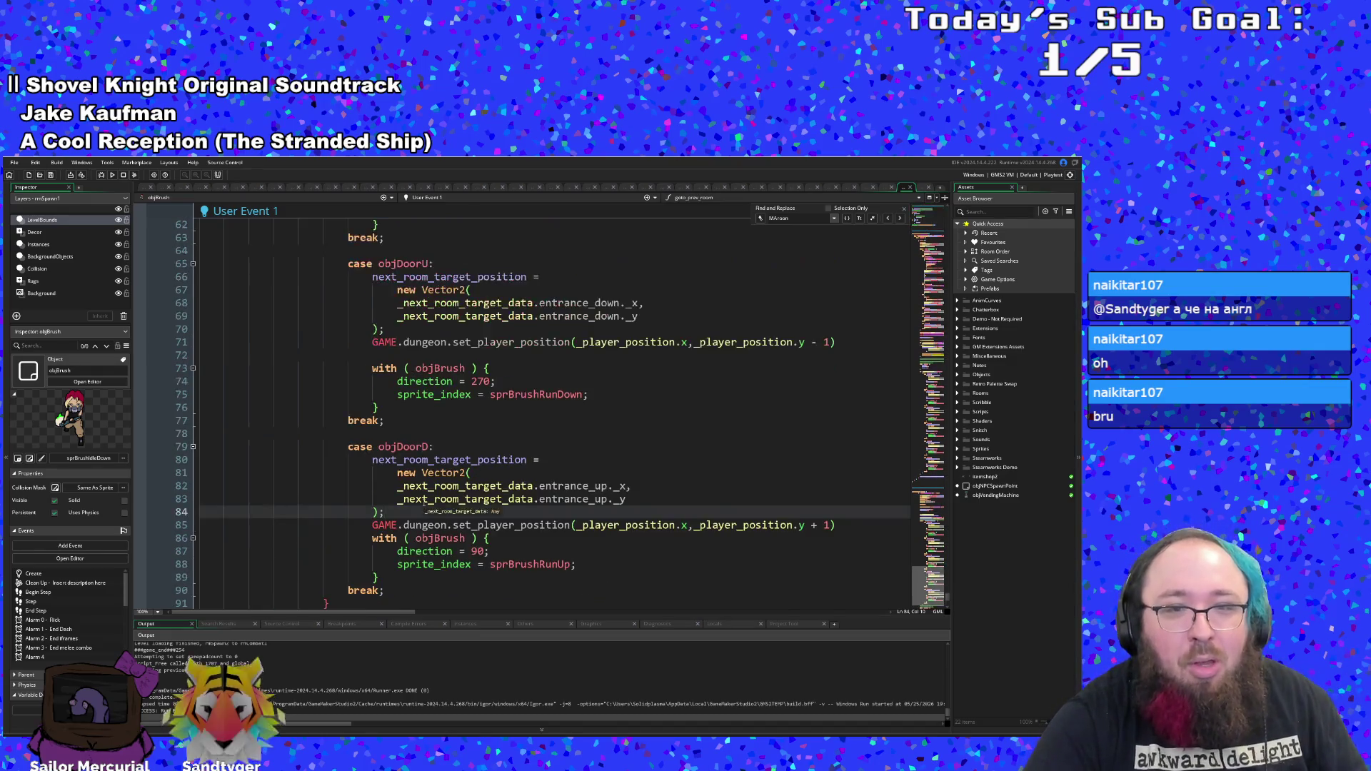
scroll(493, 400, "down", 10)
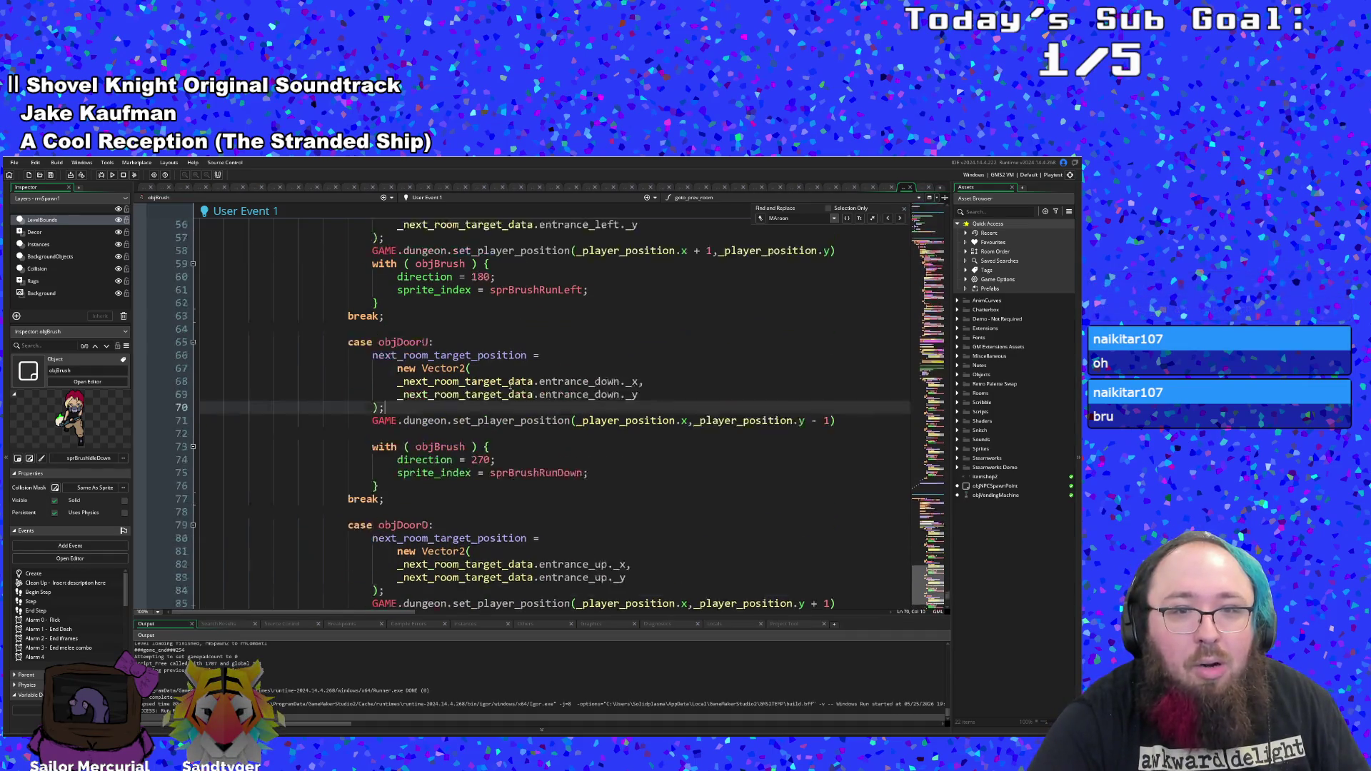
left_click(499, 393)
scroll(488, 353, "up", 18)
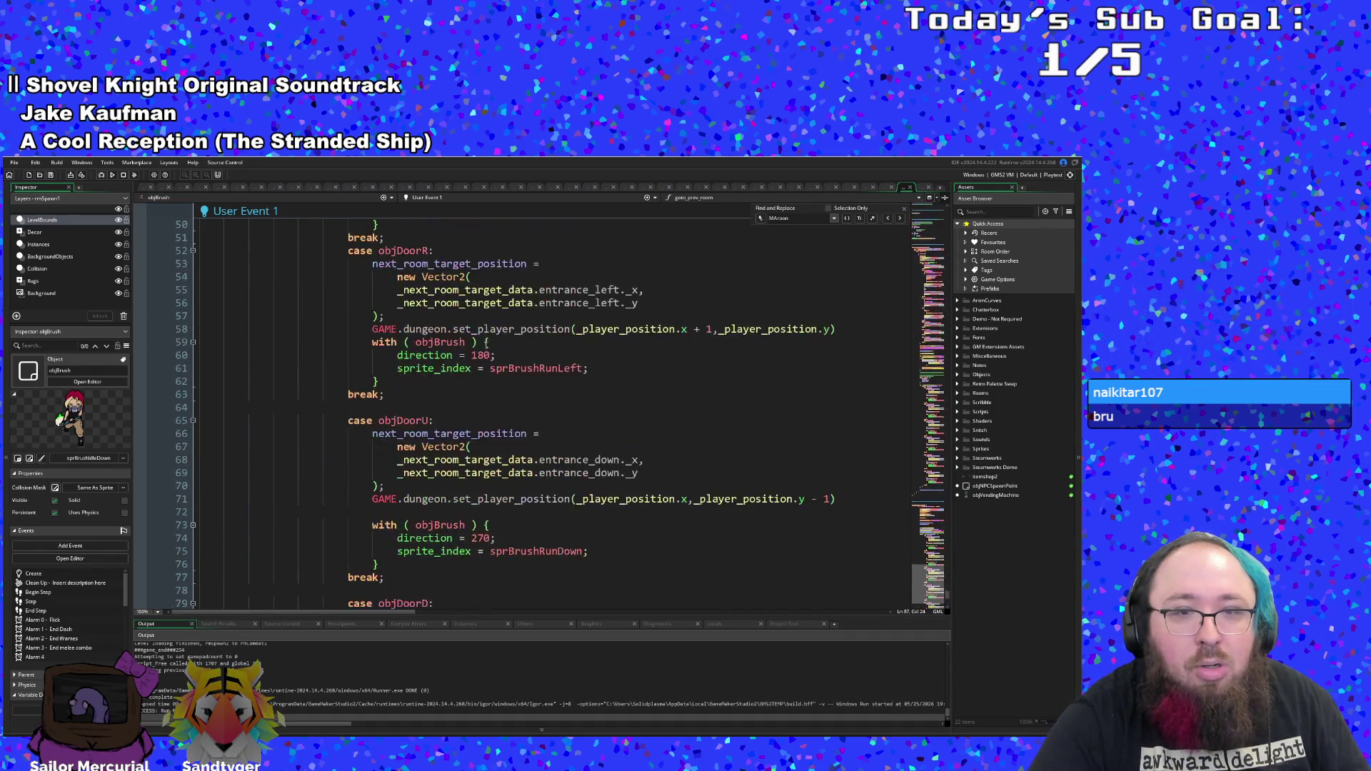
scroll(488, 349, "down", 16)
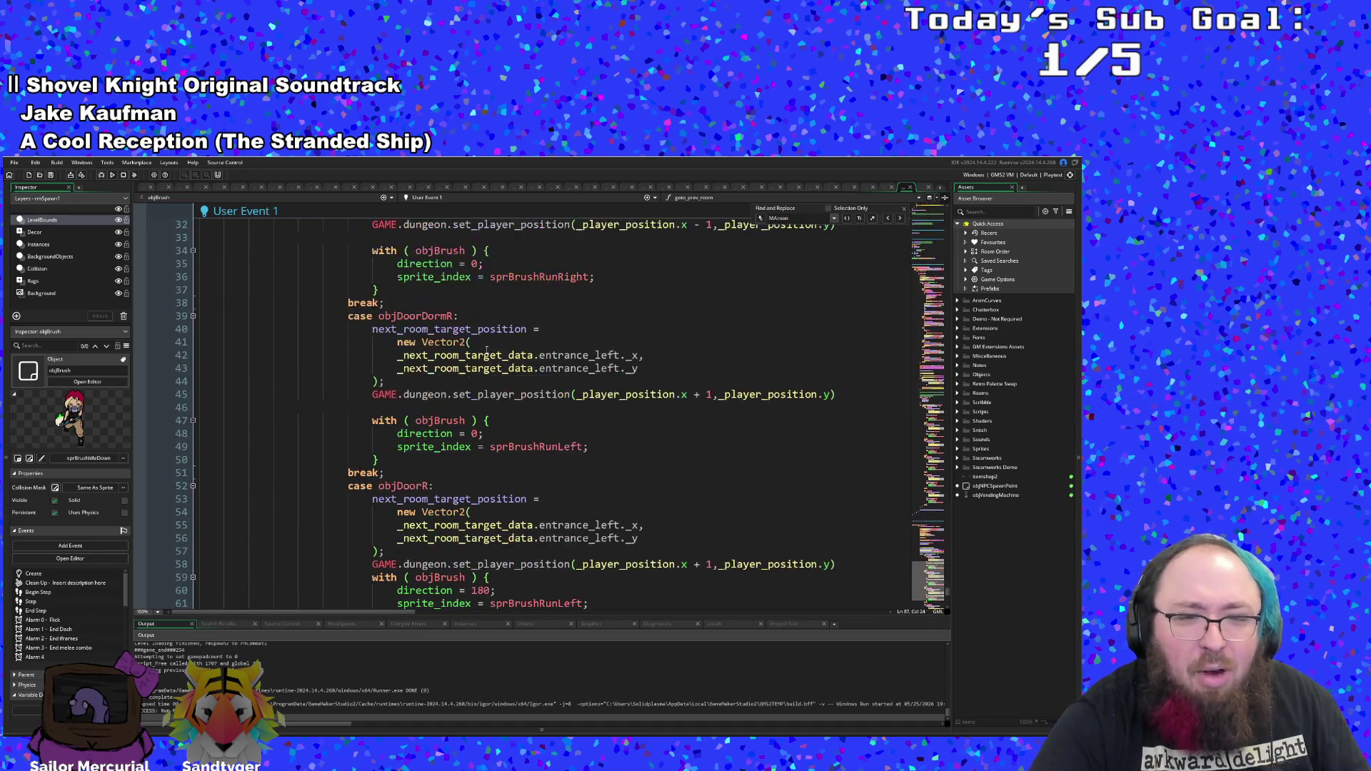
left_click(465, 437)
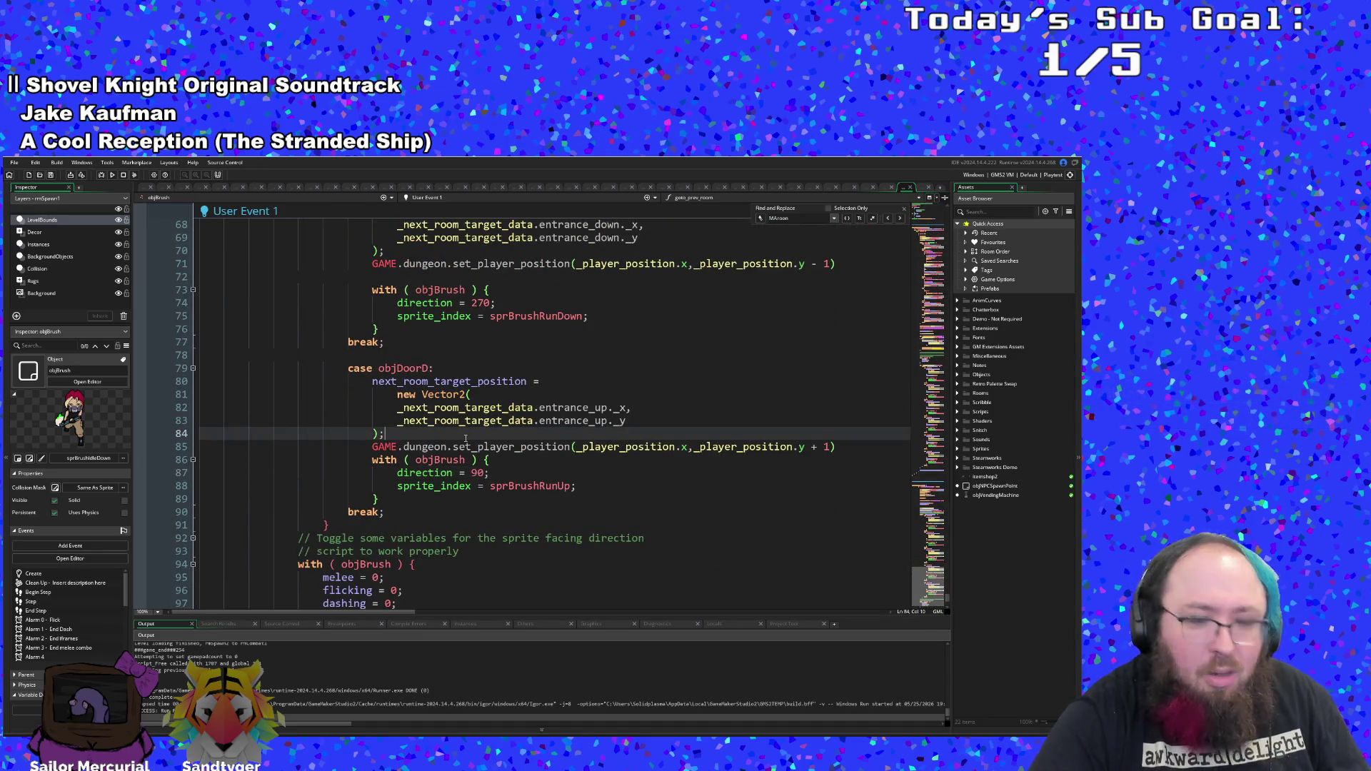
- Search the code for 'lastDoor' to find lastDoorUsed being initialized to objDoorR
key("ctrl+f")
type("scrInitAfterImageslas")
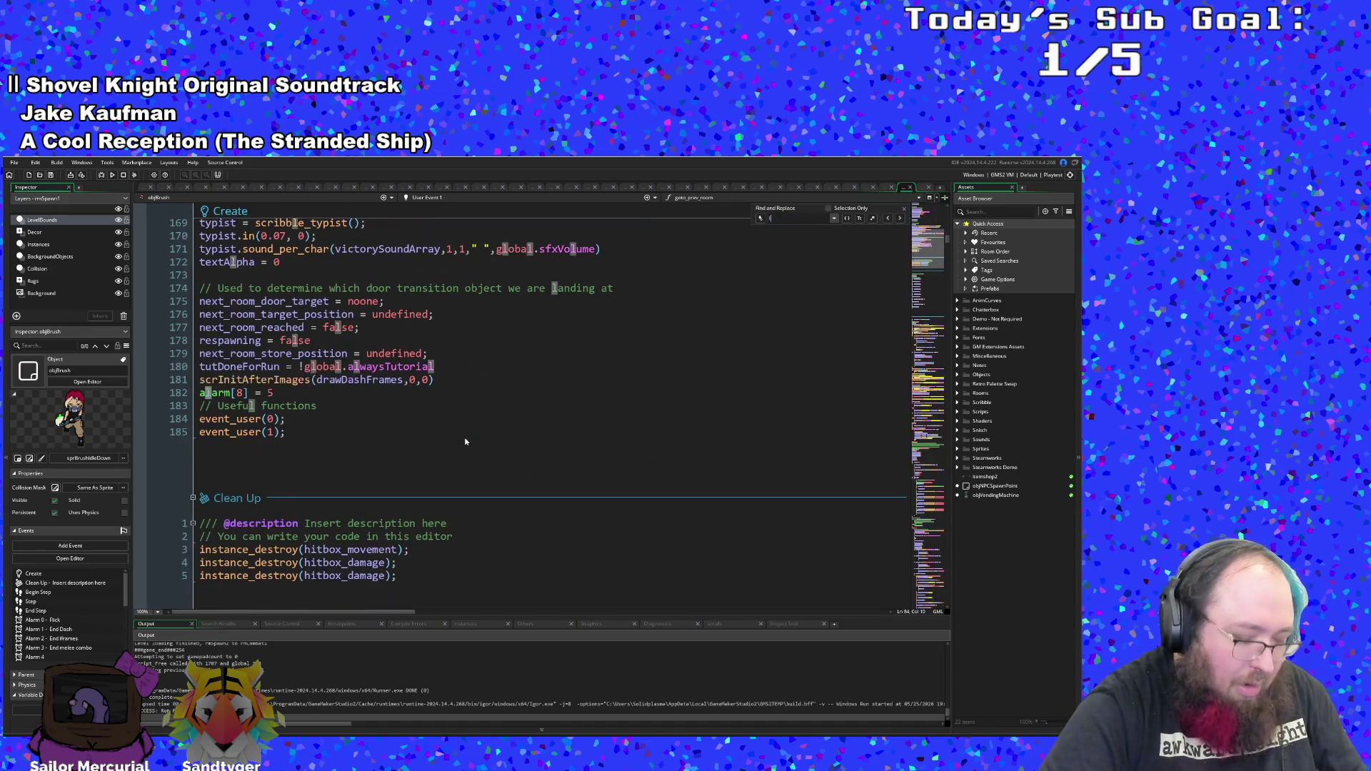
type("tDoor")
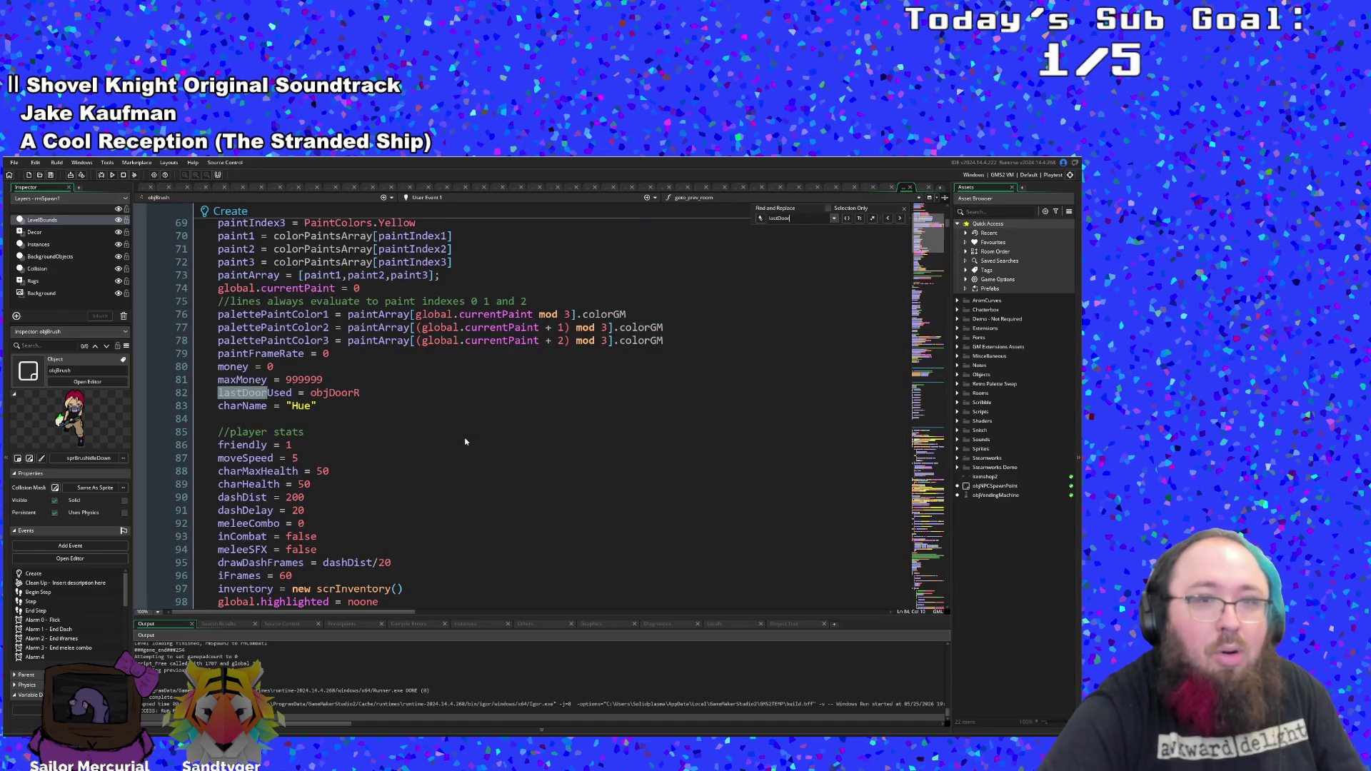
scroll(477, 438, "down", 10)
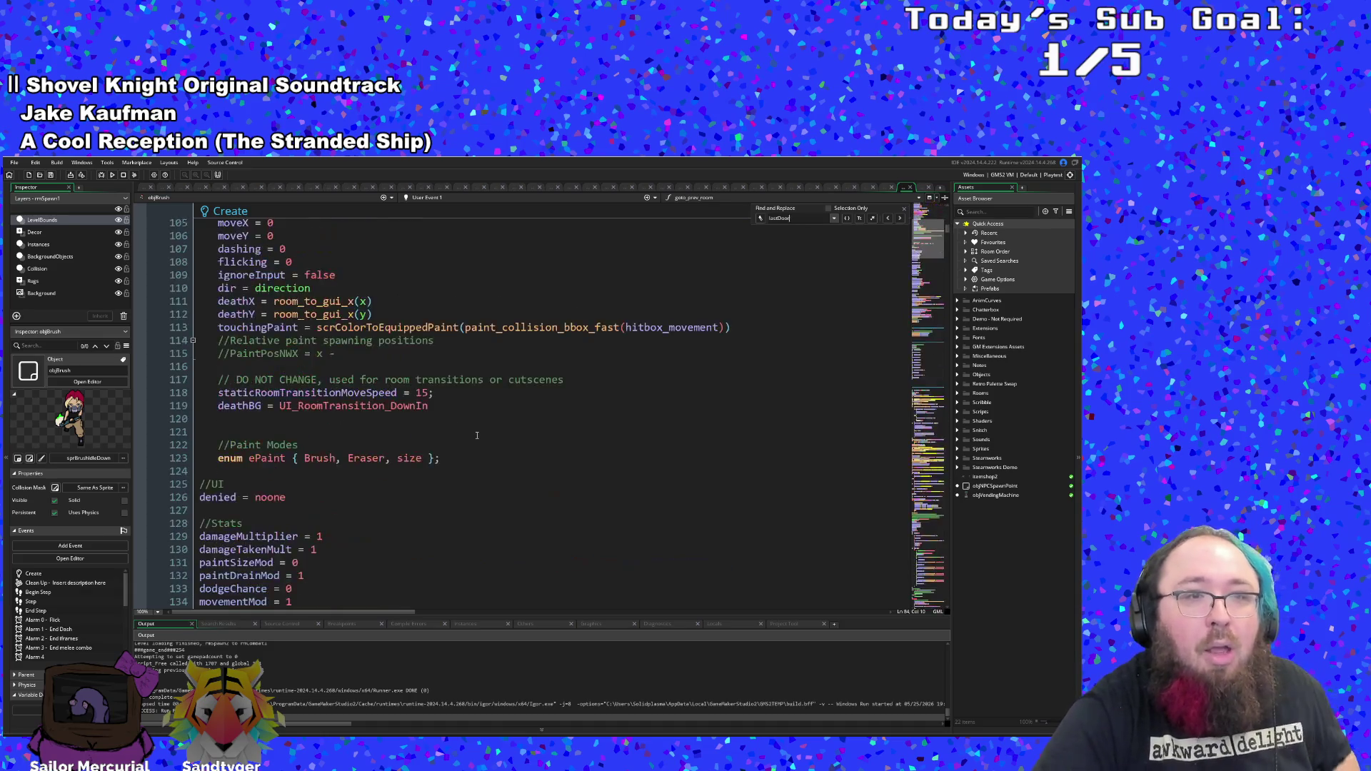
scroll(478, 434, "up", 12)
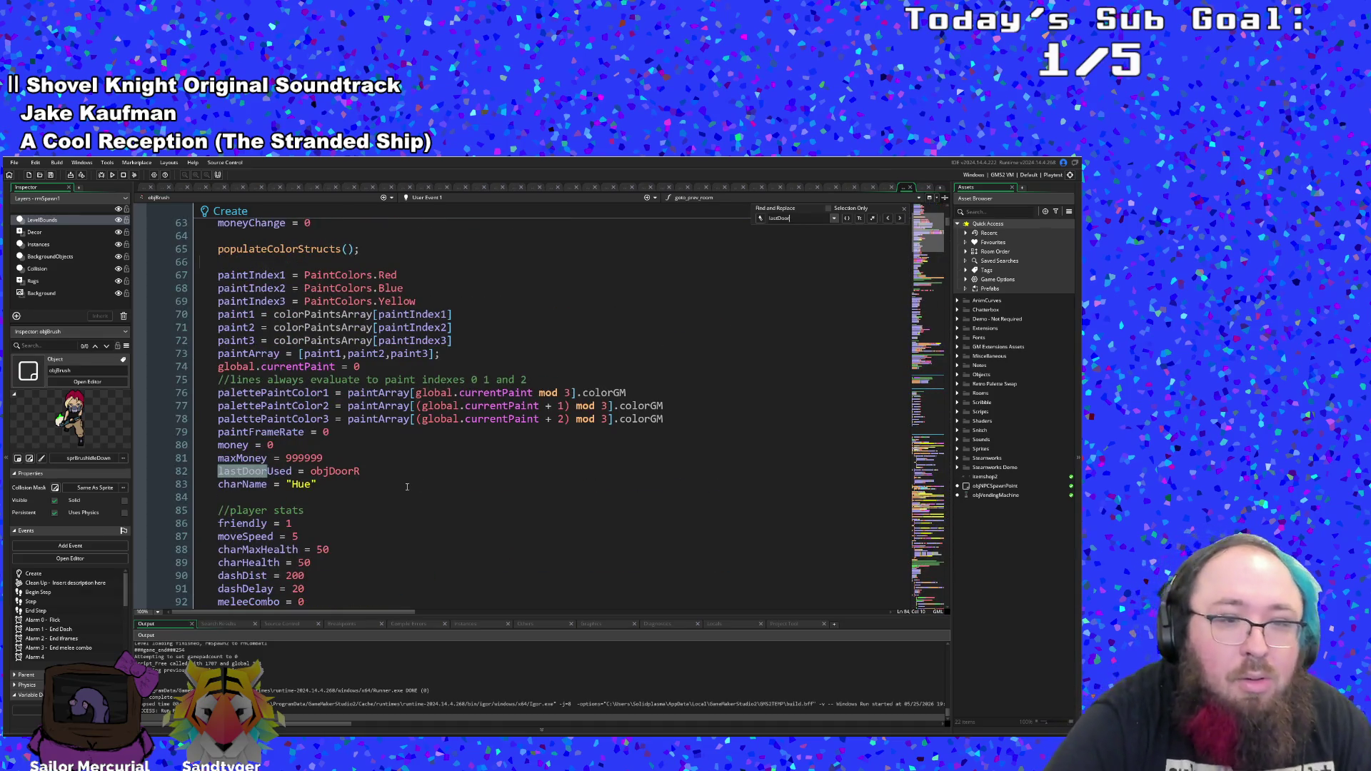
scroll(477, 433, "up", 13)
scroll(419, 482, "up", 8)
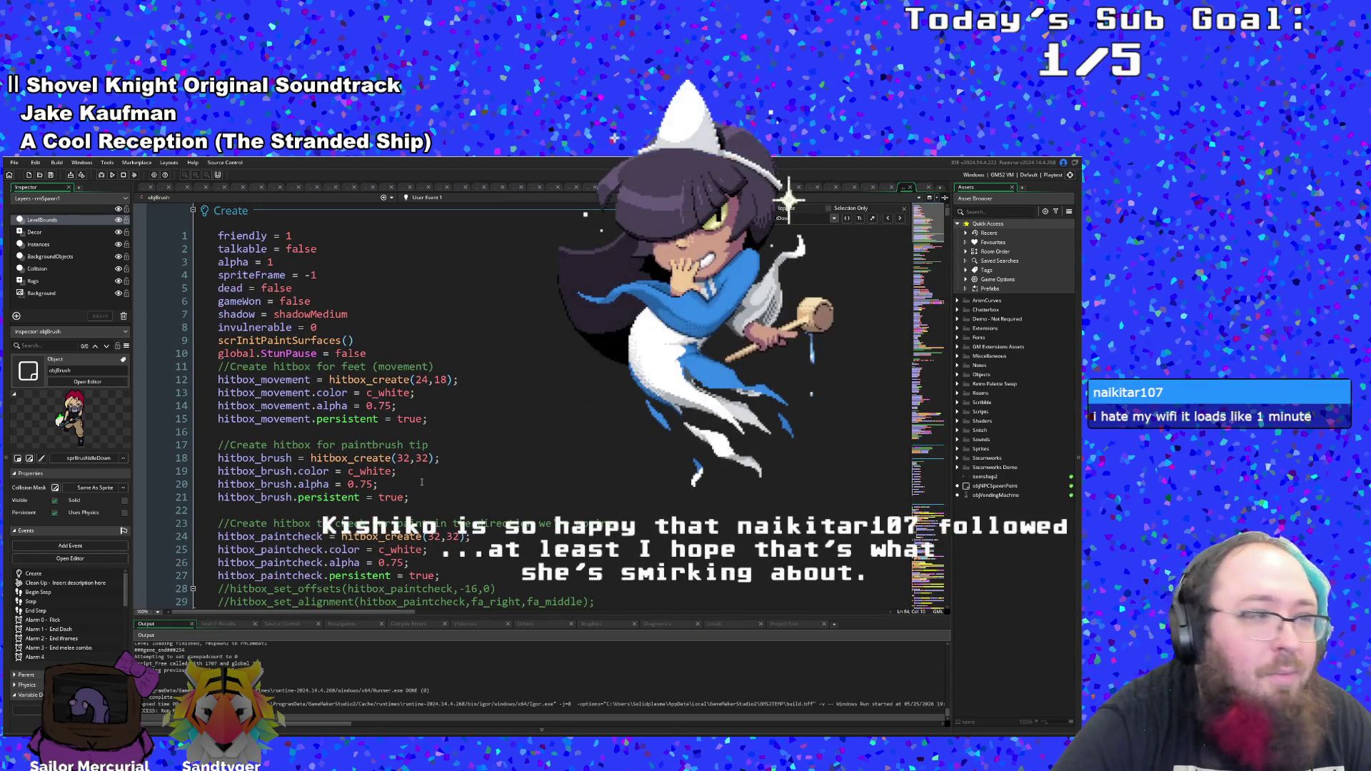
scroll(461, 430, "down", 14)
left_click(459, 198)
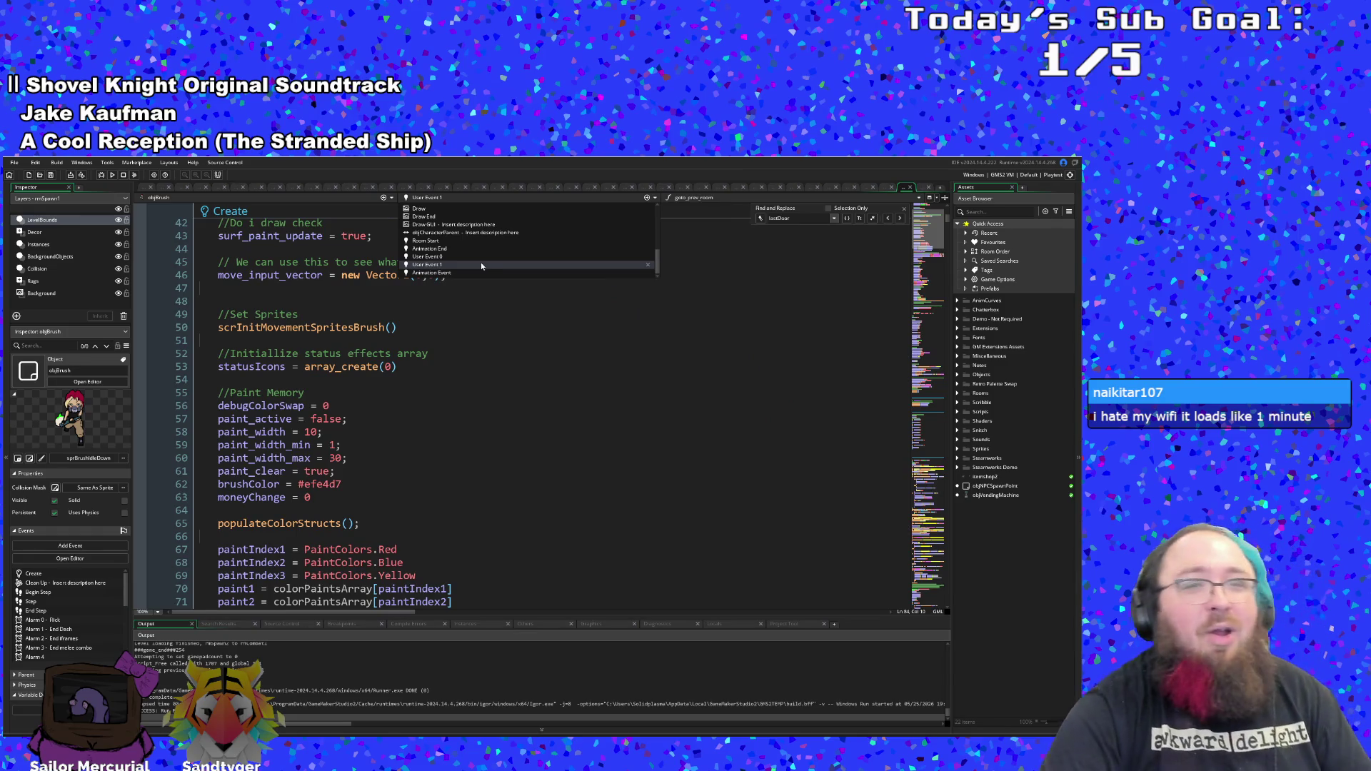
- Switch to User Event 0 and place the cursor in its objDoorU case
left_click(475, 256)
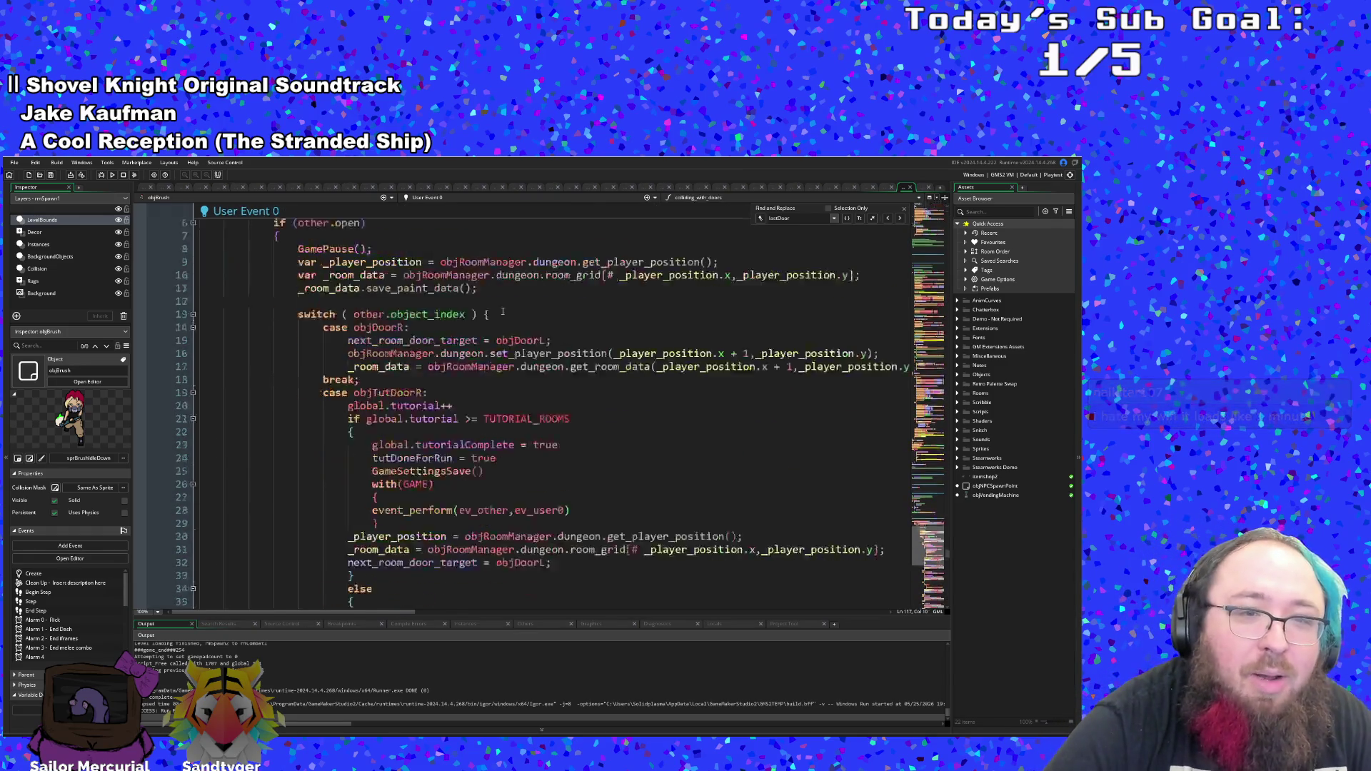
scroll(506, 318, "down", 20)
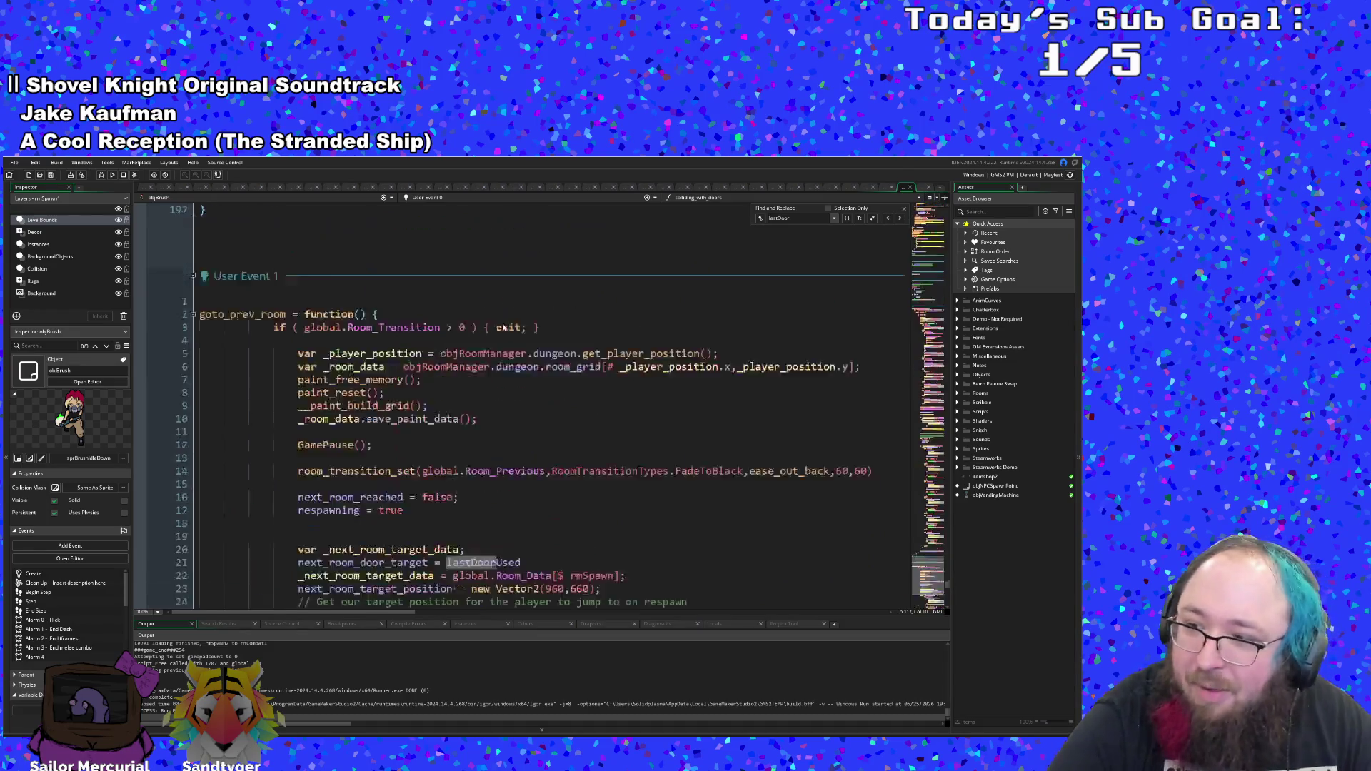
scroll(506, 320, "down", 18)
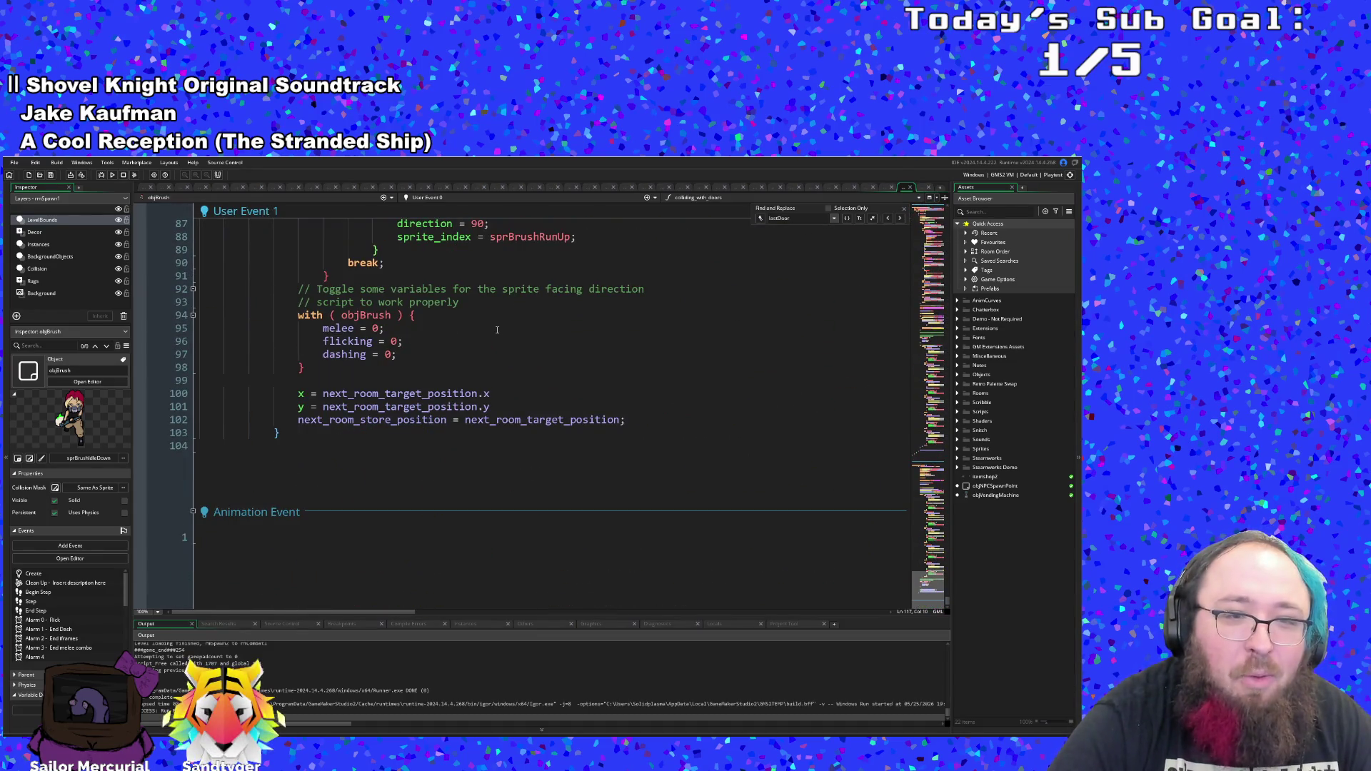
scroll(482, 350, "up", 8)
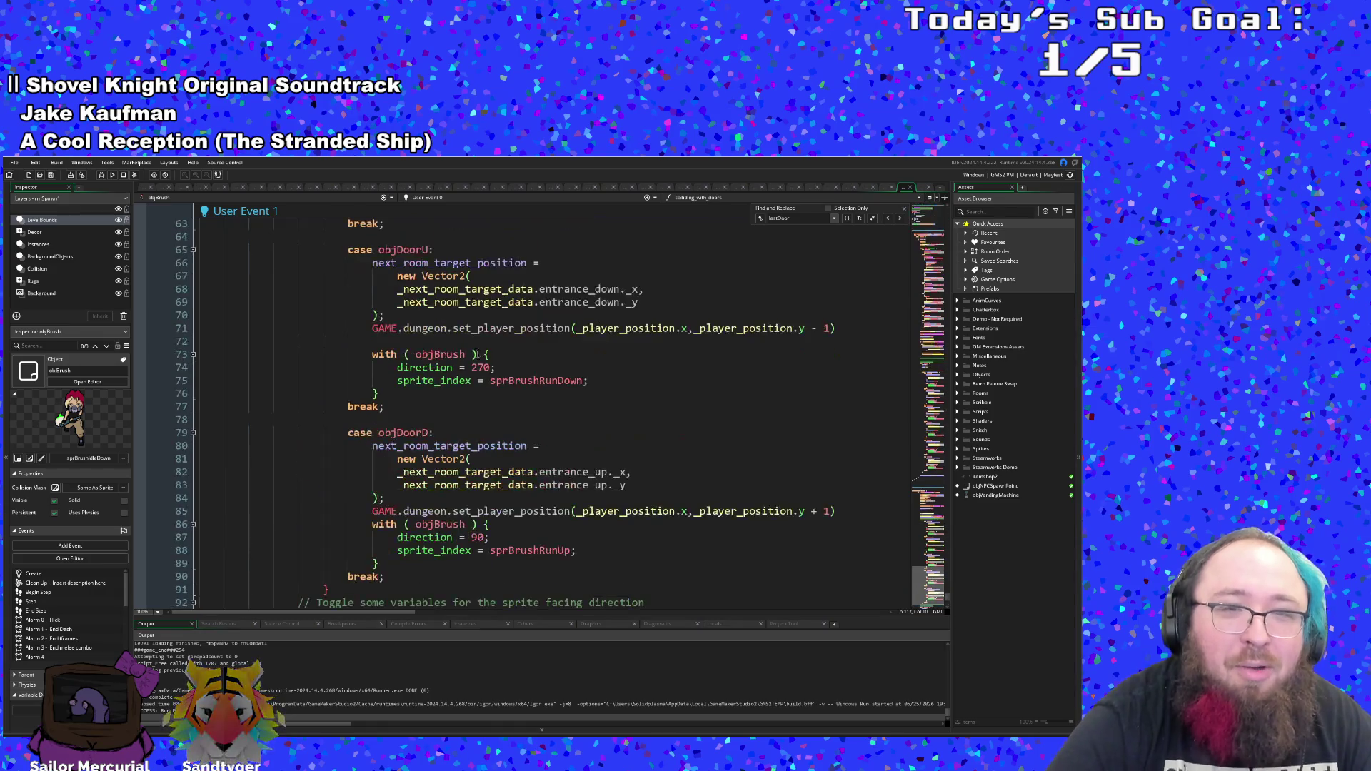
left_click(467, 354)
- Search for 'lastDoor' and follow the matches to goto_prev_room in User Event 1
key("ctrl+f")
type("lastDoor")
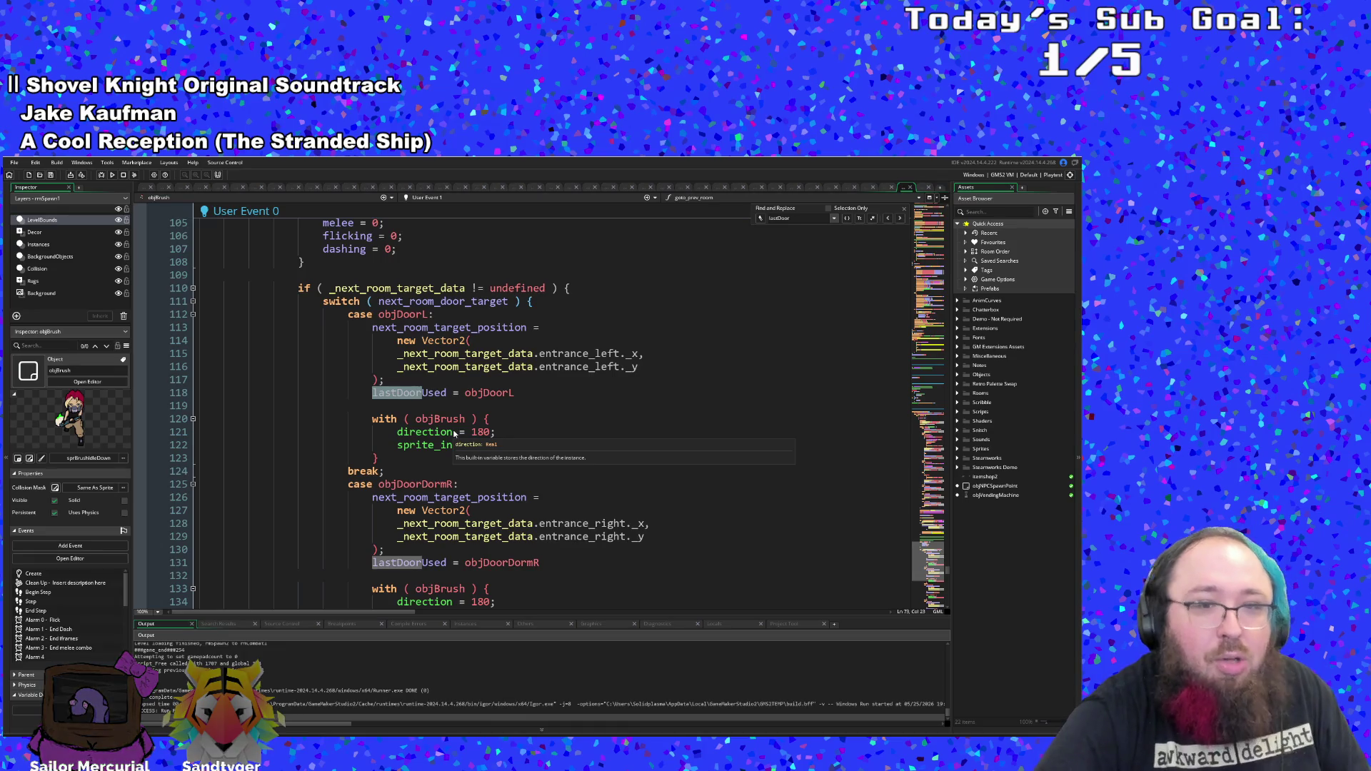
scroll(500, 314, "up", 20)
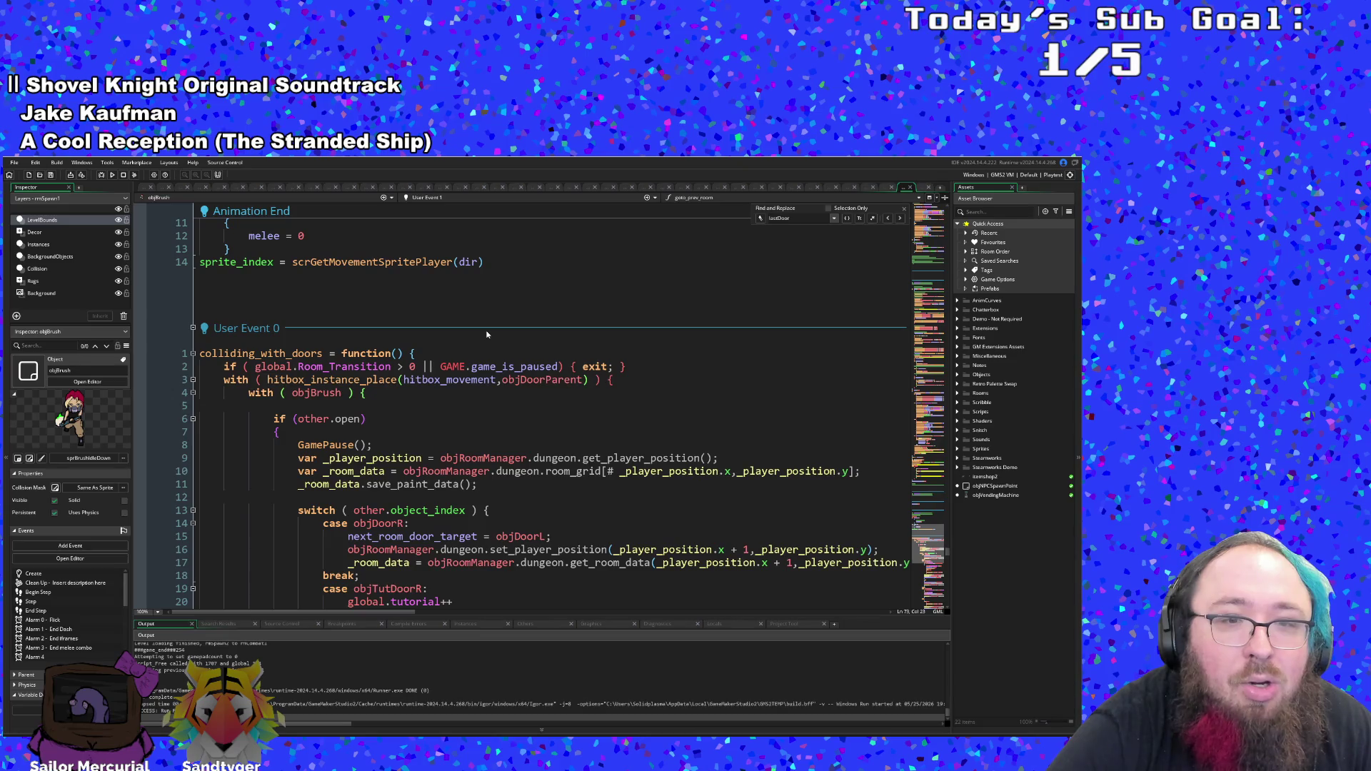
scroll(486, 335, "down", 5)
scroll(483, 336, "up", 10)
scroll(481, 337, "up", 2)
scroll(474, 338, "down", 10)
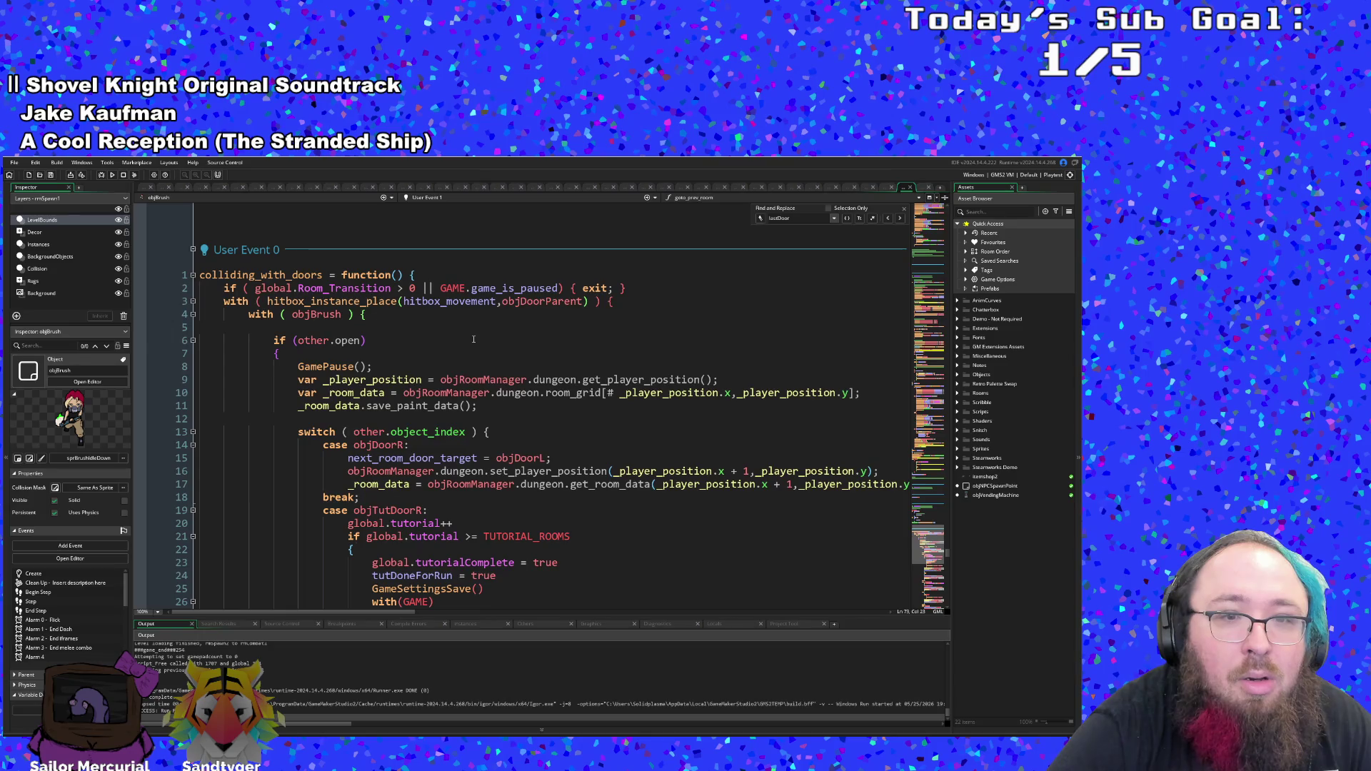
scroll(464, 335, "down", 20)
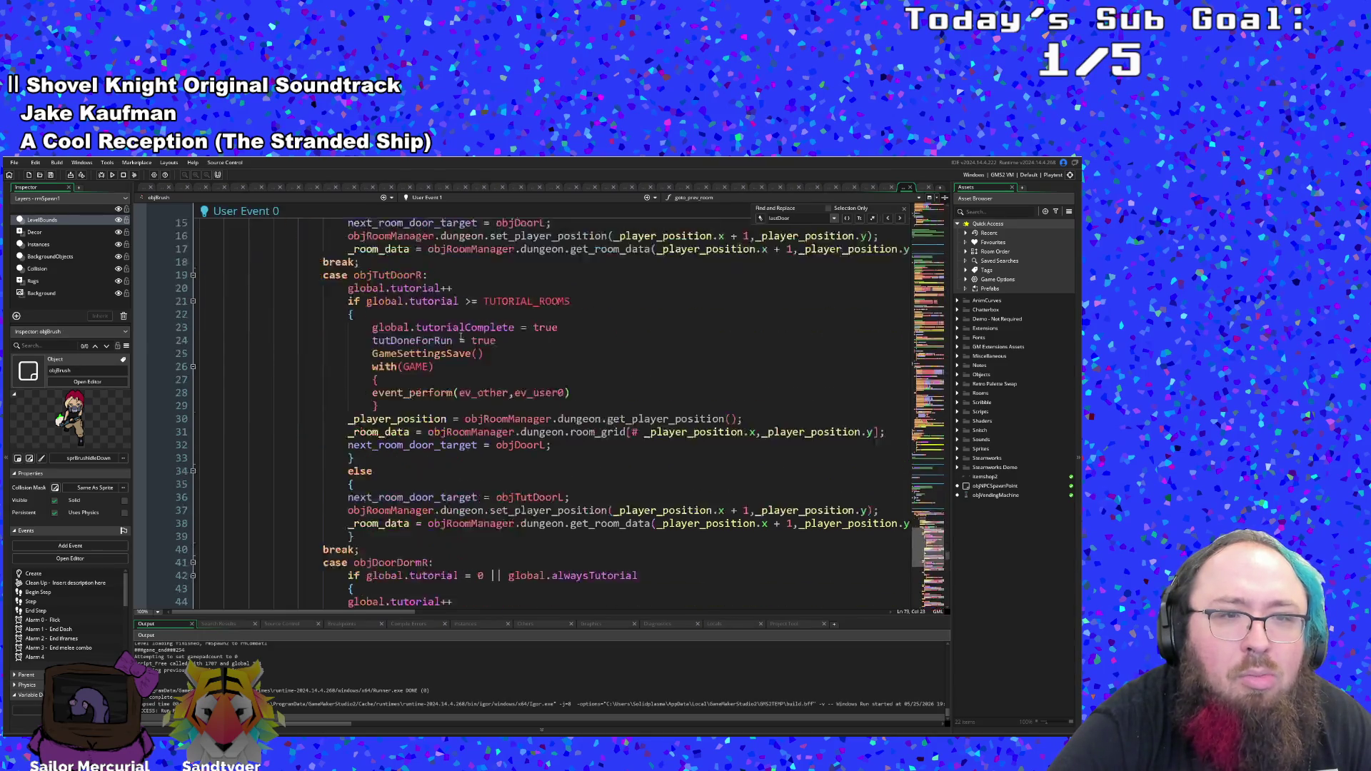
scroll(435, 342, "down", 14)
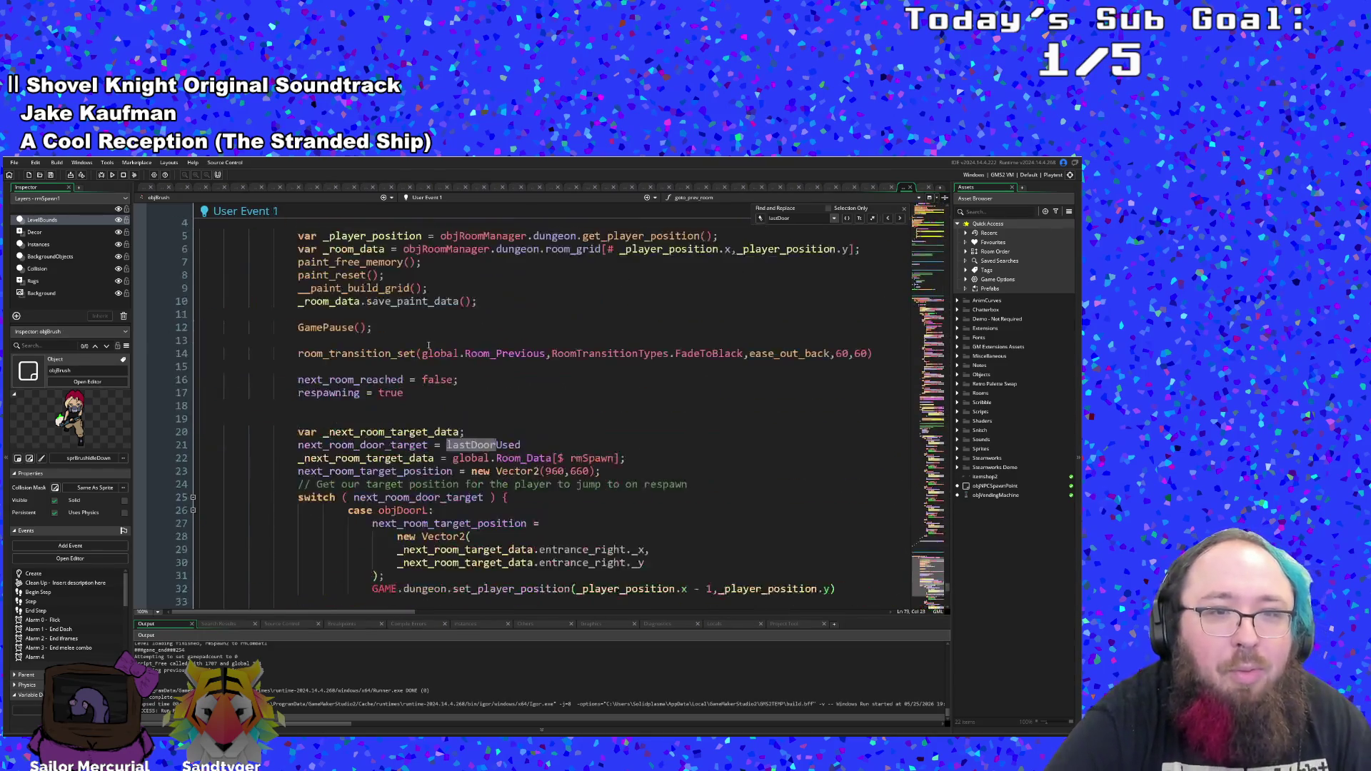
scroll(427, 344, "up", 4)
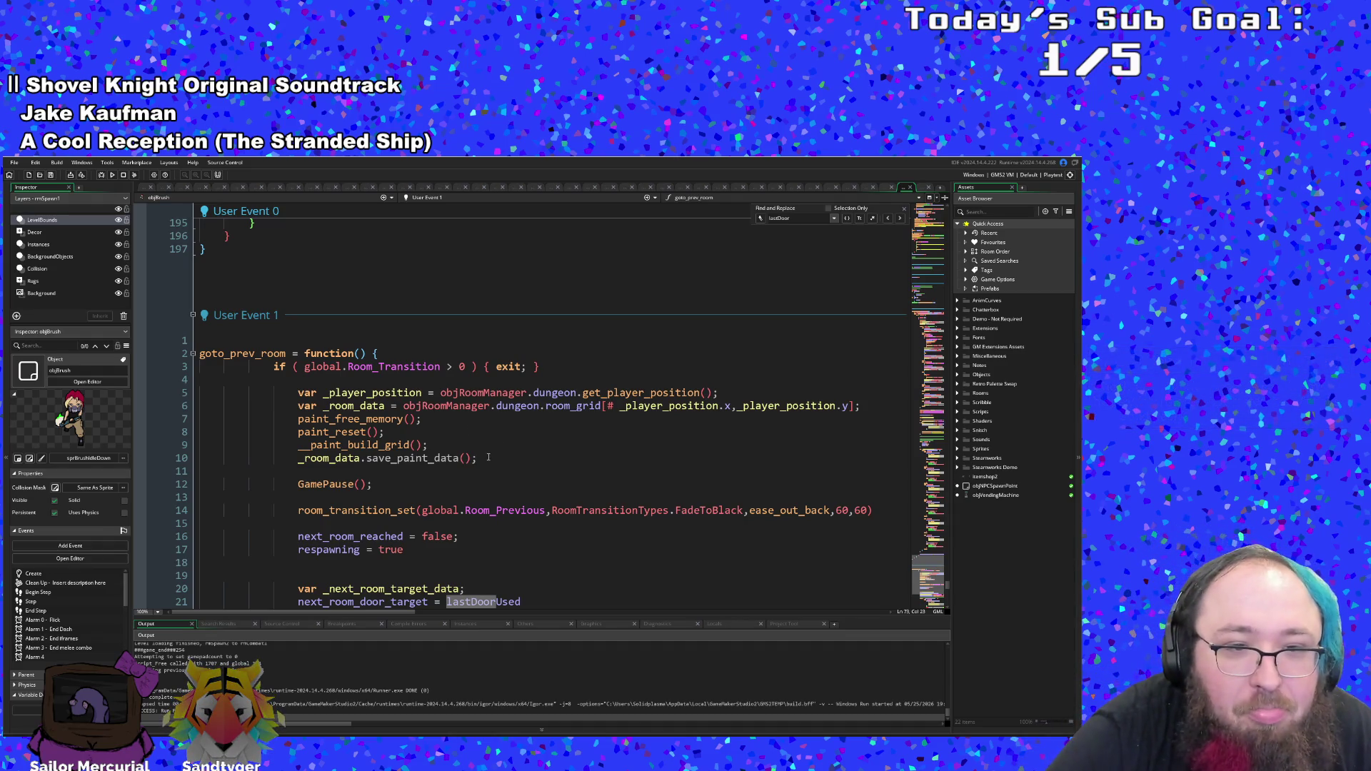
- Review the brush repositioning code at lines 82–104, then run the game with the debugger
scroll(488, 453, "down", 4)
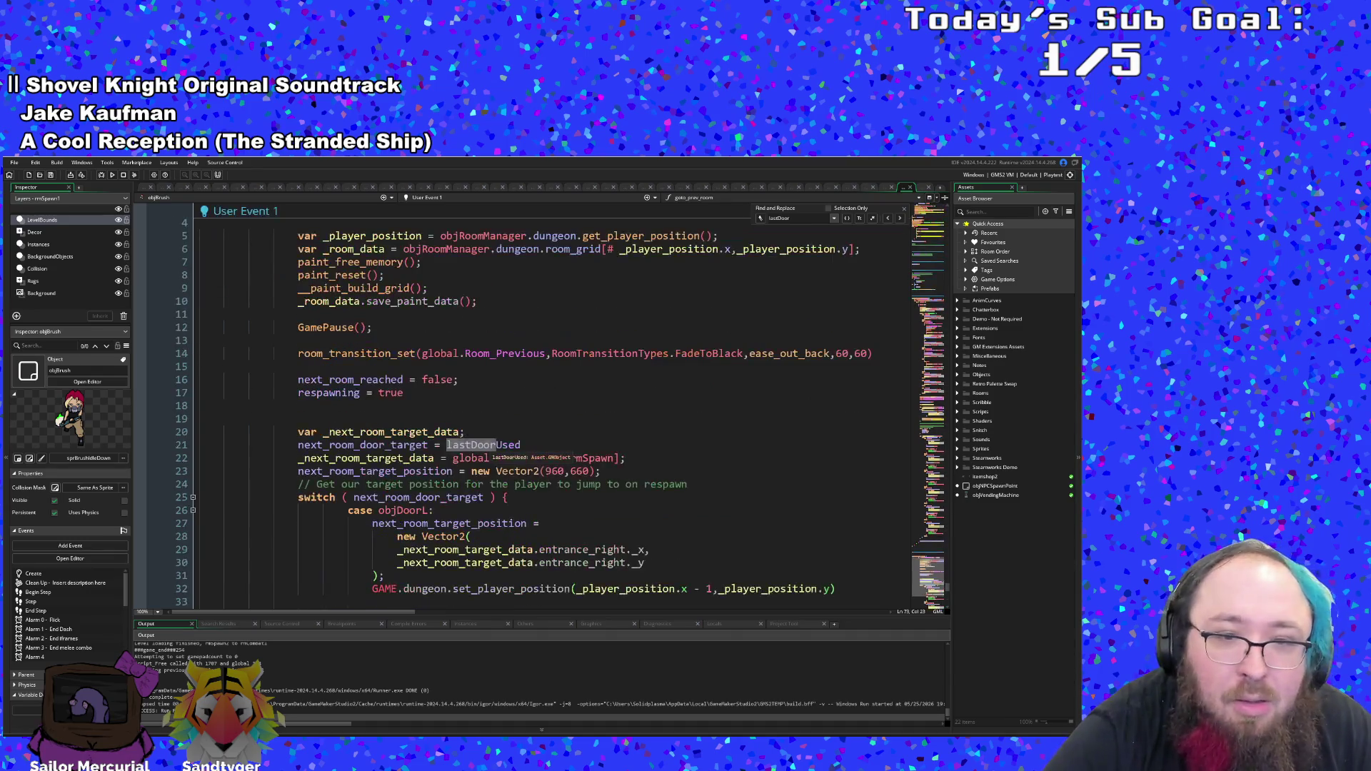
scroll(488, 448, "up", 2)
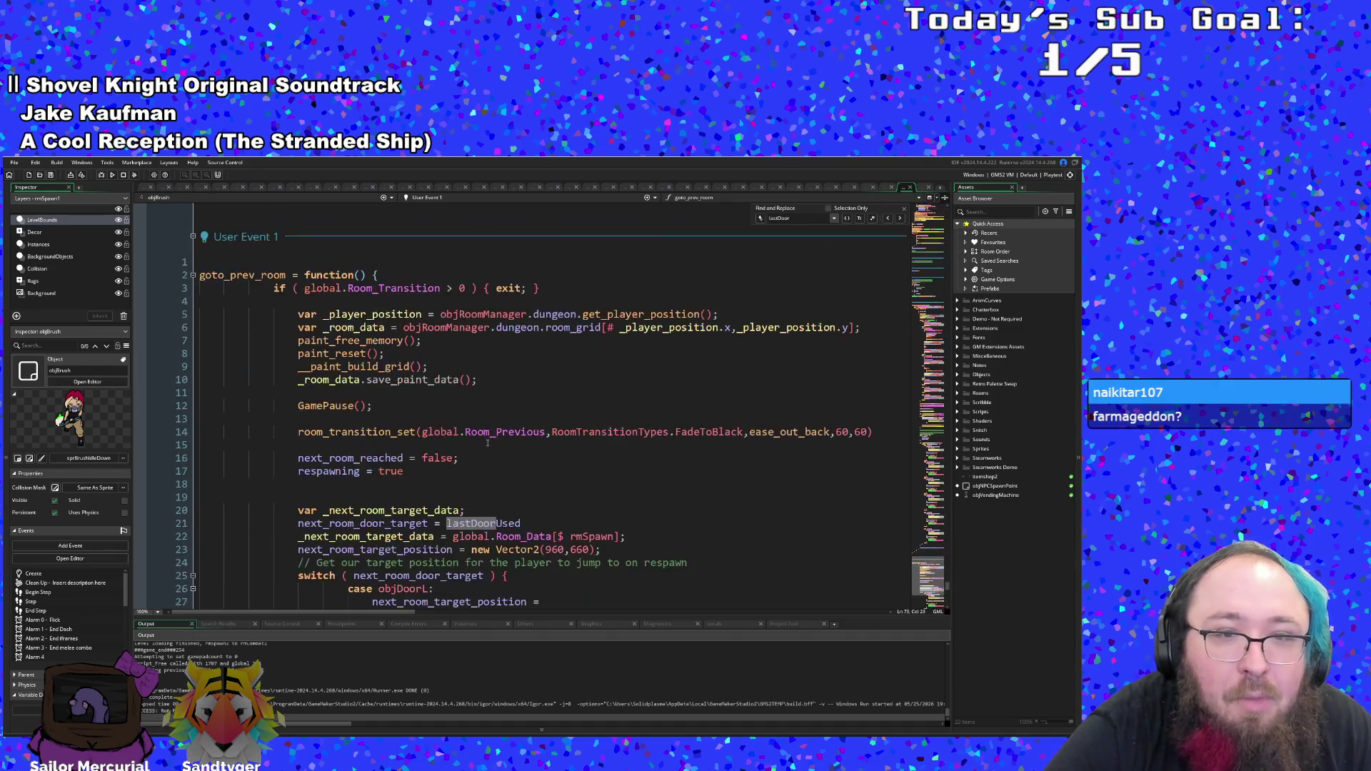
scroll(487, 444, "down", 7)
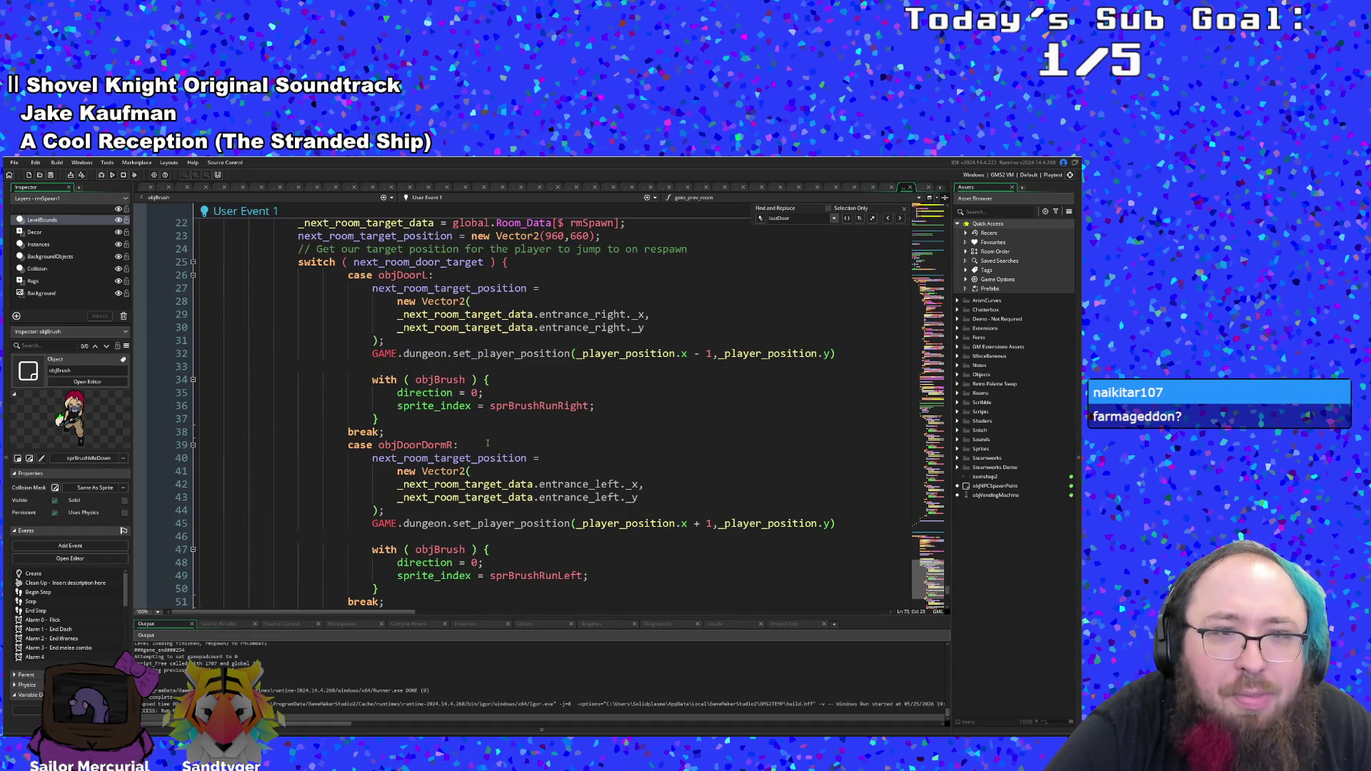
scroll(488, 444, "up", 2)
scroll(488, 444, "down", 12)
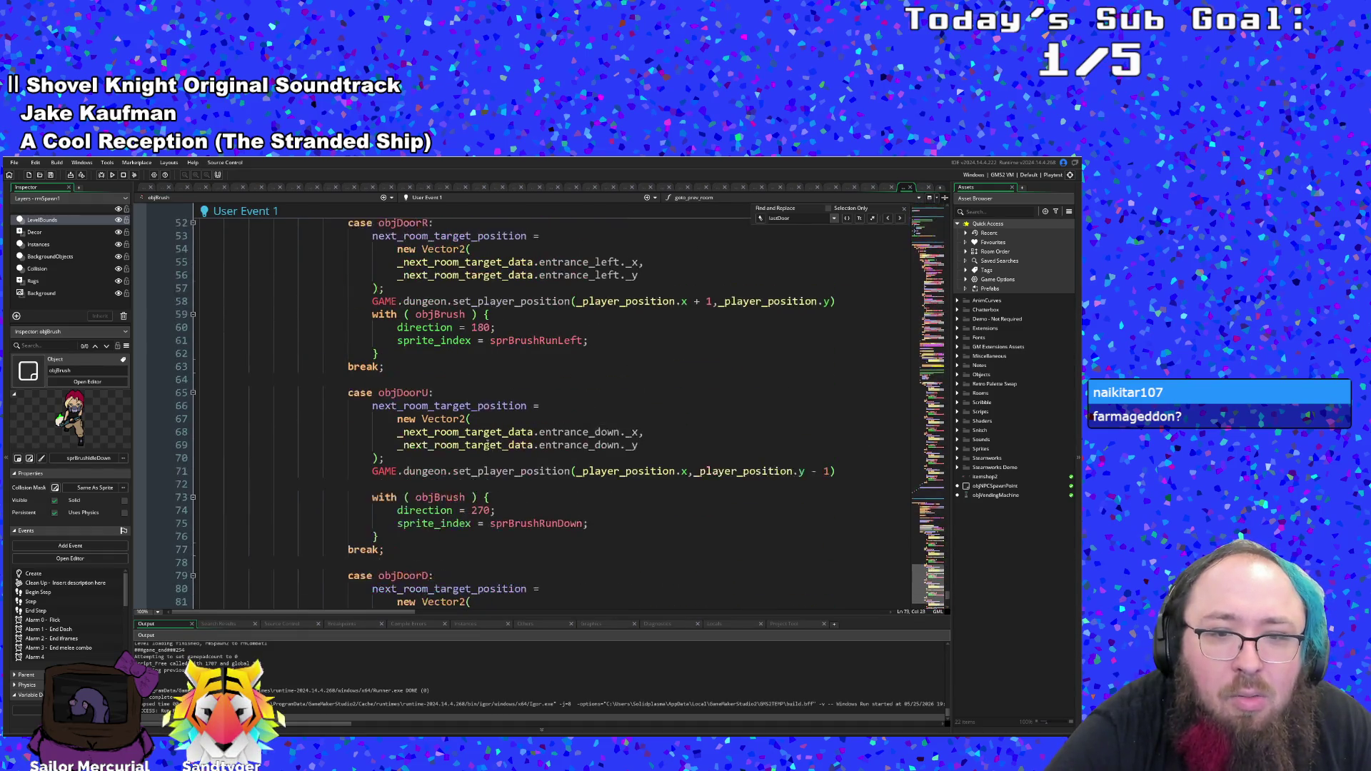
scroll(487, 444, "down", 10)
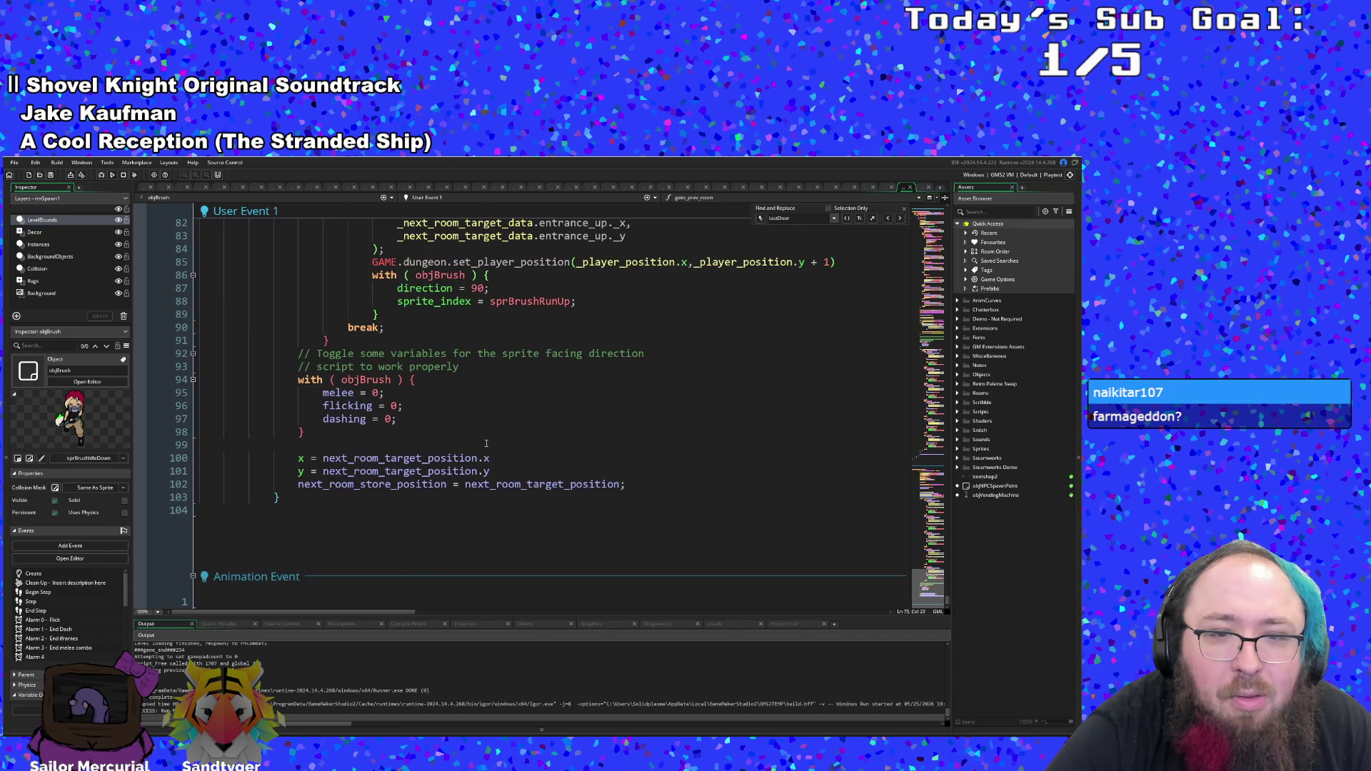
left_click(462, 405)
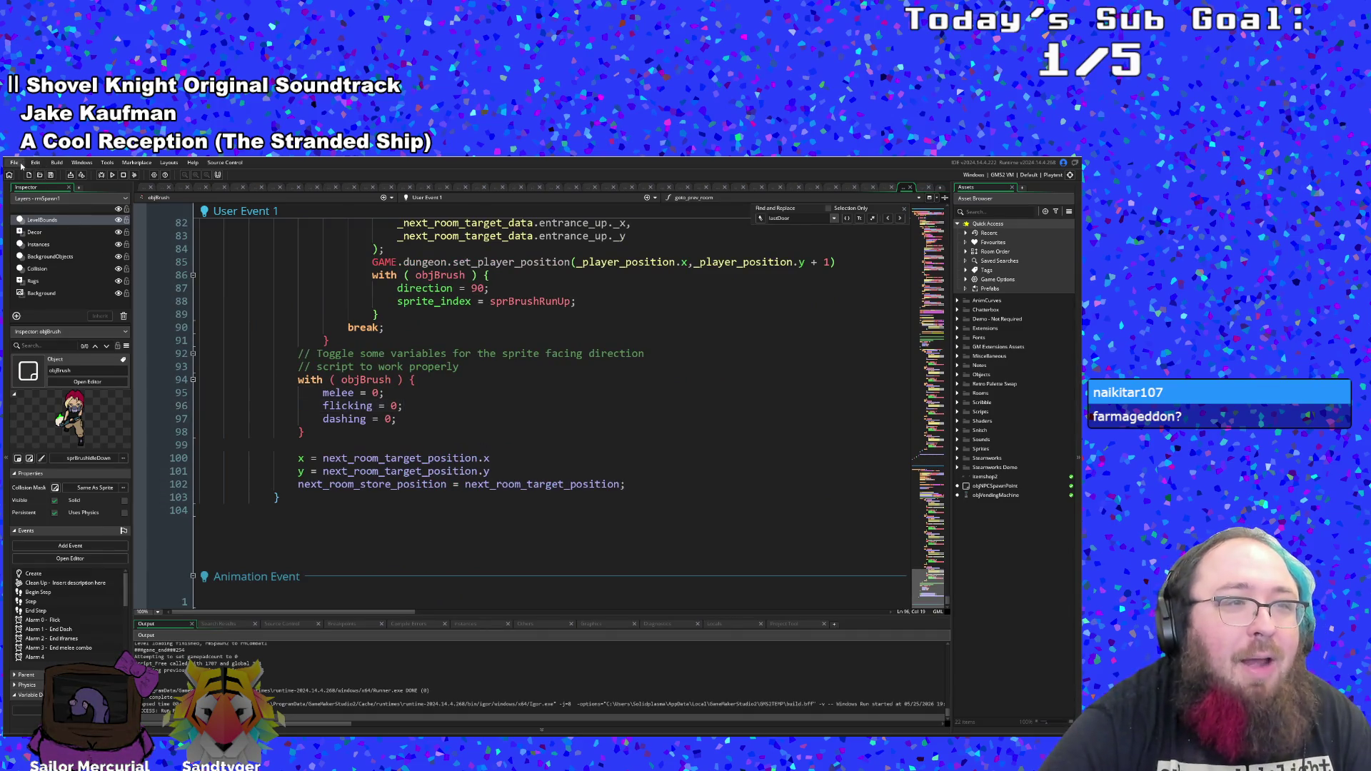
left_click(105, 176)
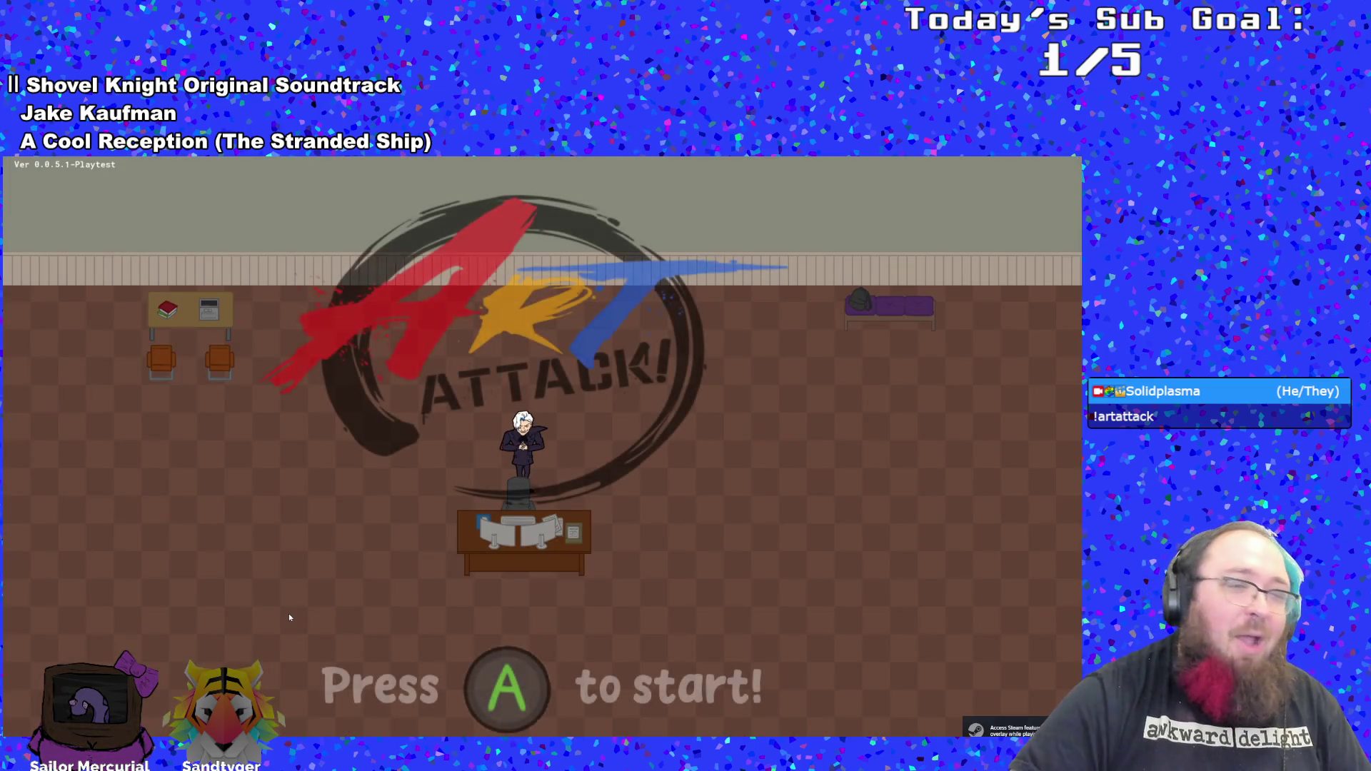
- Start a New Run from the main menu, skip Hue's dialogue, and toggle the debug overlay
key("Return")
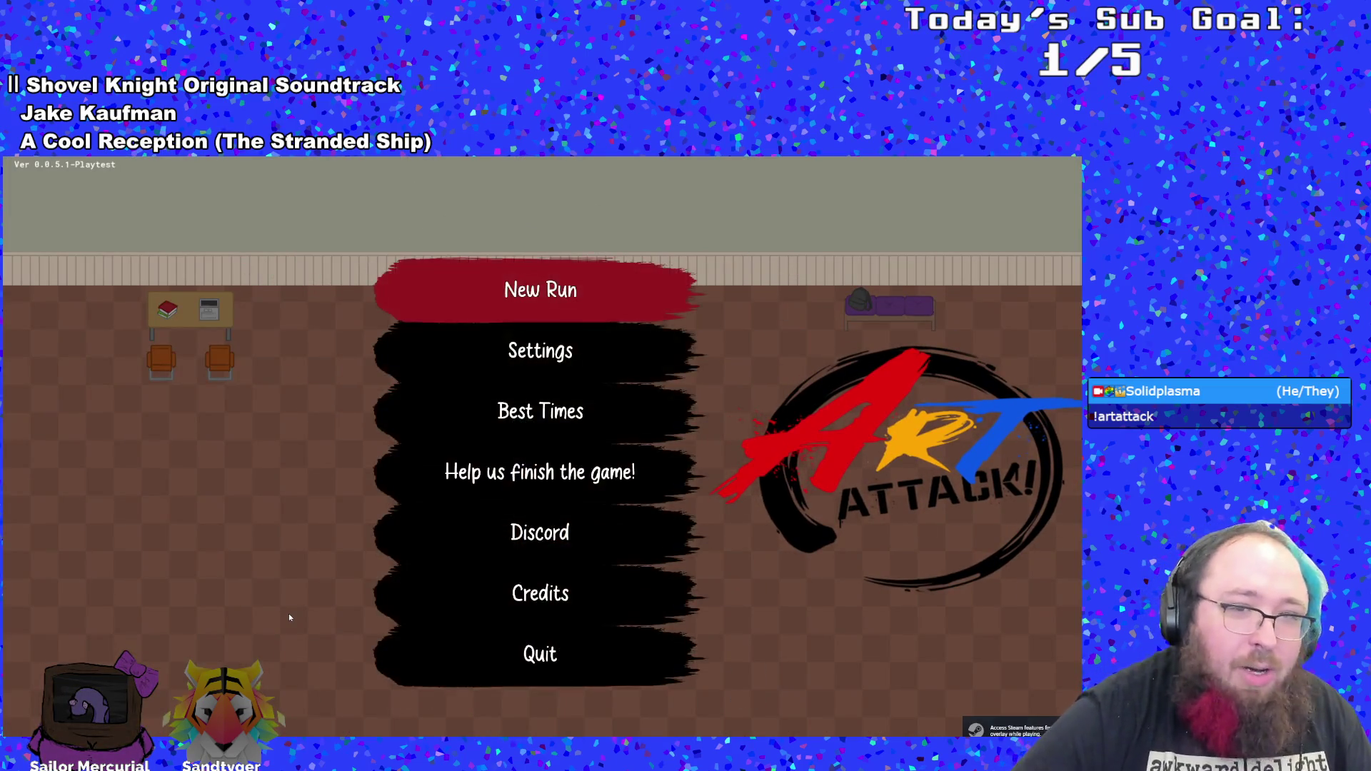
key("Return")
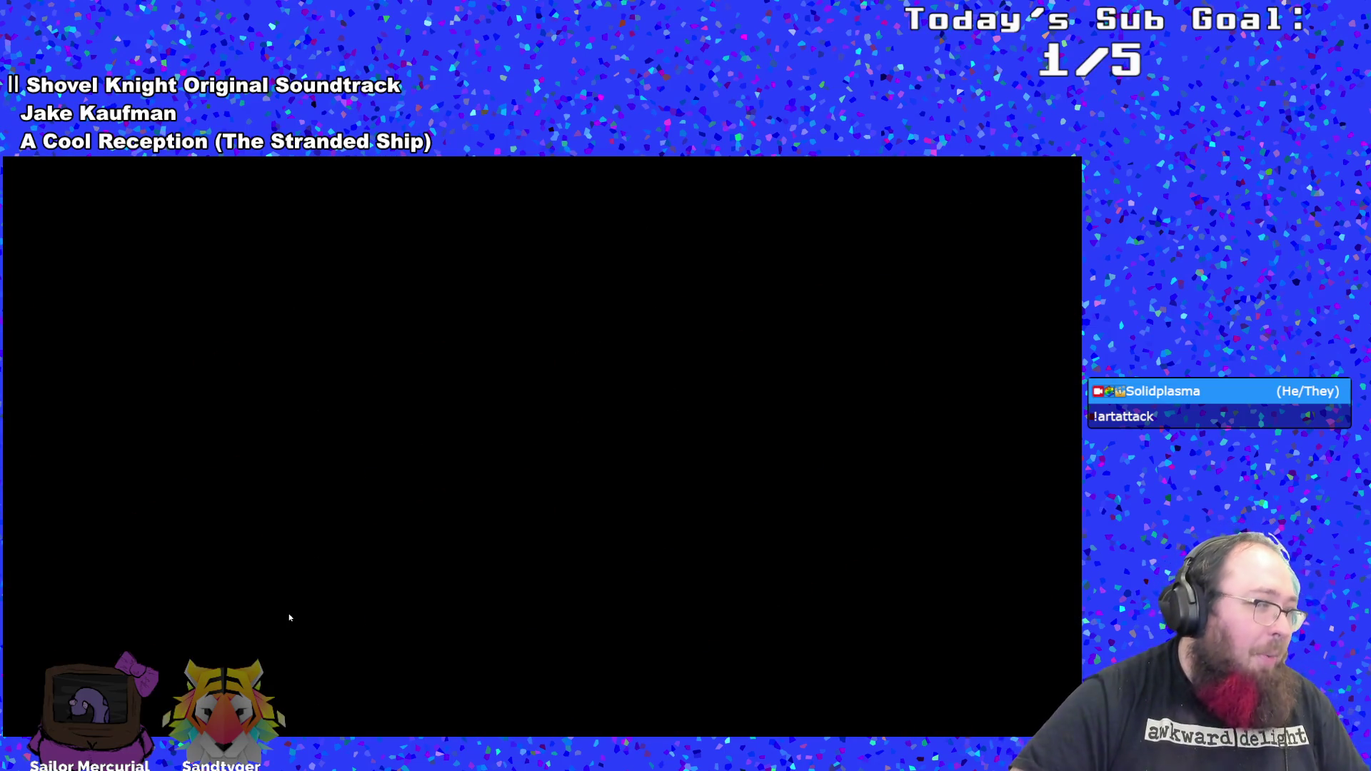
key("Return")
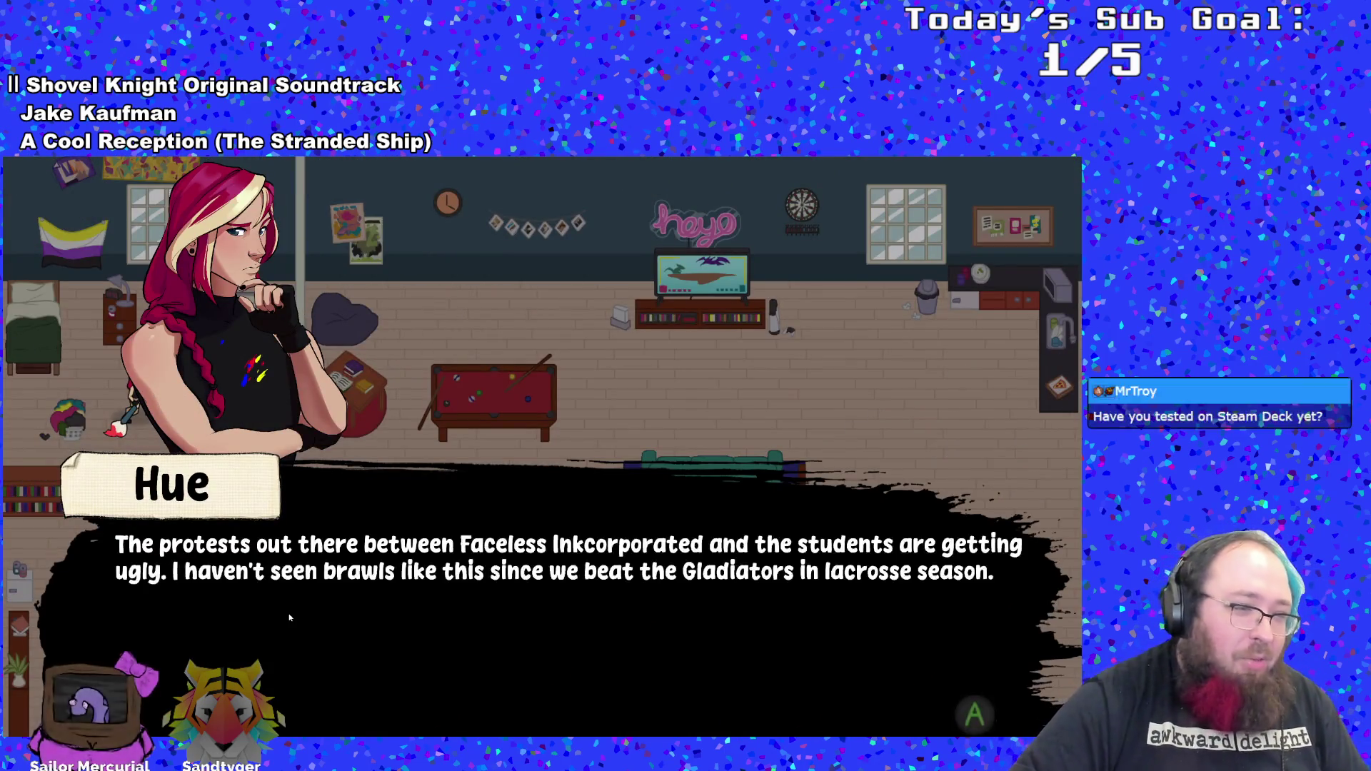
key("Return")
key("Return")
key("Return")
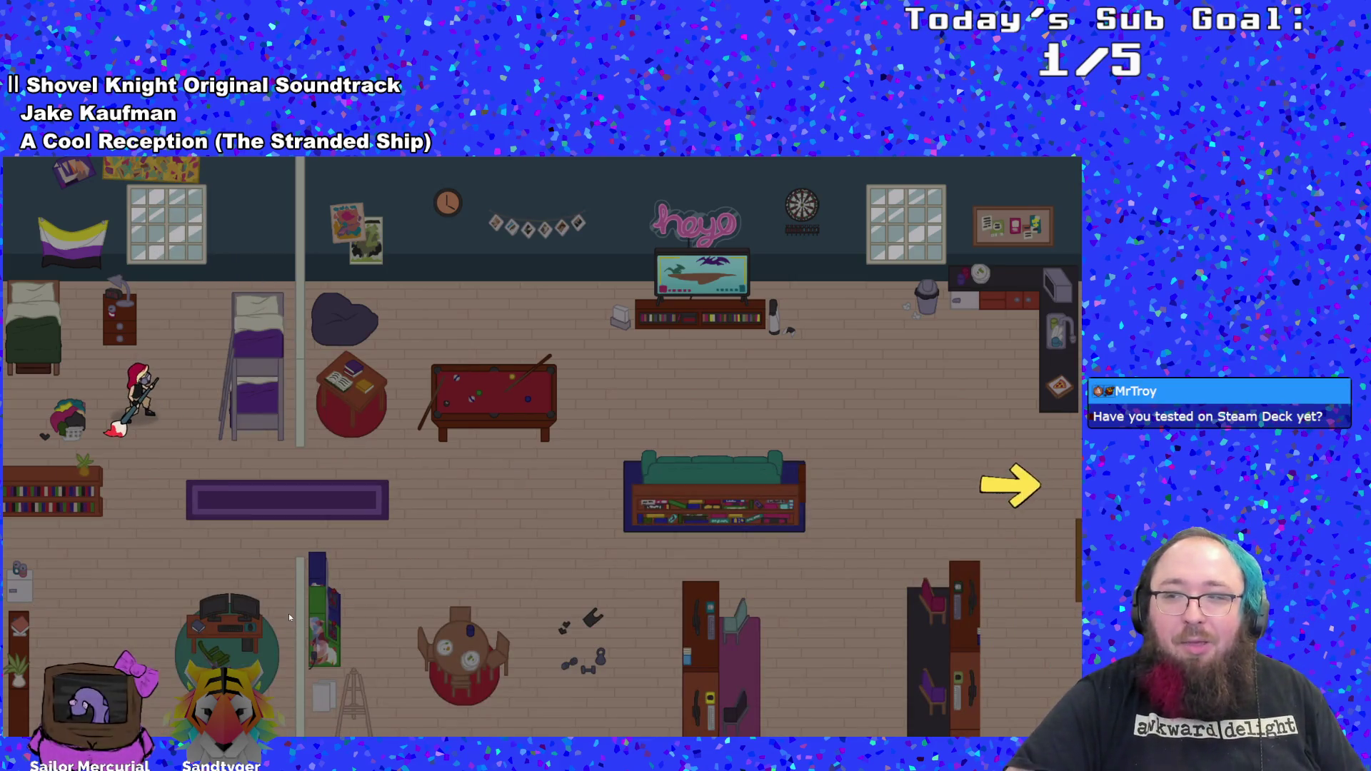
key("grave")
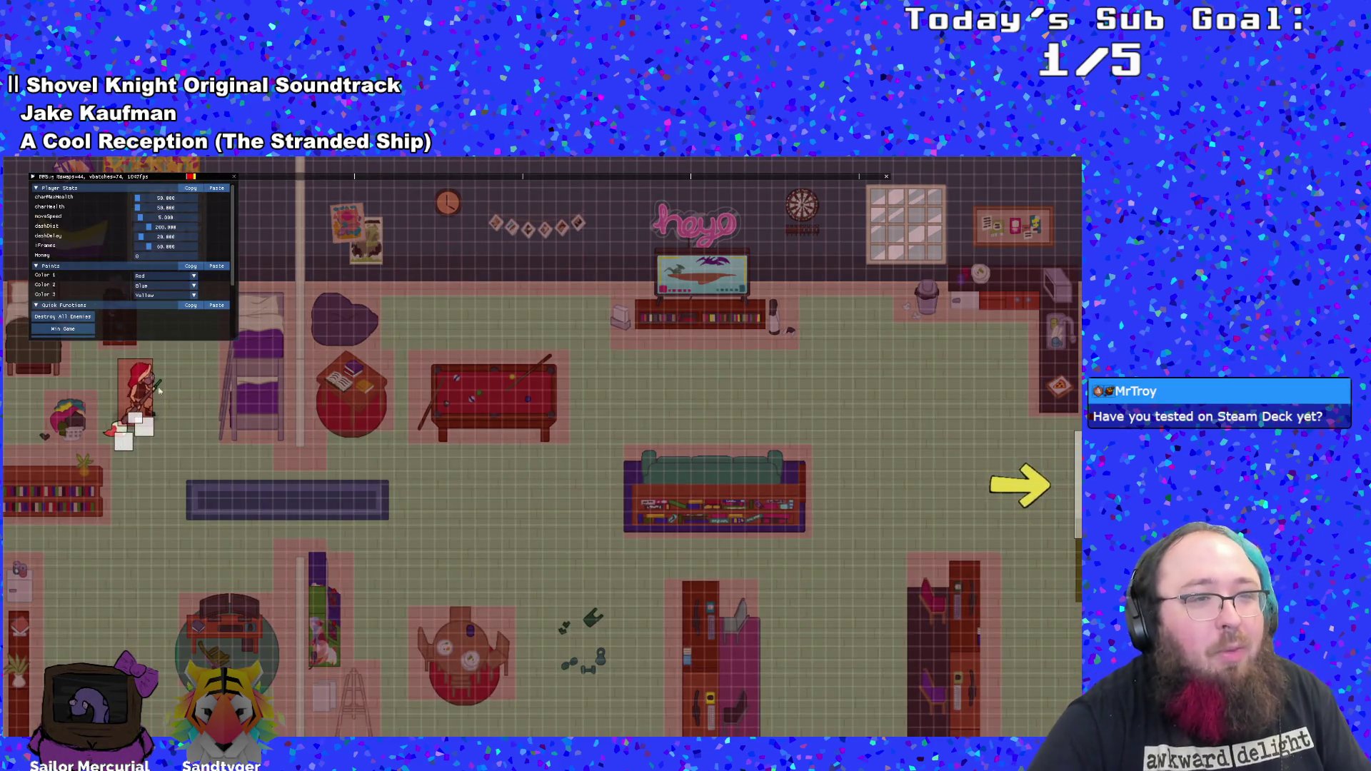
- Set the Debug Menu's Item To Drop to Emergency Phone
scroll(139, 328, "down", 2)
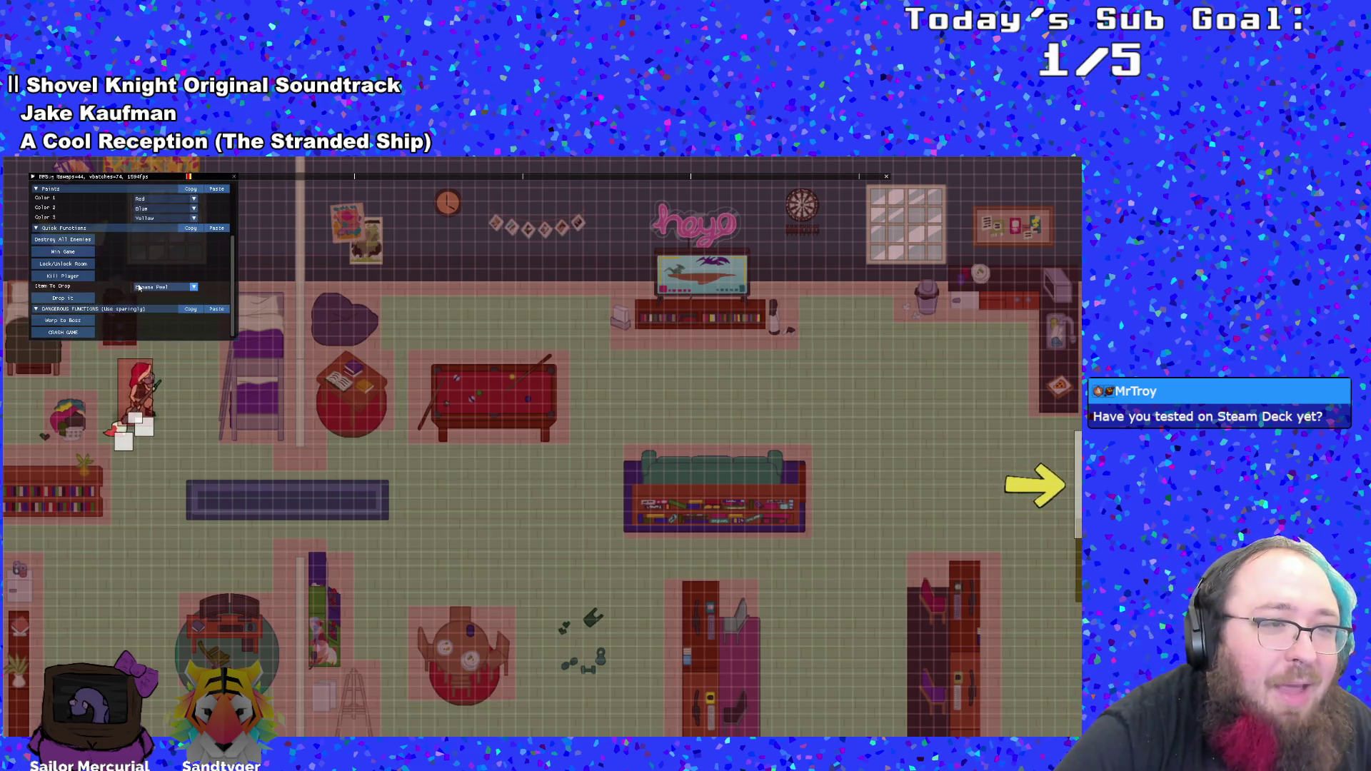
left_click(138, 287)
left_click(143, 274)
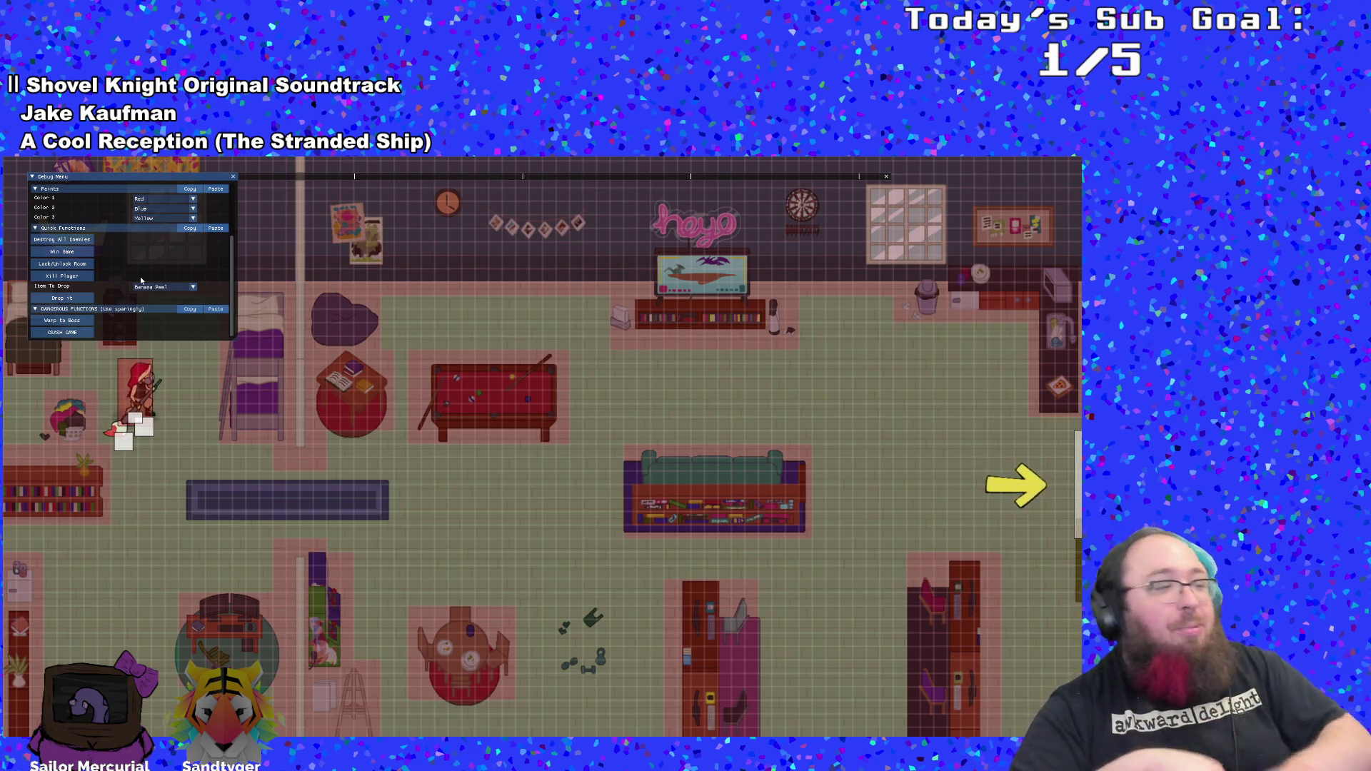
left_click(136, 284)
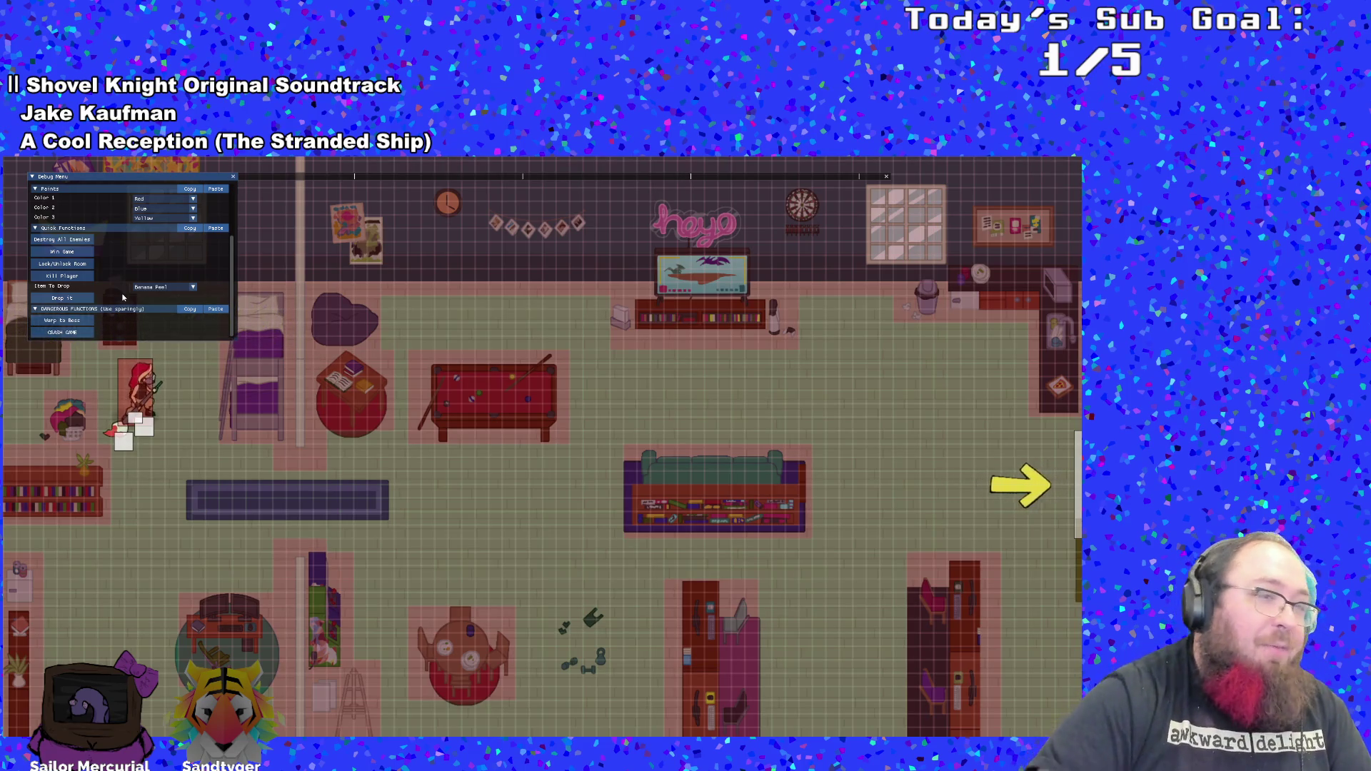
left_click(168, 288)
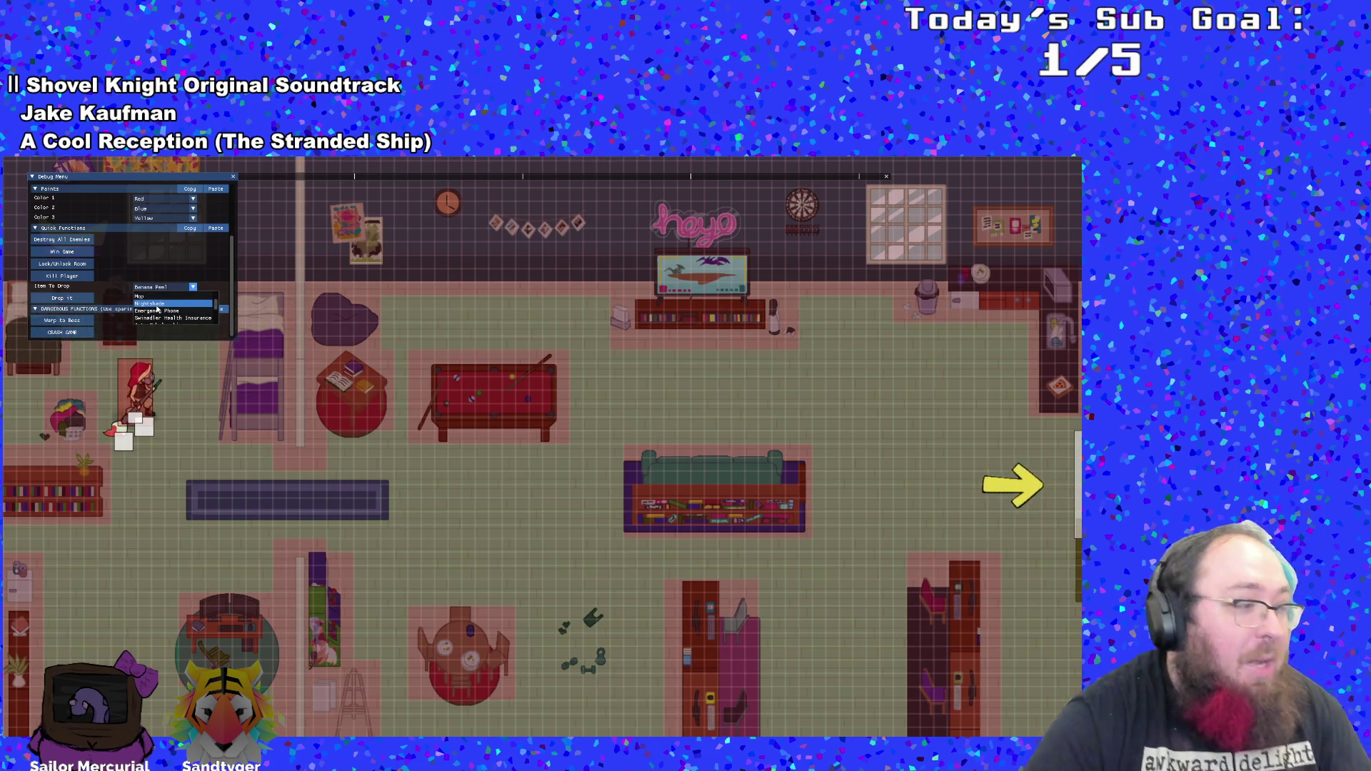
left_click(166, 312)
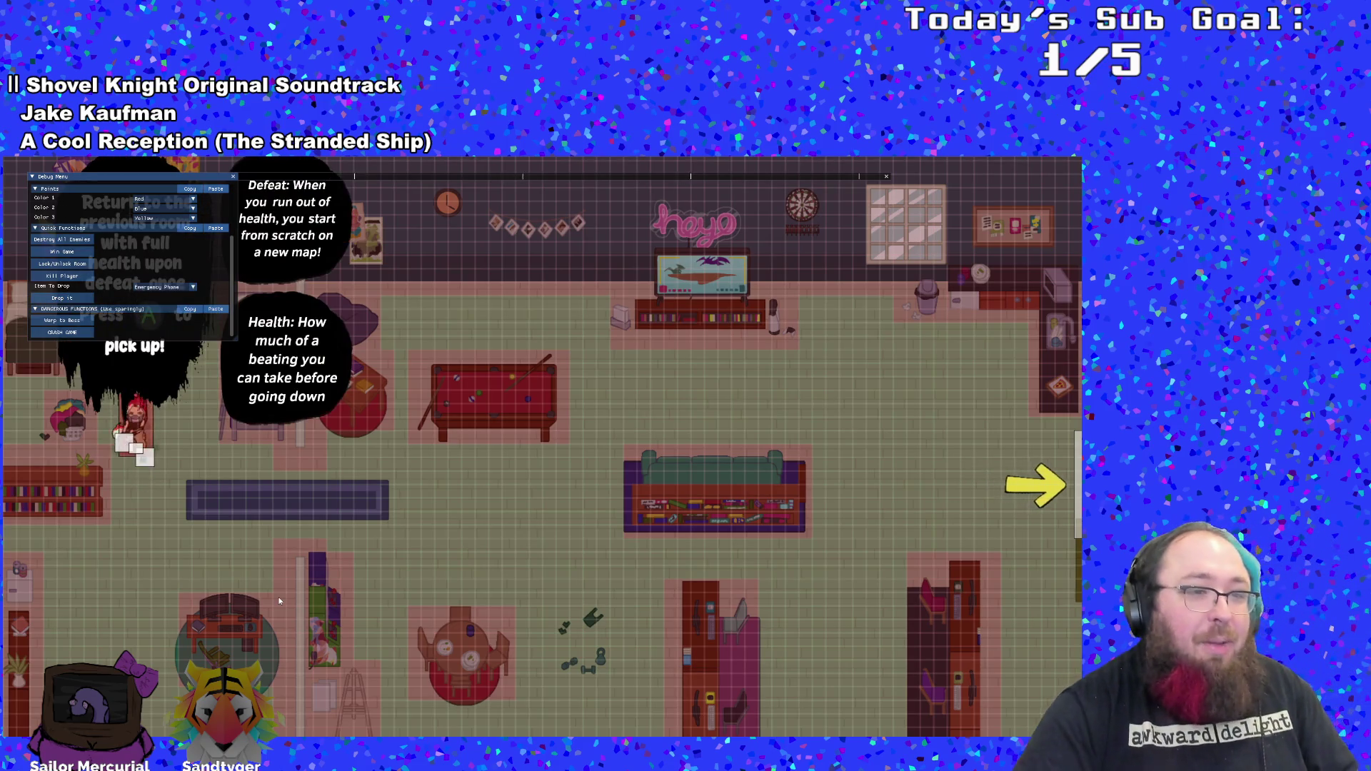
- Pick up the Emergency Phone, walk into the library and mix pink paint
key("Return")
key("Right")
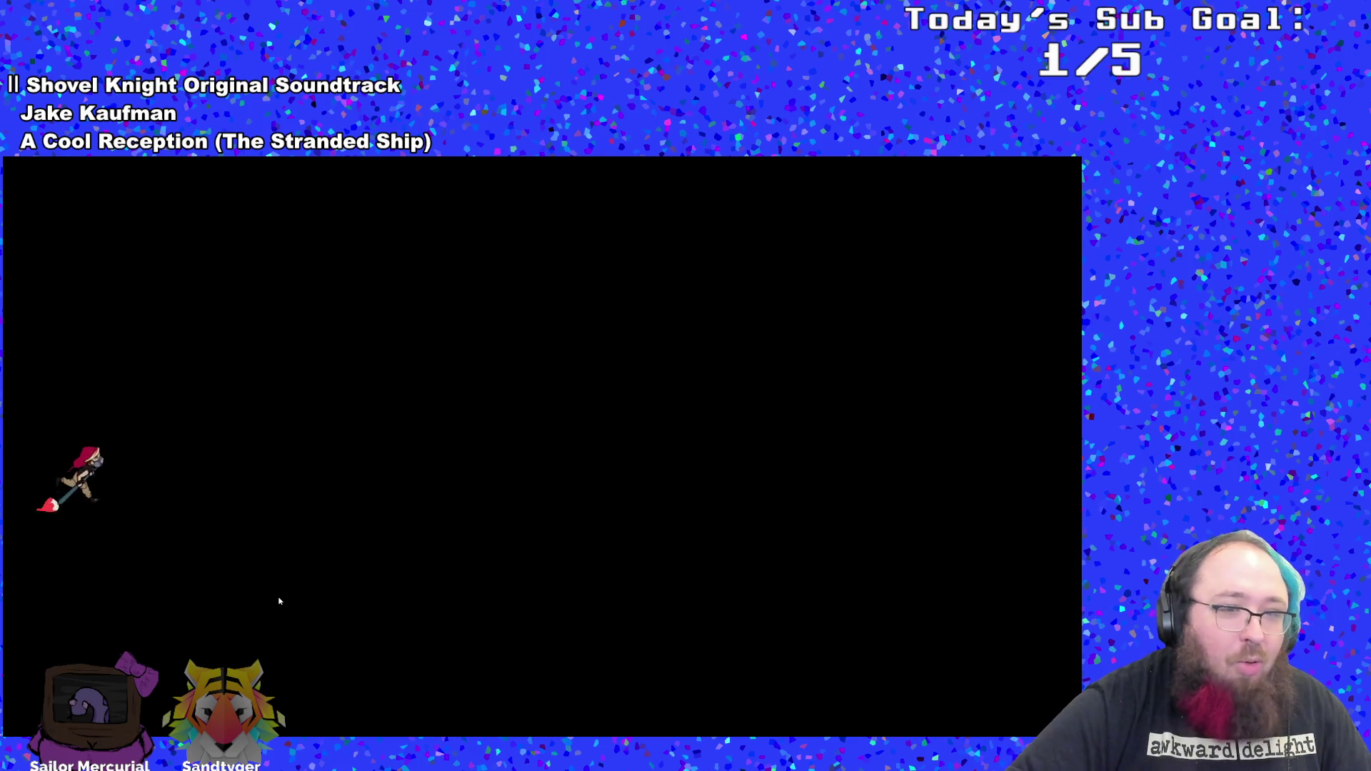
key("Right")
key("Up")
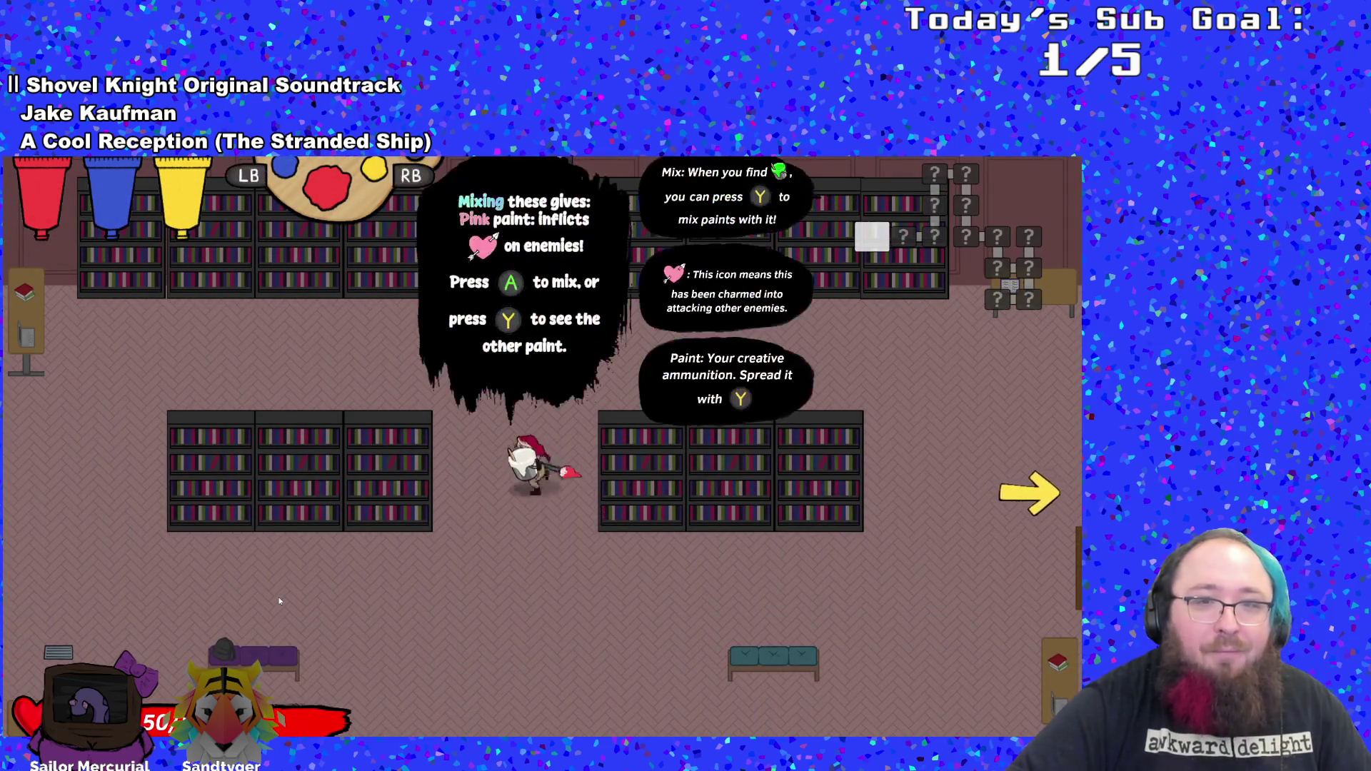
key("space")
- Walk through the library exit into the paint shop and bring back the debug overlay
key("Right")
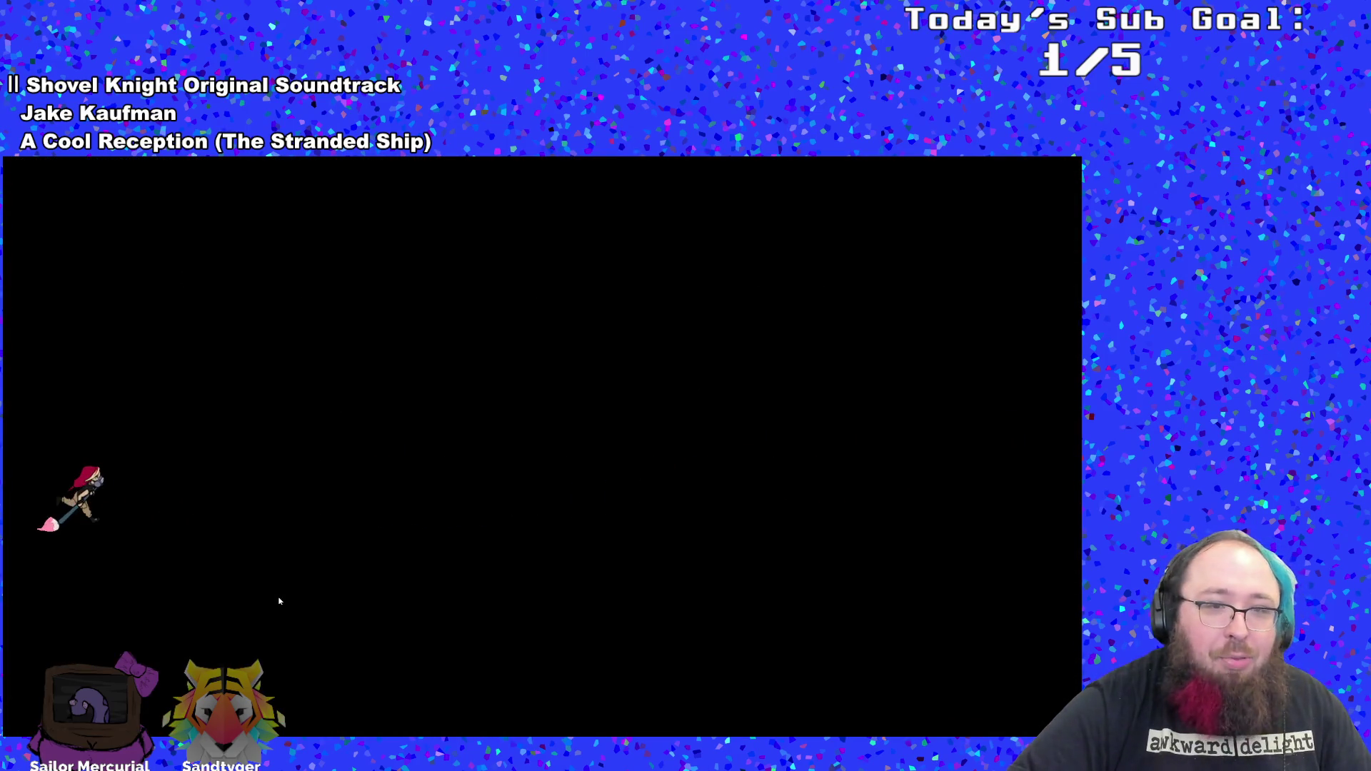
key("Right")
key("Up")
key("Left")
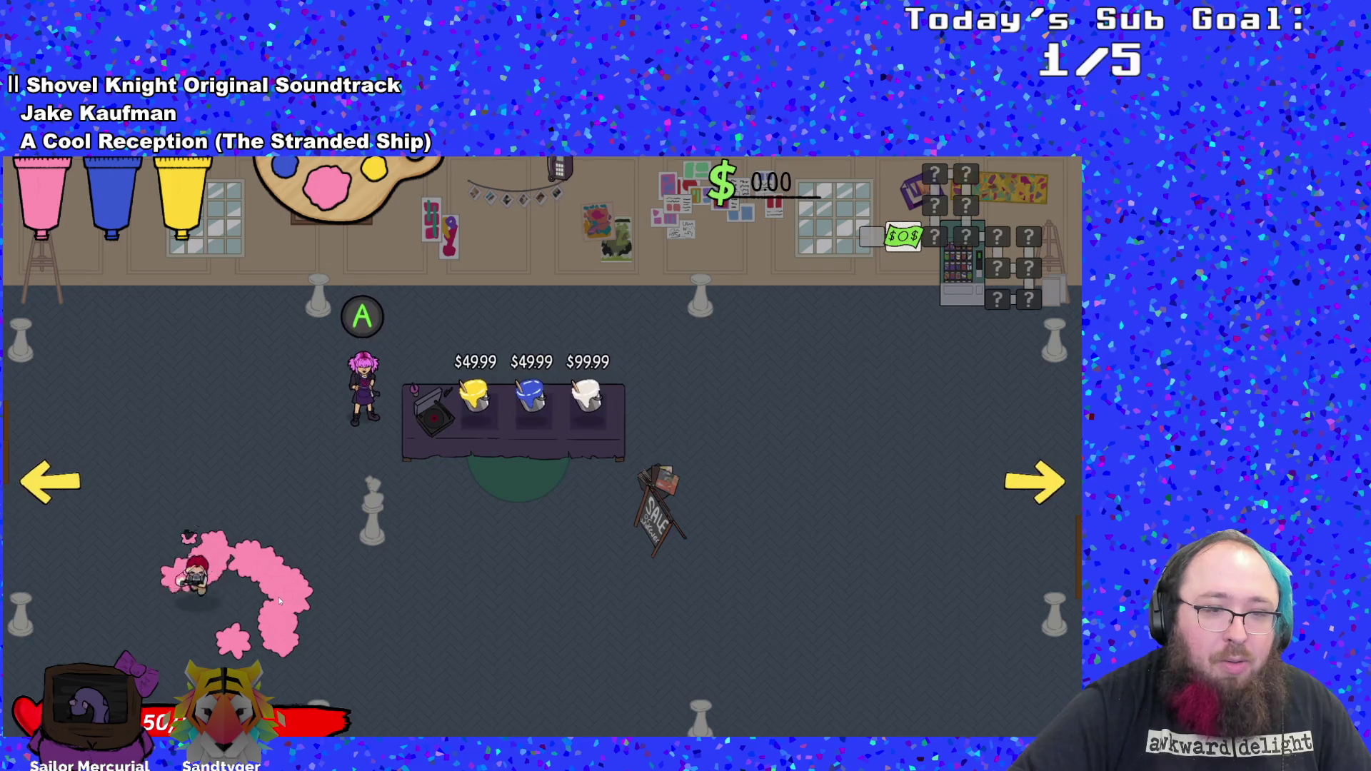
key("F1")
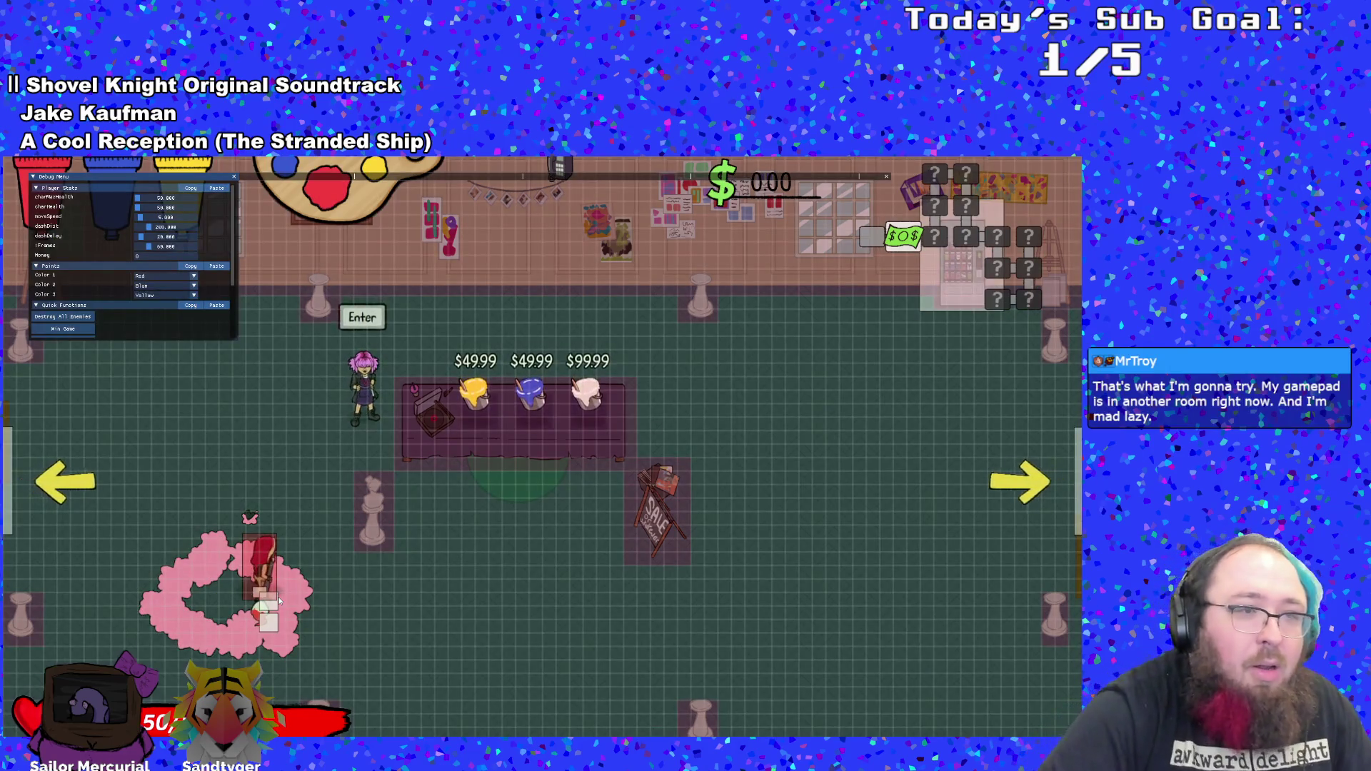
scroll(141, 322, "down", 3)
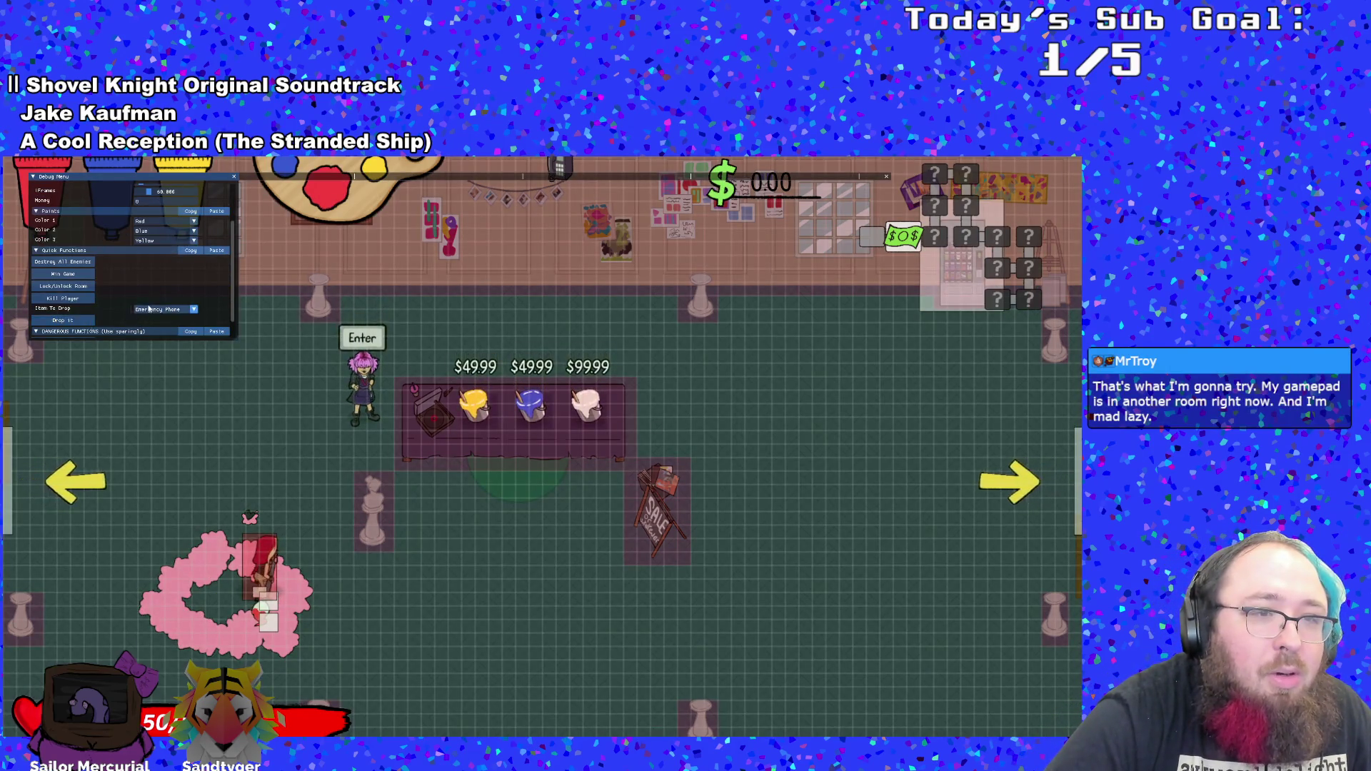
scroll(149, 309, "down", 1)
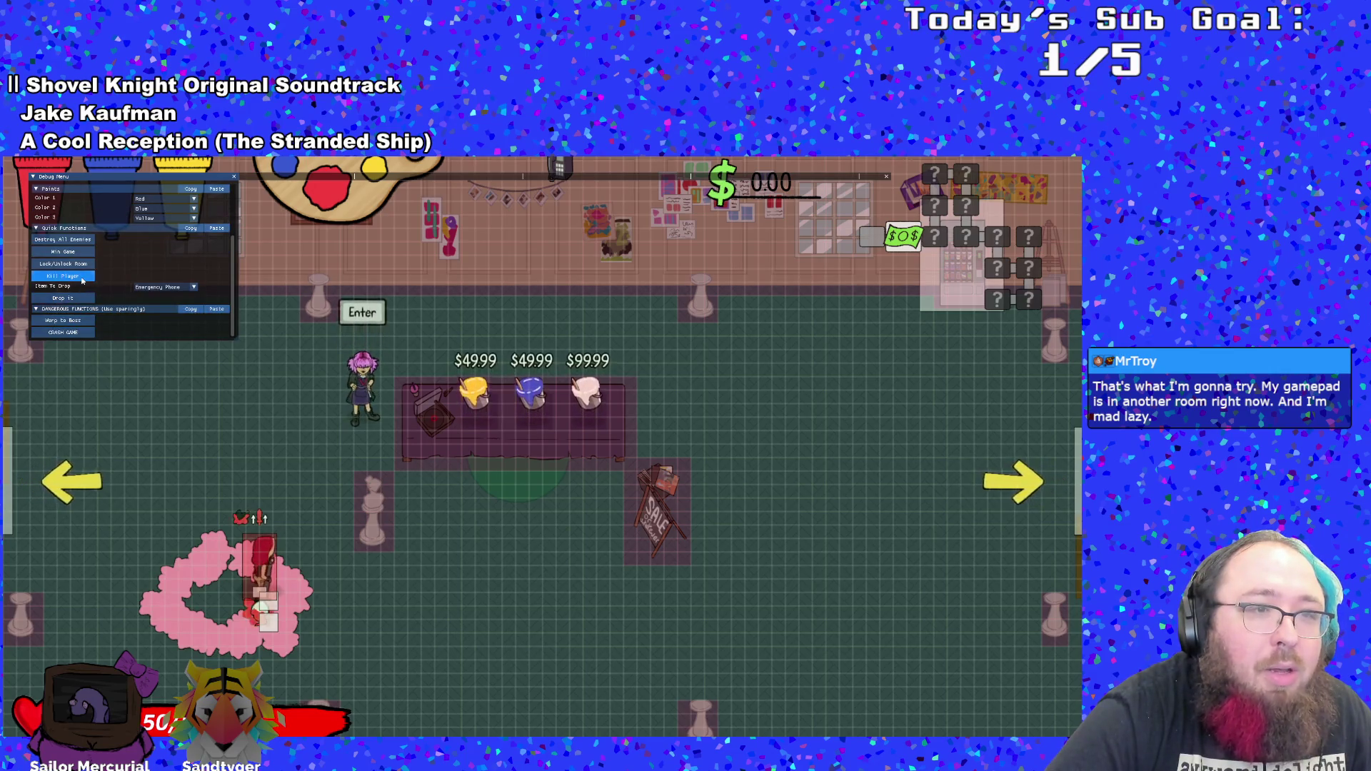
- Kill the player from the Debug Menu, then walk toward the shop's left exit
left_click(82, 281)
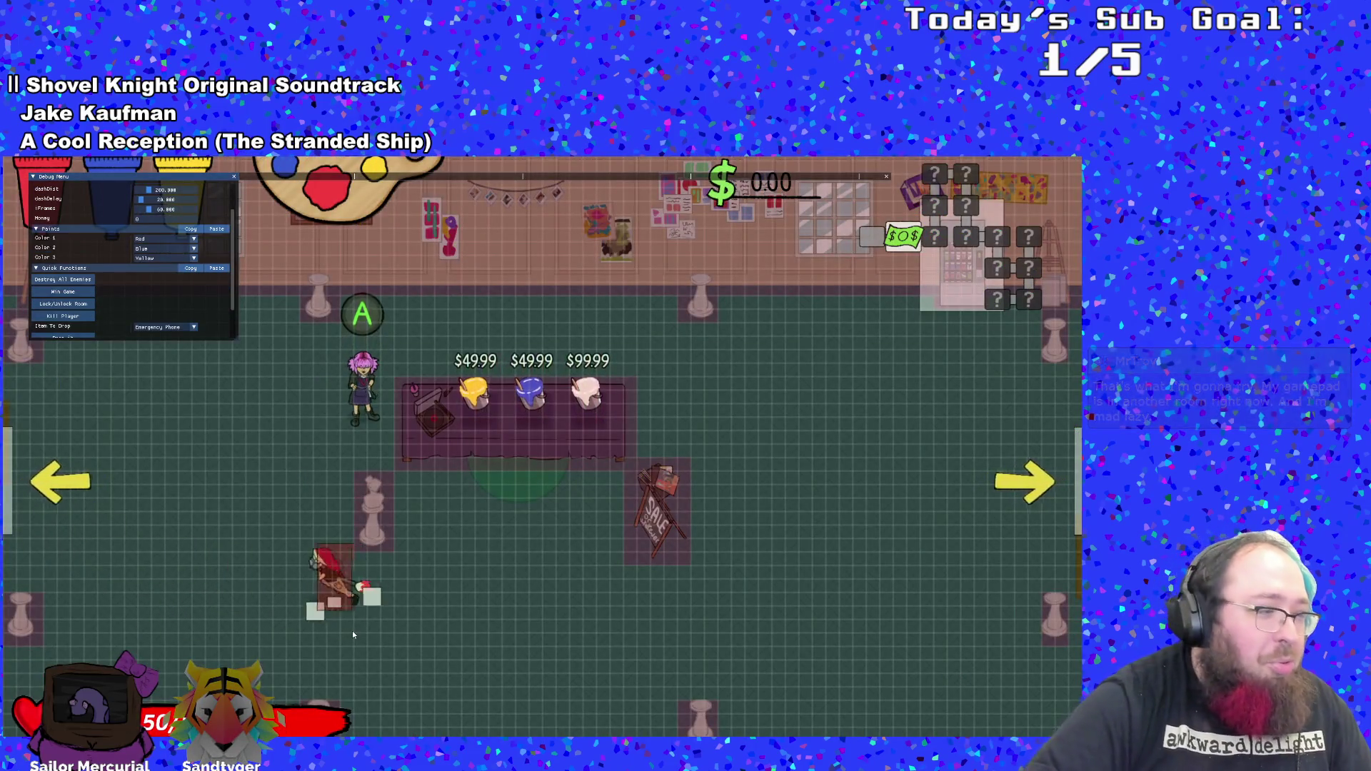
key("a")
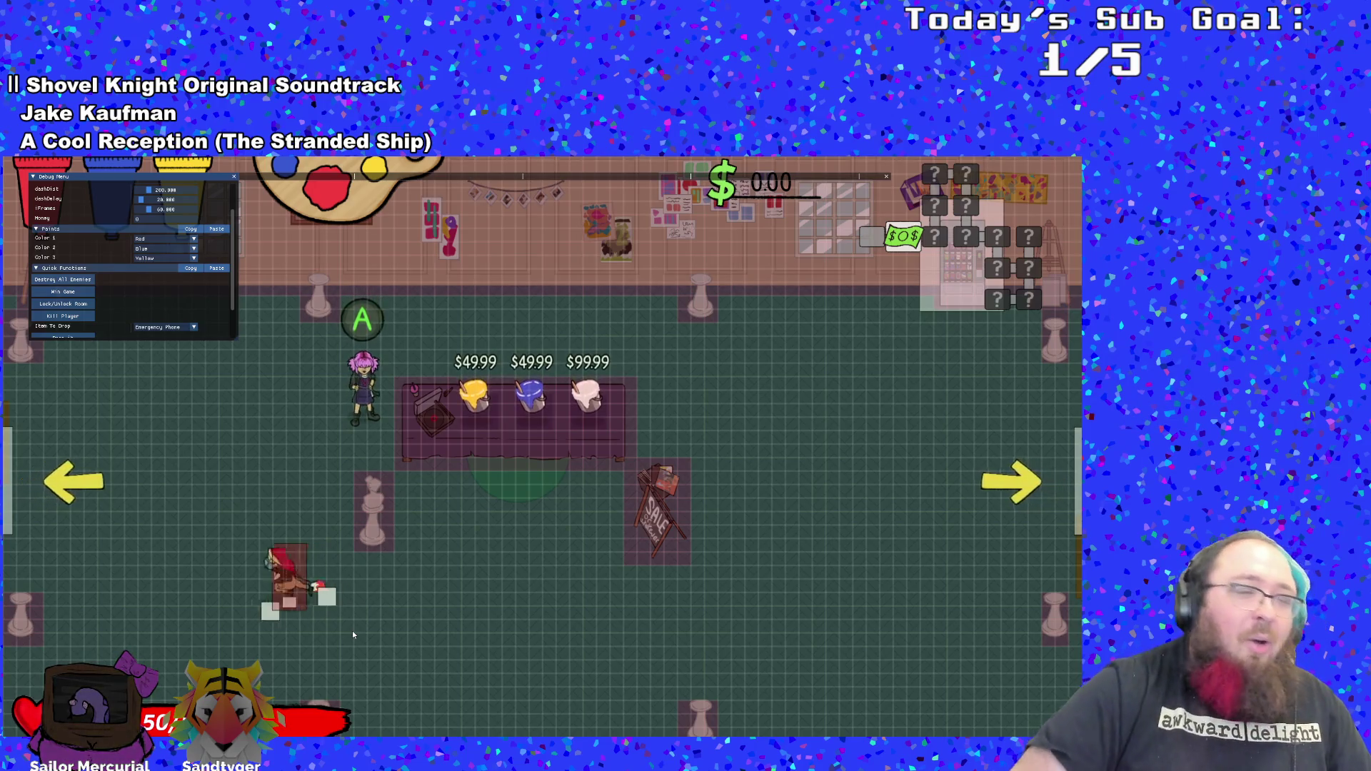
key("w")
key("a")
key("a")
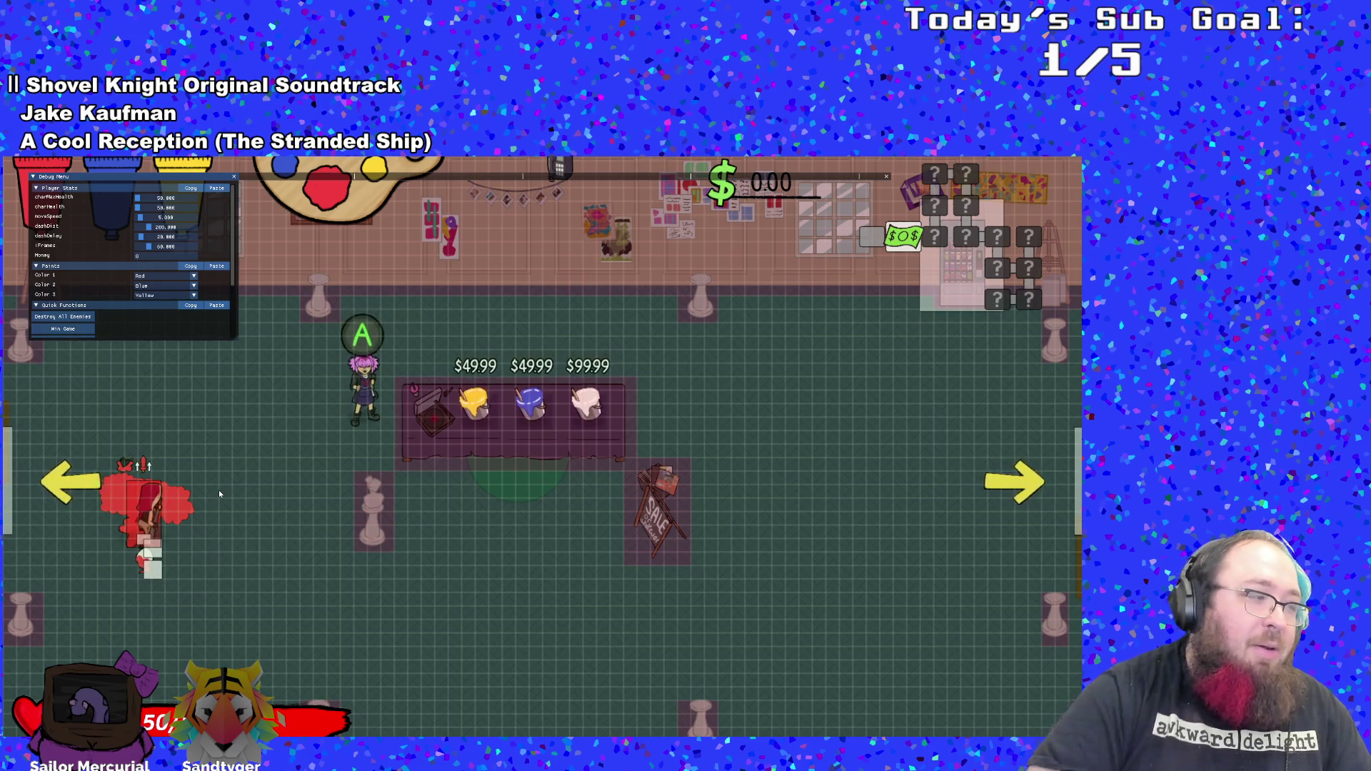
- Kill the player a second time, then pause to leave the run
scroll(133, 261, "down", 2)
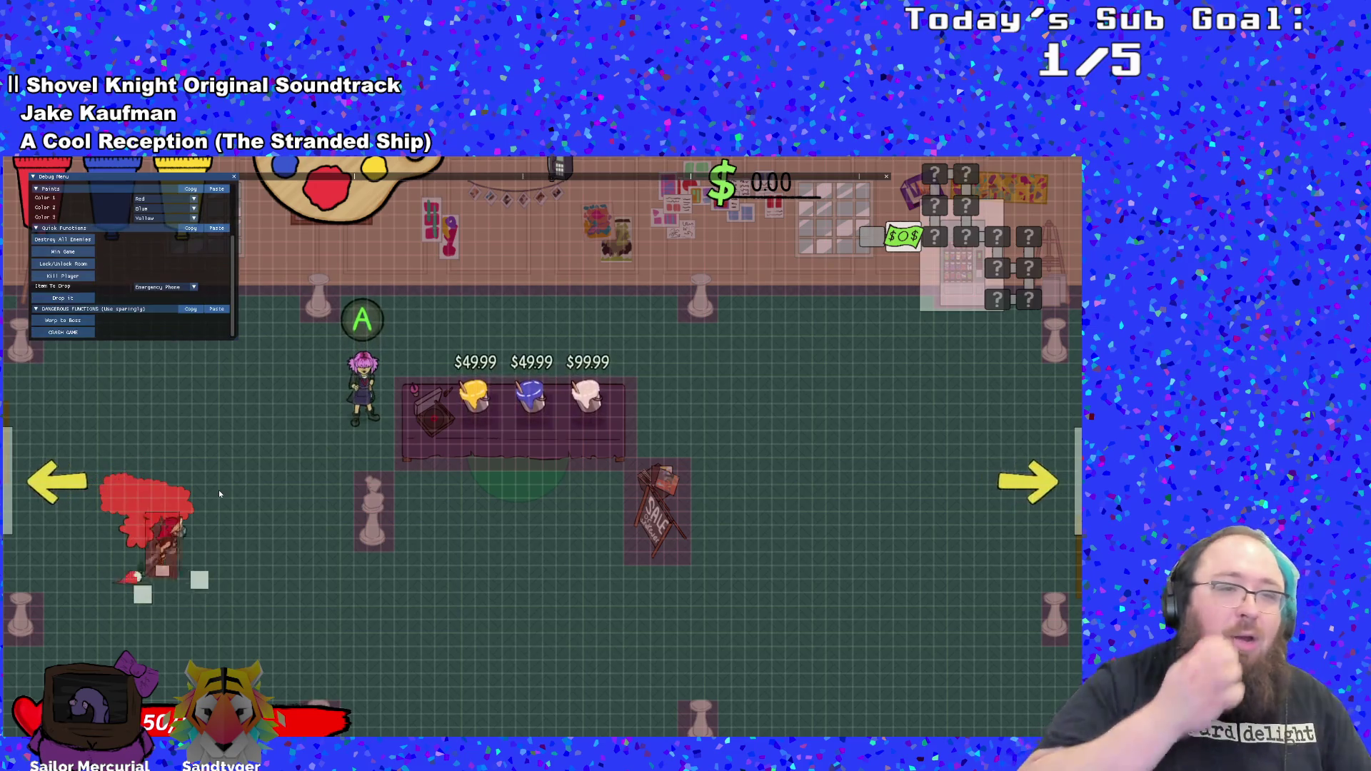
scroll(132, 260, "up", 2)
scroll(132, 261, "down", 2)
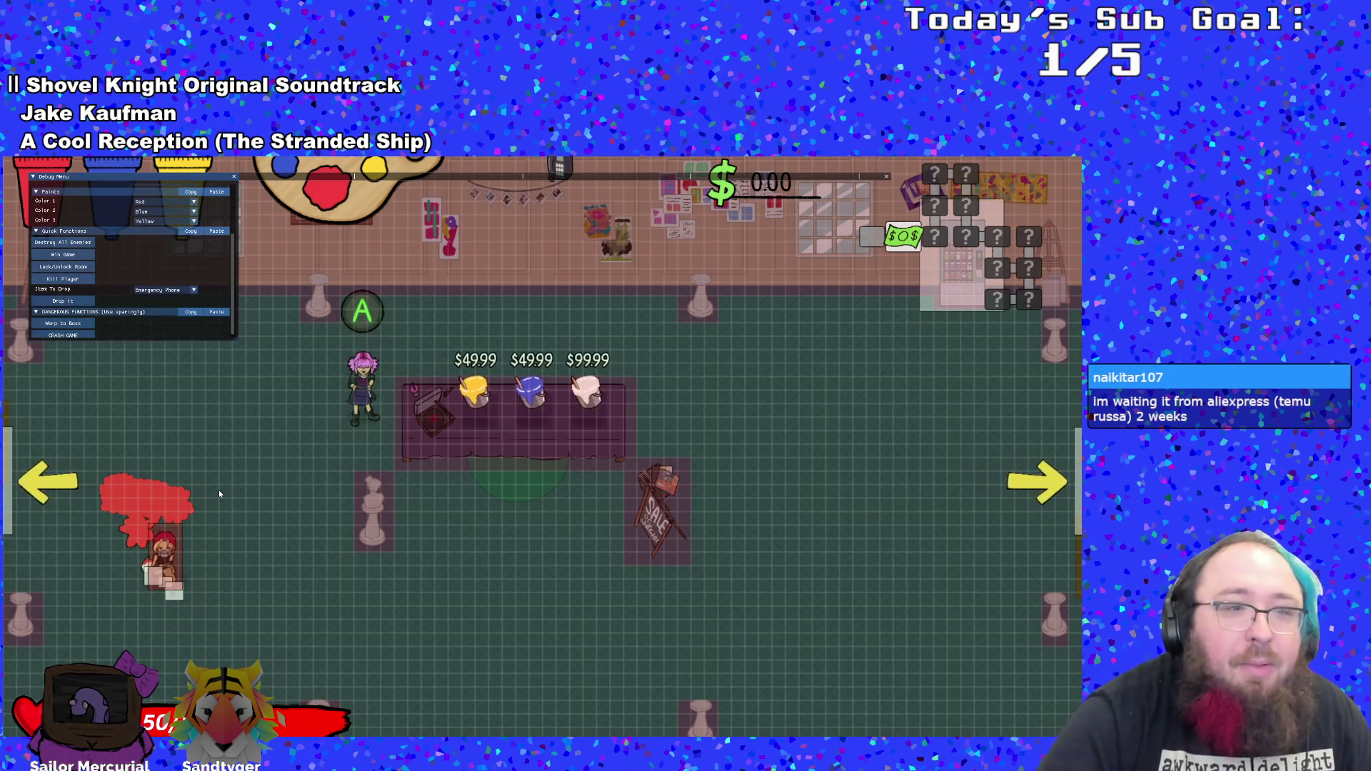
left_click(66, 280)
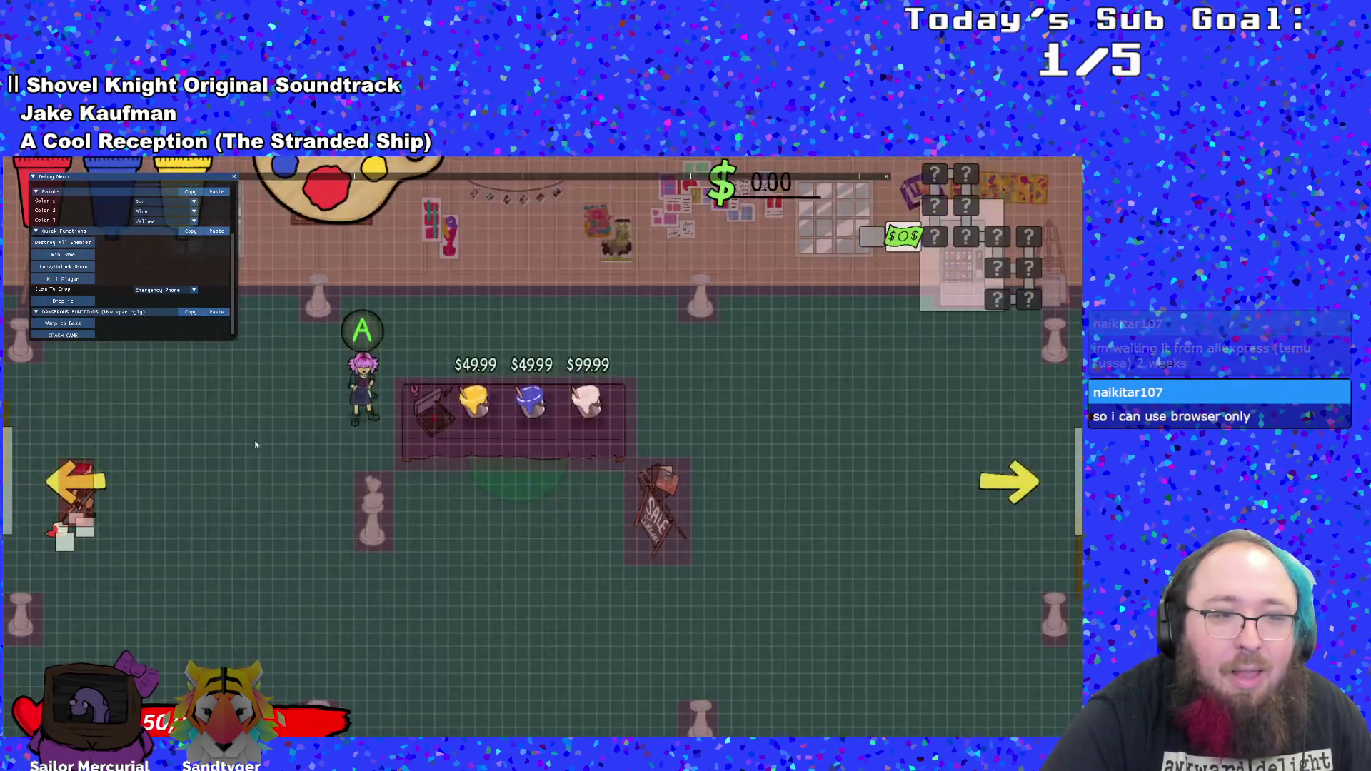
key("Escape")
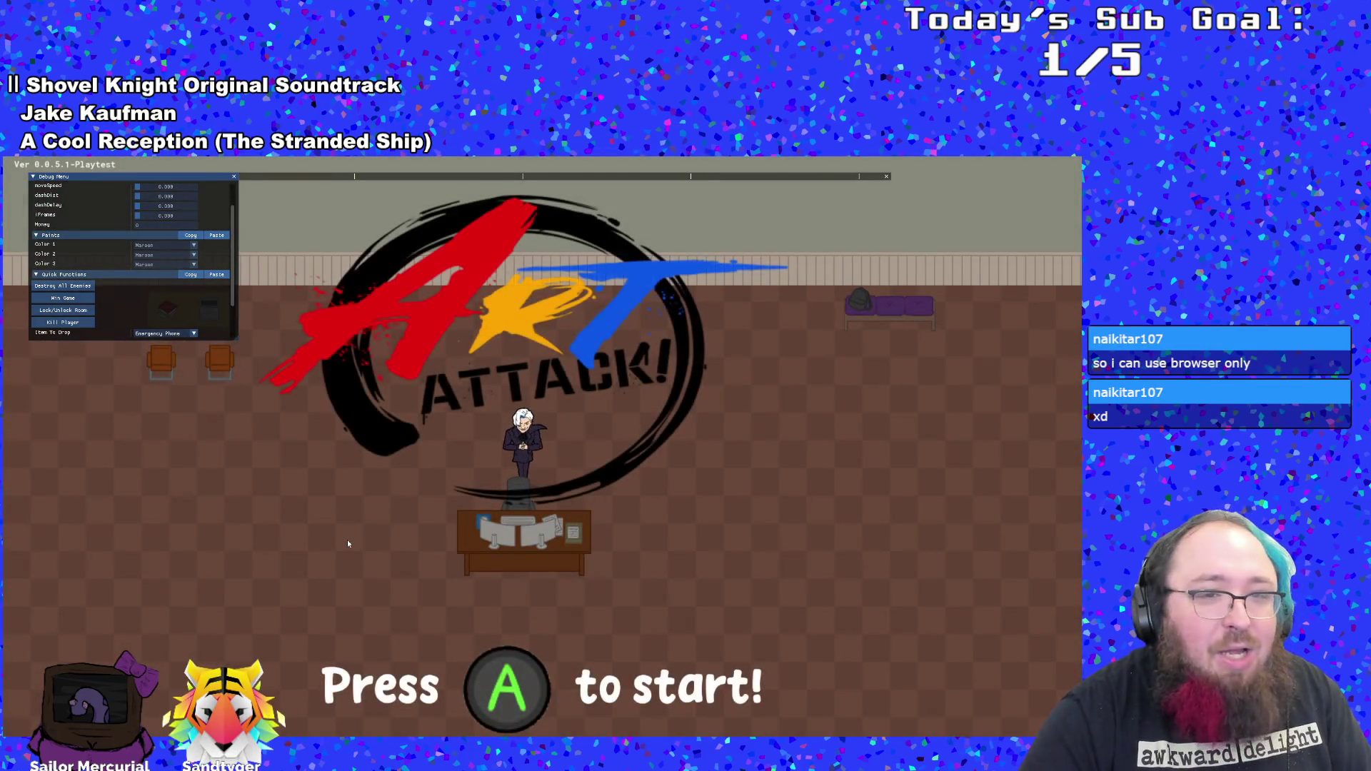
- Quit Art Attack from the title menu and return to the GameMaker editor
key("Return")
key("Up")
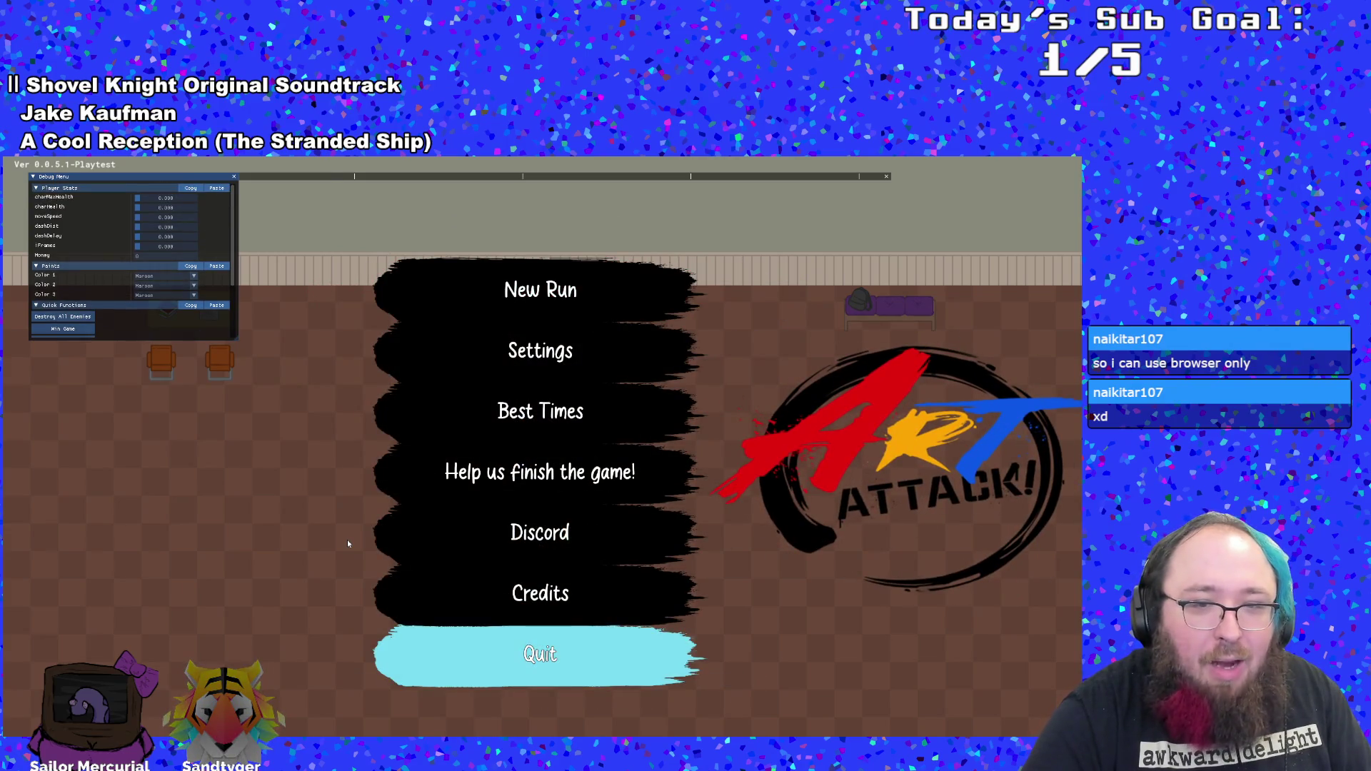
key("Return")
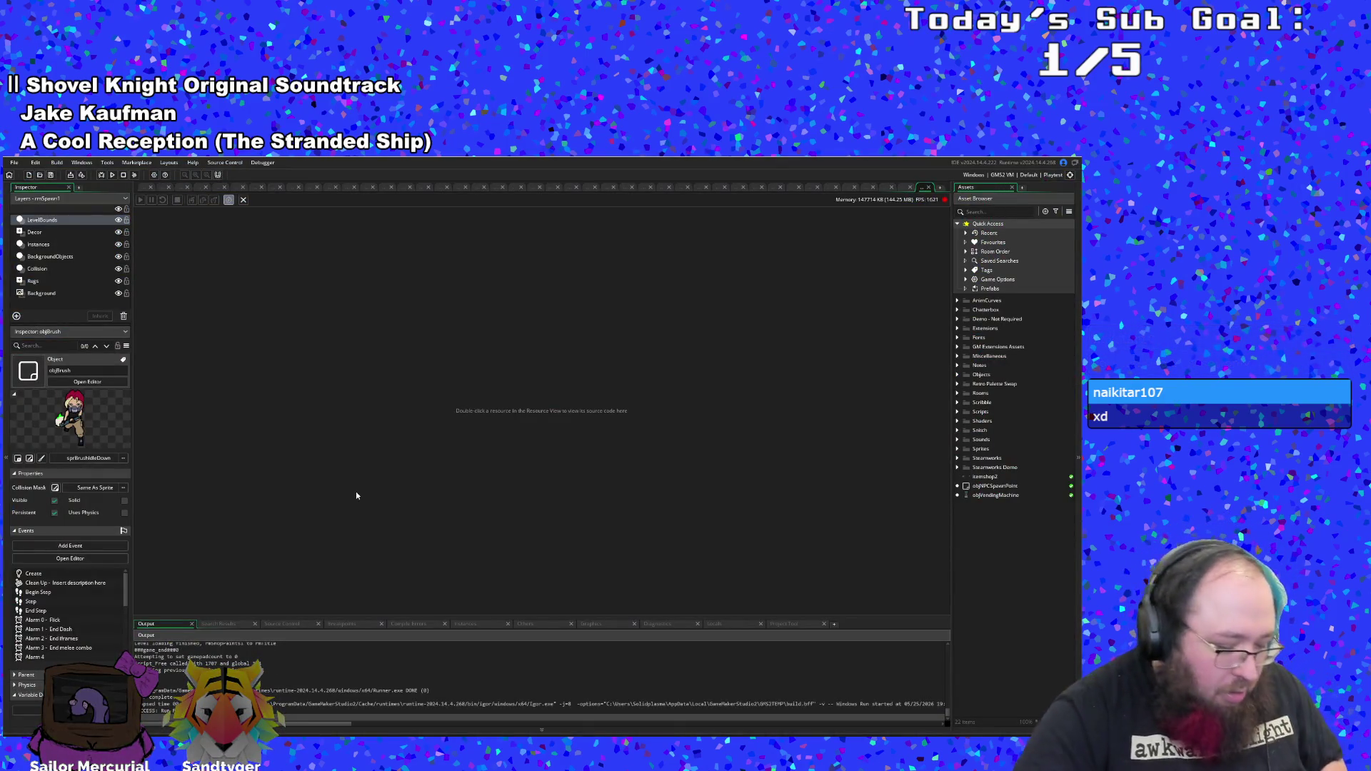
- Open objBrush's User Event 1 code via asset search 'objbrush', then switch to the Steam store page
key("ctrl+t")
type("objbrush")
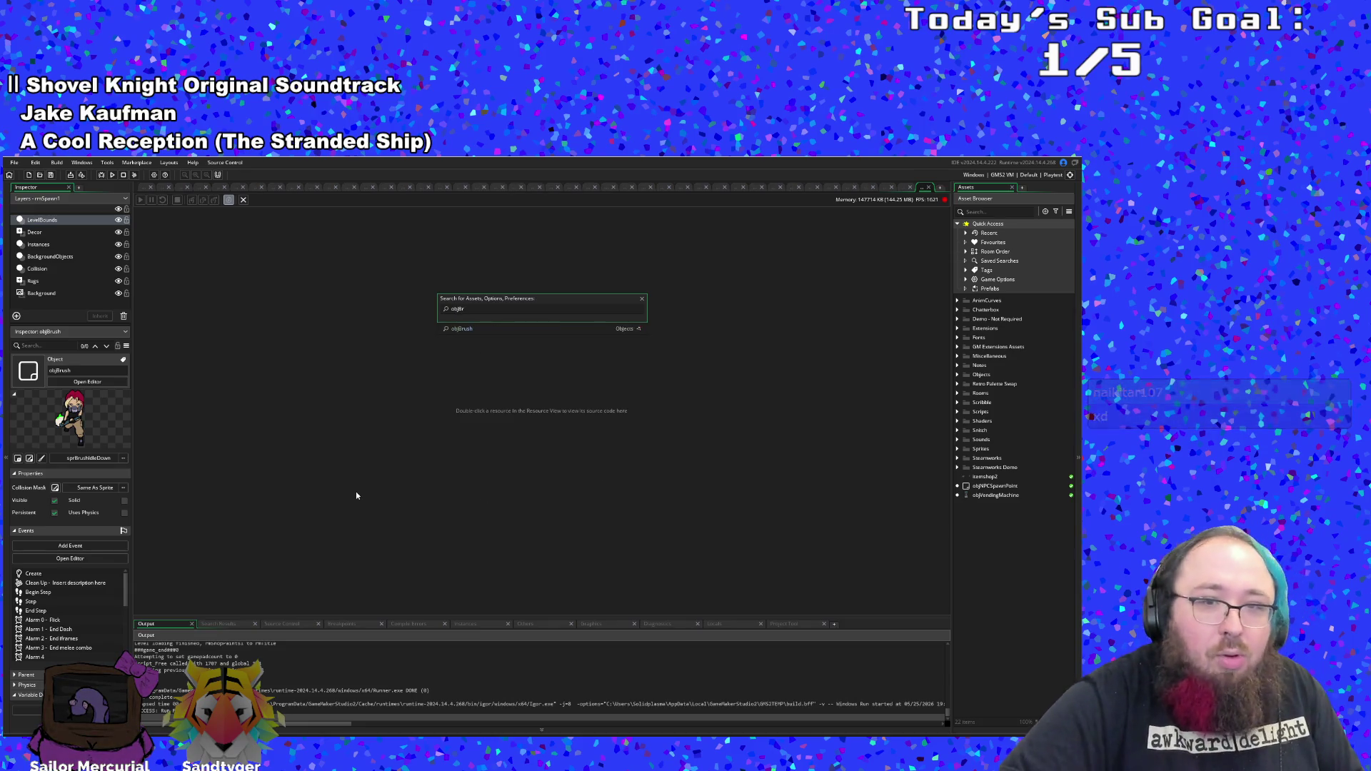
key("Return")
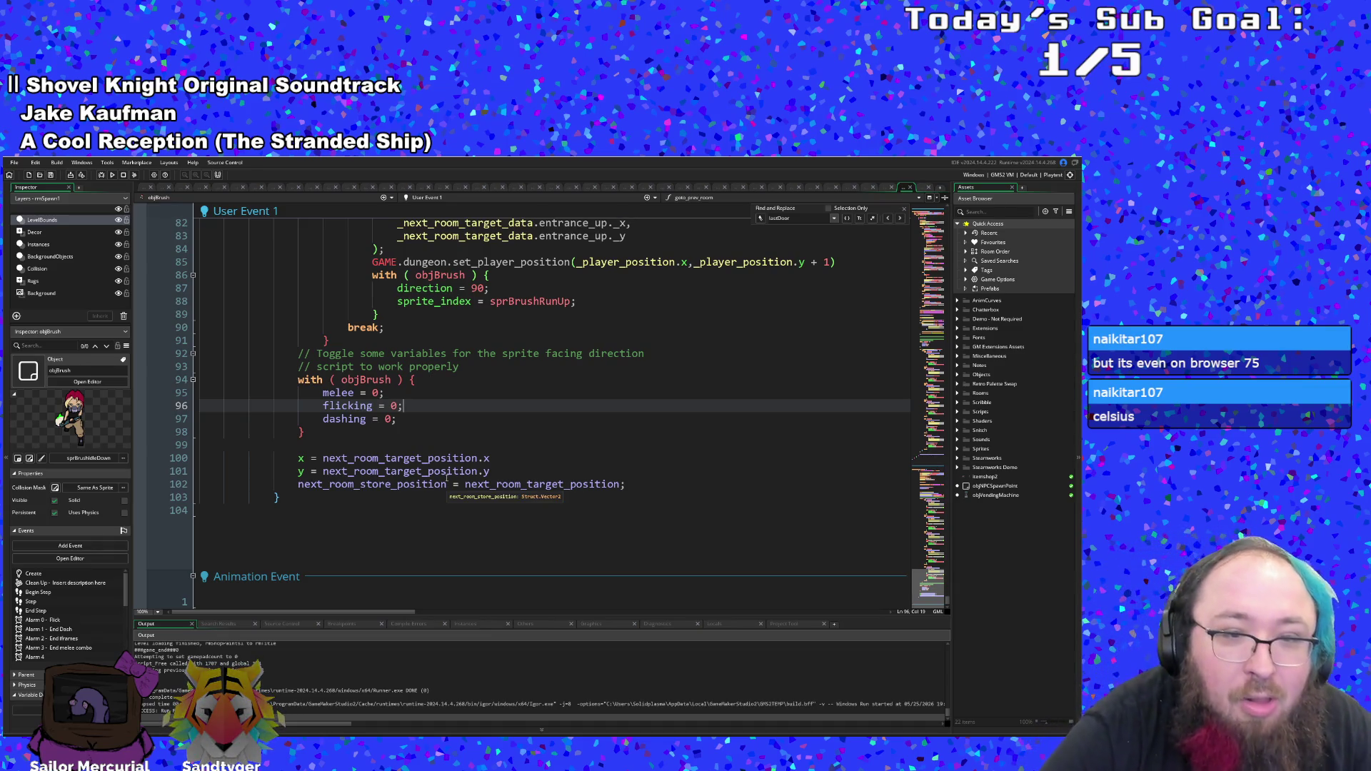
scroll(421, 490, "up", 8)
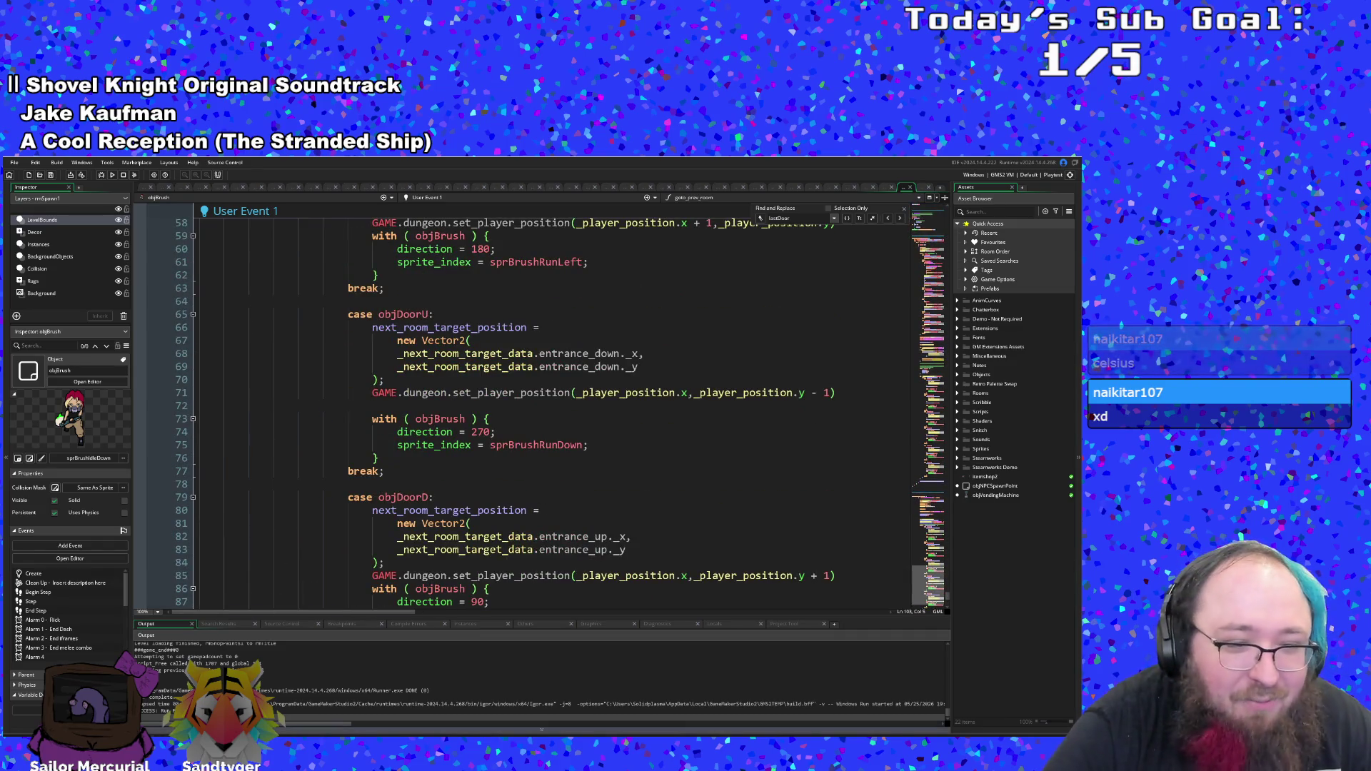
key("alt+Tab")
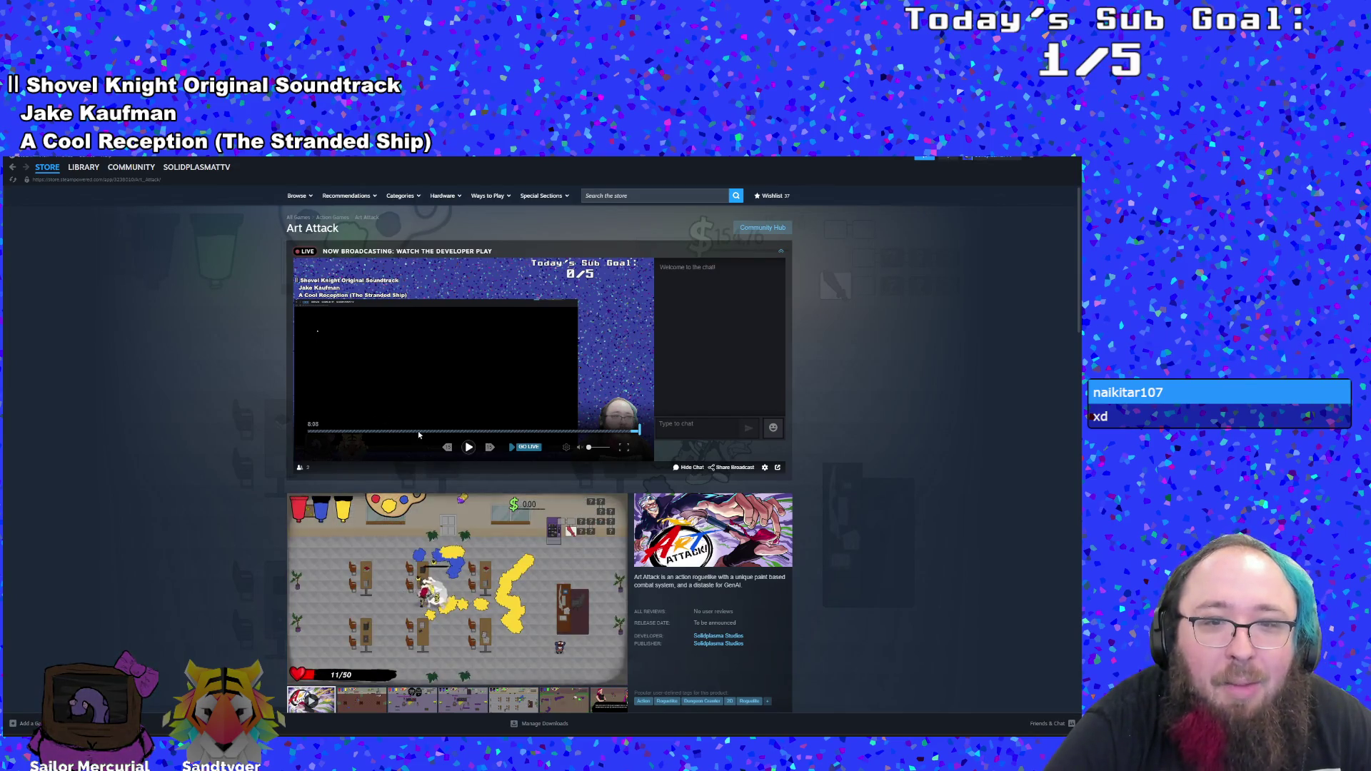
- Jump the store page broadcast to live, then minimize Steam to return to the code
left_click(467, 447)
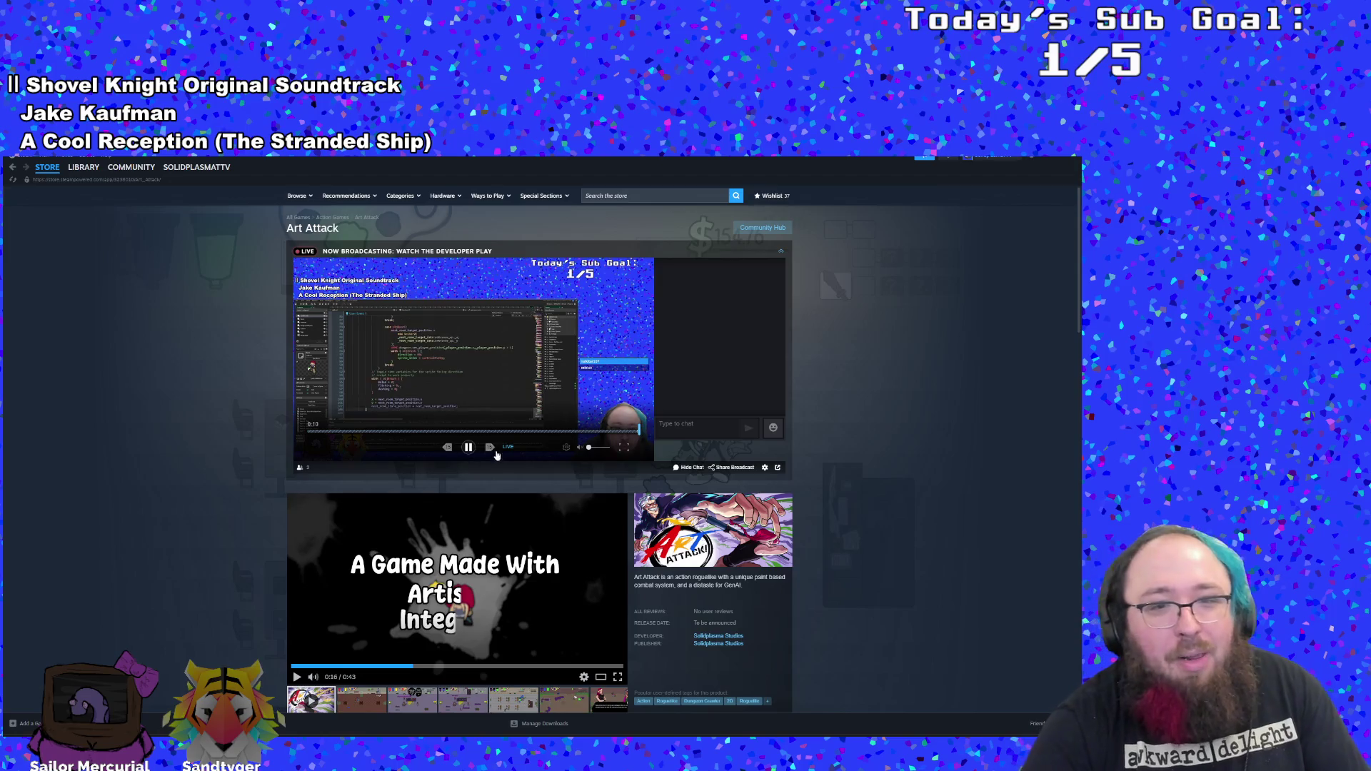
left_click(1032, 160)
scroll(717, 486, "down", 2)
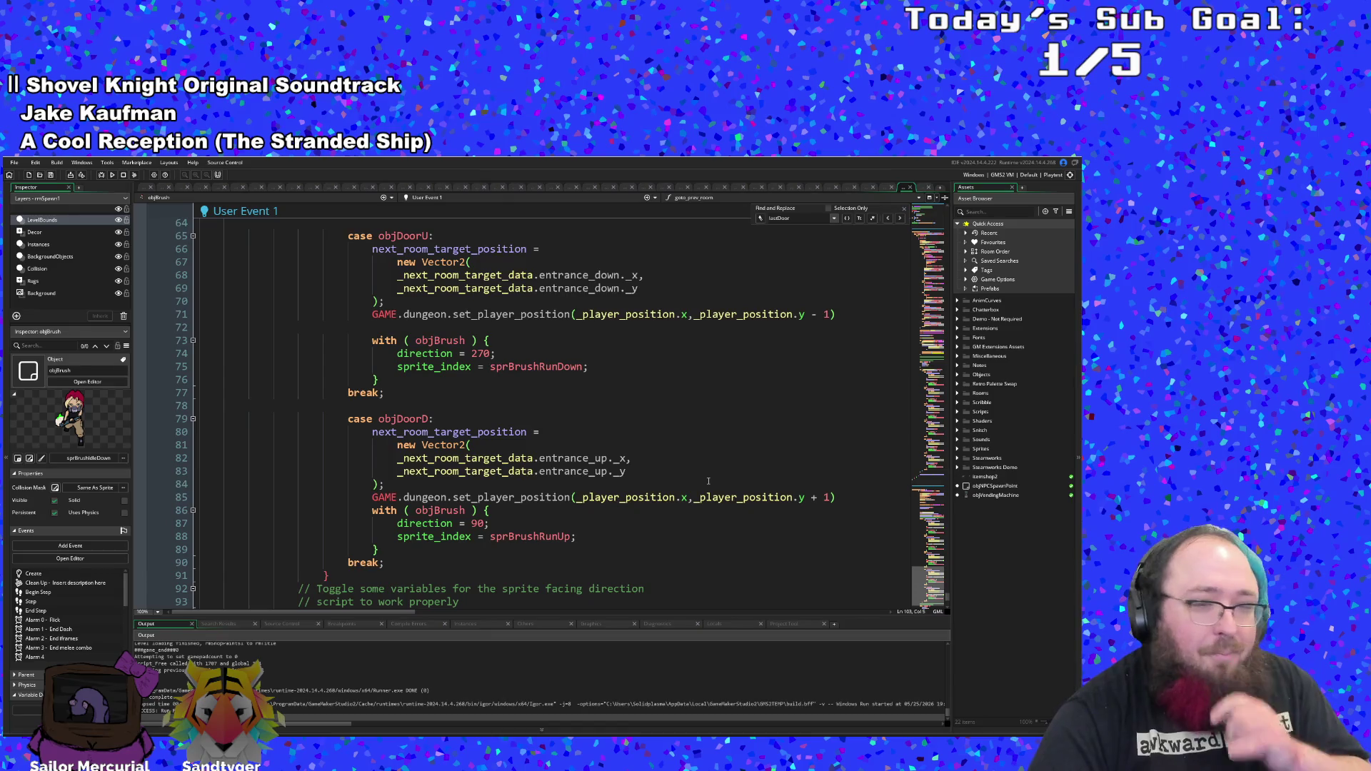
- Inspect the next_room_target_position and new Vector2 lines 22–23, then return to Steam
scroll(677, 455, "down", 6)
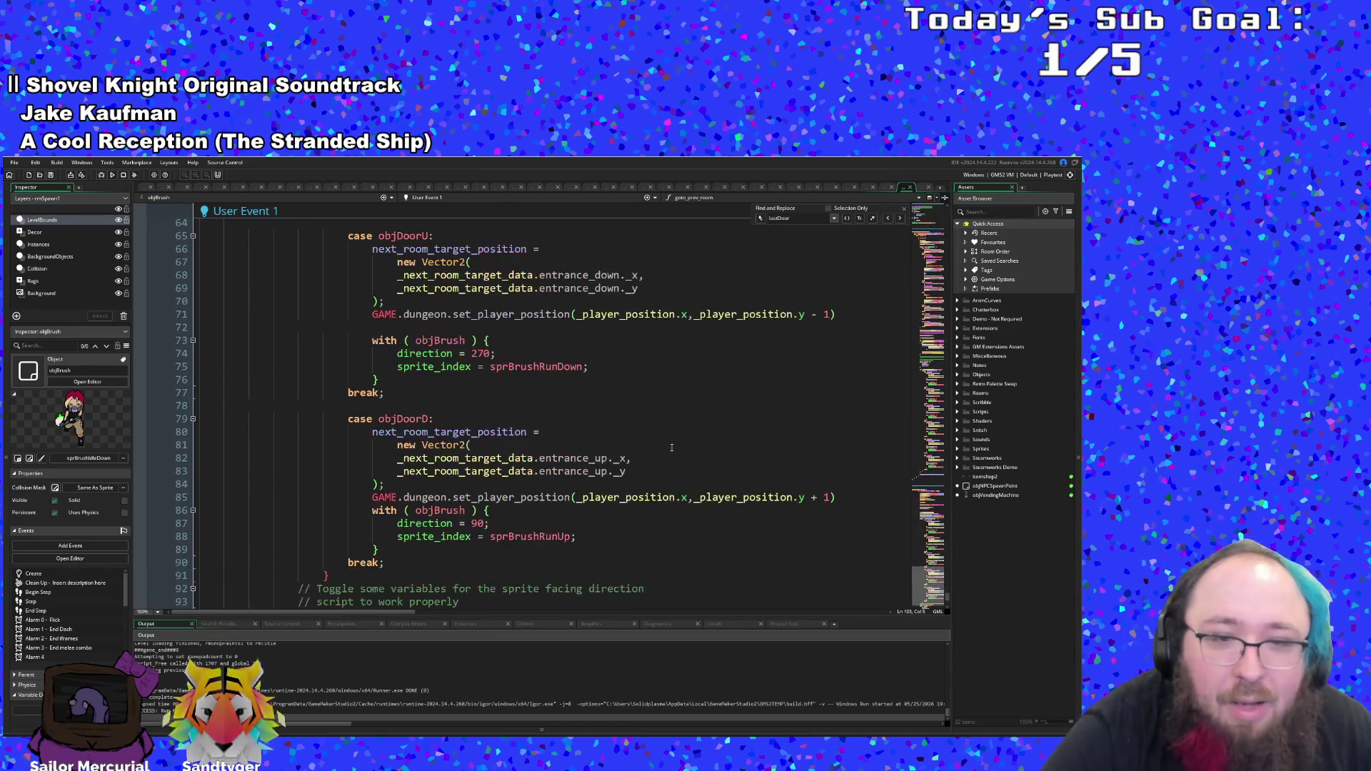
scroll(671, 448, "up", 8)
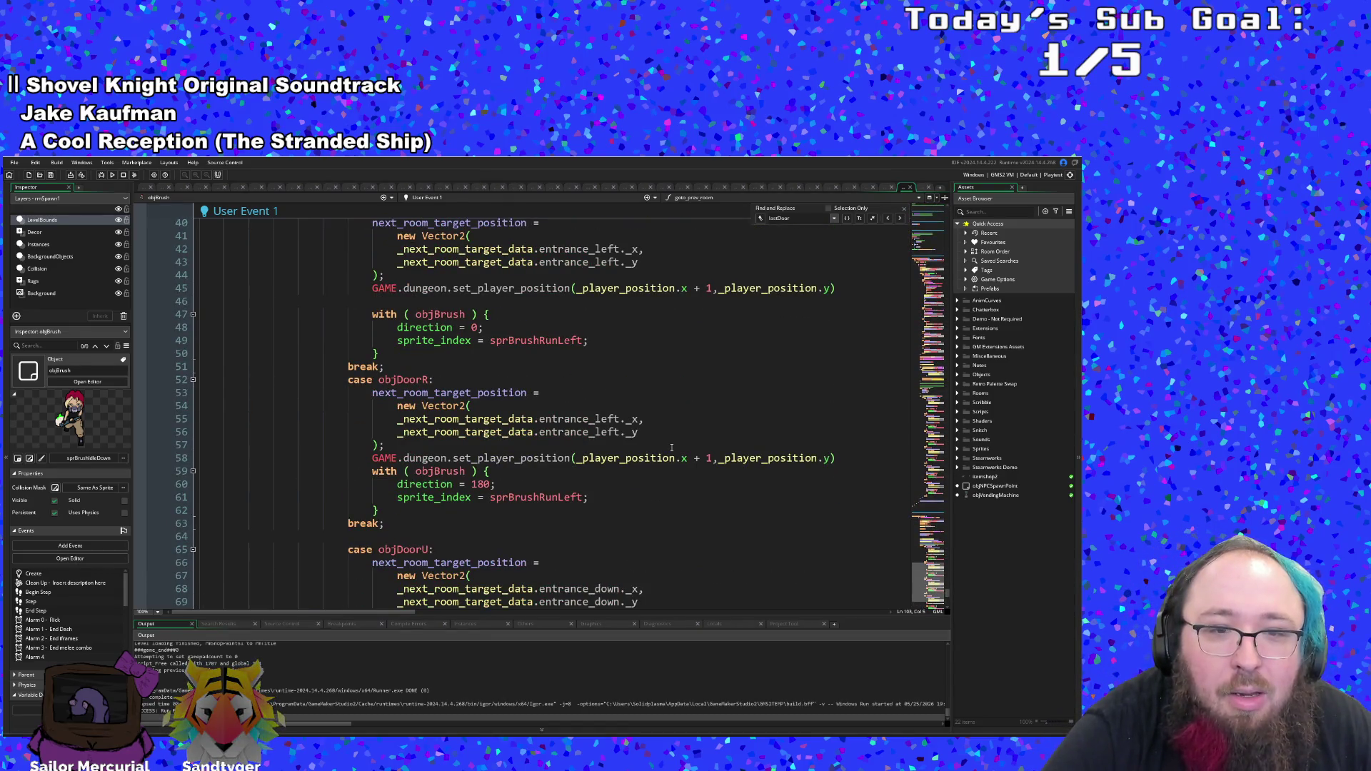
scroll(671, 448, "up", 12)
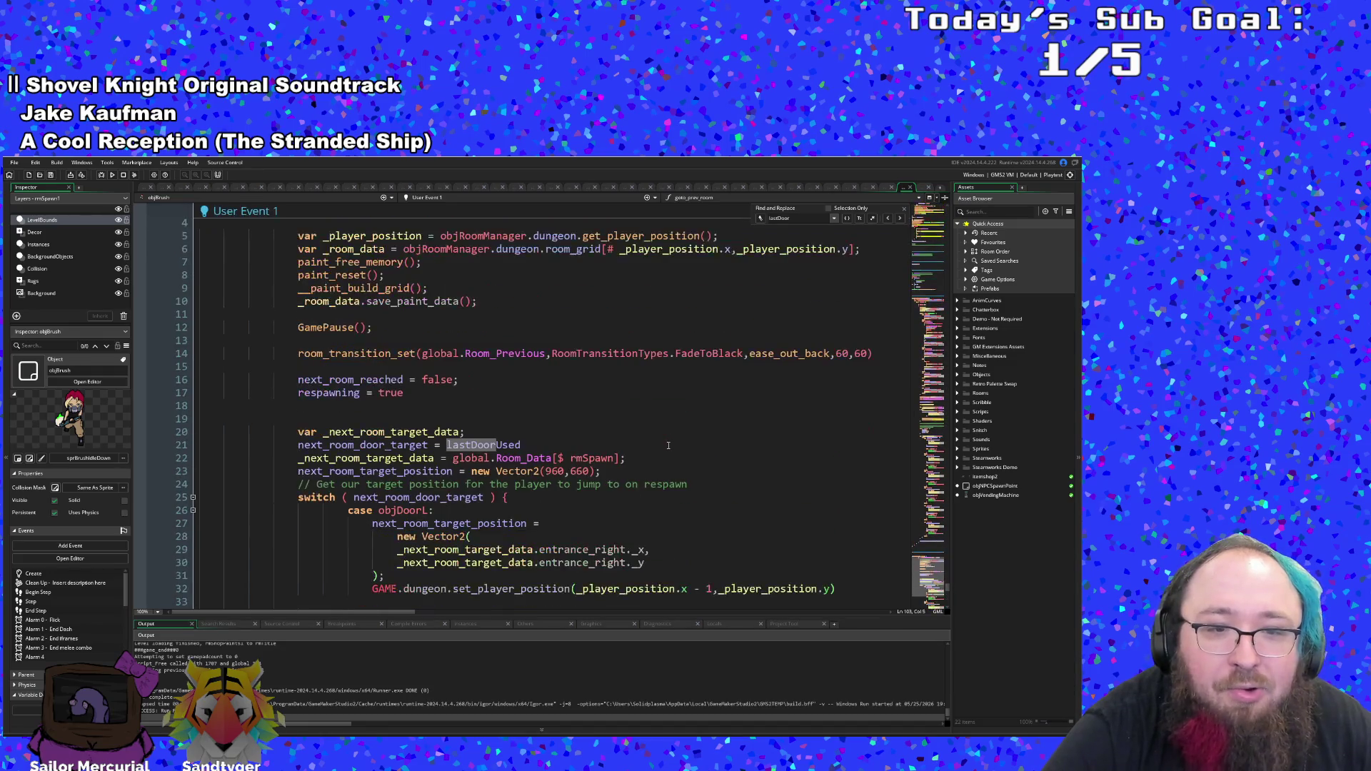
left_click(525, 460)
left_click(473, 472)
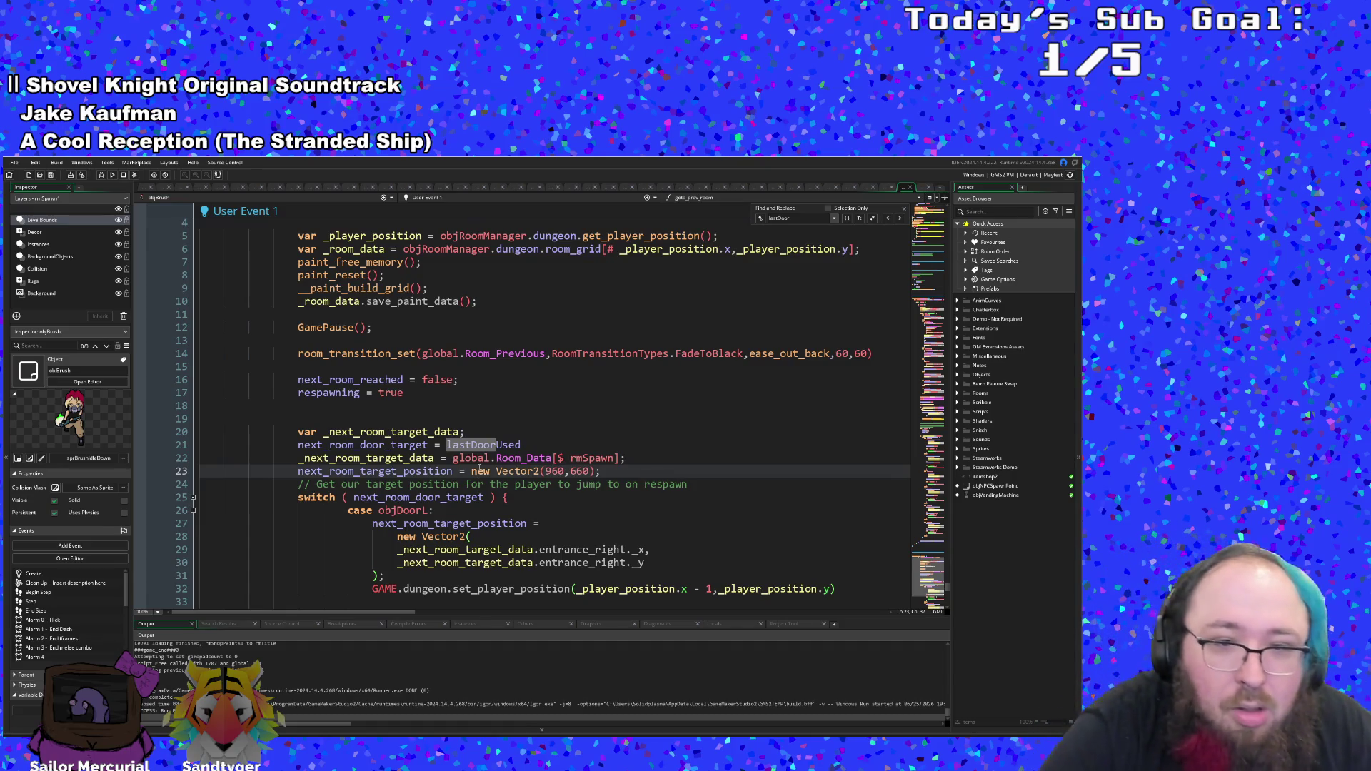
scroll(478, 469, "down", 2)
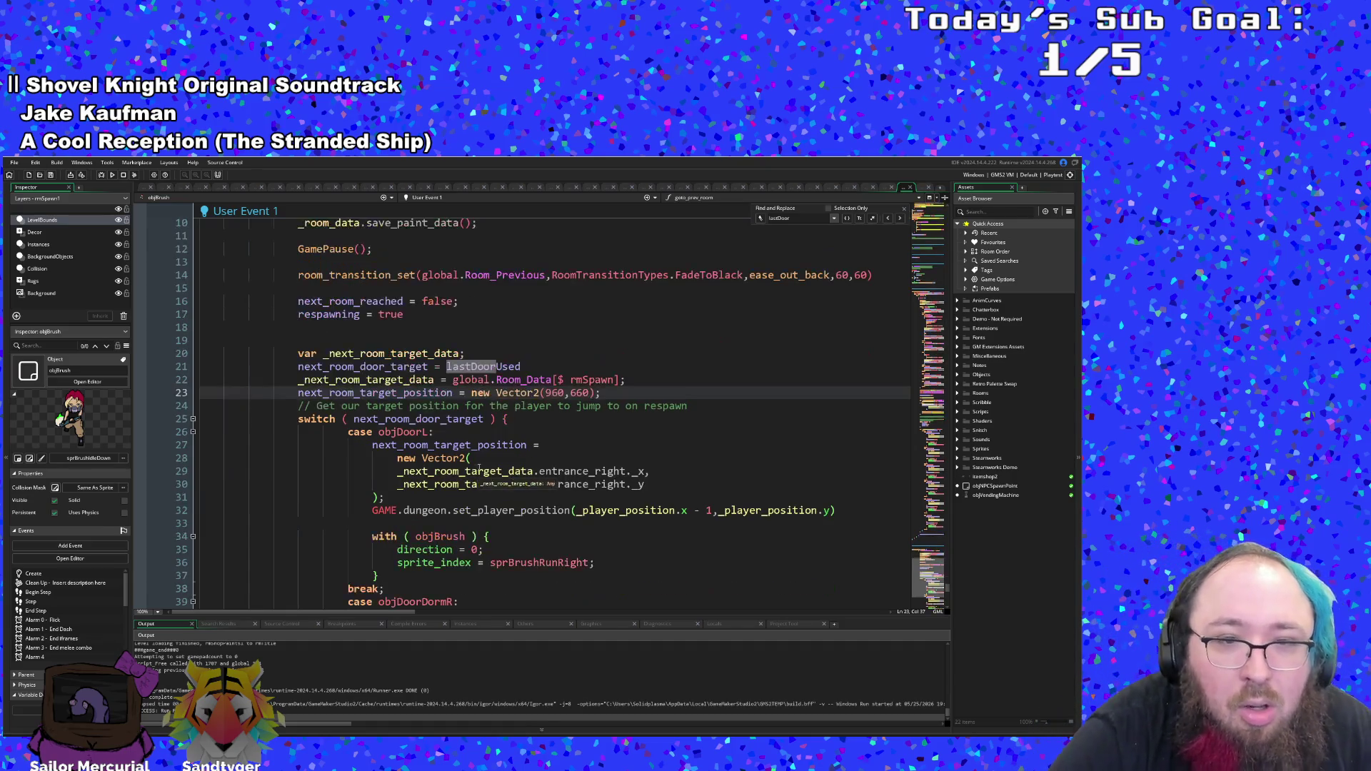
left_click(491, 380)
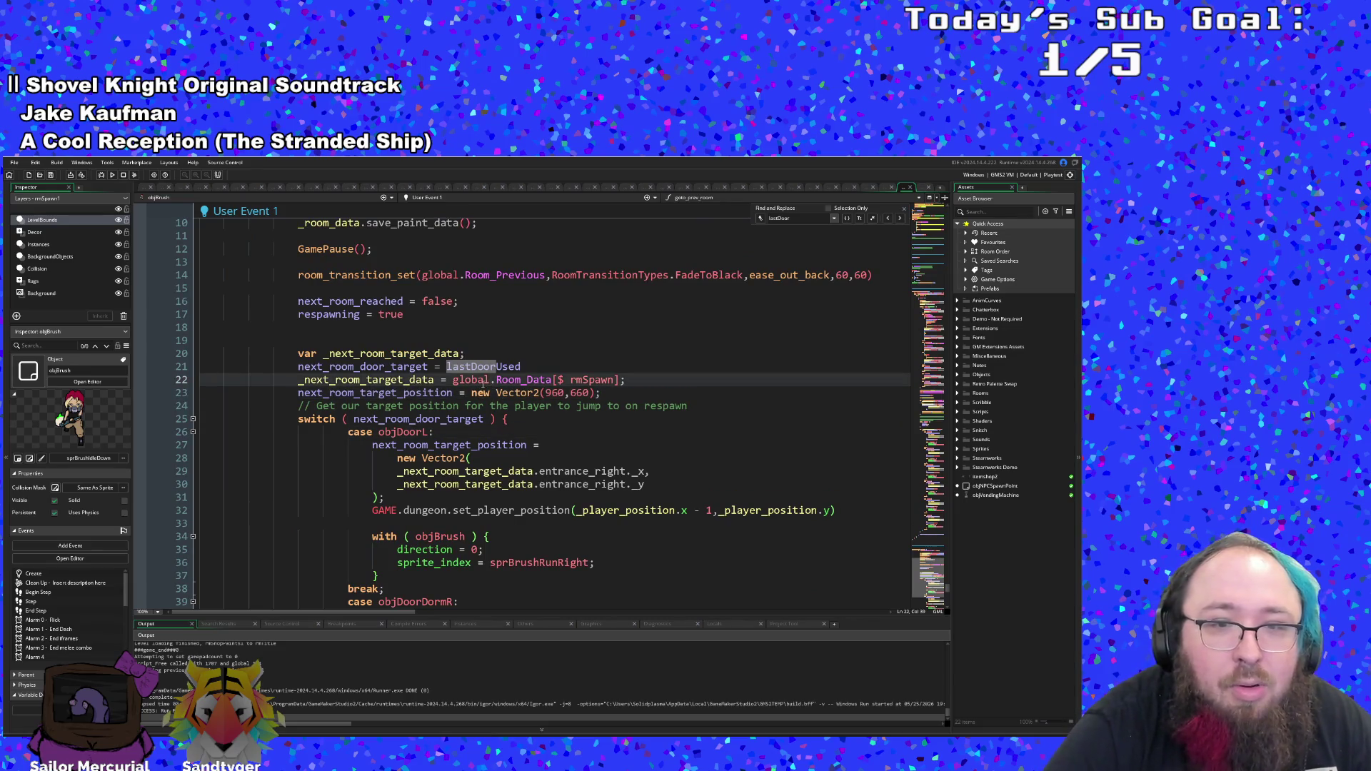
left_click(472, 393)
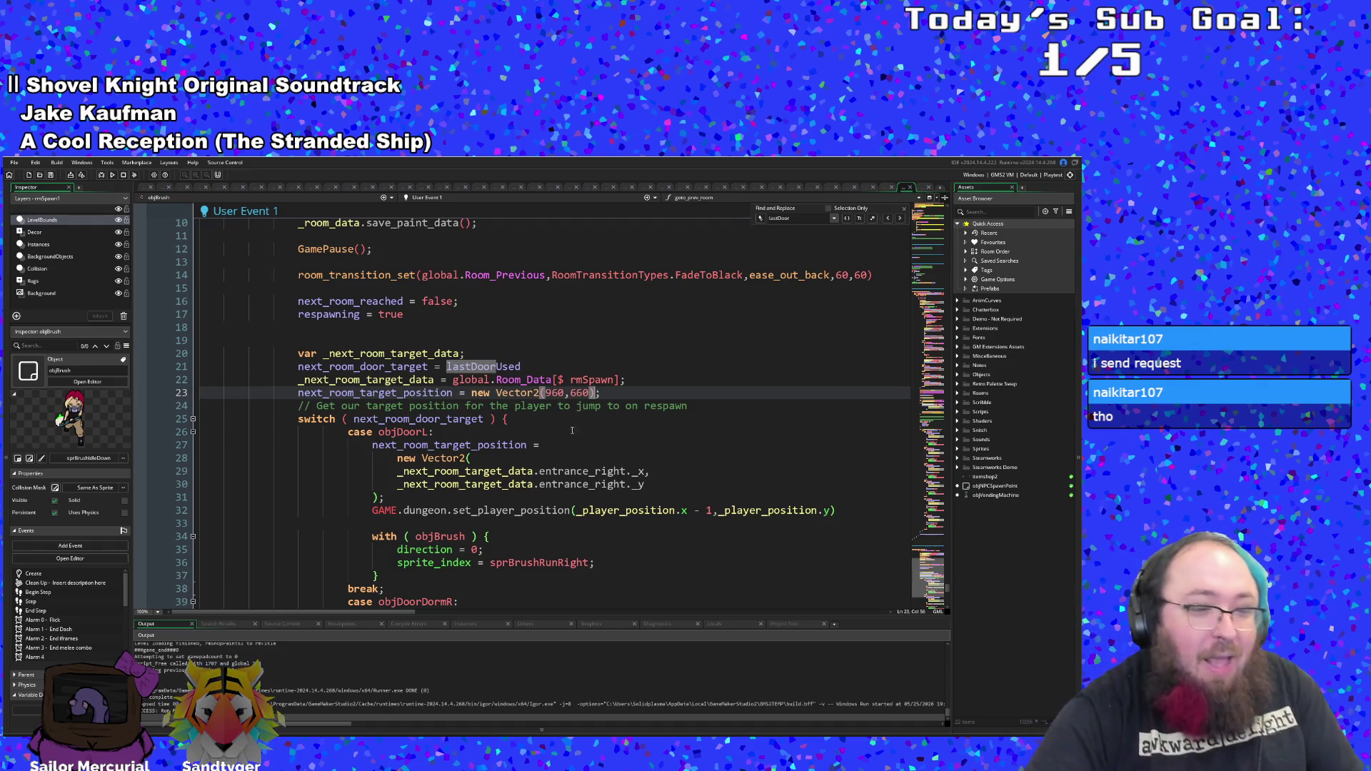
key("alt+Tab")
scroll(264, 630, "down", 5)
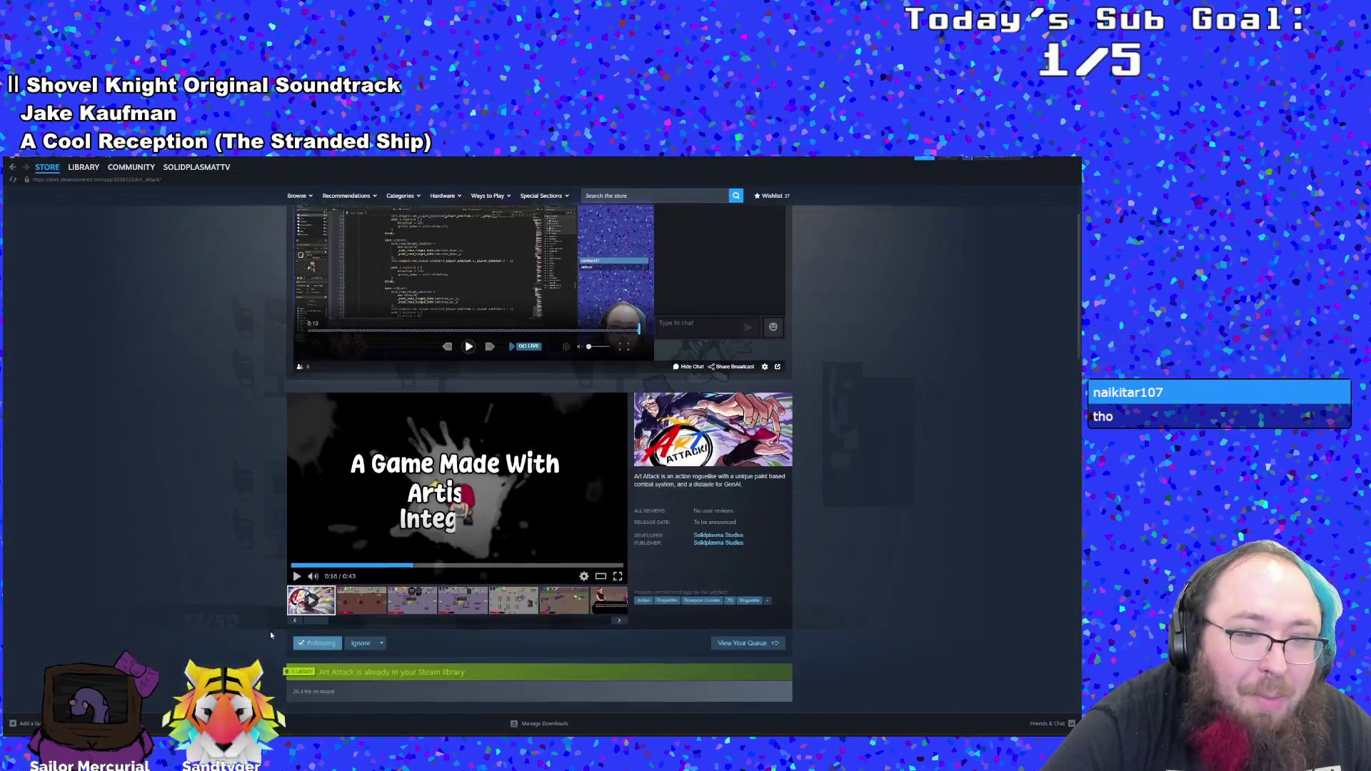
- Scroll down to the store page's playtest section, then minimize Steam
scroll(264, 630, "down", 3)
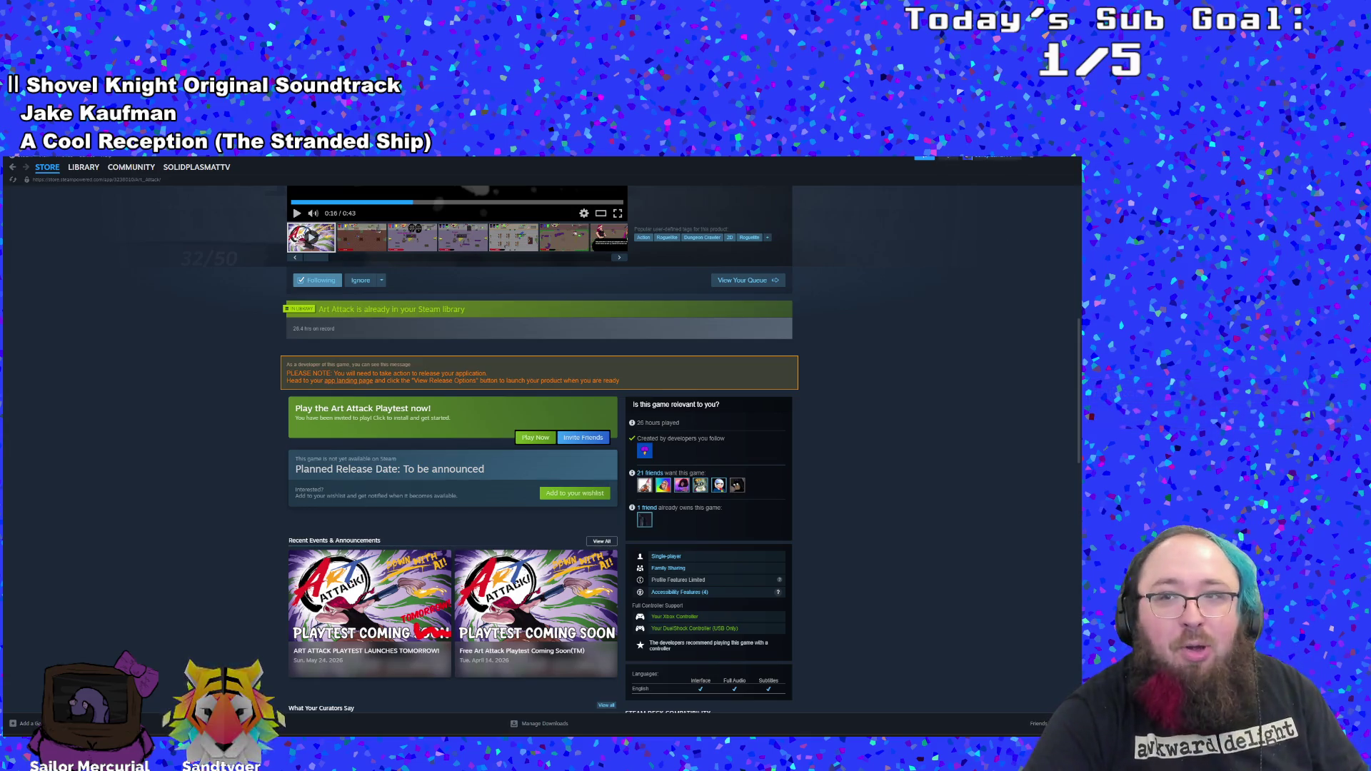
left_click(1058, 163)
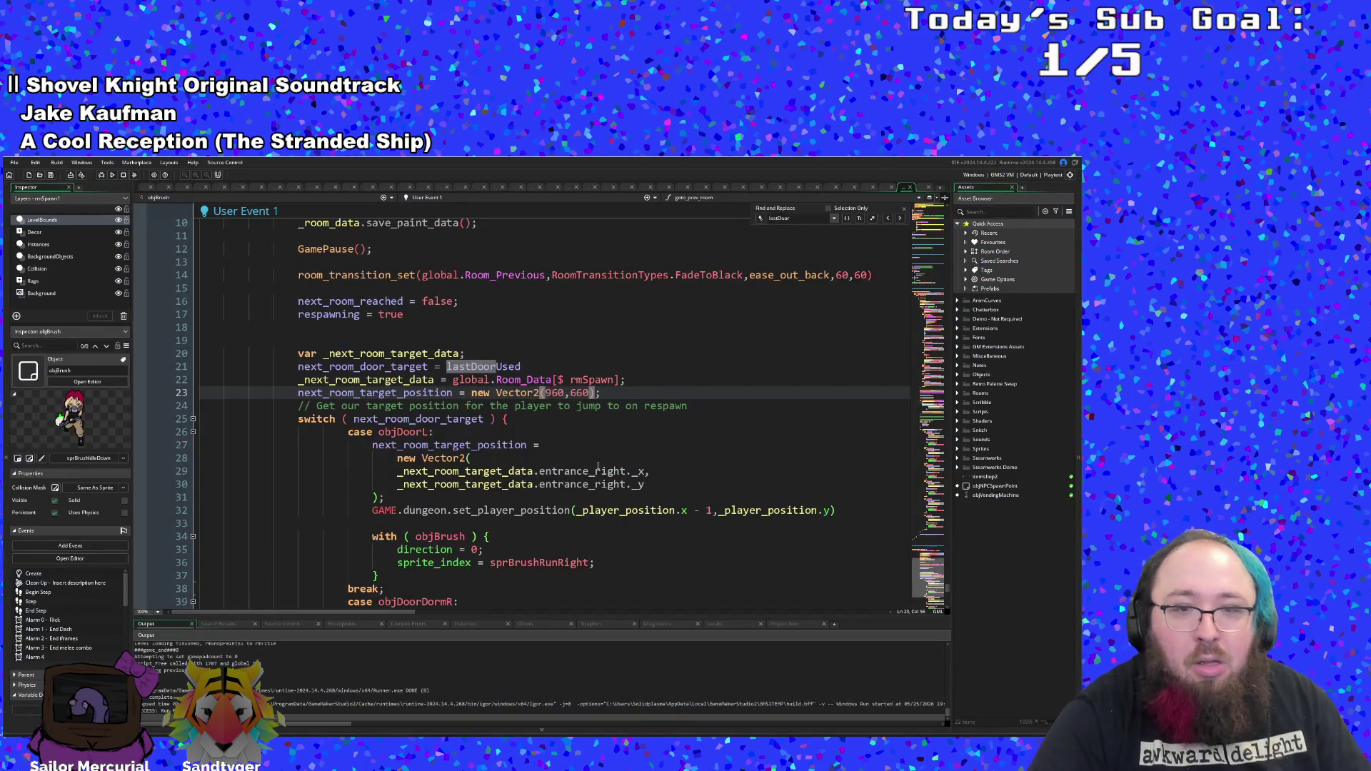
- Review the respawn comment and switch statement around the objDoorL case in User Event 1
left_click(522, 406)
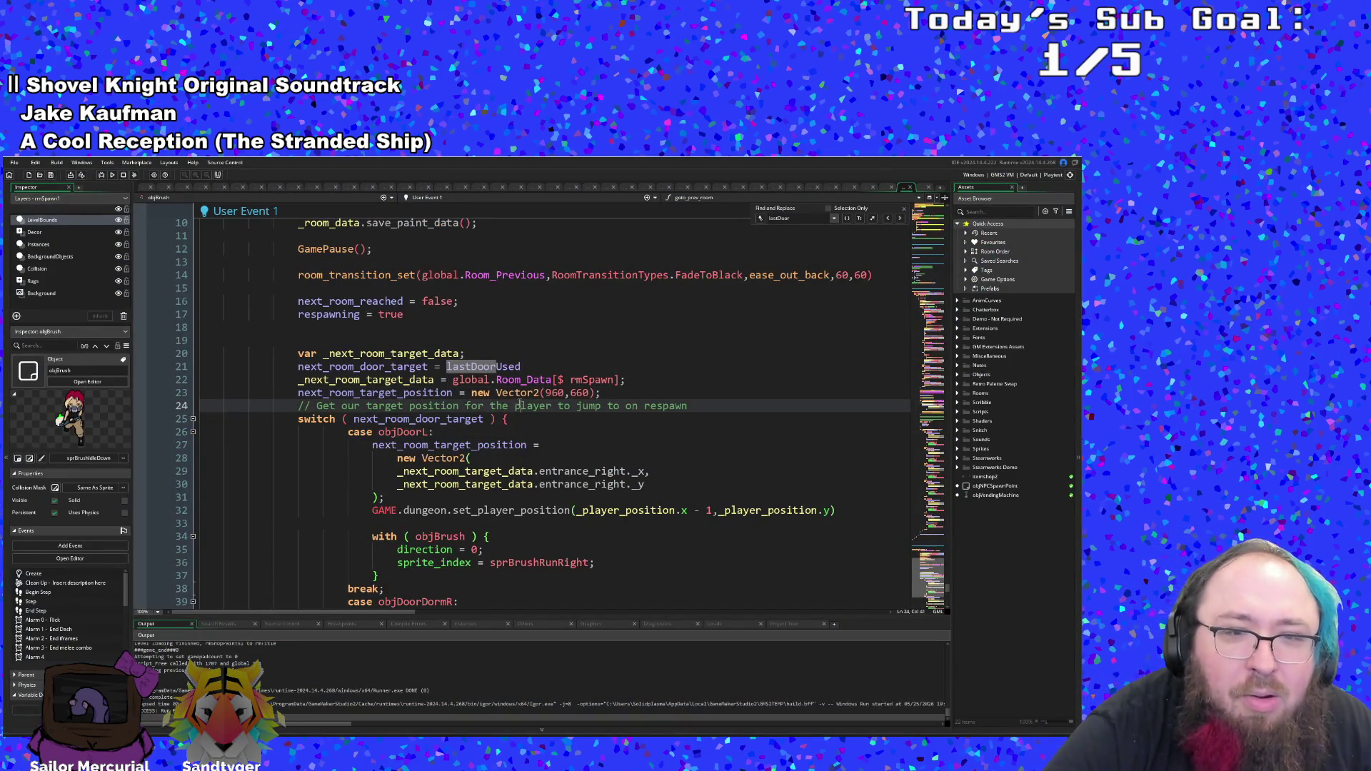
left_click(508, 427)
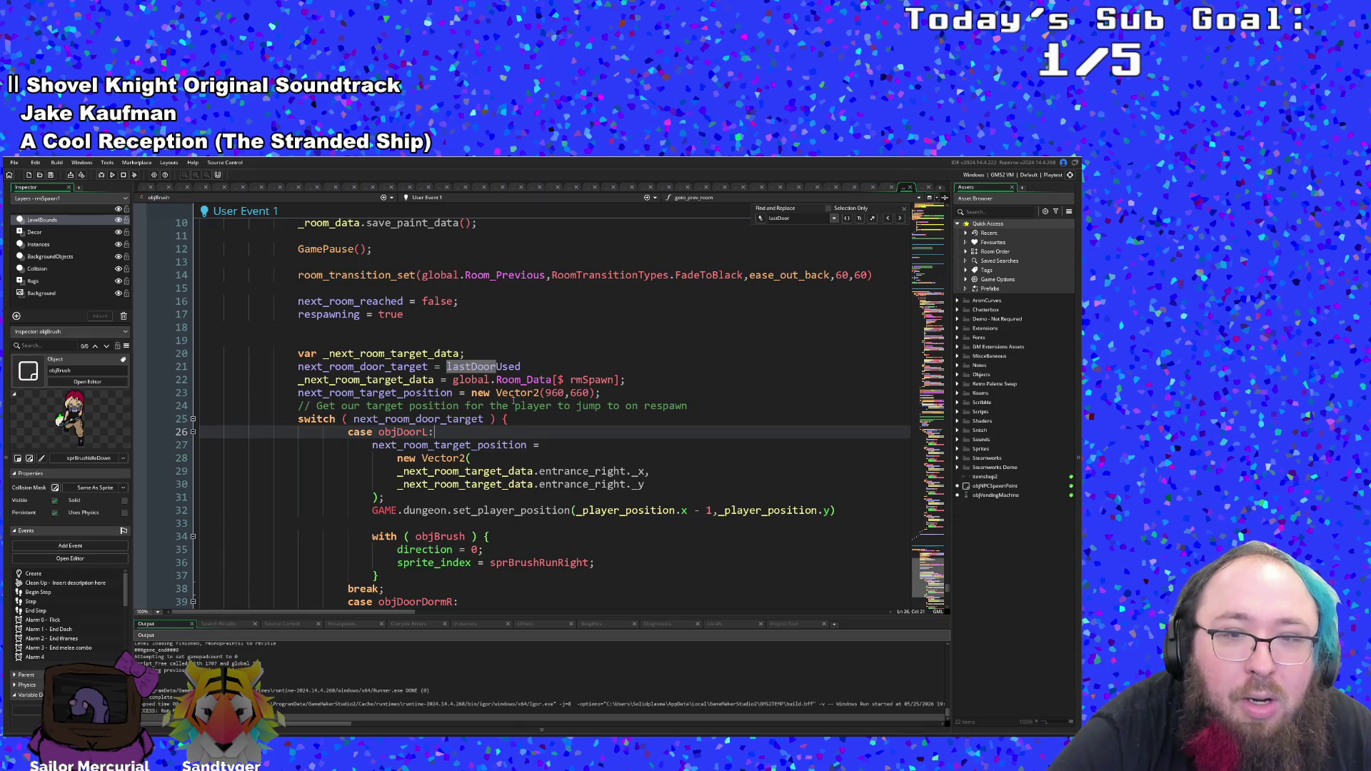
left_click(485, 406)
left_click(496, 419)
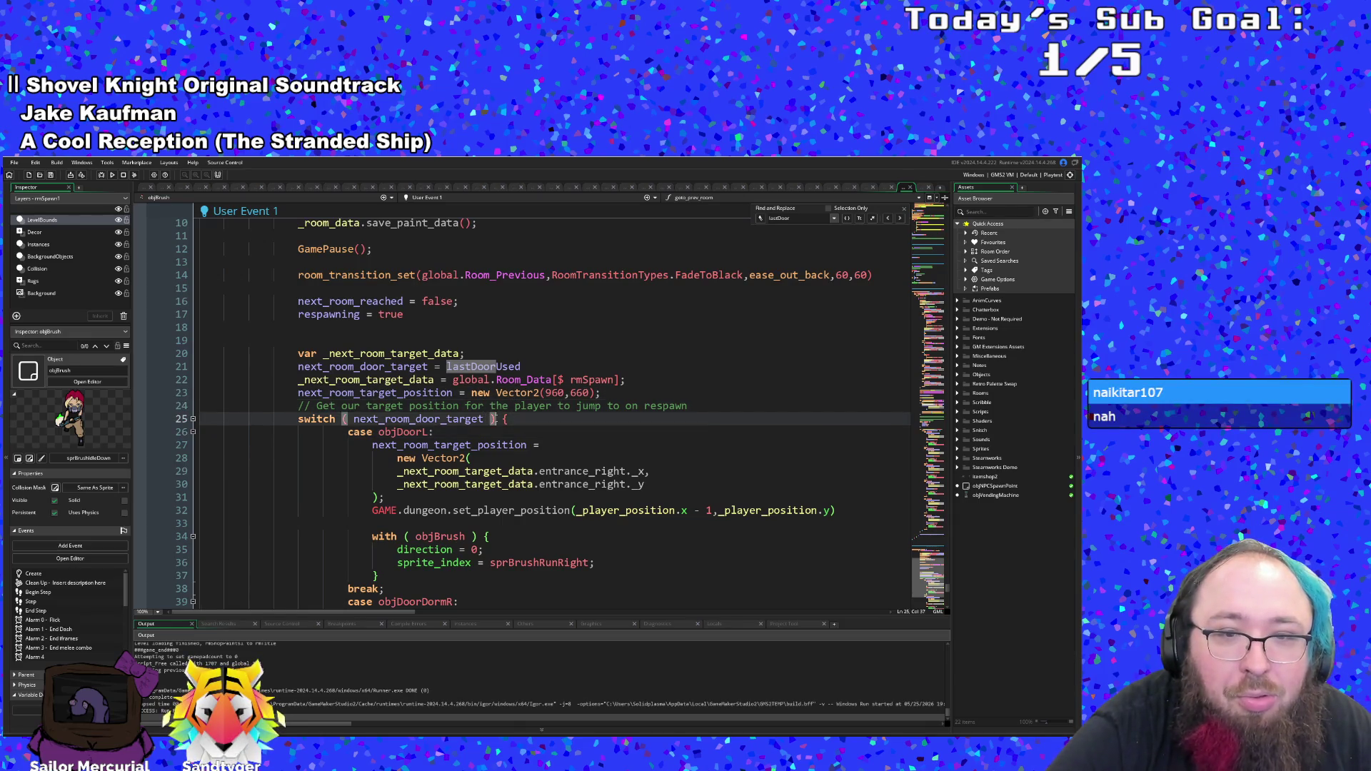
scroll(540, 460, "down", 4)
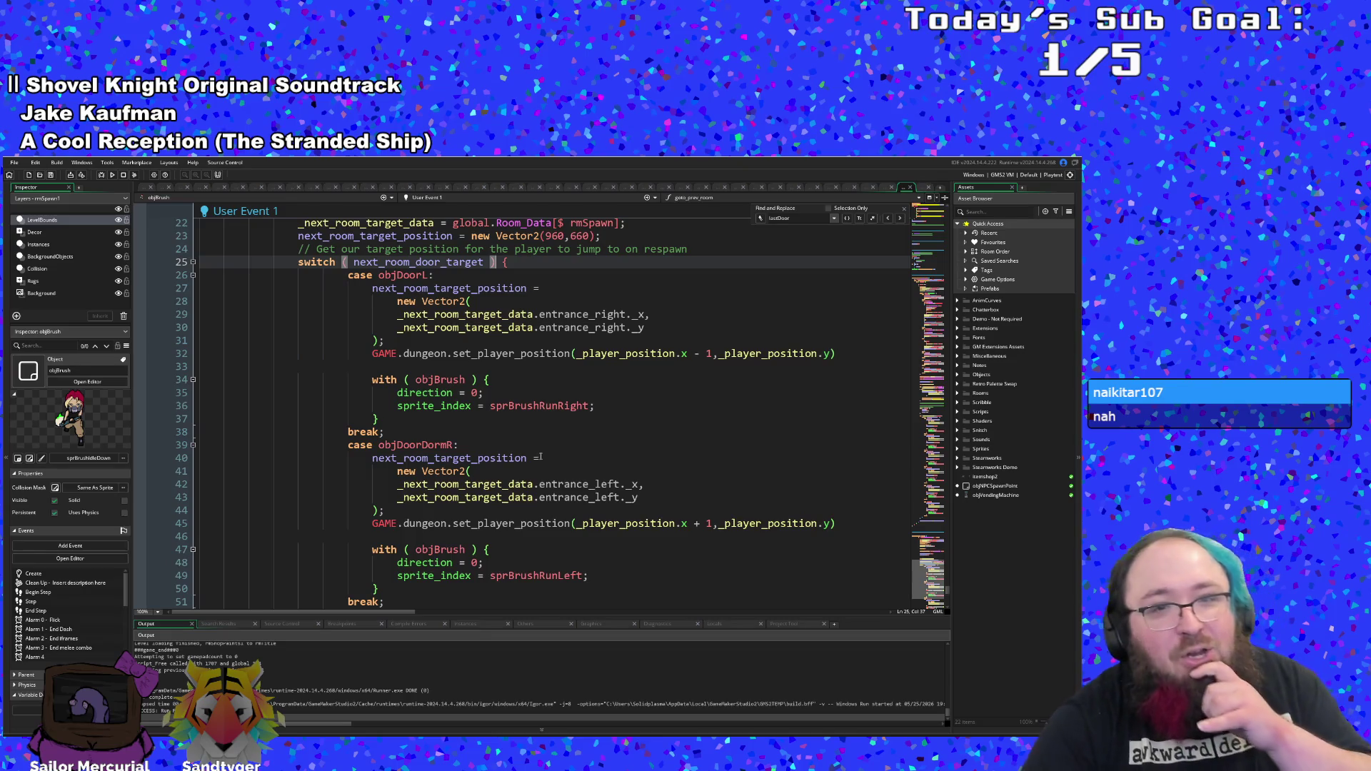
scroll(541, 450, "up", 2)
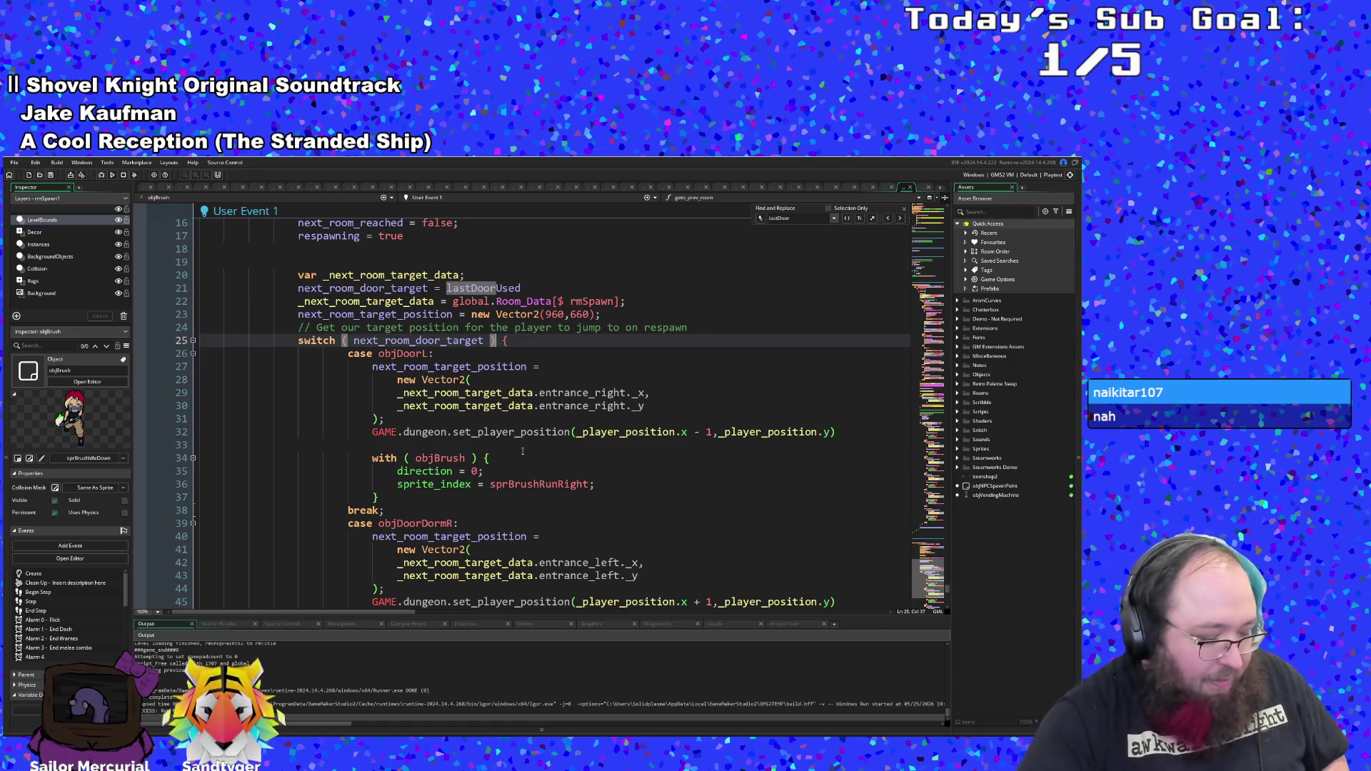
- Undo recent edits to restore the lastDoorUsed = objDoorR assignments on lines 32 and 45
key("Return")
key("ctrl+z")
key("ctrl+z")
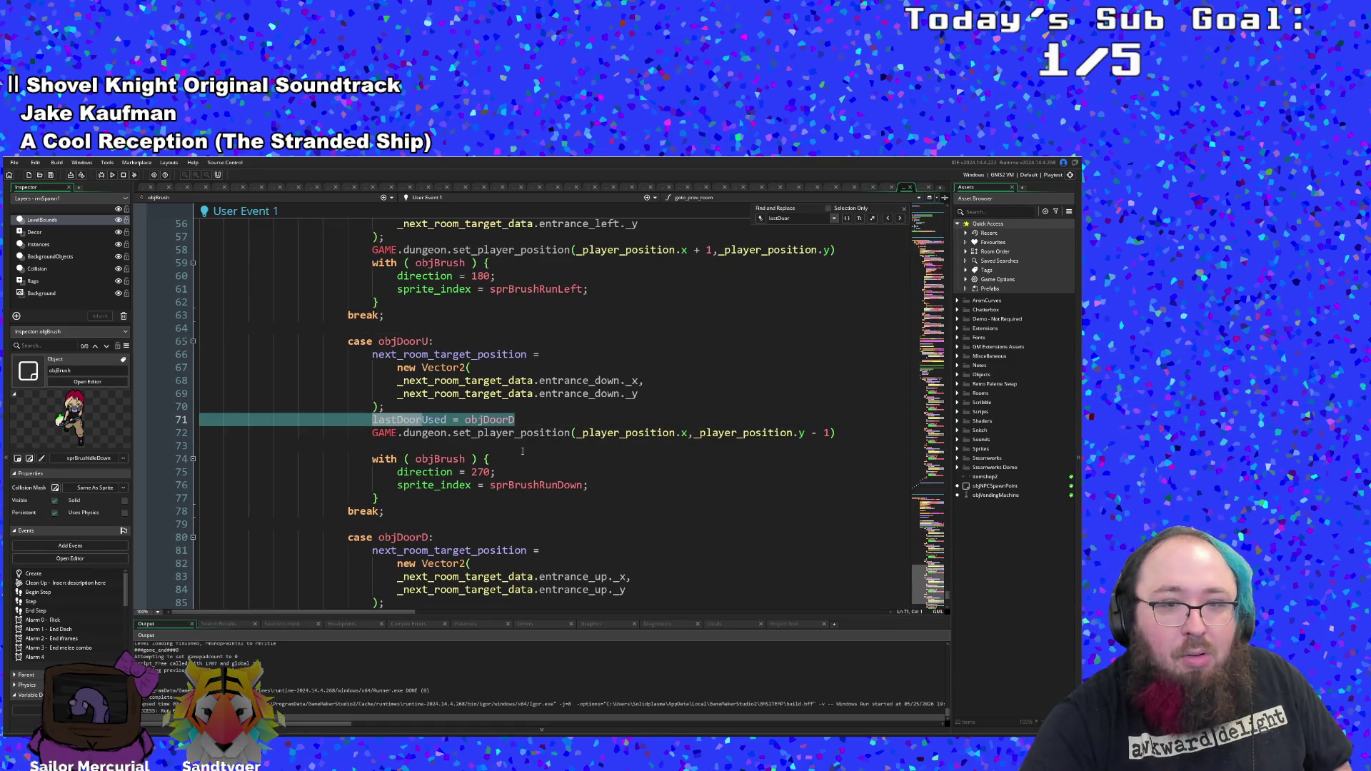
key("ctrl+z")
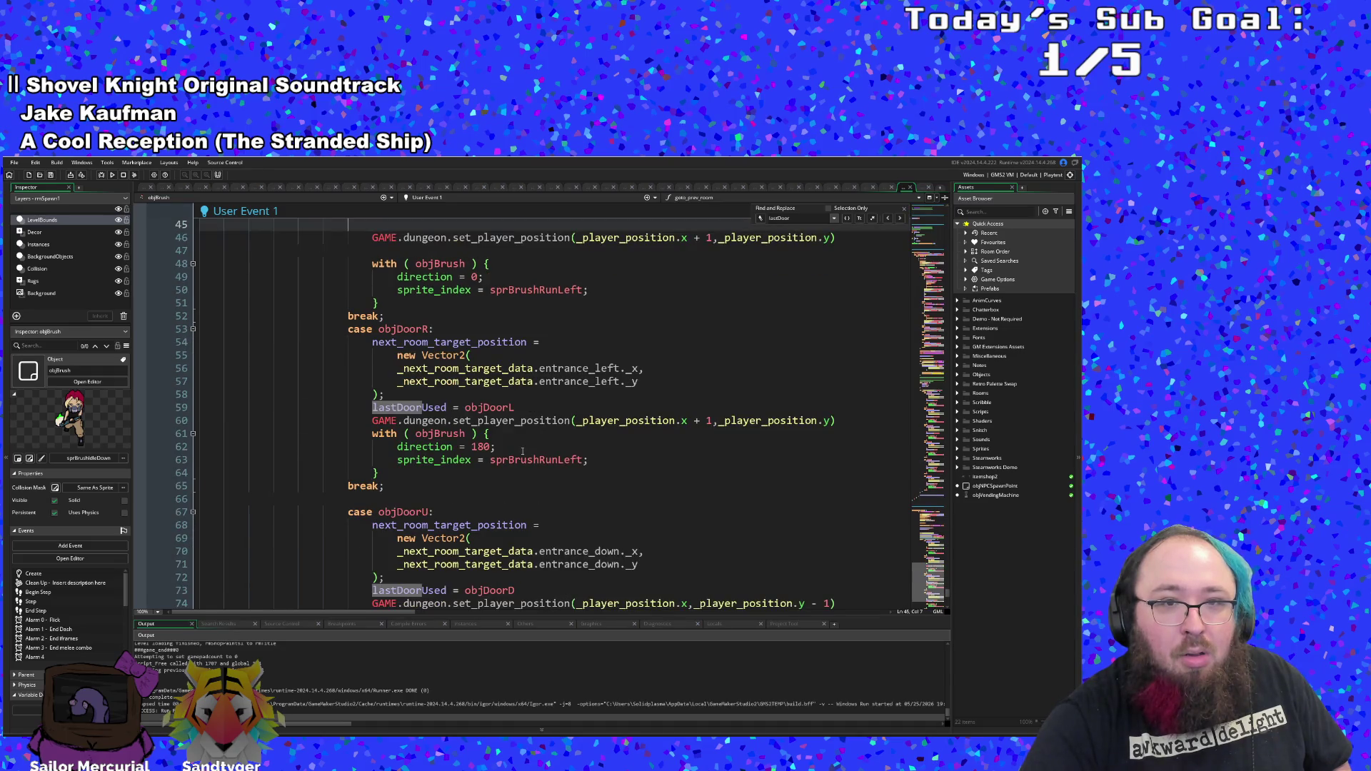
key("ctrl+z")
key("ctrl+z")
key("ctrl+z")
key("ctrl+z")
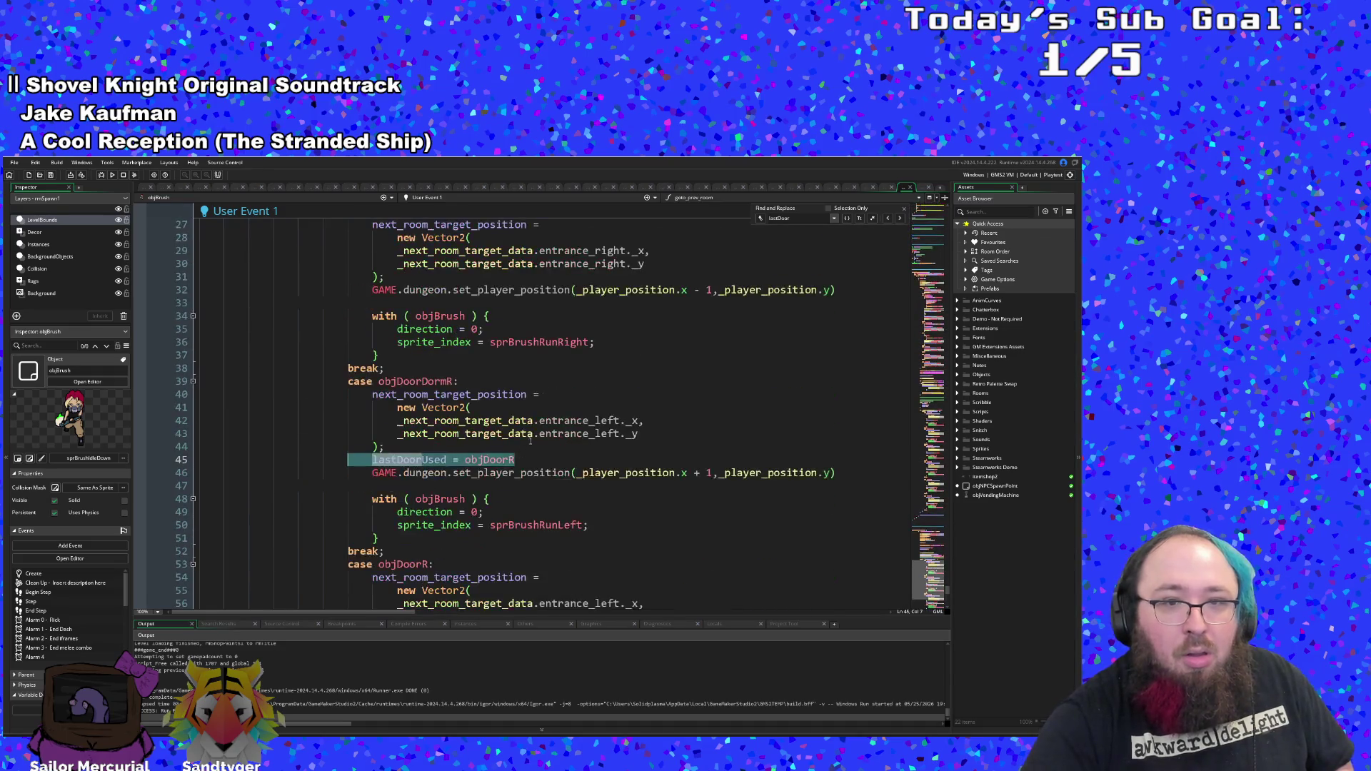
key("ctrl+z")
key("ctrl+z")
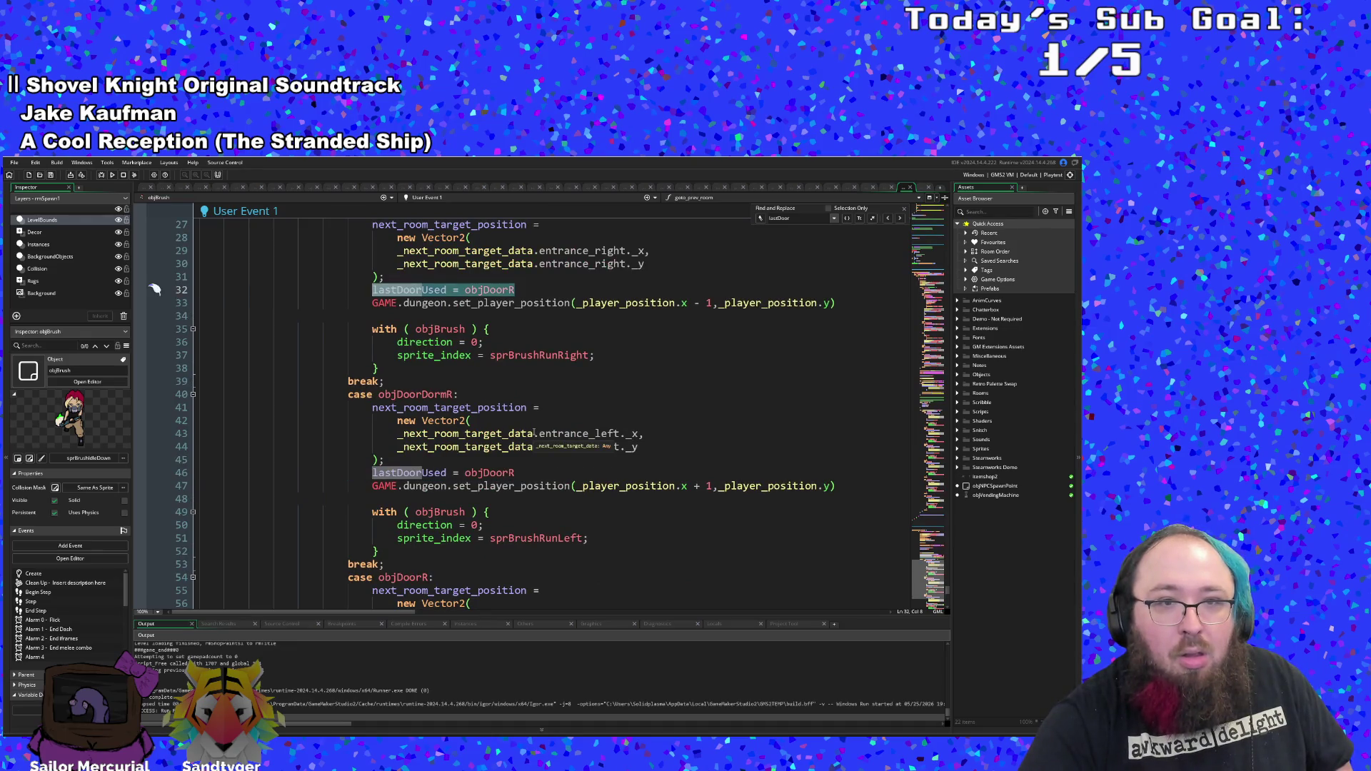
key("ctrl+z")
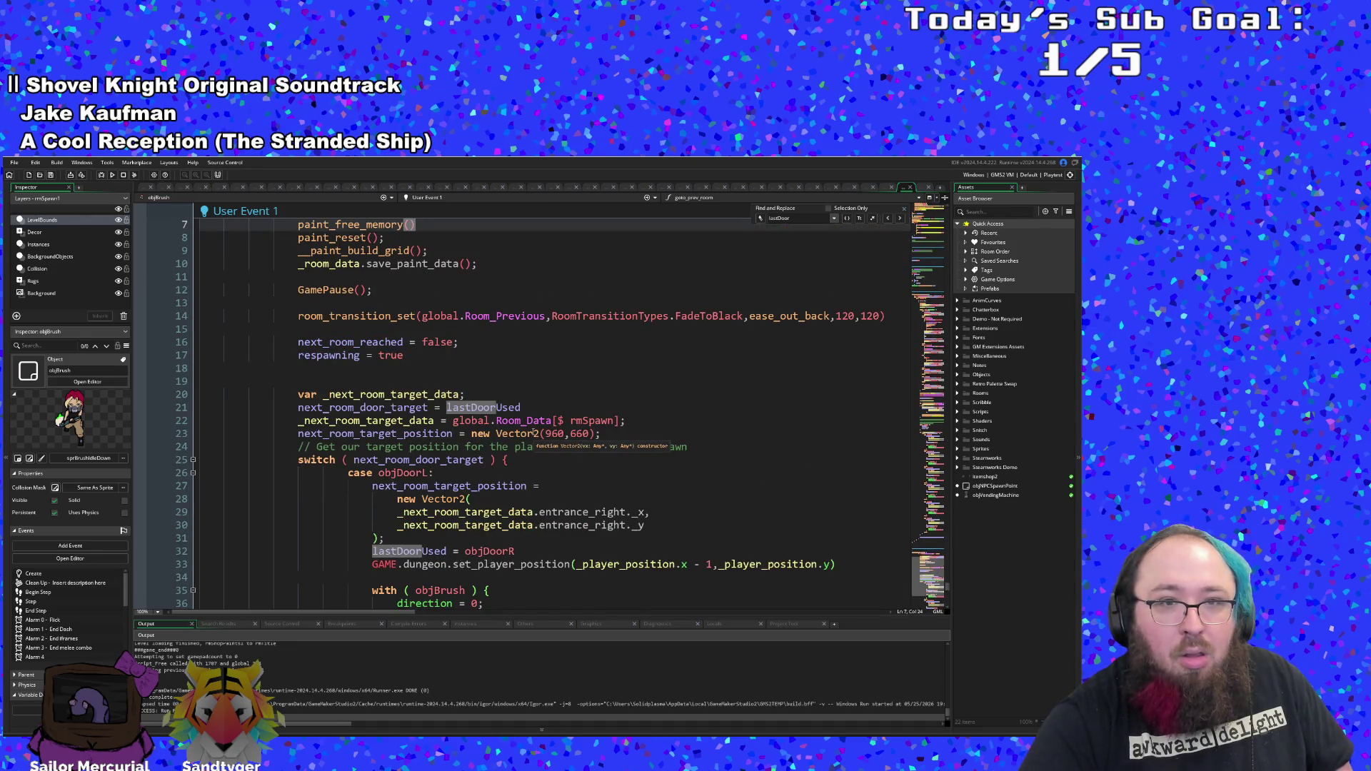
key("ctrl+z")
key("ctrl+z")
key("ctrl+z")
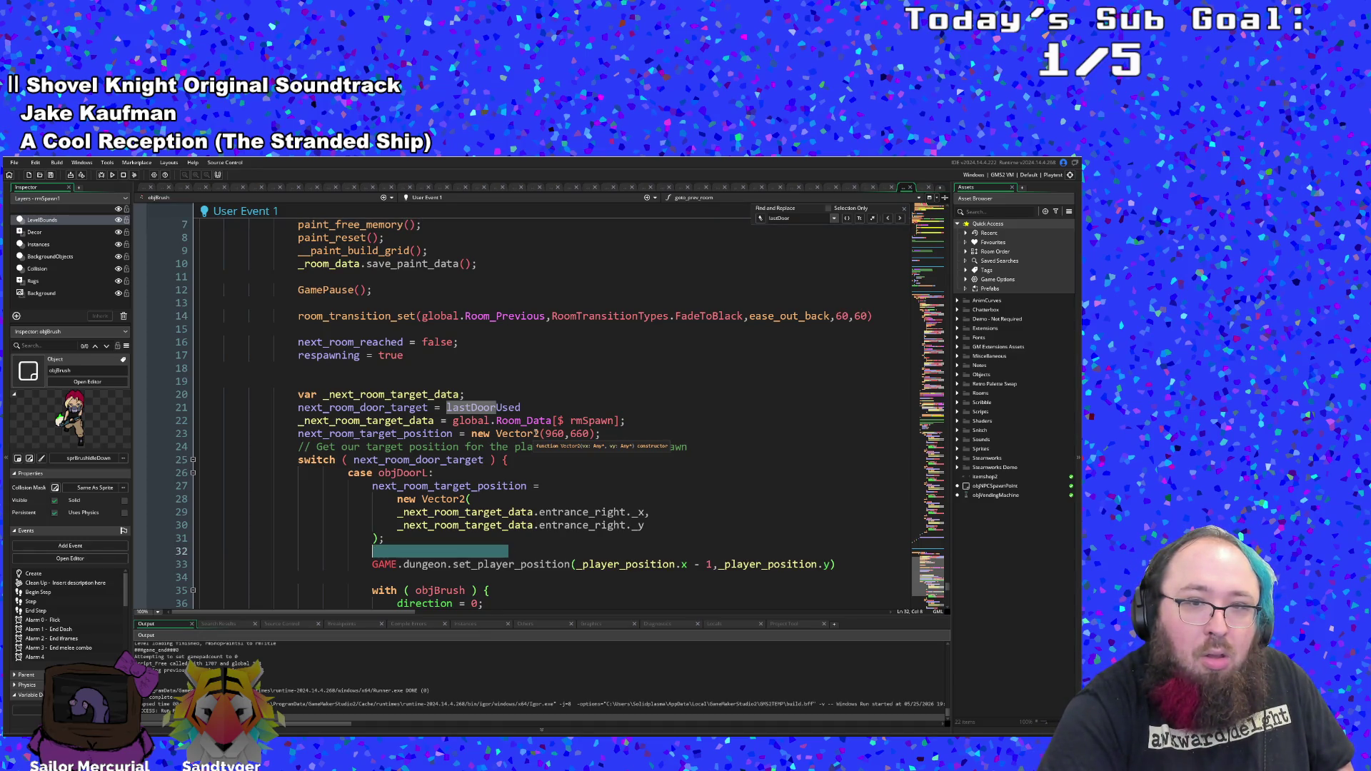
- Change lastDoorUsed from objDoorR to objDoorL on lines 32 and 46
scroll(522, 464, "down", 2)
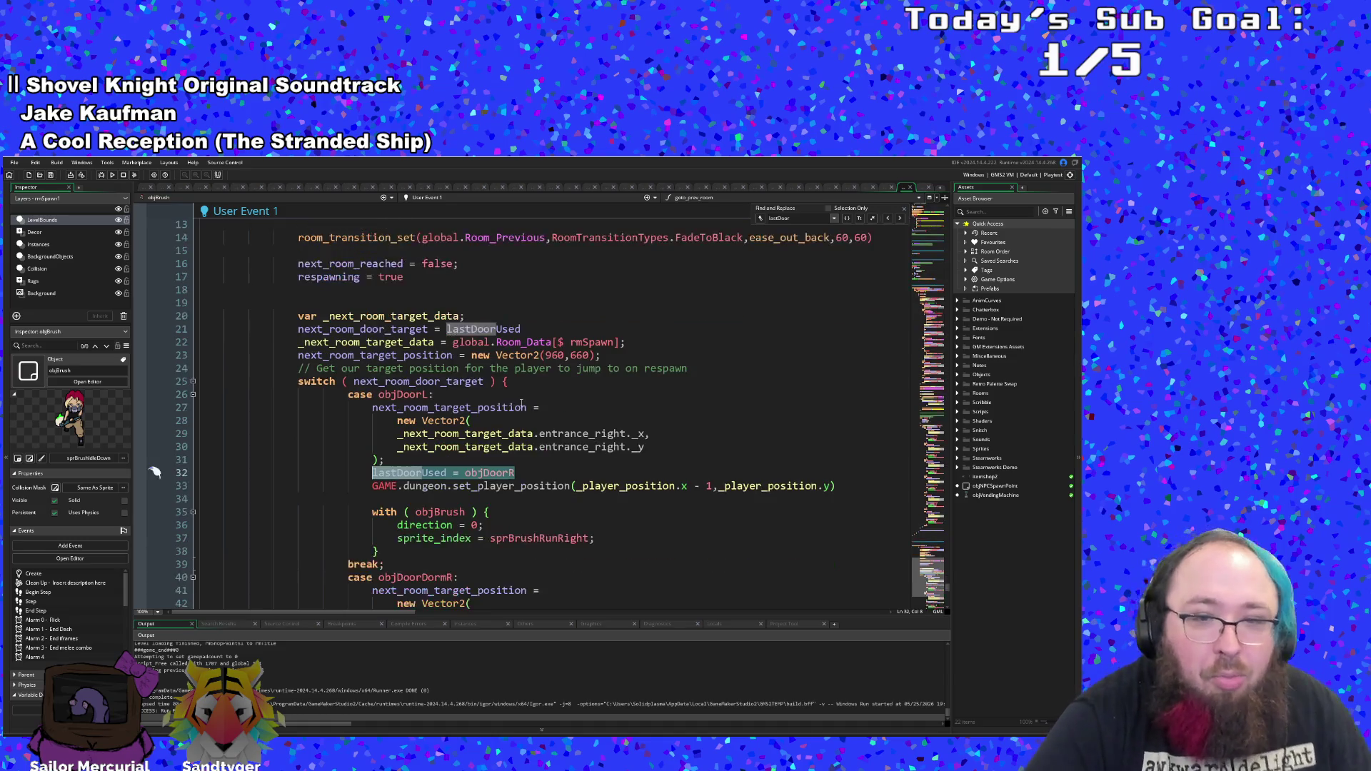
left_click(517, 486)
key("Up")
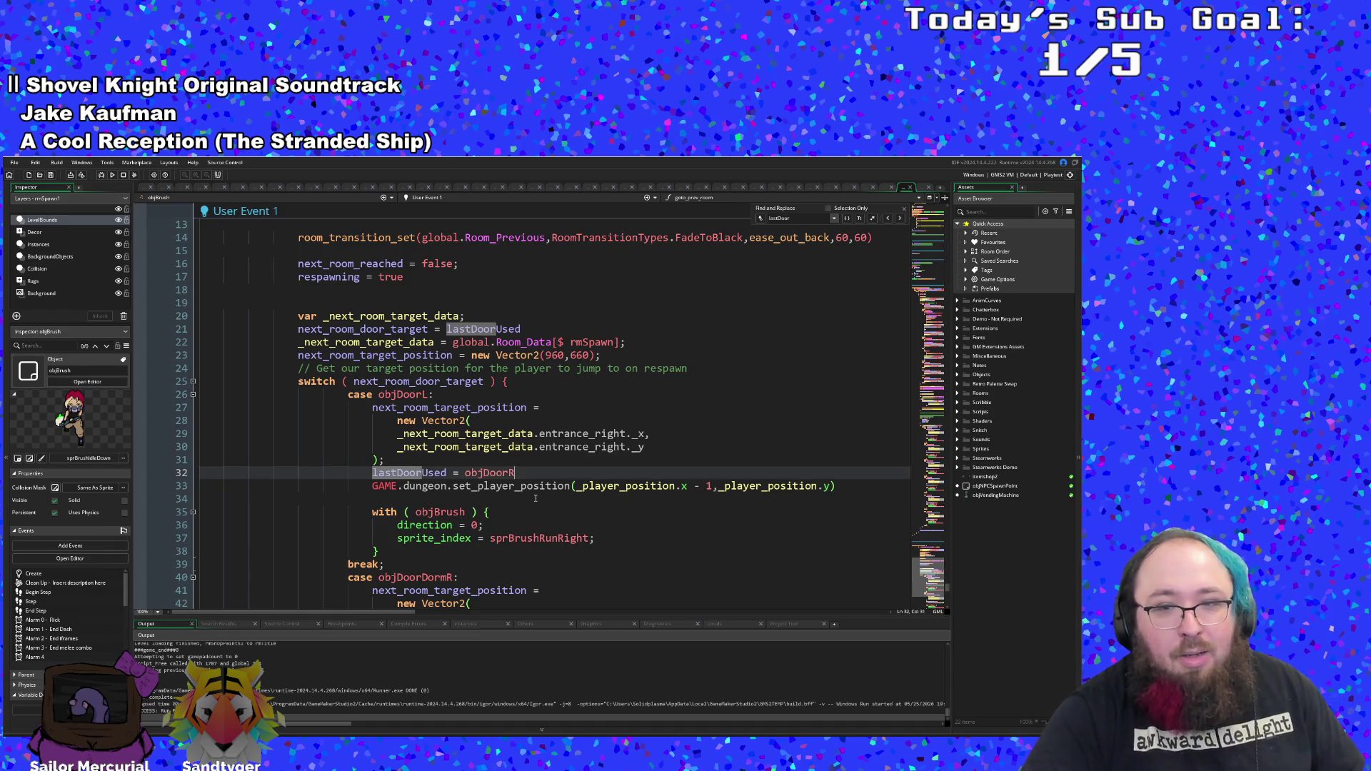
key("BackSpace")
type("L")
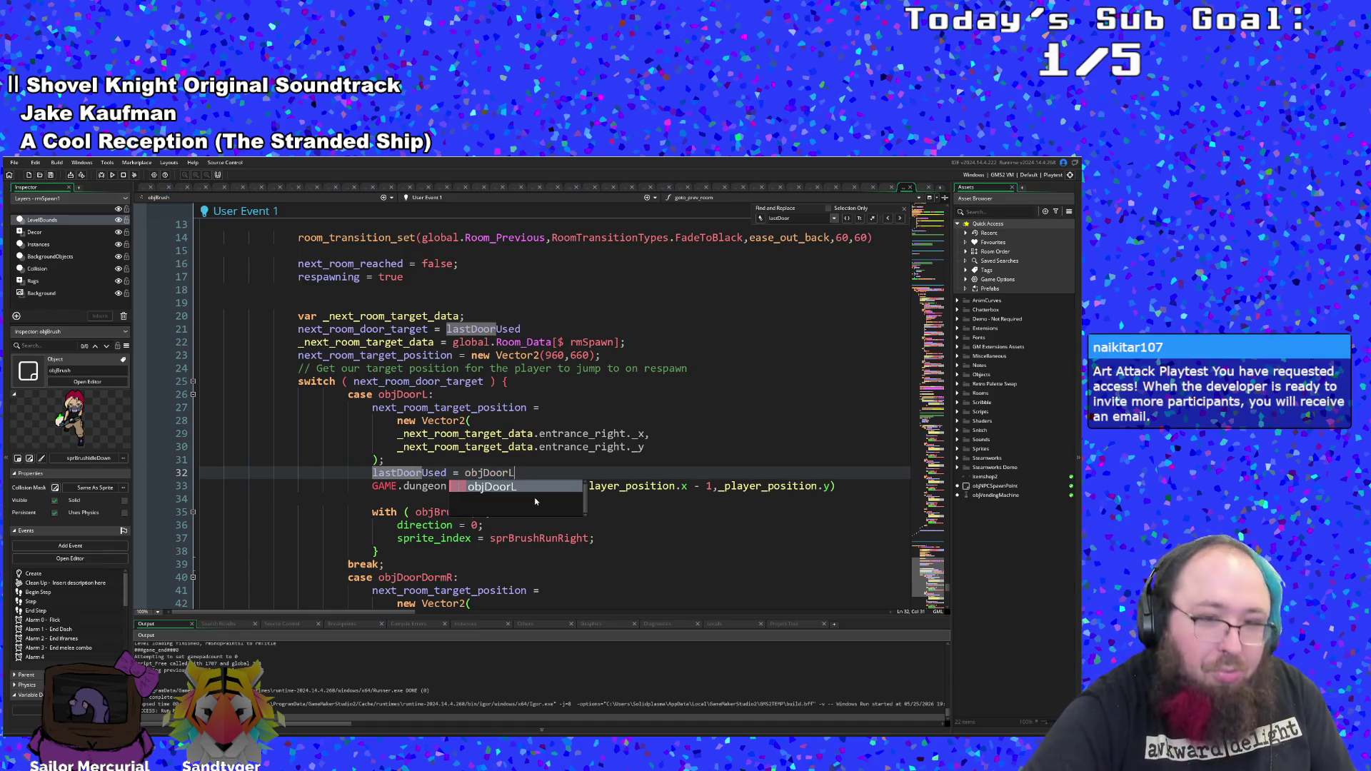
left_click(484, 589)
scroll(484, 590, "down", 6)
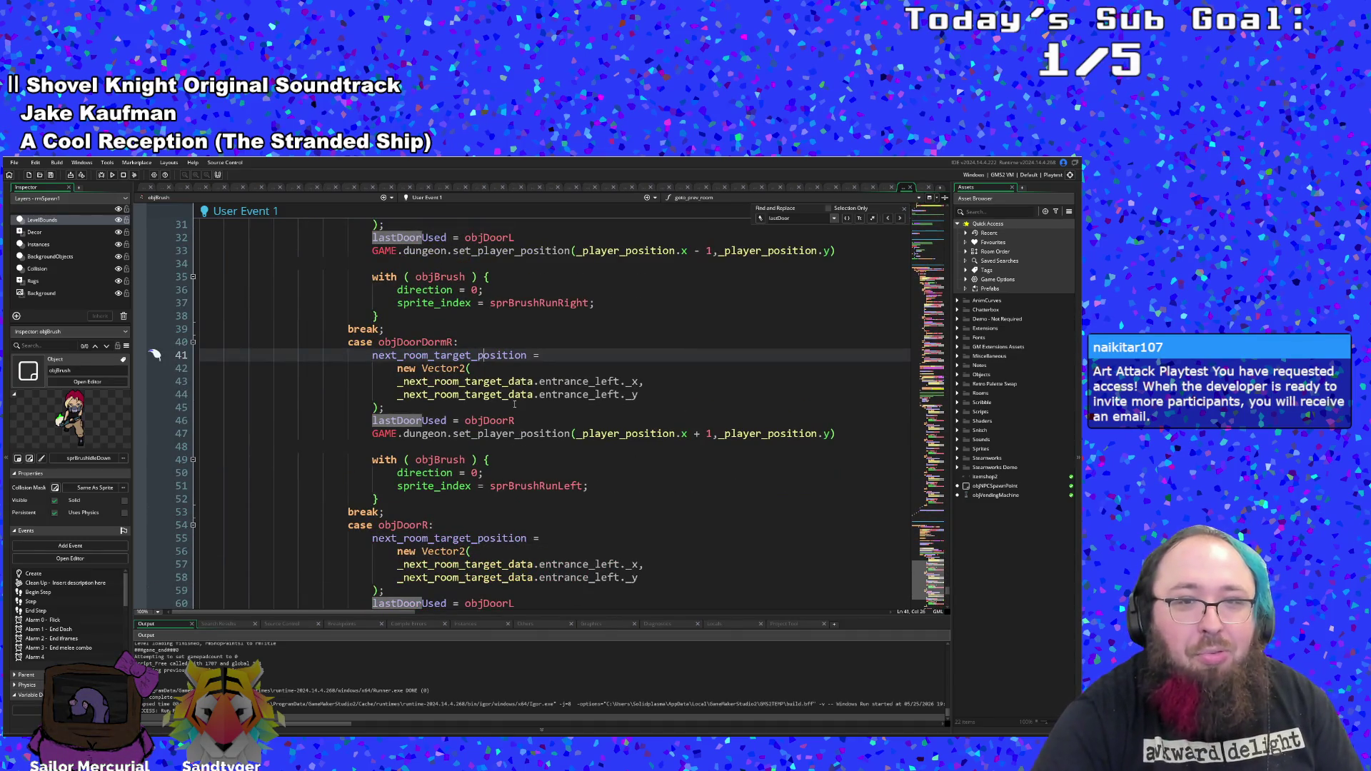
left_click(517, 421)
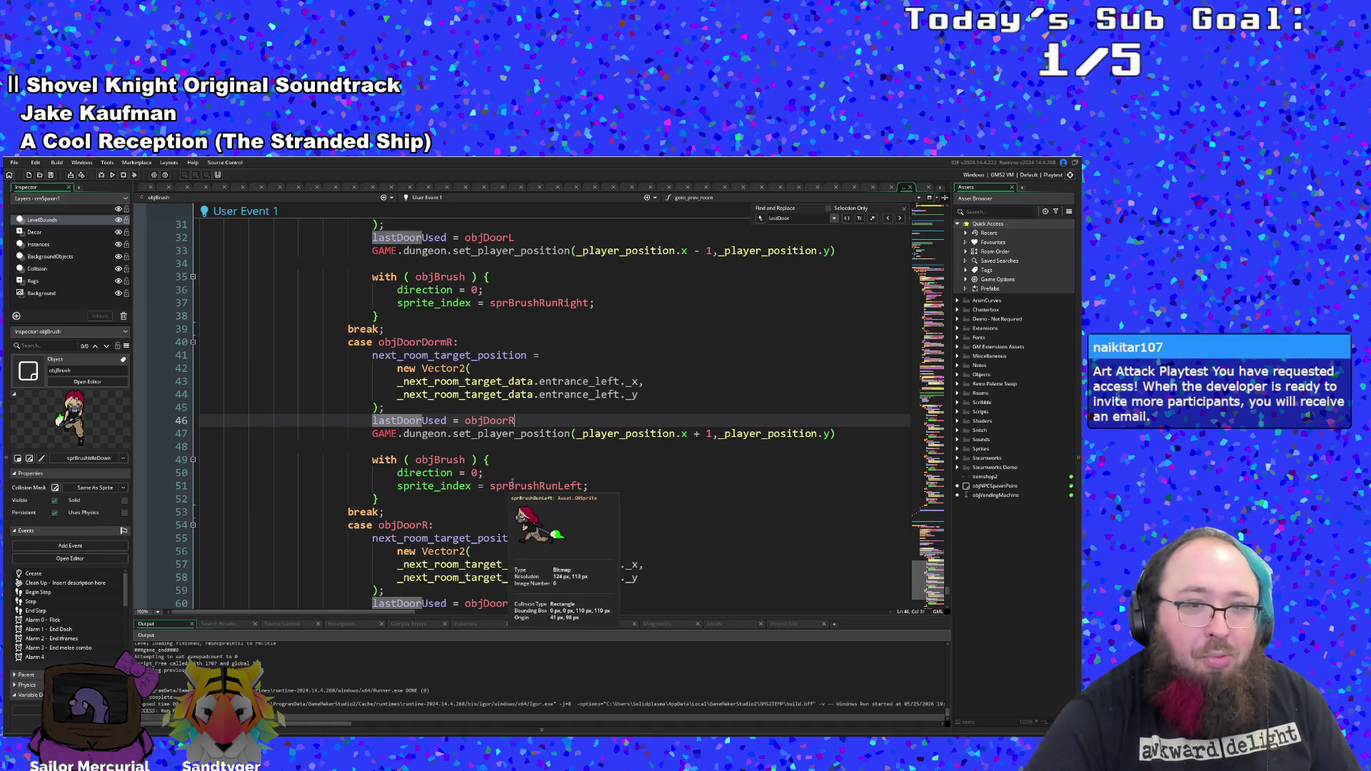
key("BackSpace")
type("L")
- Set lastDoorUsed to objDoorR on line 60 and objDoorU on line 74
left_click(582, 551)
scroll(582, 551, "down", 2)
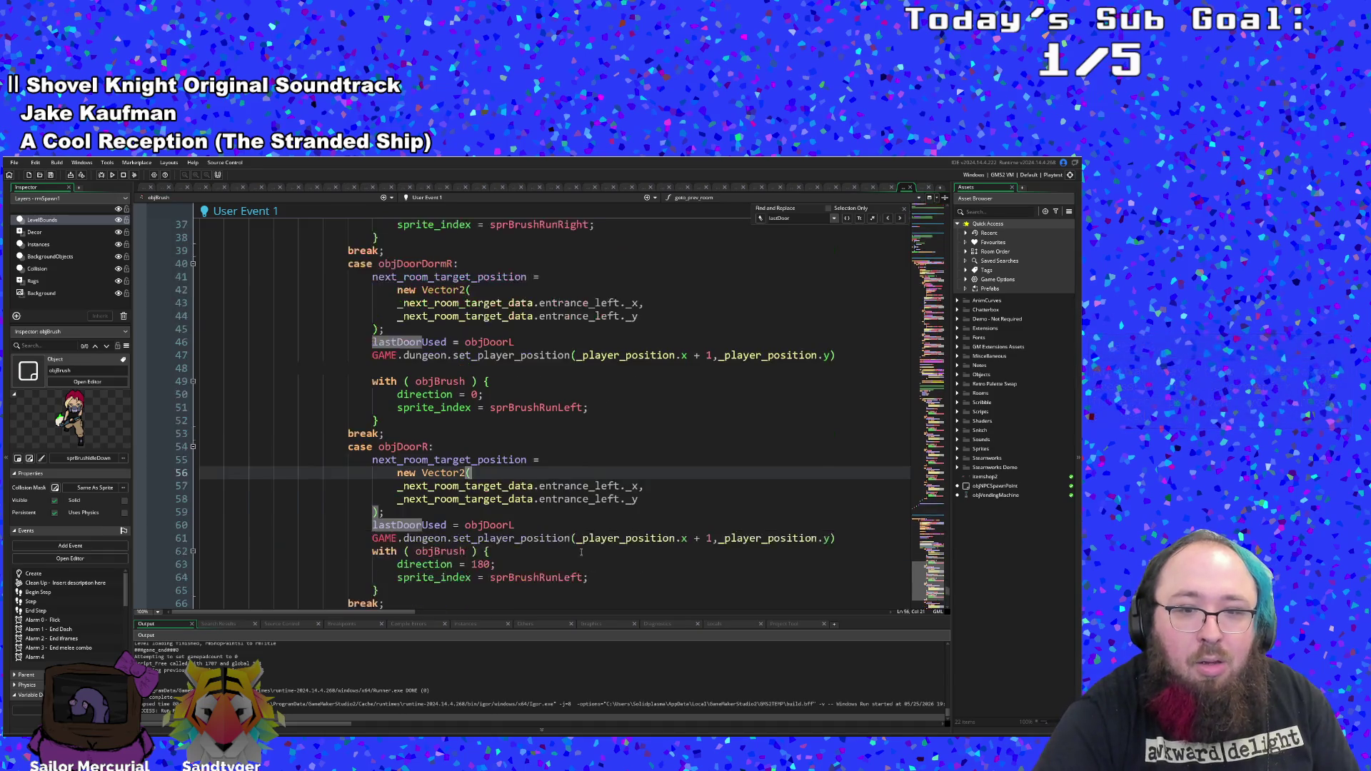
left_click(521, 525)
key("BackSpace")
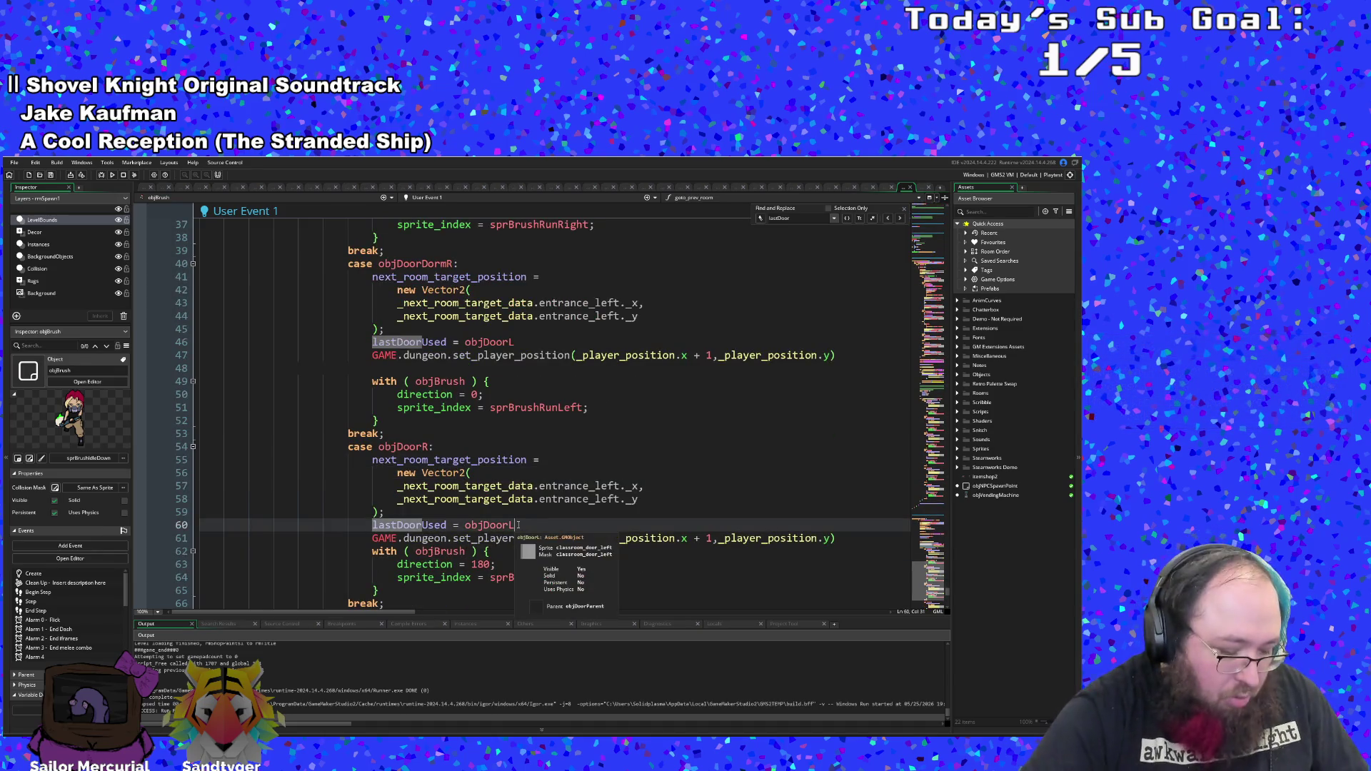
type("R")
left_click(421, 485)
scroll(422, 485, "down", 6)
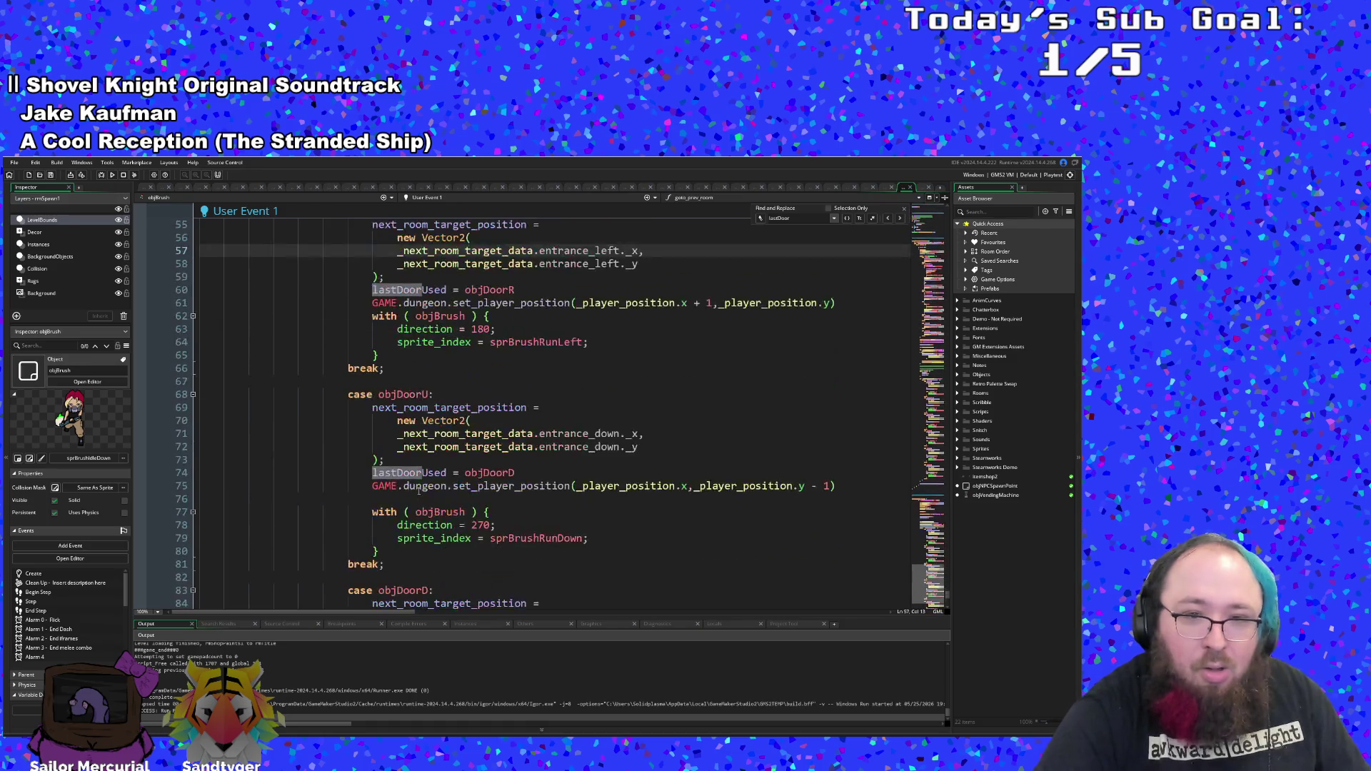
left_click(521, 473)
key("BackSpace")
type("U")
left_click(428, 486)
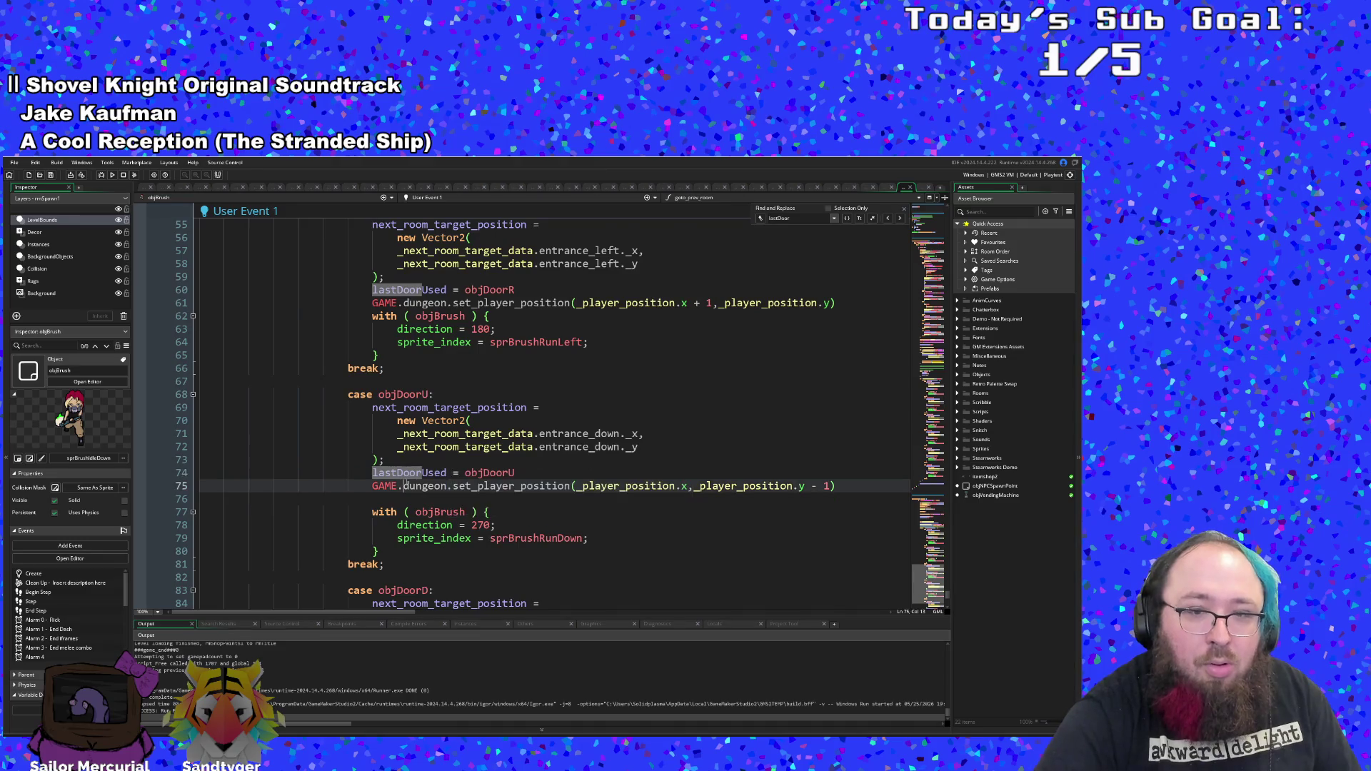
- Set lastDoorUsed to objDoorD on line 89 and dismiss the autocomplete list
scroll(407, 483, "down", 6)
left_click(529, 435)
key("BackSpace")
type("DoorUsed = objDoorD")
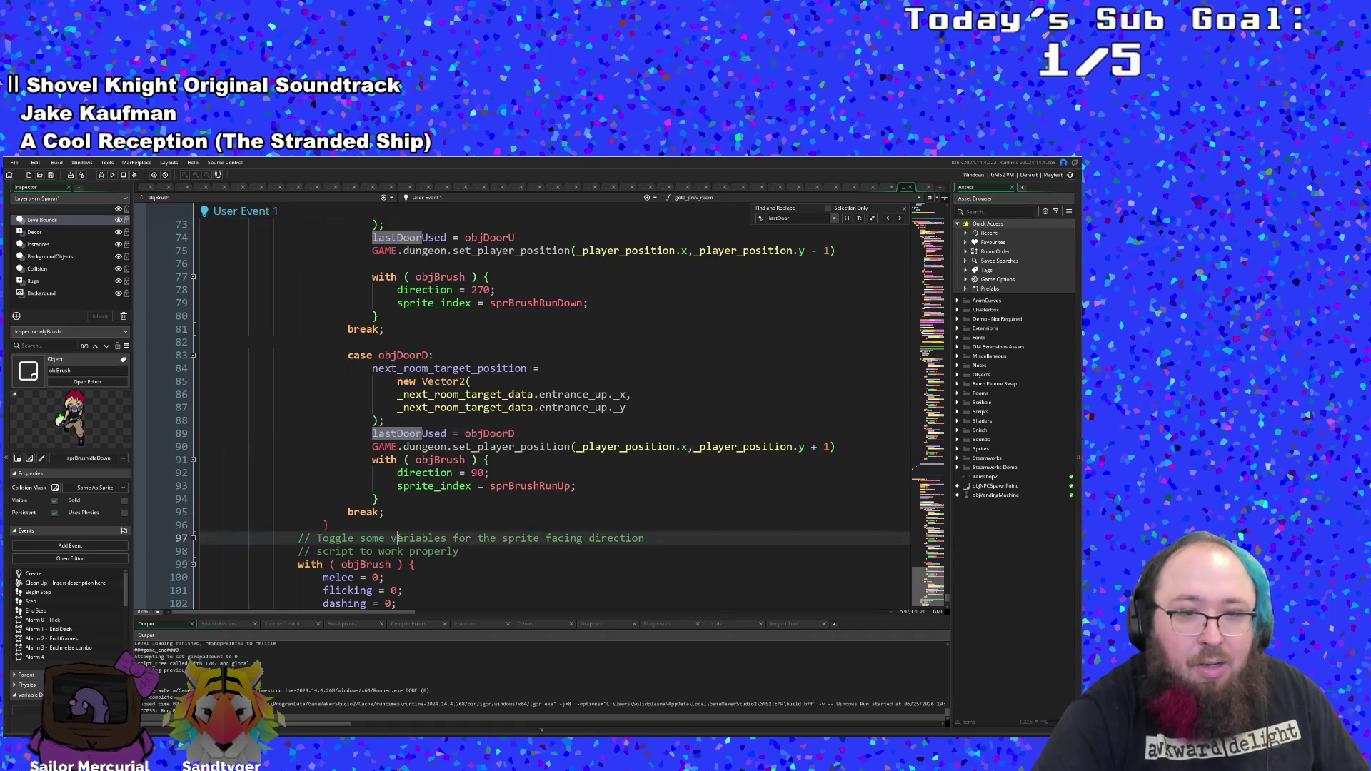
scroll(534, 445, "down", 6)
scroll(500, 457, "up", 4)
left_click(435, 459)
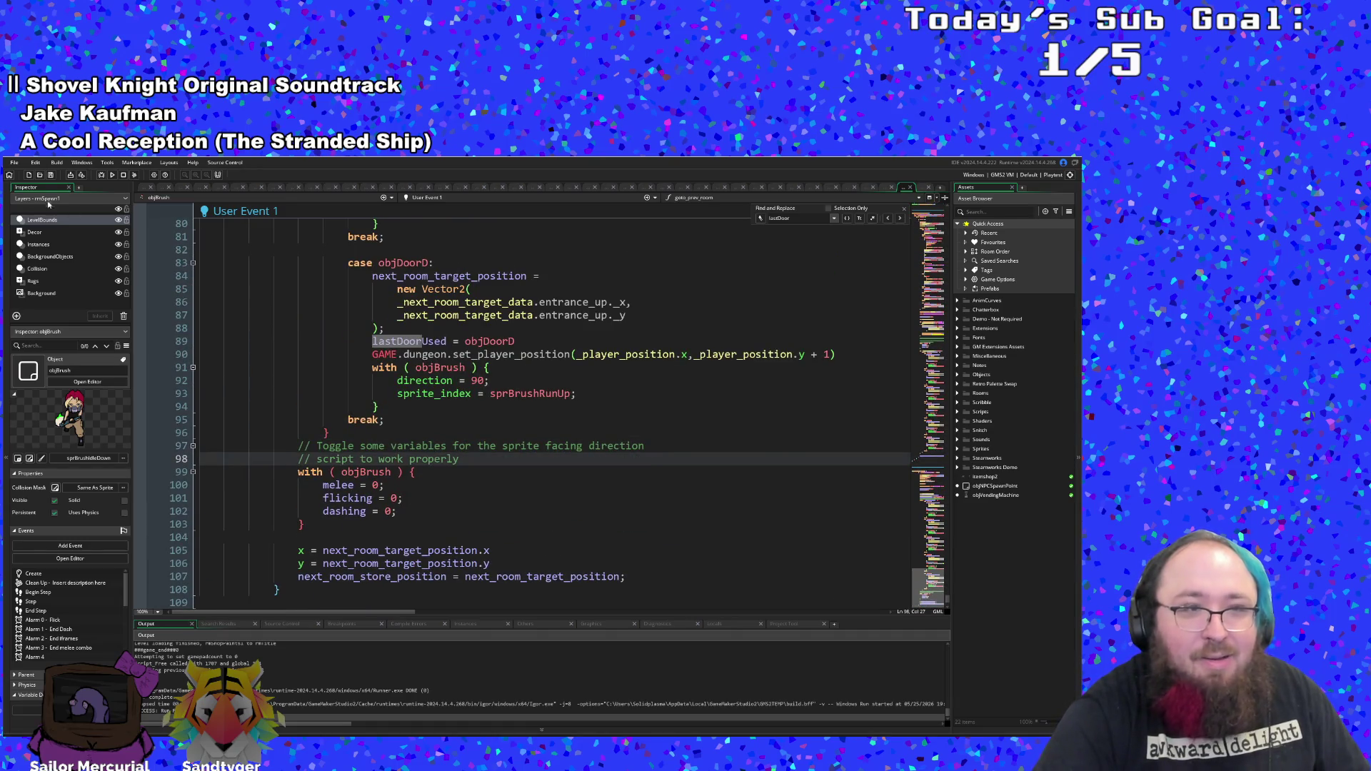
- Run the game with the debugger attached
left_click(18, 163)
left_click(16, 163)
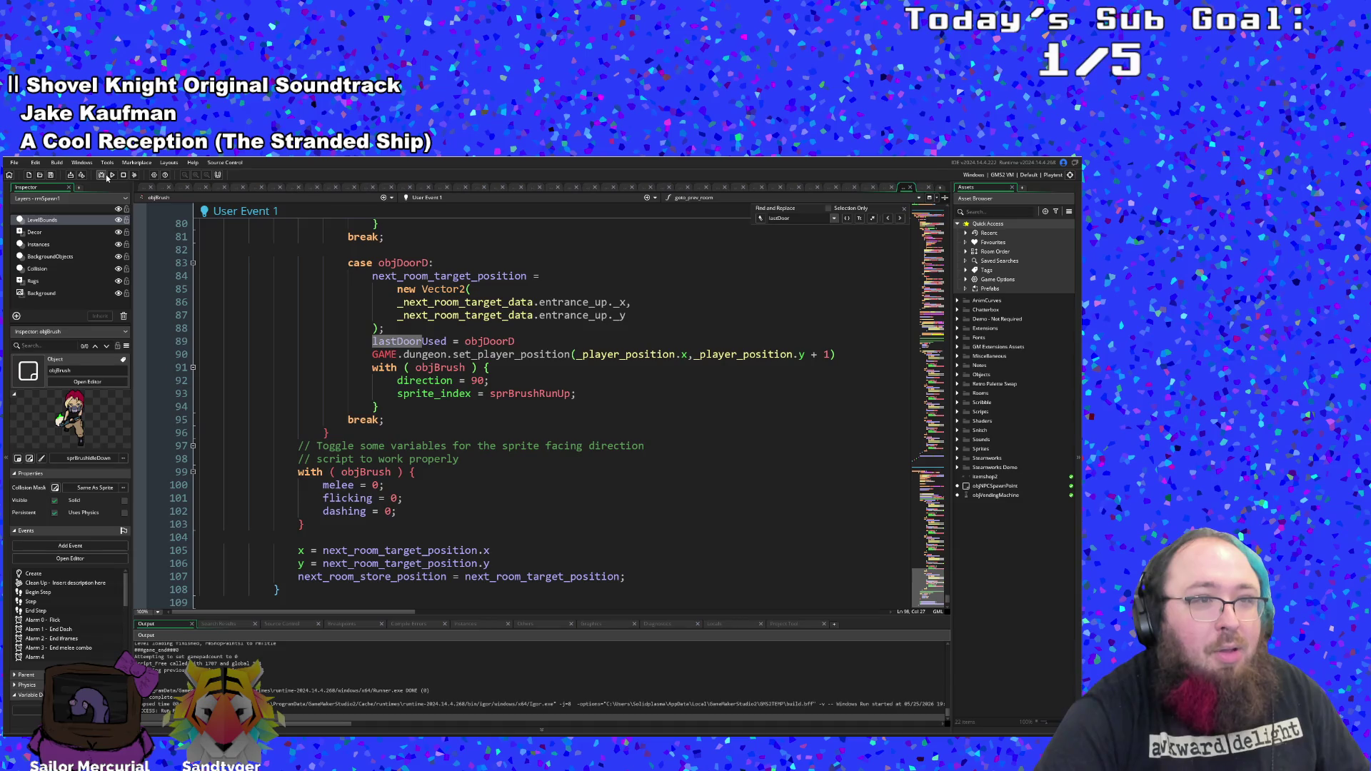
left_click(101, 175)
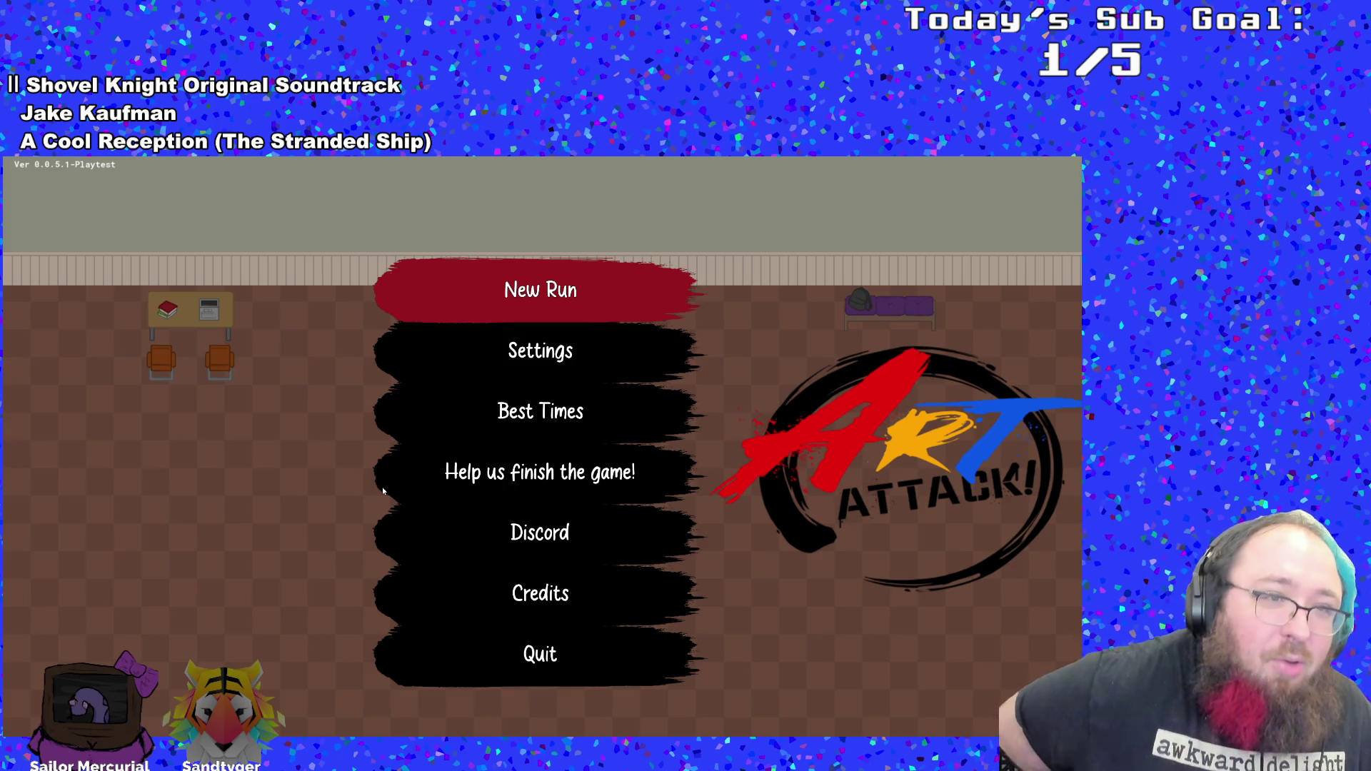
- Start a New Run, dismiss Hue's dialogue and walk right through the dorm door into the library
key("Return")
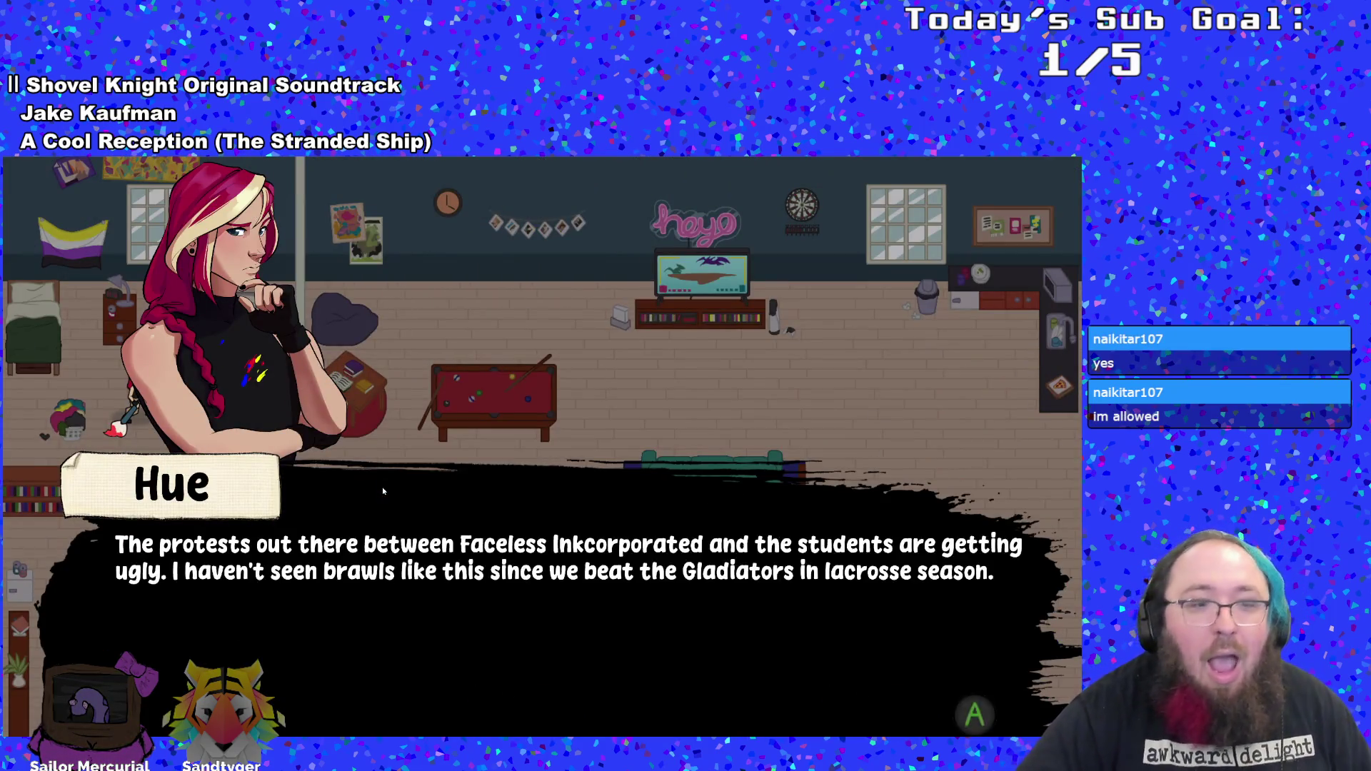
key("Return")
key("Return")
key("Return")
key("Right")
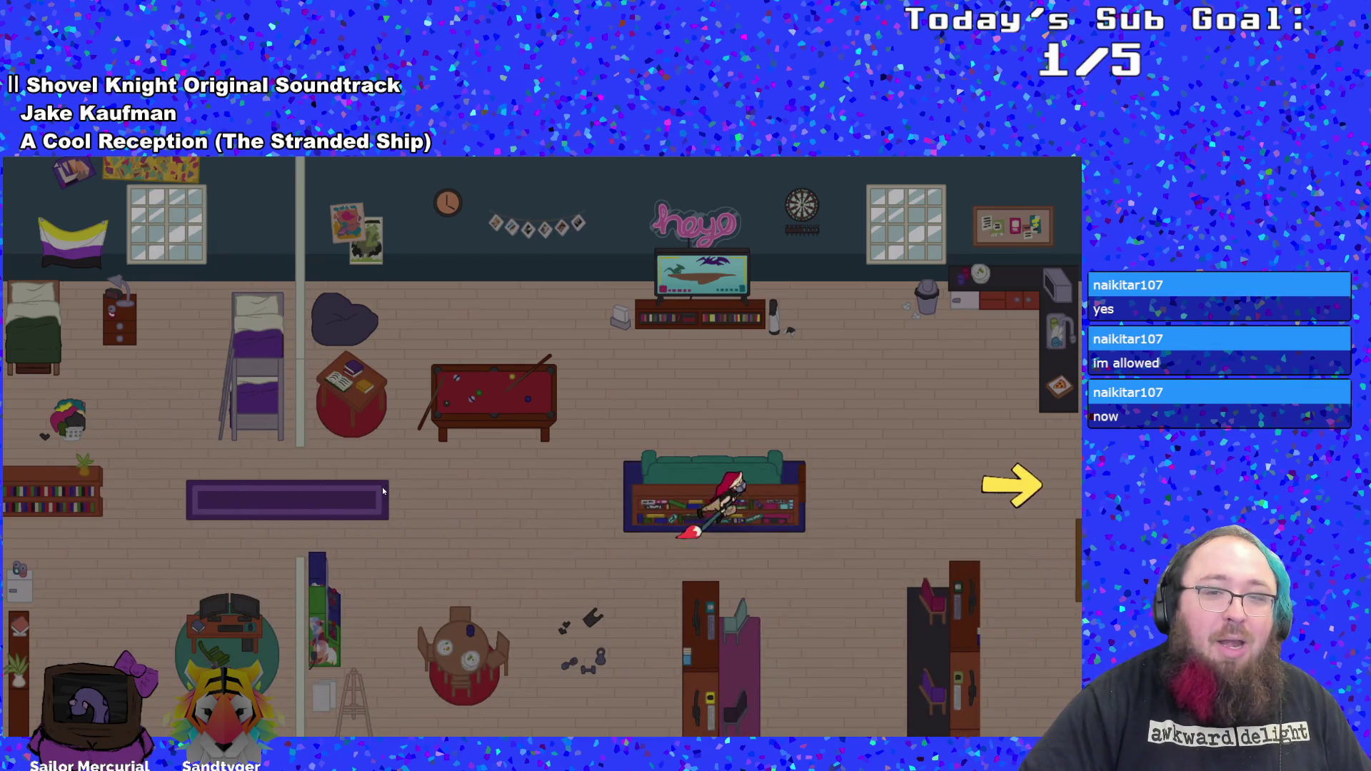
key("Right")
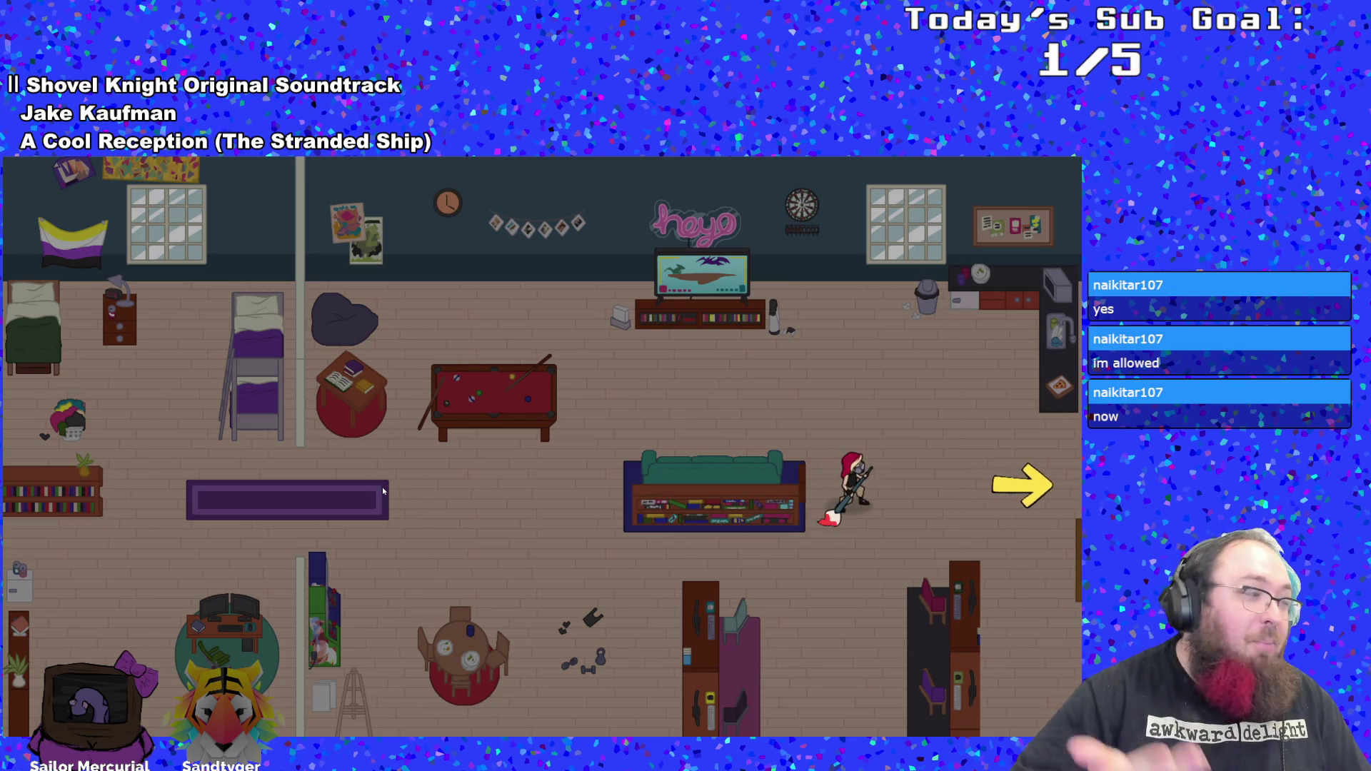
key("Right")
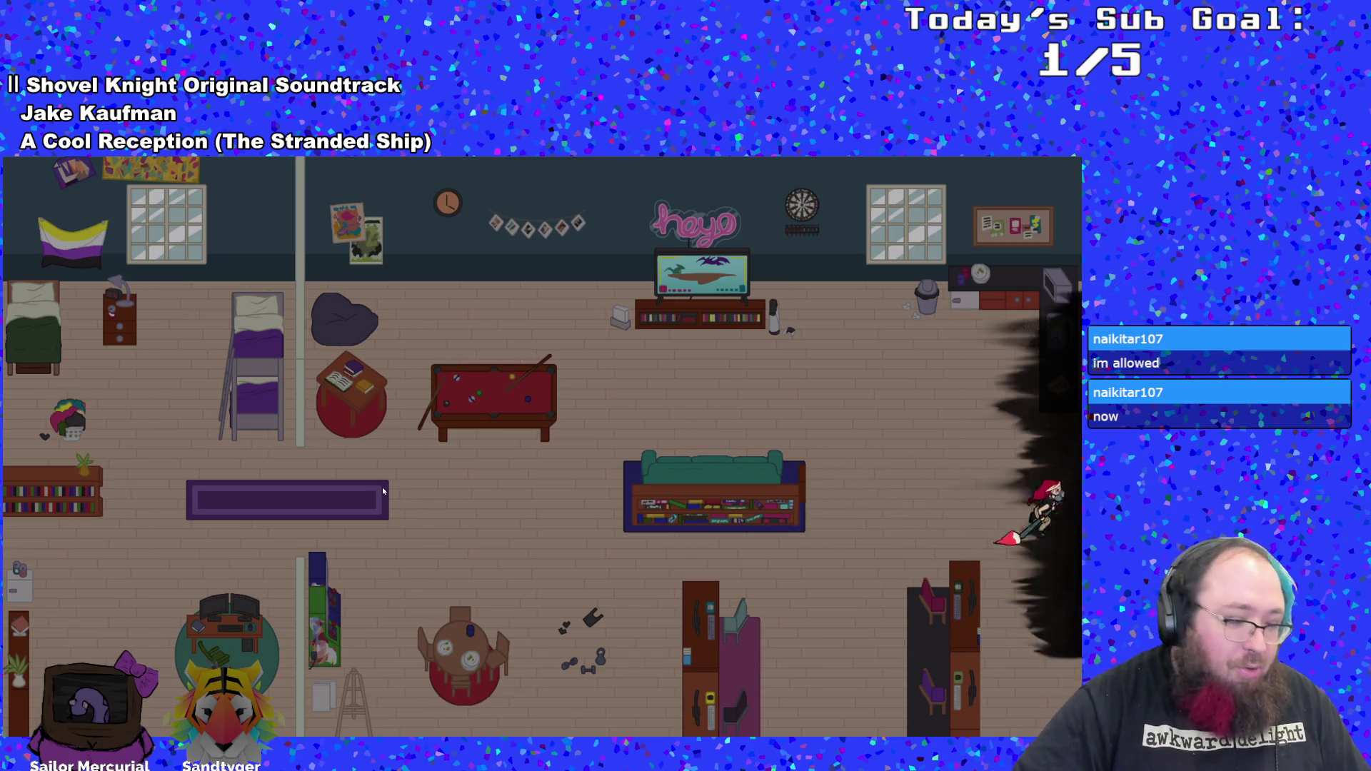
key("Left")
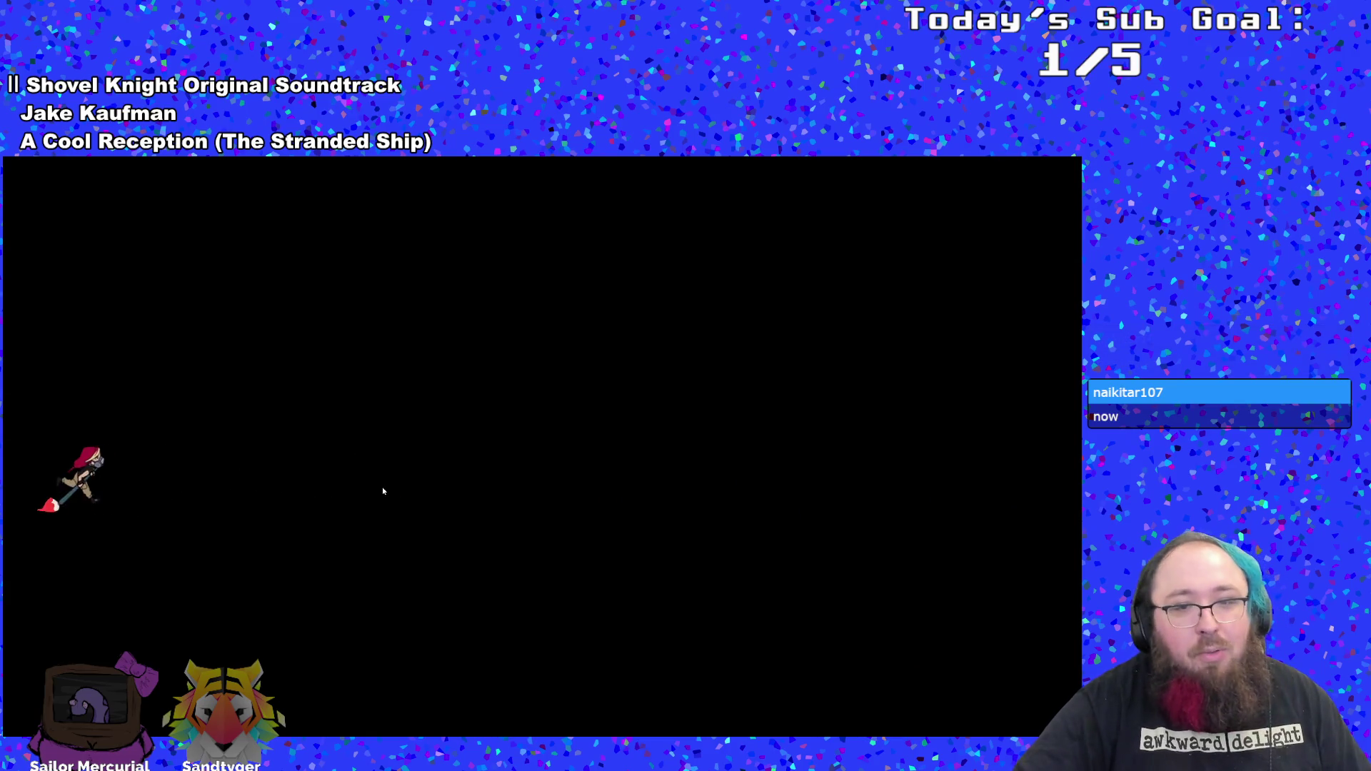
key("Right")
key("Down")
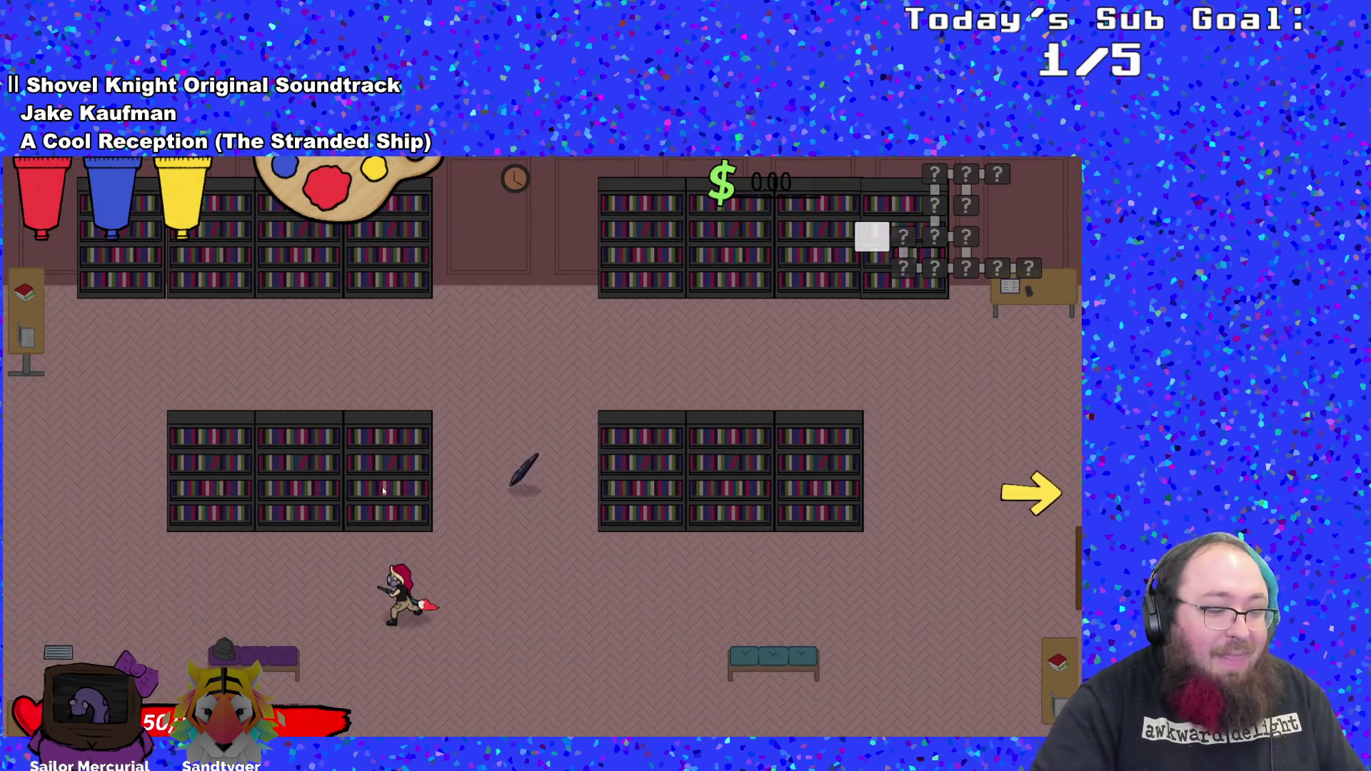
- Toggle collision boxes and the ImGui Debug Menu over the library with F1
key("F1")
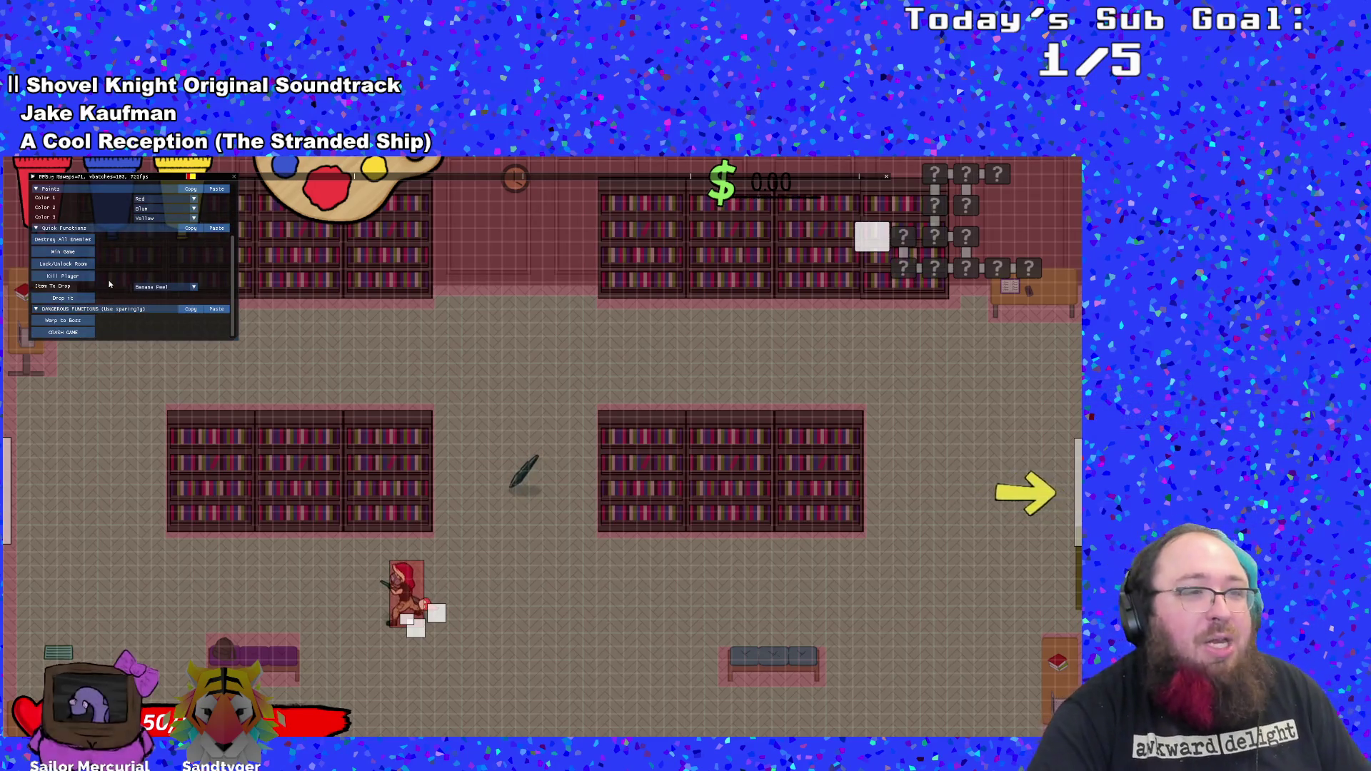
- Drop an Emergency Phone from the Debug Menu, pick it up and walk through the door
left_click(147, 287)
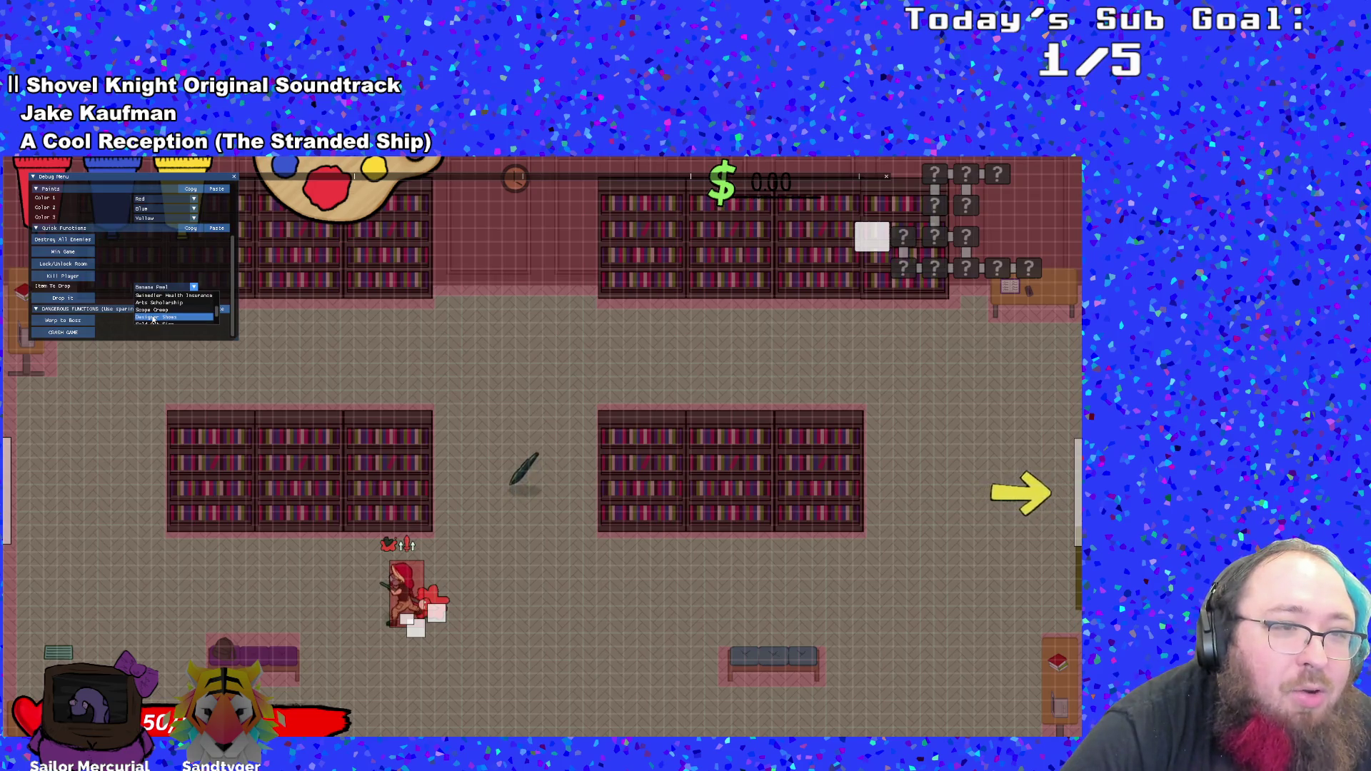
scroll(153, 318, "up", 4)
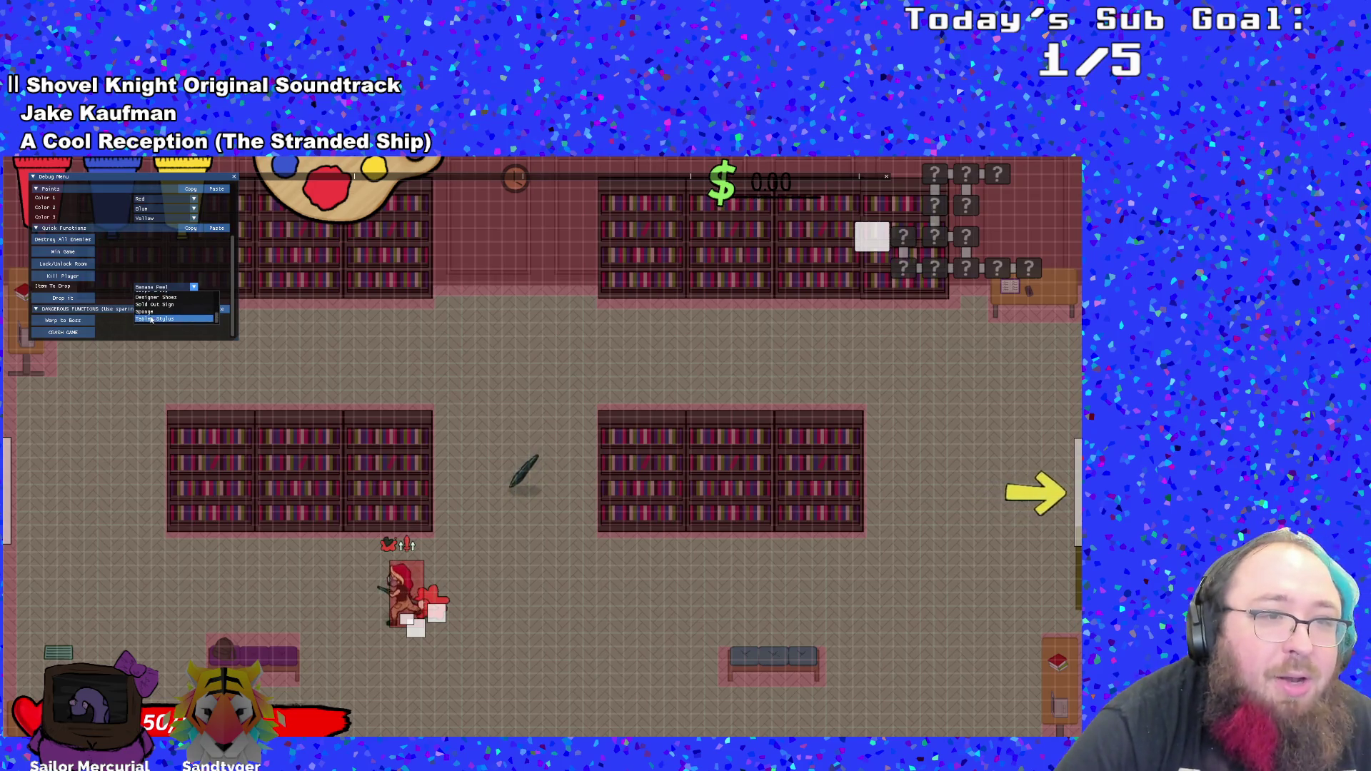
left_click(156, 312)
left_click(77, 300)
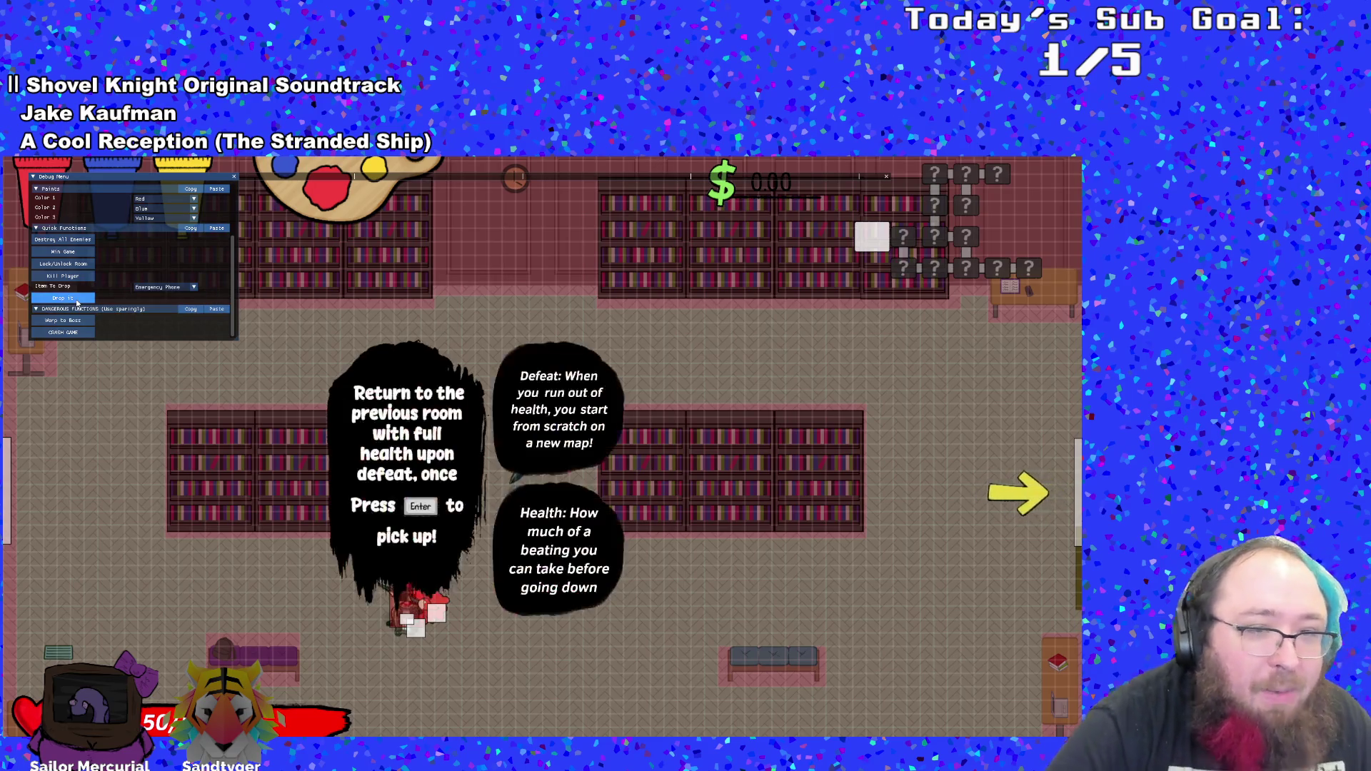
key("e")
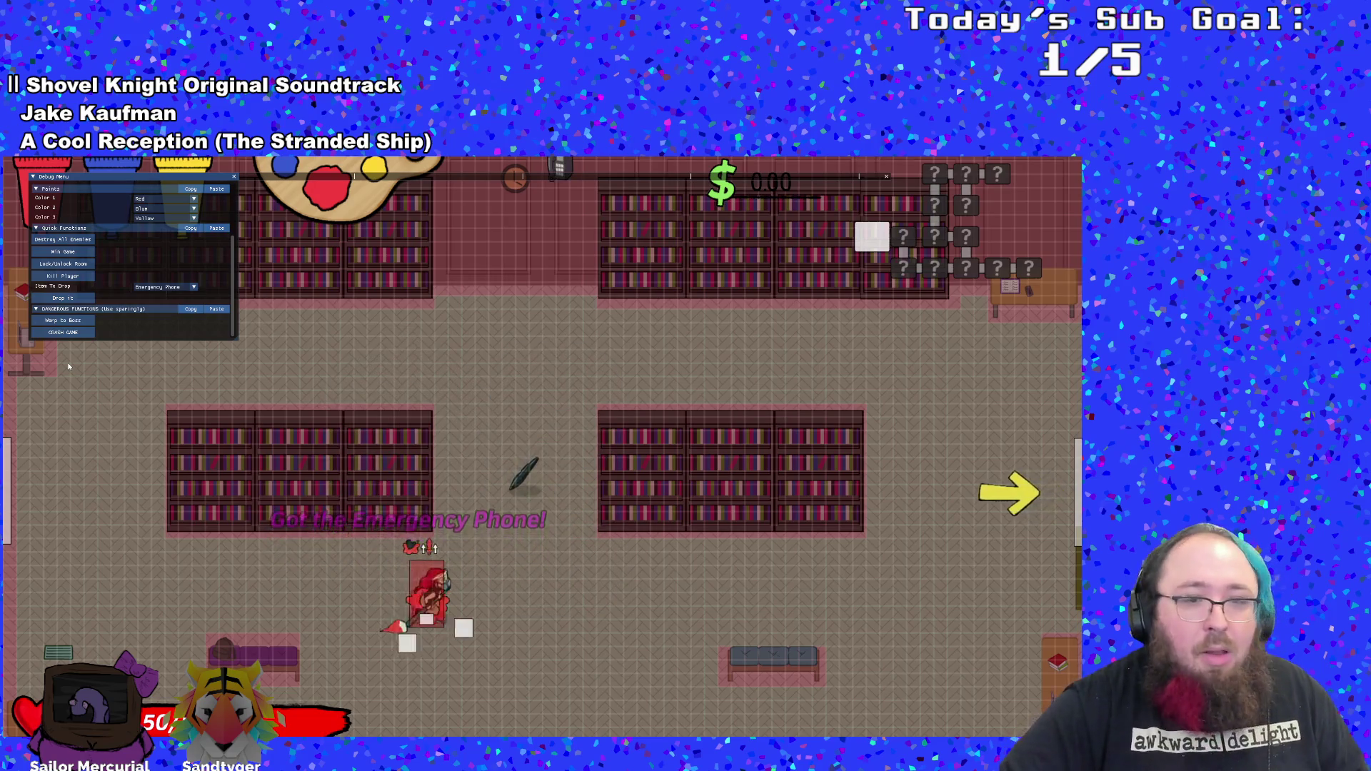
key("e")
key("d")
key("s")
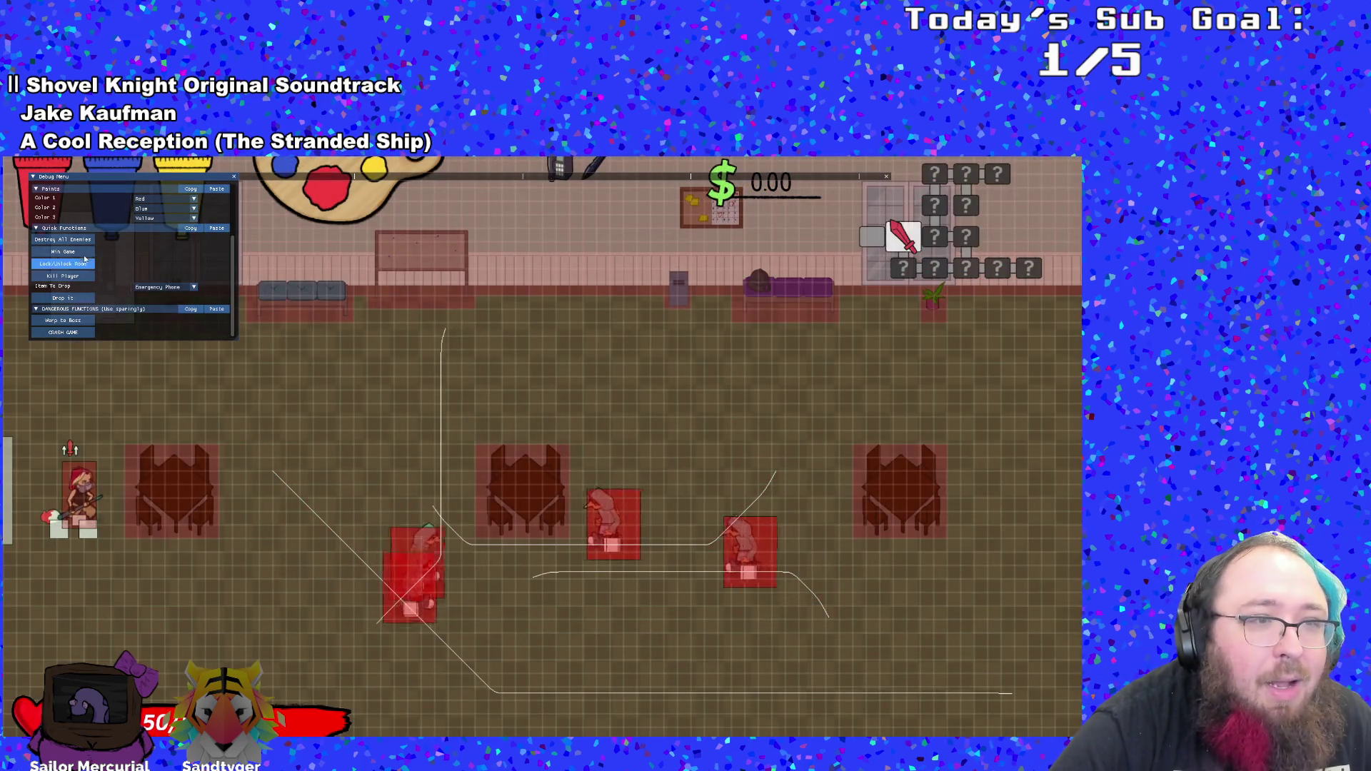
- Destroy All Enemies in the room, then walk back out the left exit into the library
left_click(63, 239)
key("d")
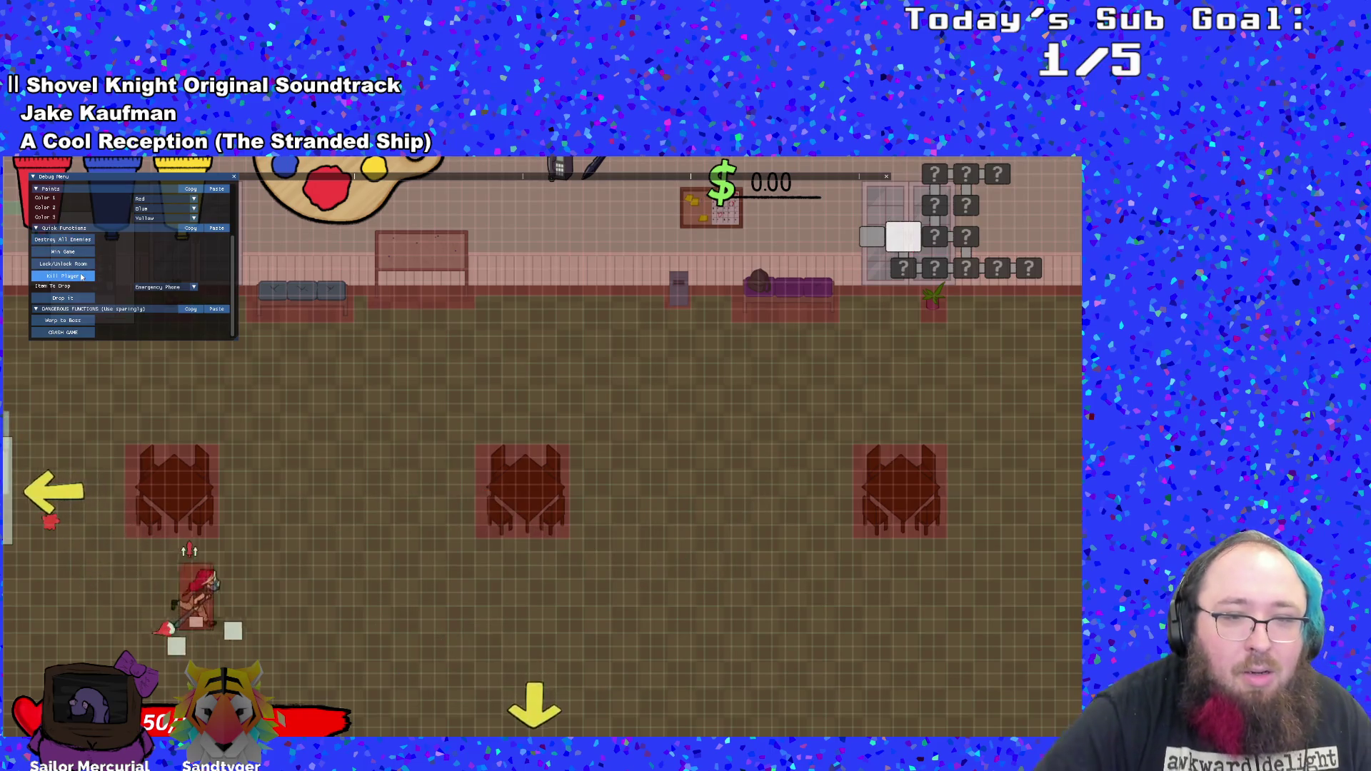
key("w")
key("s")
key("s")
key("a")
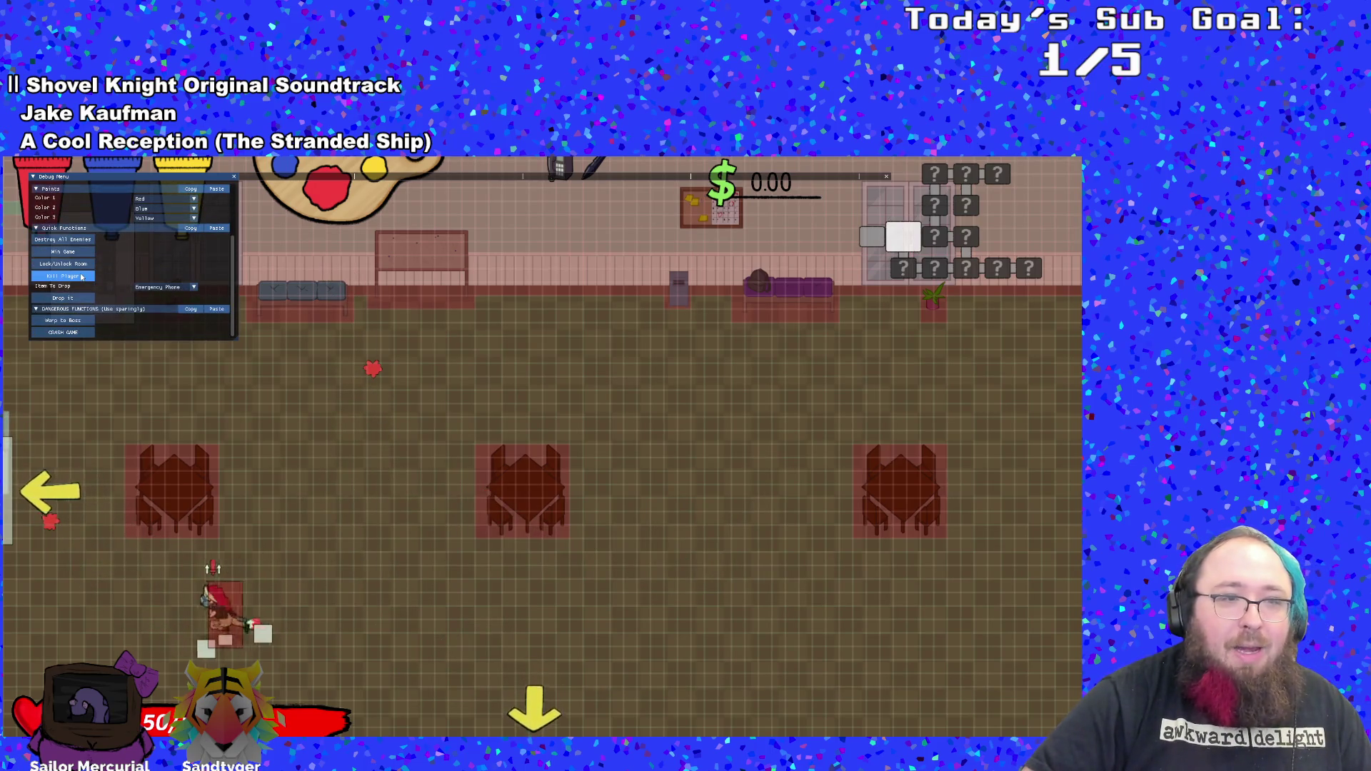
key("a")
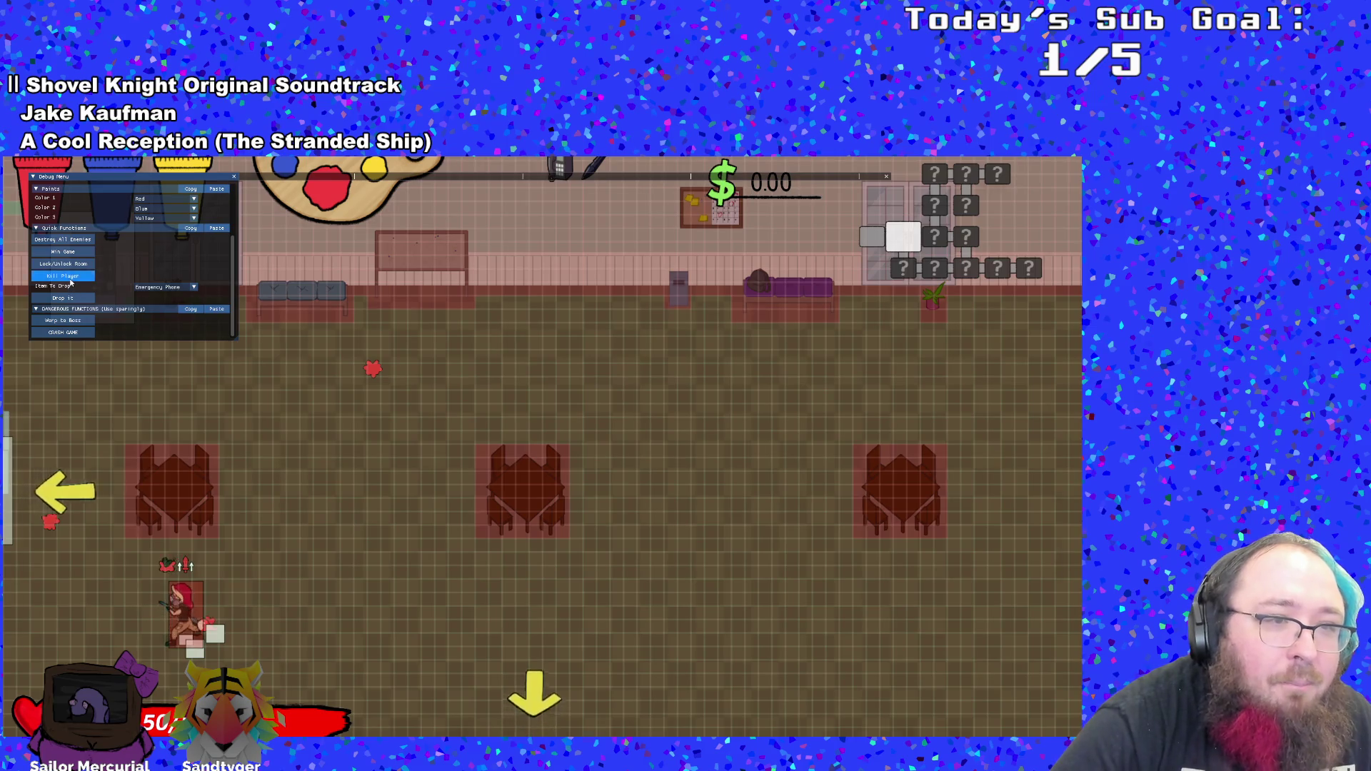
- Leave the library through its right exit, test movement, then pause and quit the game
key("d")
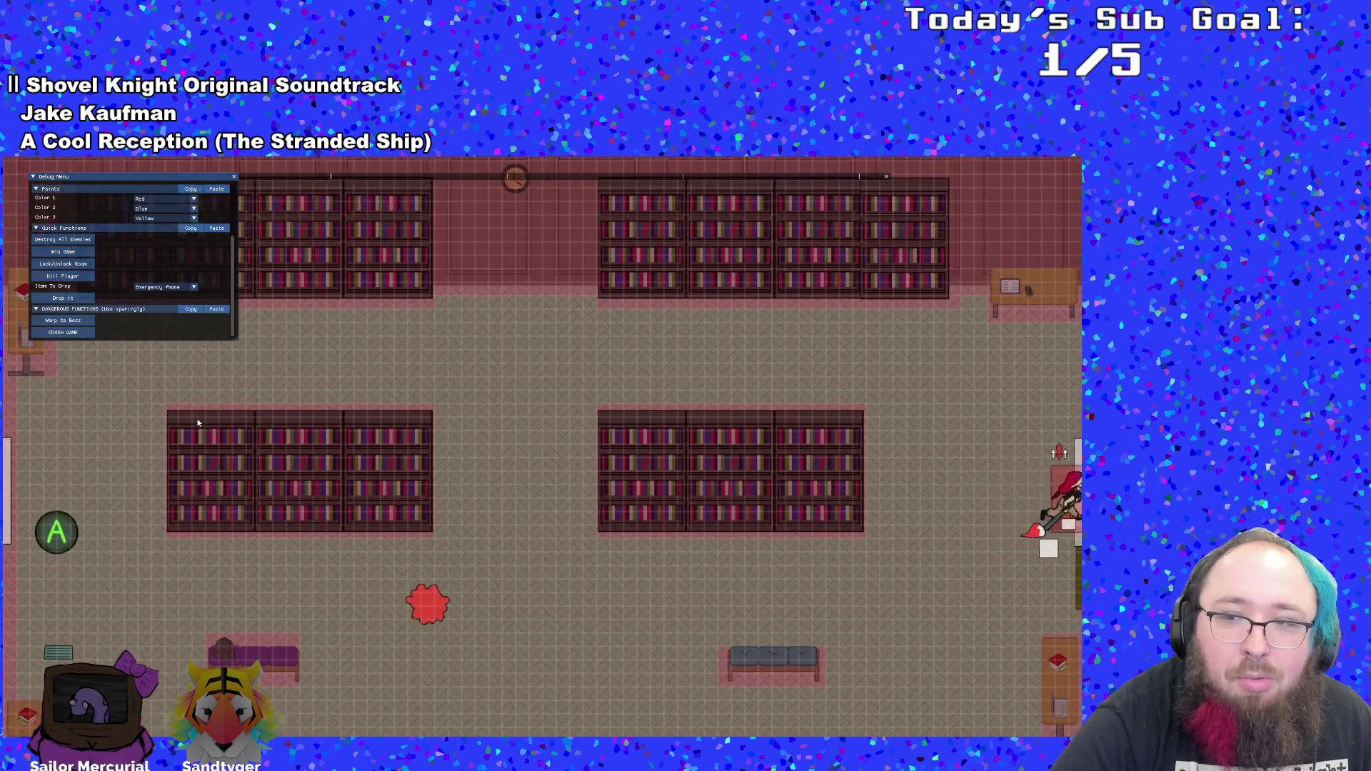
key("s")
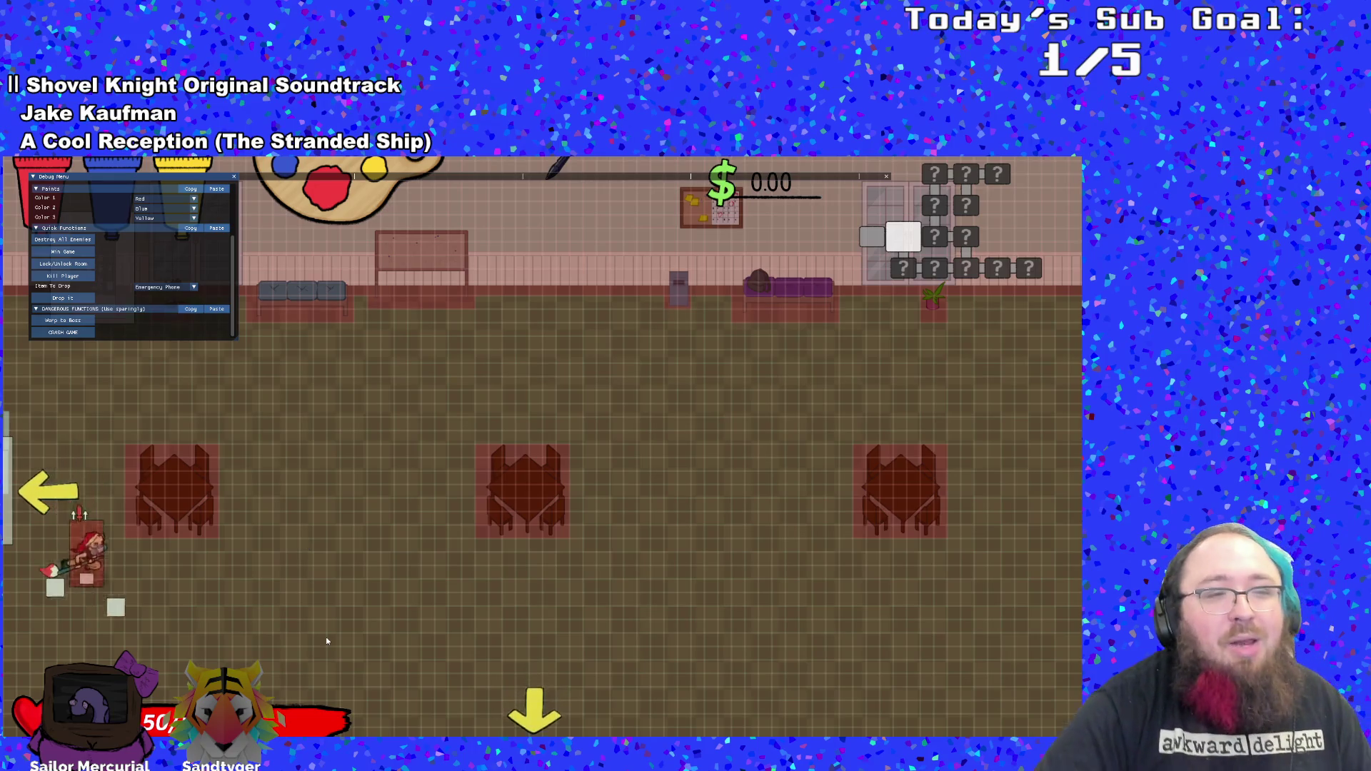
key("d")
key("w")
key("s")
key("a")
key("d")
key("a")
key("d")
key("w")
key("s")
key("Escape")
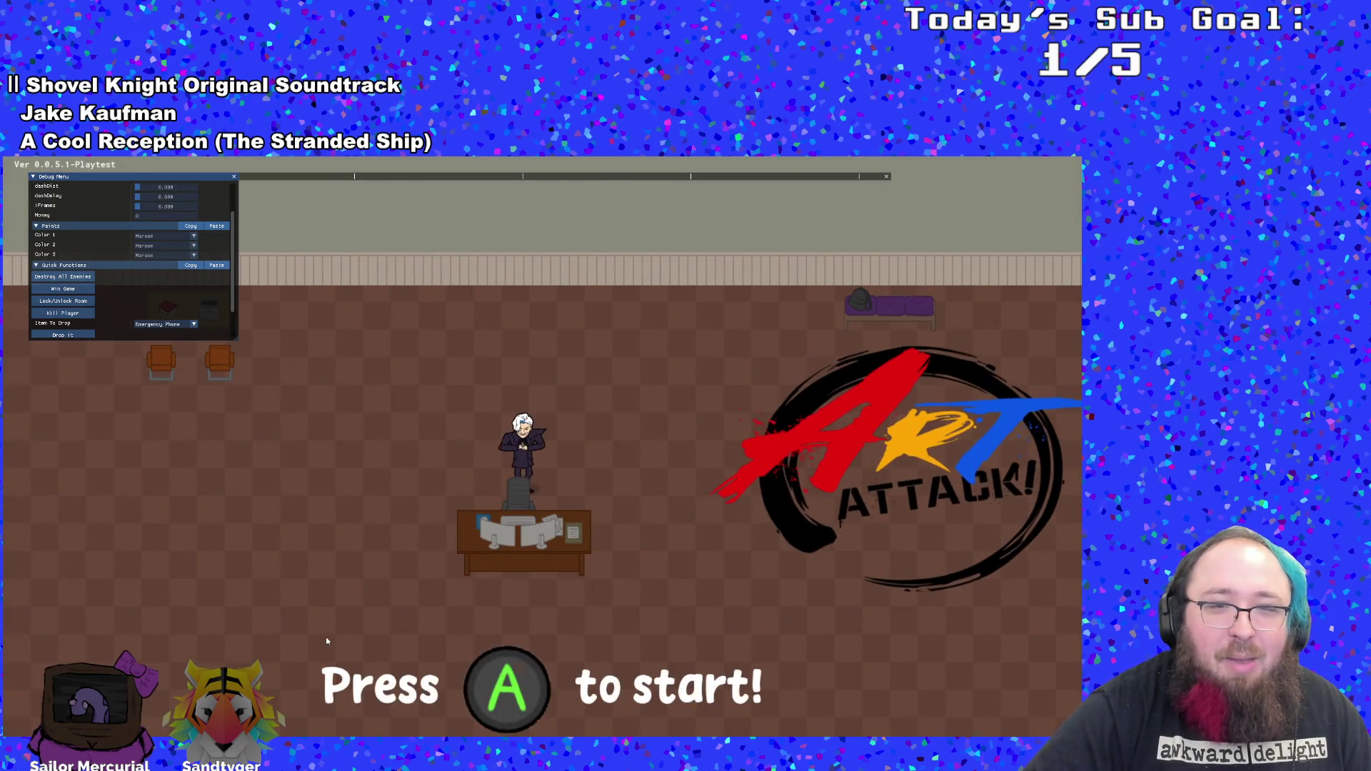
key("alt+F4")
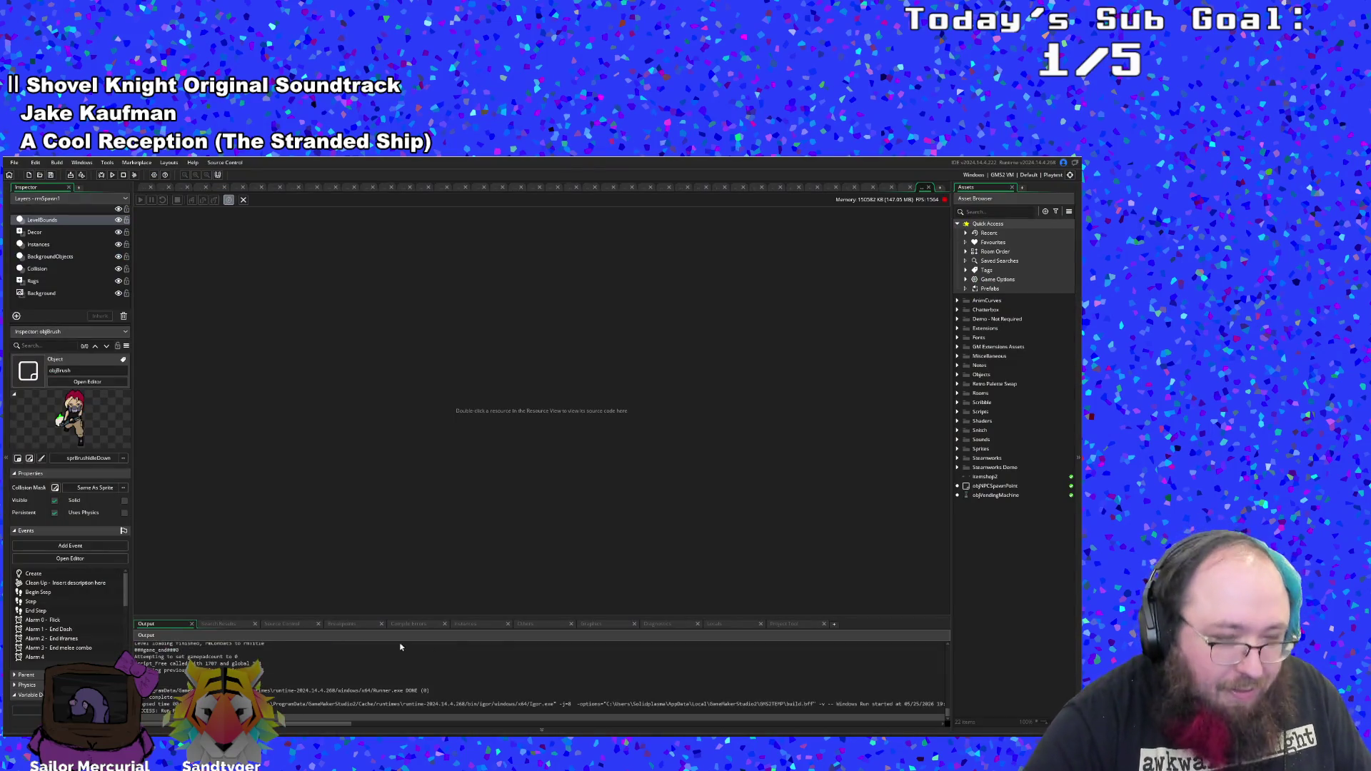
key("ctrl+t")
type("objBru")
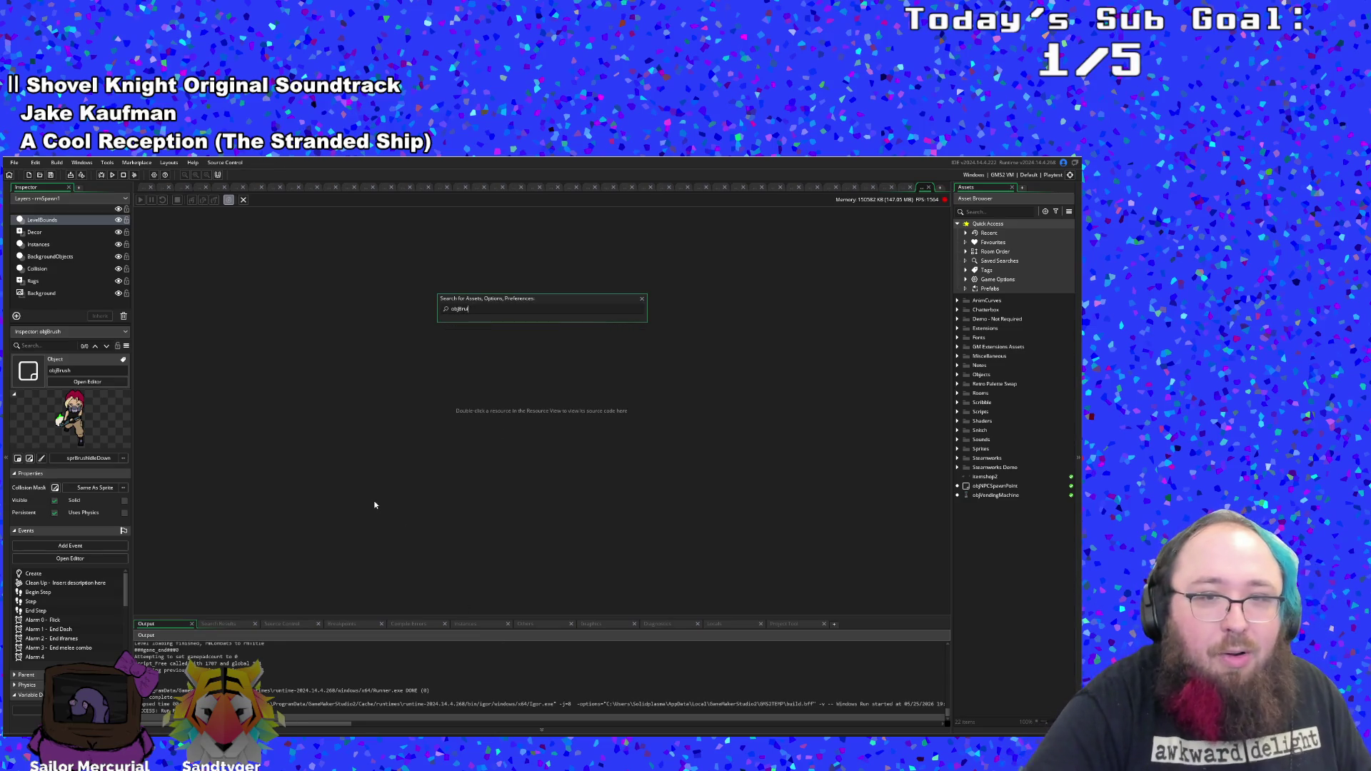
type("shs")
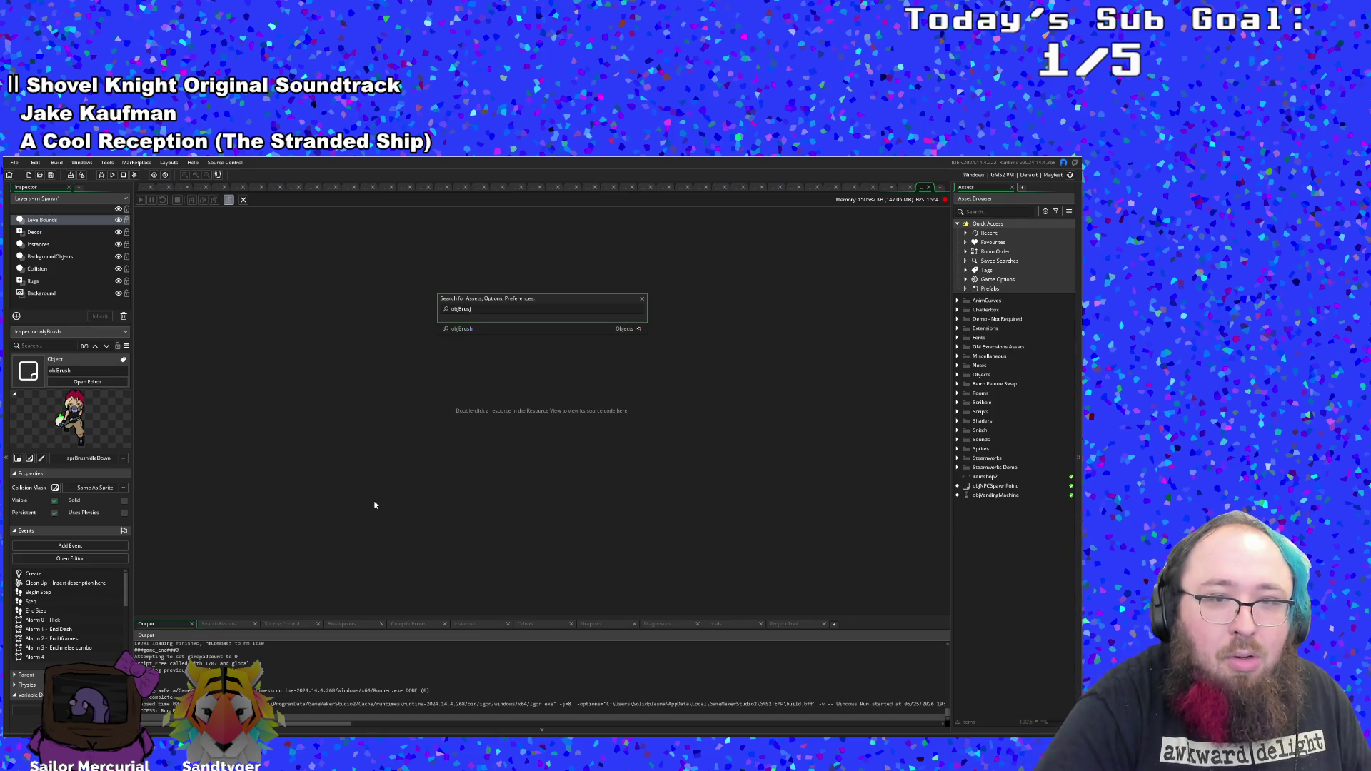
key("Return")
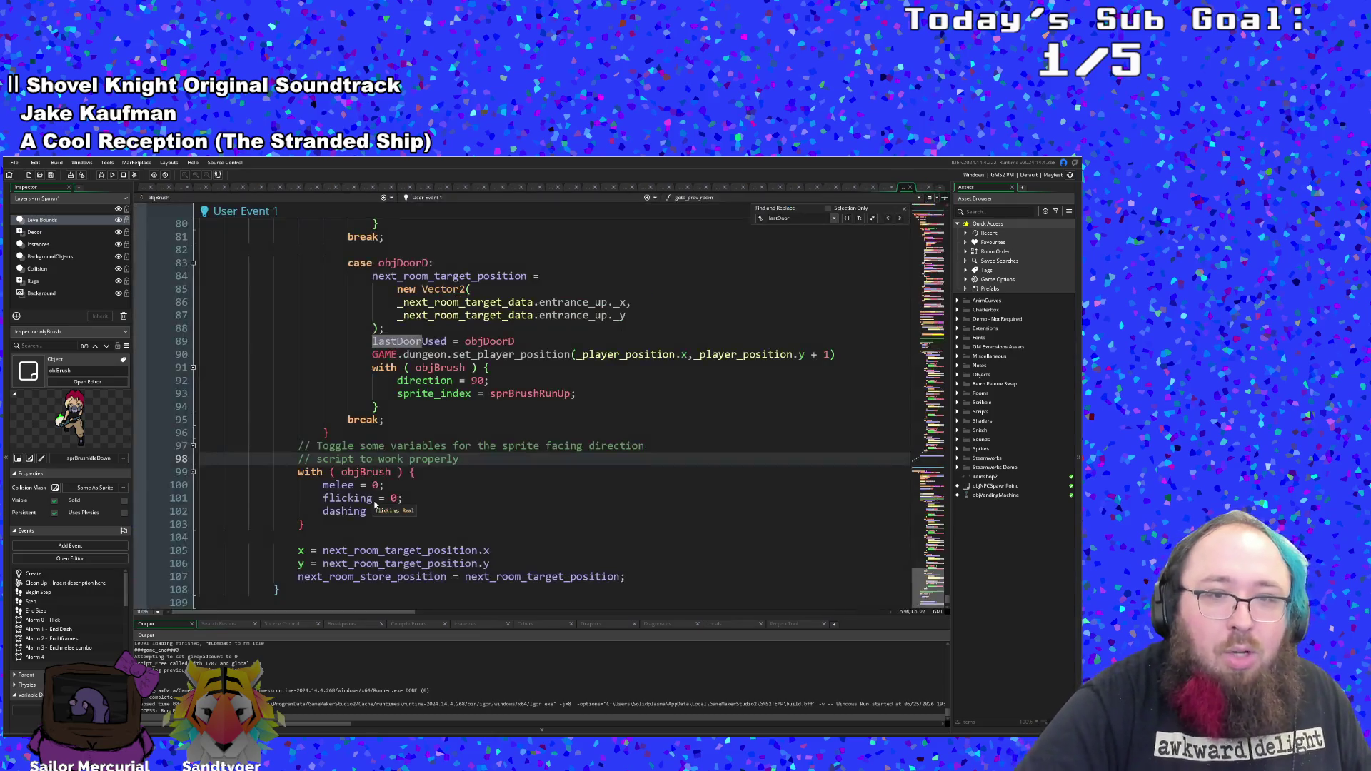
scroll(374, 505, "up", 20)
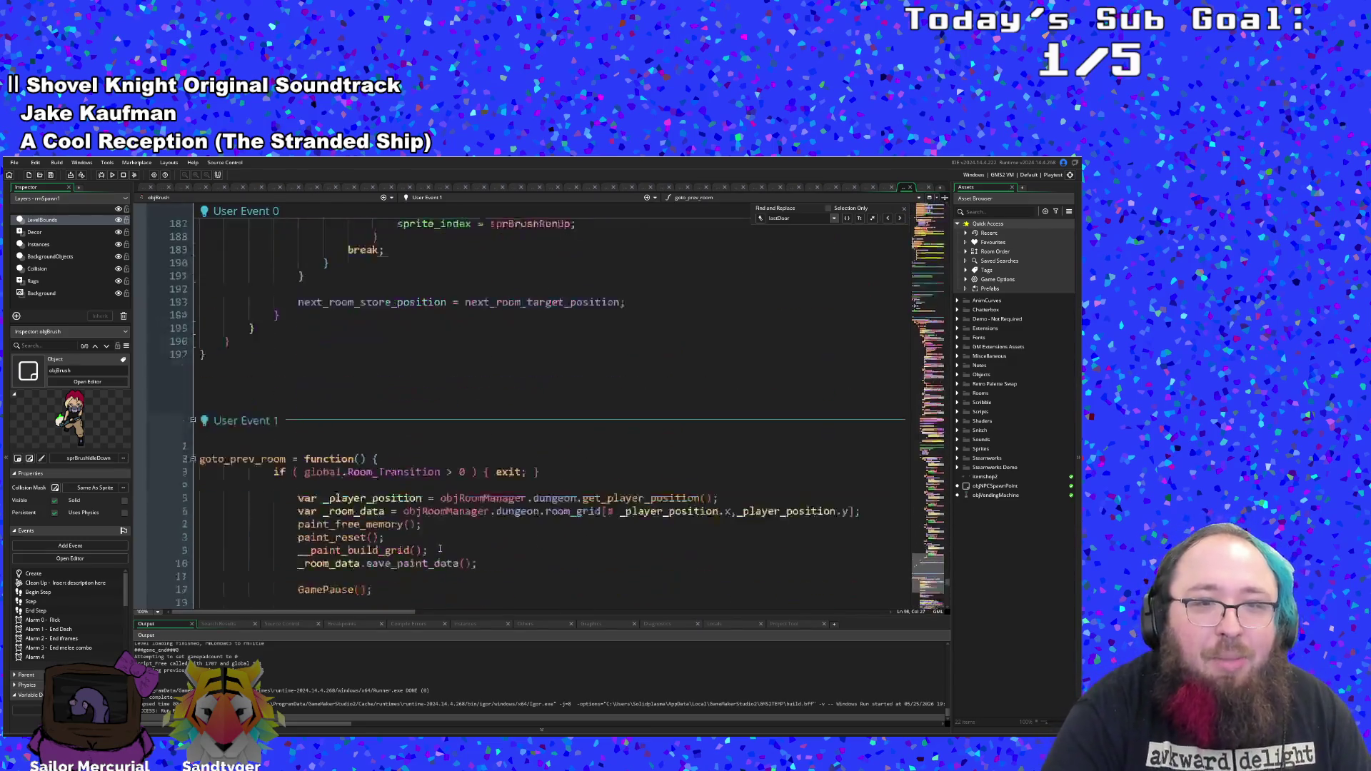
scroll(440, 549, "down", 6)
left_click(699, 460)
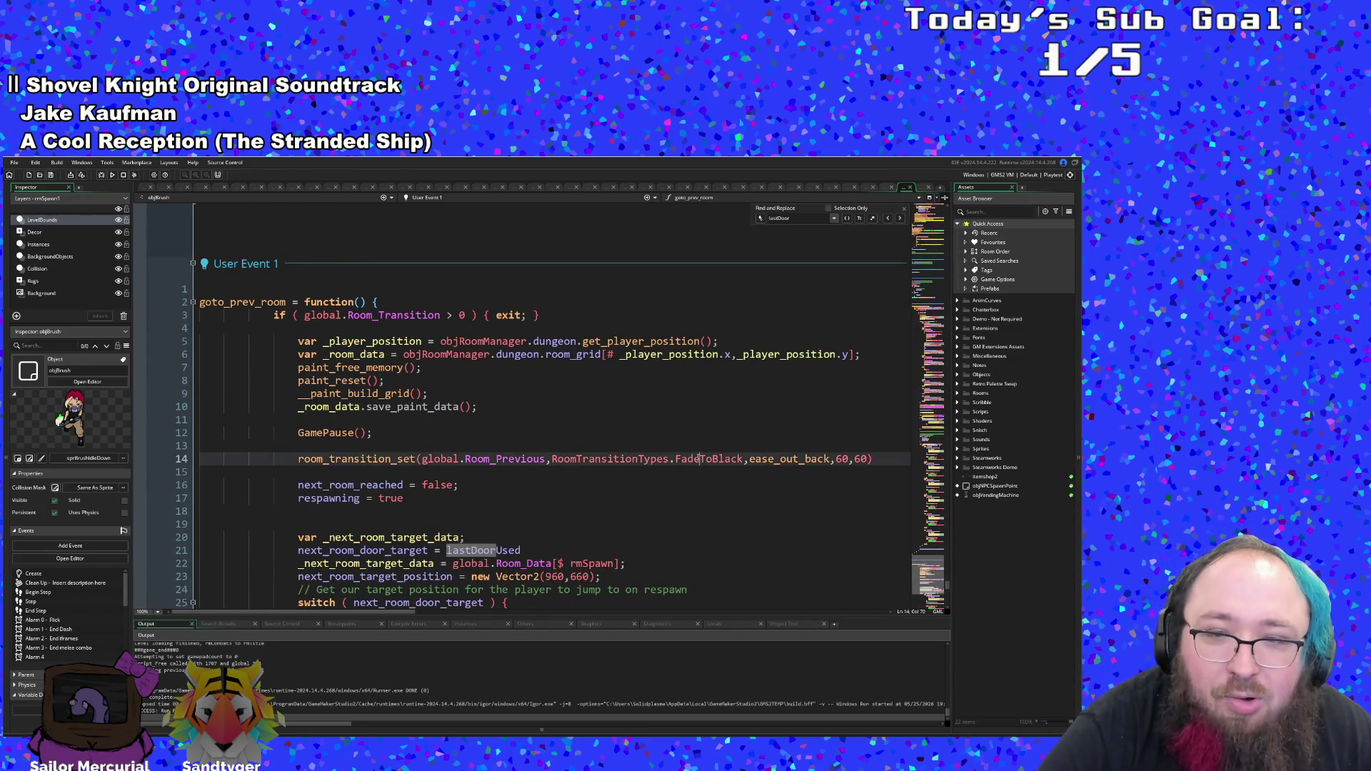
scroll(592, 503, "up", 15)
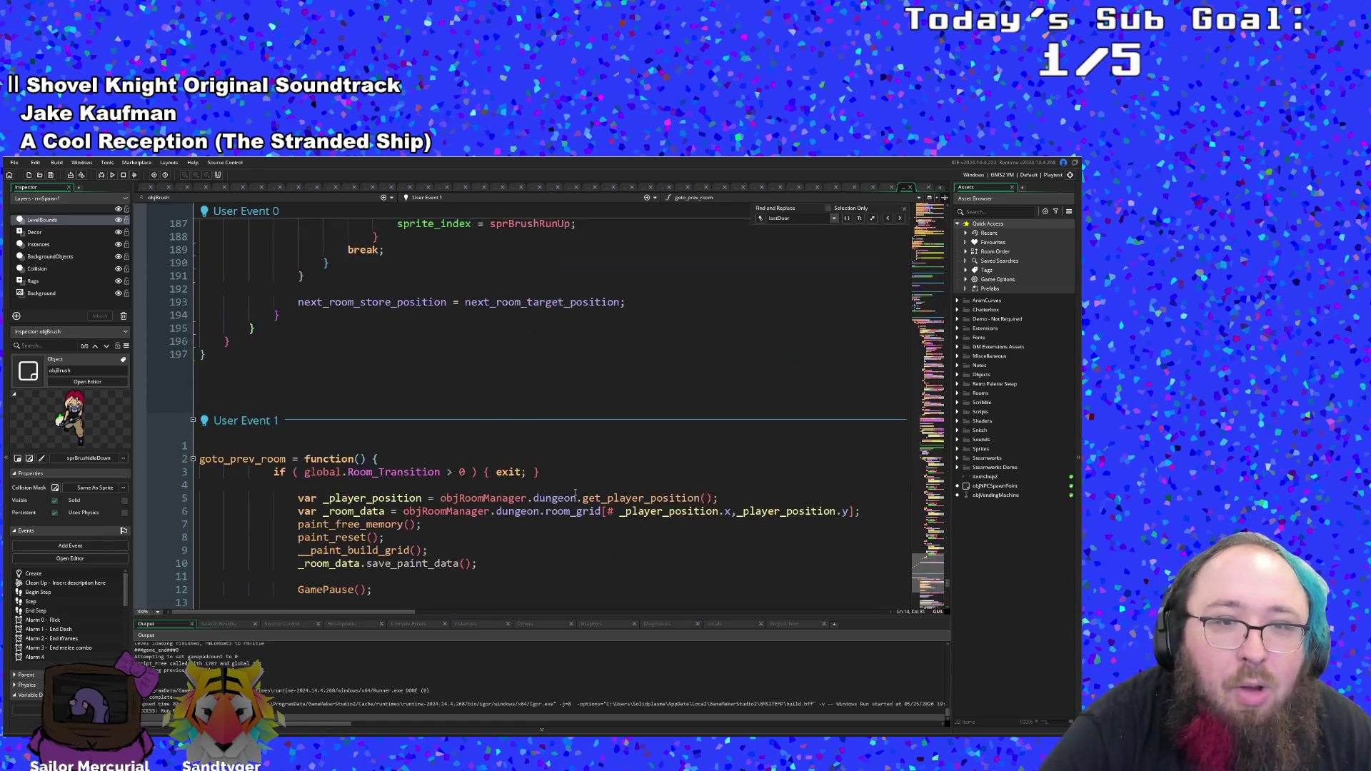
scroll(590, 484, "up", 4)
scroll(628, 443, "down", 4)
left_click(656, 407)
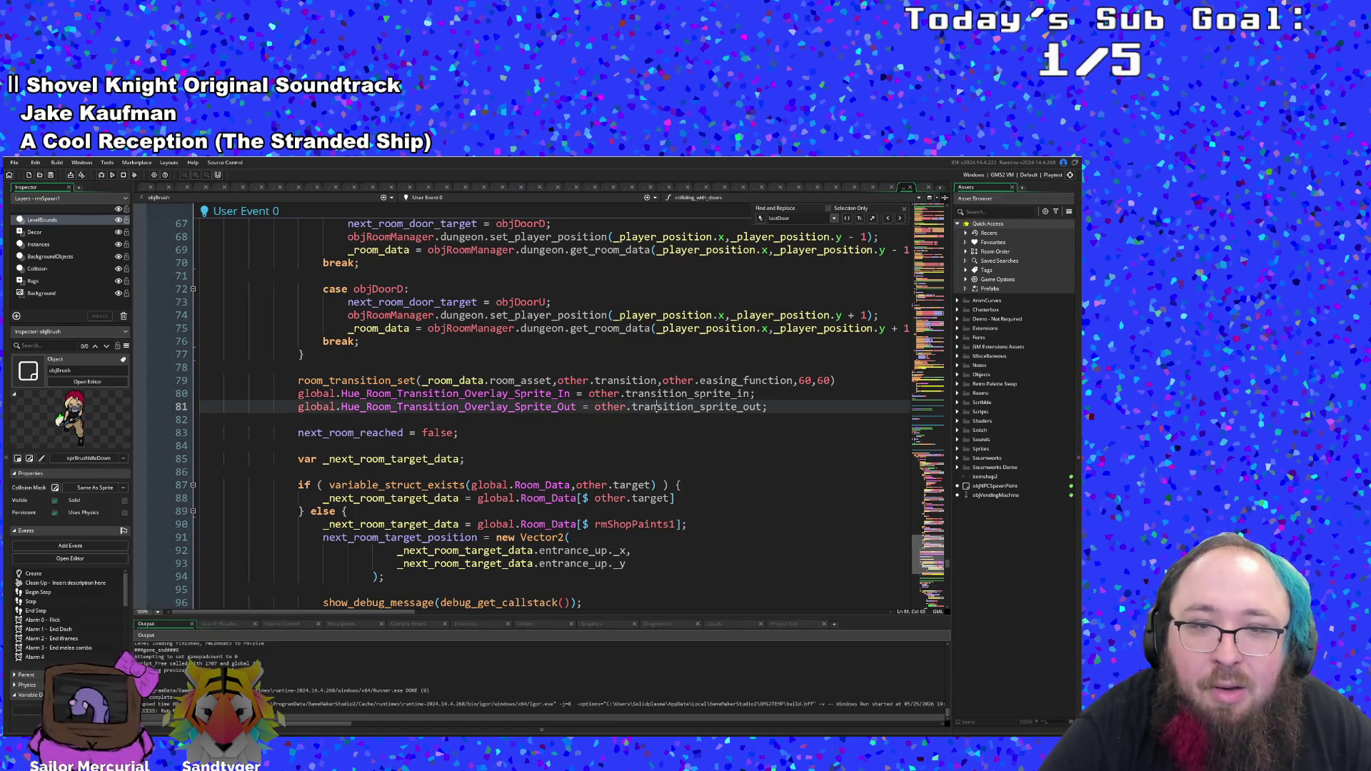
scroll(484, 388, "up", 20)
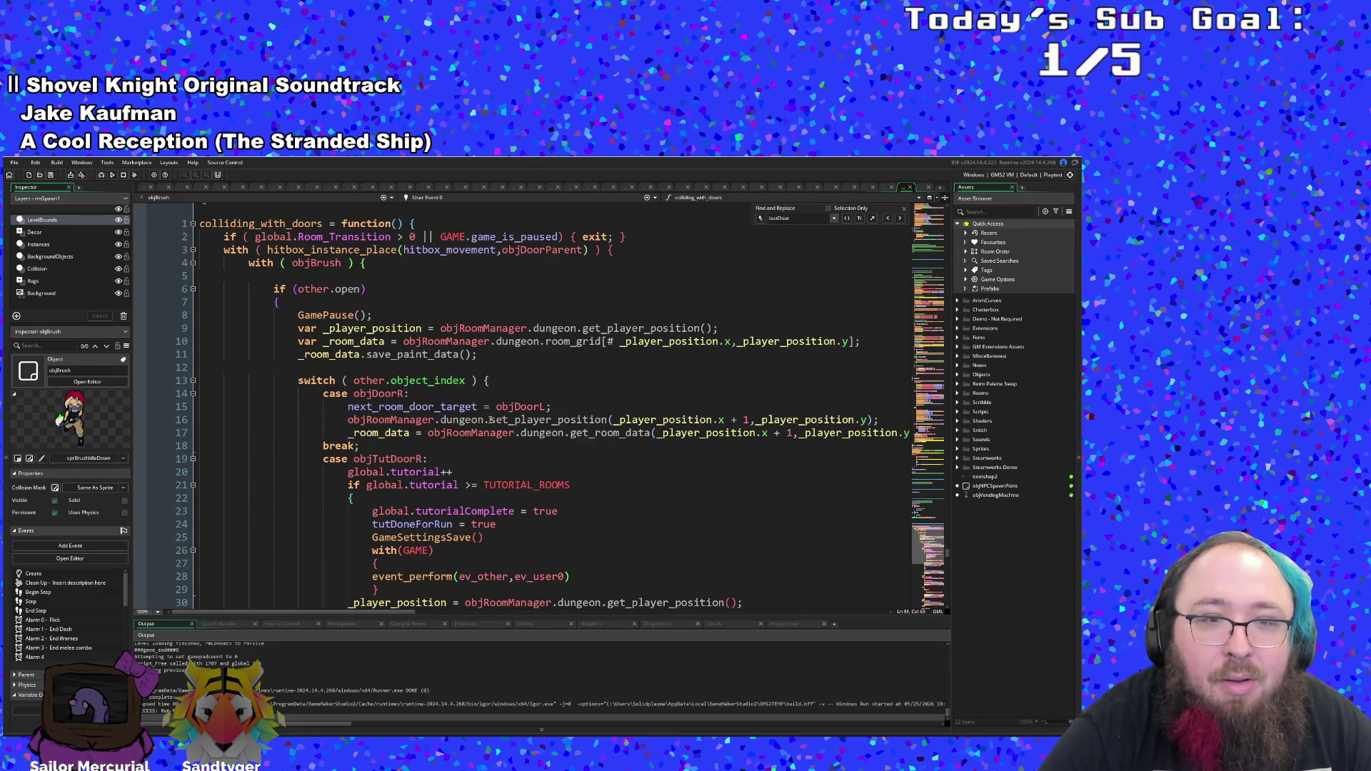
scroll(487, 420, "up", 2)
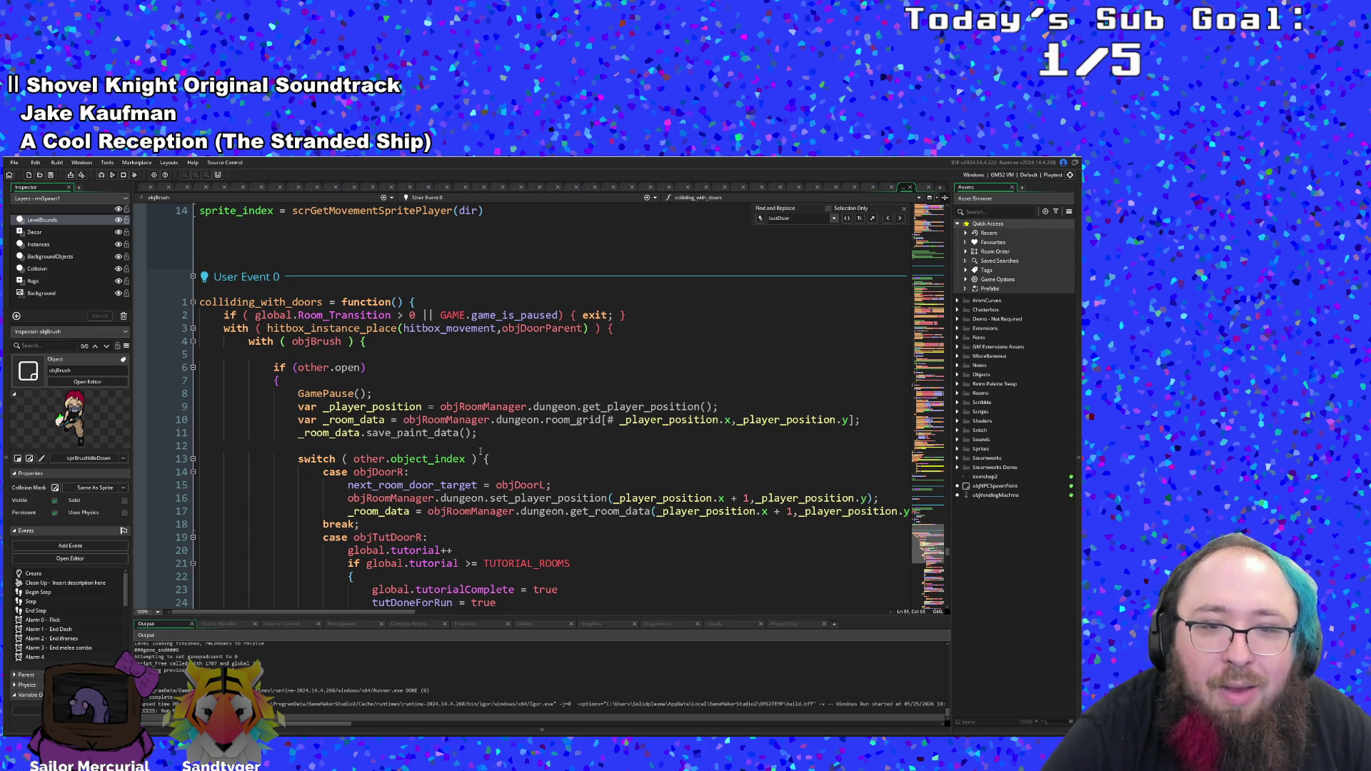
scroll(481, 451, "down", 2)
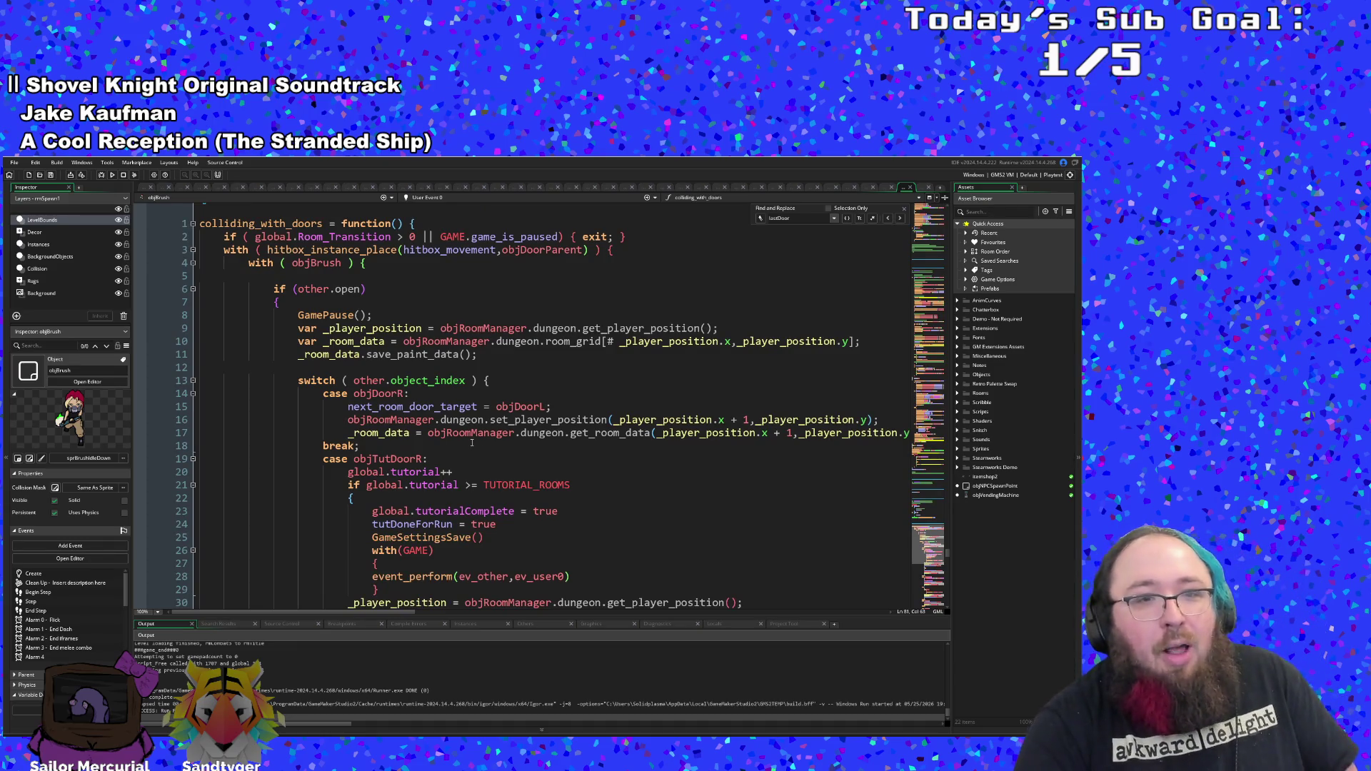
scroll(472, 444, "up", 2)
scroll(464, 447, "down", 2)
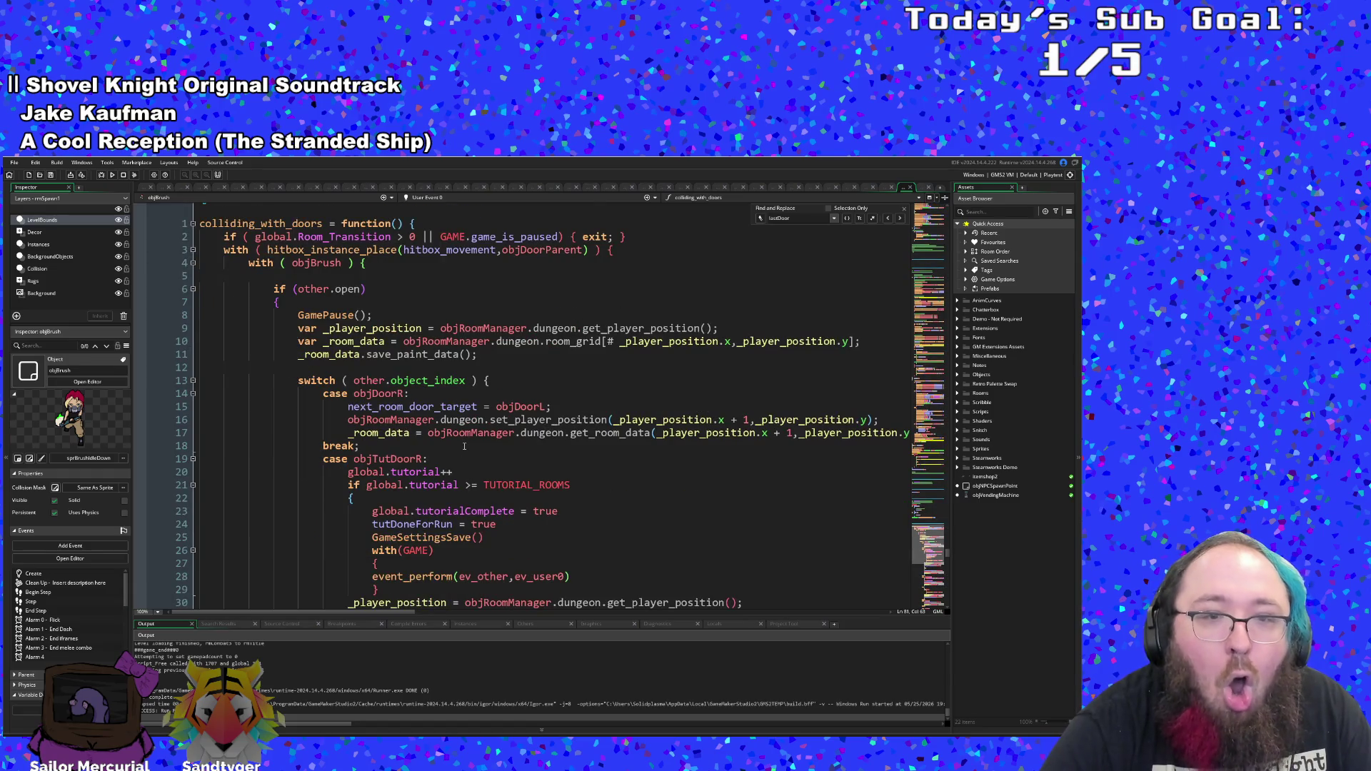
mouse_move(516, 437)
scroll(517, 437, "down", 4)
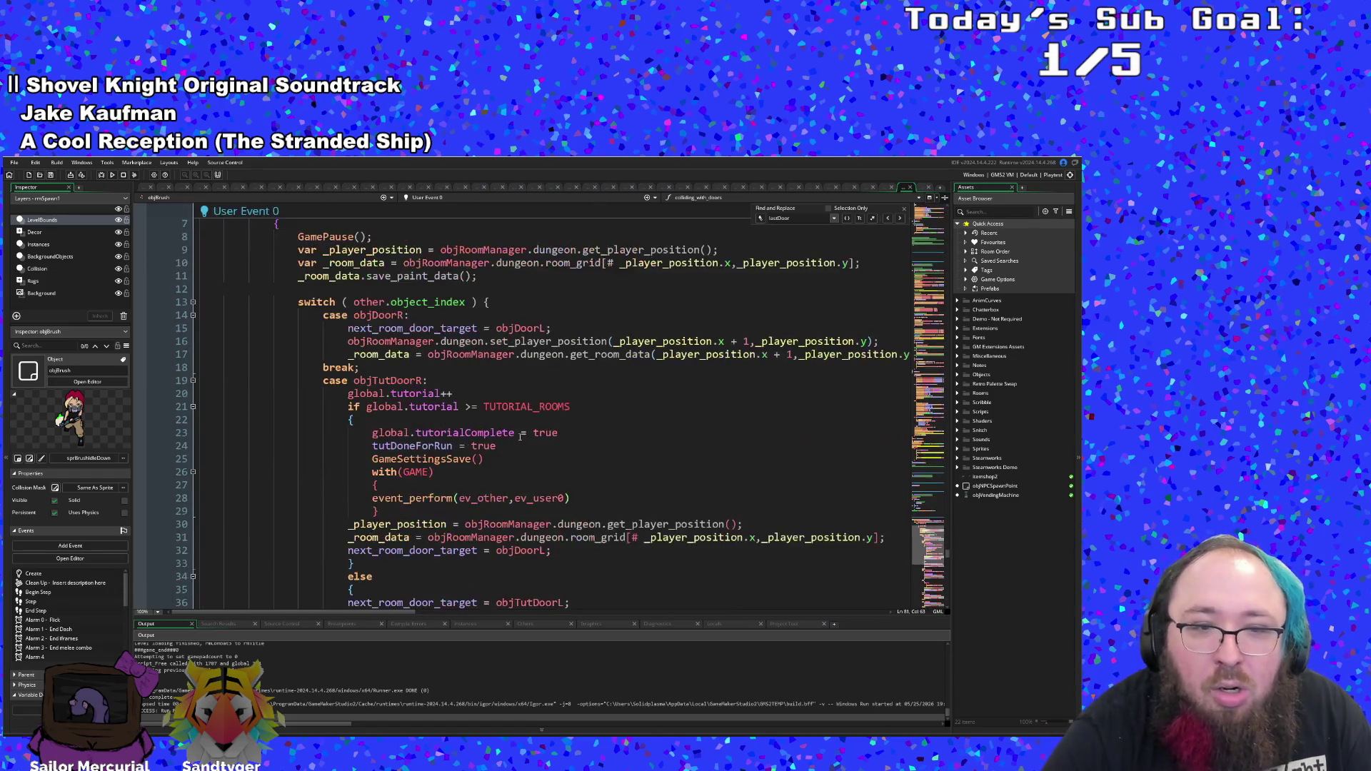
scroll(503, 442, "down", 4)
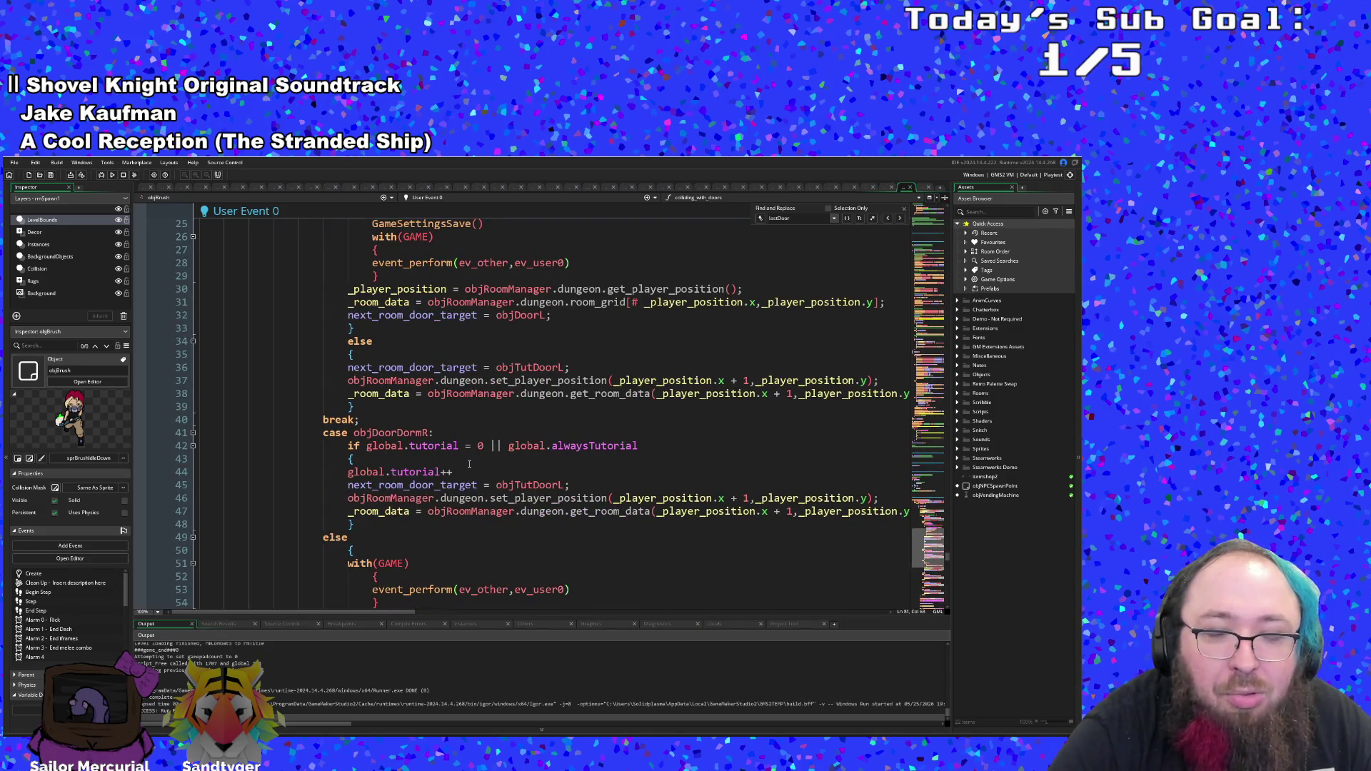
scroll(467, 467, "down", 4)
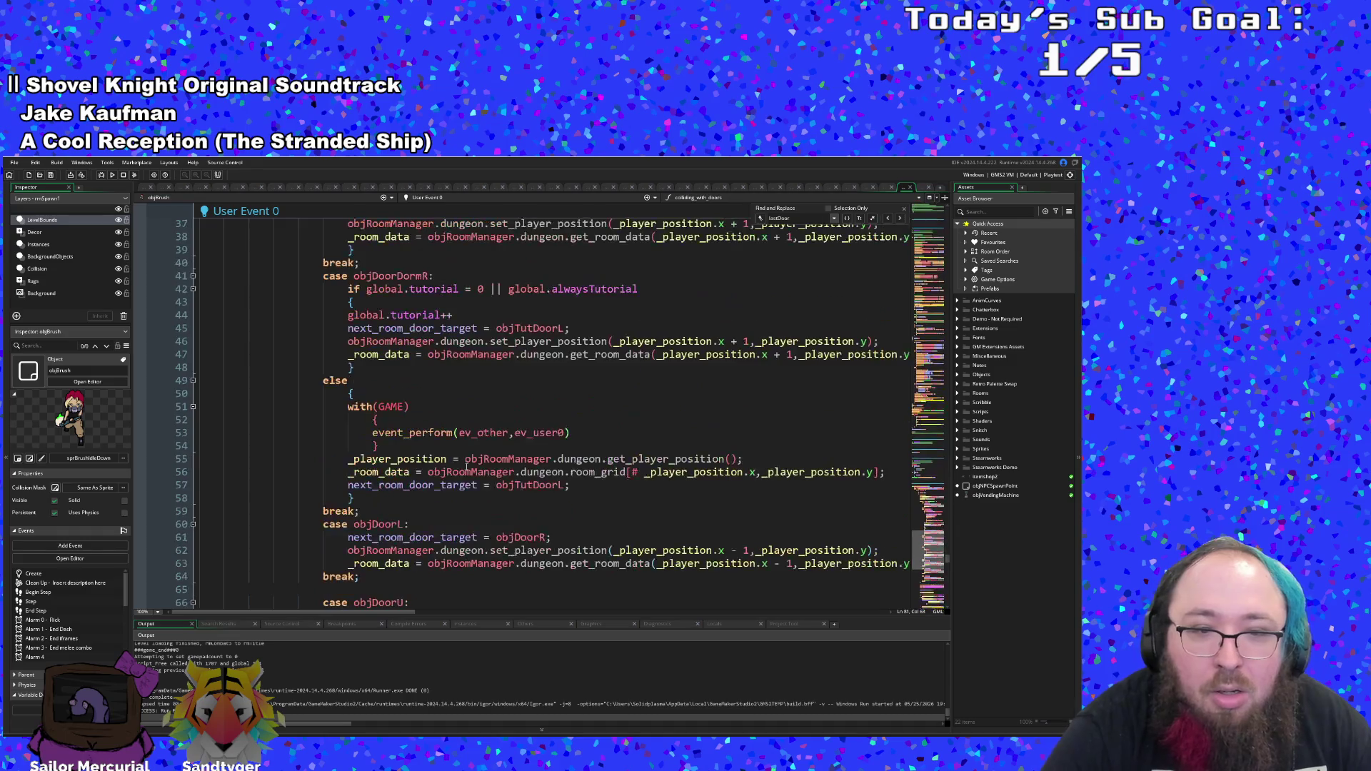
scroll(457, 485, "down", 2)
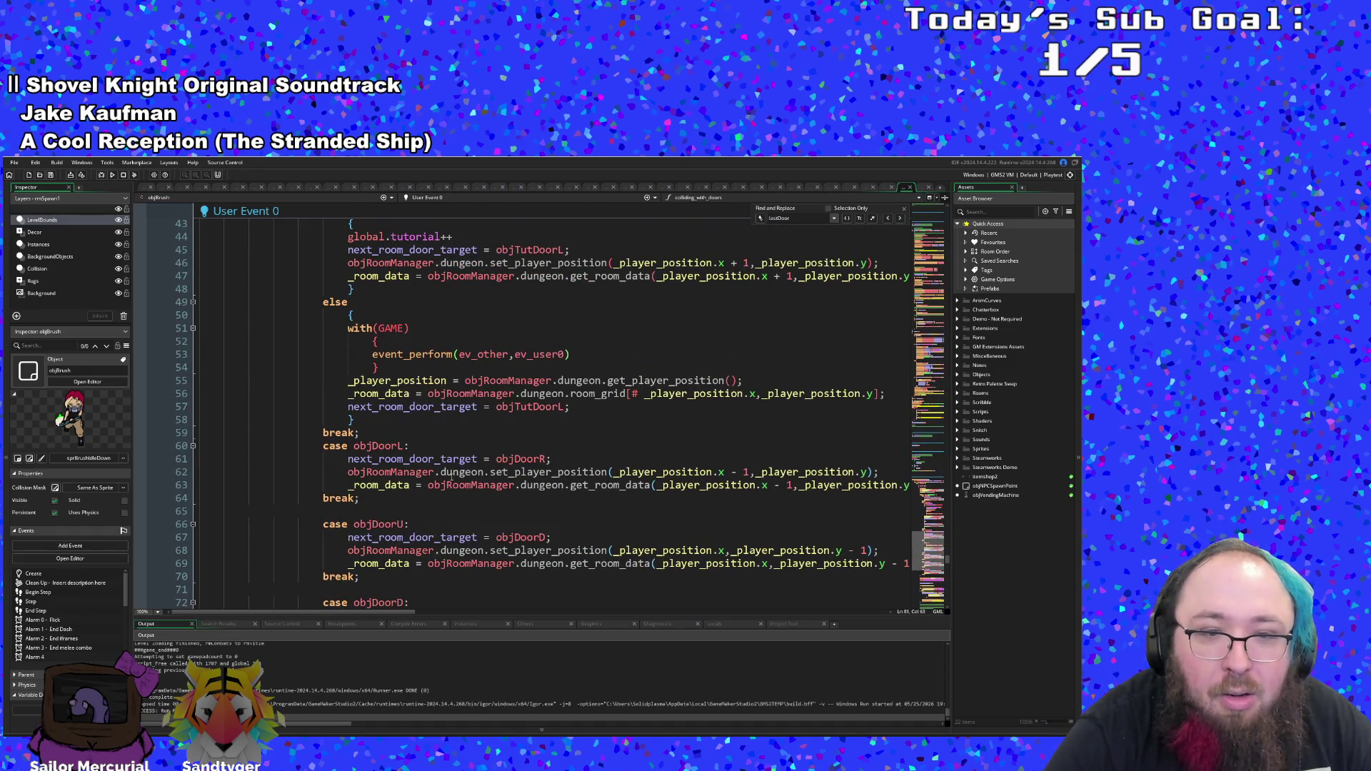
scroll(589, 501, "down", 6)
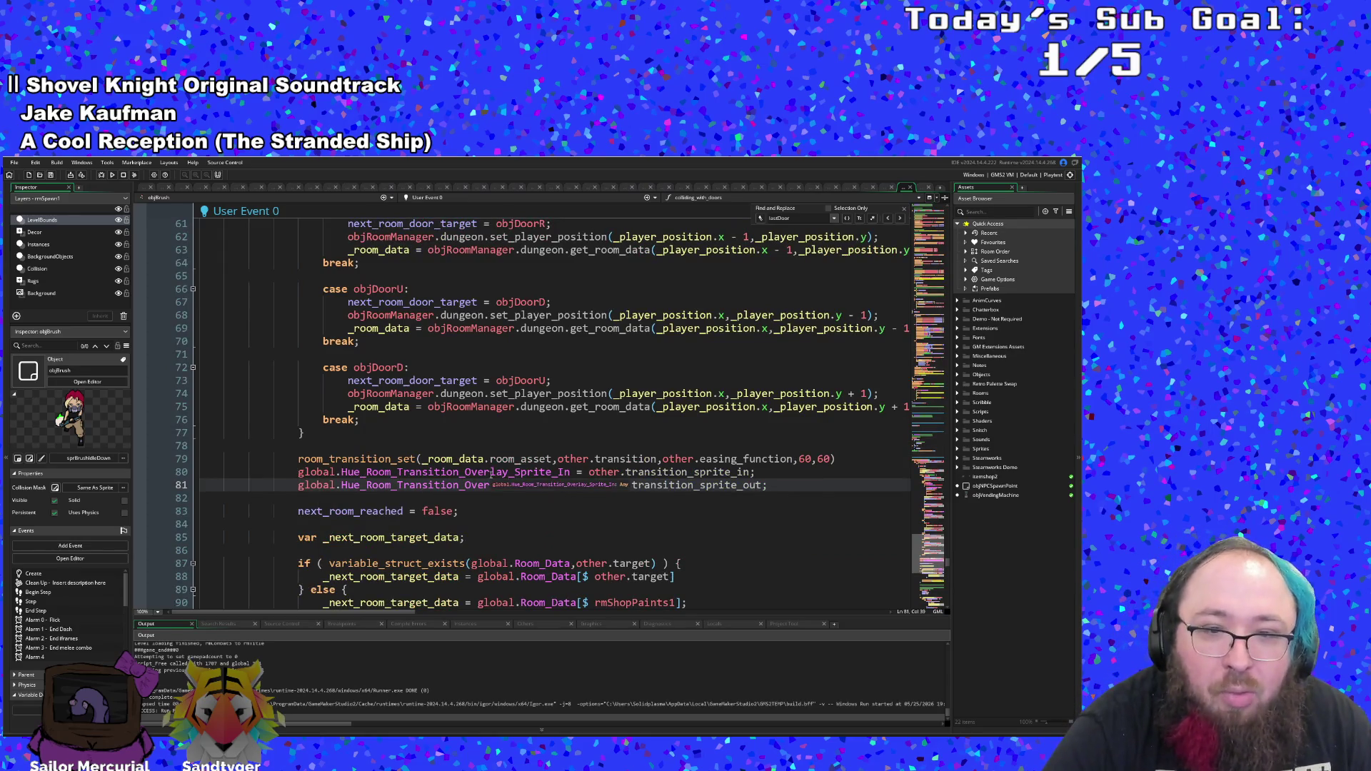
left_click(546, 472)
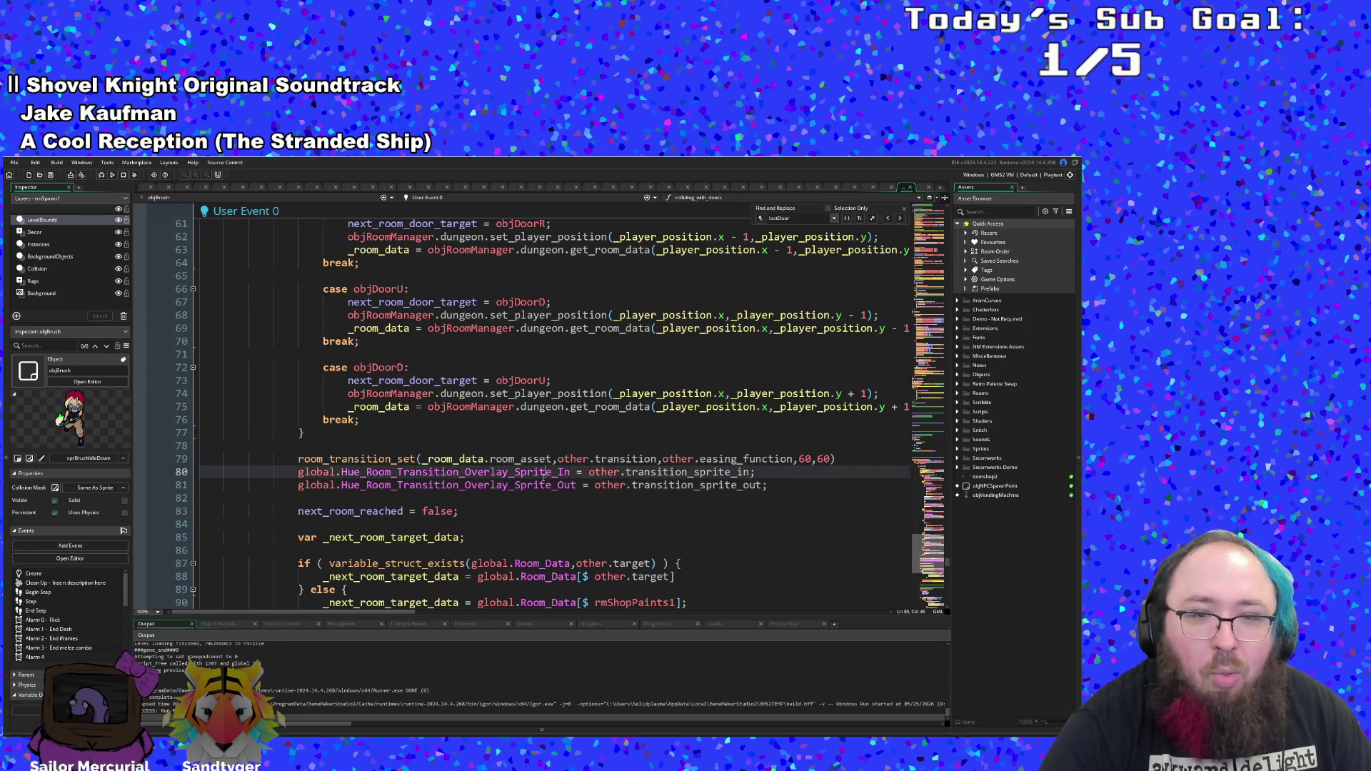
key("ctrl+shift+f")
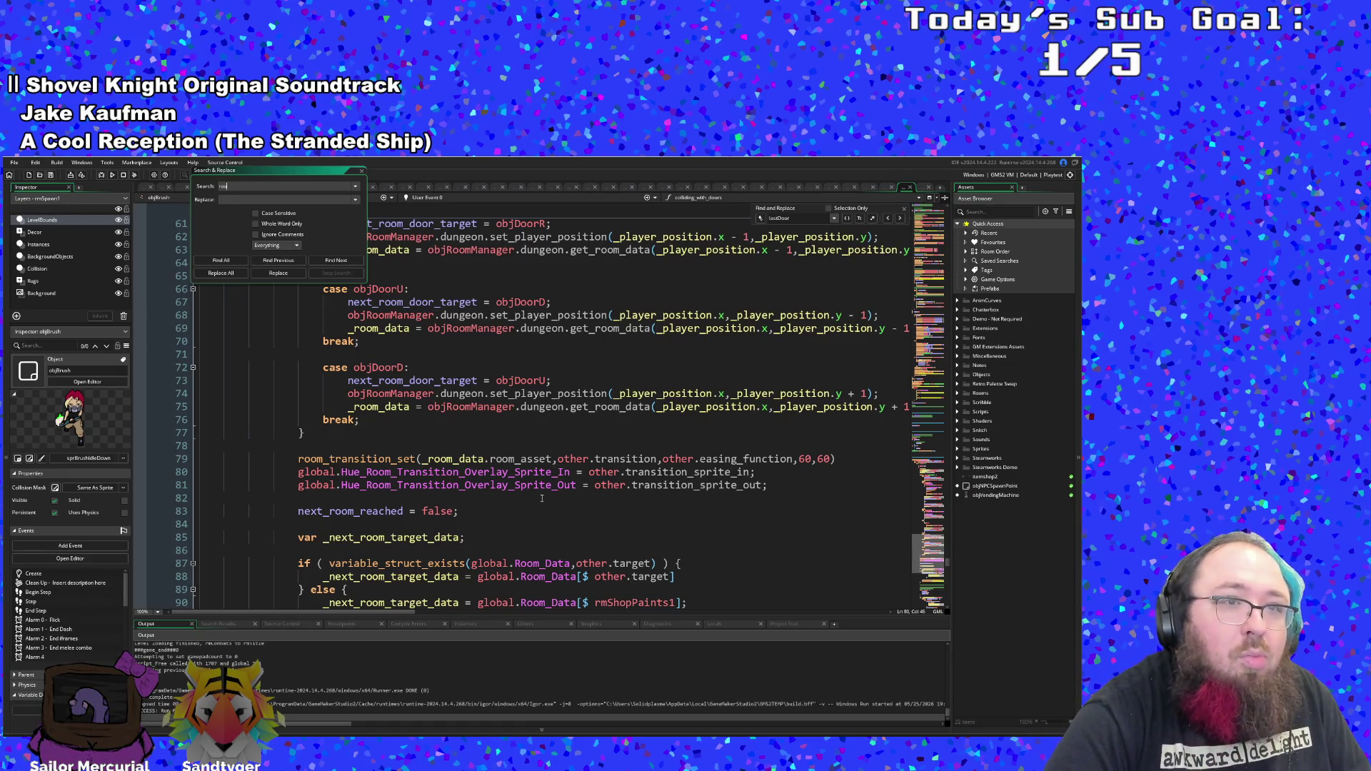
- Find all room_asset matches and jump to the room_transition_set call on line 79
type("m_asset")
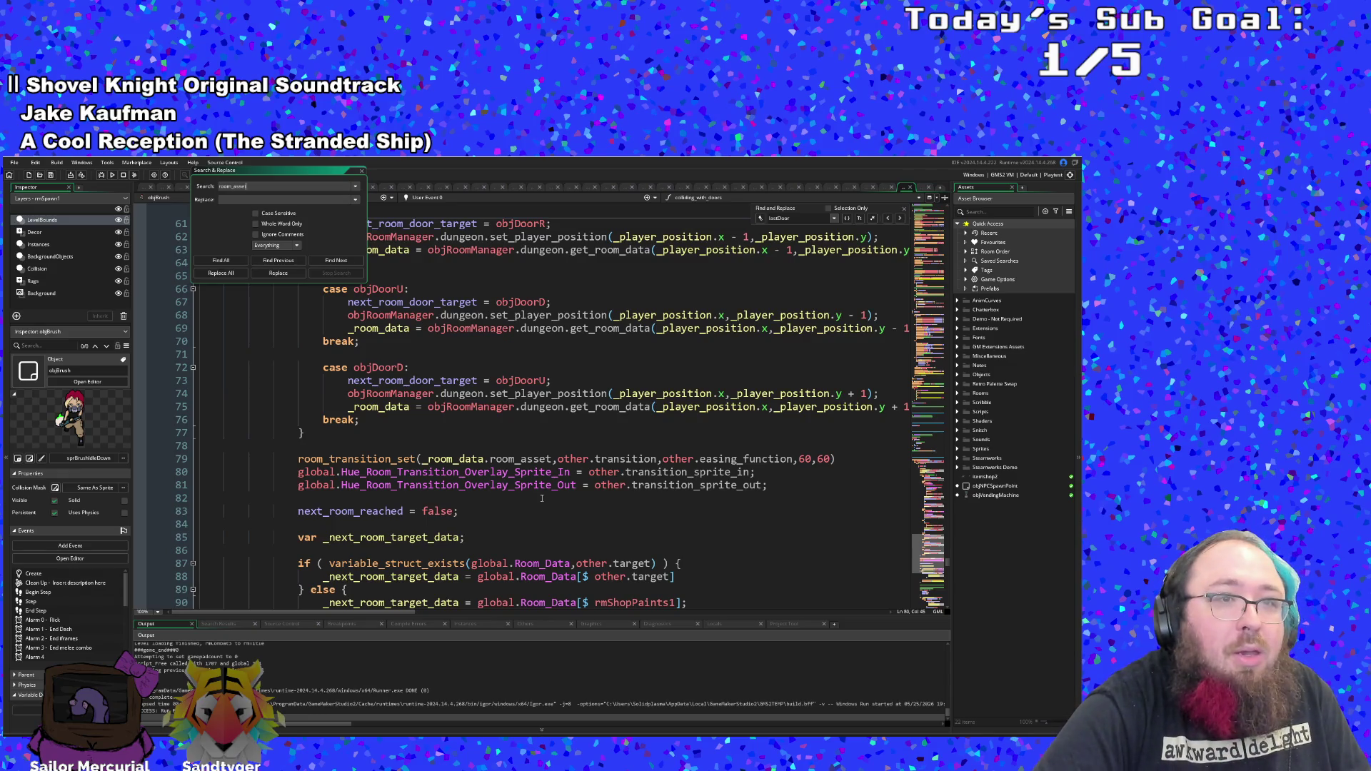
key("Return")
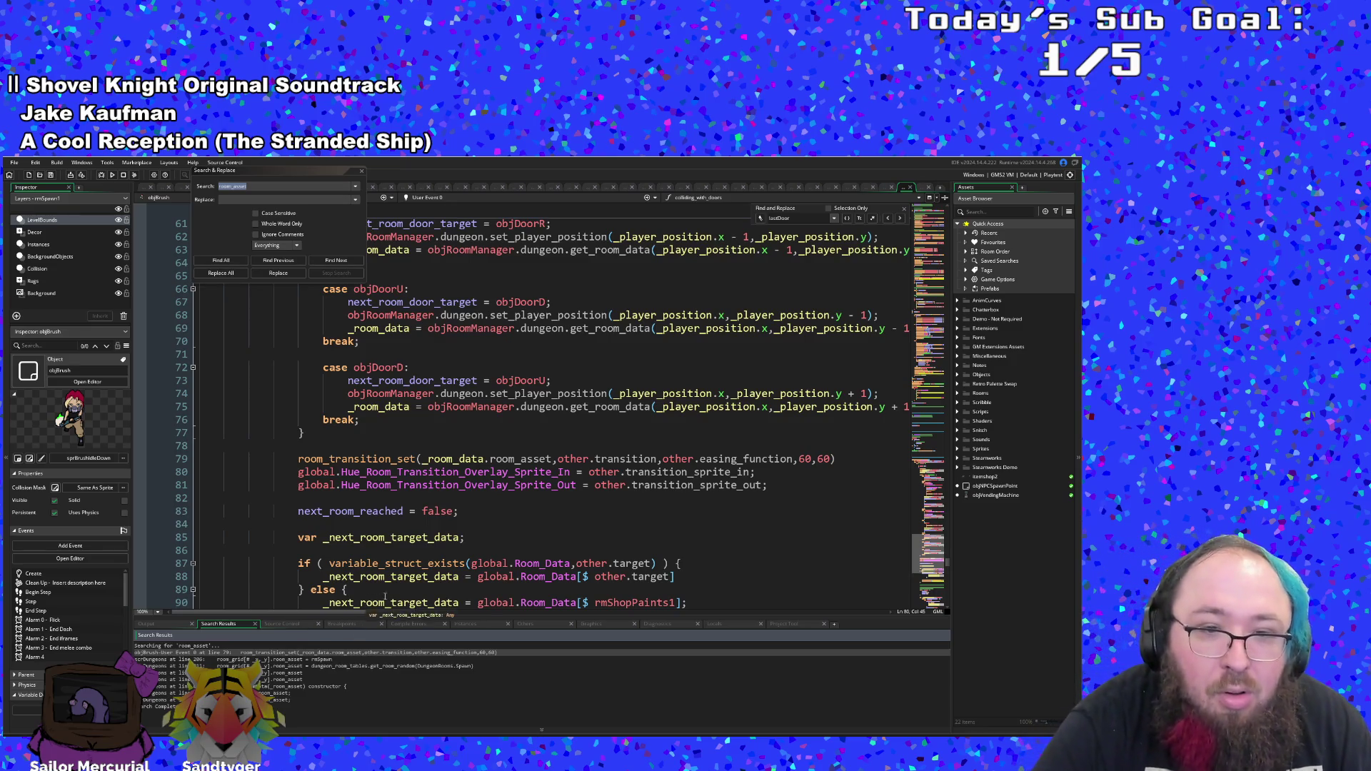
left_click(586, 459)
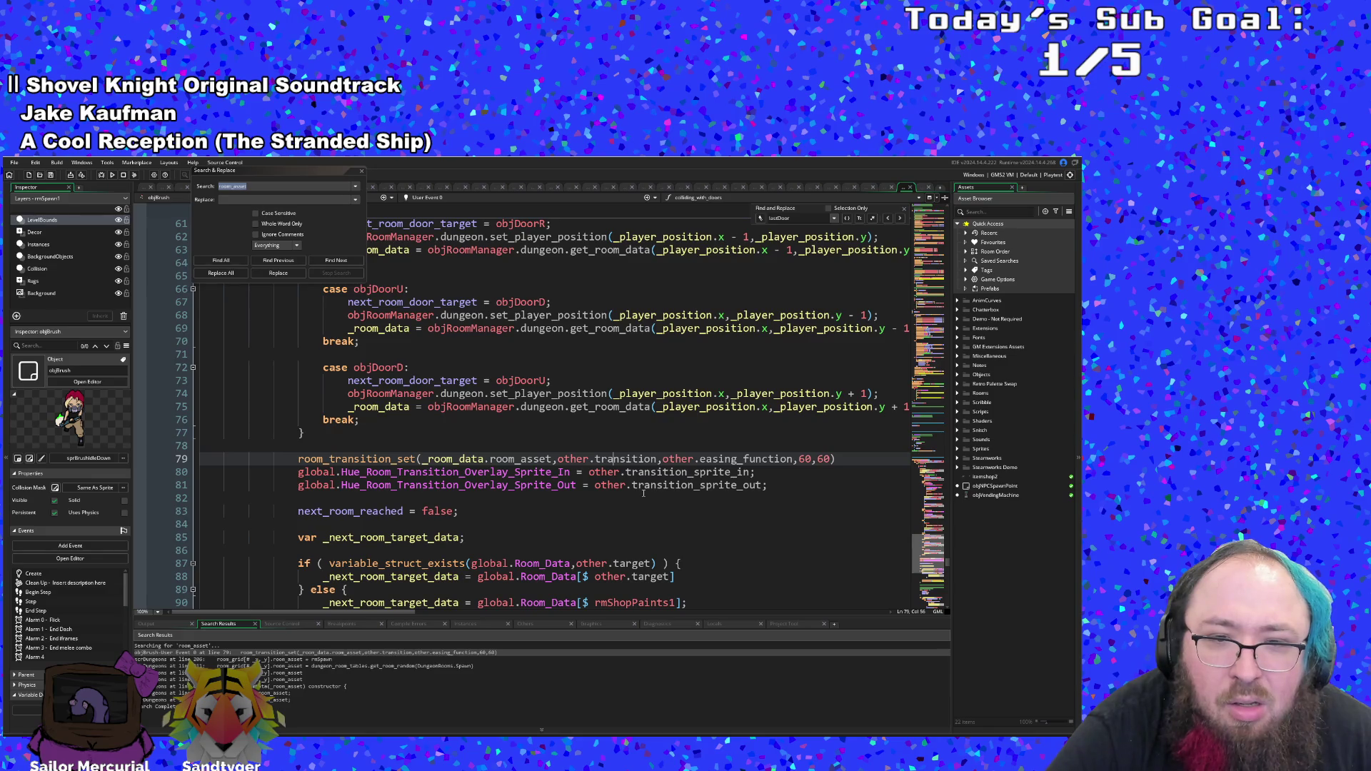
- Review the transition_sprite_in, Vector2 target and entrance_up lines of User Event 0
scroll(643, 493, "down", 4)
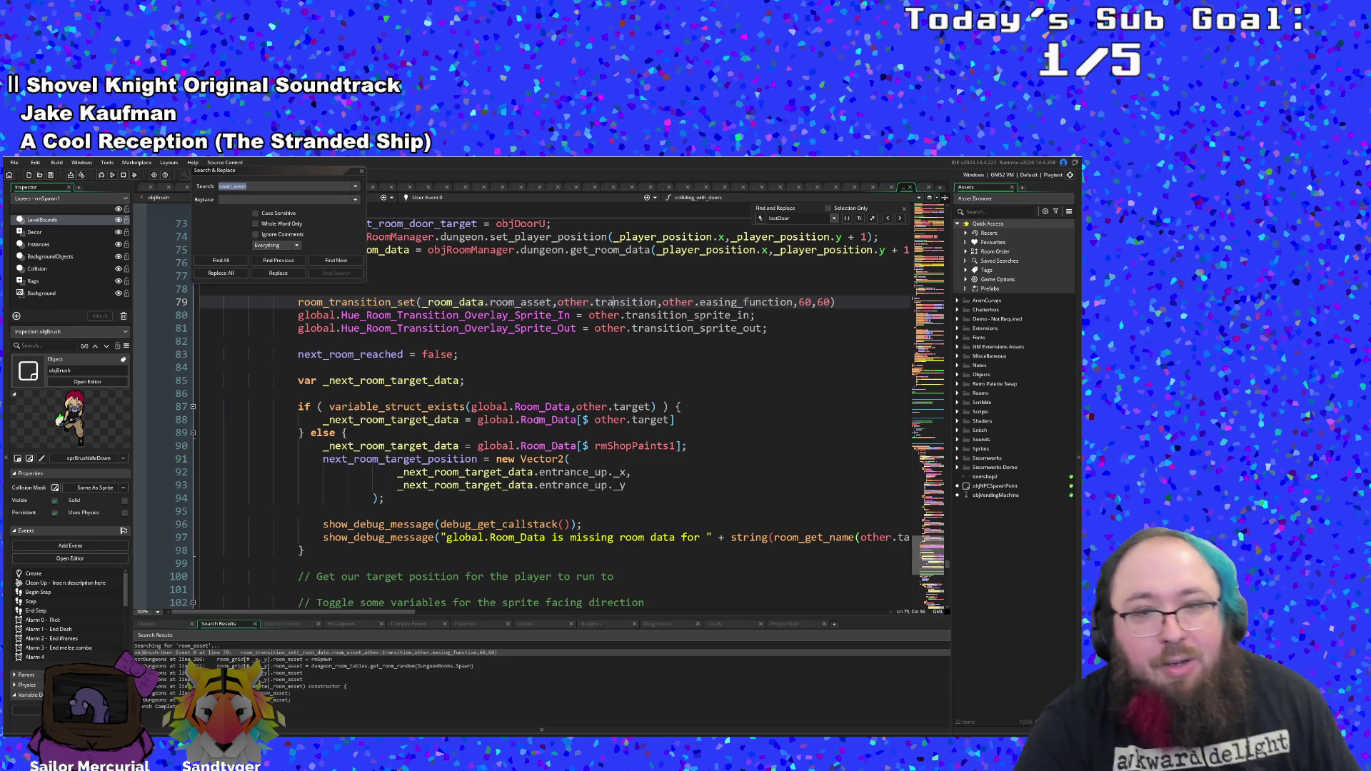
scroll(562, 422, "up", 20)
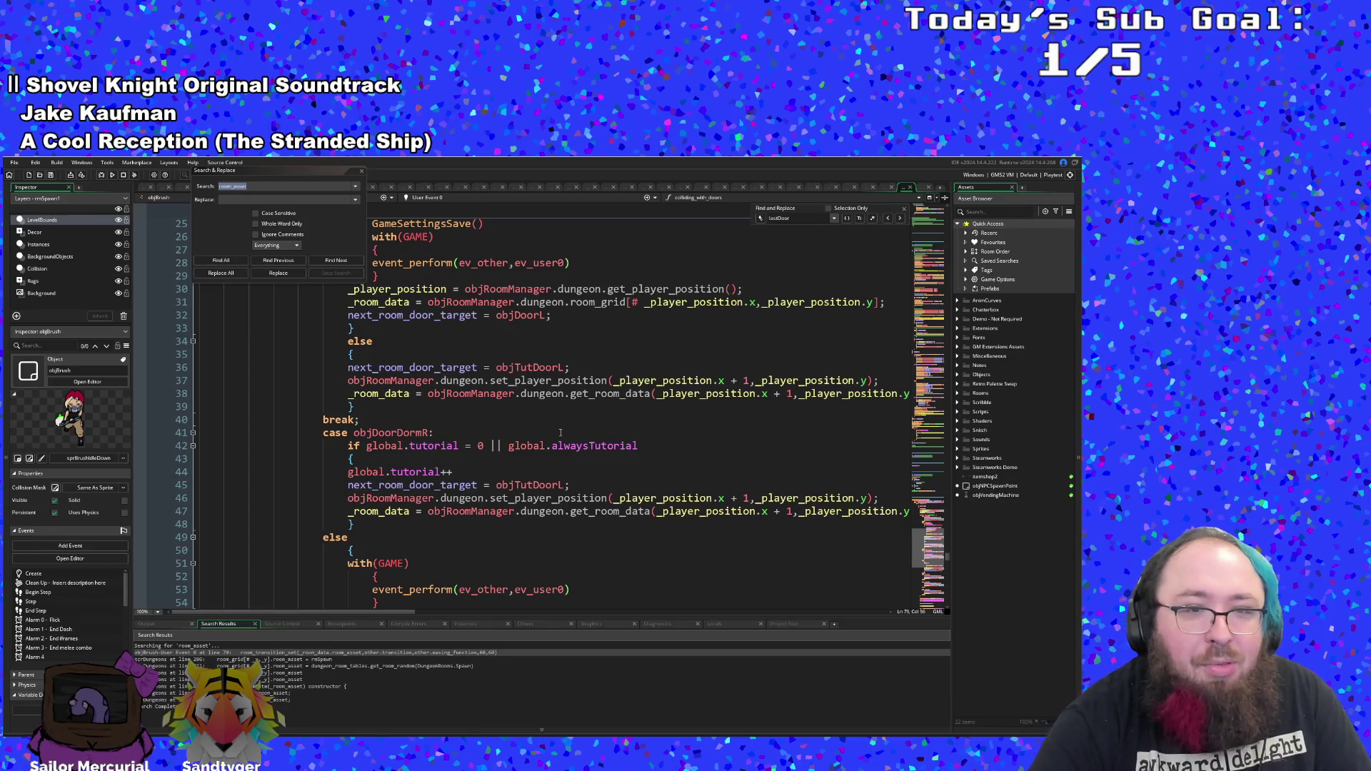
scroll(561, 433, "up", 6)
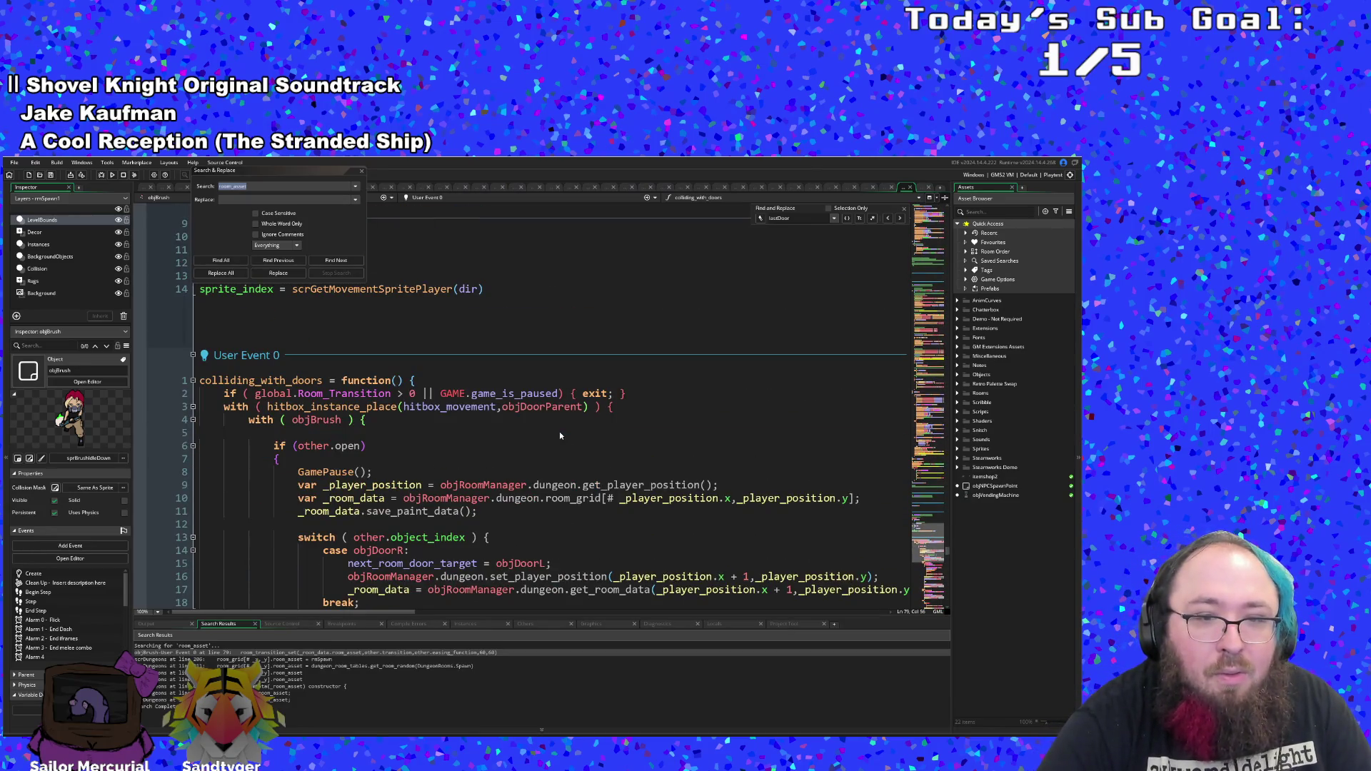
scroll(551, 447, "down", 20)
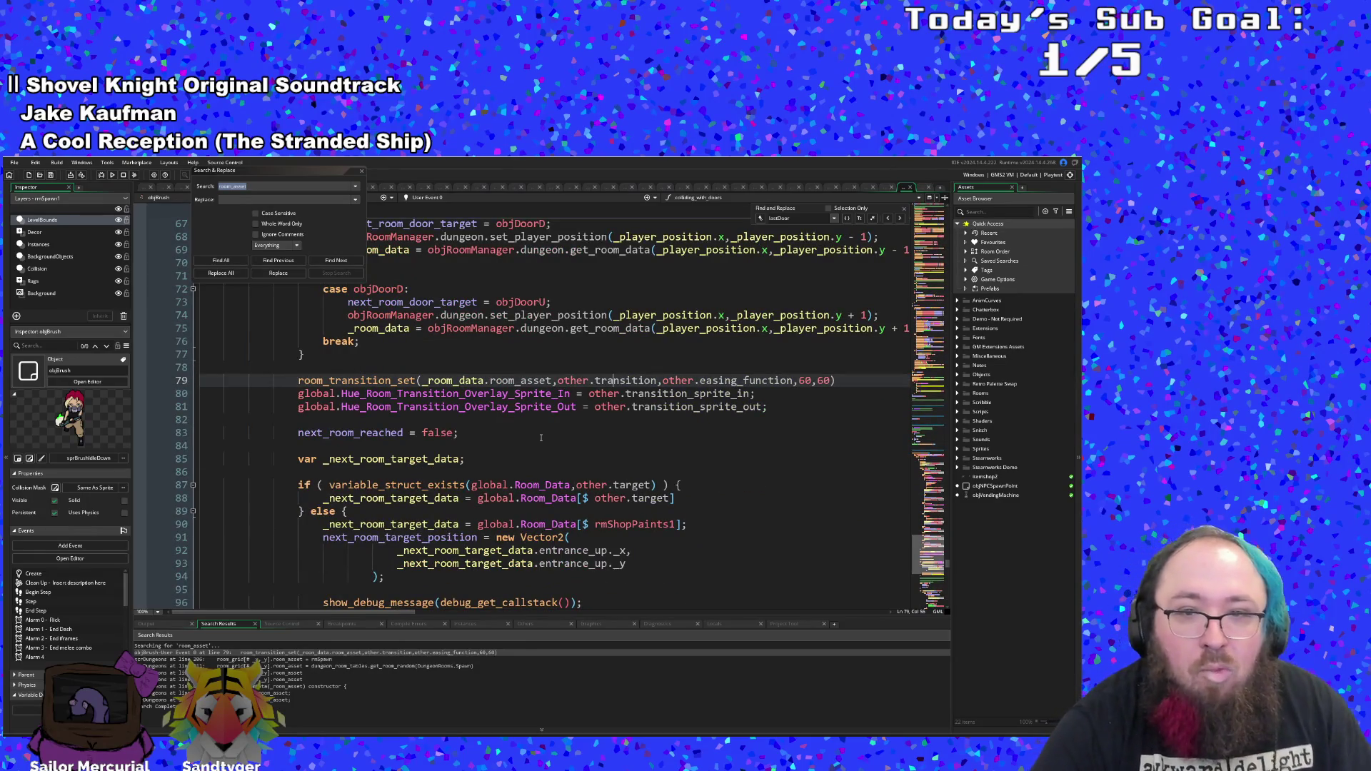
left_click(630, 394)
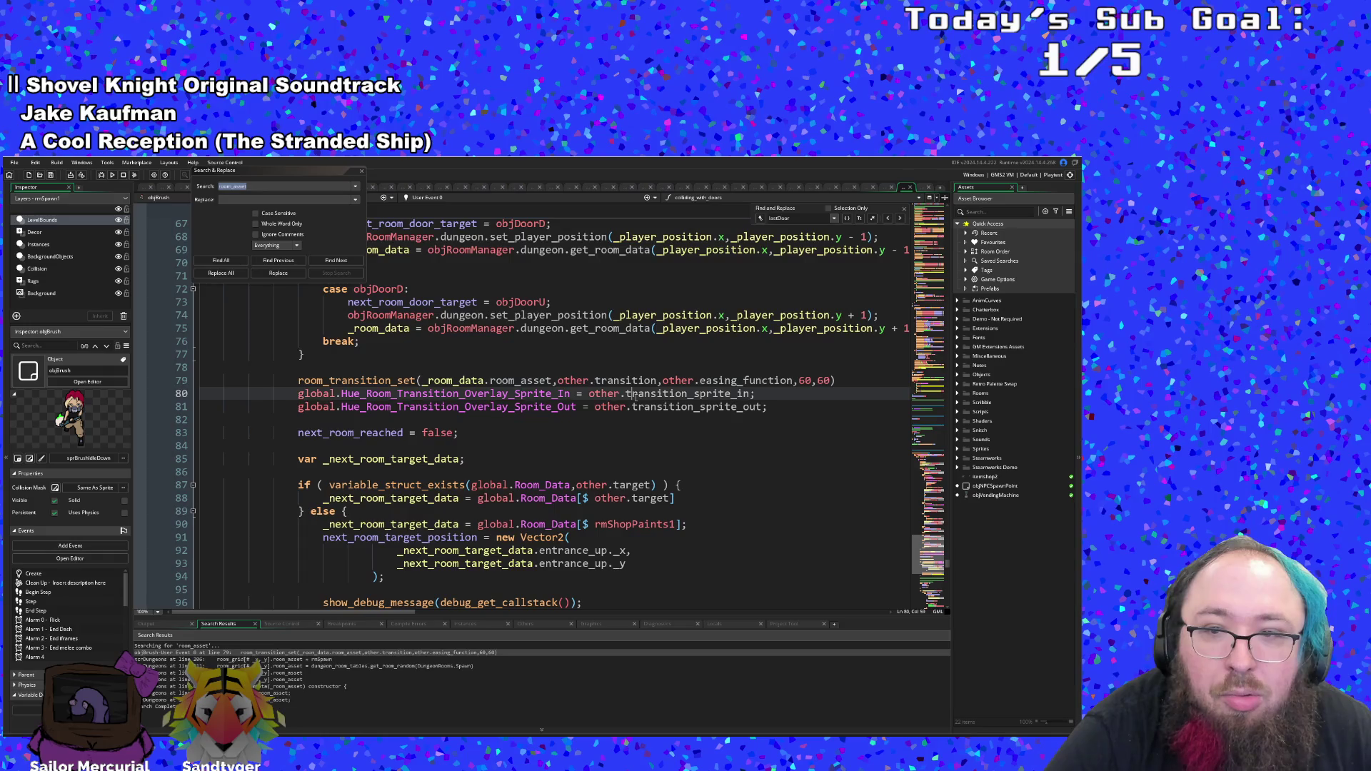
scroll(634, 397, "down", 2)
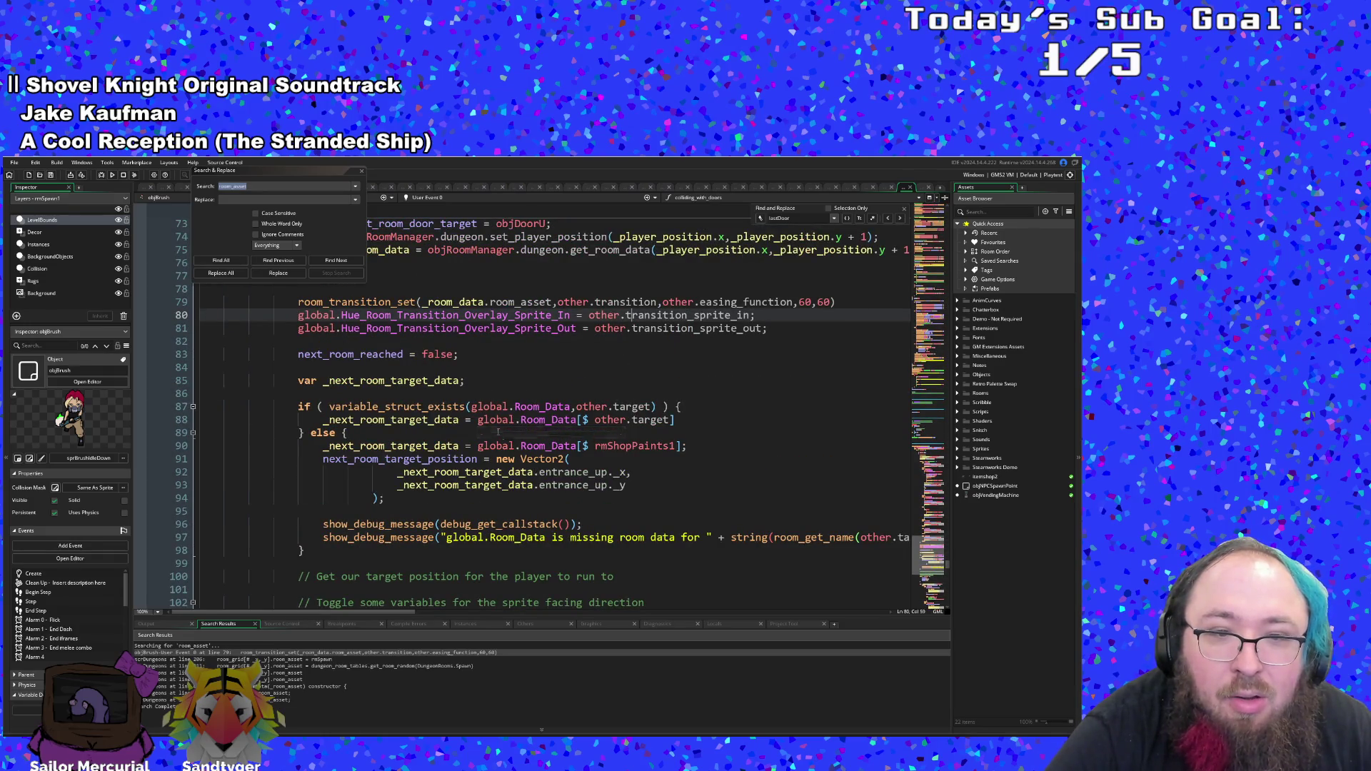
left_click(514, 459)
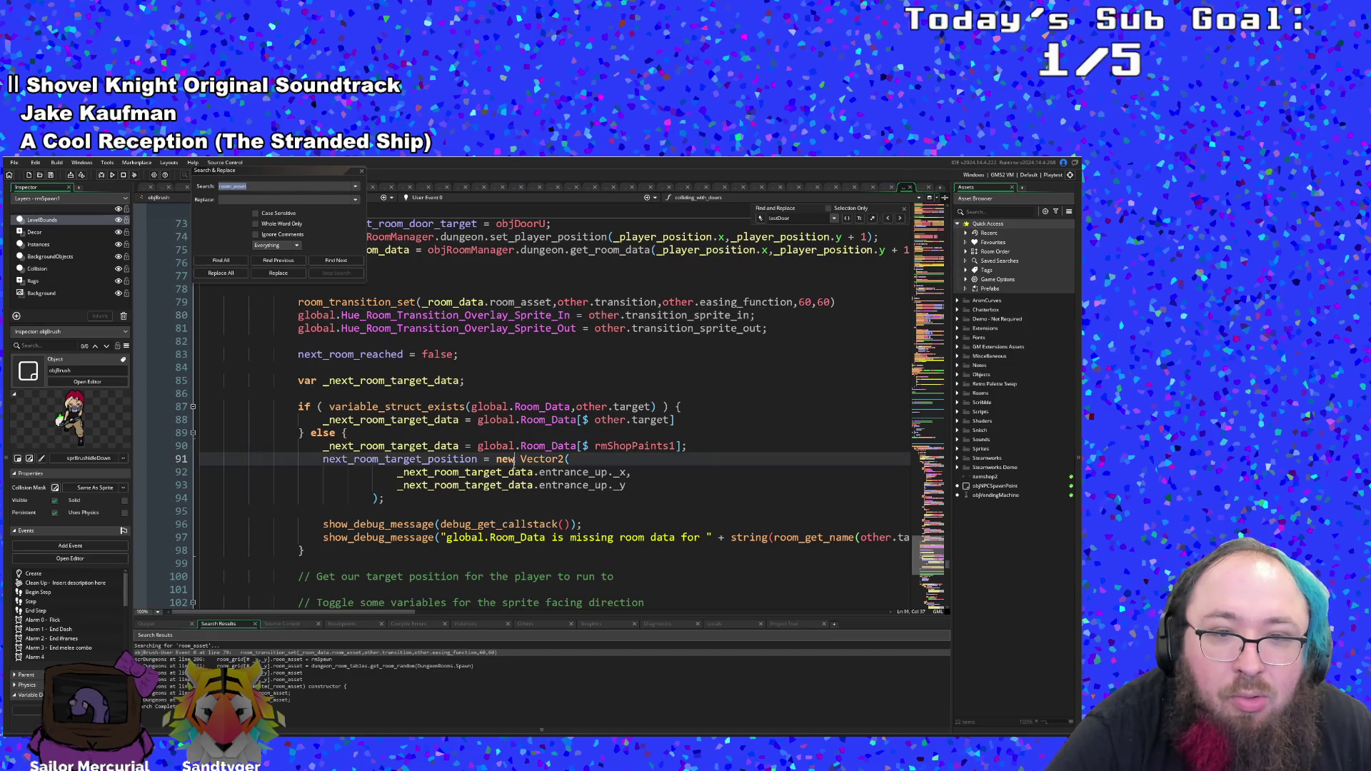
left_click(509, 472)
scroll(506, 473, "down", 2)
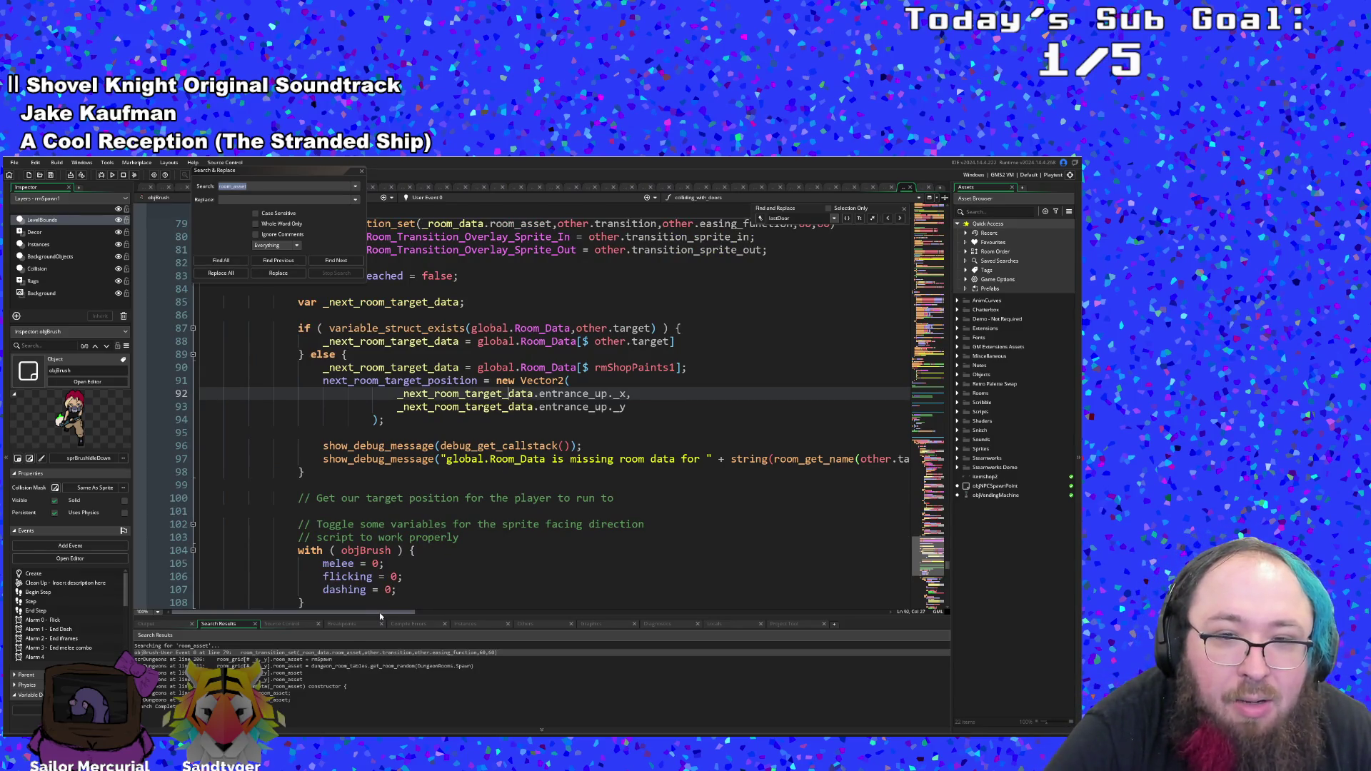
mouse_move(379, 611)
left_mouse_down()
mouse_move(450, 619)
mouse_move(300, 619)
left_mouse_up()
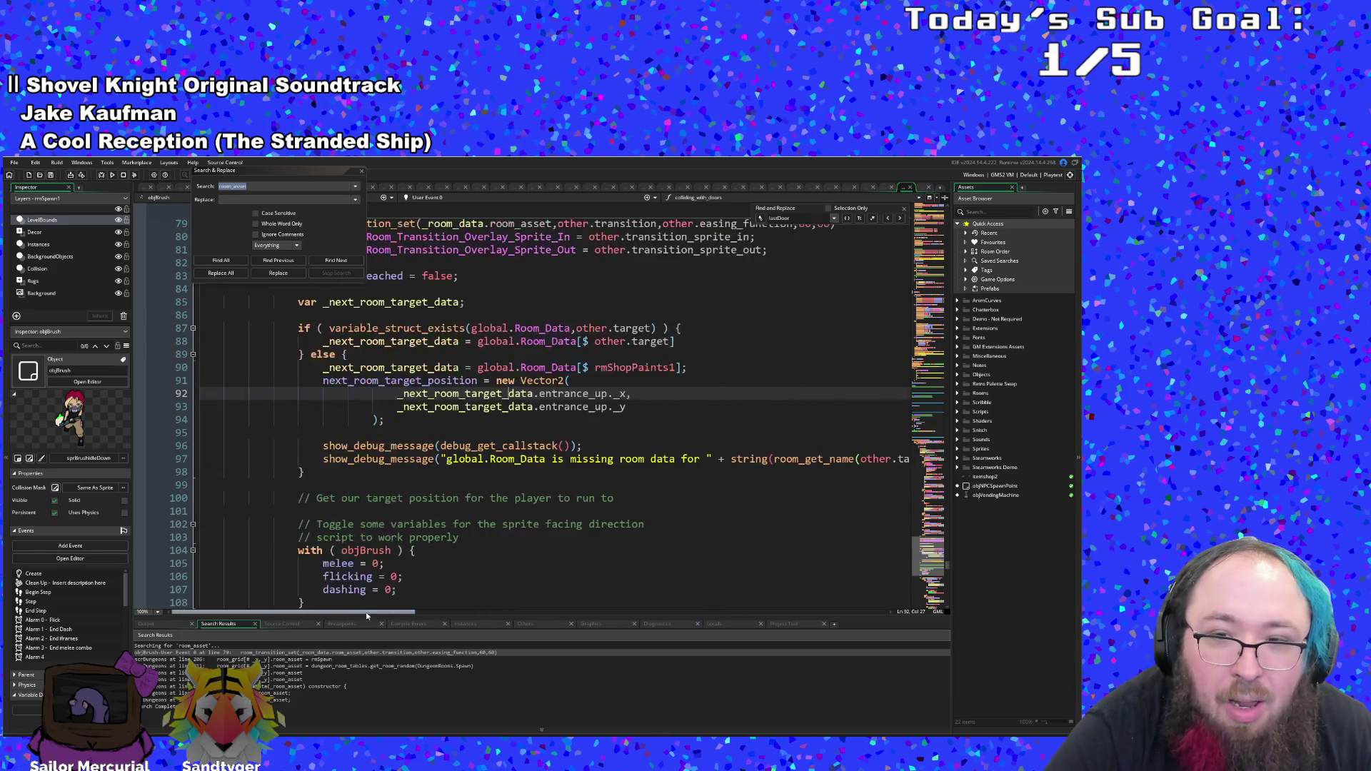
scroll(396, 545, "down", 2)
scroll(395, 544, "down", 2)
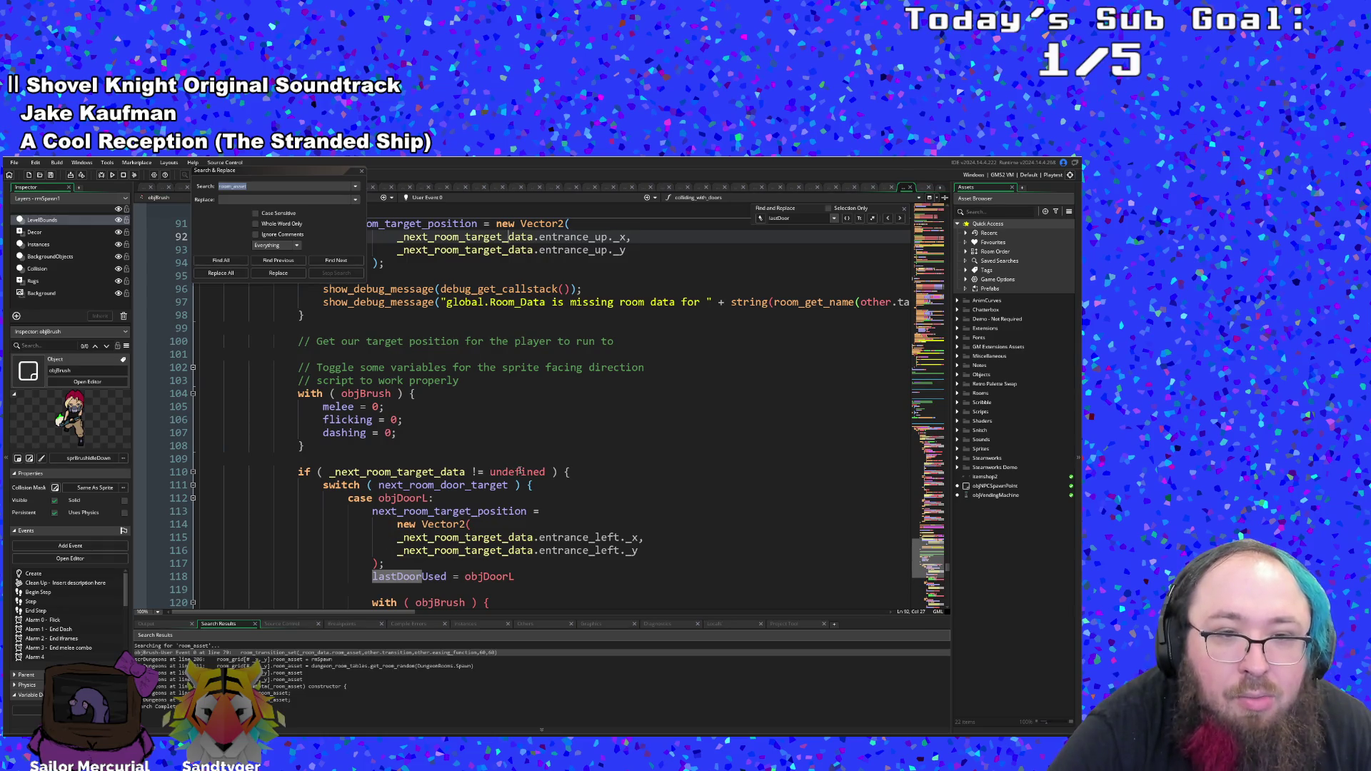
scroll(517, 471, "down", 6)
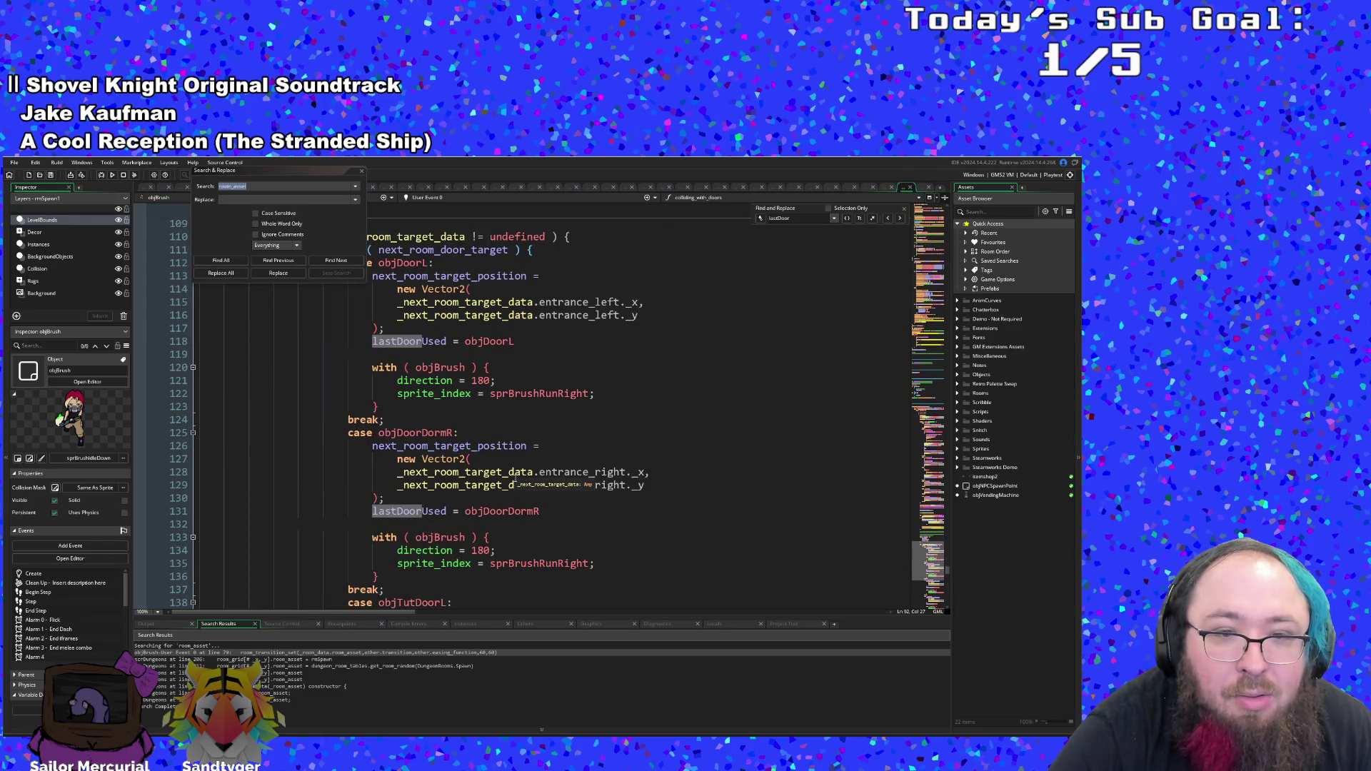
scroll(516, 477, "up", 6)
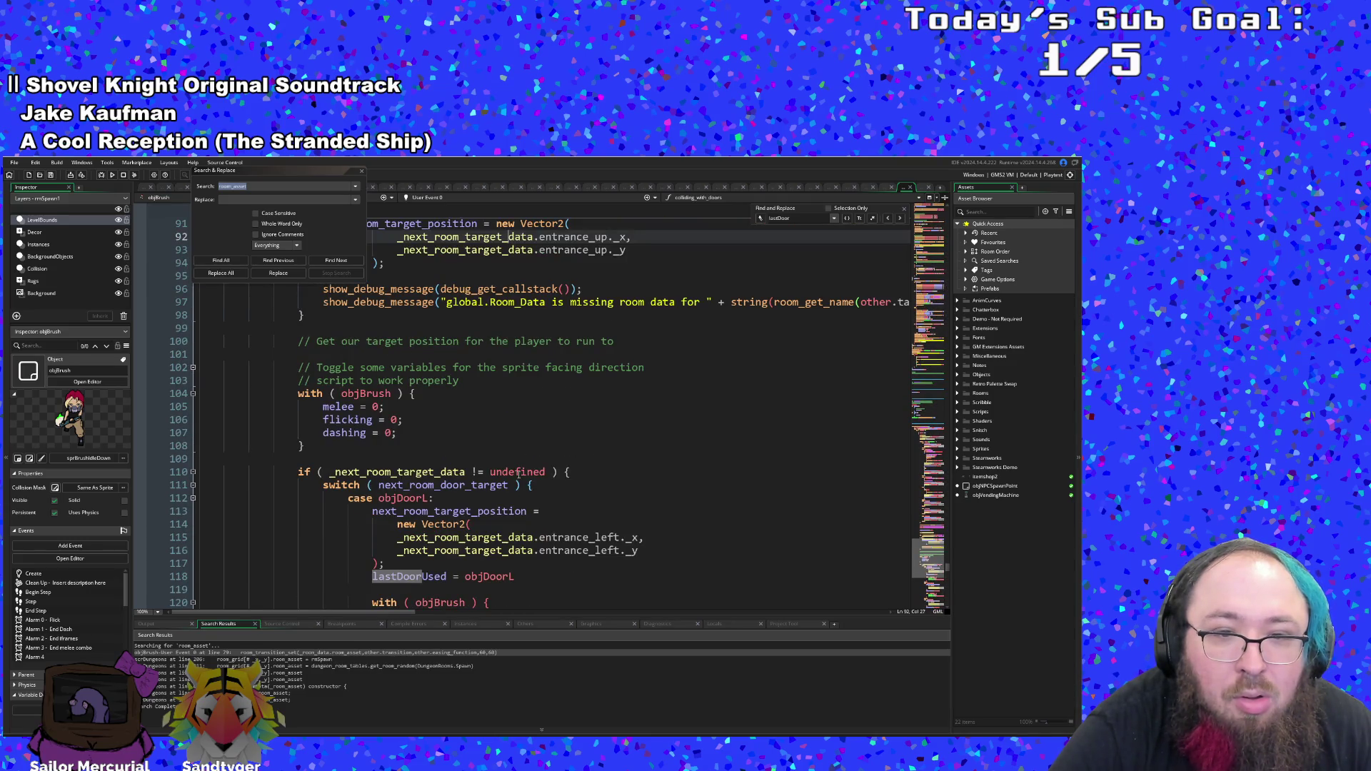
scroll(519, 473, "down", 4)
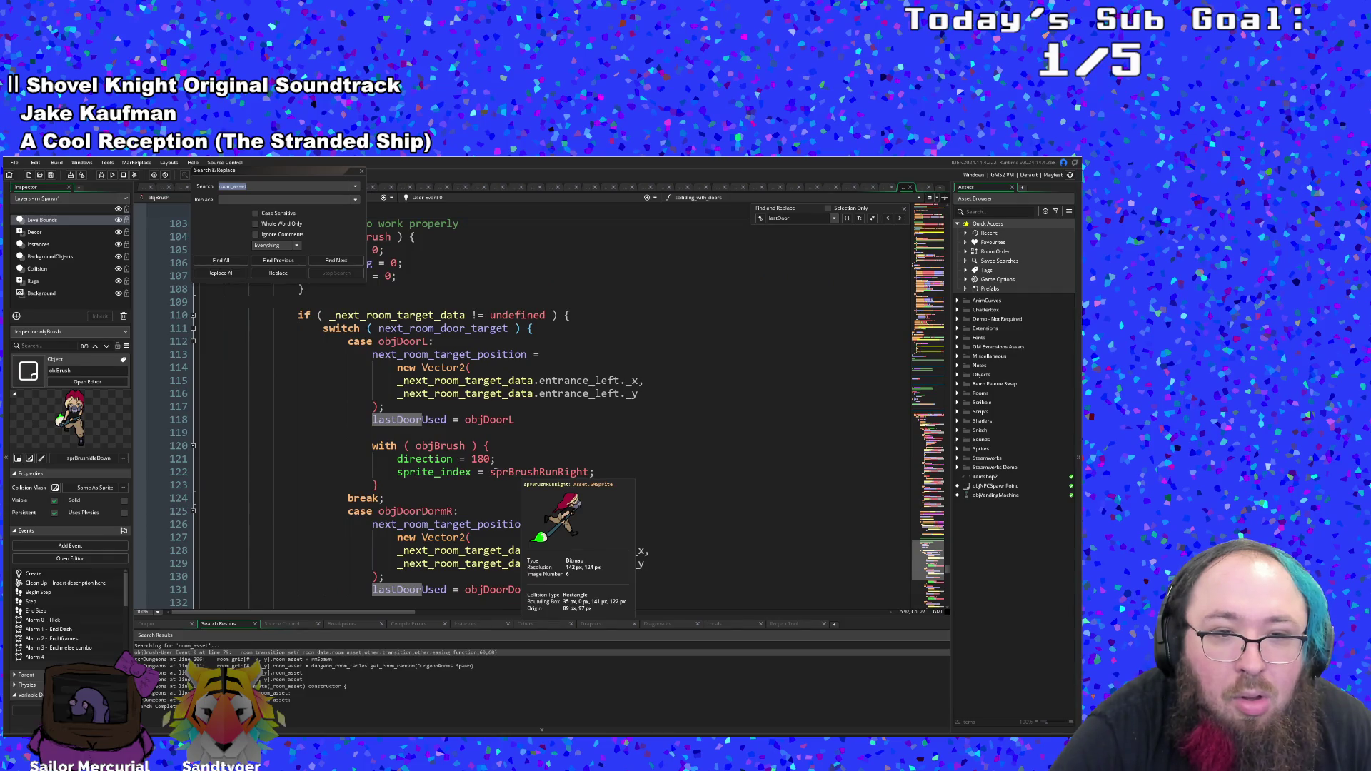
scroll(471, 473, "down", 12)
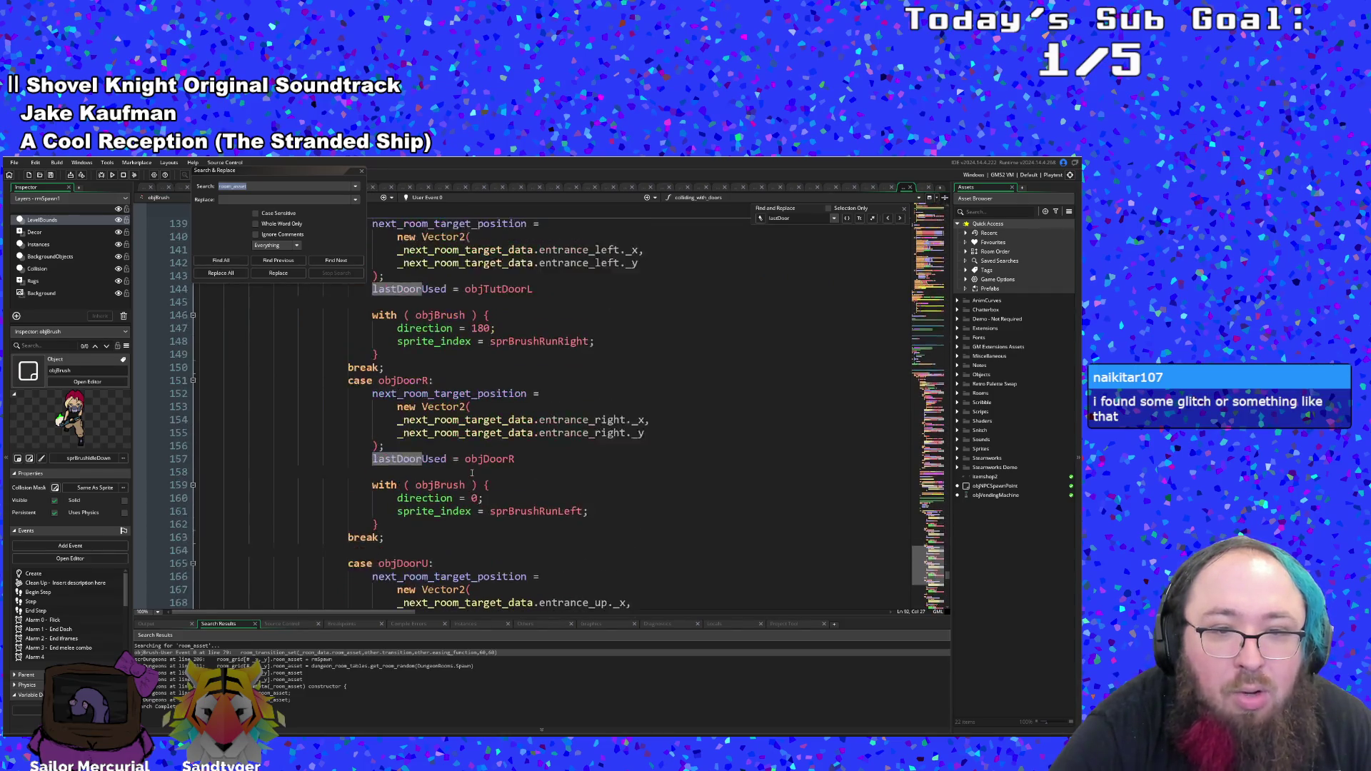
scroll(472, 473, "down", 4)
scroll(471, 473, "up", 20)
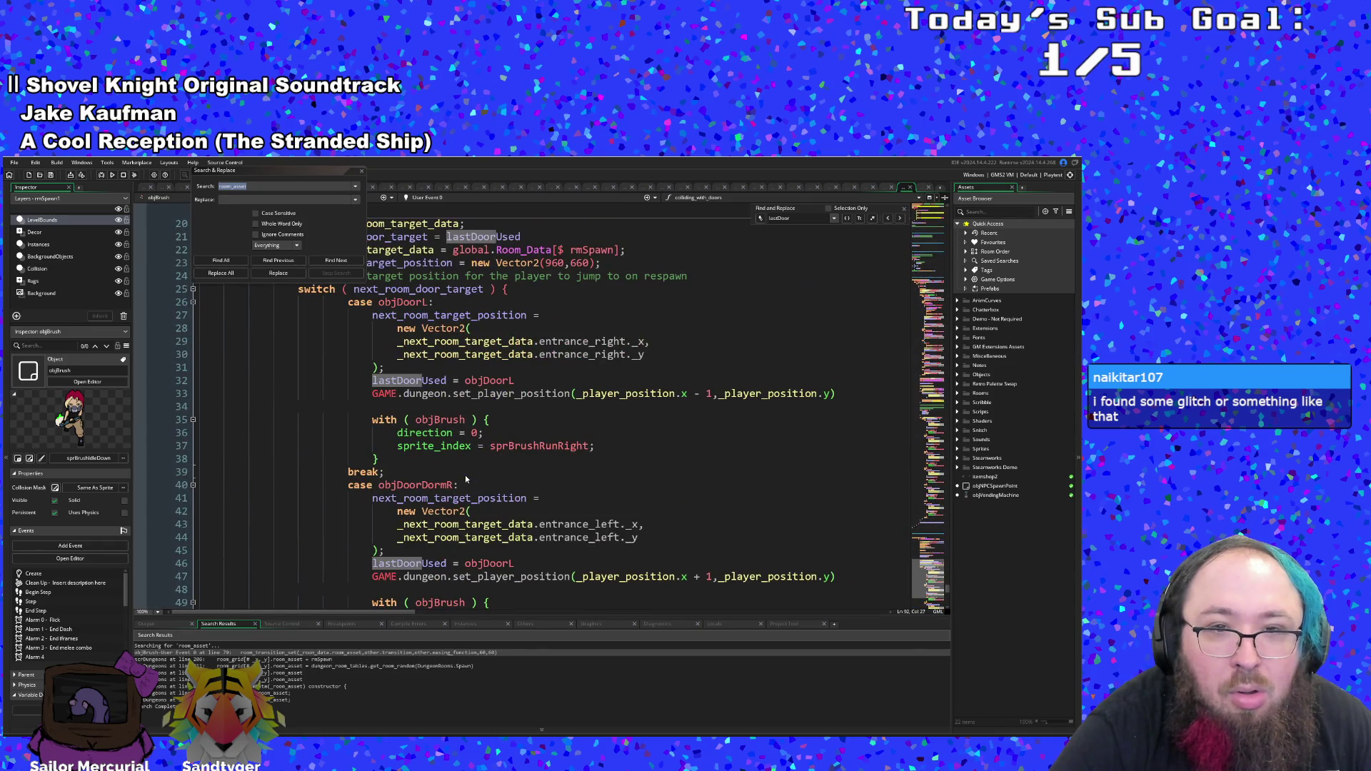
scroll(465, 474, "down", 2)
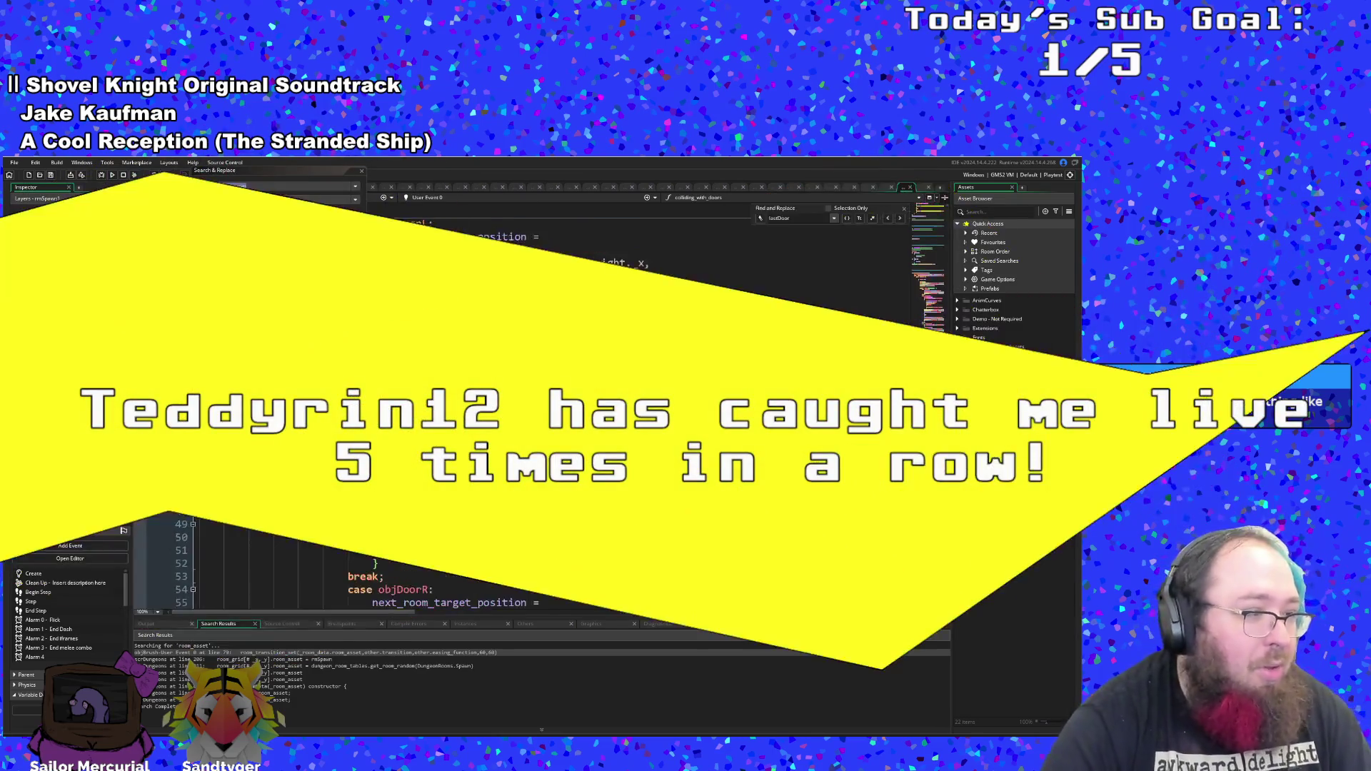
scroll(465, 474, "down", 8)
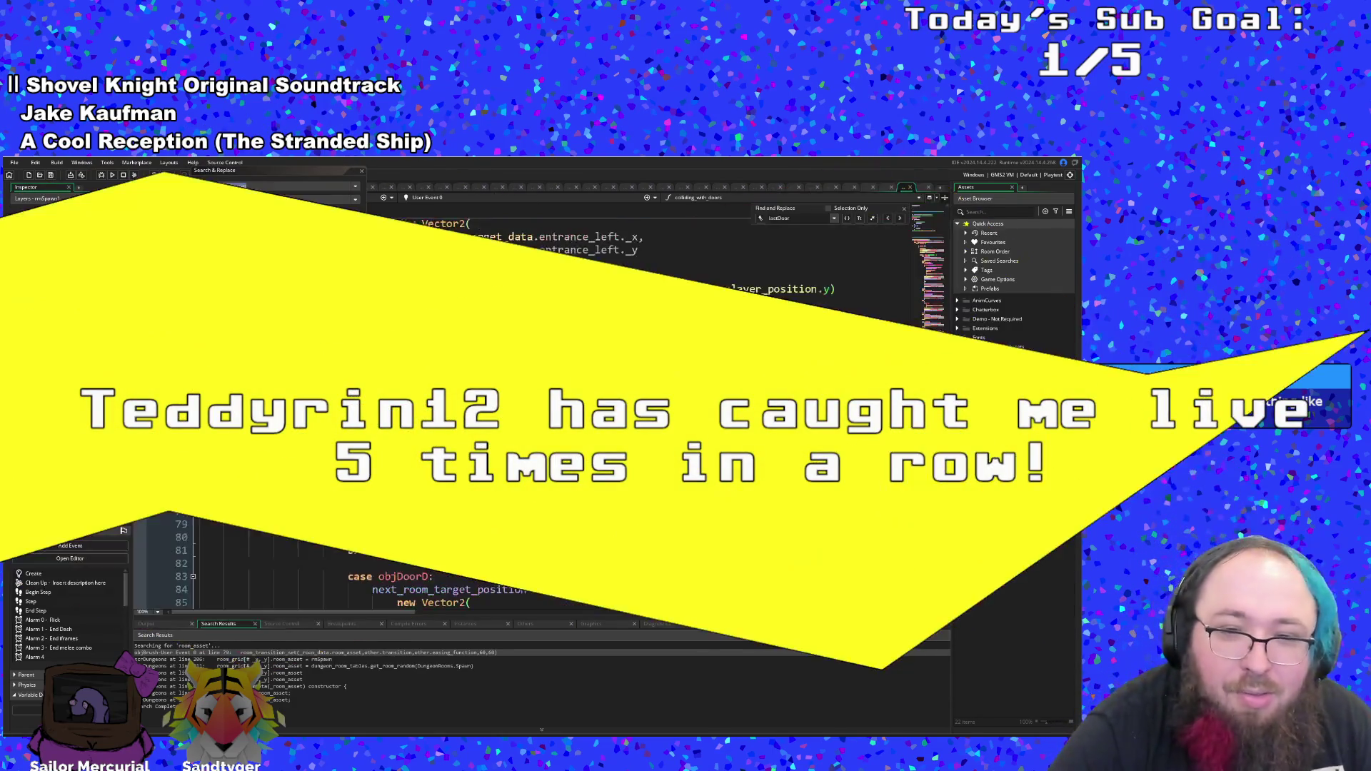
scroll(450, 472, "down", 2)
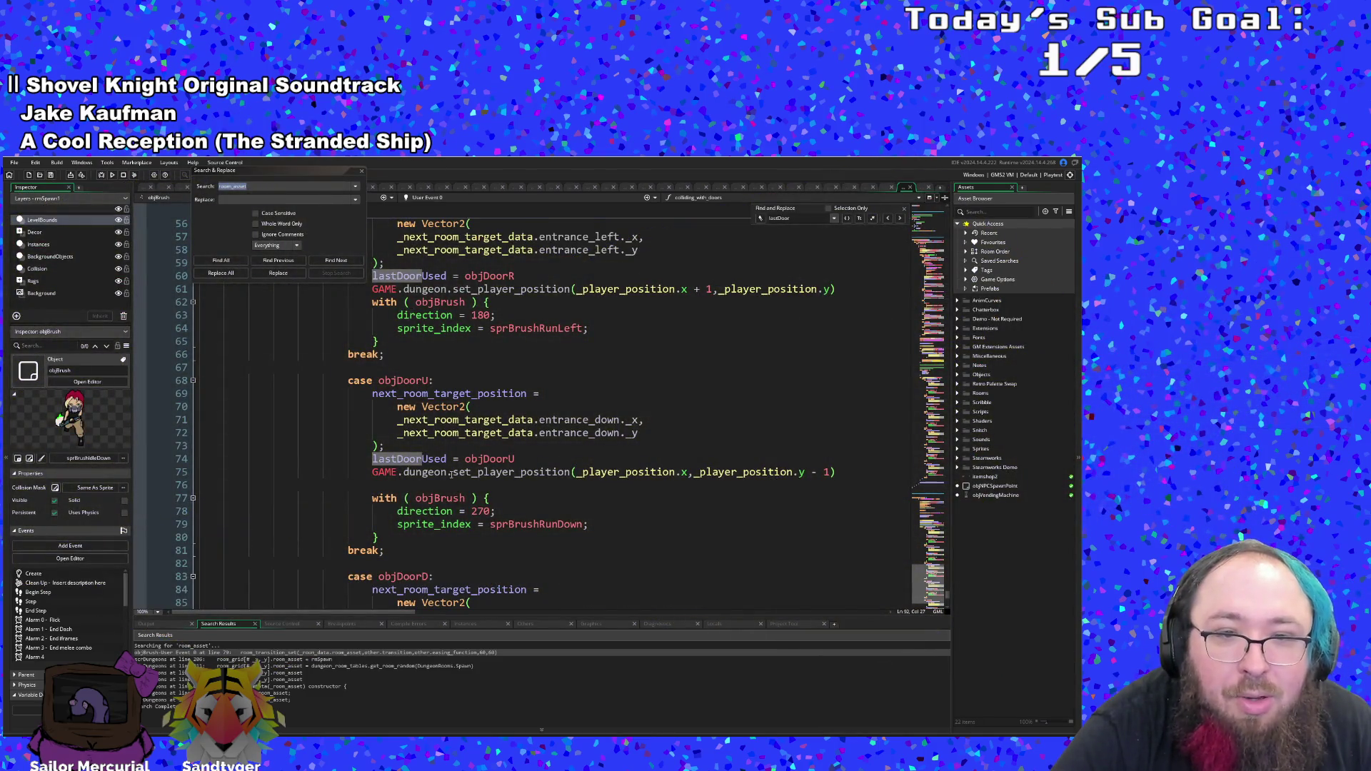
scroll(451, 474, "down", 6)
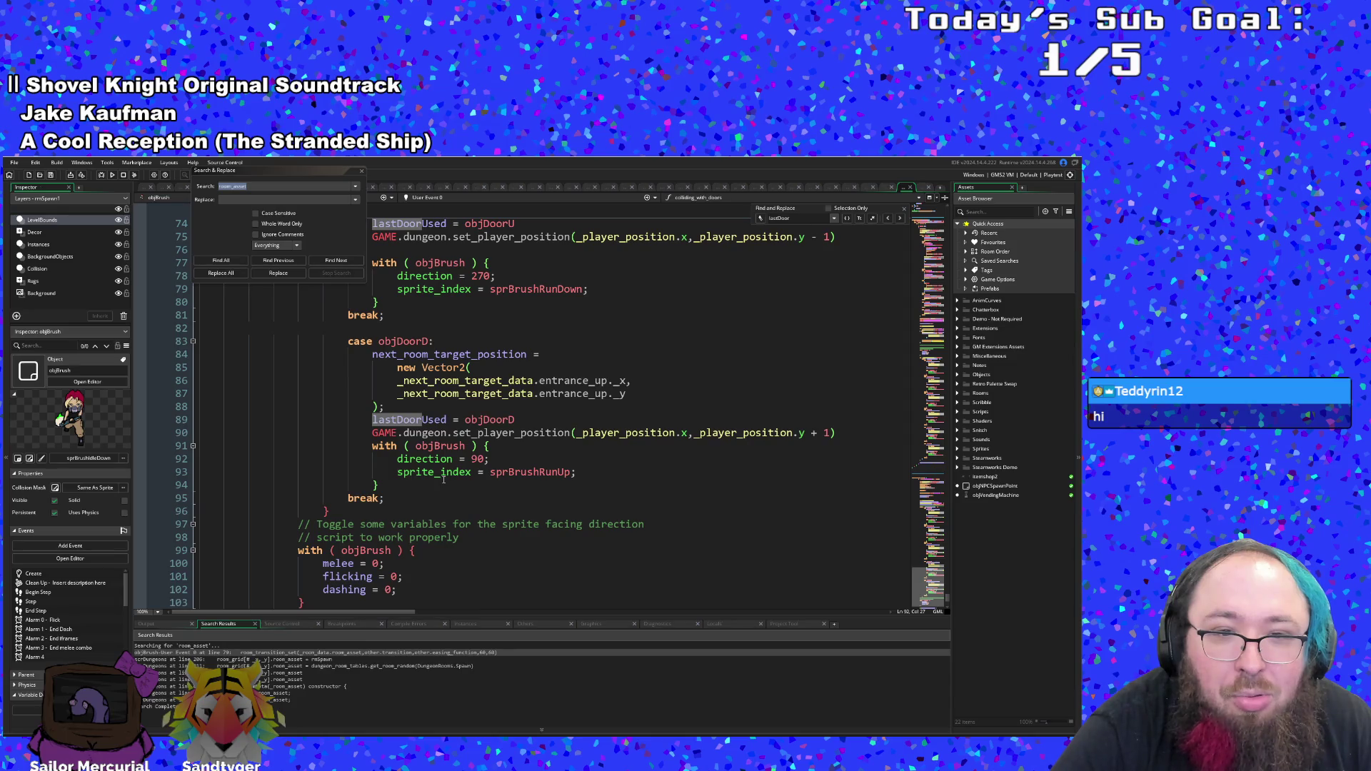
scroll(443, 479, "up", 8)
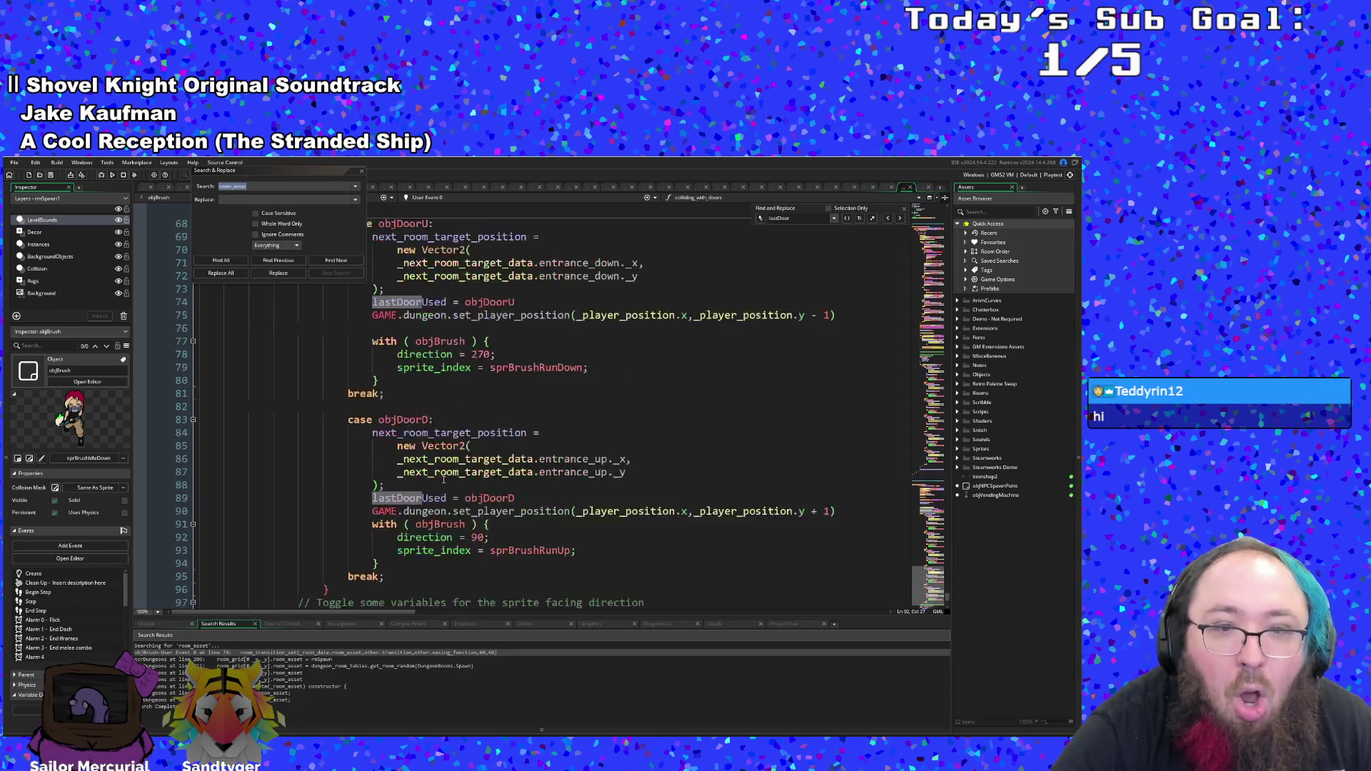
scroll(445, 479, "up", 10)
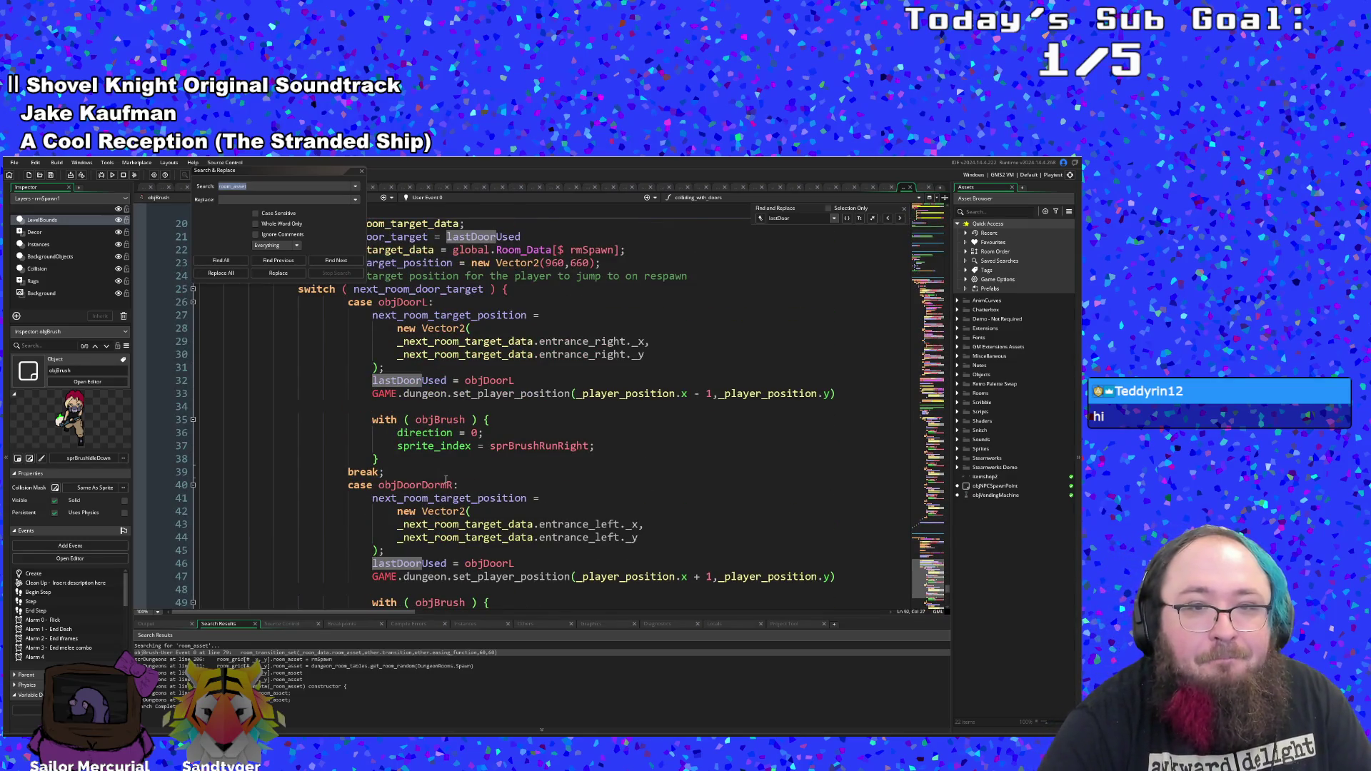
scroll(445, 479, "up", 4)
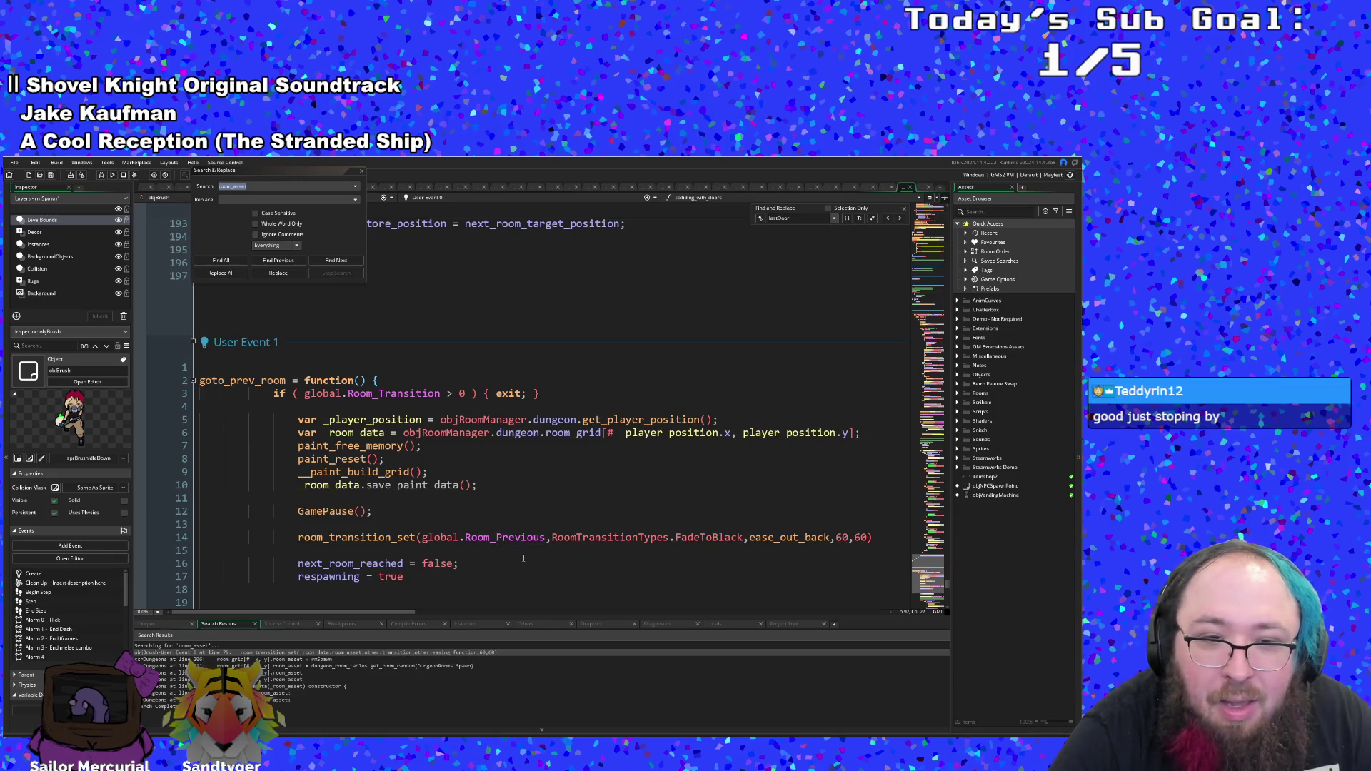
- Close Search & Replace and scroll up to the colliding_with_doors function at the top of User Event 0
scroll(523, 559, "down", 6)
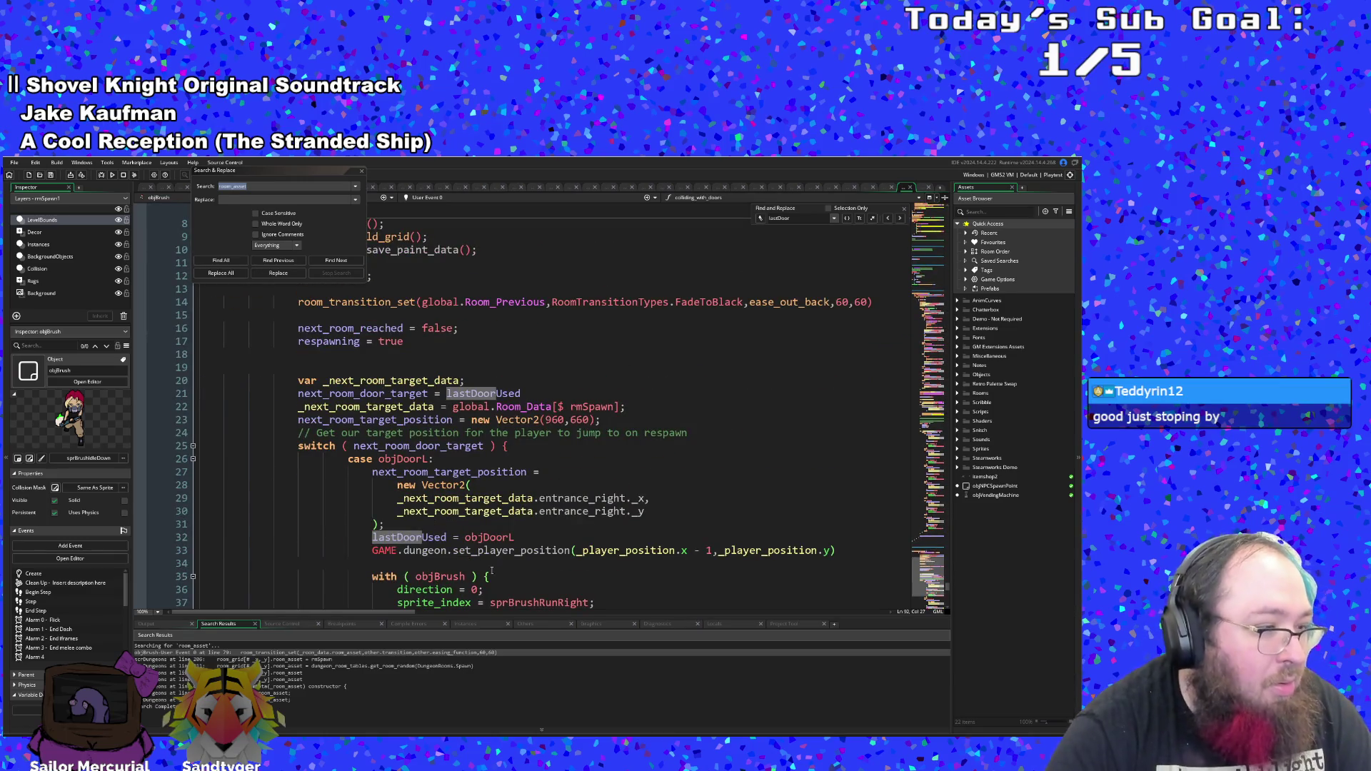
scroll(493, 561, "up", 6)
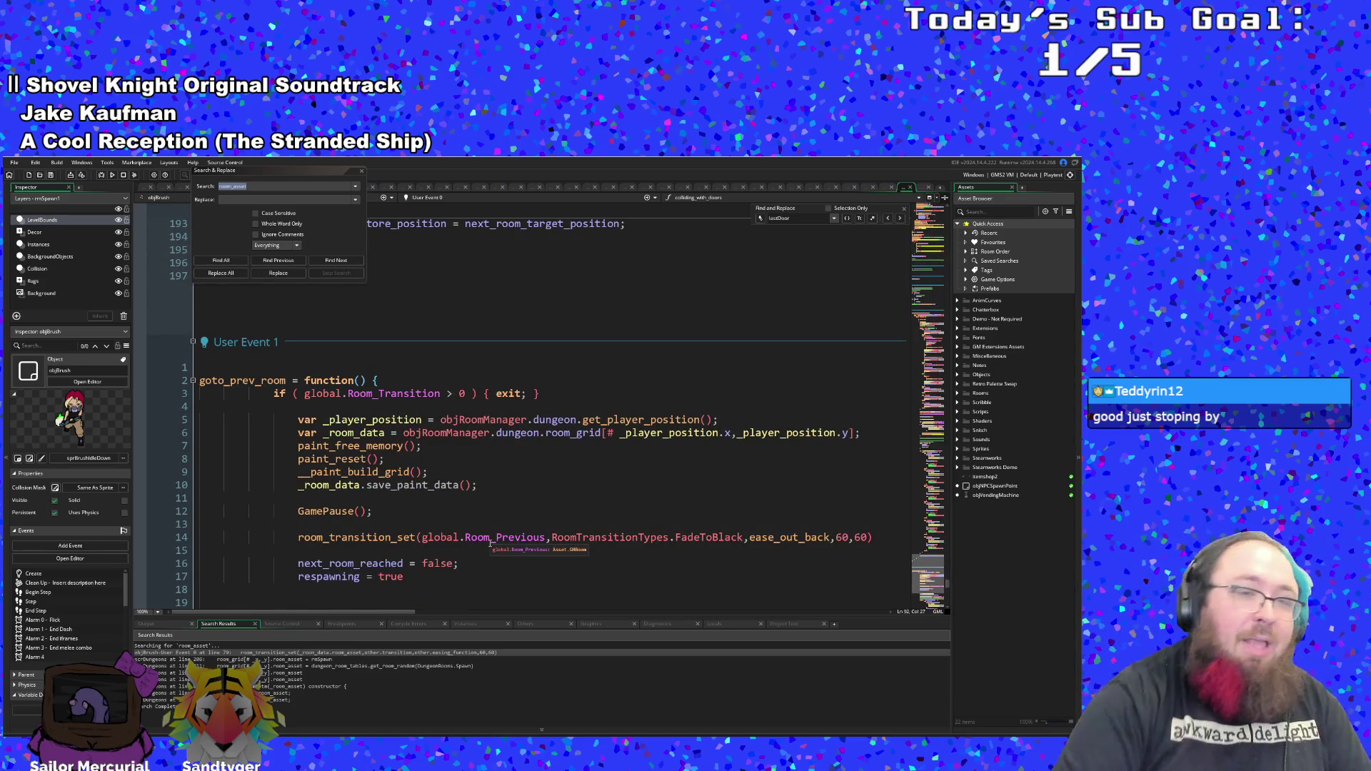
scroll(492, 540, "up", 6)
scroll(493, 539, "up", 20)
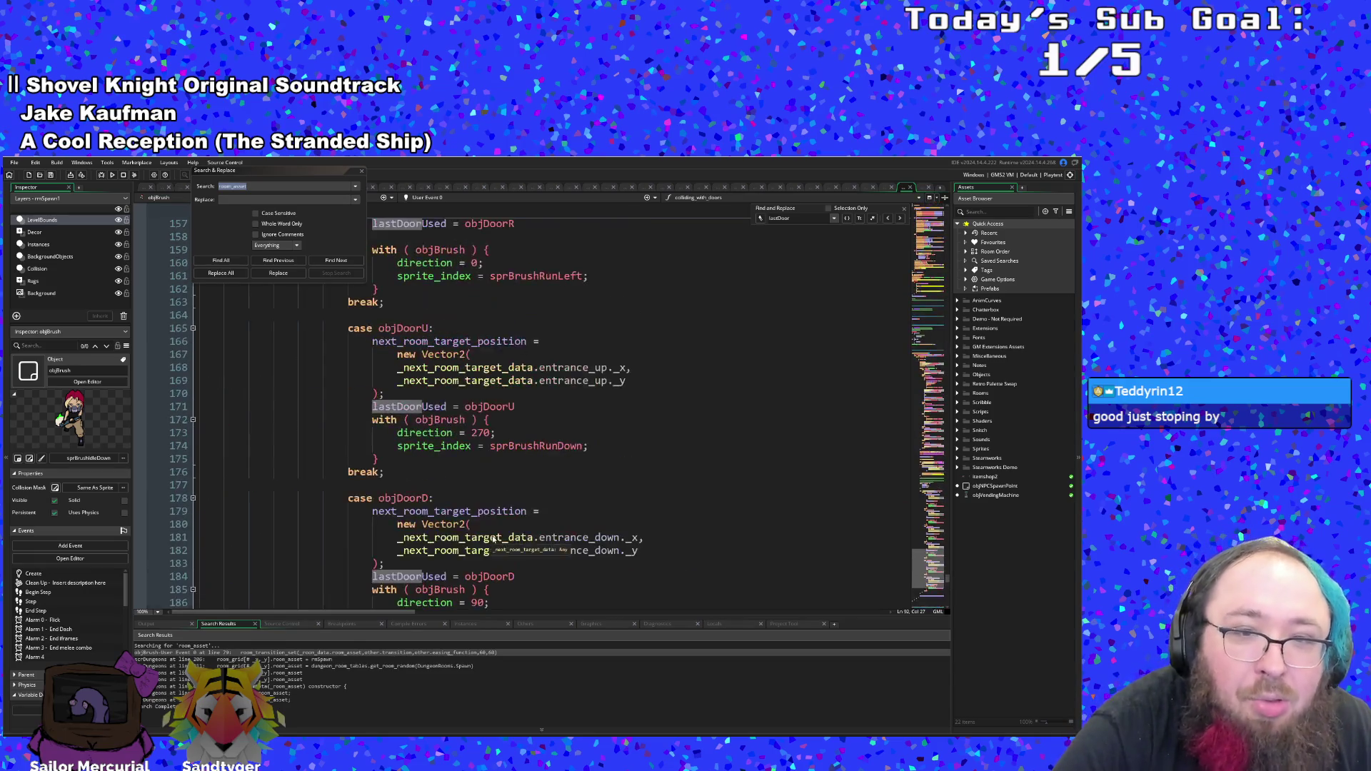
scroll(491, 536, "up", 8)
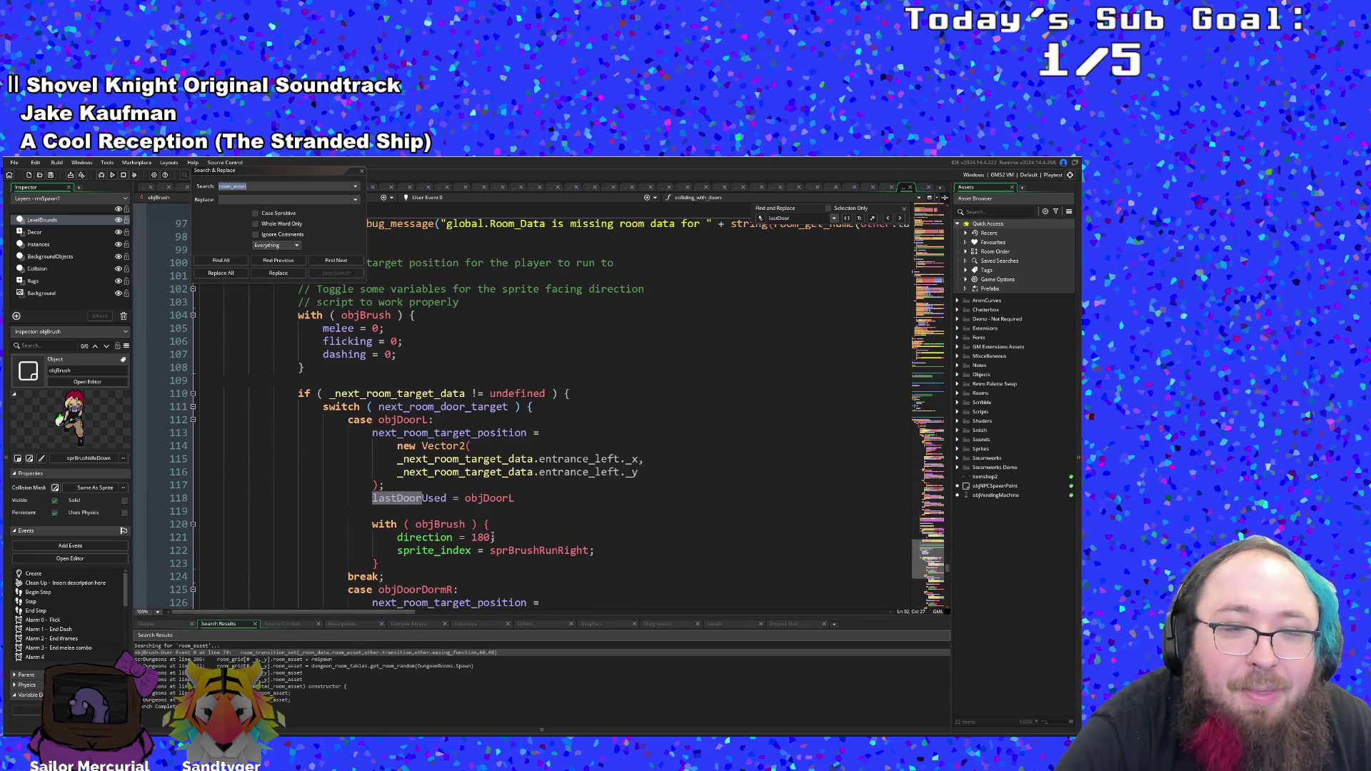
scroll(487, 525, "up", 14)
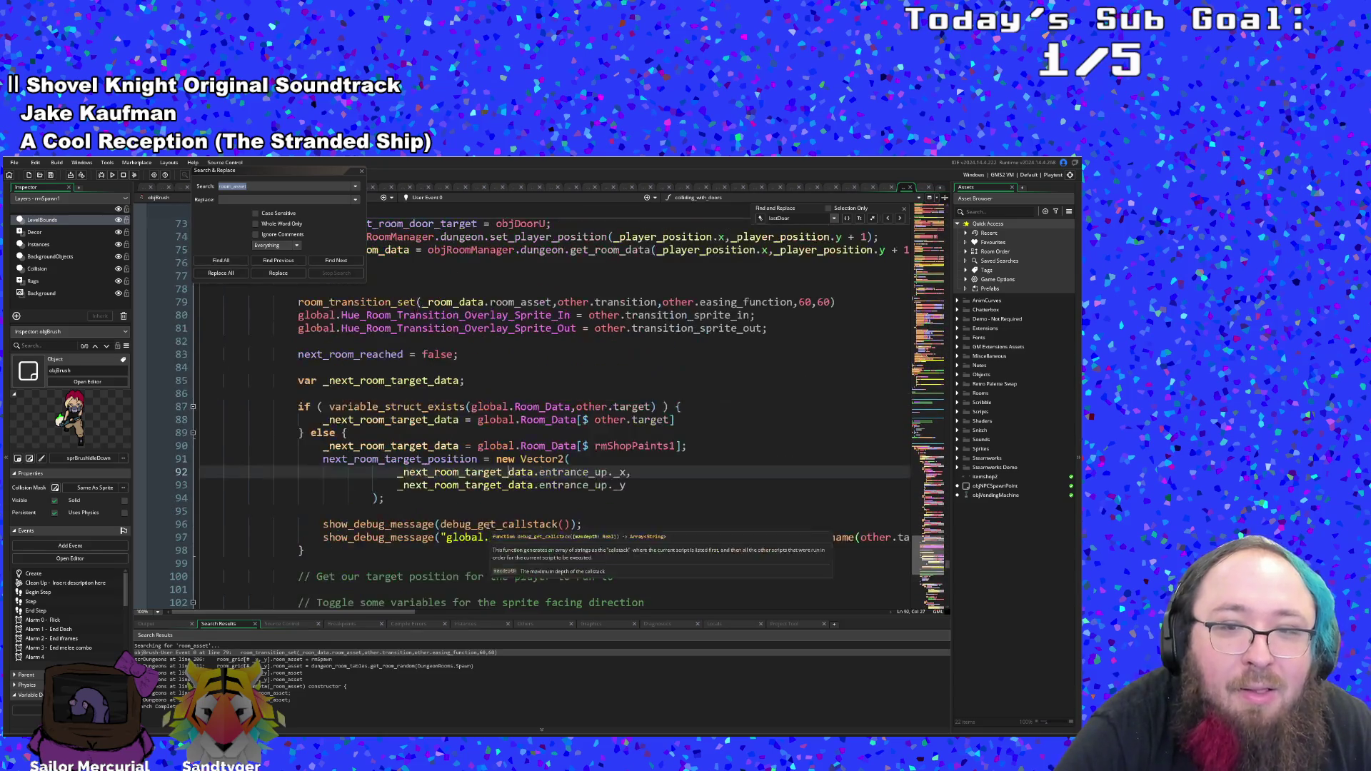
scroll(487, 526, "up", 2)
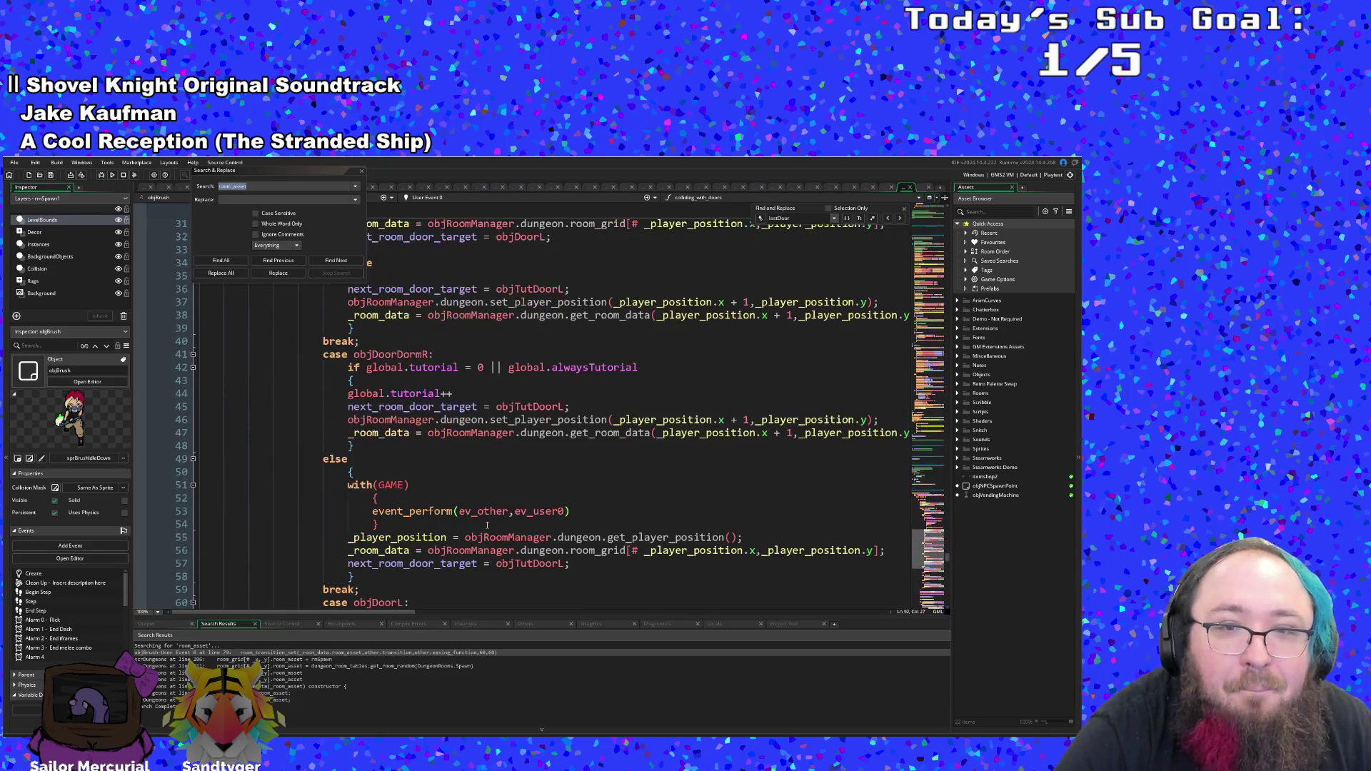
scroll(487, 526, "up", 2)
scroll(483, 523, "down", 10)
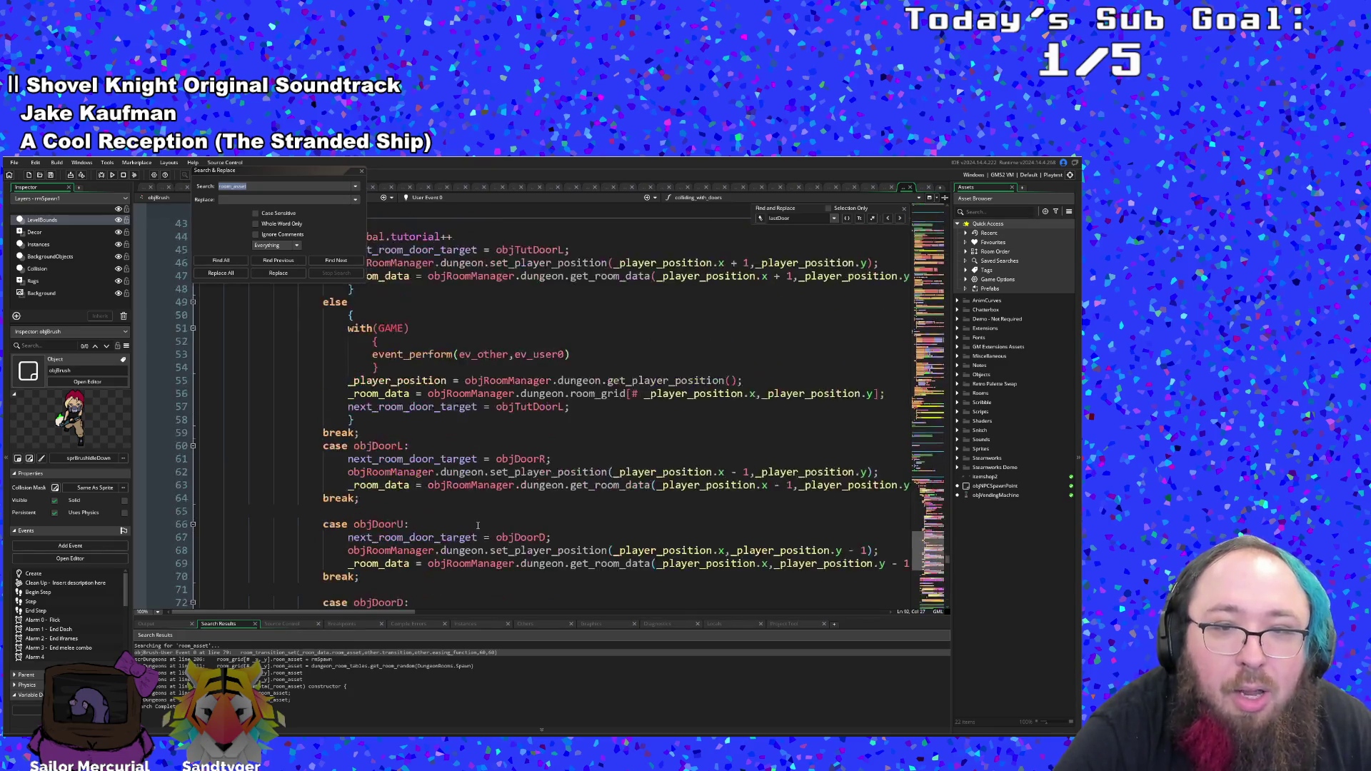
scroll(484, 524, "up", 12)
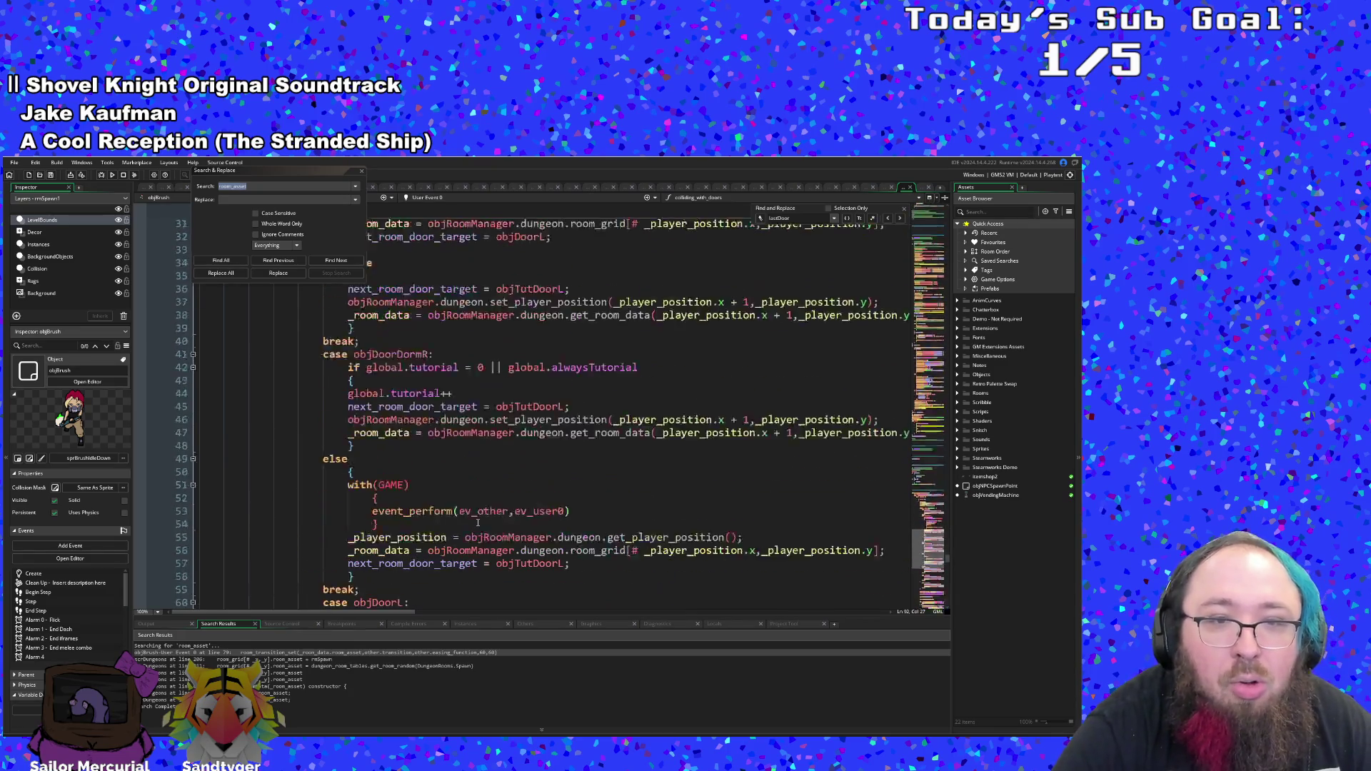
left_click(361, 171)
scroll(311, 387, "up", 8)
left_click(311, 388)
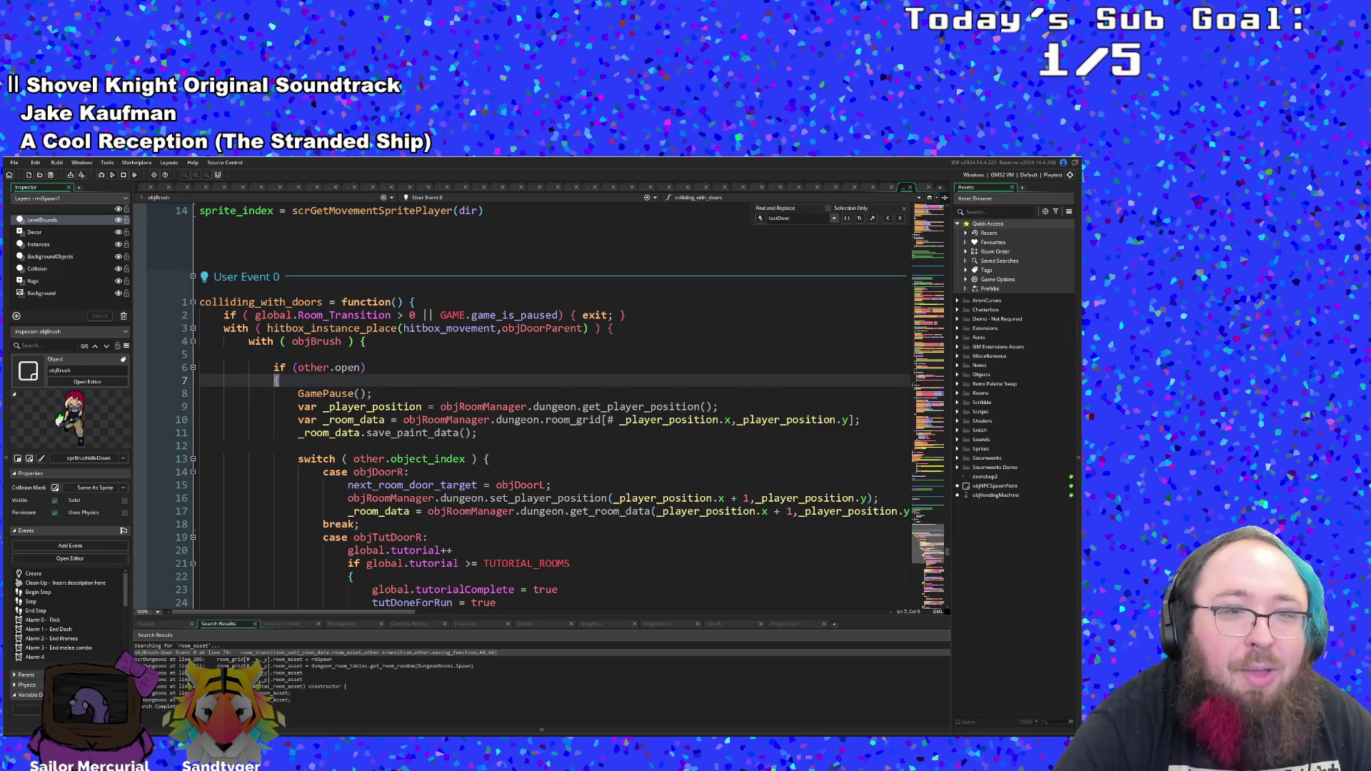
- Put the caret on line 6's if (other.open), then launch the game in debug mode
left_click(248, 367)
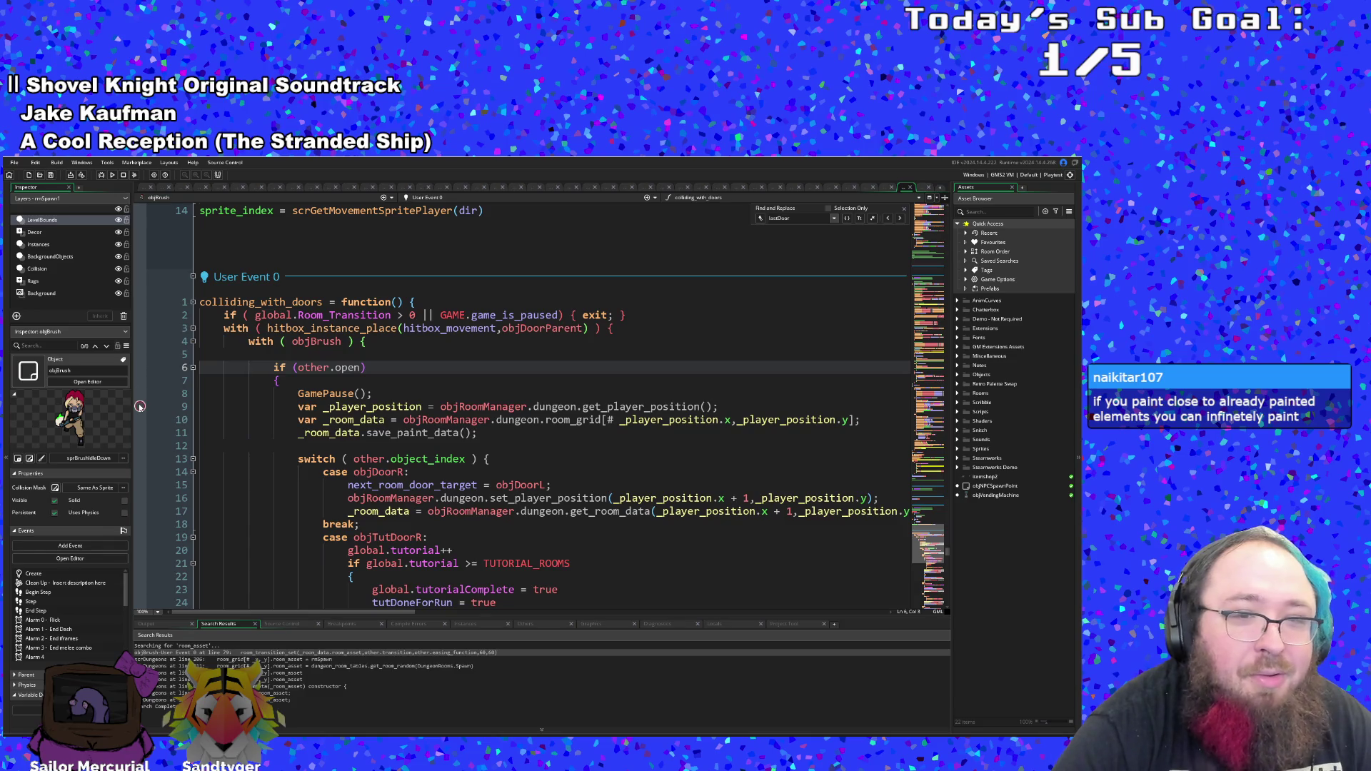
left_click(101, 176)
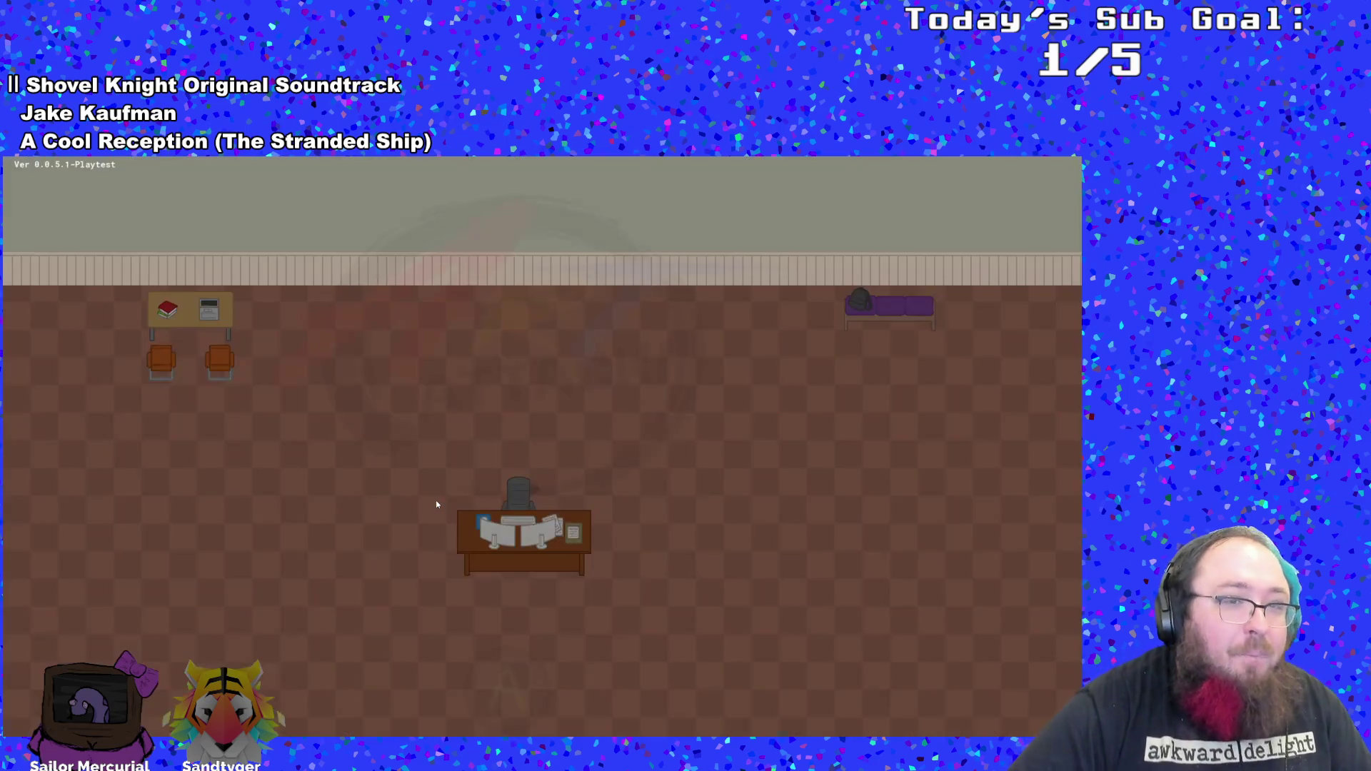
- Start a New Run, skip Hue's dialogue and run the character into the dorm's right door
key("Return")
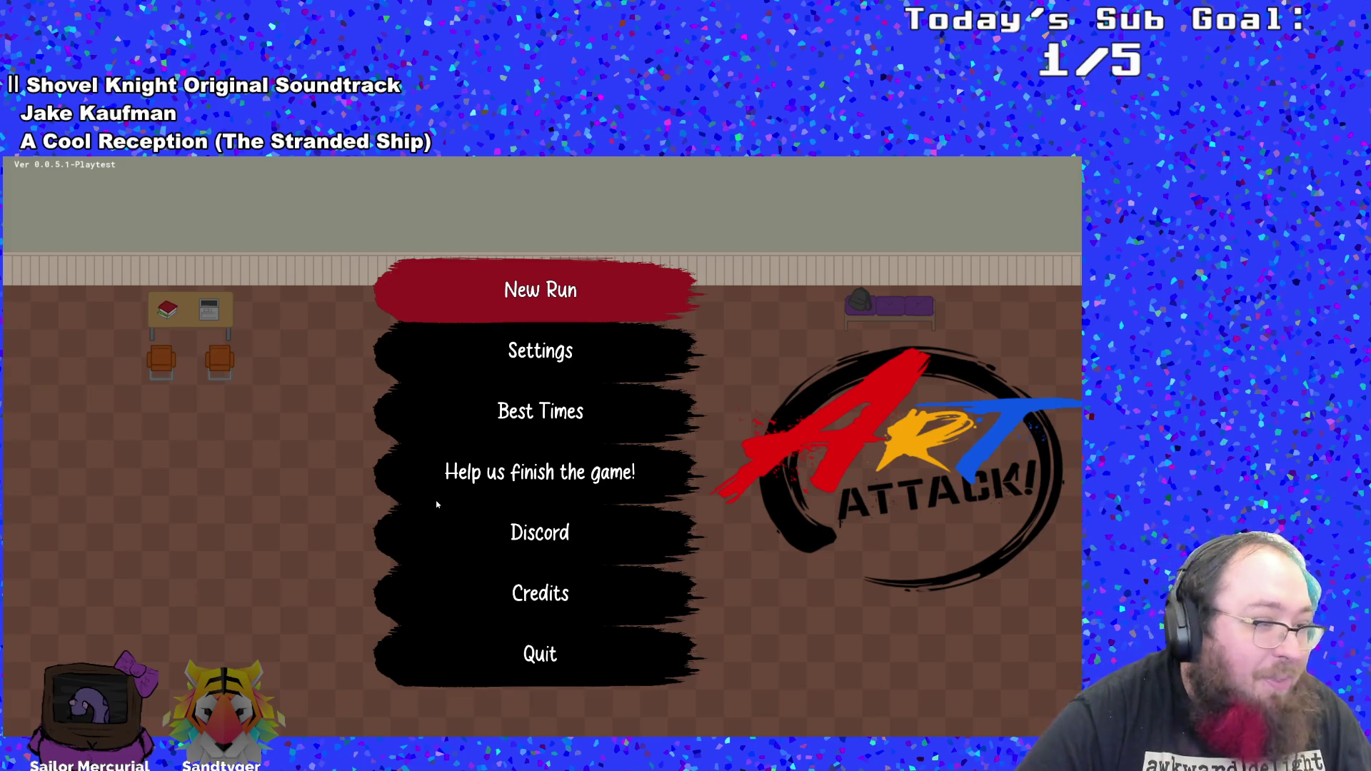
key("Return")
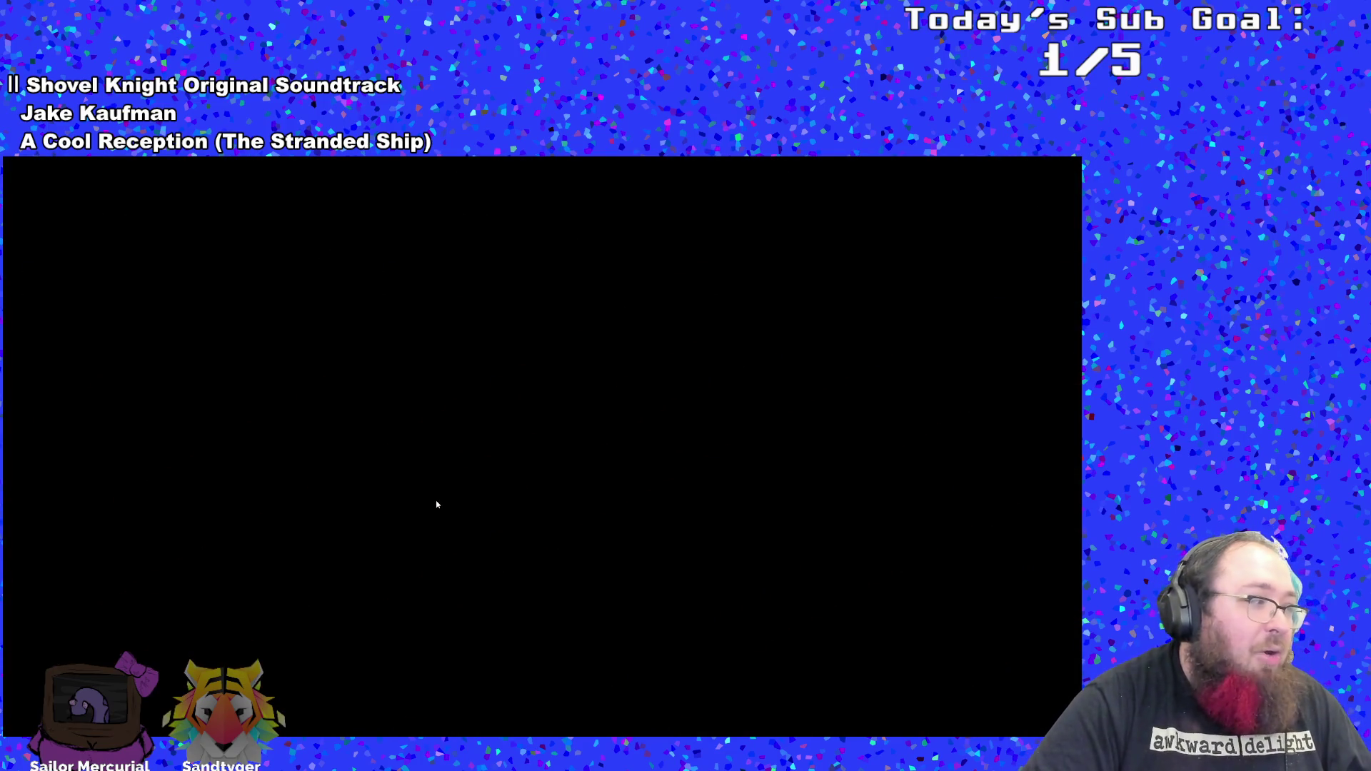
key("Return")
key("Return")
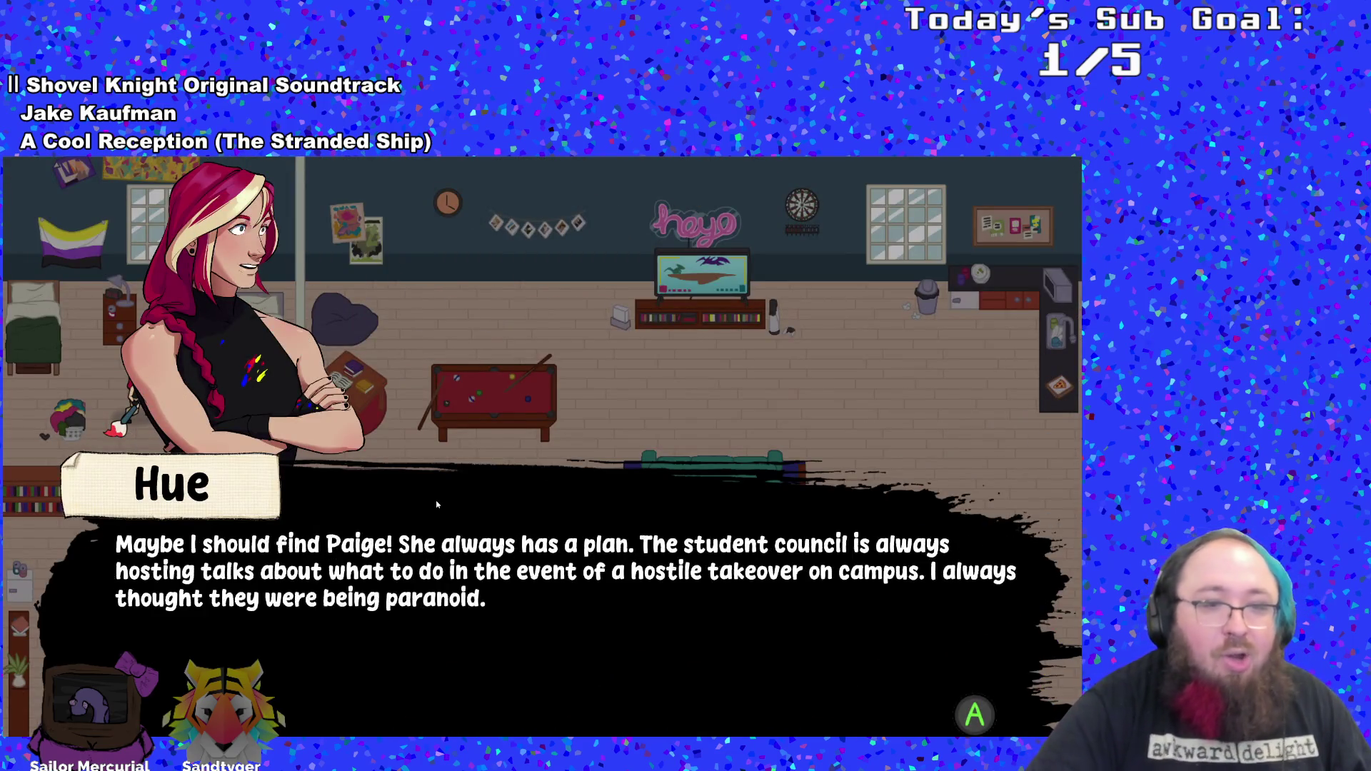
key("Return")
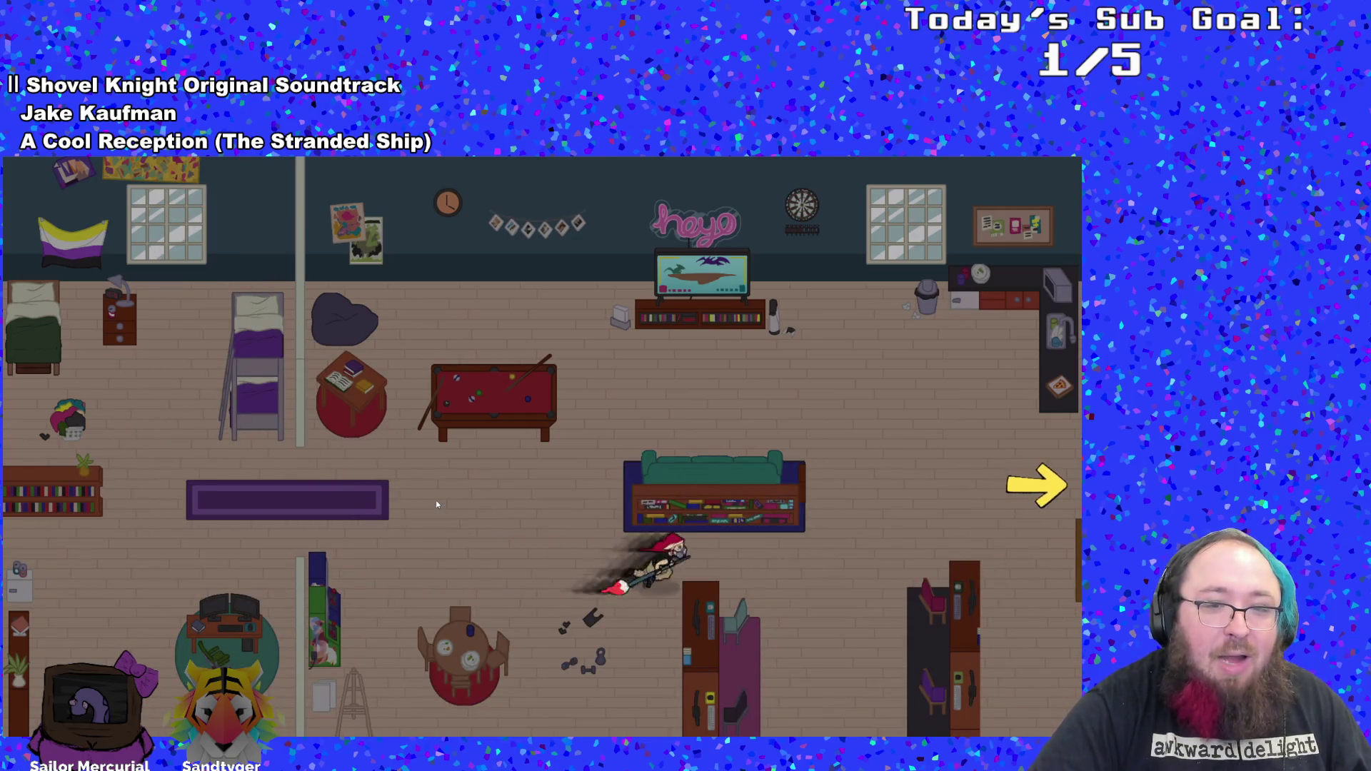
key("Right")
key("Up")
key("Left")
key("Down")
key("Right")
key("Up")
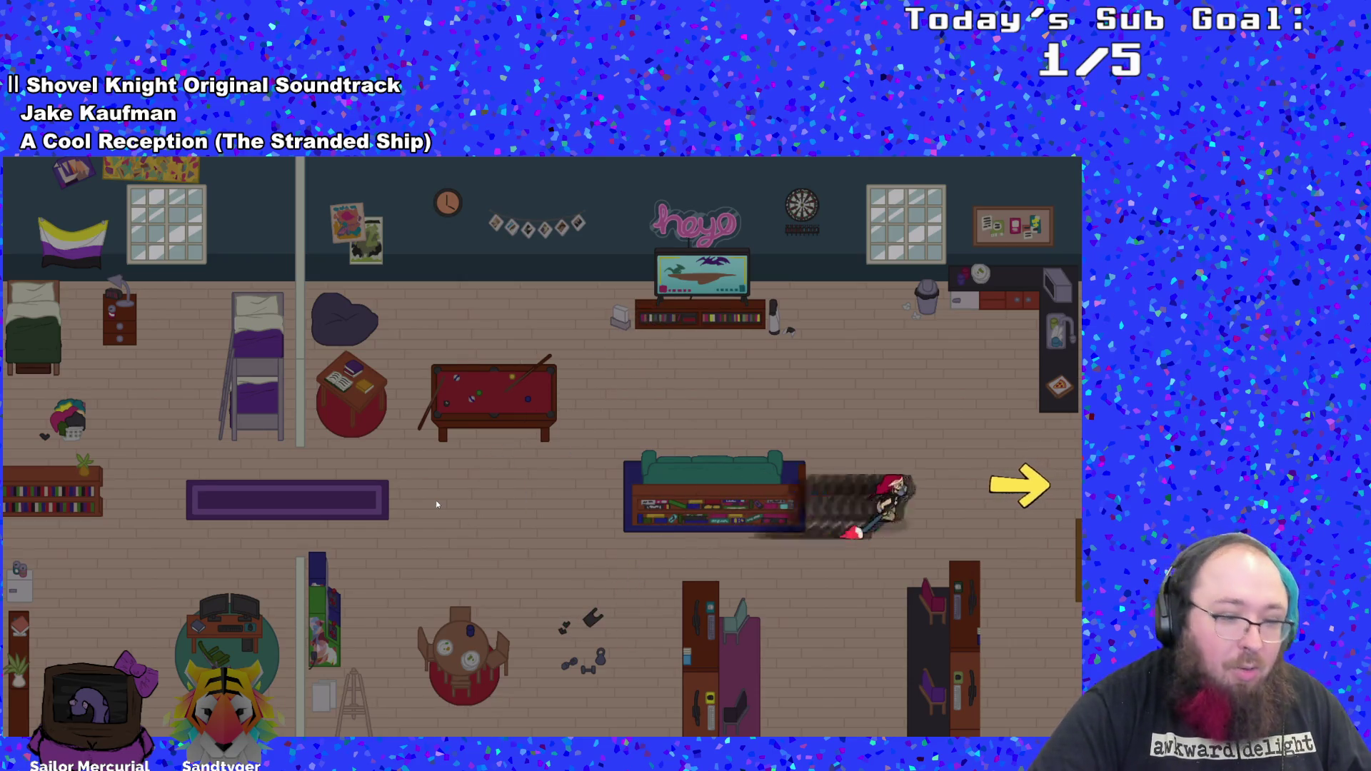
key("Right")
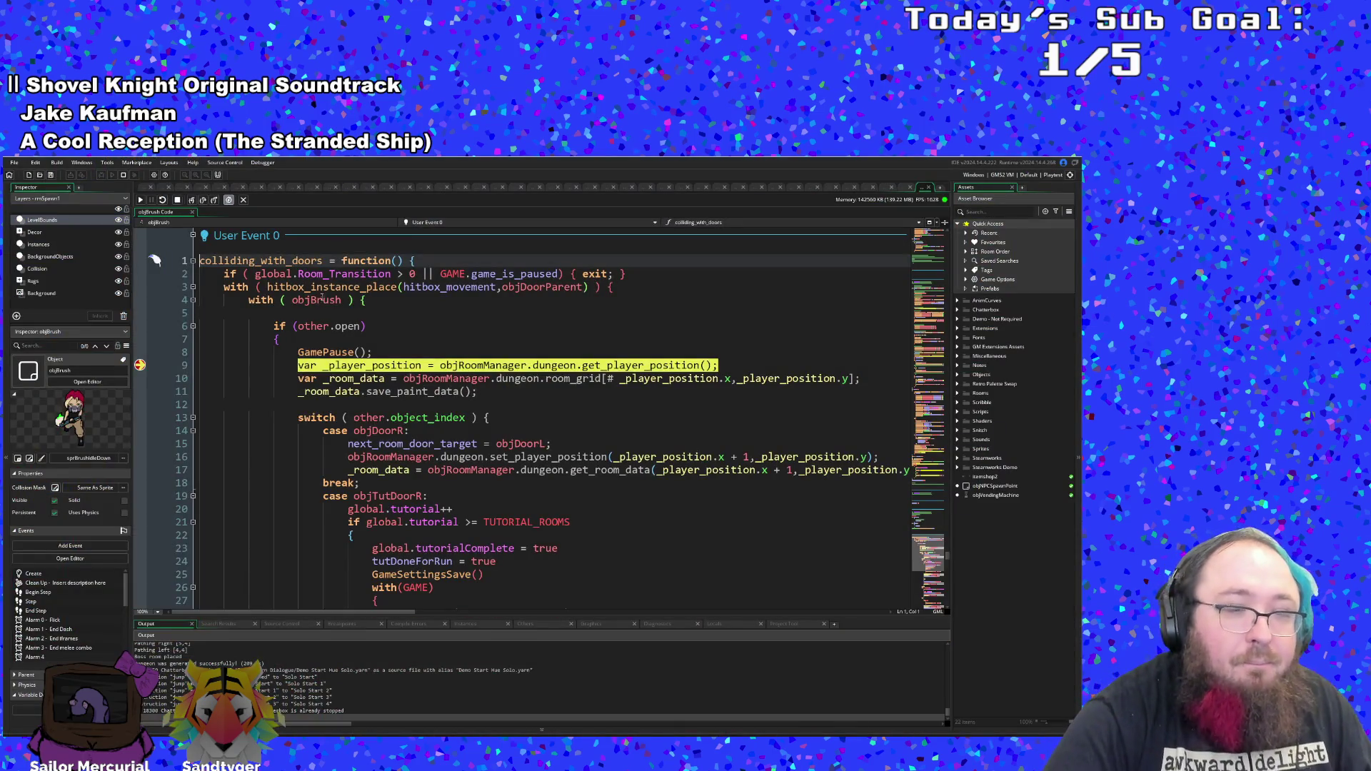
- Resume from the breakpoint, pick up the Arts Scholarship scroll and show the F1 debug overlay
left_click(140, 202)
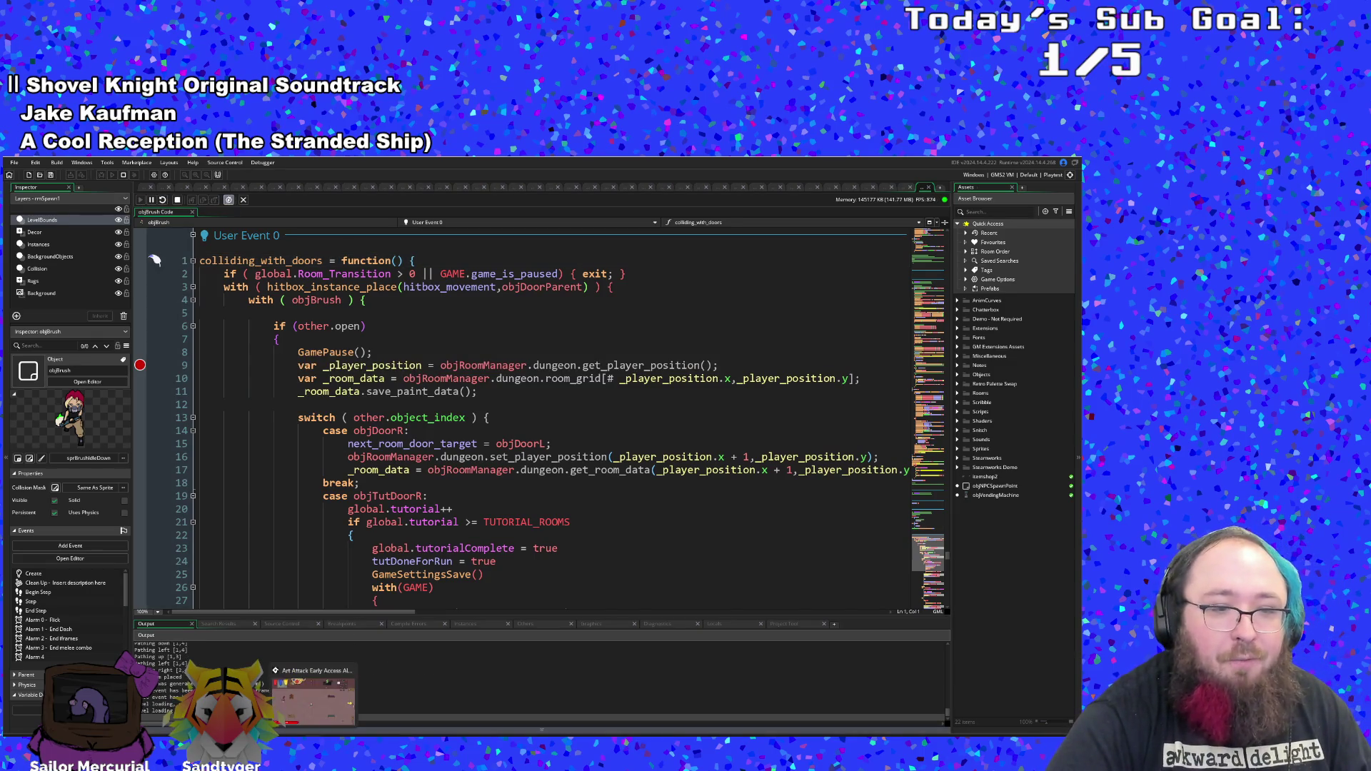
key("Down")
key("Right")
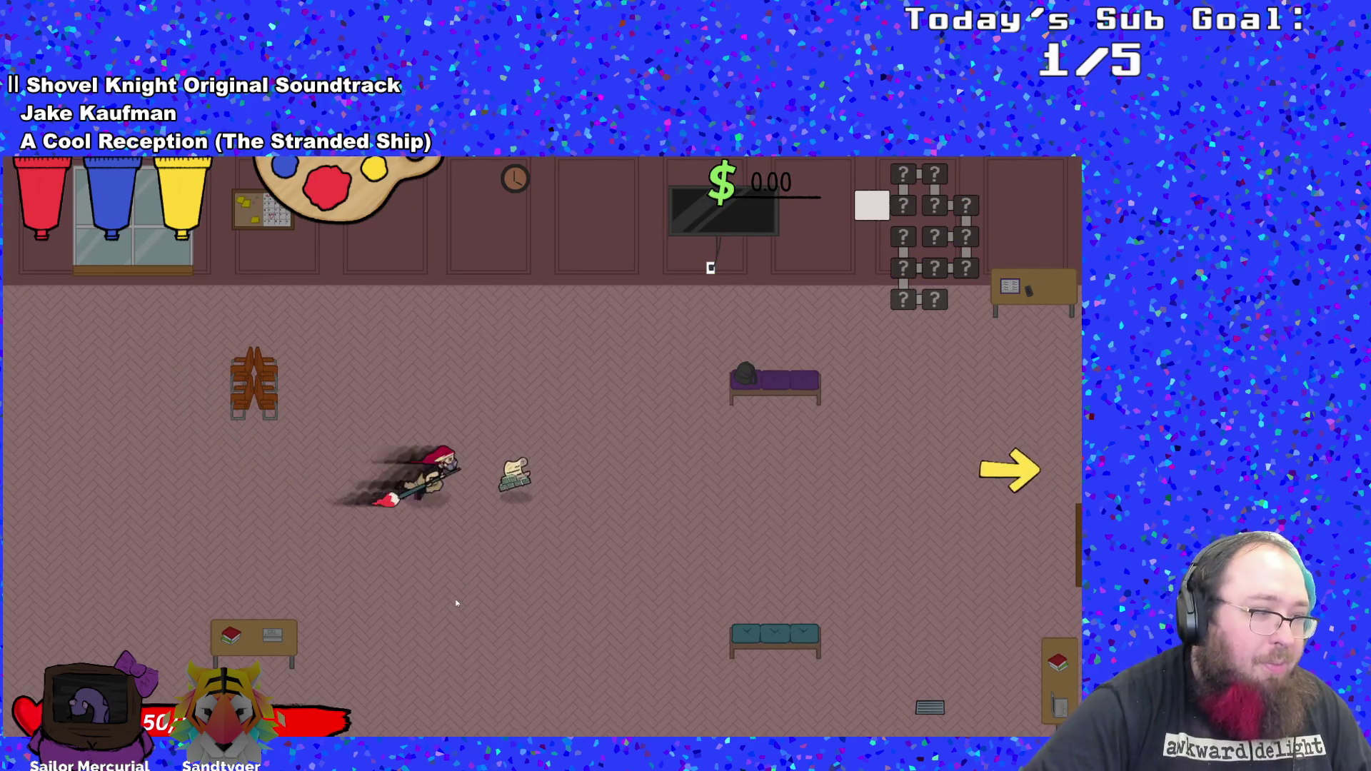
key("F1")
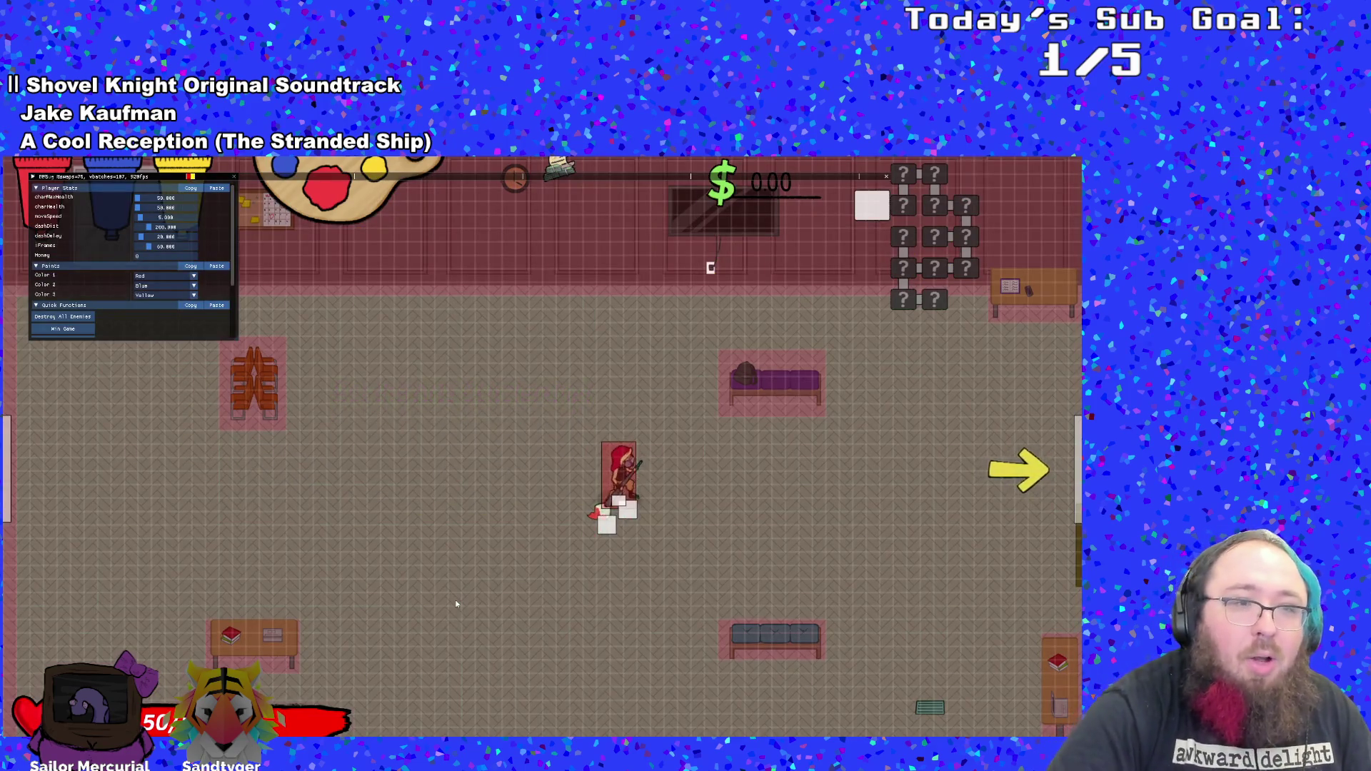
key("Left")
- Drop an Emergency Phone via Item To Drop and pick it up
left_click(158, 287)
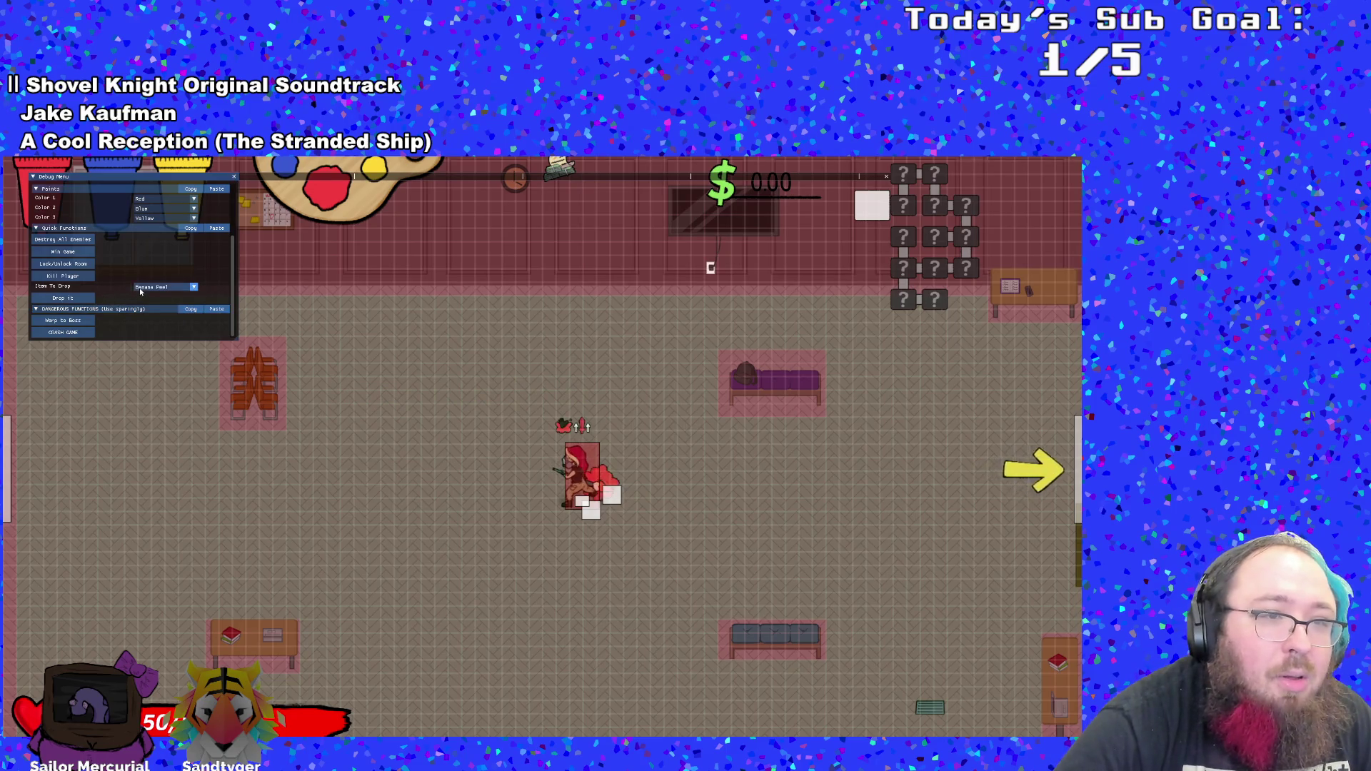
left_click(159, 311)
left_click(63, 298)
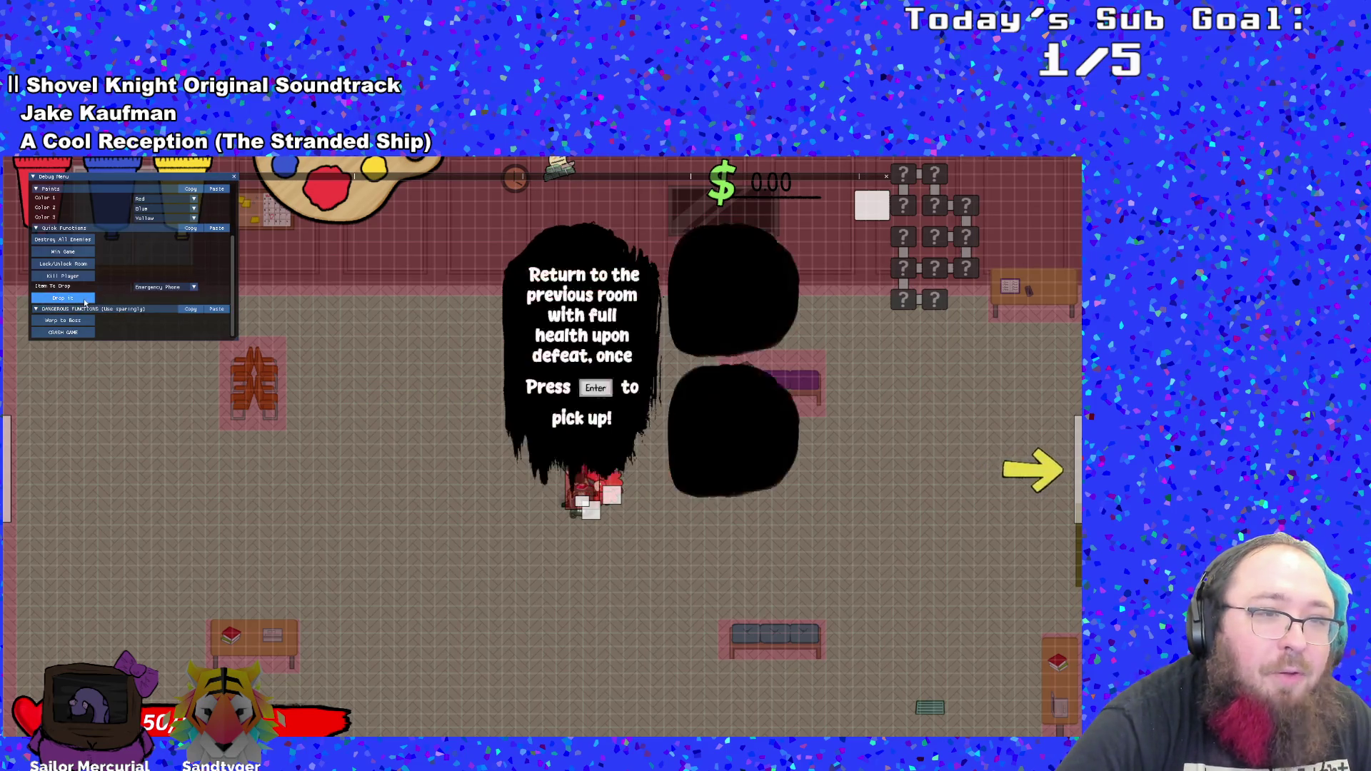
key("e")
key("Right")
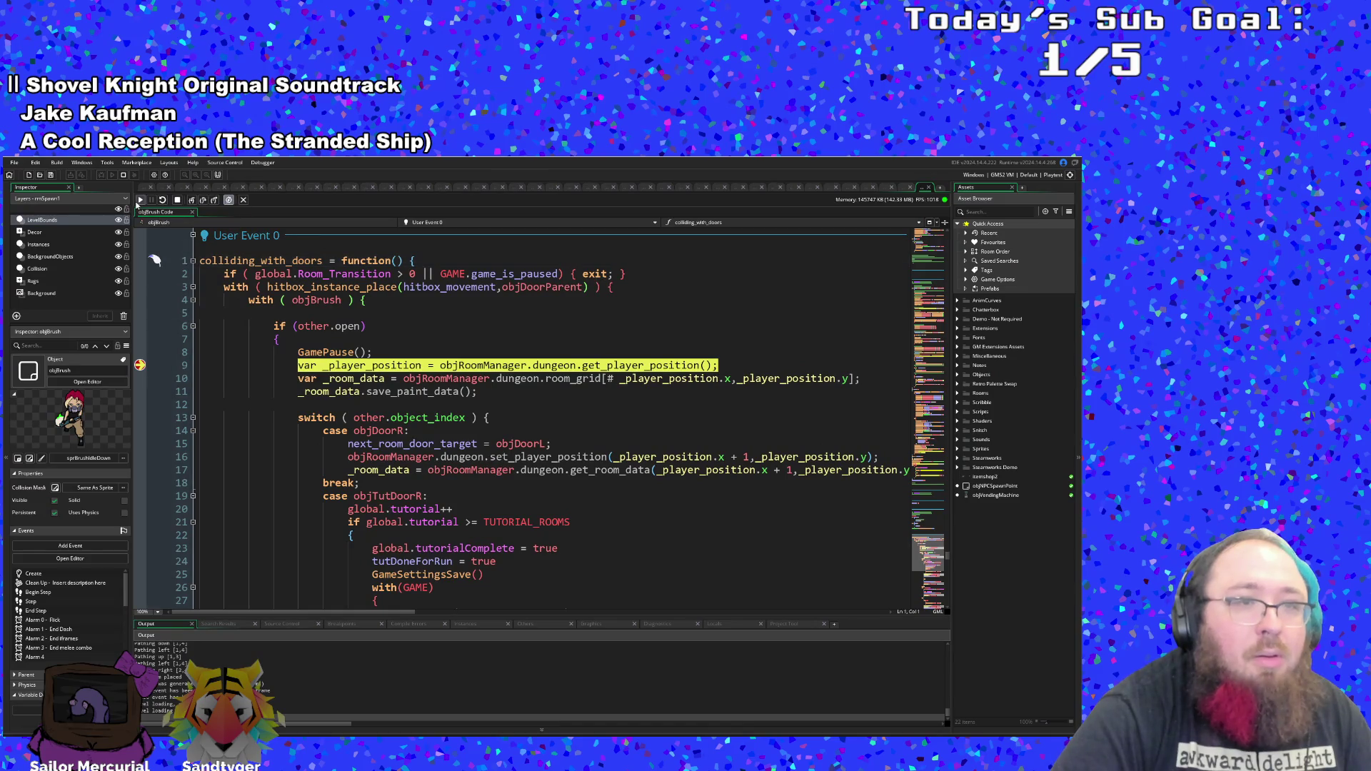
- Resume the game again, collect the Banana Peel and paint a red ring
left_click(141, 202)
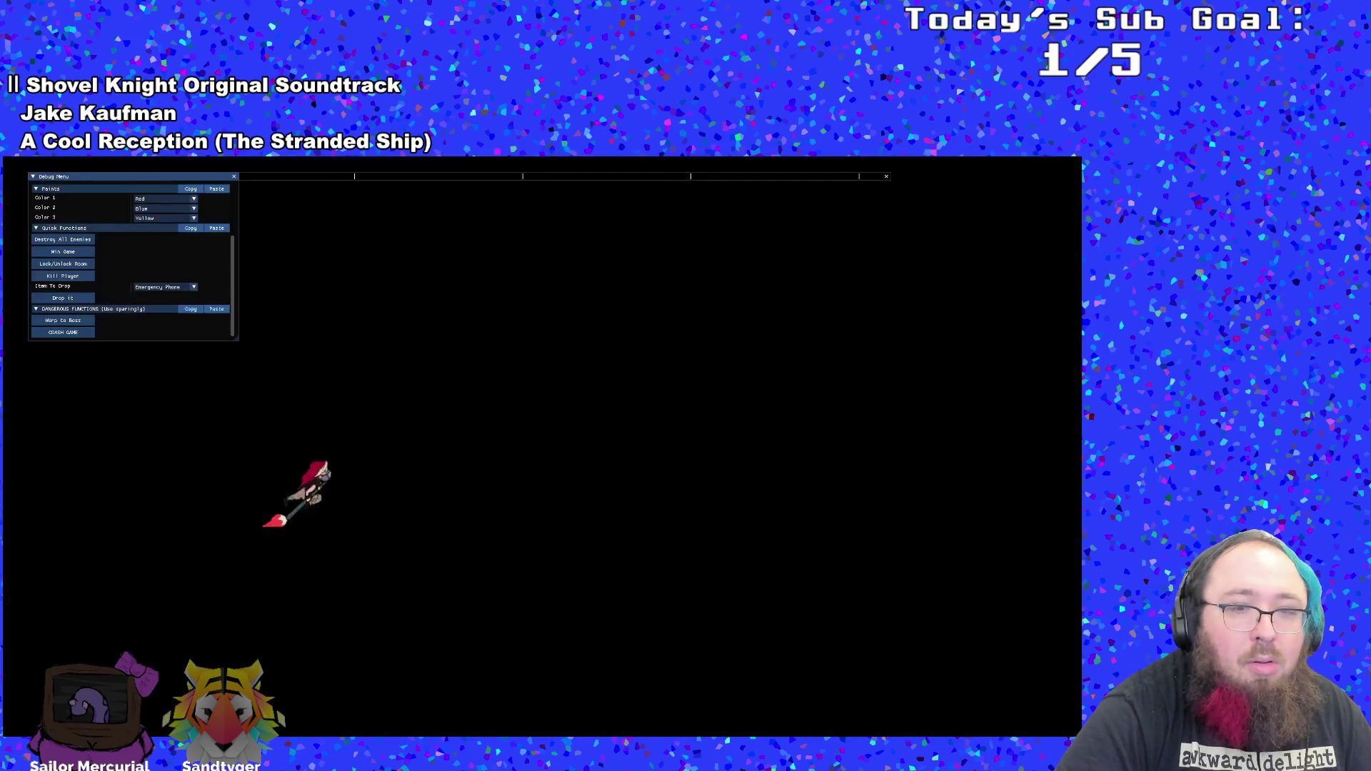
scroll(84, 323, "up", 2)
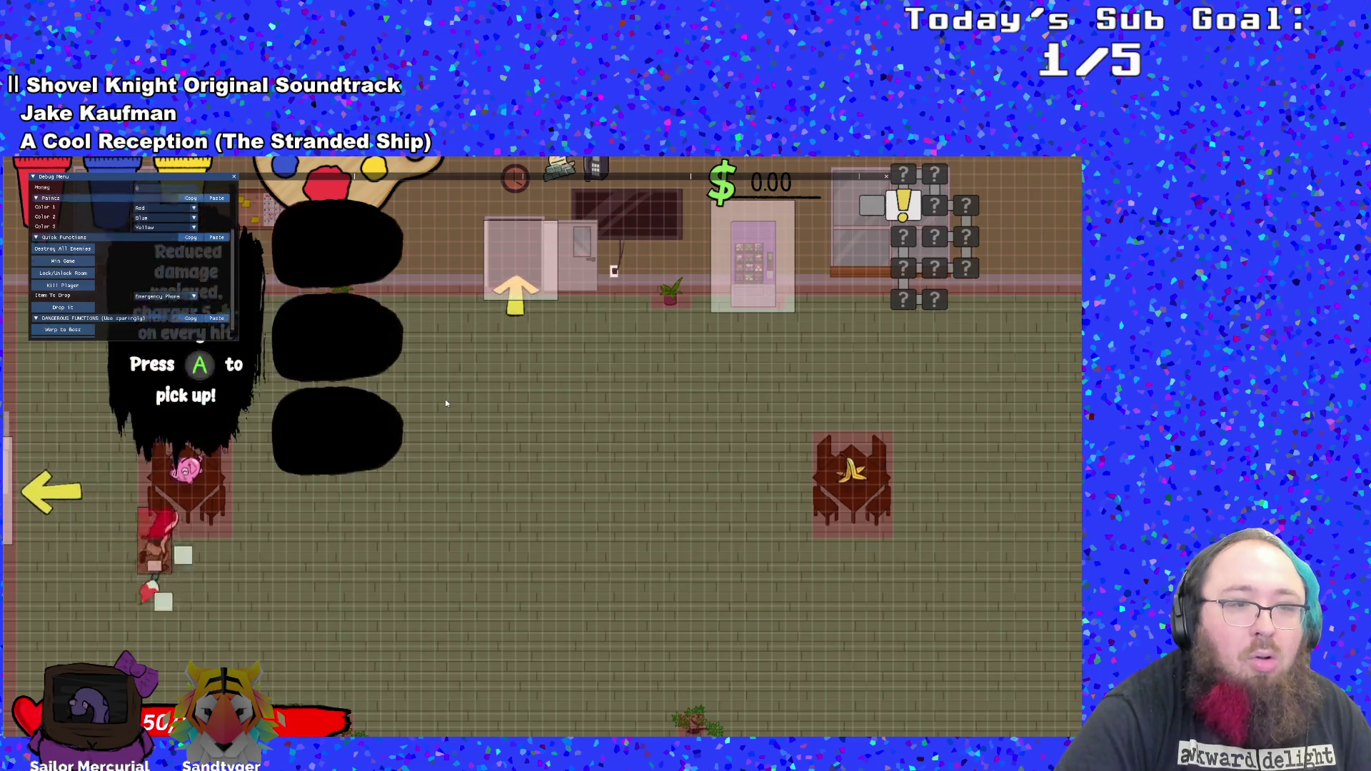
key("d")
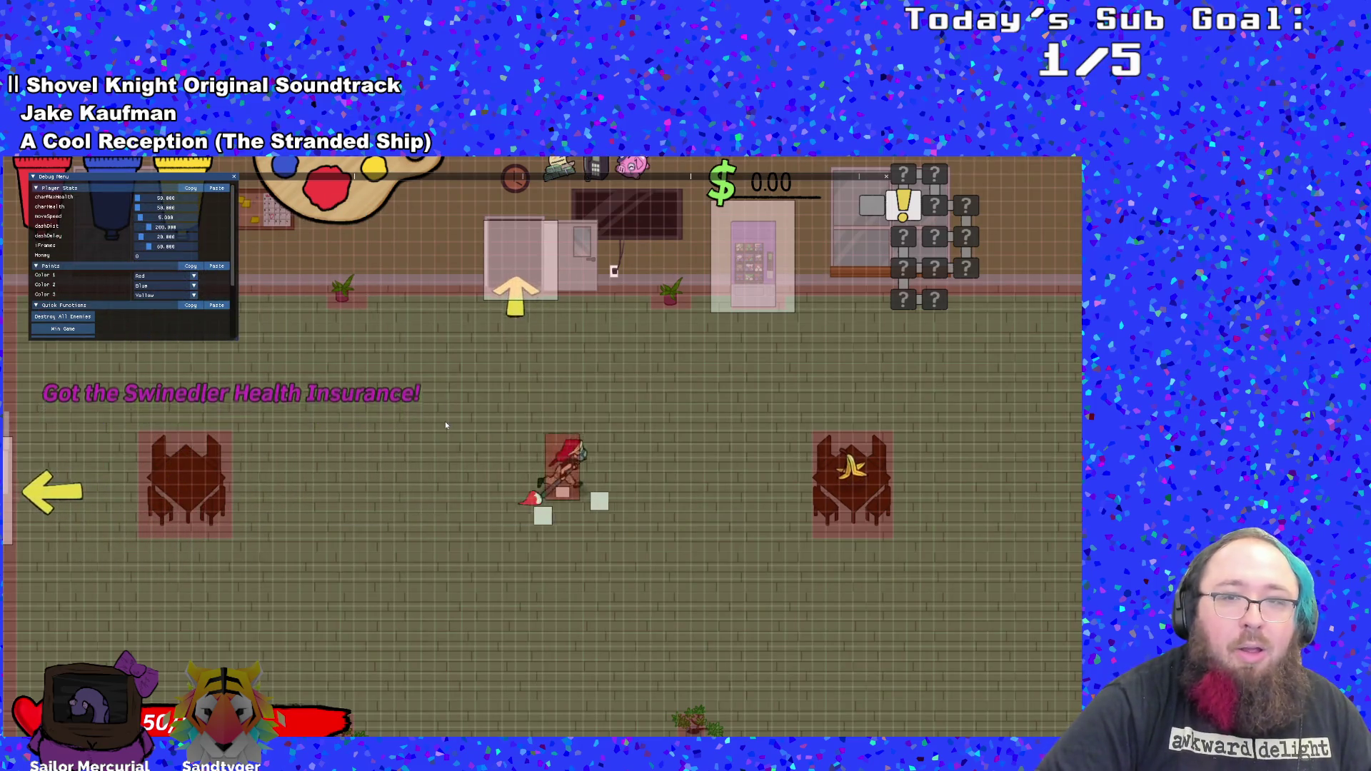
key("s")
key("d")
key("w")
key("a")
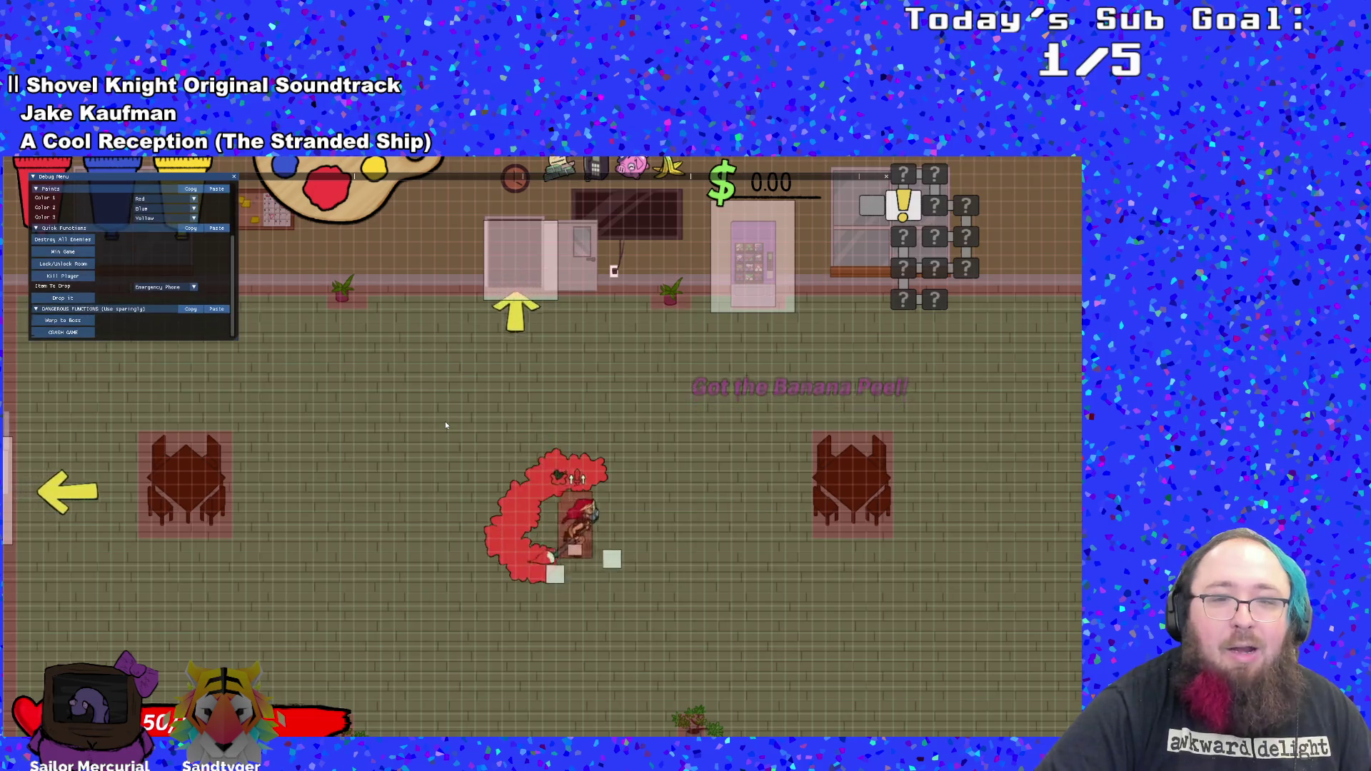
key("a")
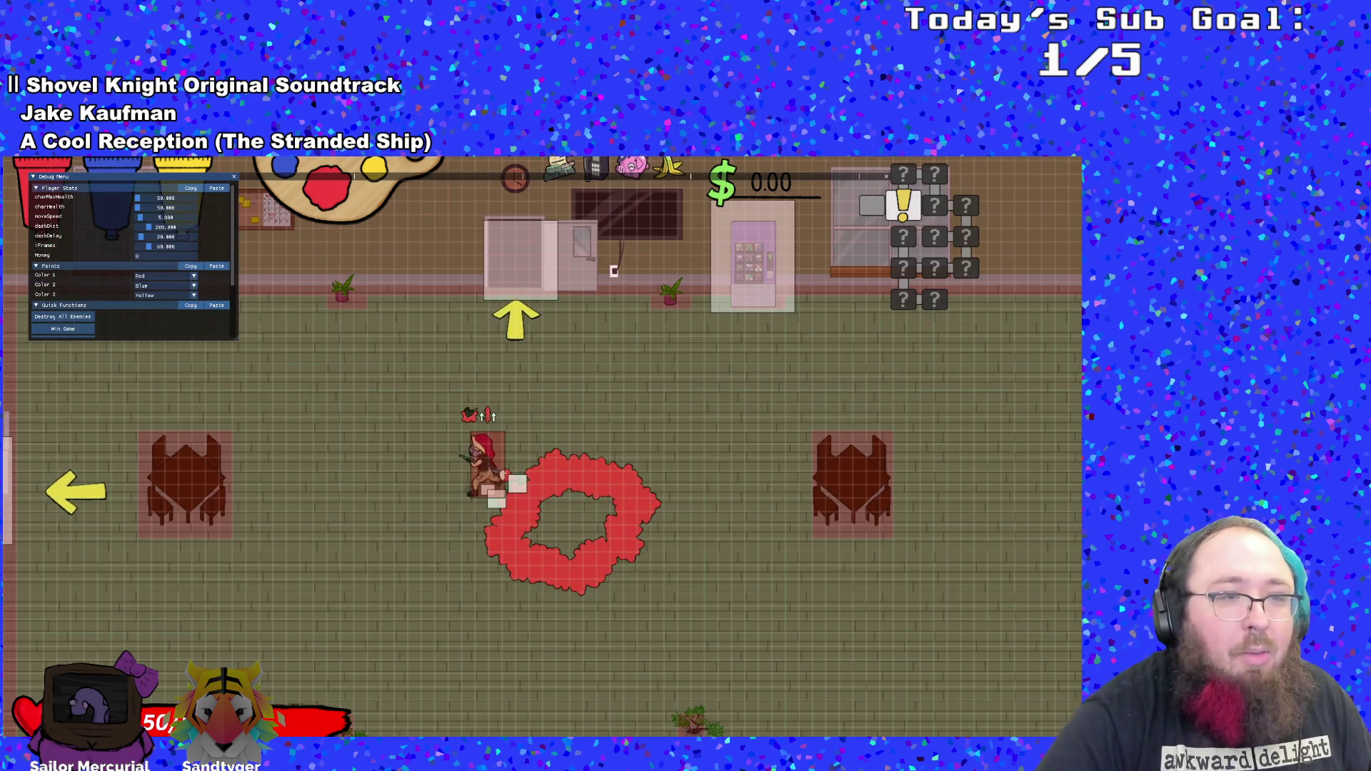
- Return to objBrush's code and bring the User Event 1 goto_prev_room function into view
key("alt+Tab")
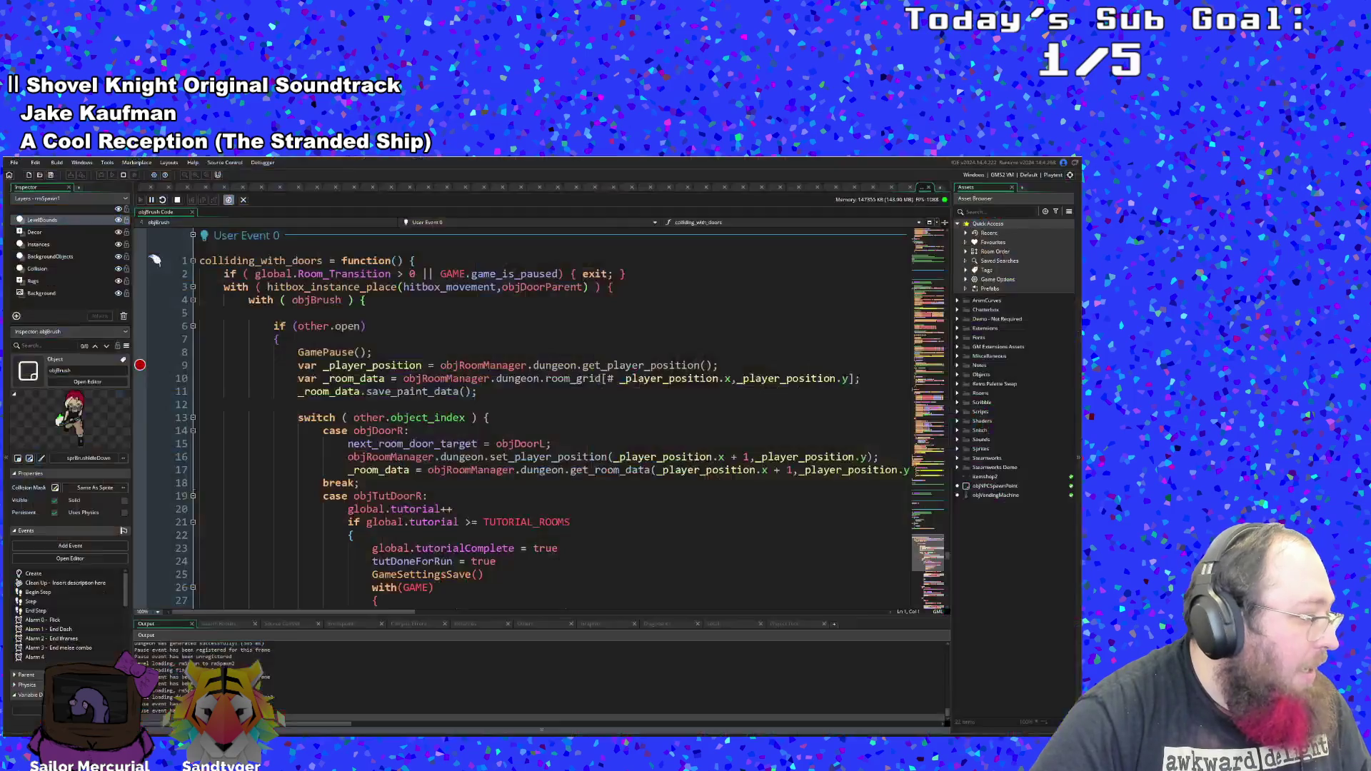
scroll(395, 523, "up", 10)
scroll(395, 523, "down", 20)
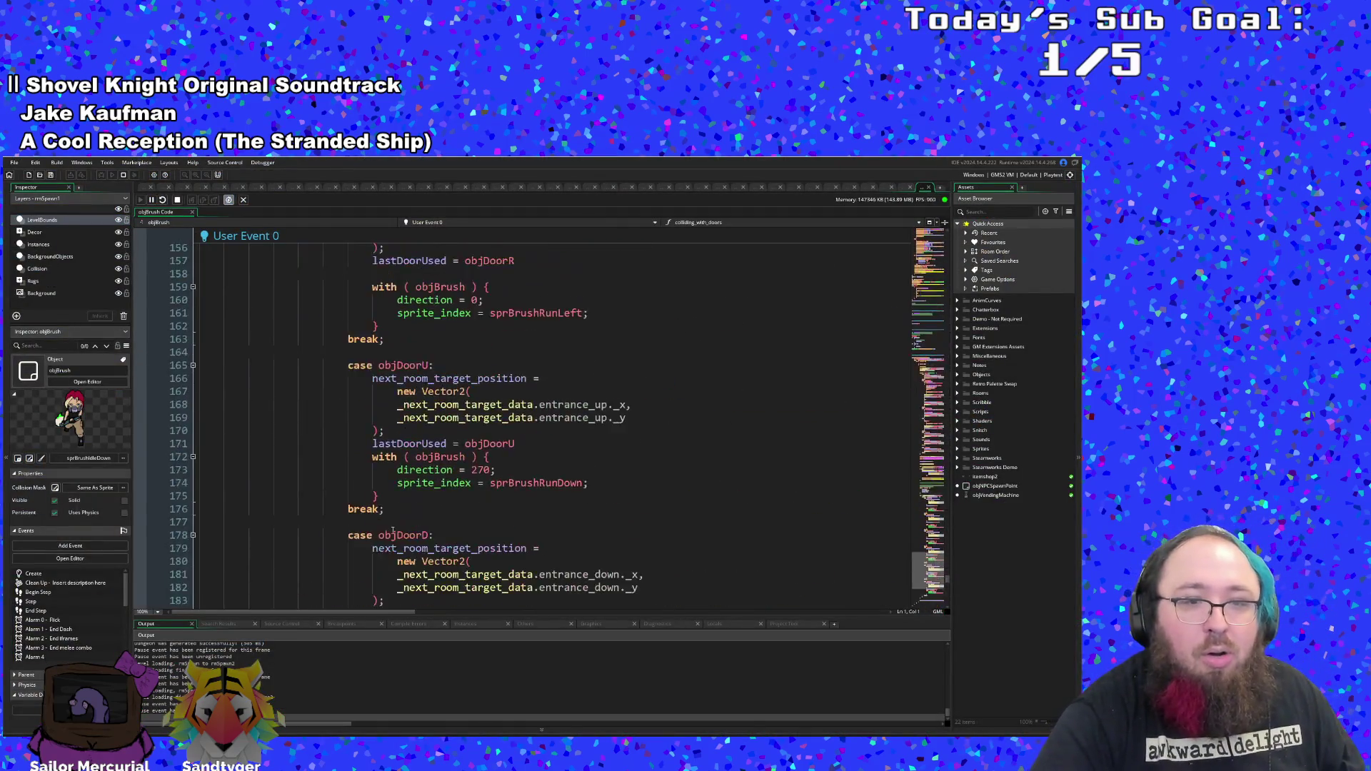
scroll(349, 498, "up", 4)
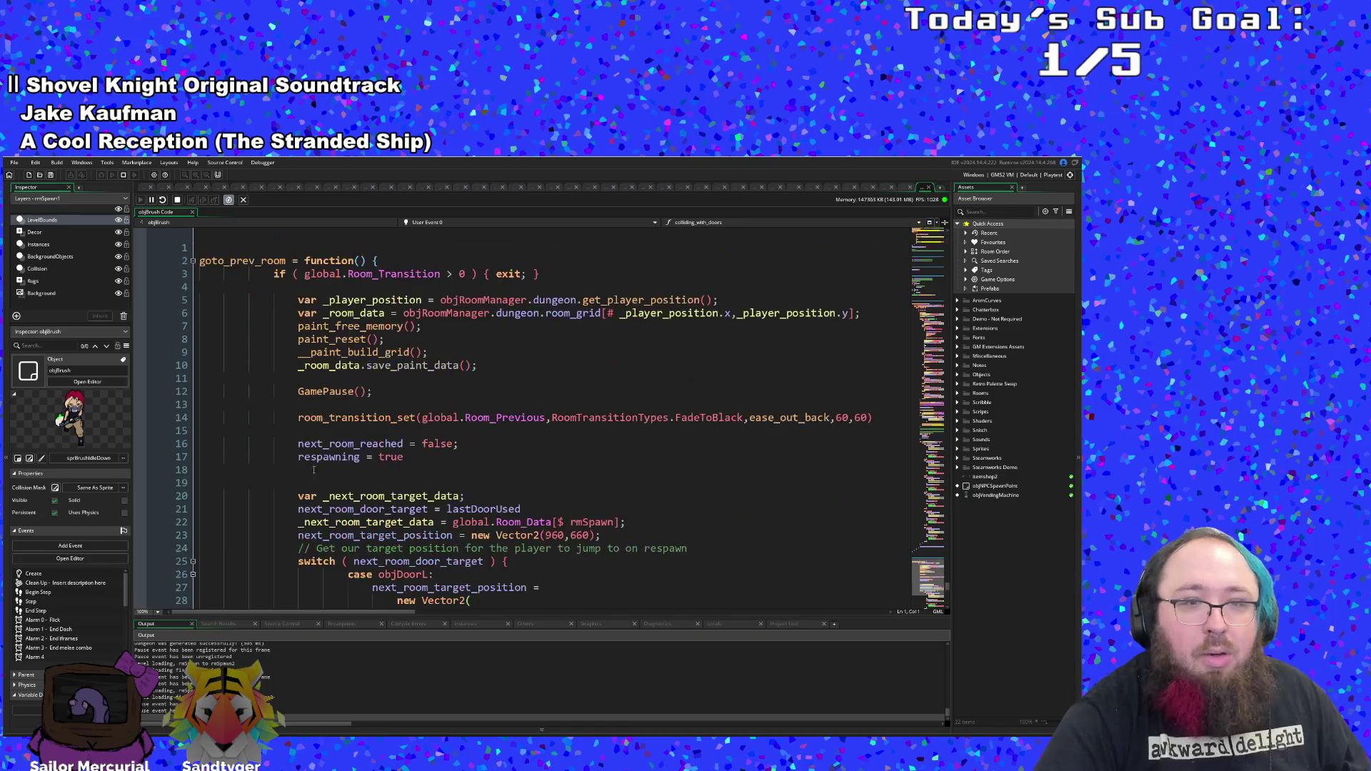
left_click(142, 300)
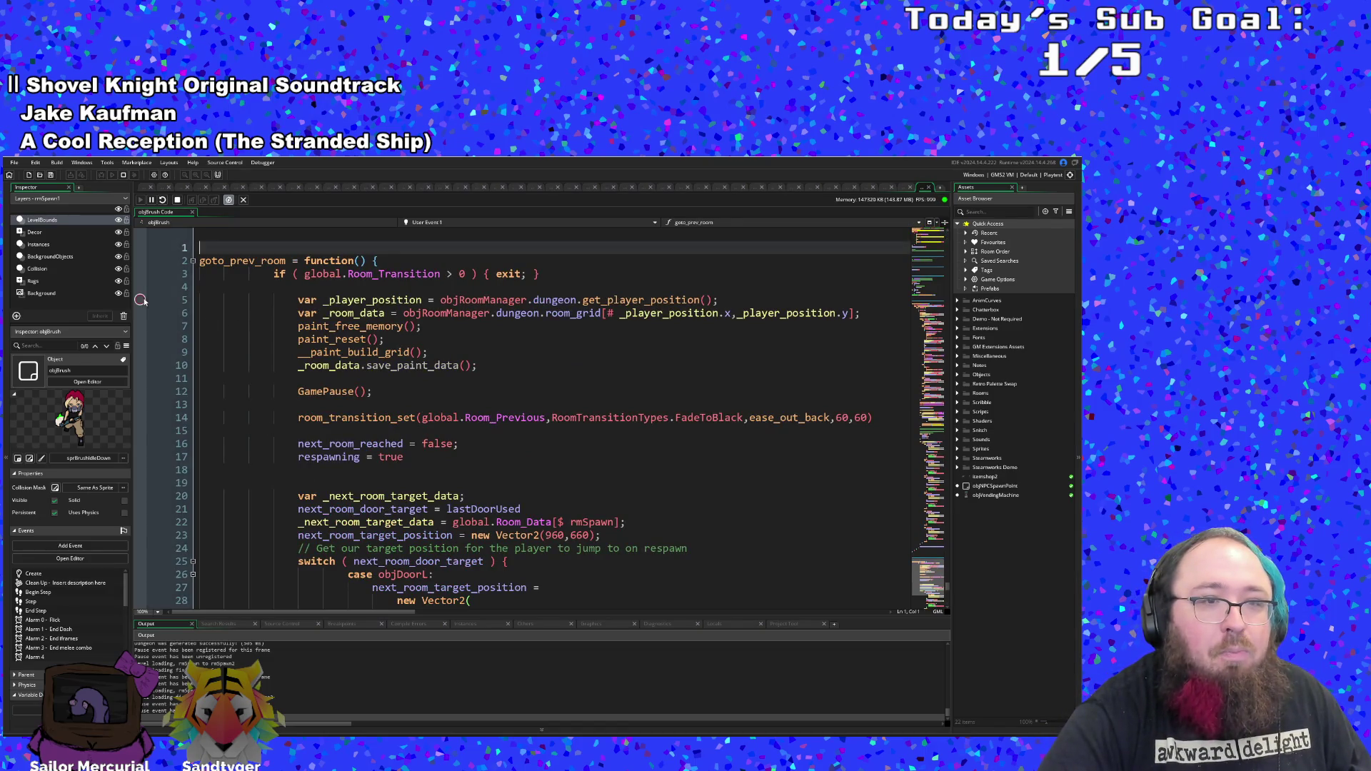
- In the running game, use Kill Player in the debug menu to hit the goto_prev_room breakpoint
key("alt+Tab")
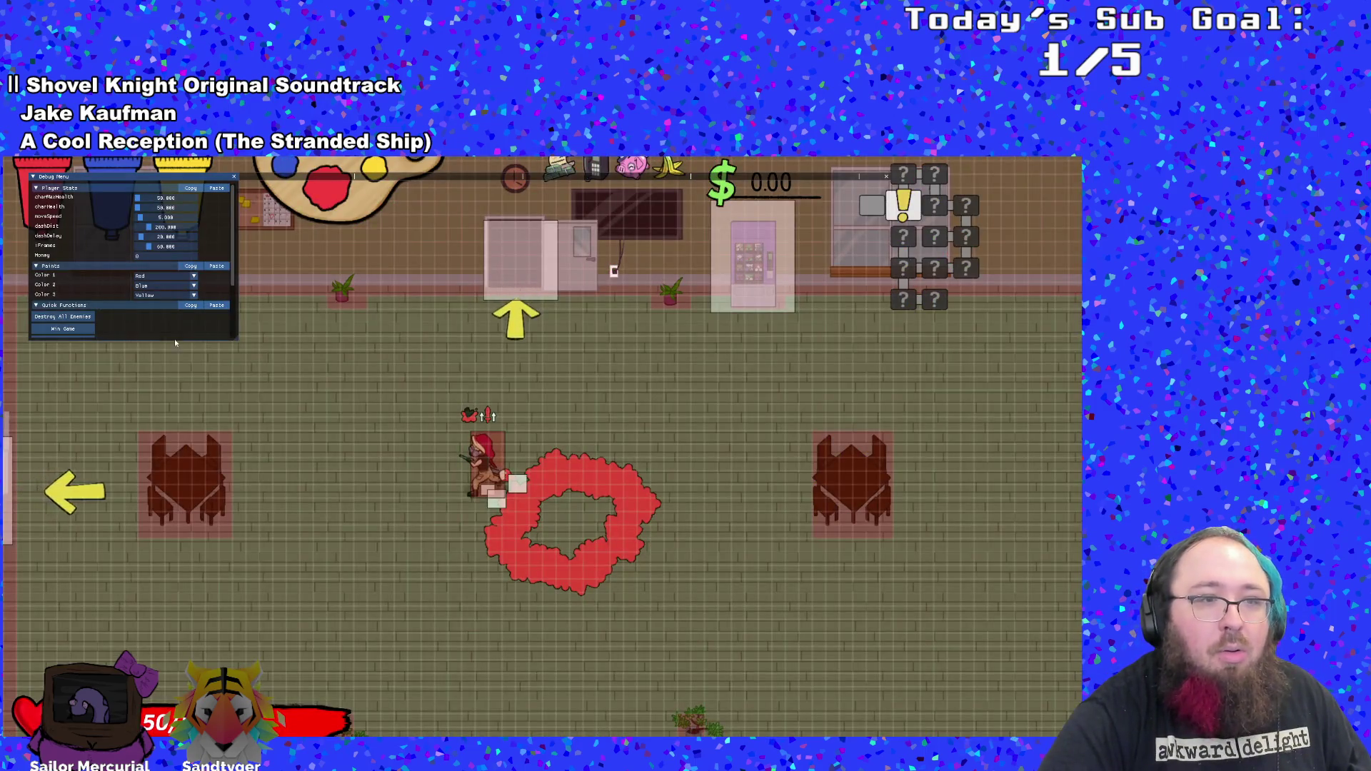
scroll(142, 335, "down", 3)
left_click(74, 298)
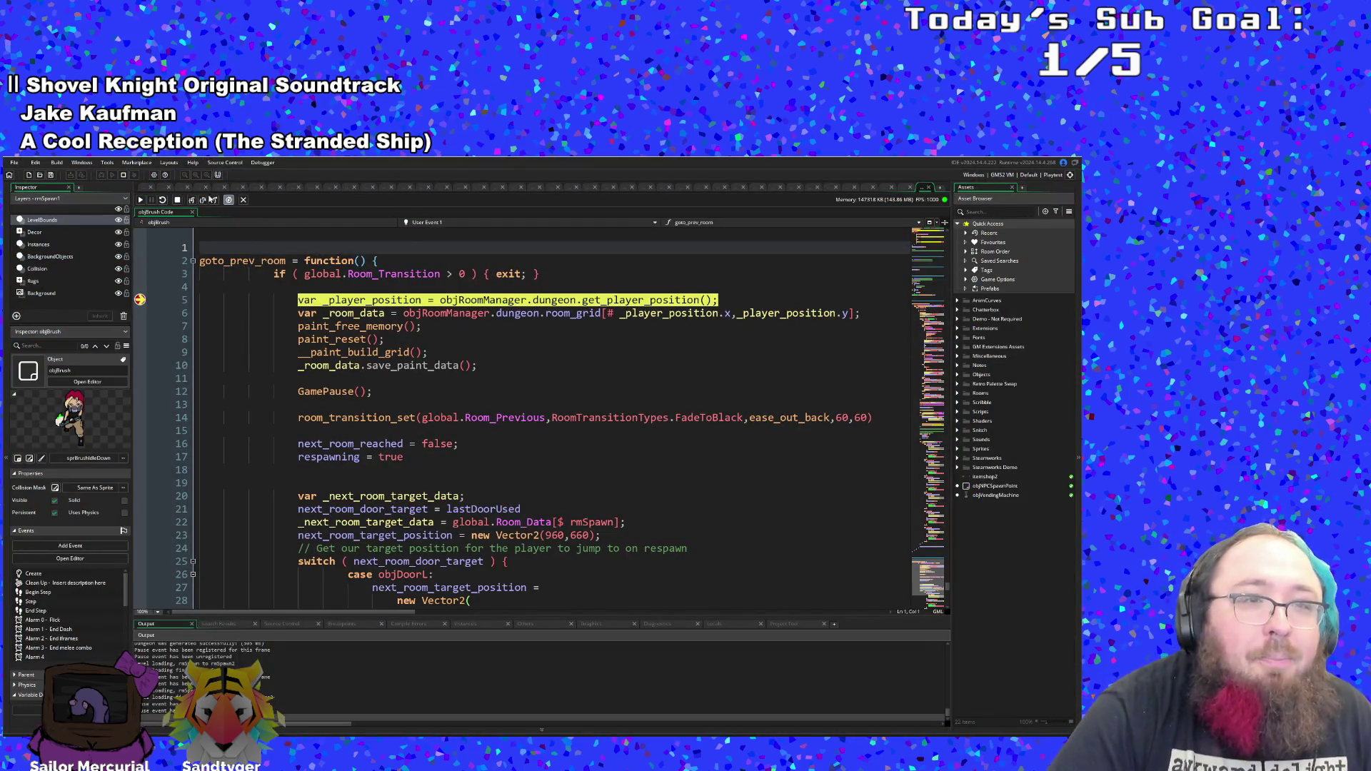
- Step into and back out of get_player_position and paint_free_memory, reaching the paint_reset call
left_click(192, 201)
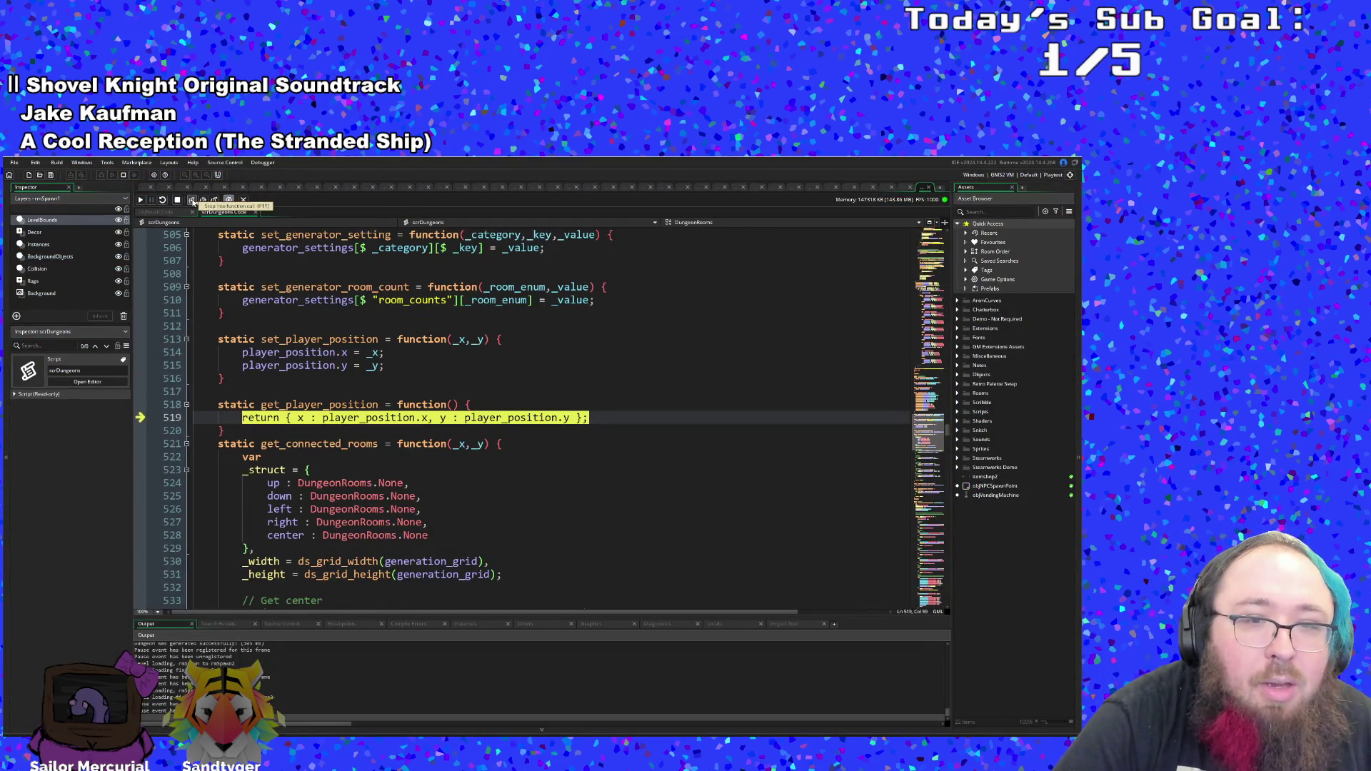
left_click(192, 201)
left_click(192, 201)
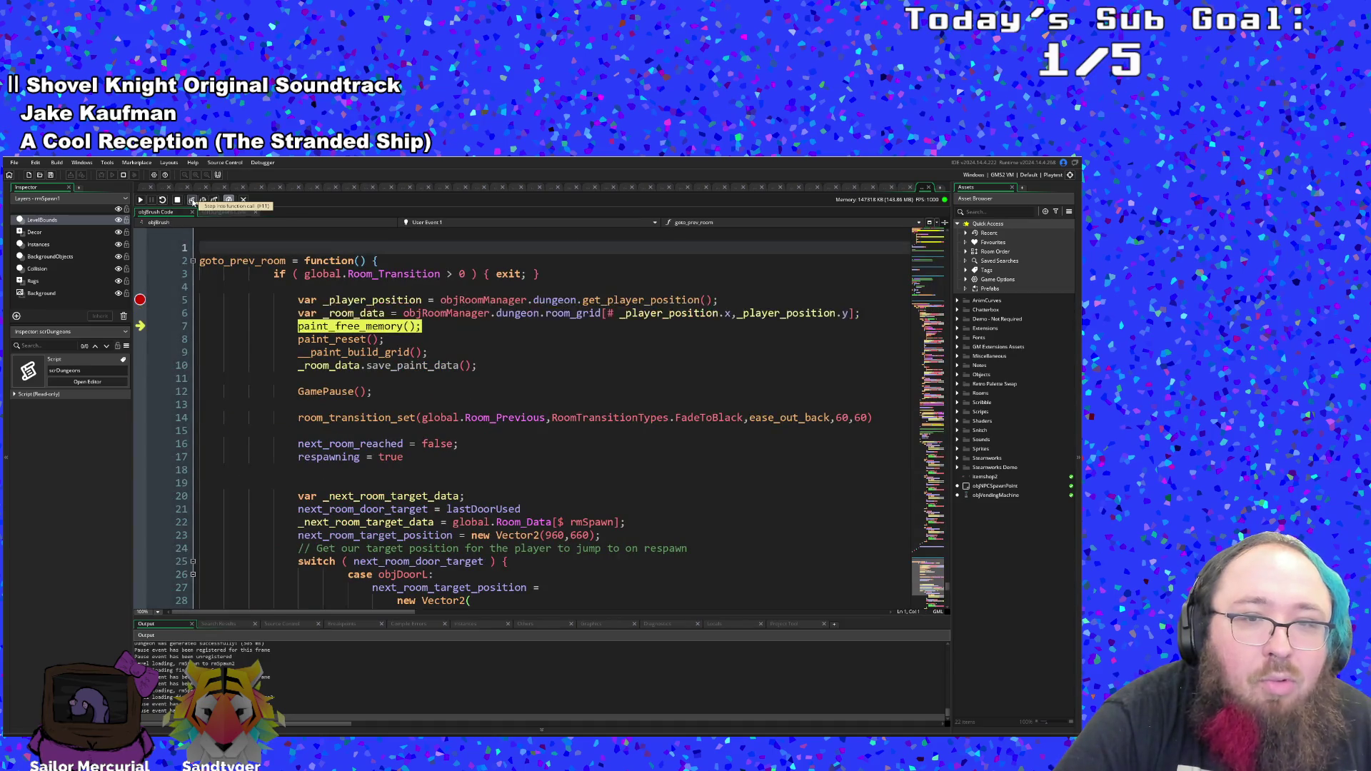
left_click(192, 200)
left_click(193, 200)
left_click(192, 201)
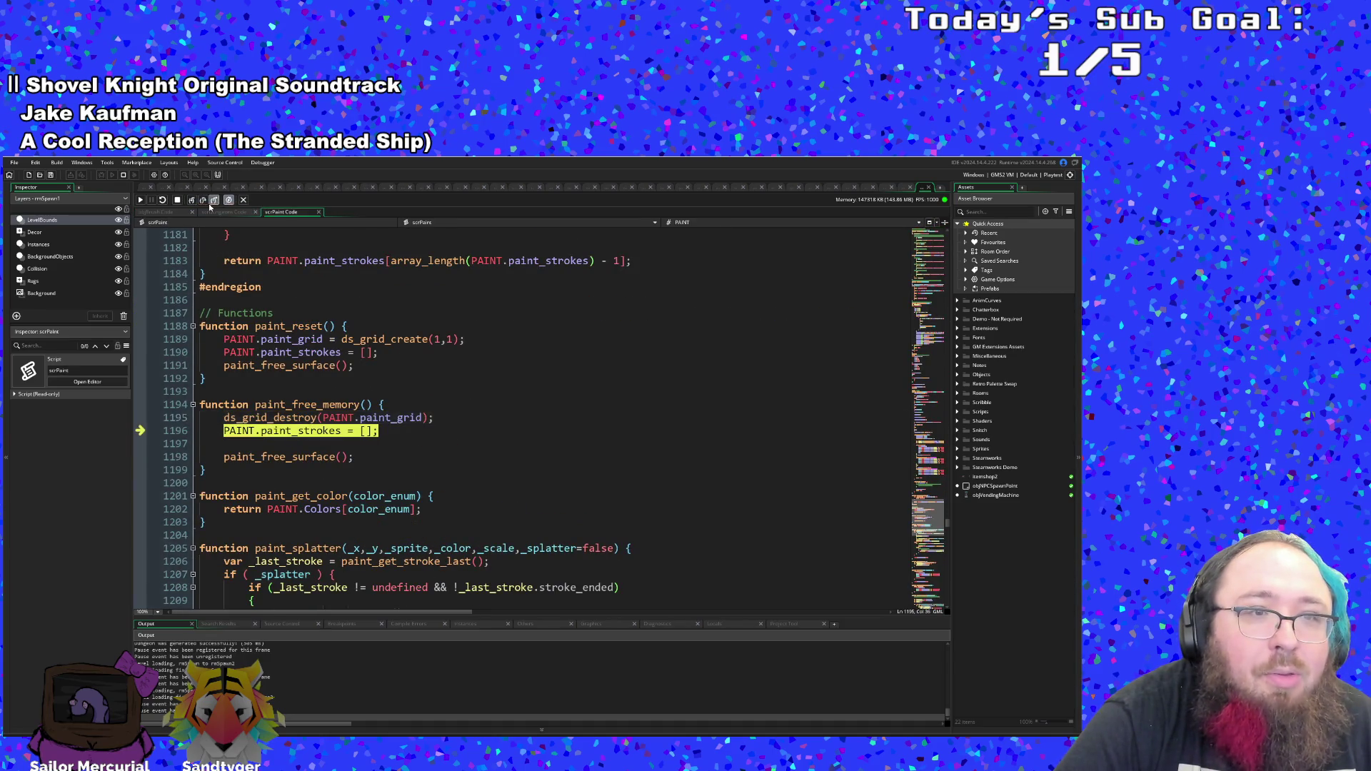
left_click(192, 200)
left_click(193, 200)
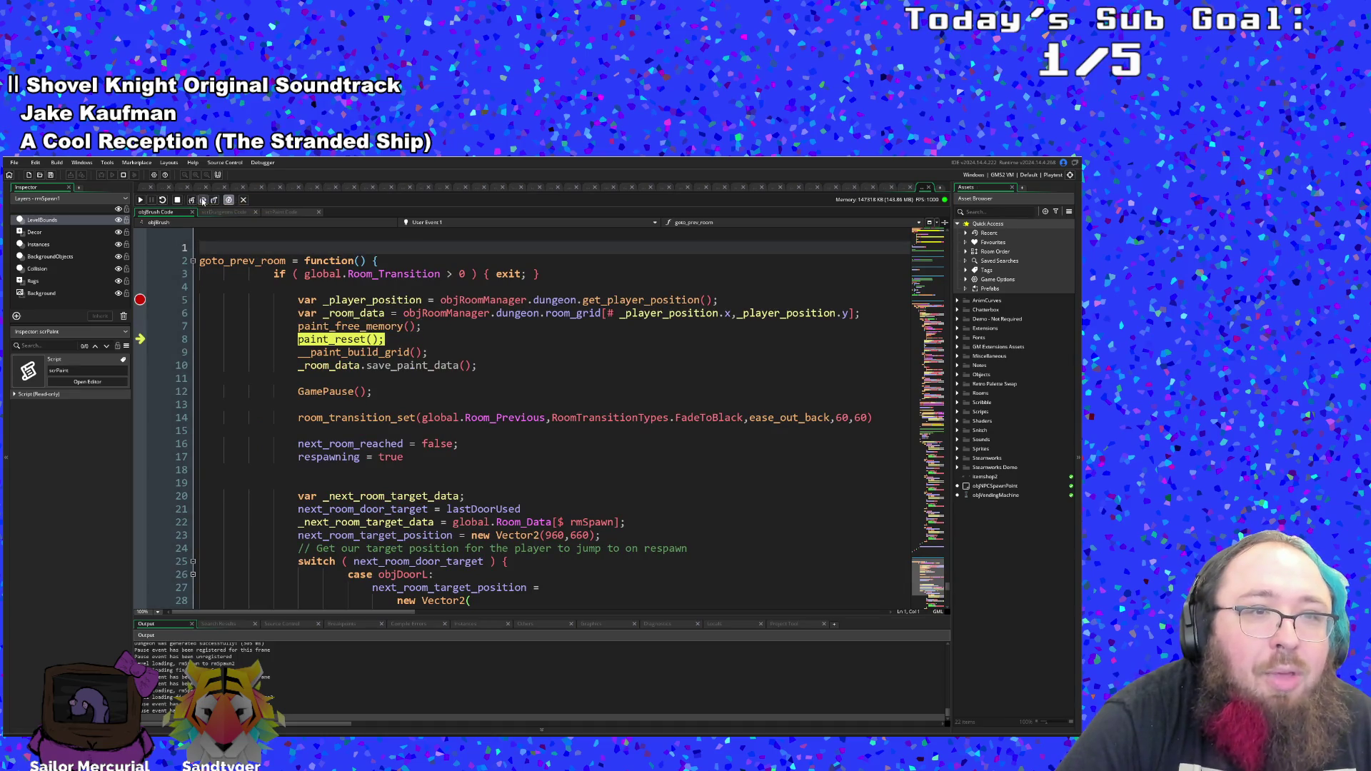
- Step over paint_reset, GamePause, room_transition_set and the respawn lines up to next_room_door_target
left_click(202, 201)
left_click(202, 201)
left_click(203, 202)
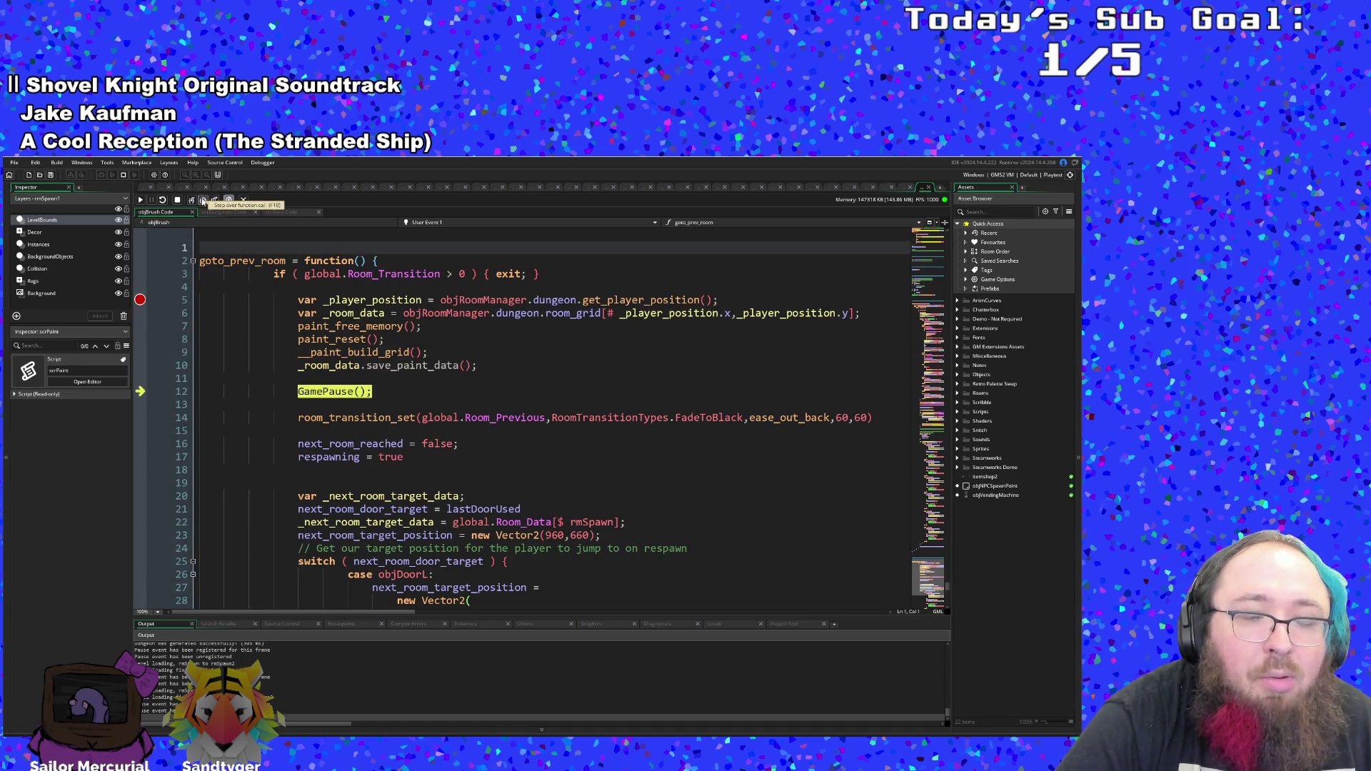
left_click(202, 201)
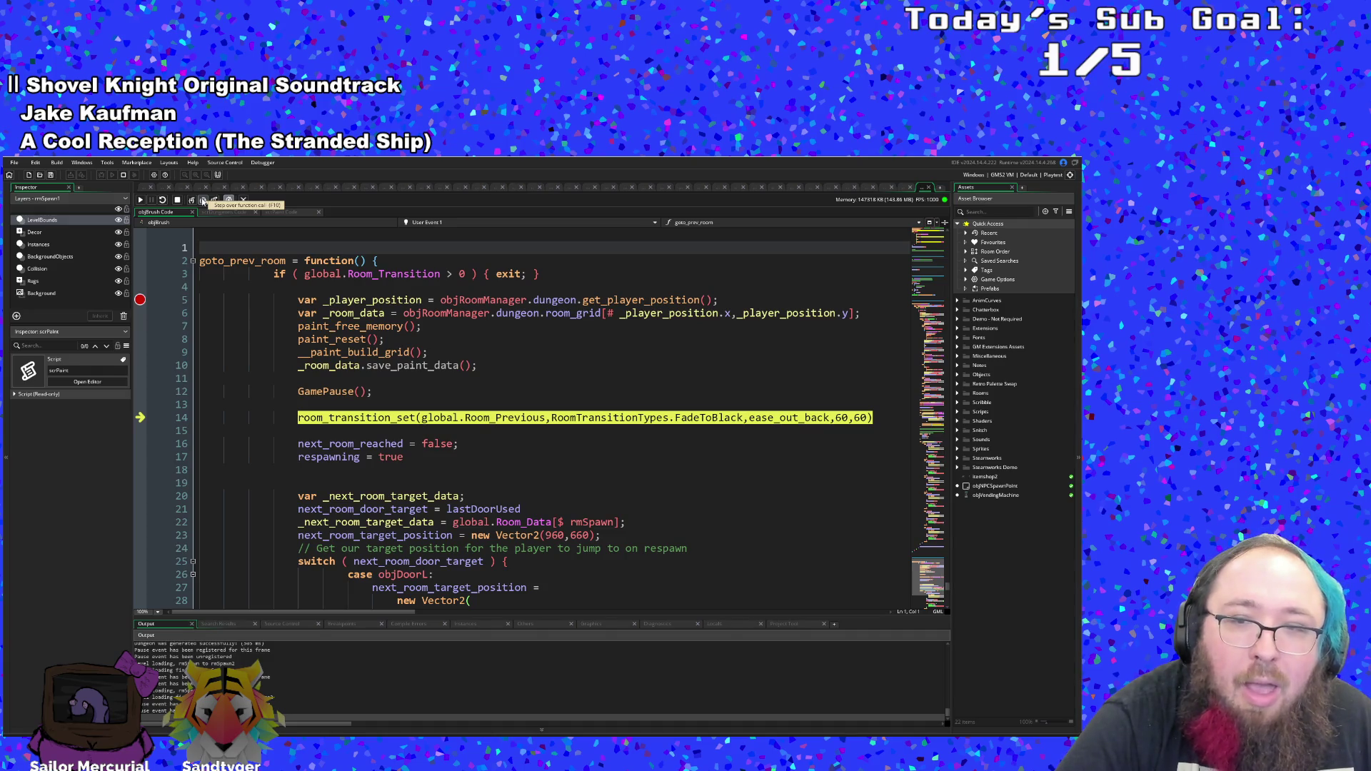
left_click(203, 201)
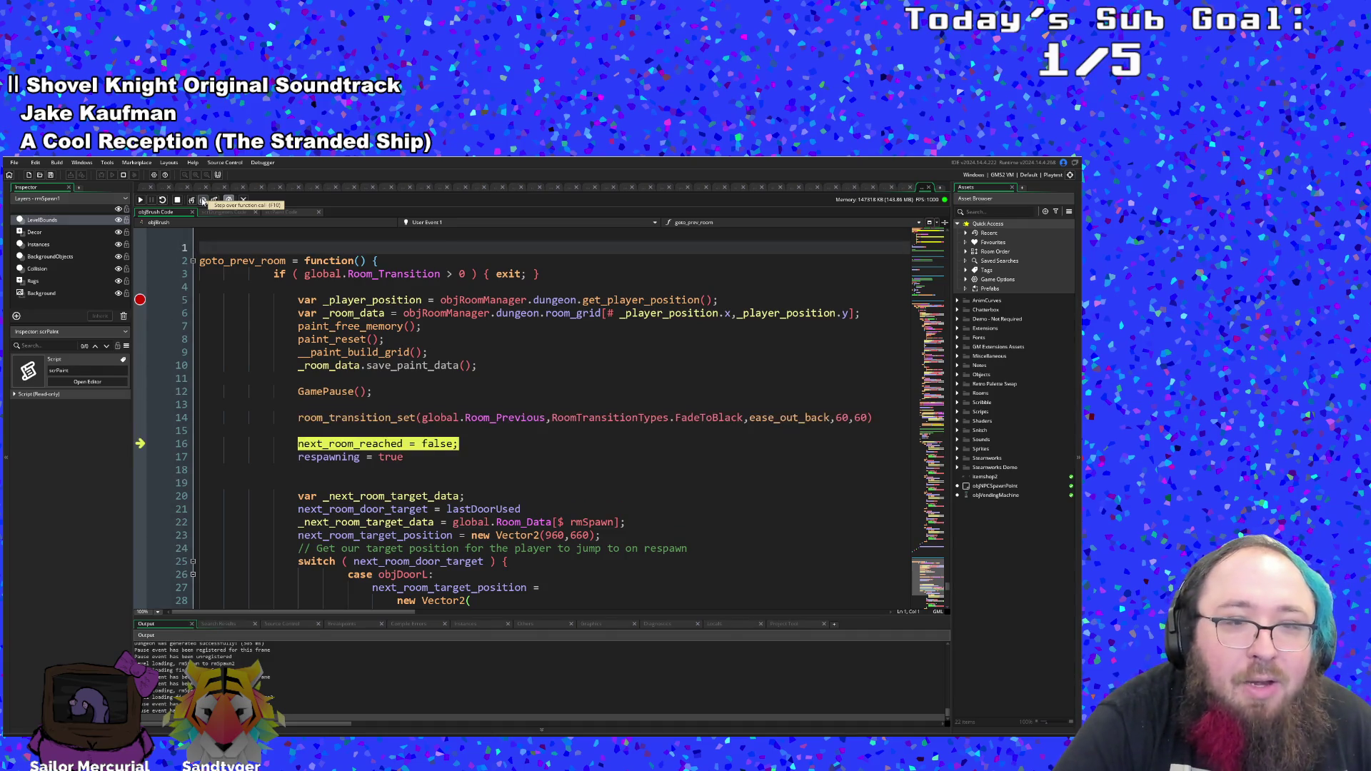
left_click(203, 202)
left_click(202, 201)
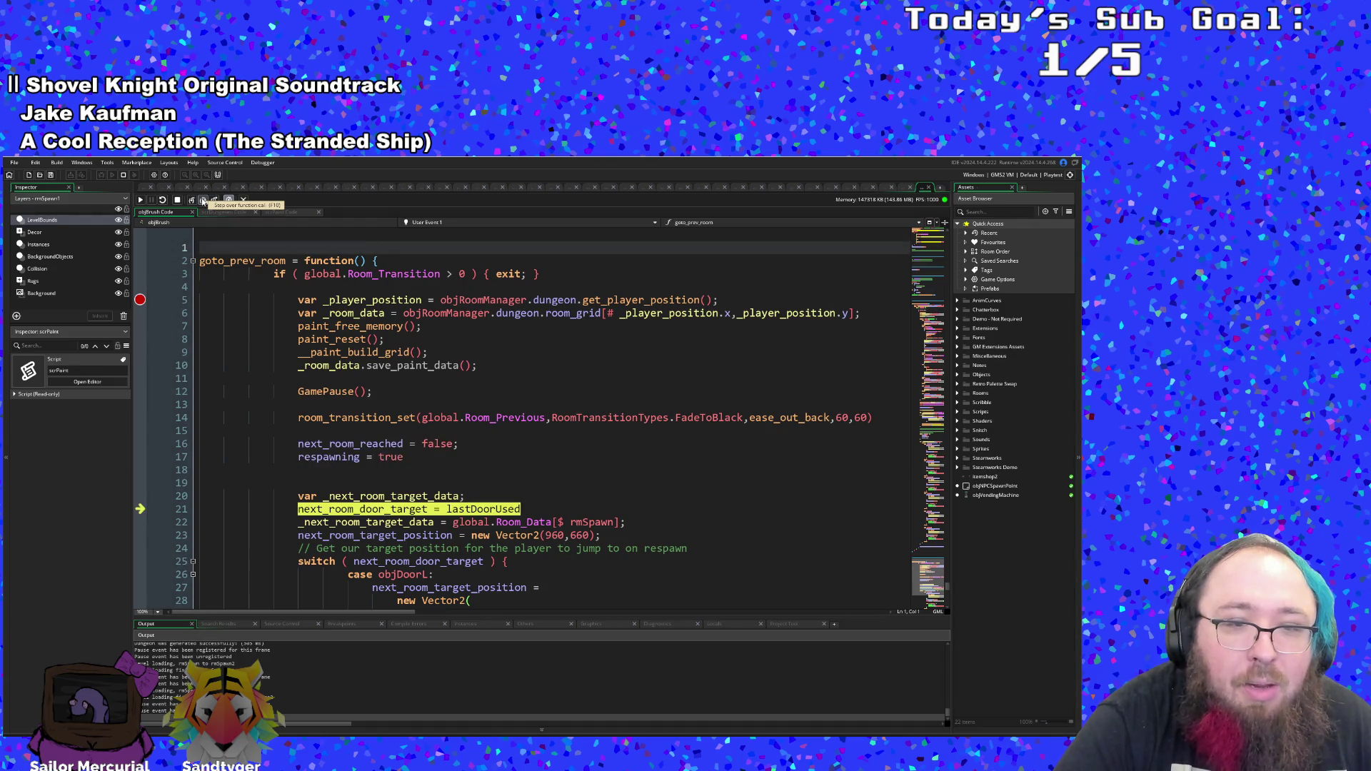
scroll(320, 371, "down", 2)
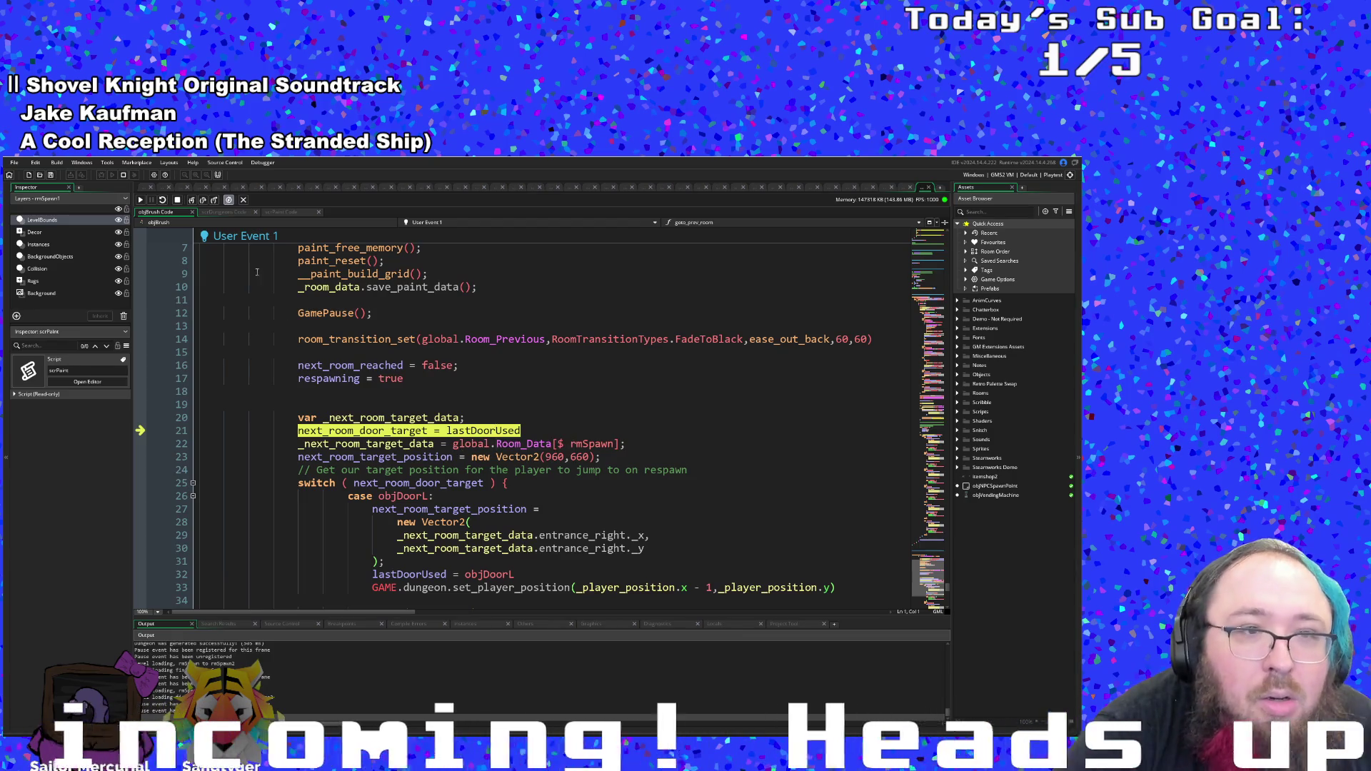
- Advance through the target data and target position lines to the door-target switch
left_click(204, 202)
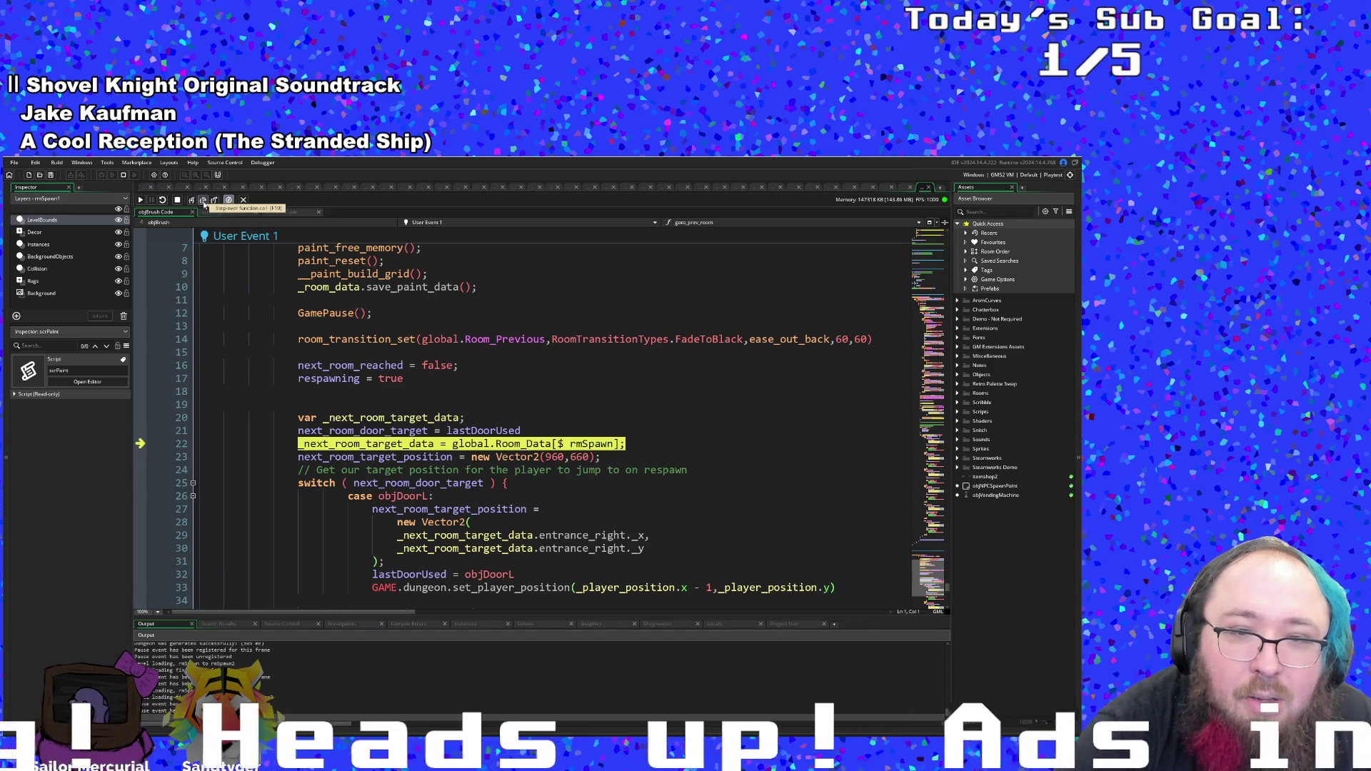
left_click(203, 202)
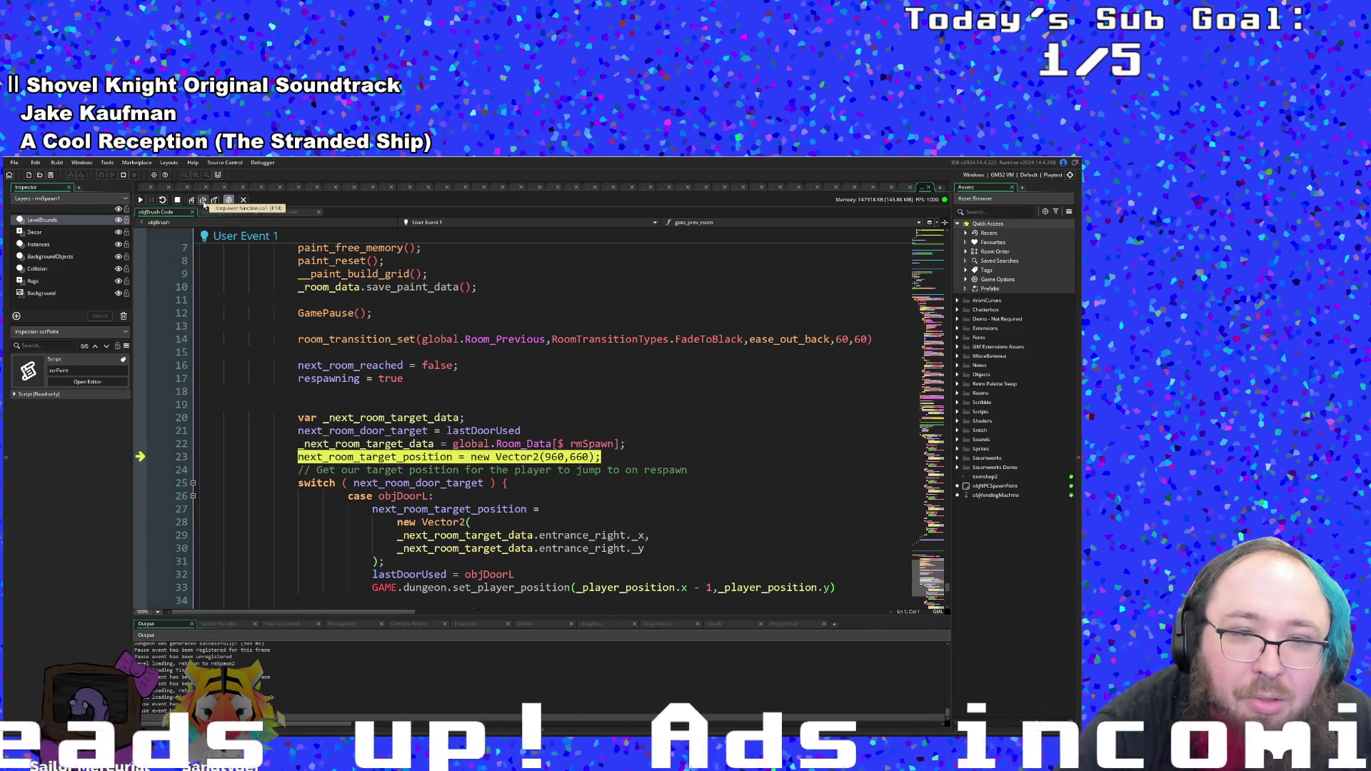
left_click(204, 202)
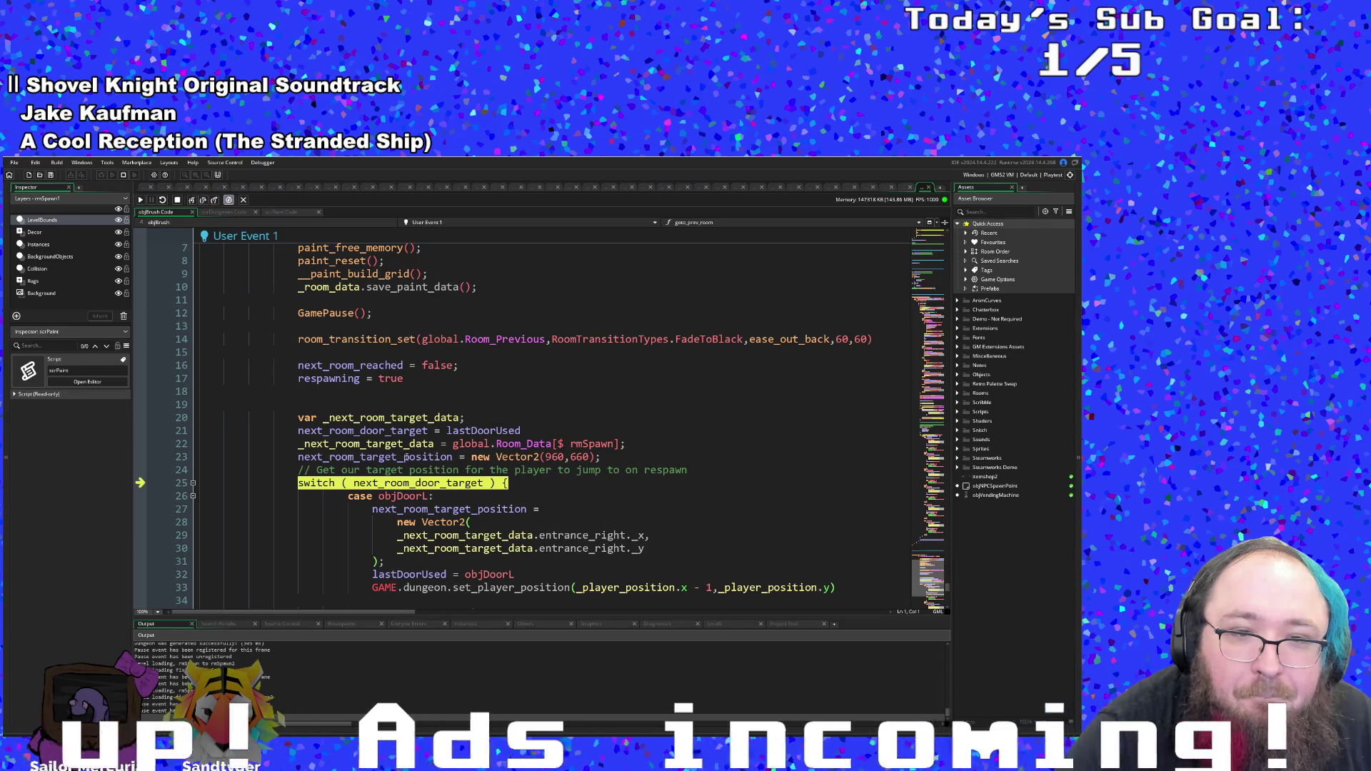
mouse_move(413, 460)
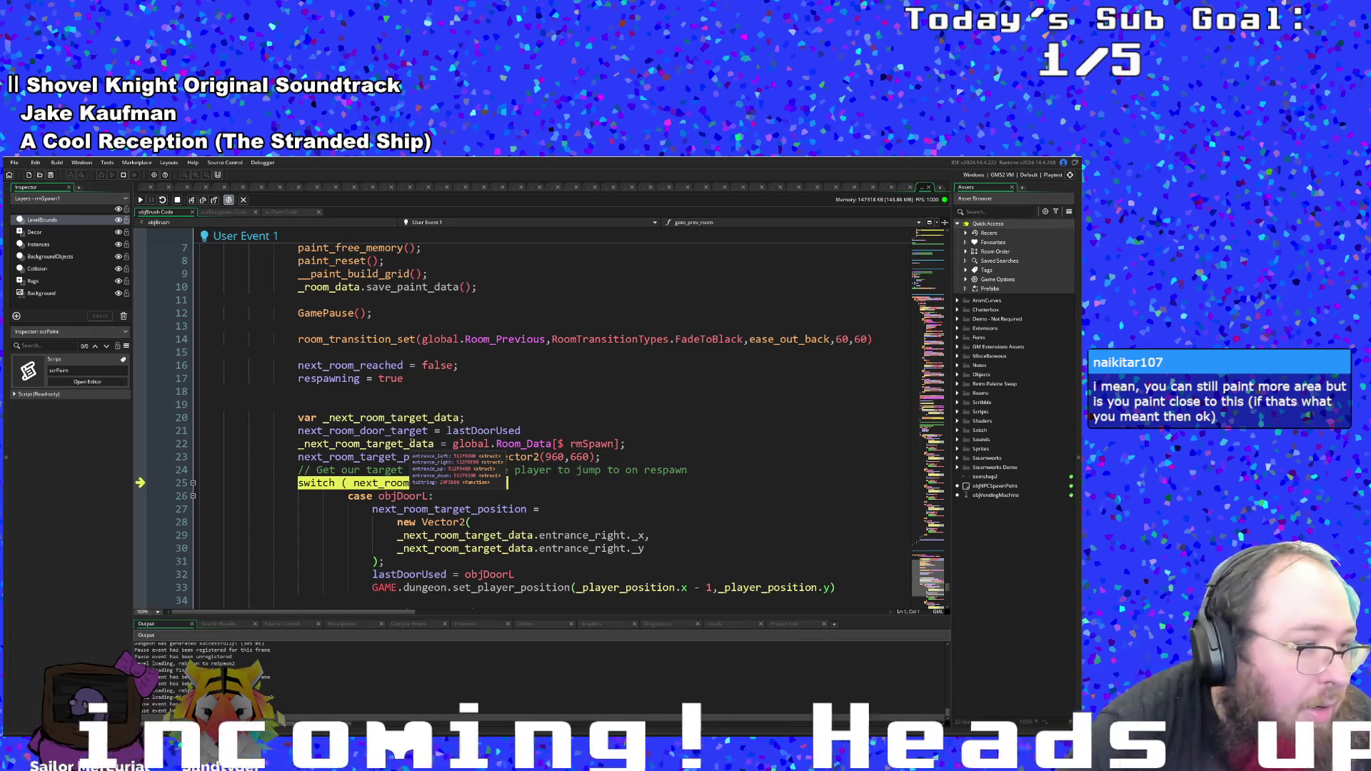
scroll(411, 445, "down", 2)
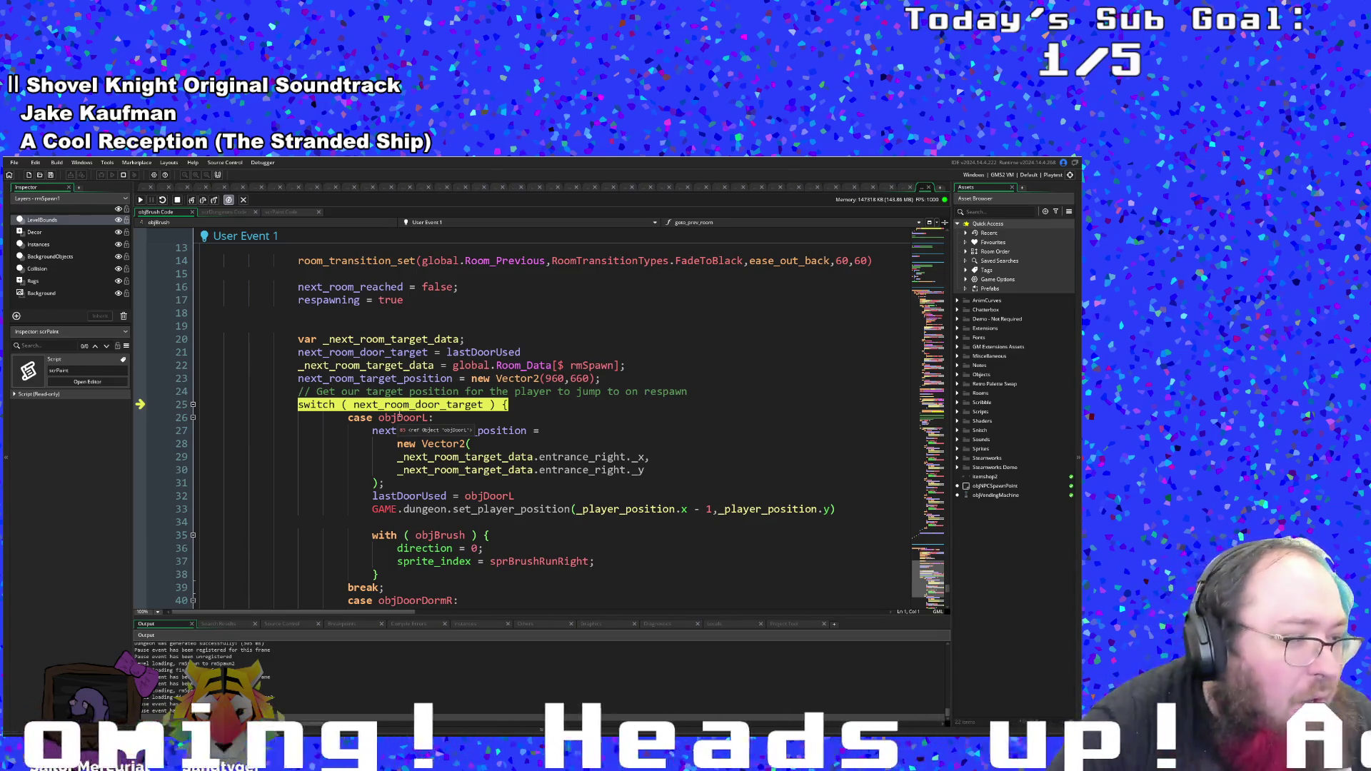
- Step through the objDoorL case: Vector2 position, lastDoorUsed, set_player_position, and objBrush direction and sprite
left_click(192, 201)
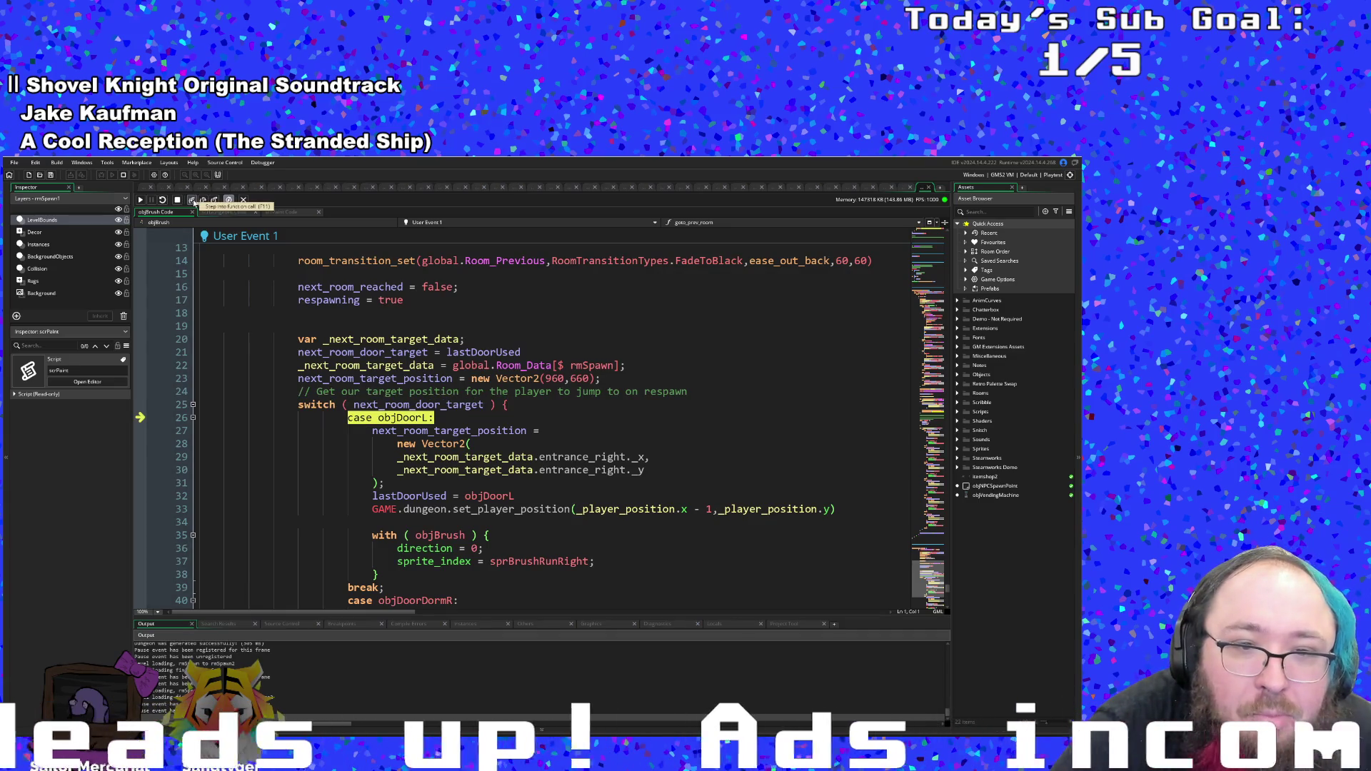
left_click(193, 202)
left_click(193, 201)
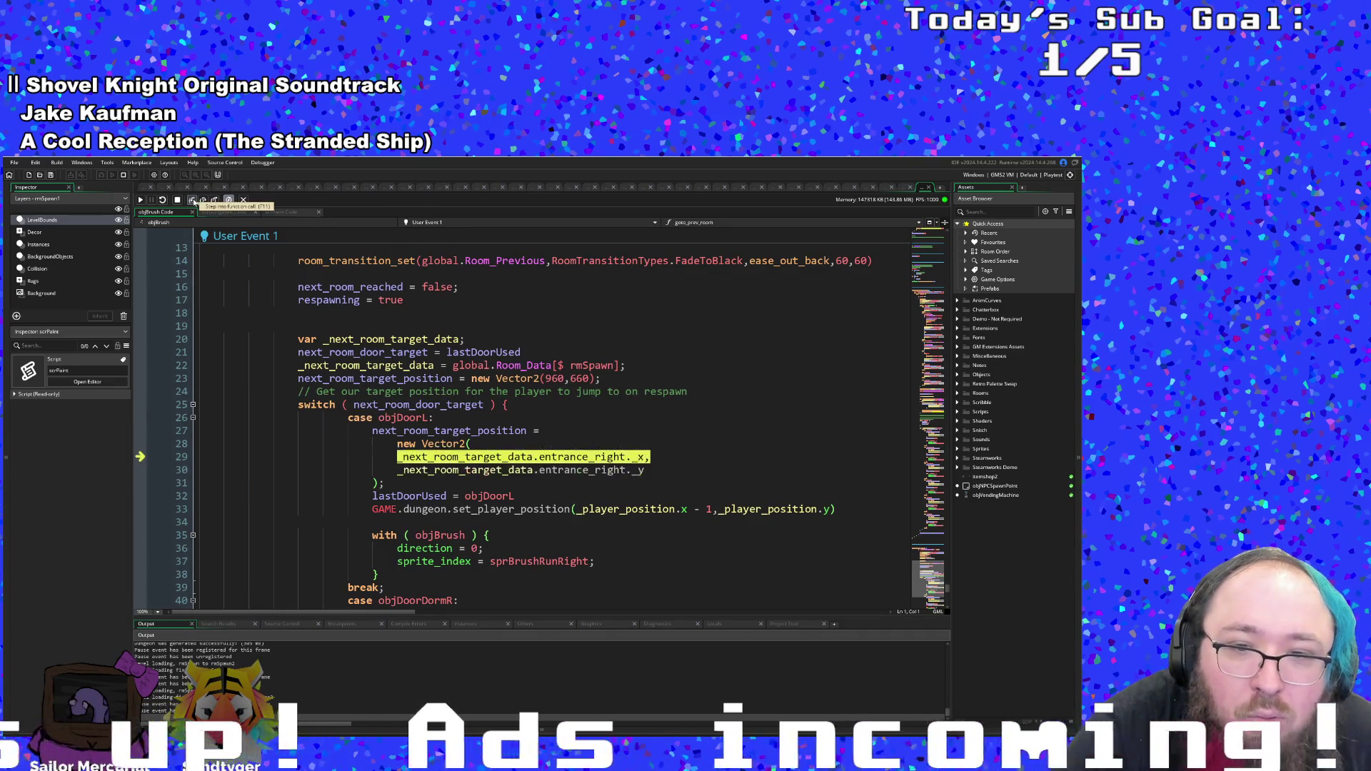
left_click(214, 201)
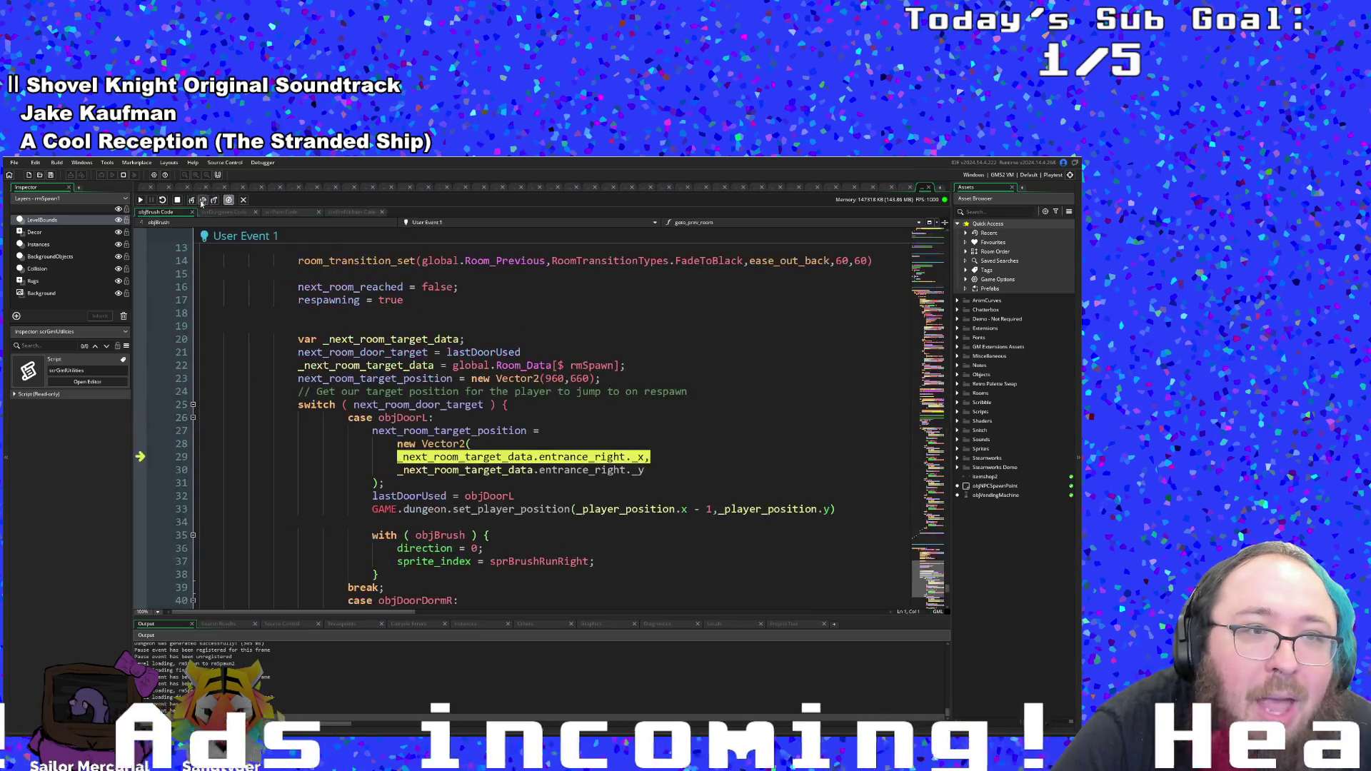
left_click(203, 202)
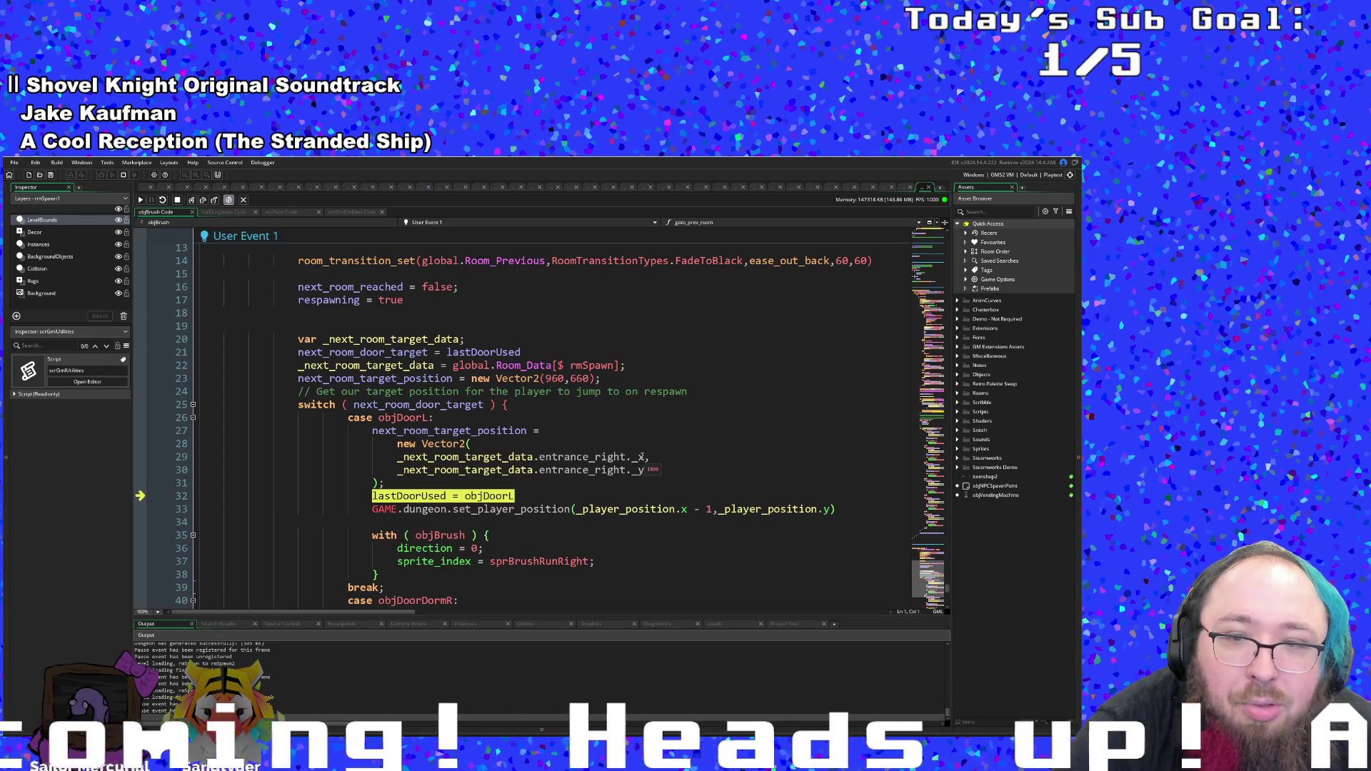
left_click(203, 201)
left_click(204, 202)
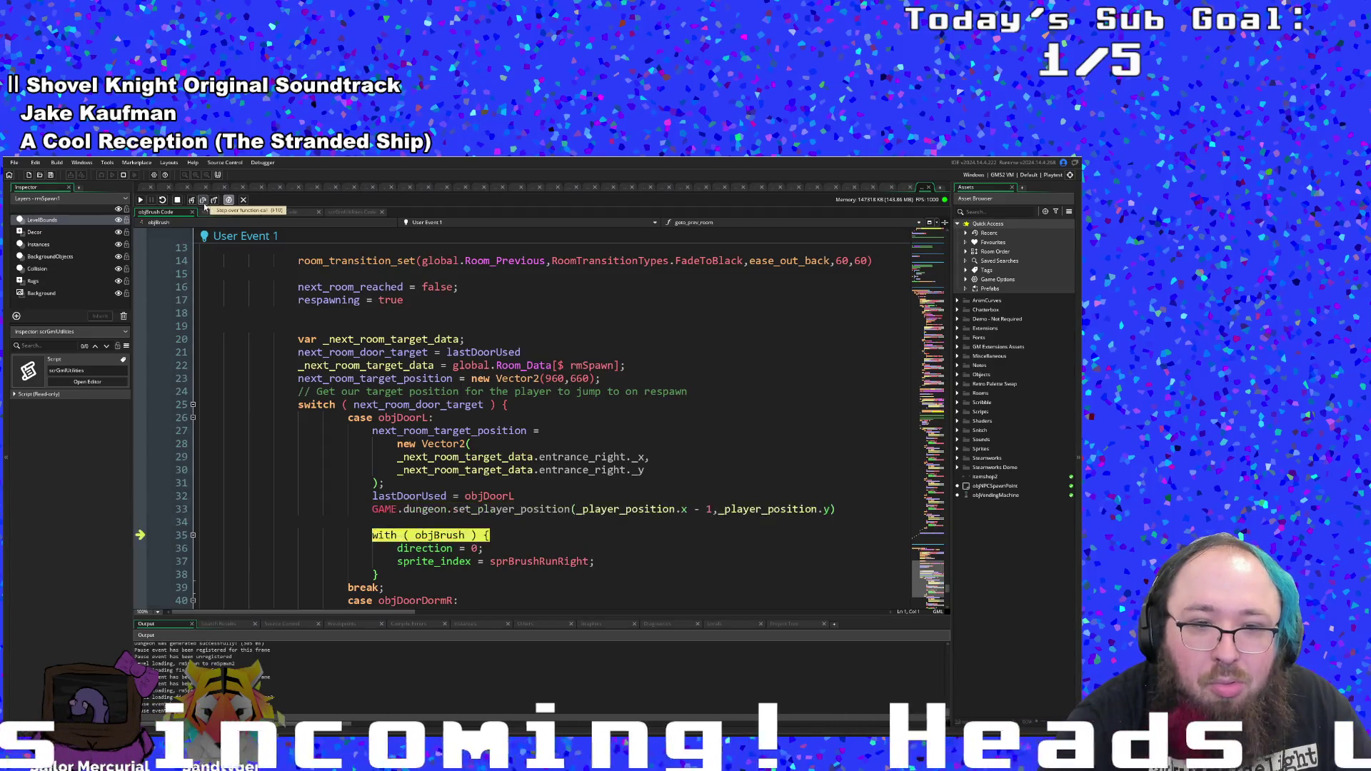
left_click(203, 202)
left_click(203, 202)
left_click(203, 201)
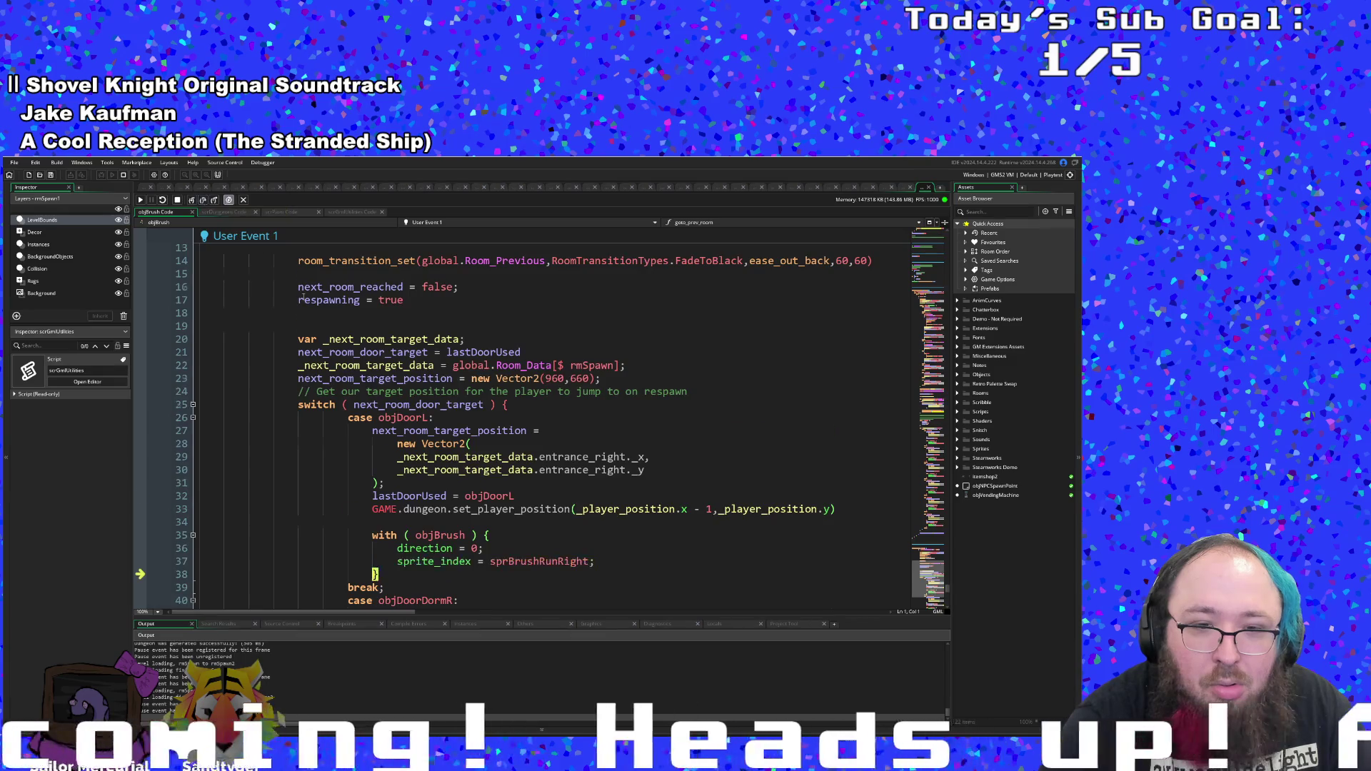
scroll(303, 296, "down", 4)
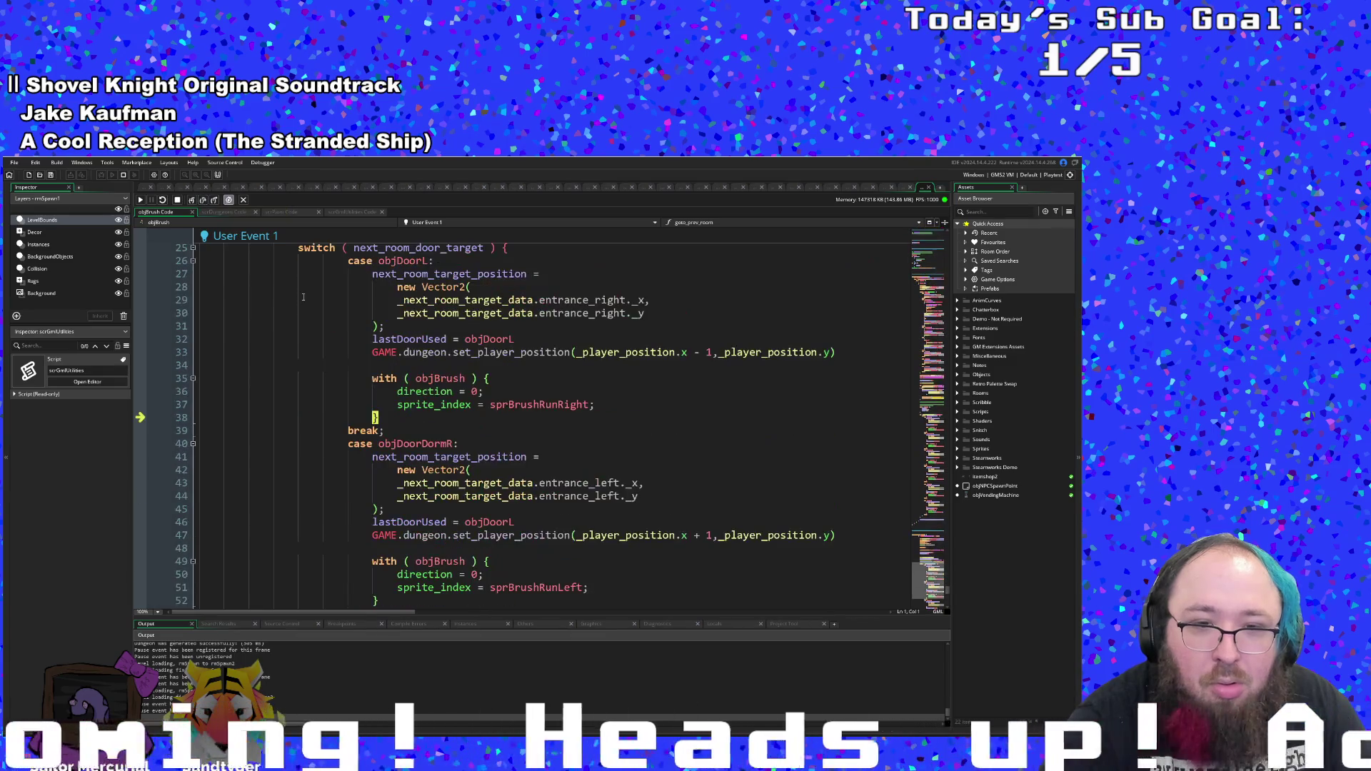
- Leave the switch, run the melee, flicking and dashing resets, apply the position, and return to Step
left_click(202, 202)
left_click(202, 202)
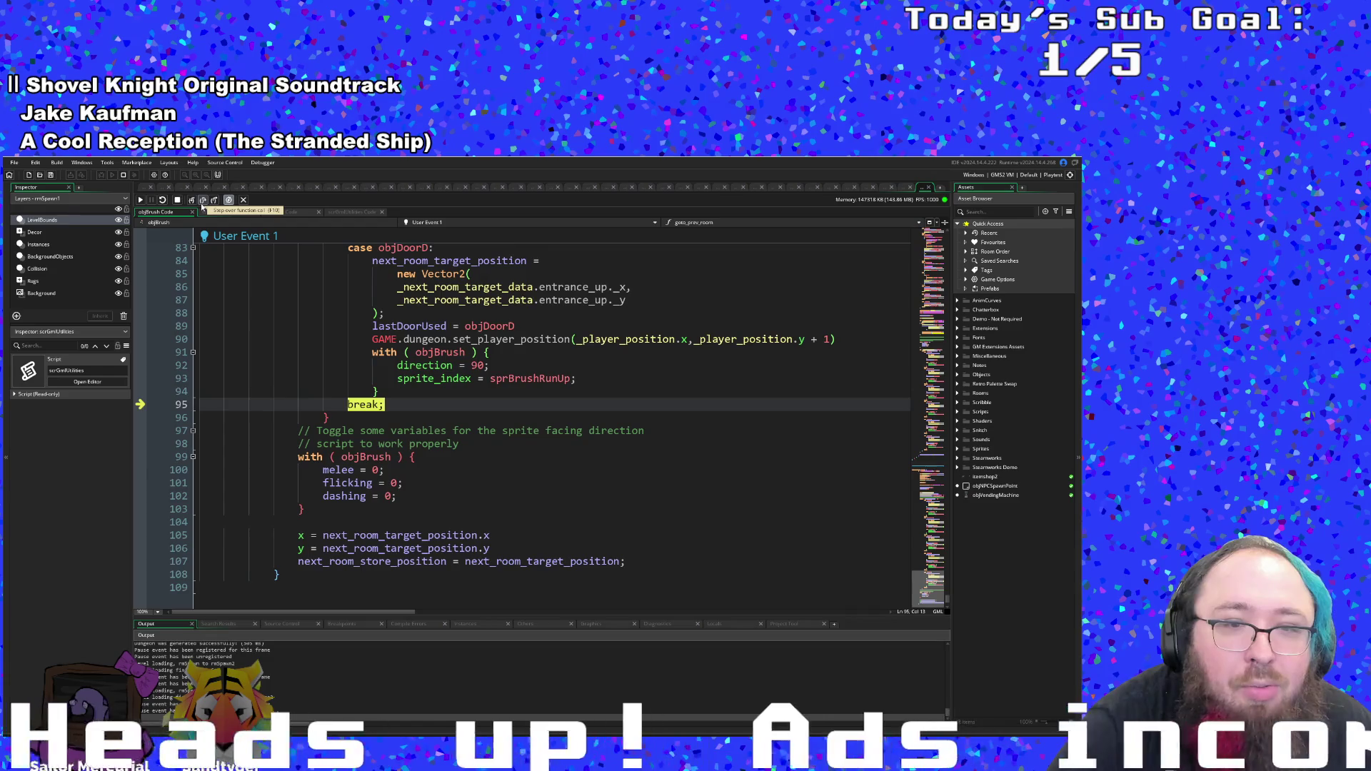
left_click(202, 202)
left_click(202, 202)
left_click(202, 202)
left_click(202, 202)
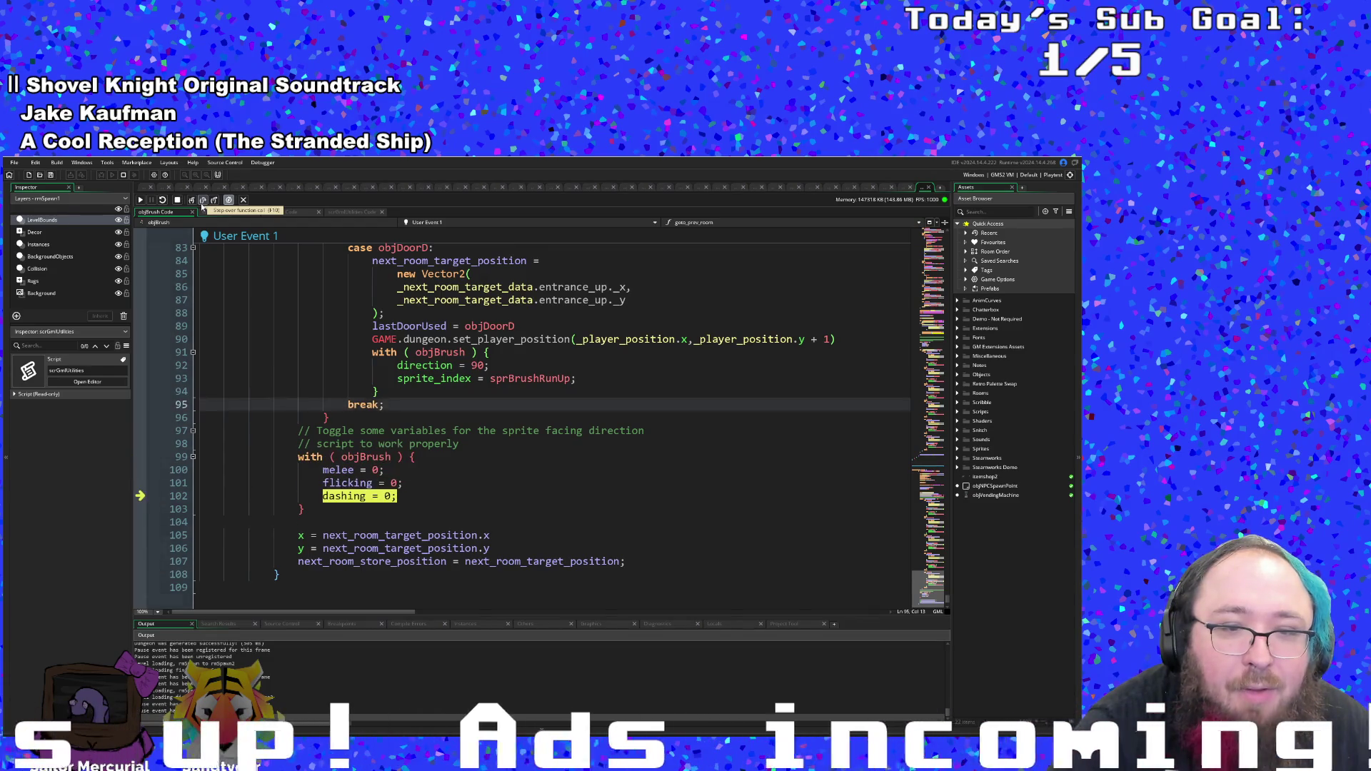
left_click(202, 202)
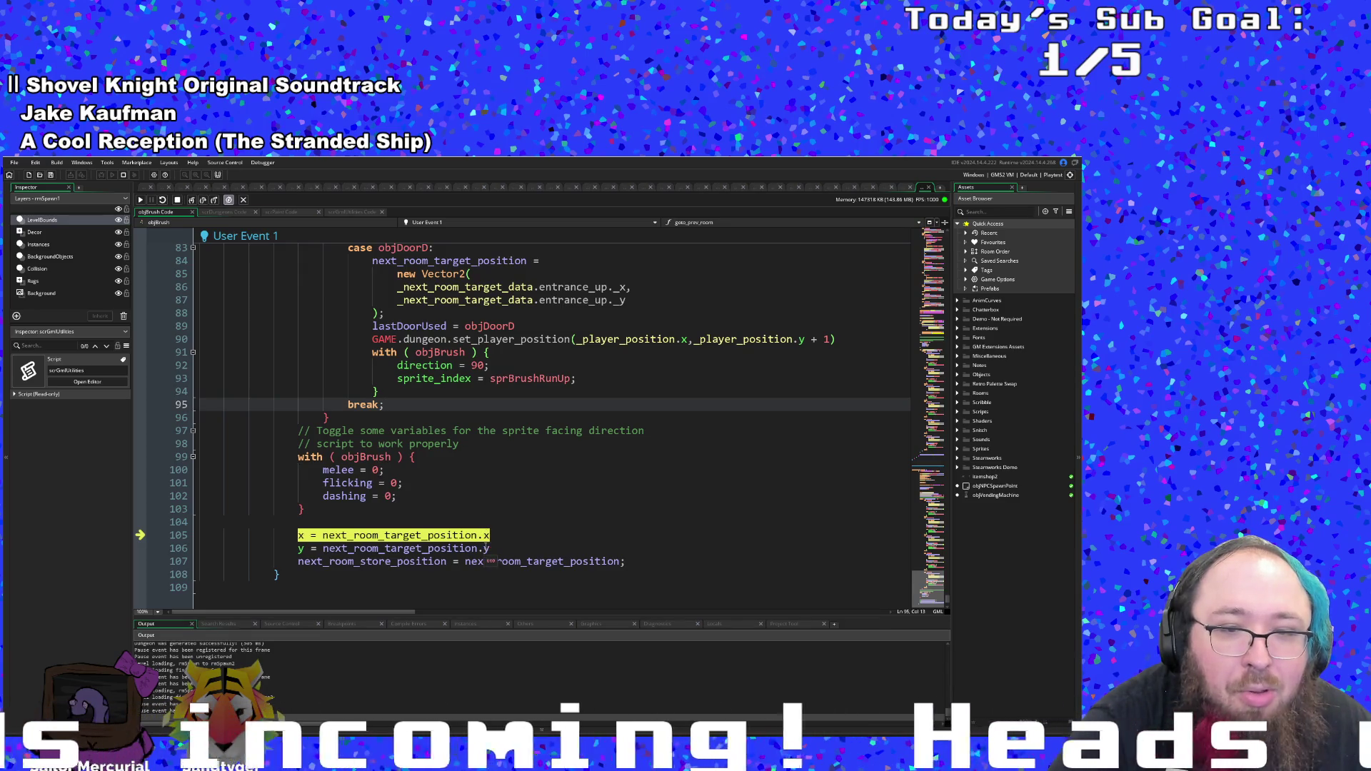
left_click(204, 202)
left_click(204, 202)
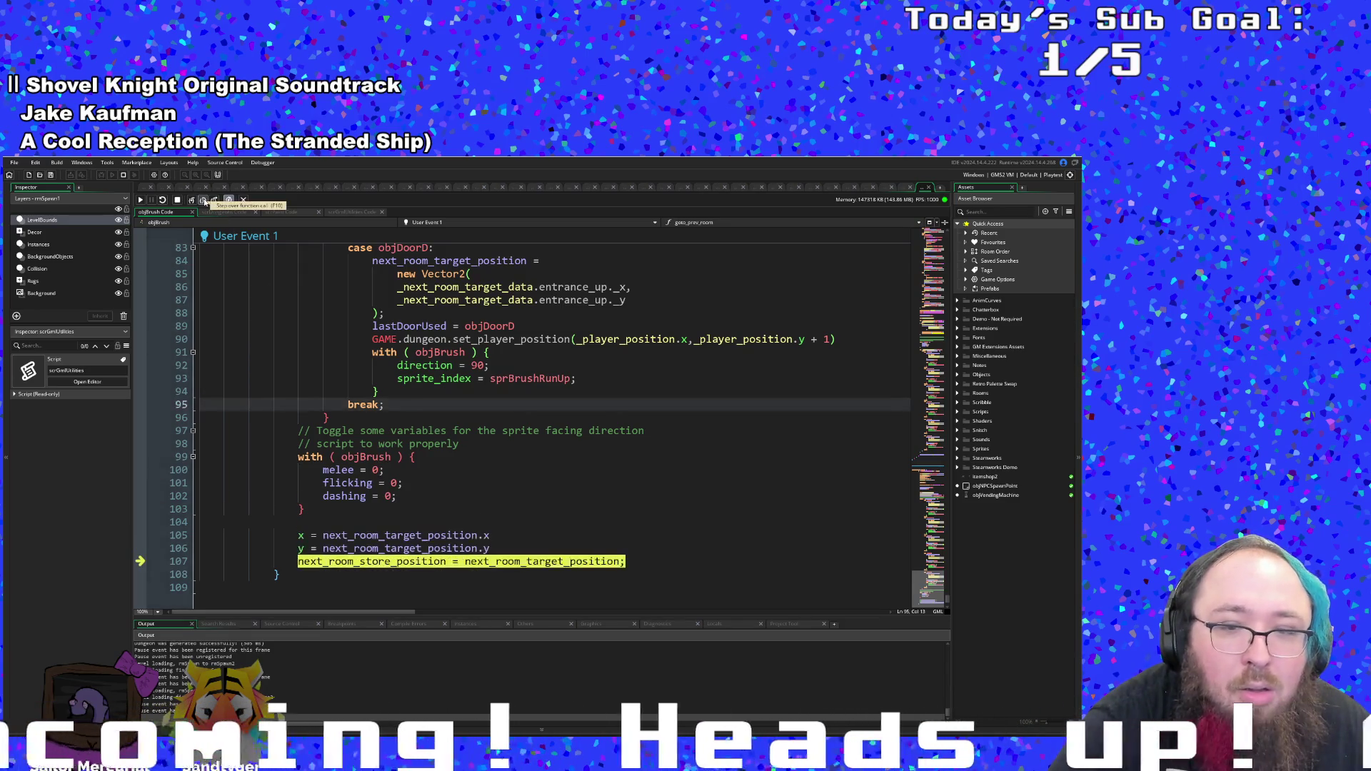
left_click(204, 202)
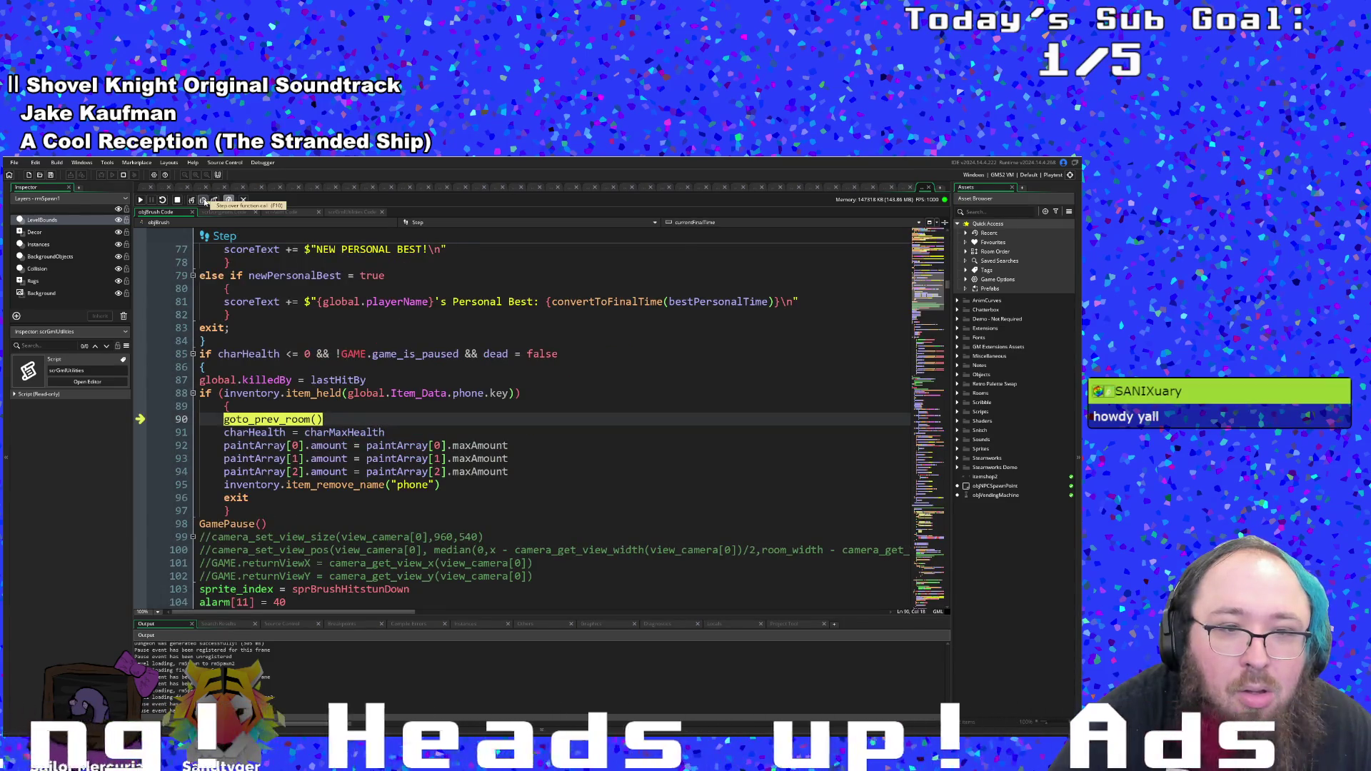
- Run the goto_prev_room call and the health and paint refill lines, then let the game continue
left_click(205, 202)
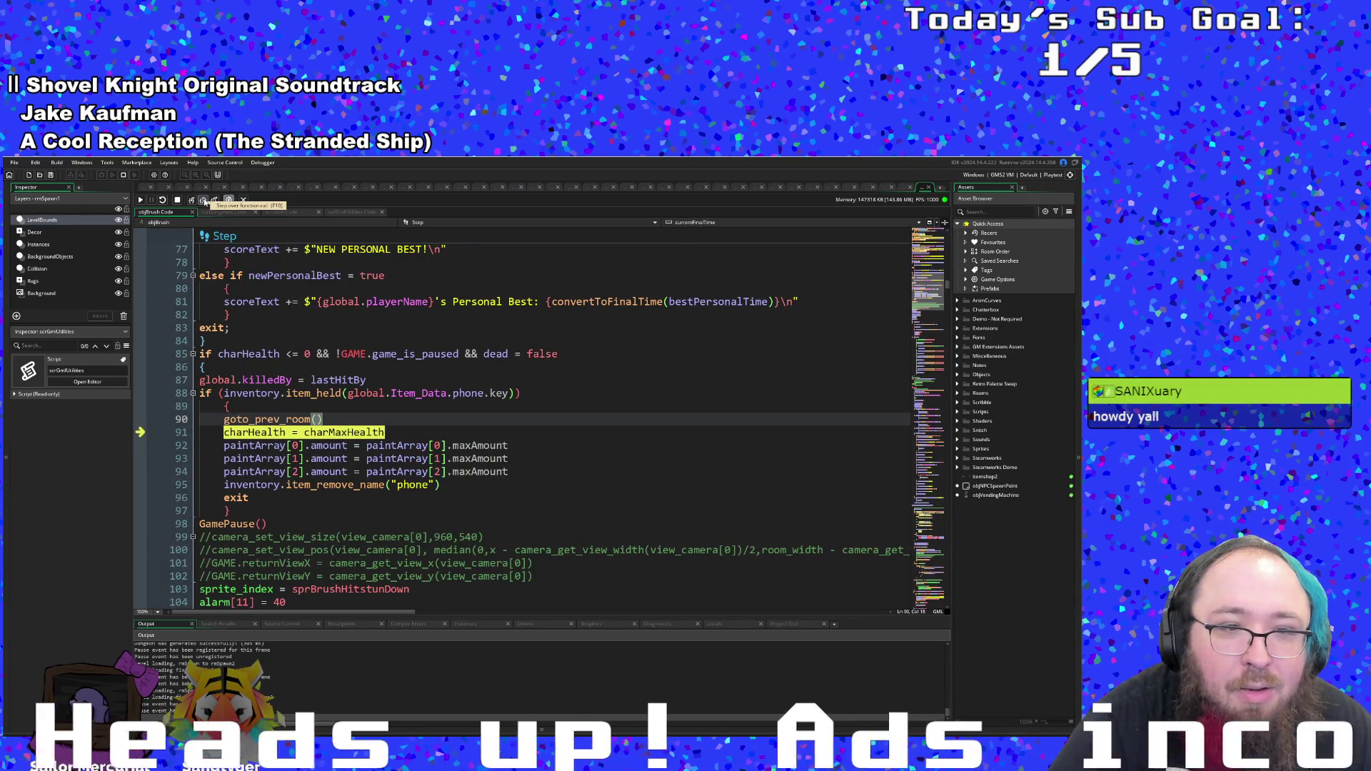
left_click(205, 203)
left_click(205, 202)
left_click(205, 202)
left_click(205, 202)
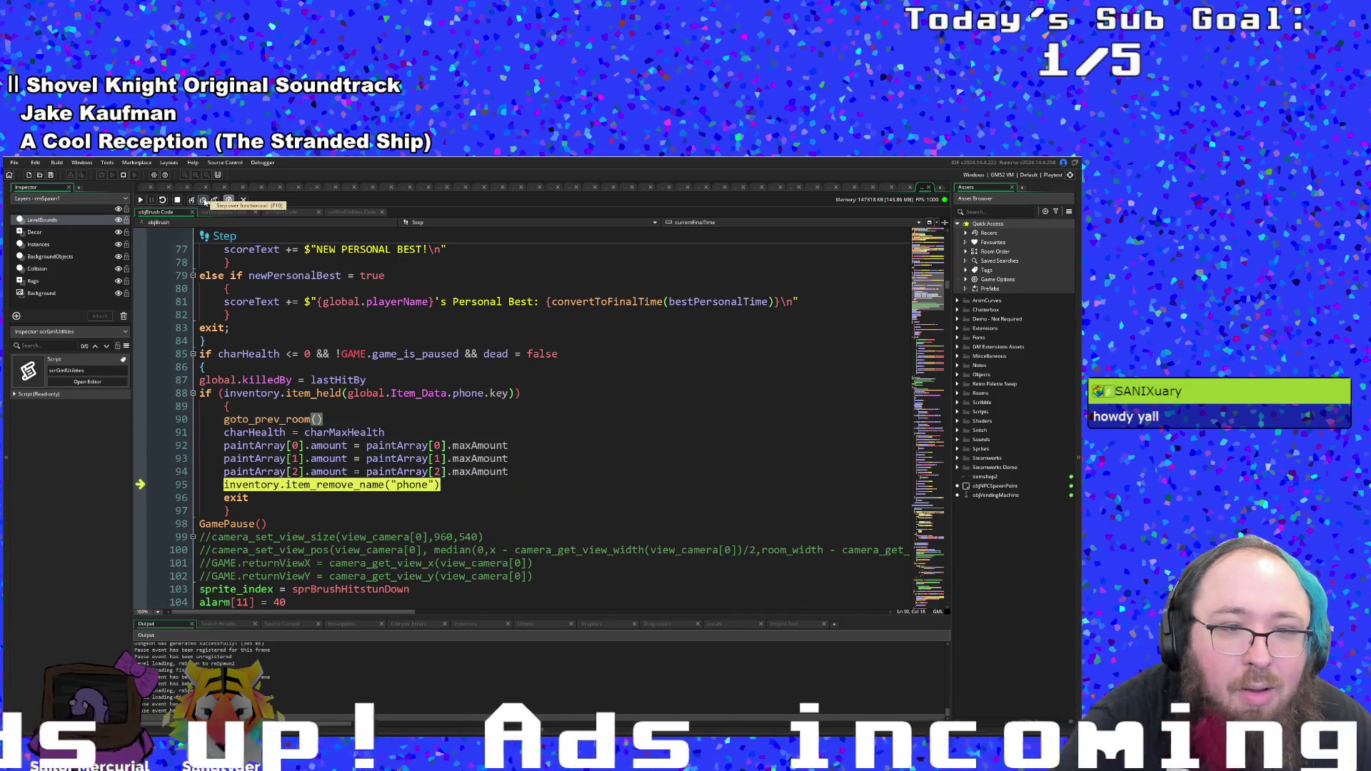
left_click(142, 200)
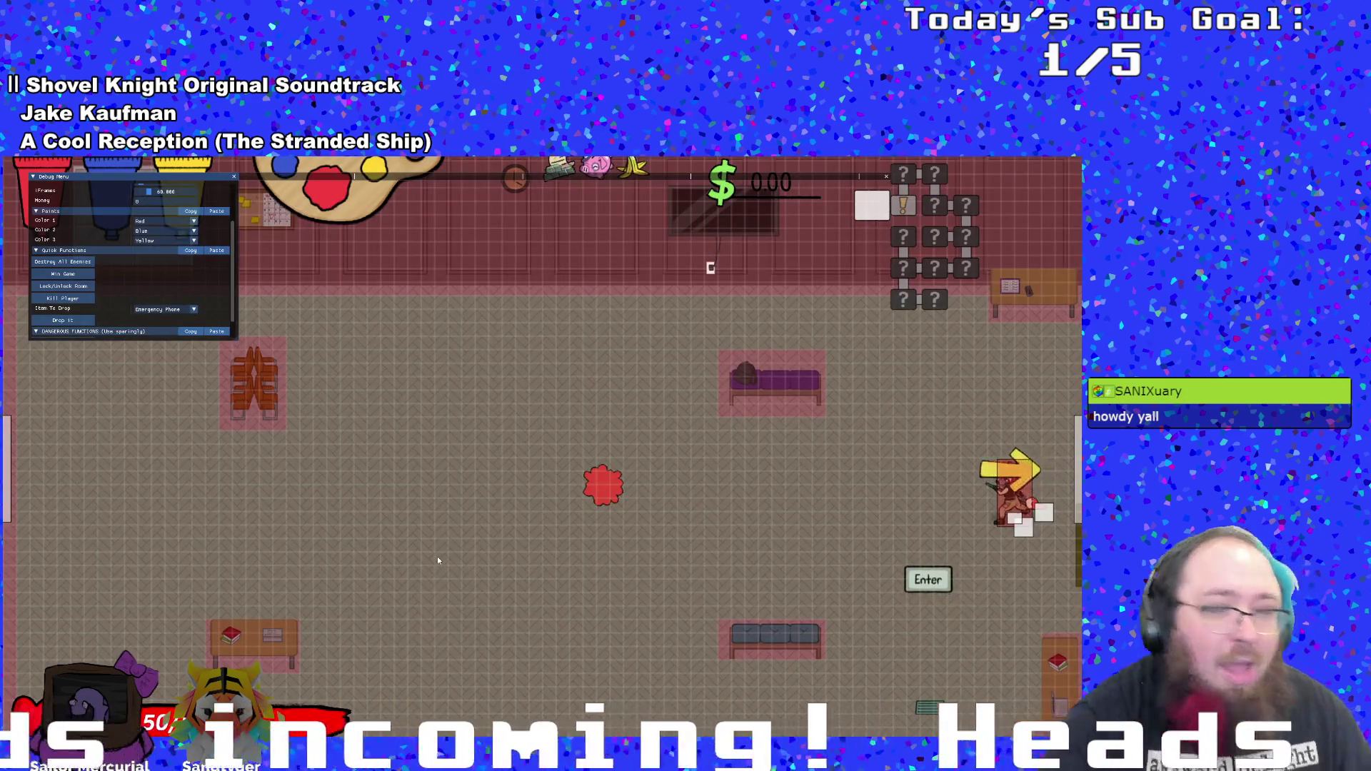
- Walk the player through the right doorway with D and W, then step through get_player_position to the door-type switch
key("d")
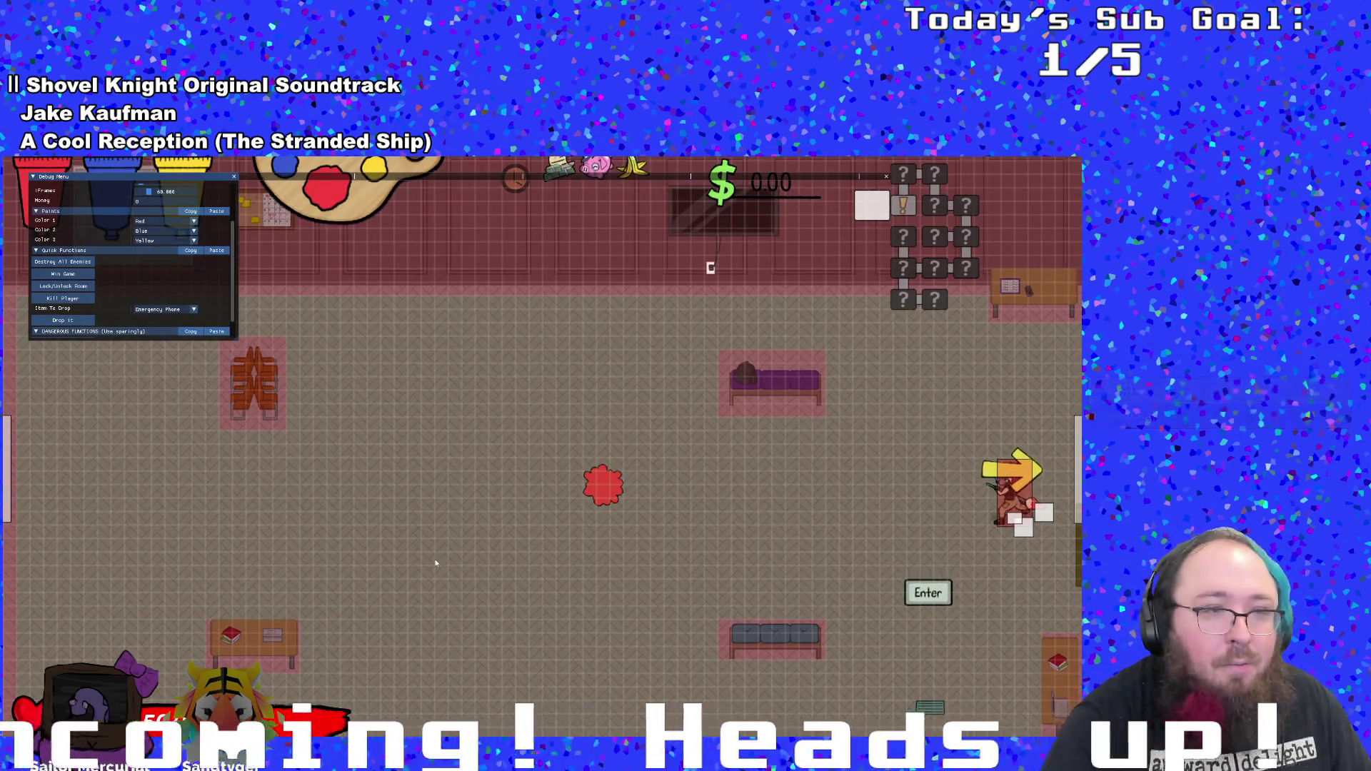
key("w")
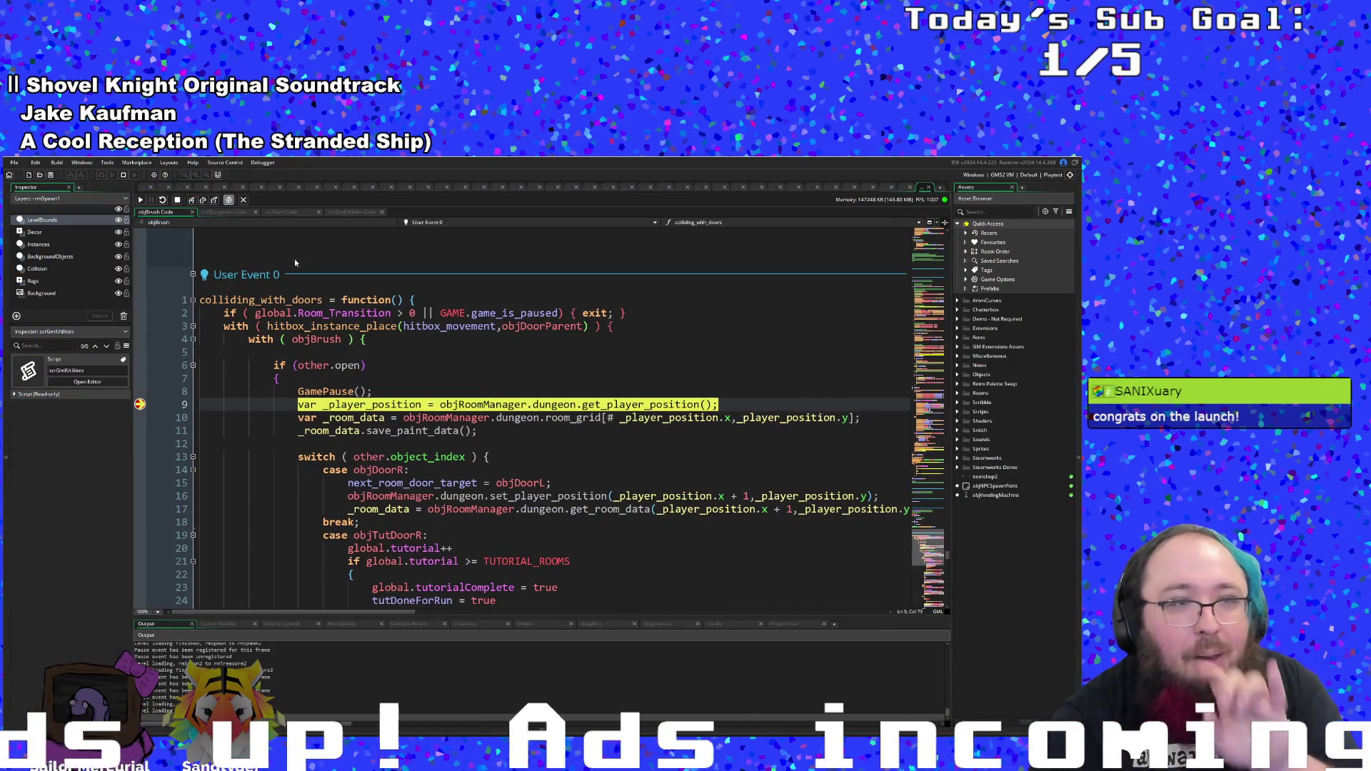
left_click(191, 201)
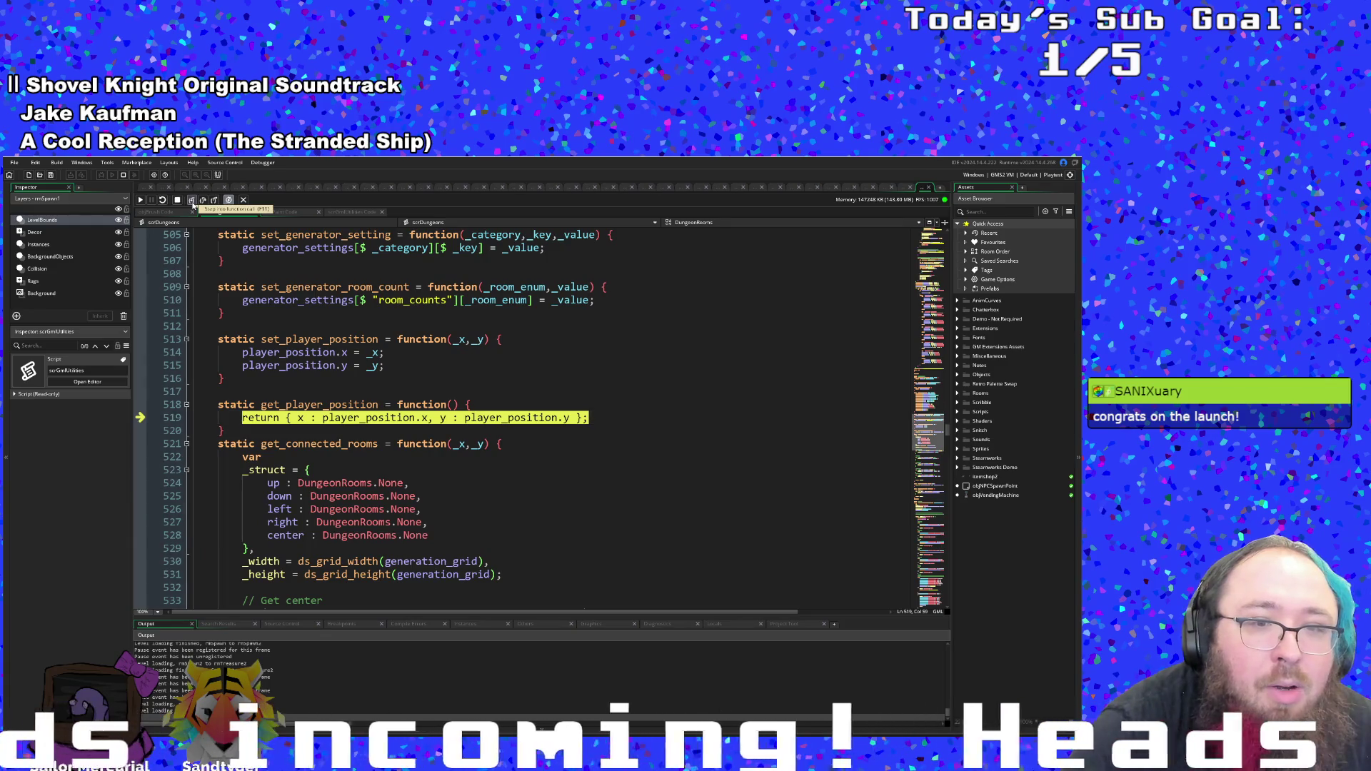
left_click(191, 200)
left_click(204, 200)
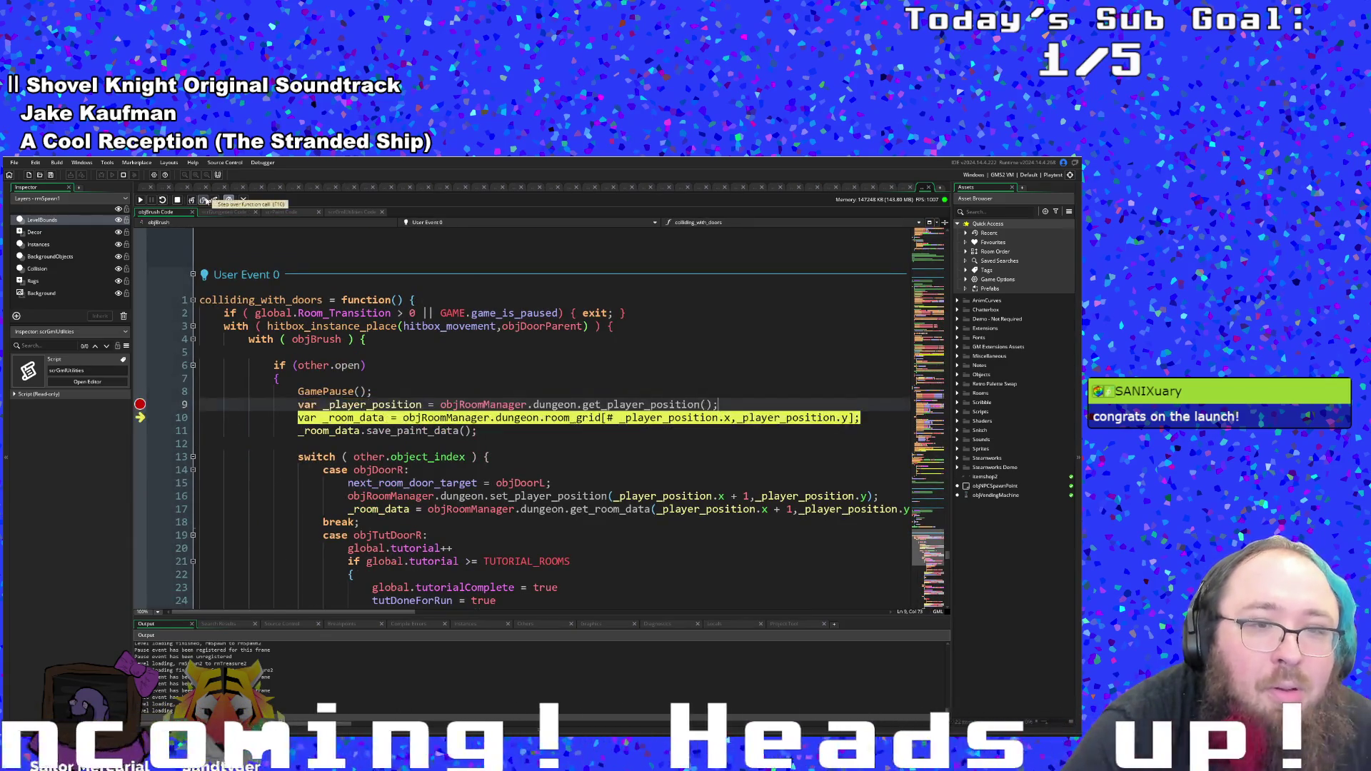
left_click(204, 201)
left_click(204, 200)
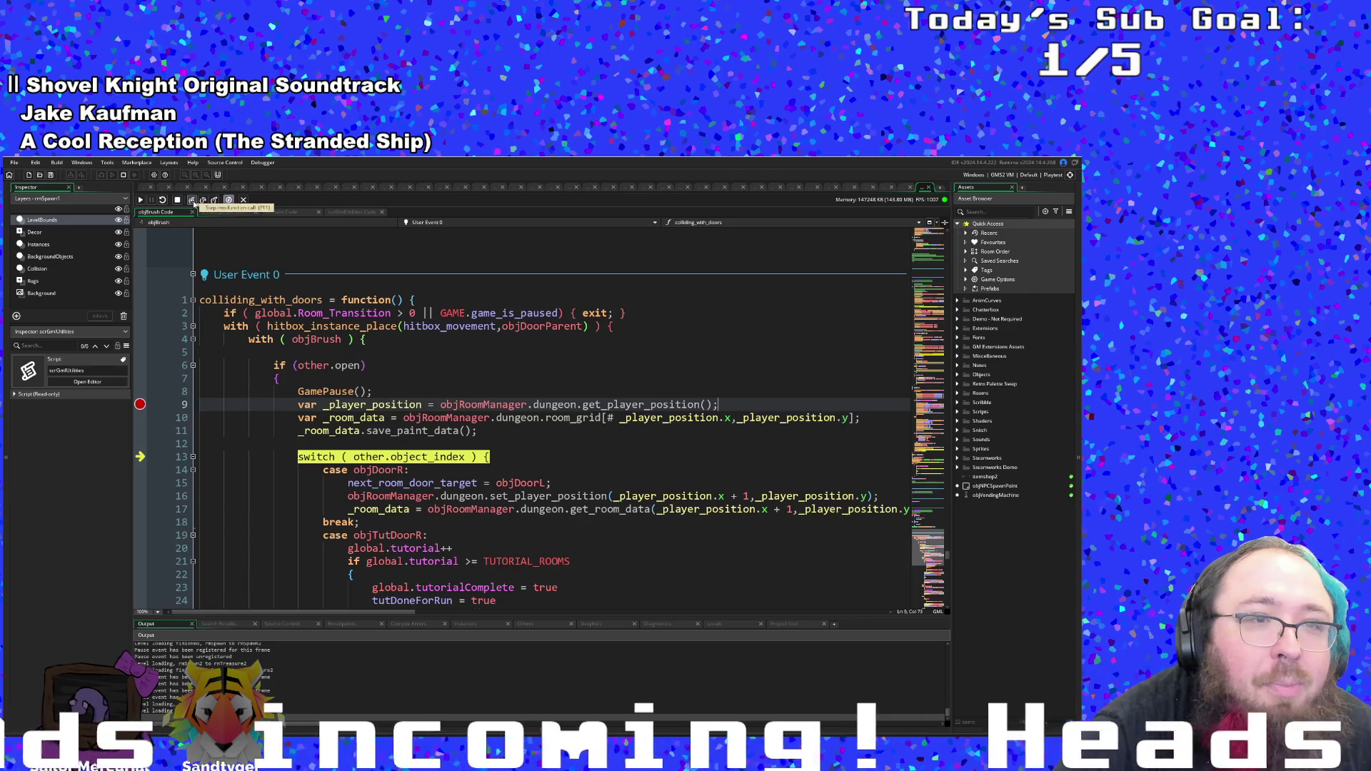
- Step through the objDoorR case, including set_player_position and get_room_data, up to the room_transition_set call
left_click(194, 204)
left_click(193, 204)
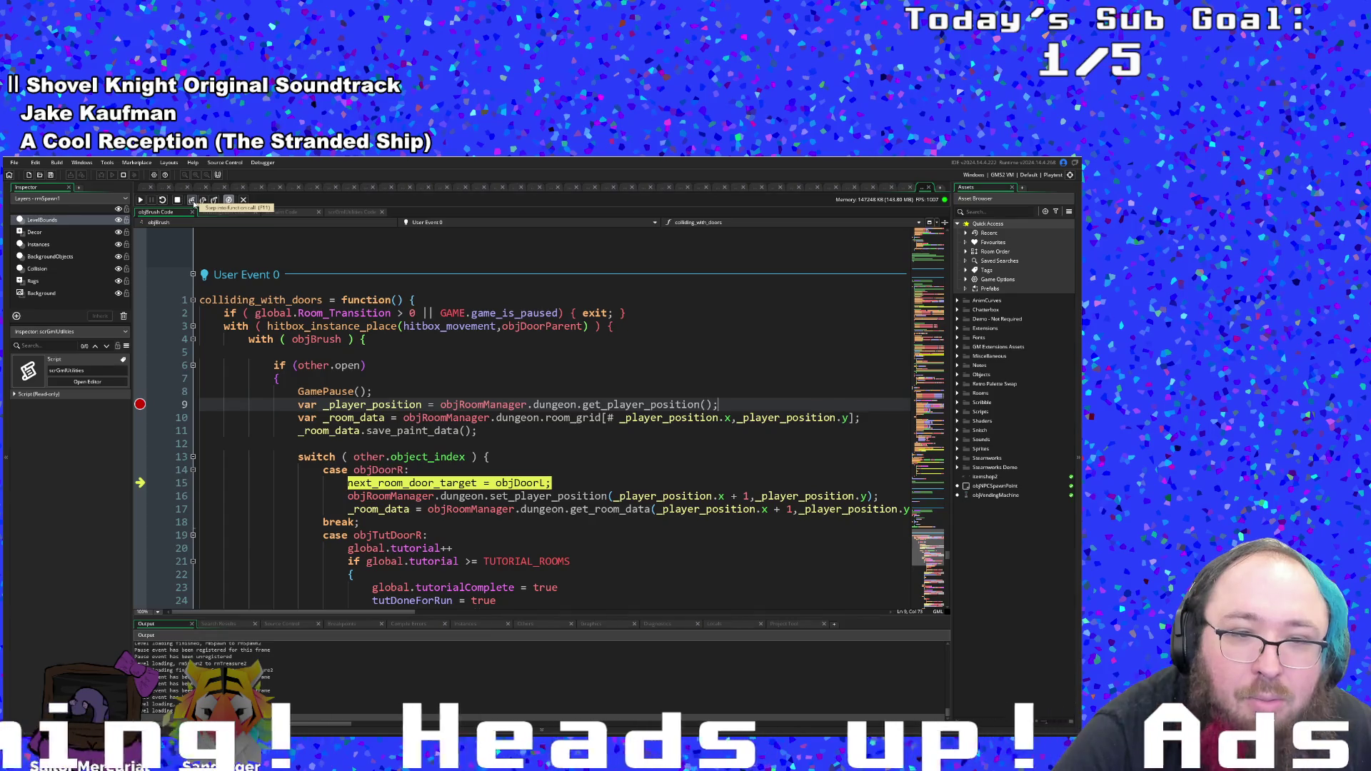
left_click(193, 203)
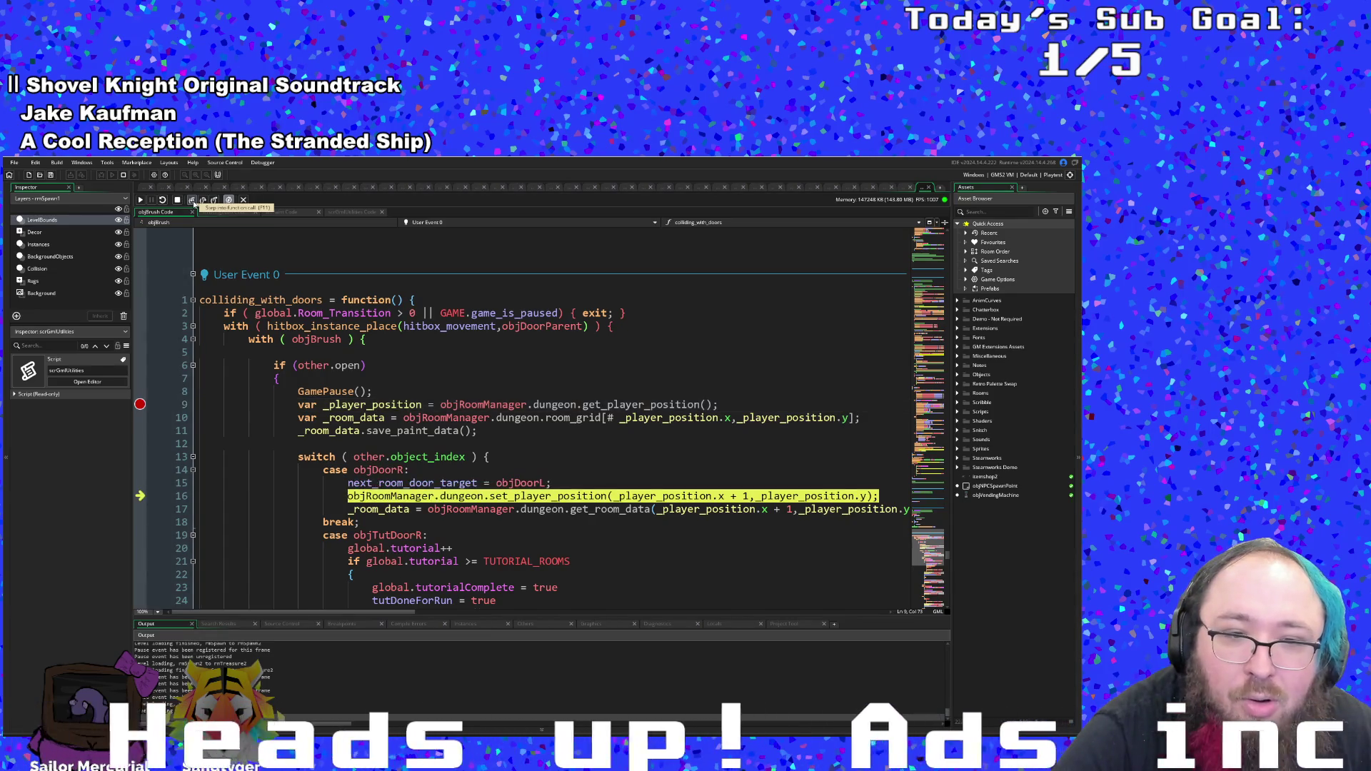
left_click(193, 203)
left_click(194, 203)
left_click(193, 204)
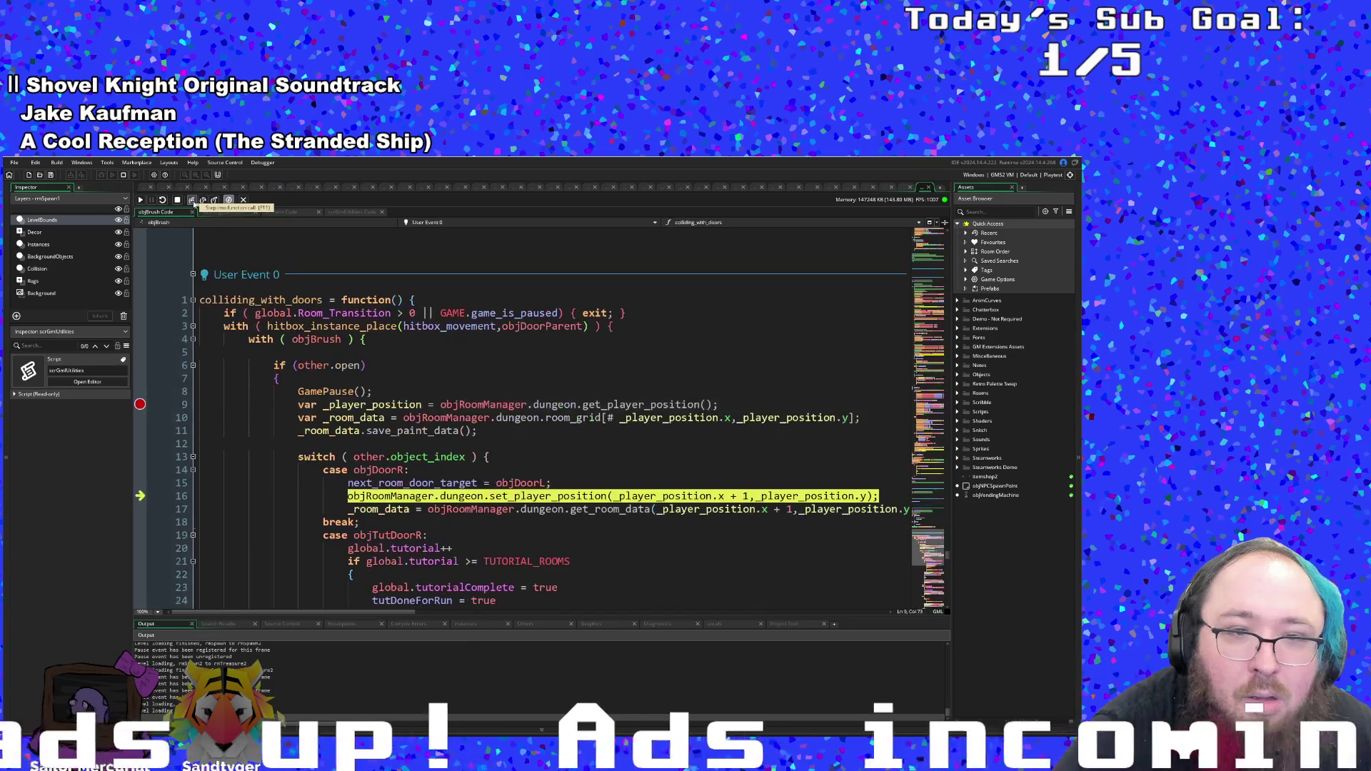
left_click(194, 204)
left_click(194, 203)
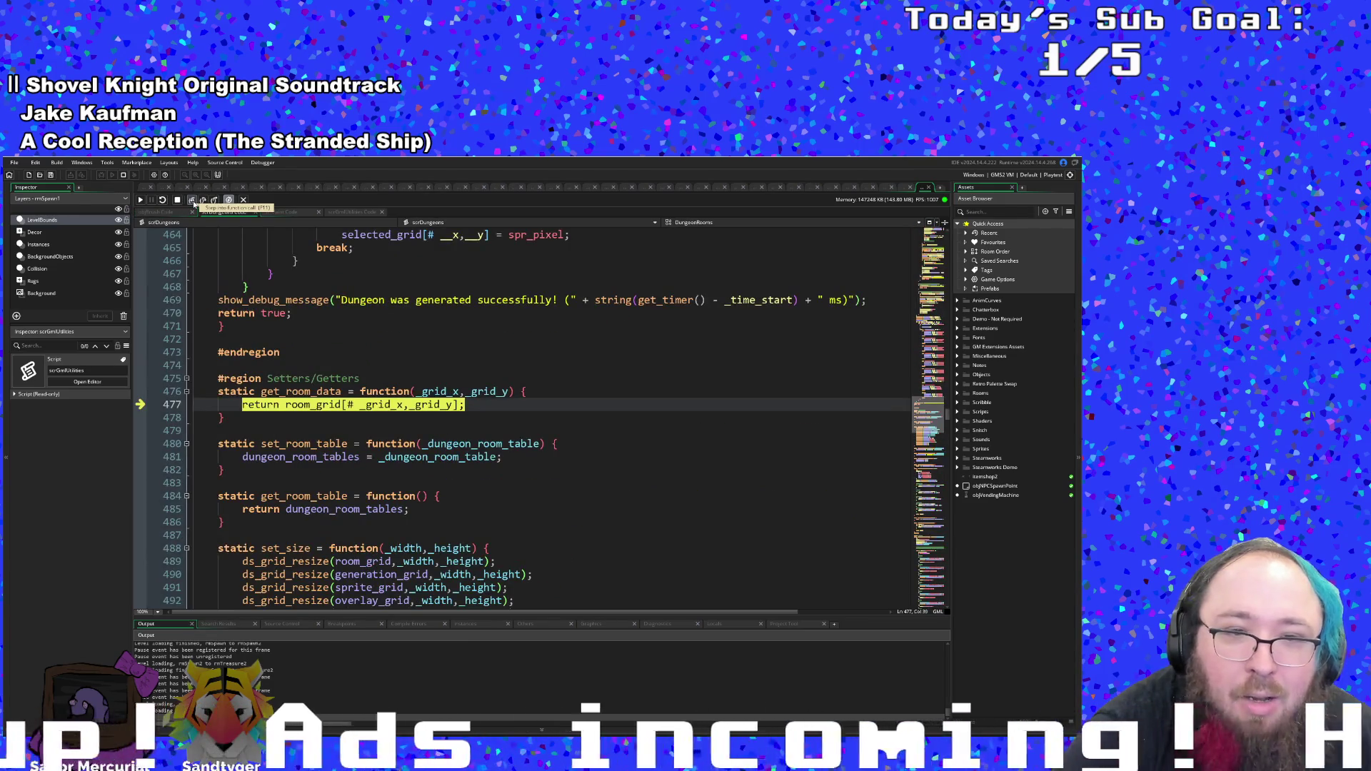
left_click(194, 204)
left_click(194, 203)
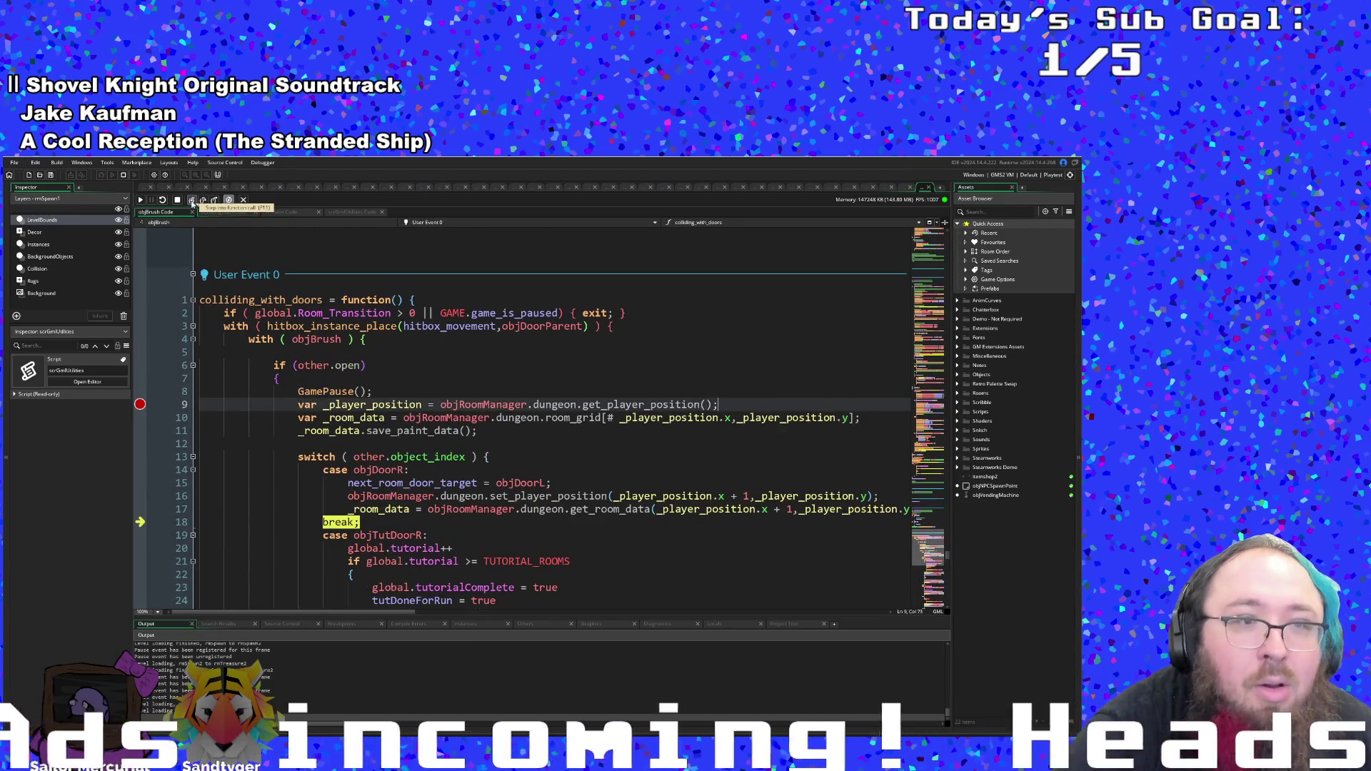
left_click(194, 204)
left_click(192, 204)
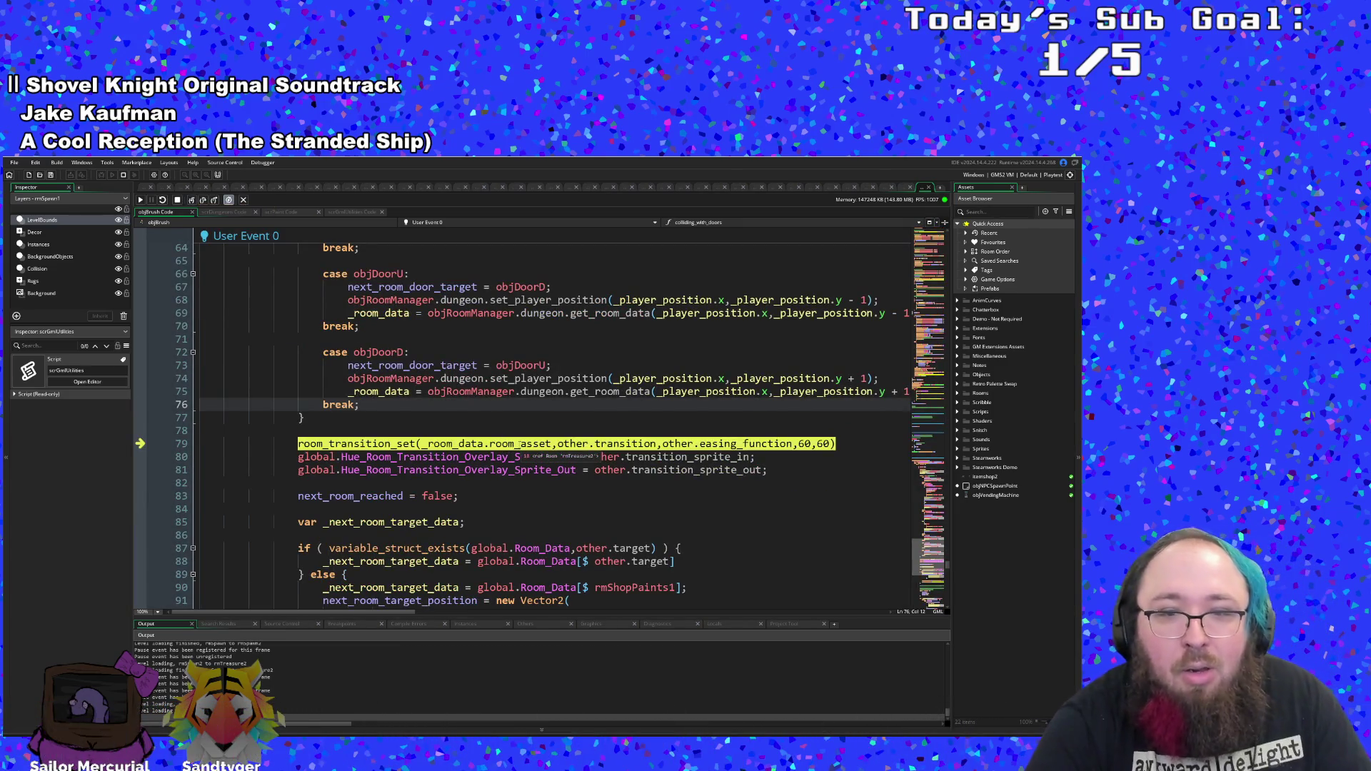
- Place the caret on the room_transition_set line, then step into room_transition_set
mouse_move(627, 457)
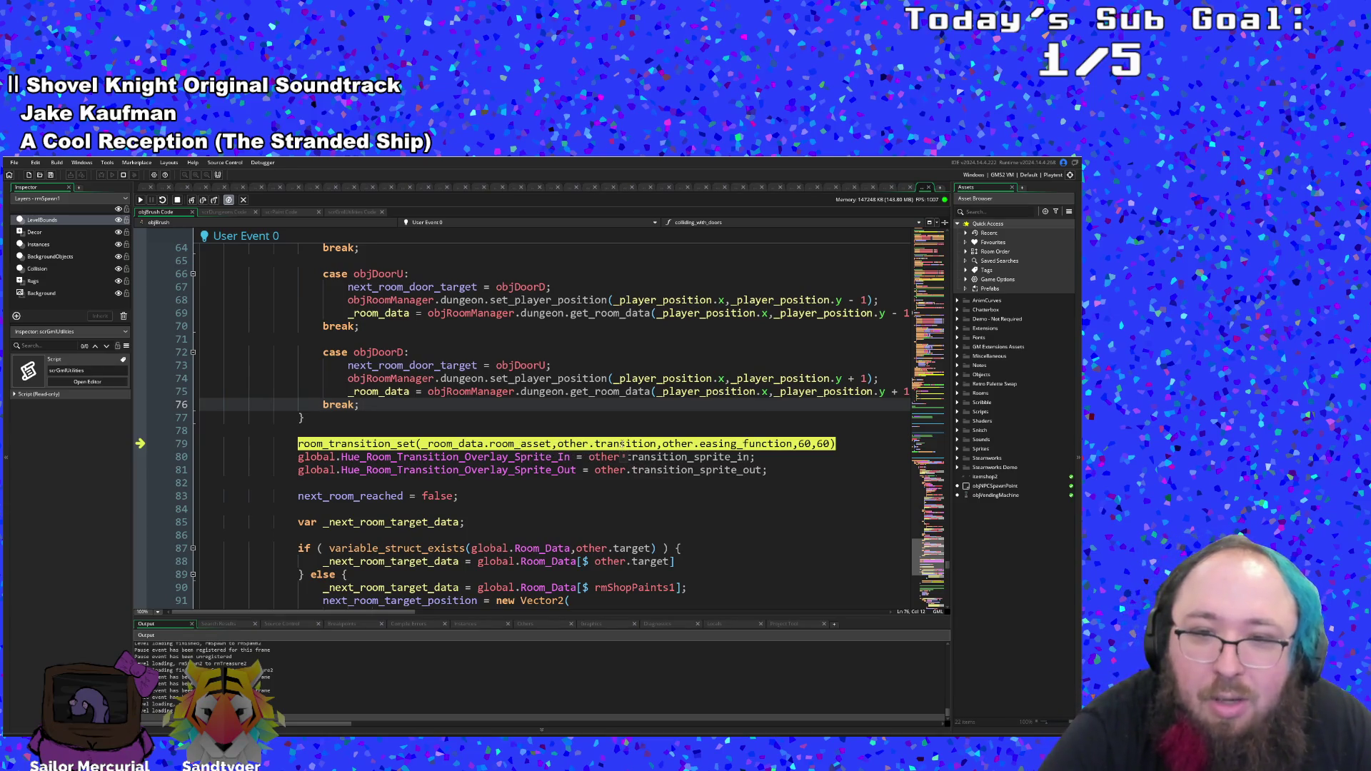
left_click(622, 444)
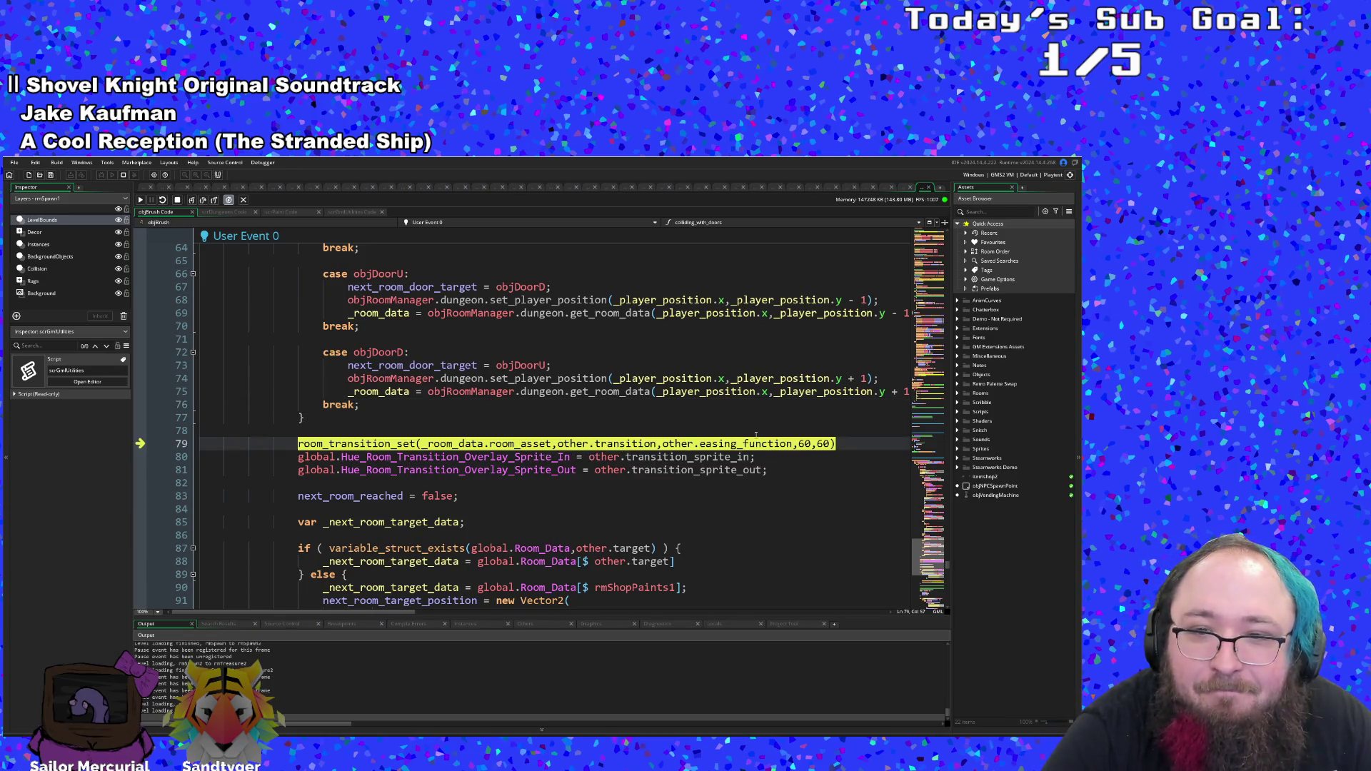
mouse_move(757, 444)
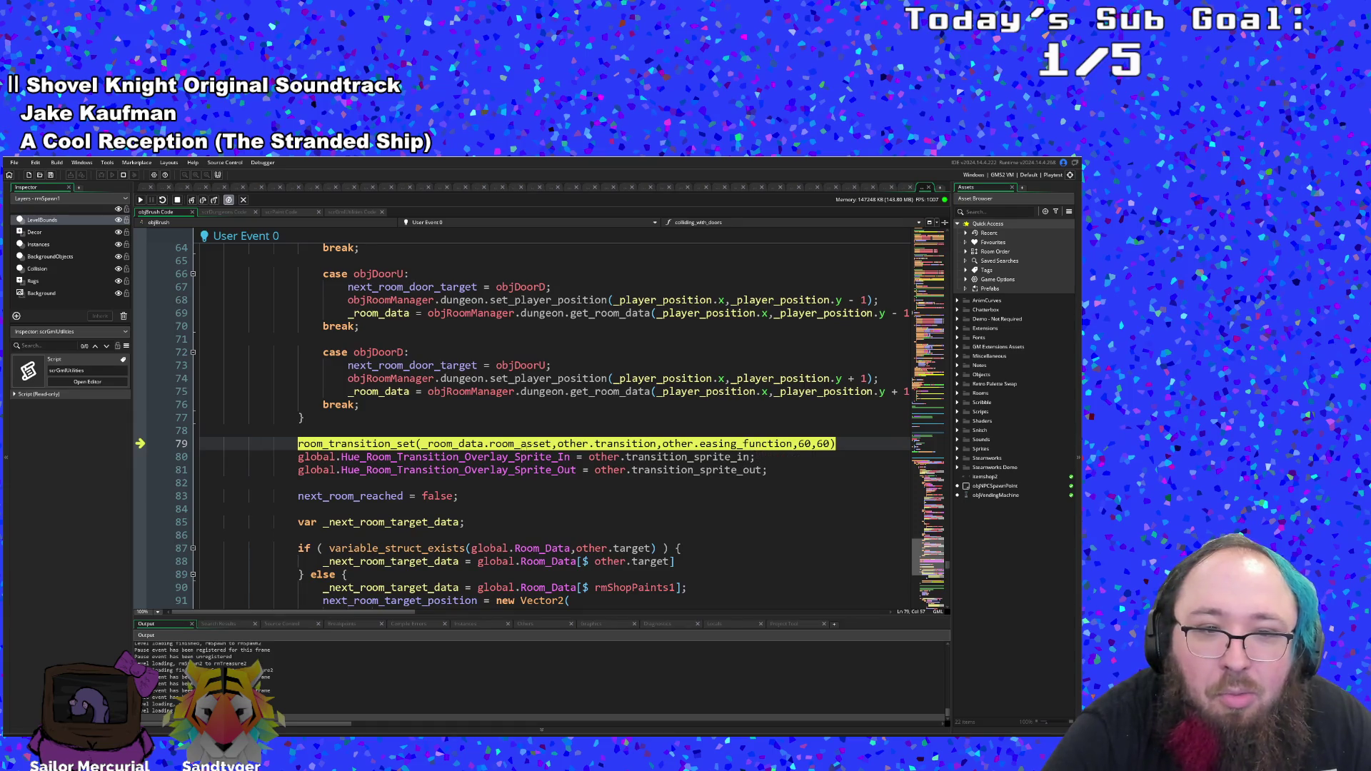
mouse_move(675, 457)
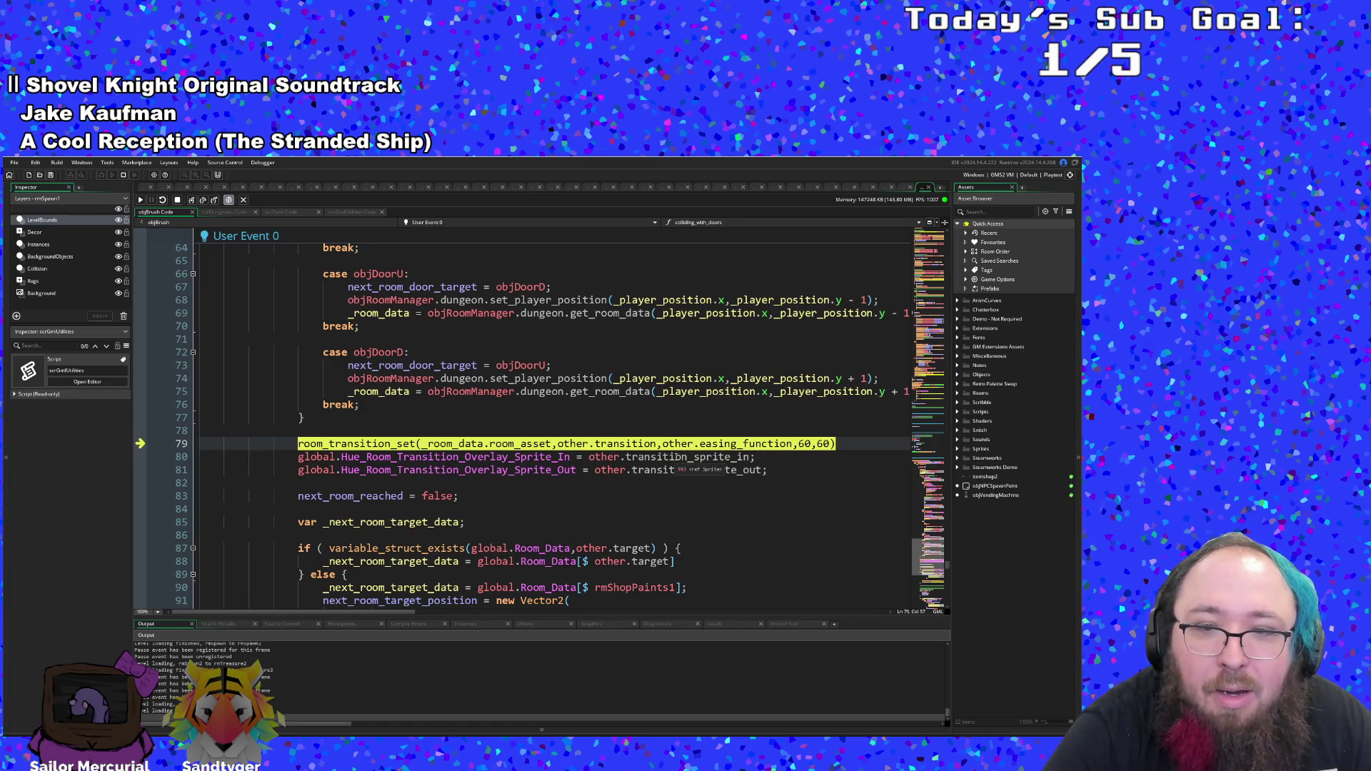
left_click(192, 201)
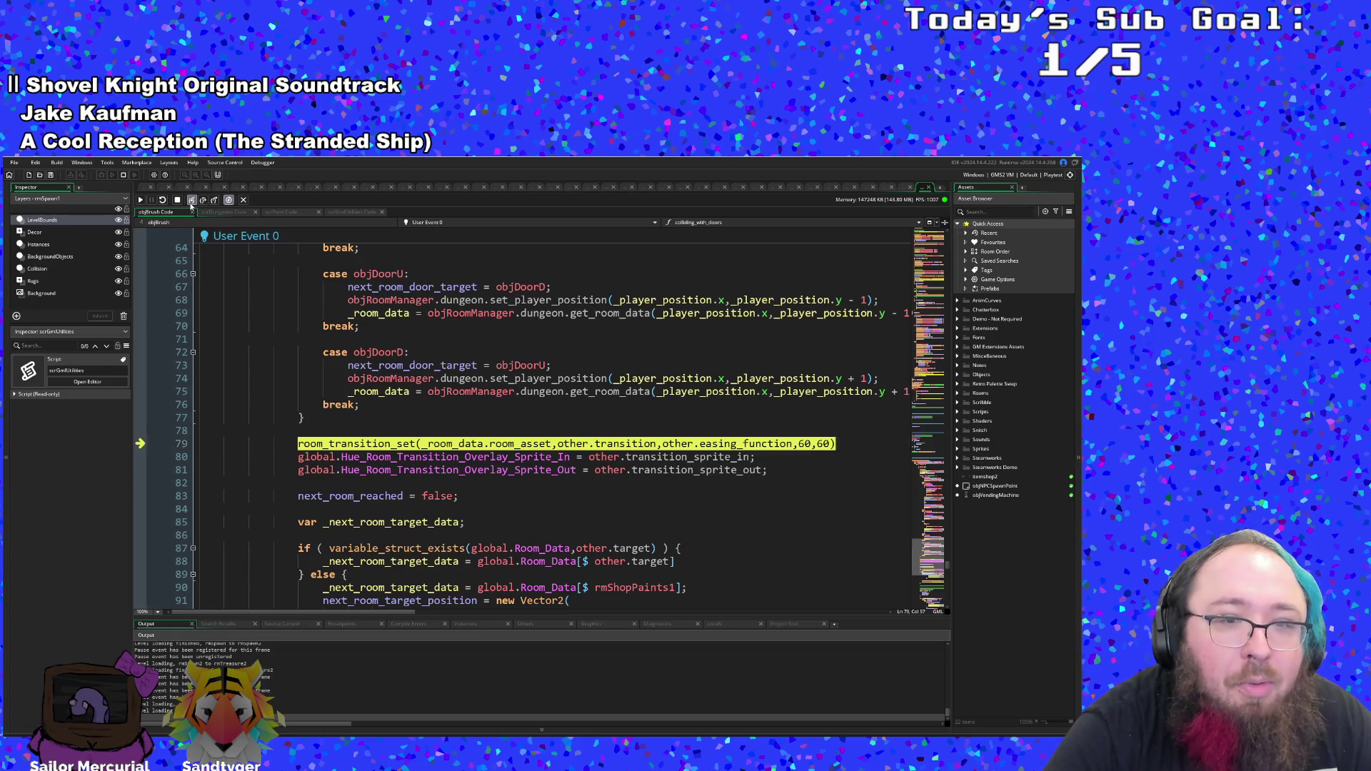
left_click(192, 201)
- Step through the opening lines of room_transition_set and scroll through scrTransitions to read it
left_click(192, 201)
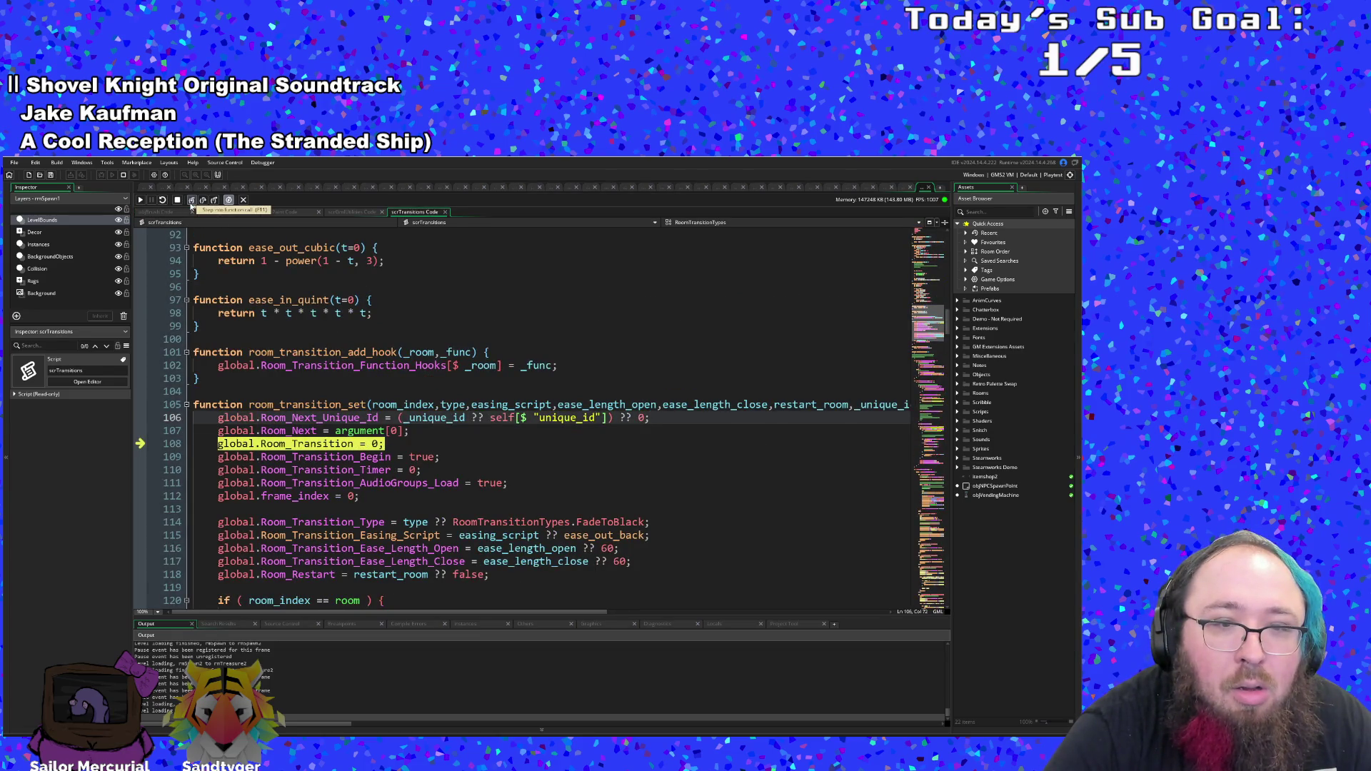
left_click(192, 202)
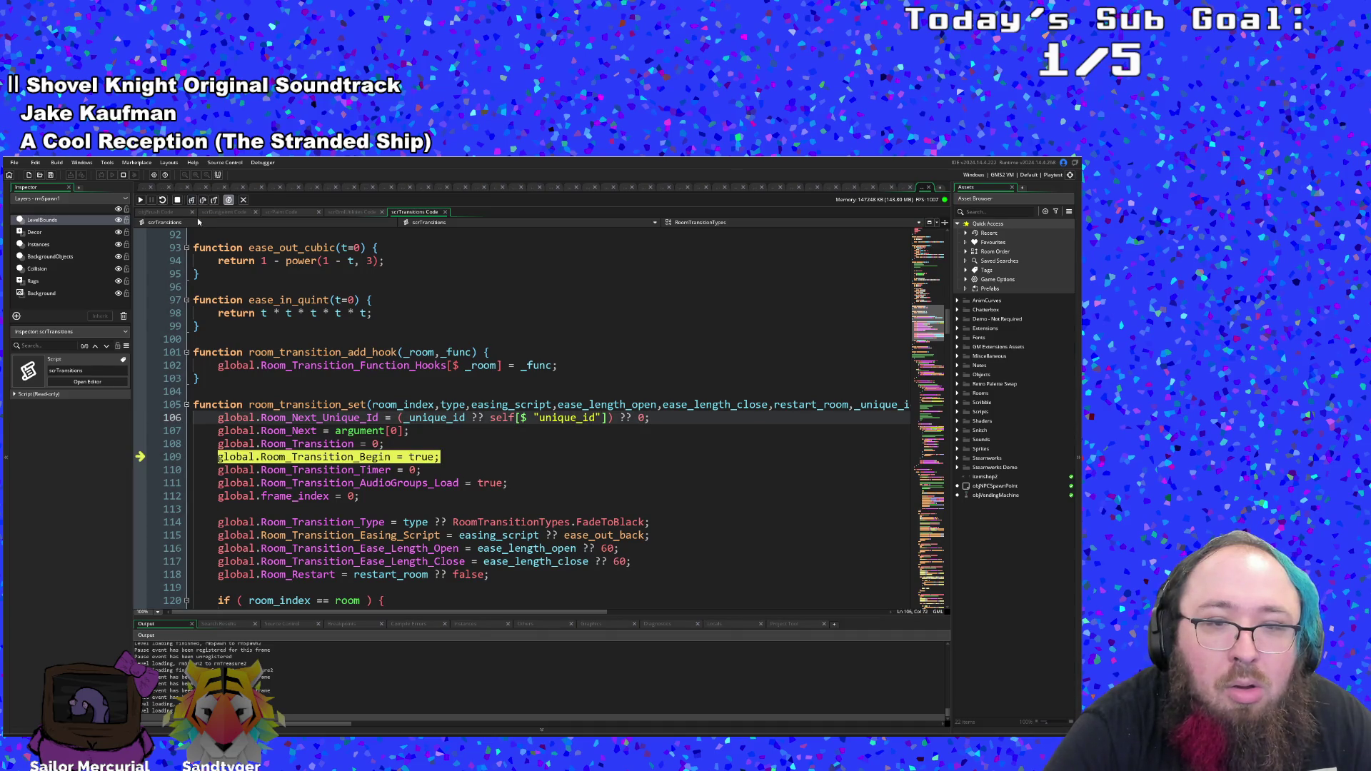
scroll(322, 469, "down", 10)
scroll(321, 469, "up", 9)
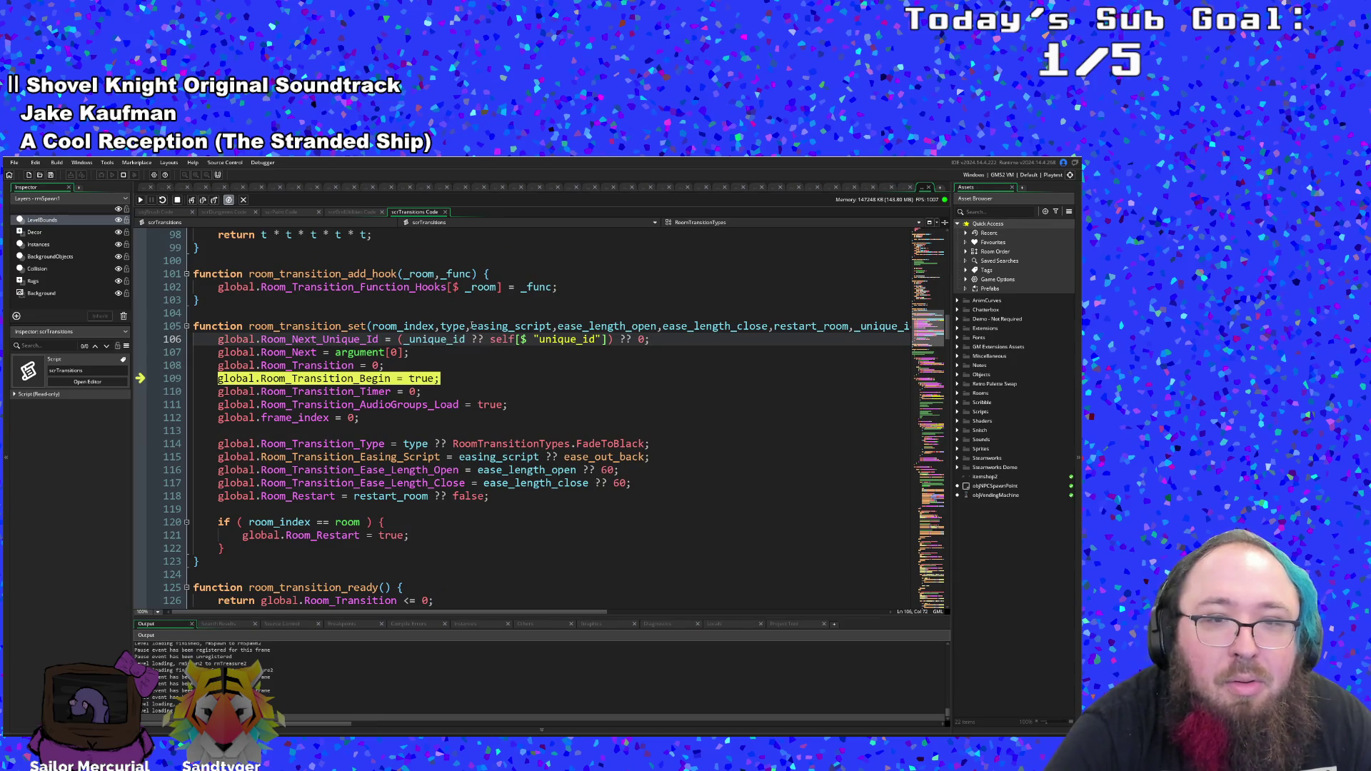
scroll(459, 511, "down", 8)
scroll(460, 510, "down", 20)
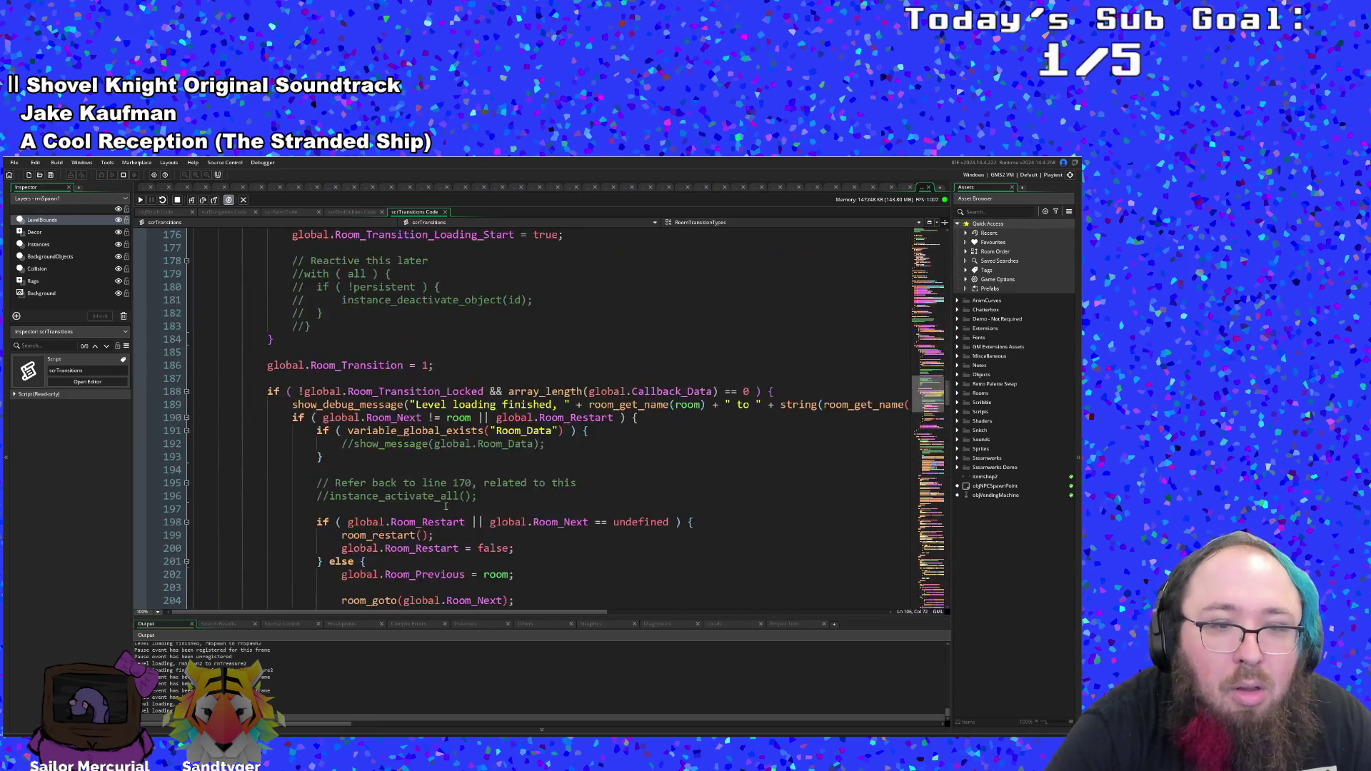
scroll(426, 474, "down", 4)
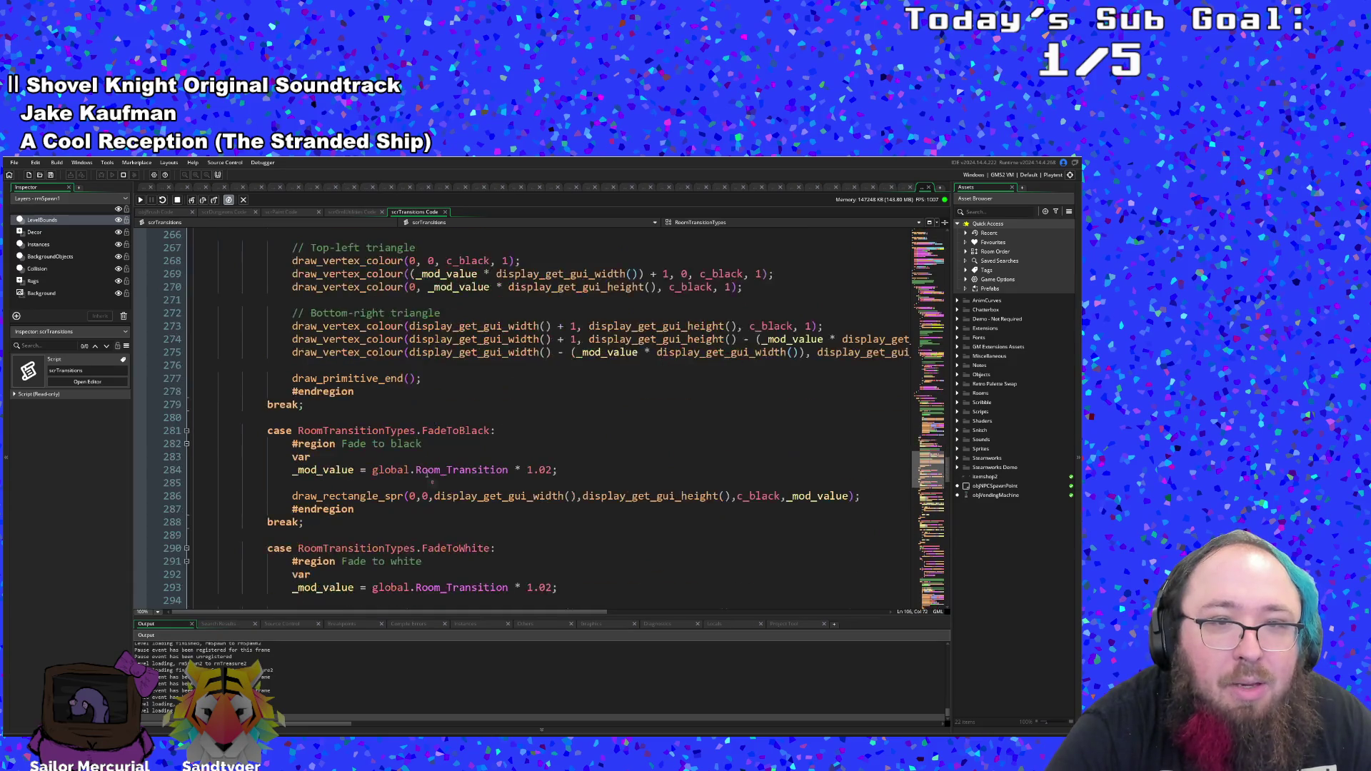
scroll(428, 477, "down", 20)
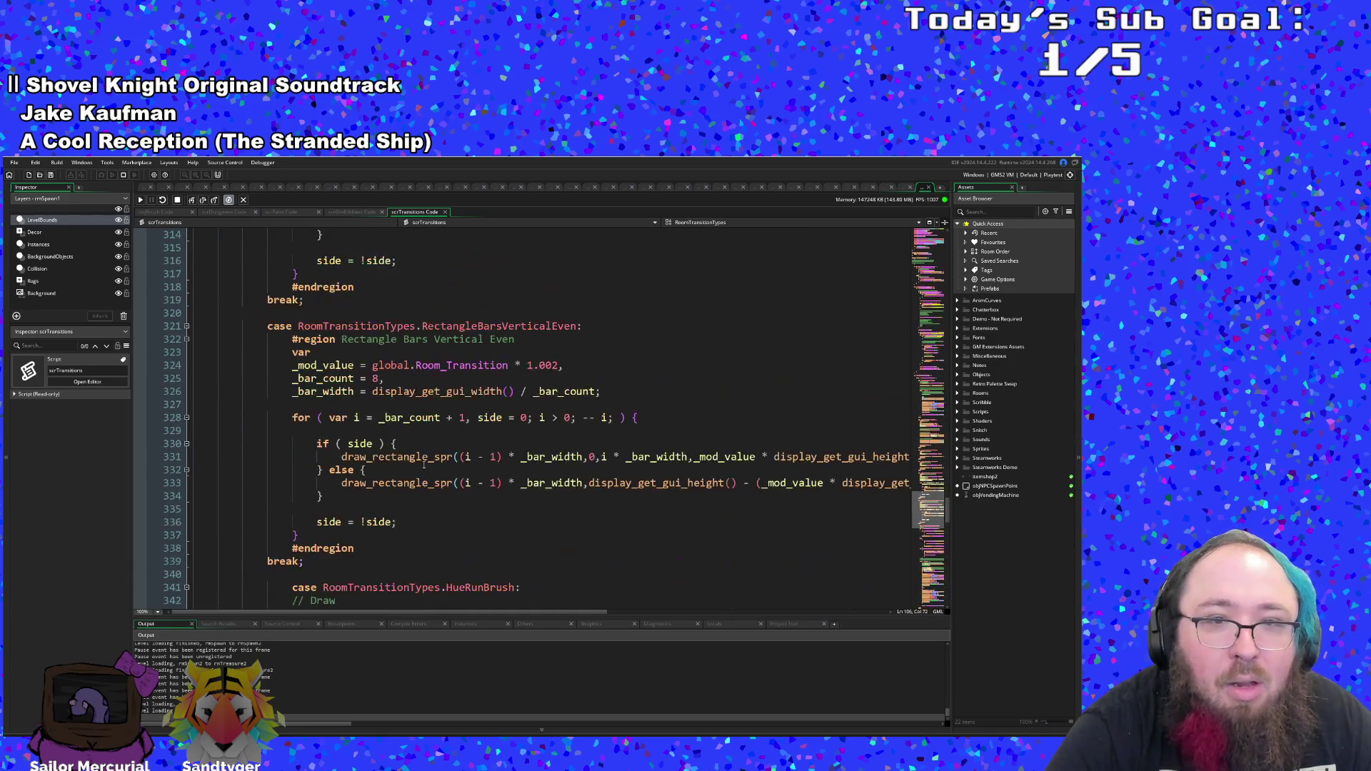
scroll(423, 465, "down", 6)
scroll(422, 461, "up", 4)
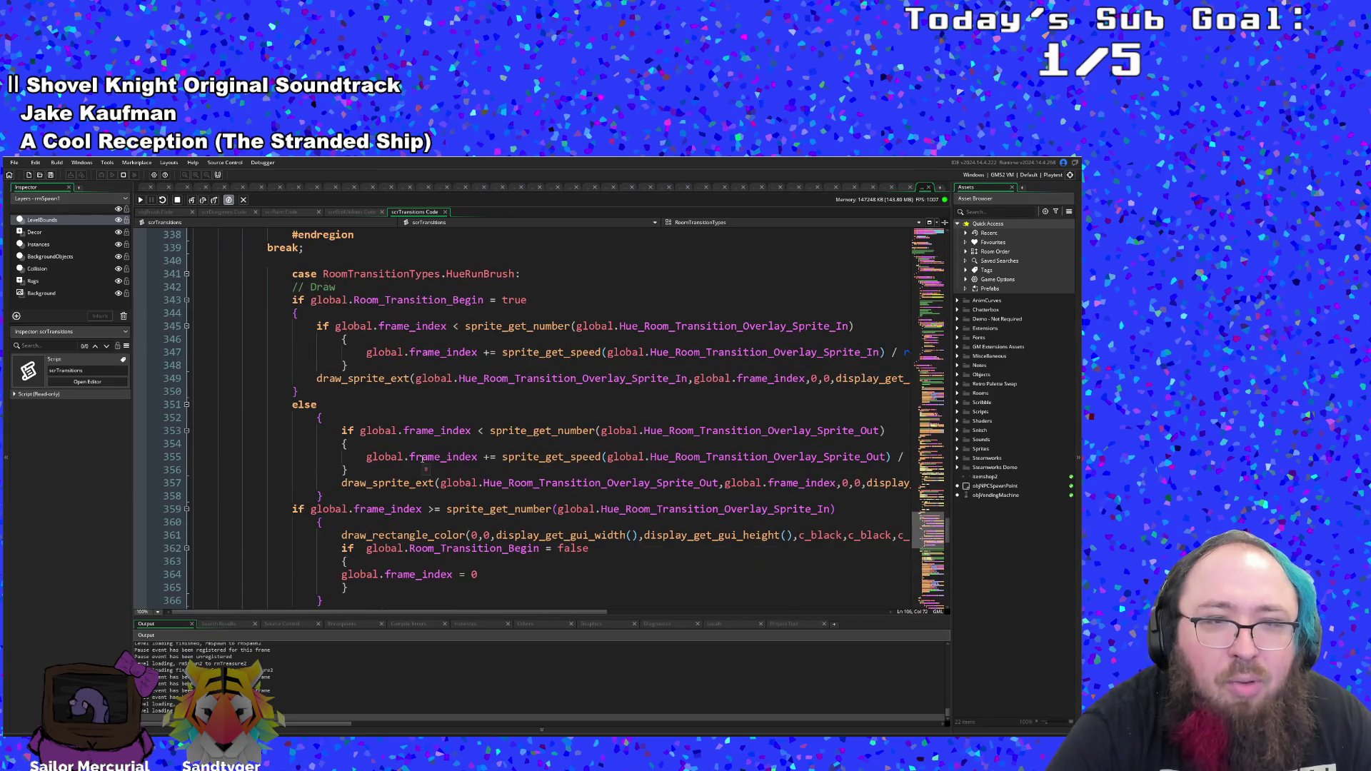
scroll(422, 458, "up", 2)
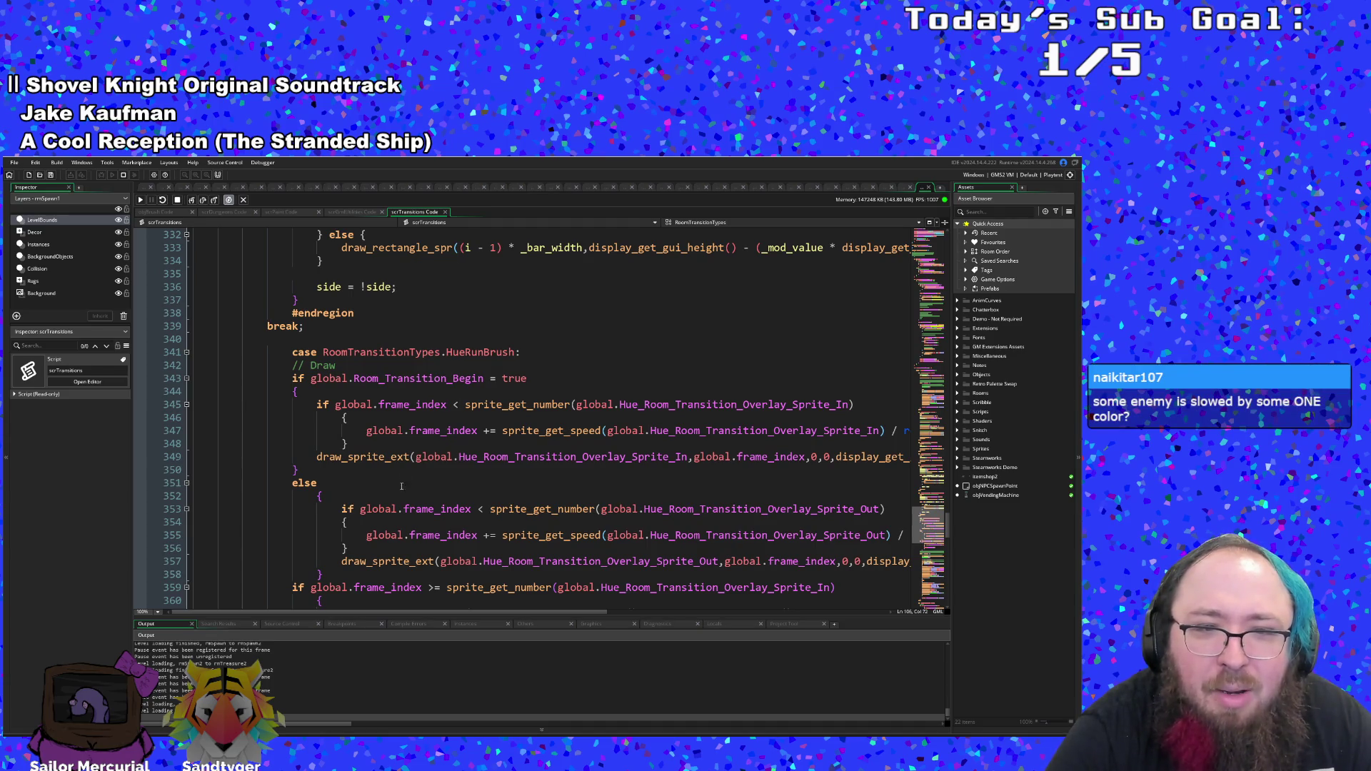
mouse_move(484, 611)
left_mouse_down()
mouse_move(746, 615)
mouse_move(418, 611)
left_mouse_up()
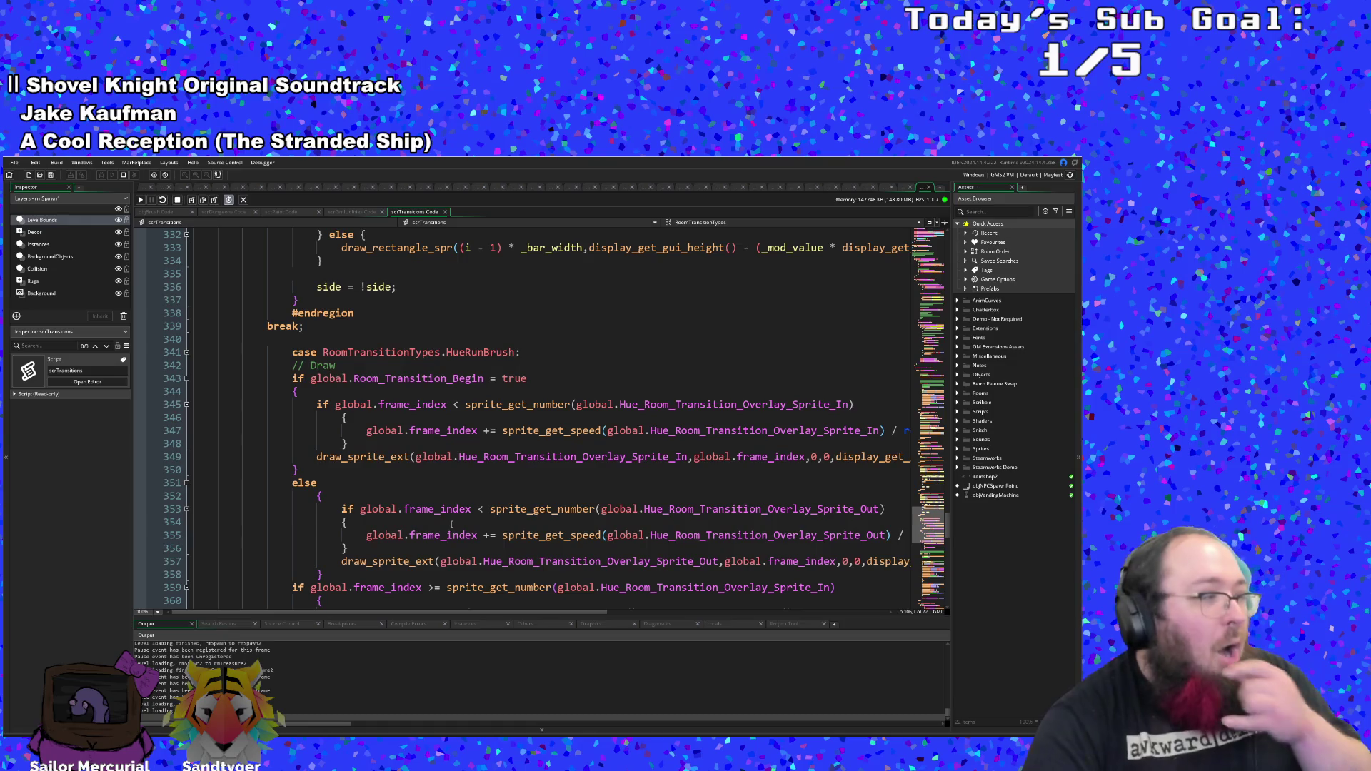
scroll(452, 525, "down", 6)
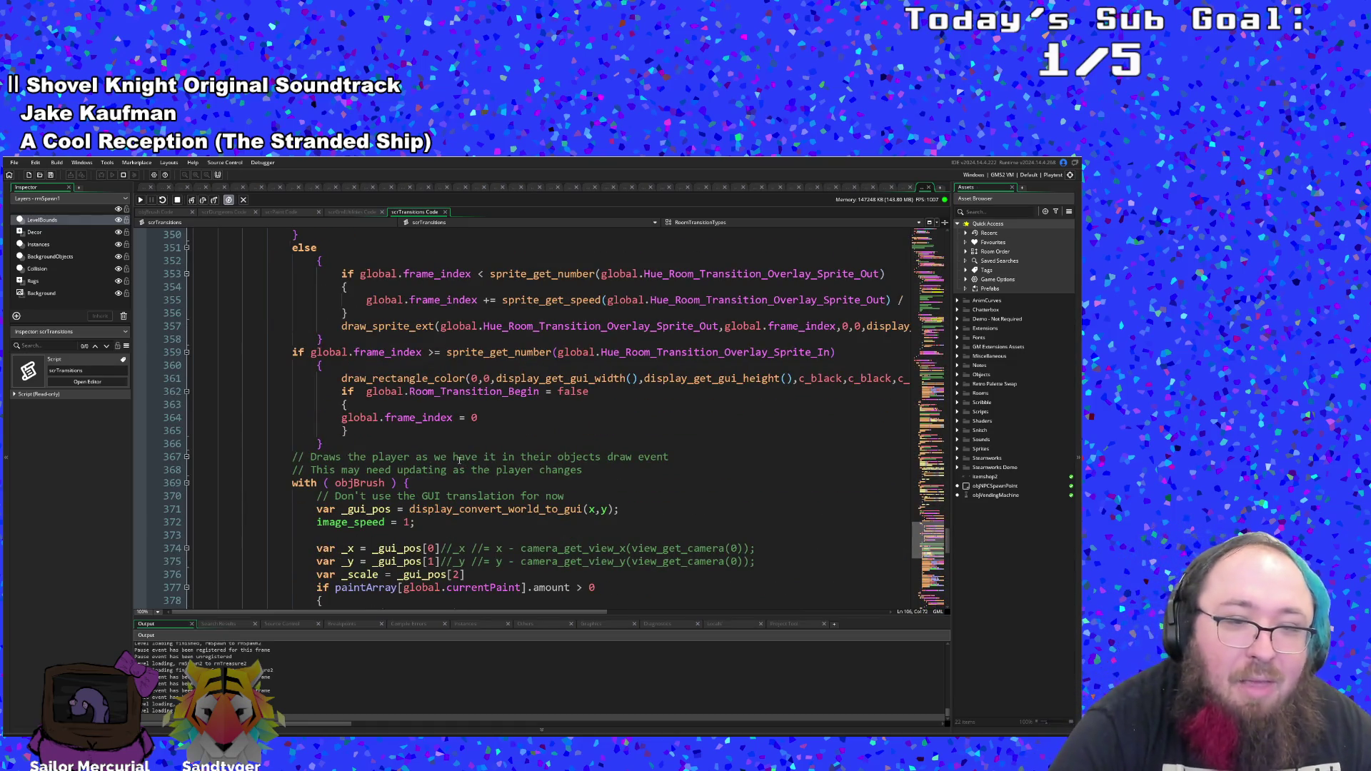
scroll(459, 460, "down", 2)
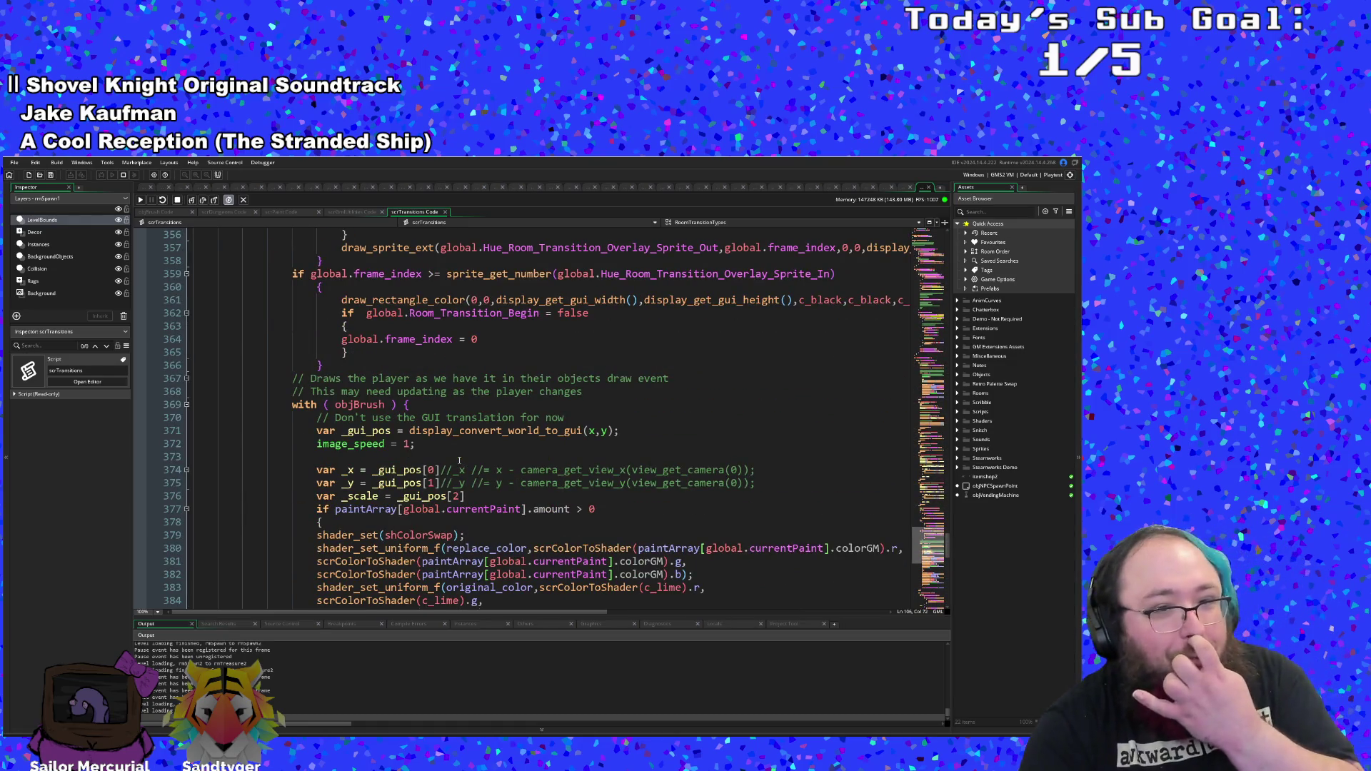
scroll(454, 454, "down", 4)
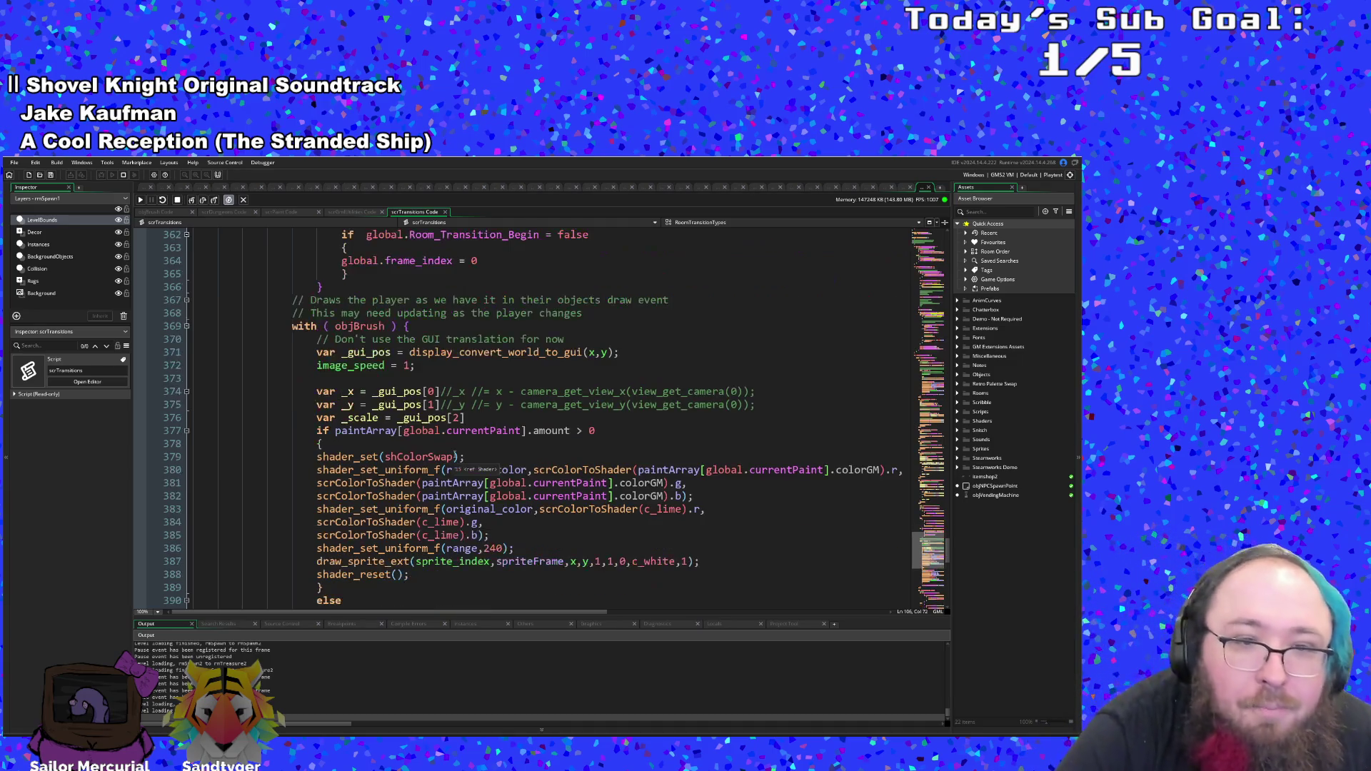
scroll(451, 457, "up", 2)
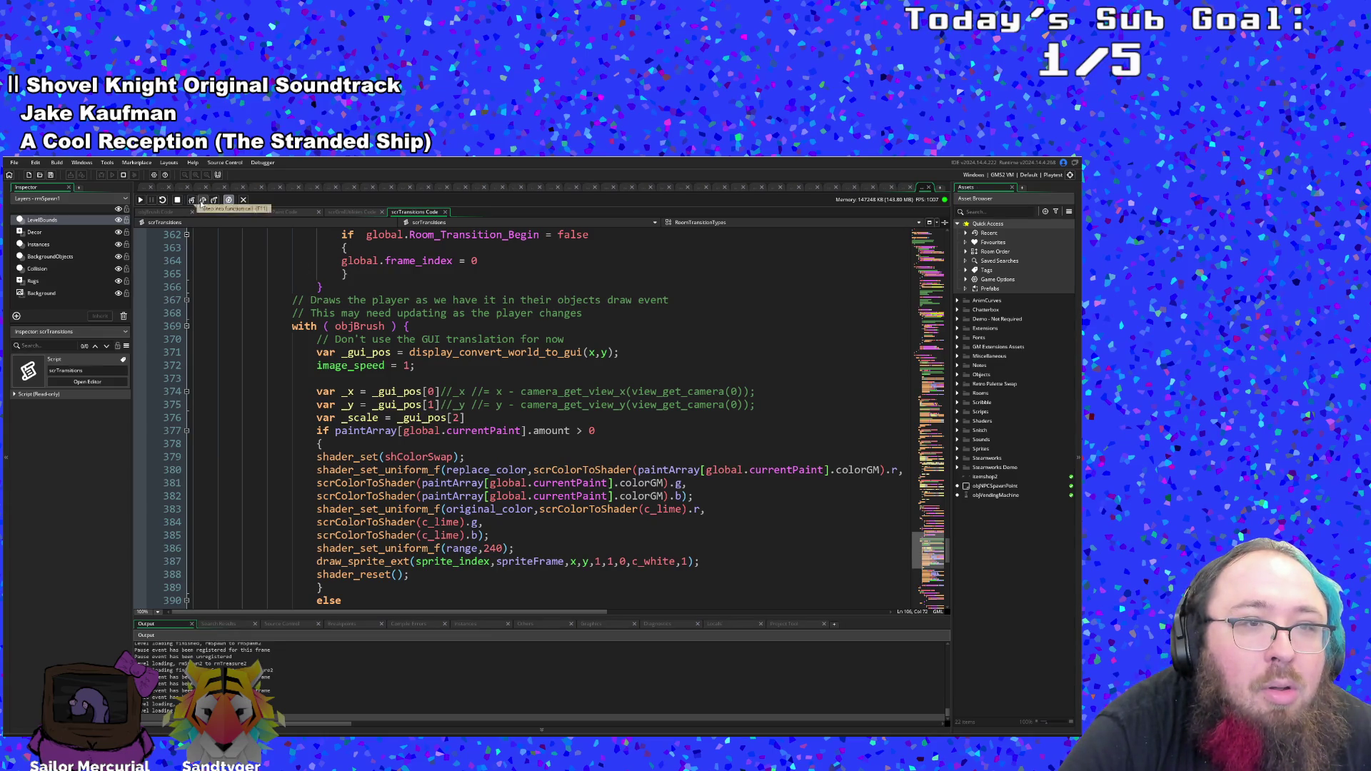
- Step out to objBrush's User Event 0 and advance past the room data lookup
left_click(215, 202)
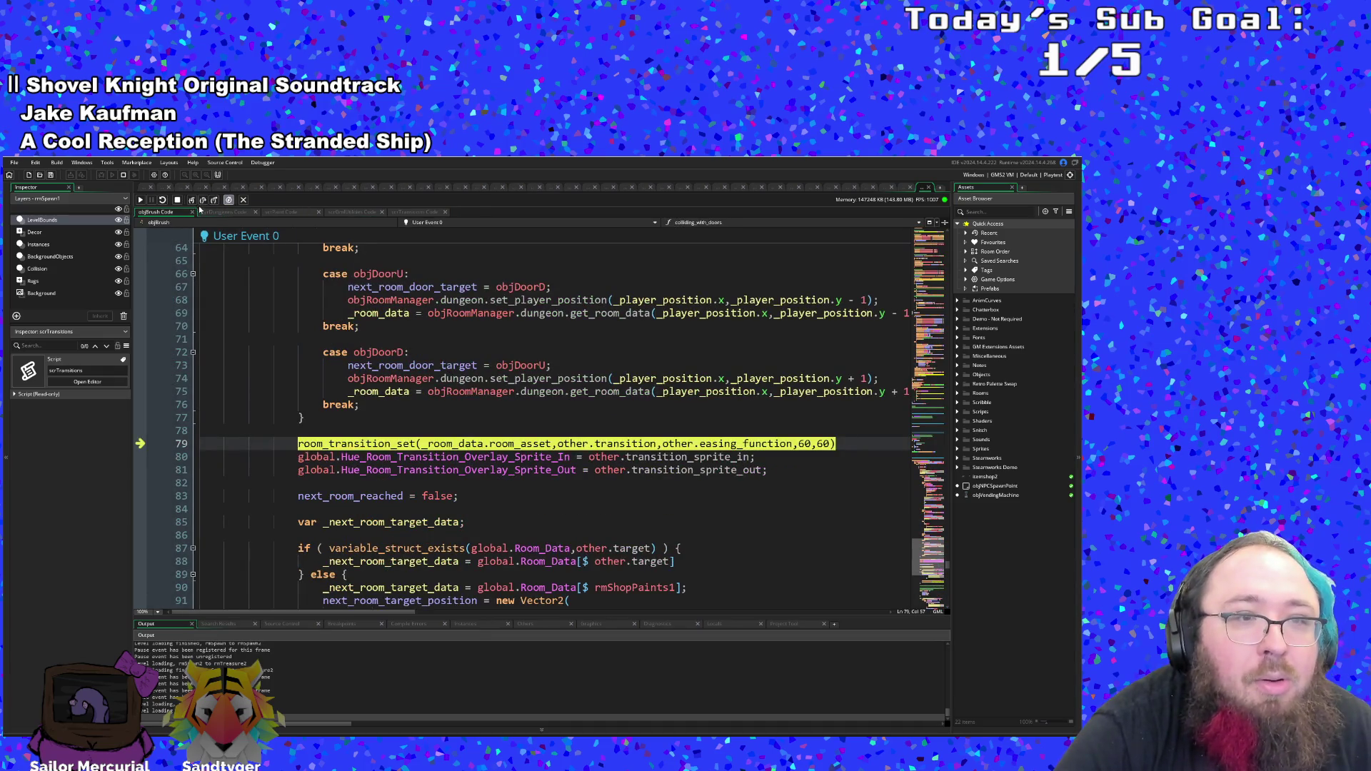
left_click(191, 201)
left_click(191, 201)
left_click(191, 201)
left_click(191, 201)
scroll(239, 294, "down", 6)
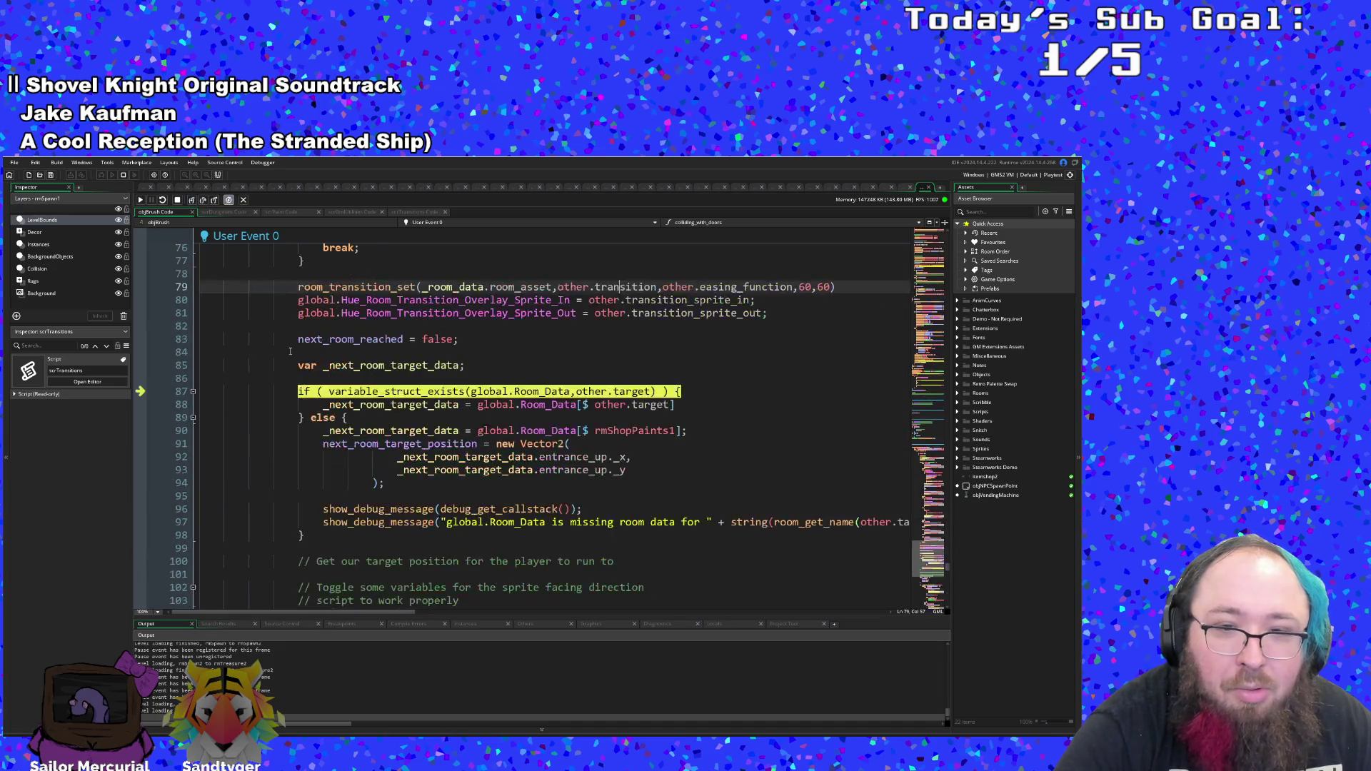
left_click(192, 201)
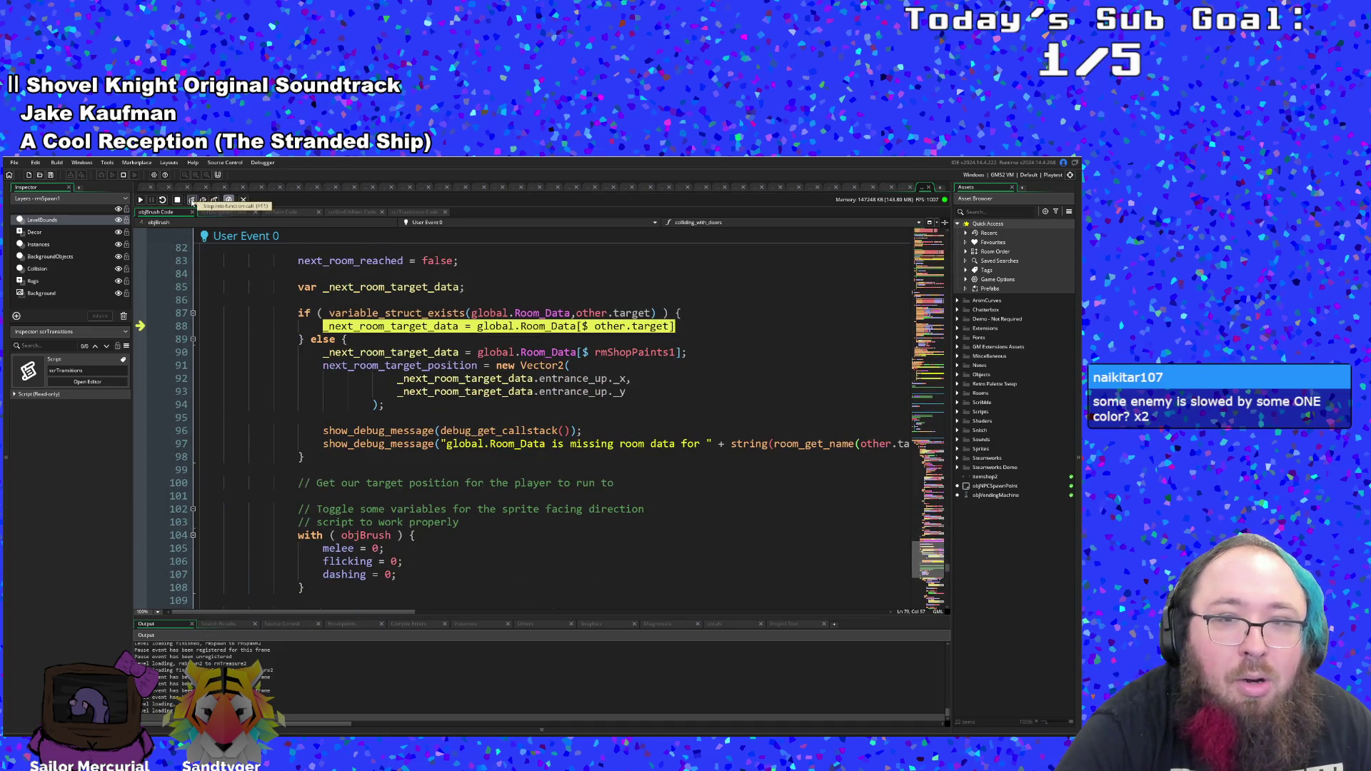
mouse_move(638, 329)
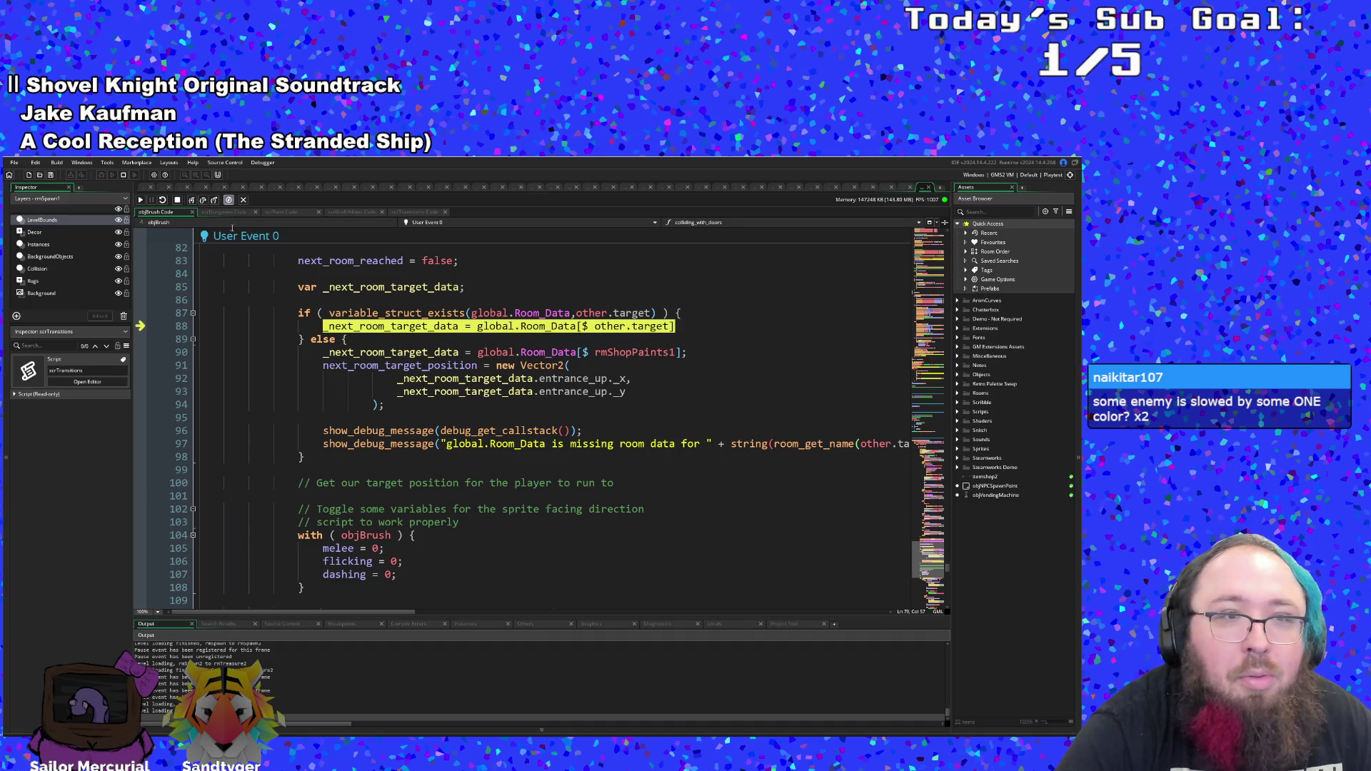
left_click(192, 201)
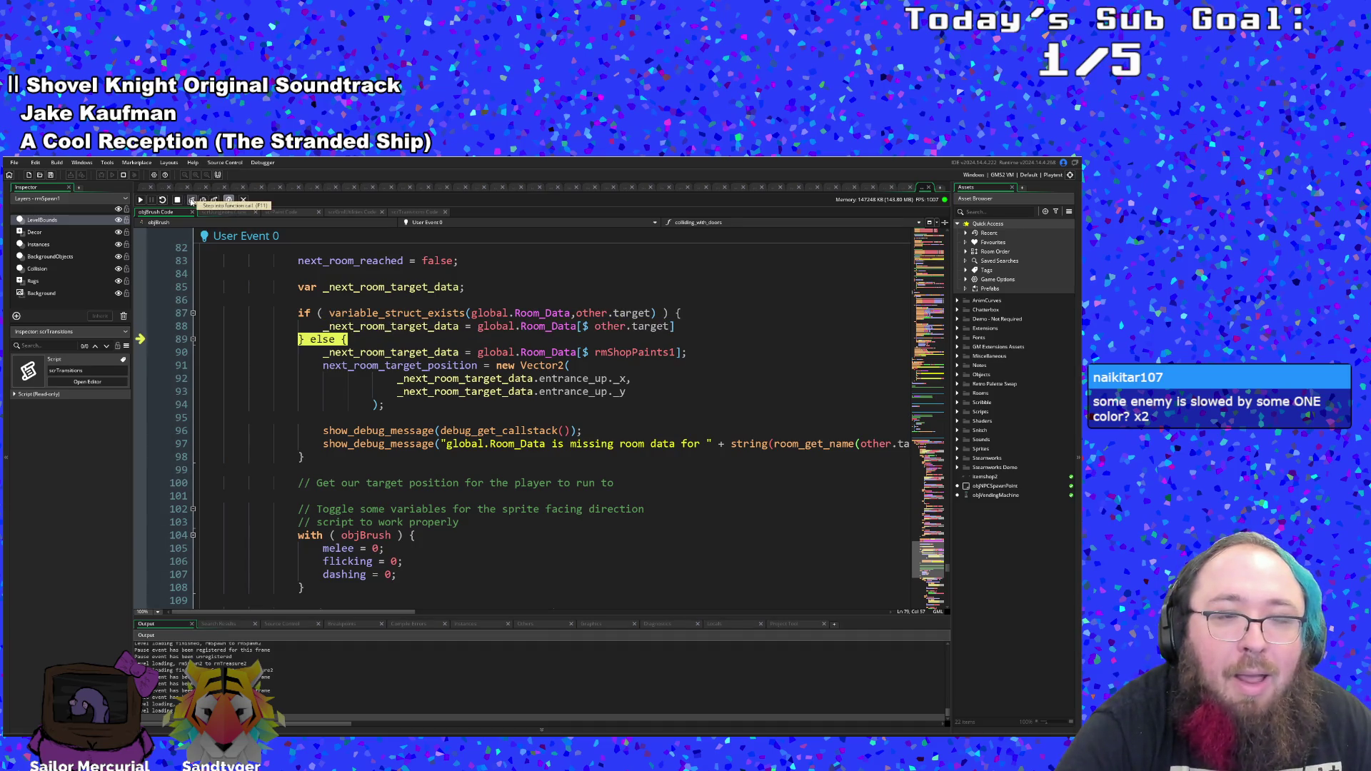
- Step through the melee, flicking and dashing resets to the next-room-target check on line 110
left_click(191, 201)
left_click(192, 201)
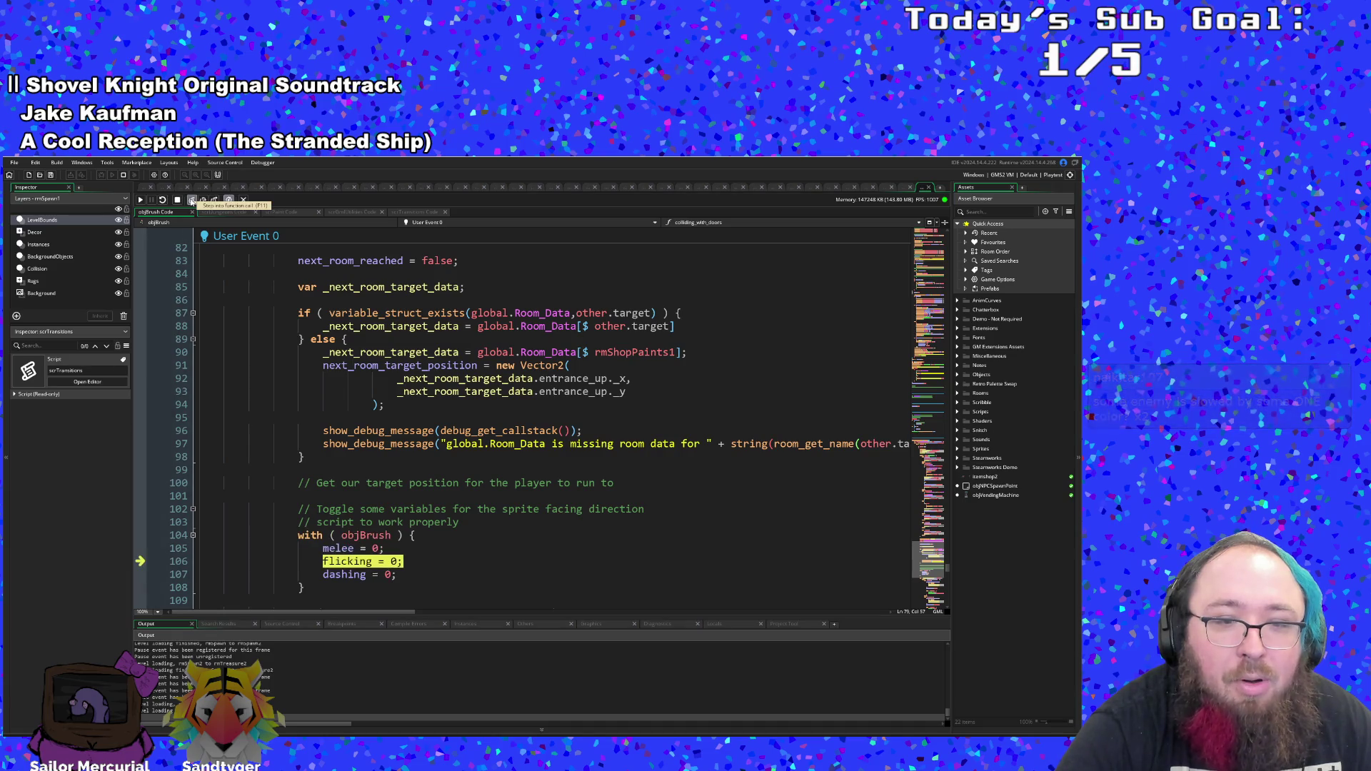
left_click(191, 201)
scroll(288, 308, "down", 6)
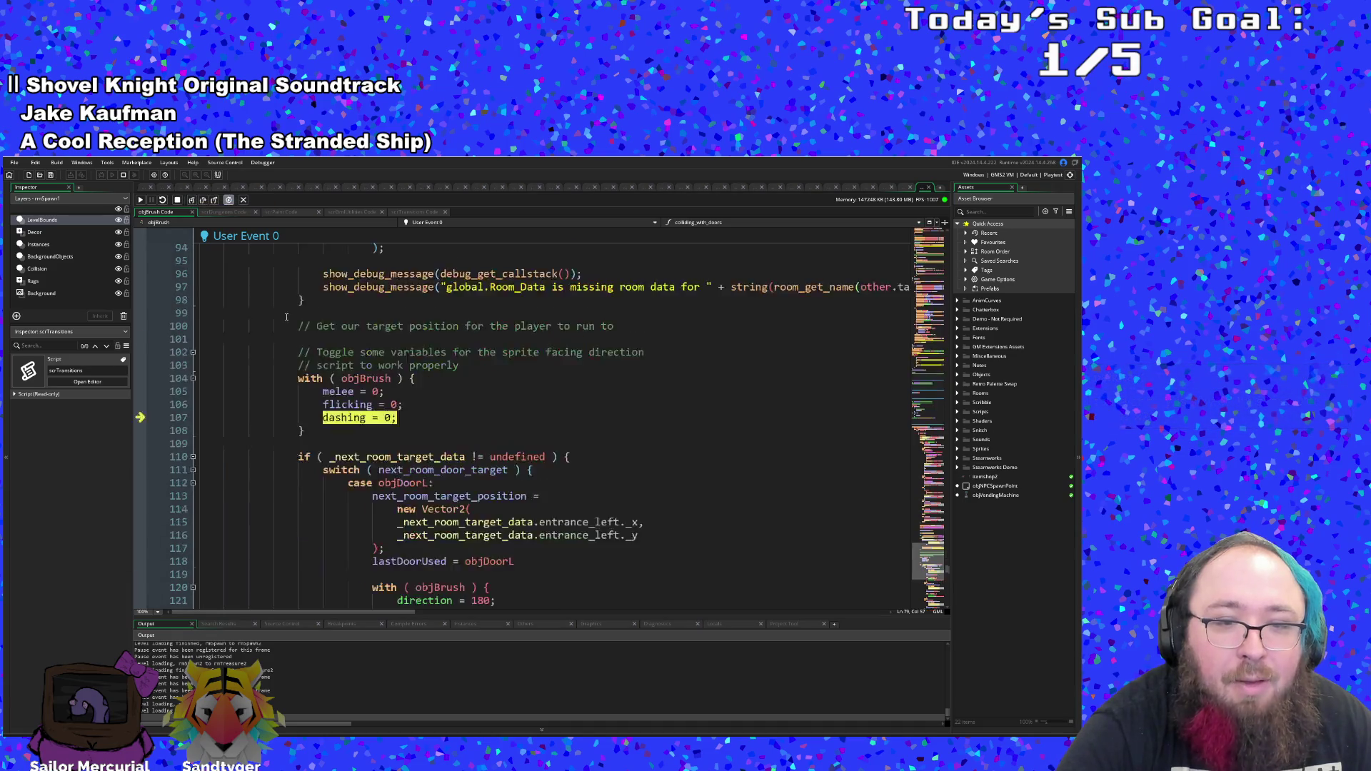
left_click(192, 200)
left_click(192, 200)
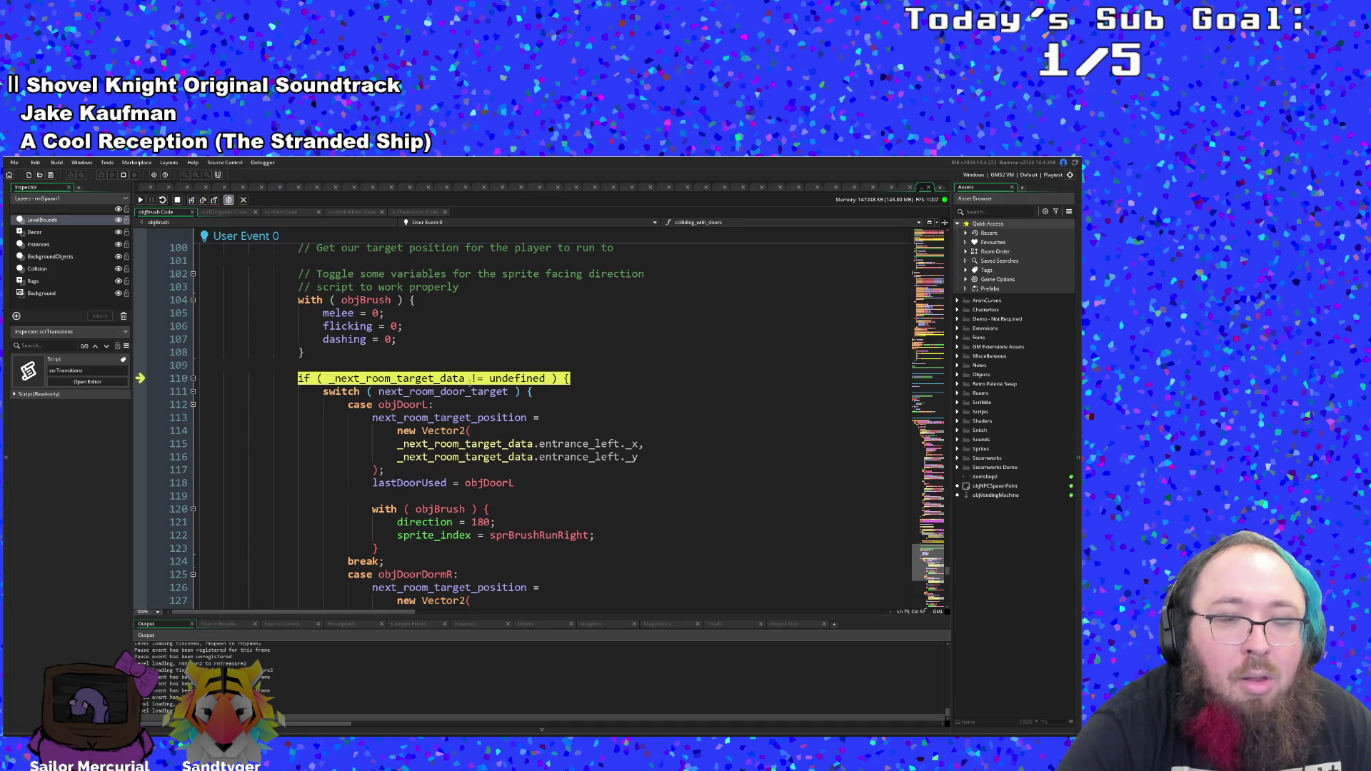
mouse_move(445, 373)
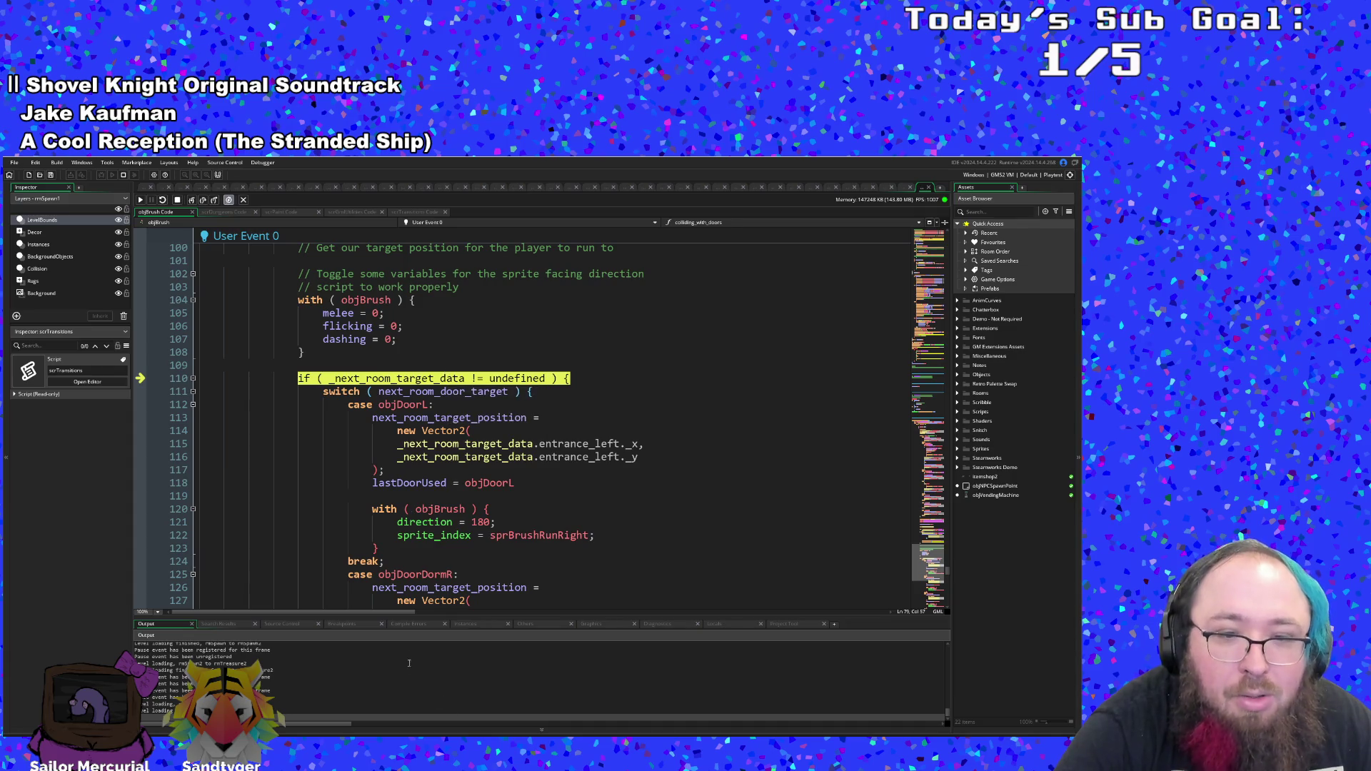
left_click(458, 624)
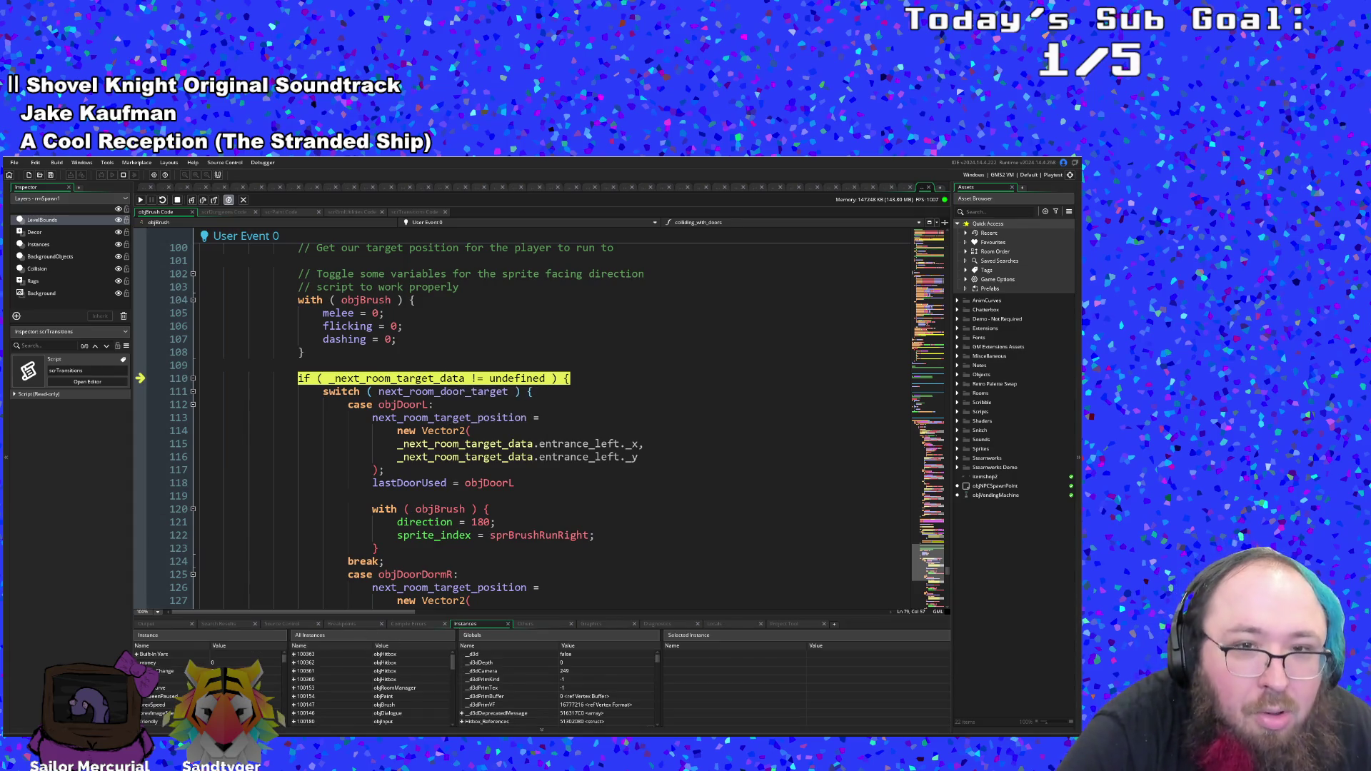
scroll(207, 685, "down", 5)
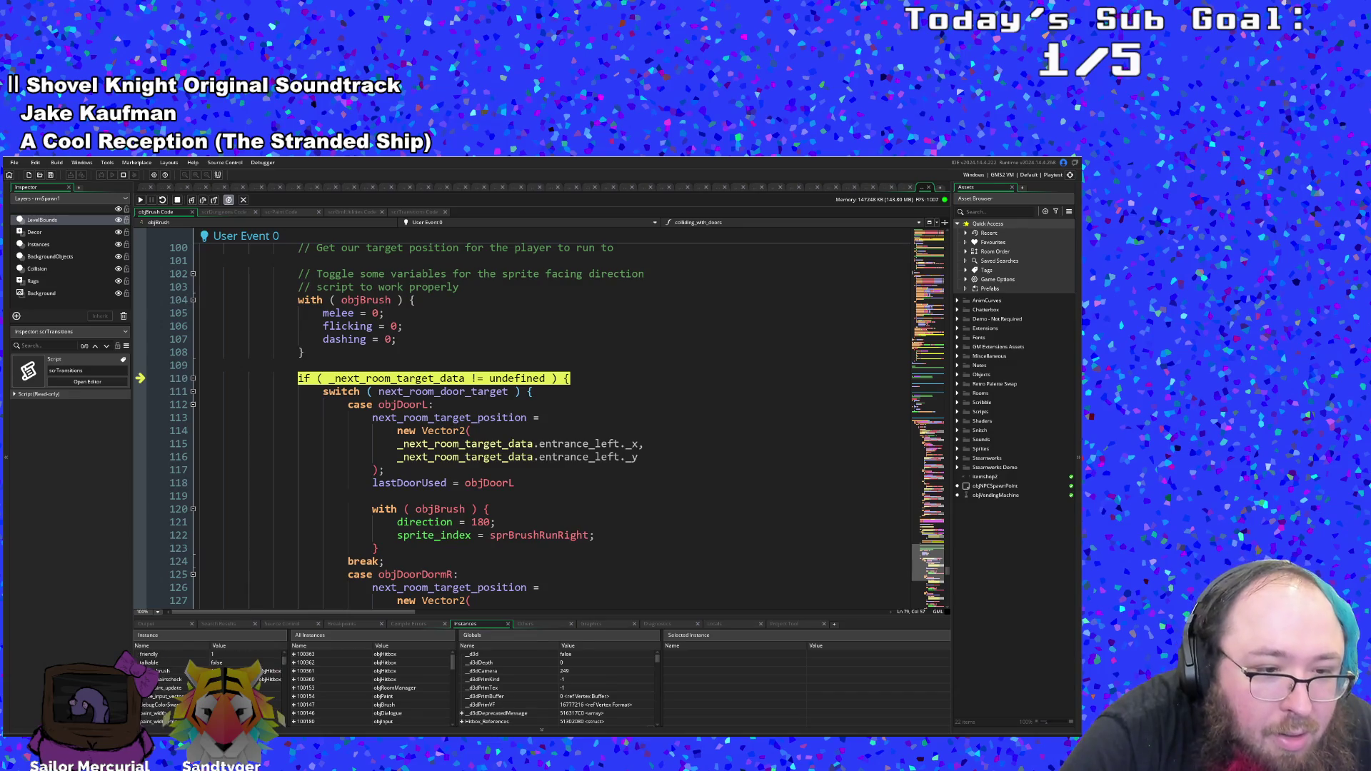
scroll(221, 671, "up", 5)
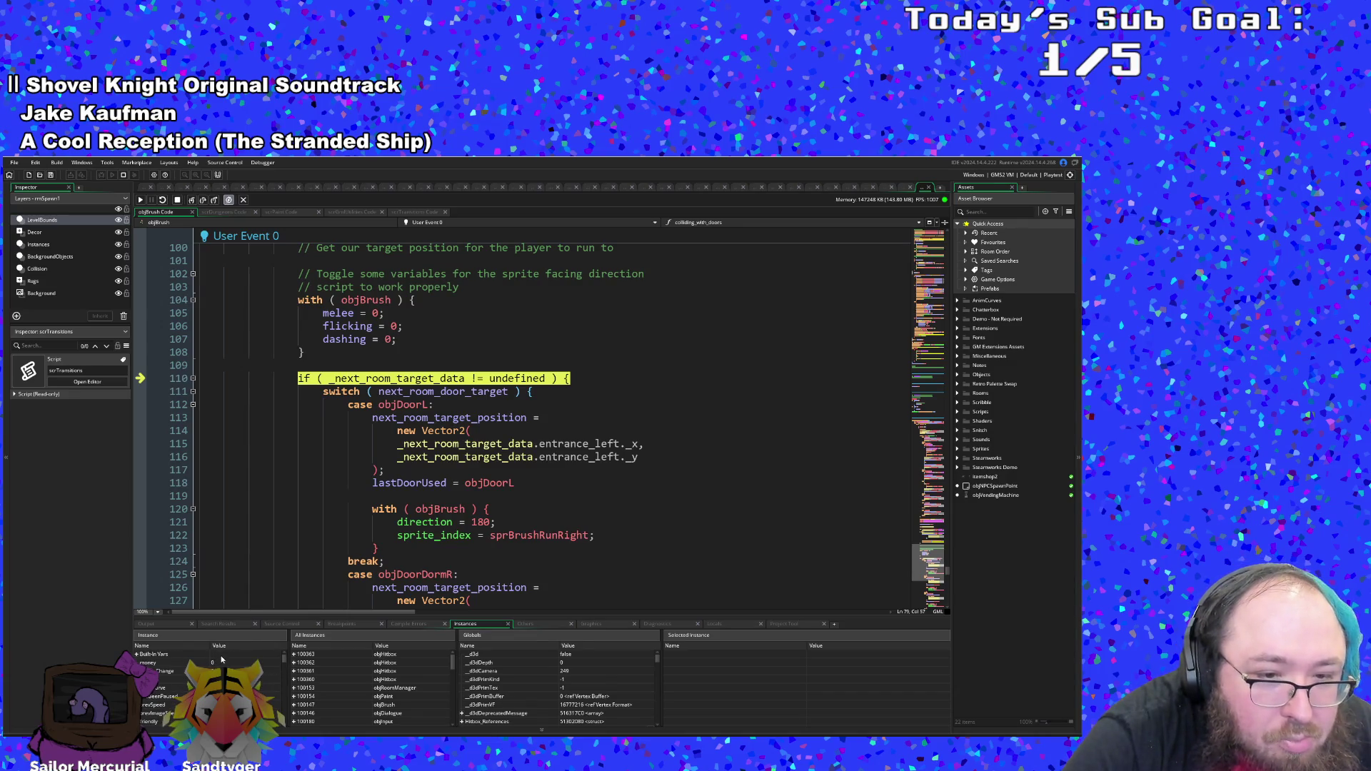
scroll(207, 685, "down", 5)
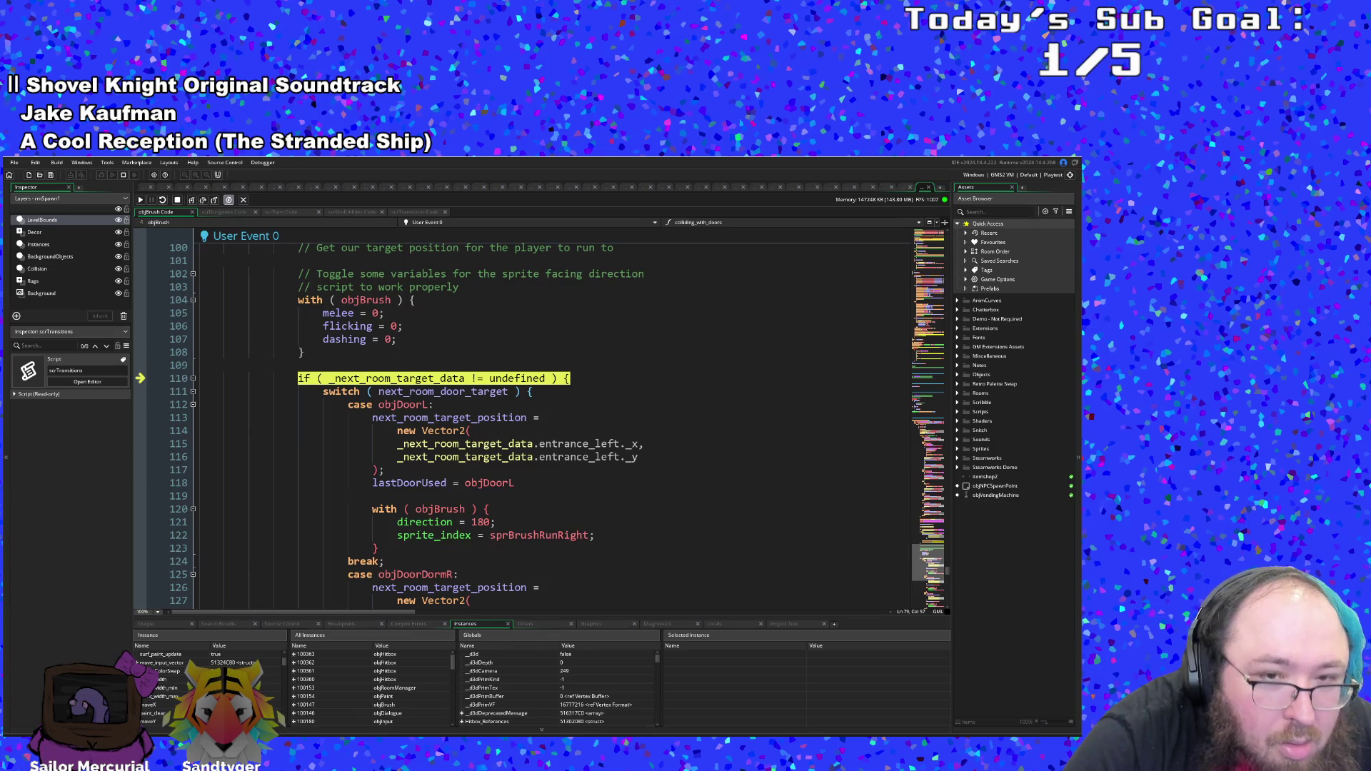
scroll(207, 685, "up", 5)
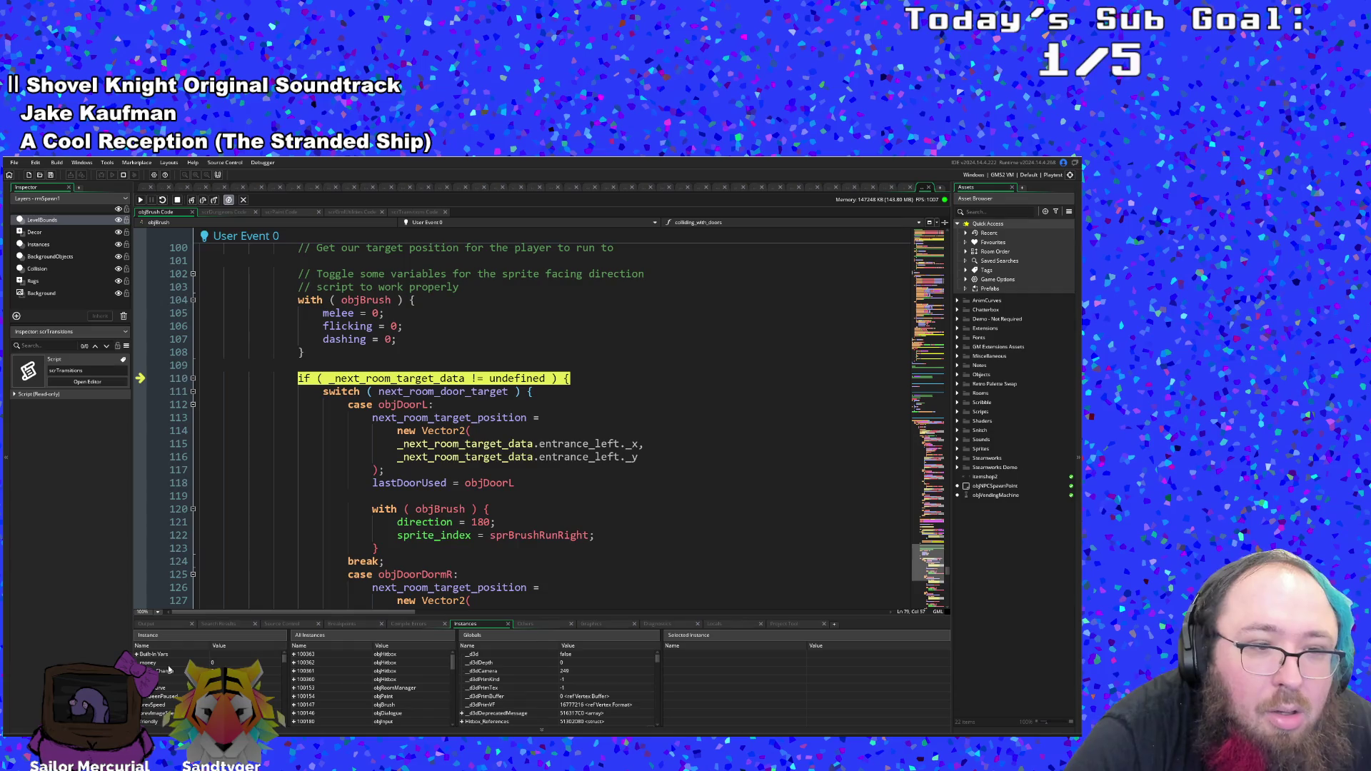
scroll(170, 669, "down", 5)
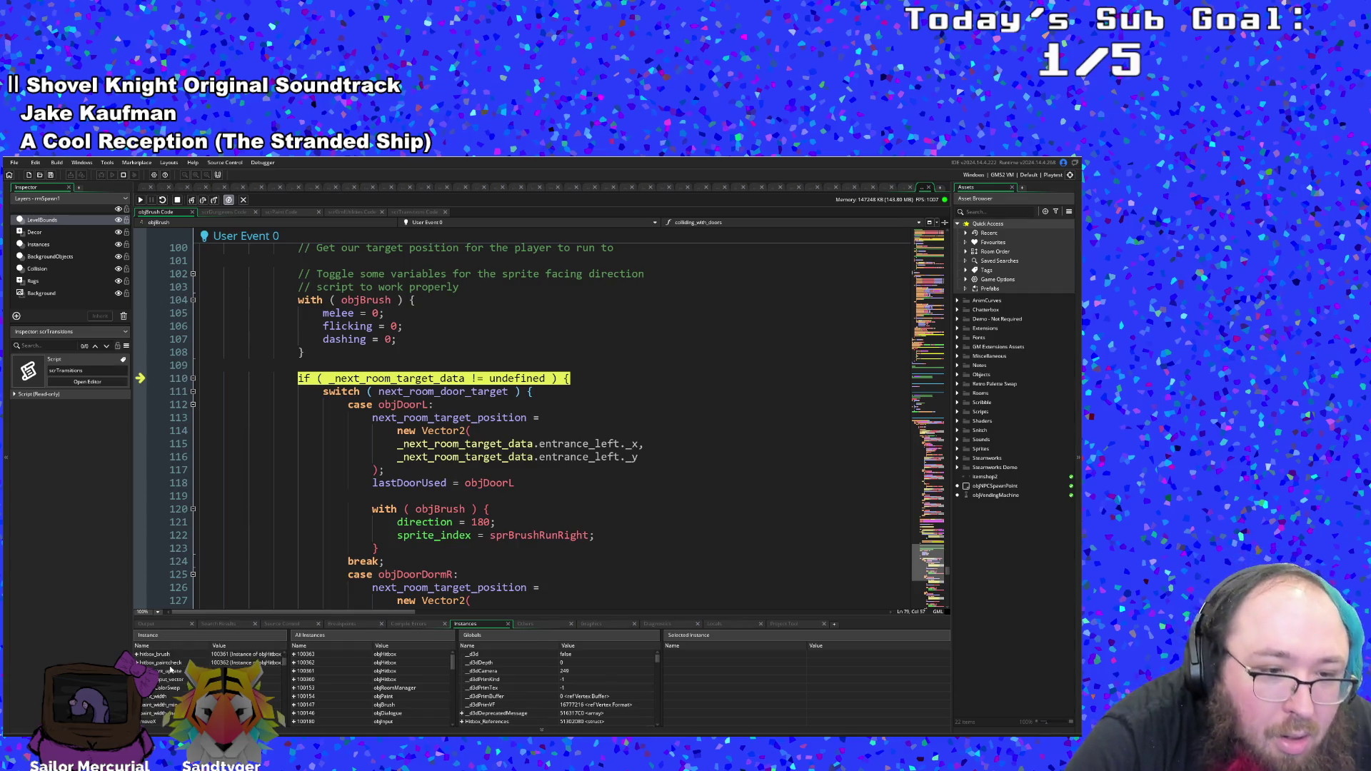
scroll(169, 671, "down", 5)
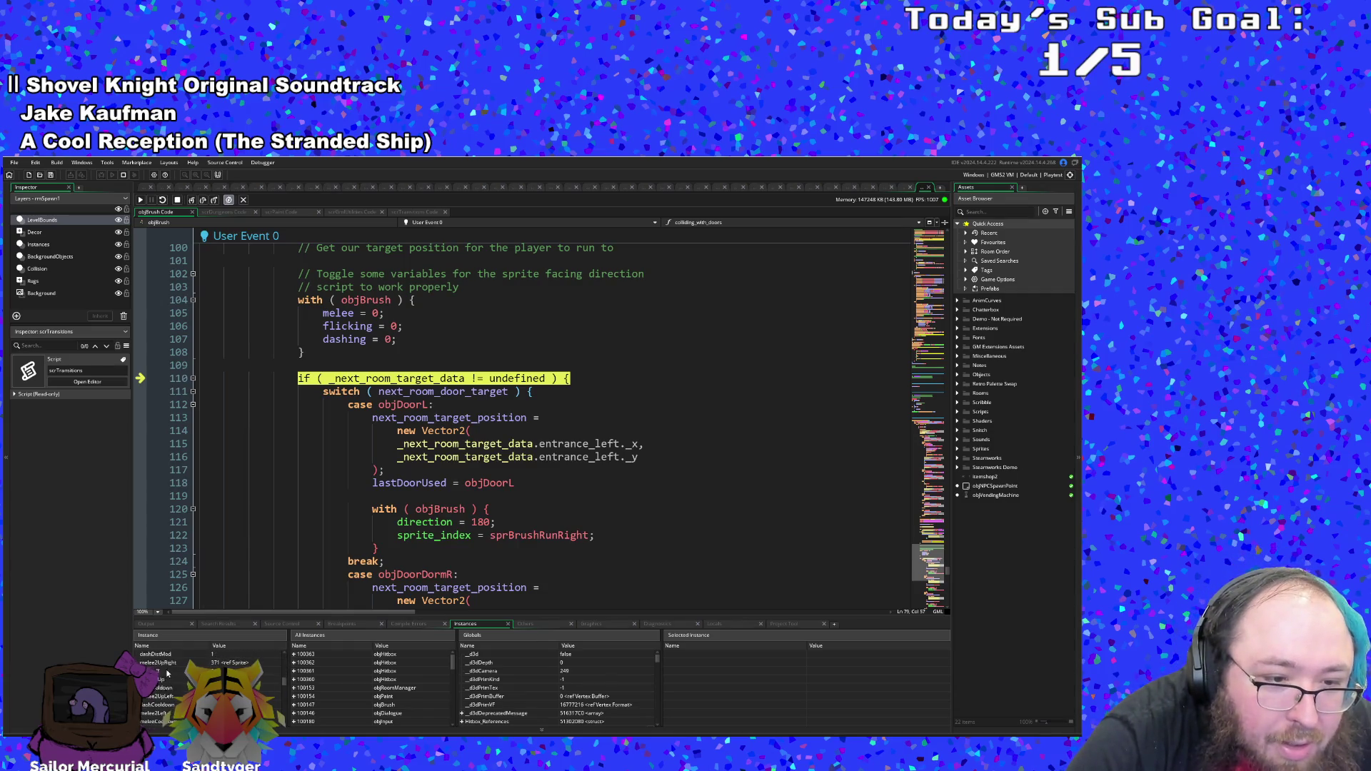
scroll(163, 671, "down", 5)
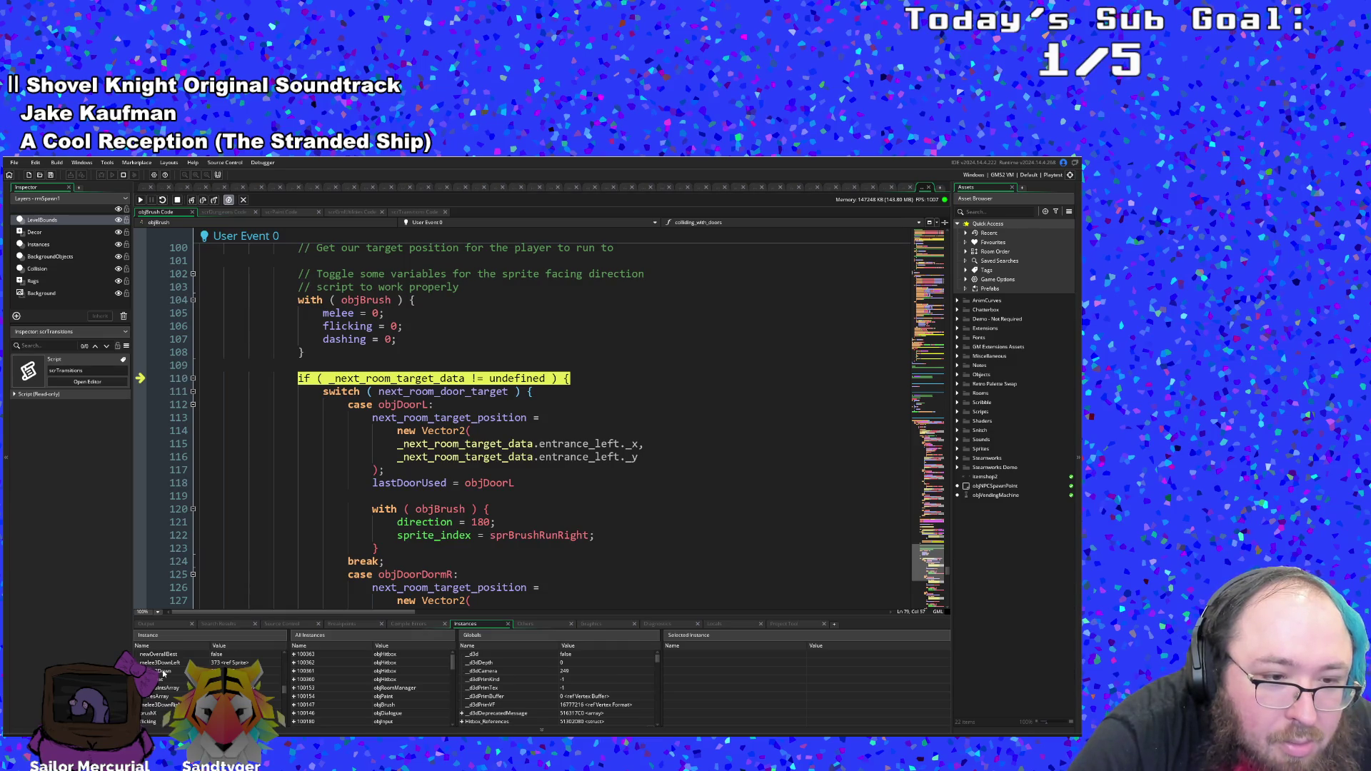
scroll(161, 679, "down", 5)
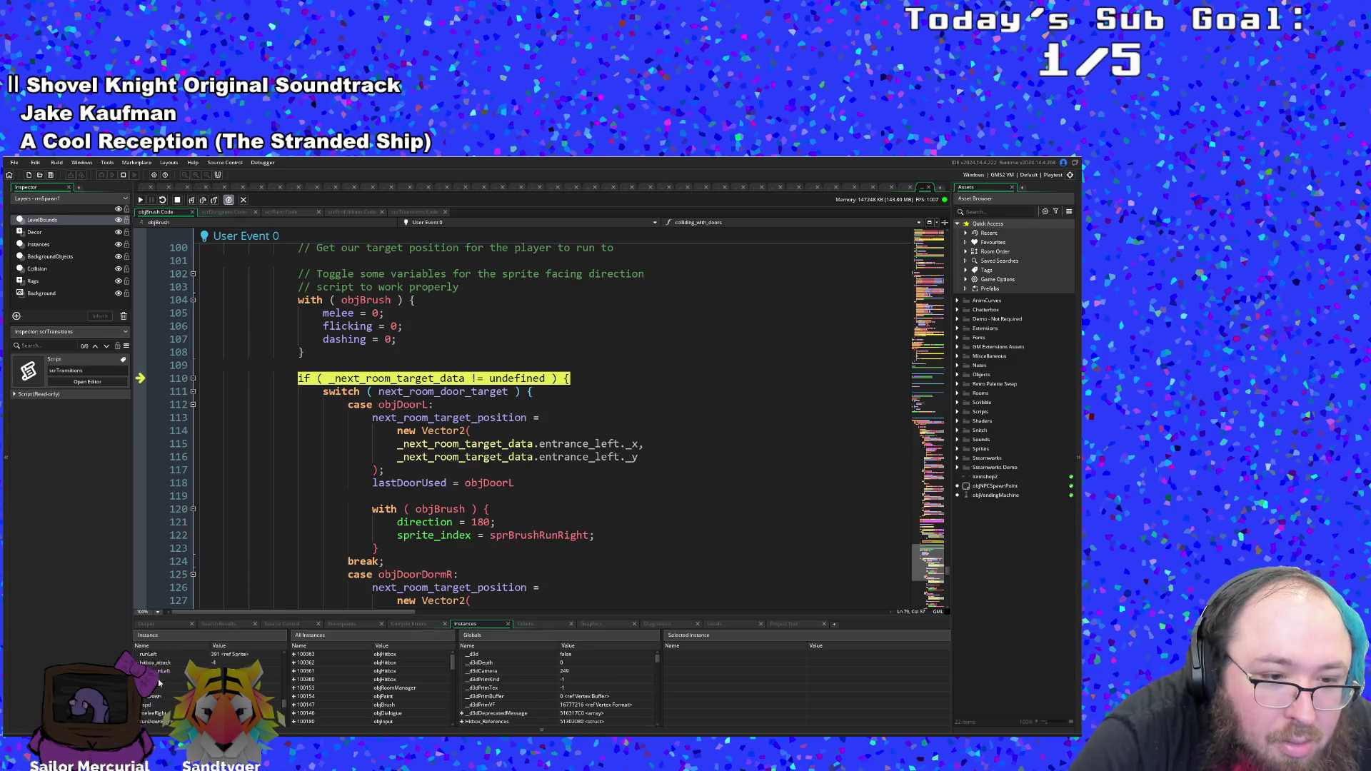
scroll(158, 688, "down", 3)
scroll(158, 688, "down", 1)
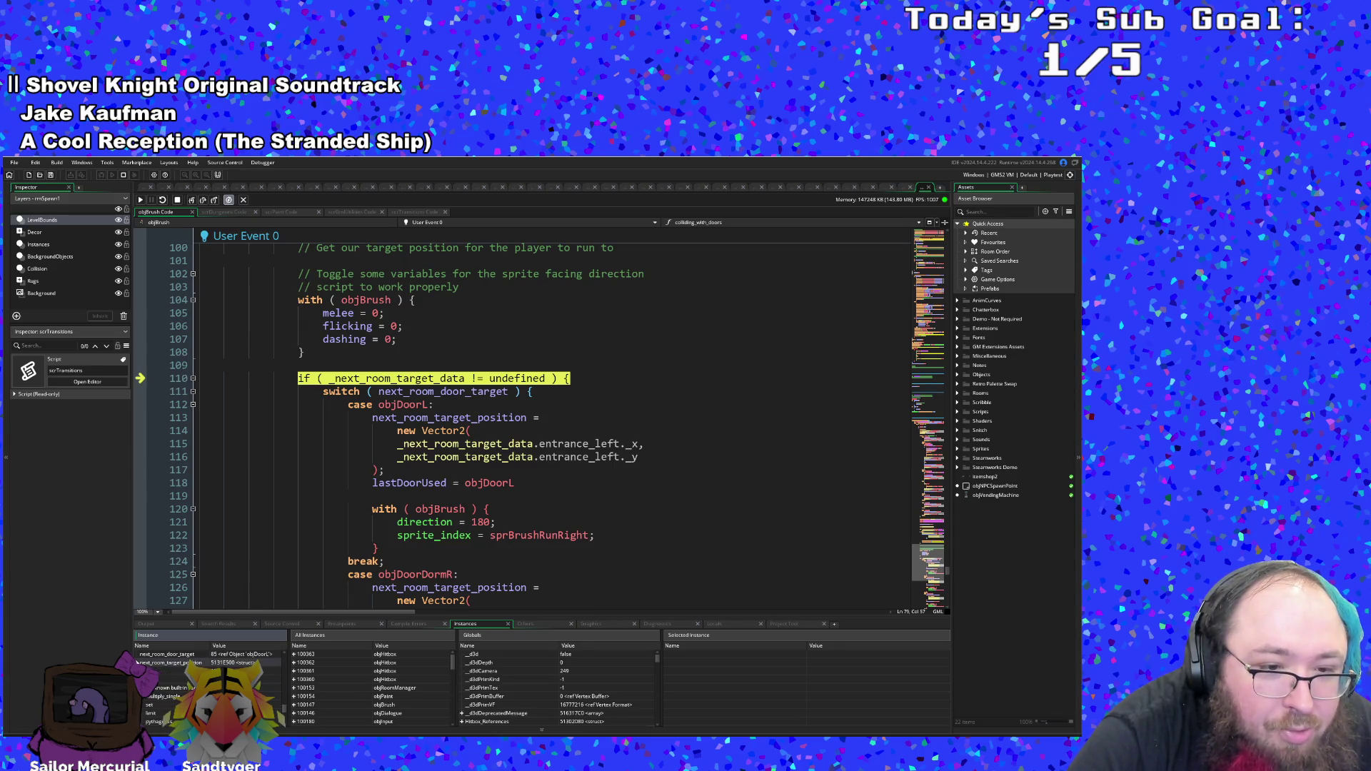
scroll(171, 673, "down", 2)
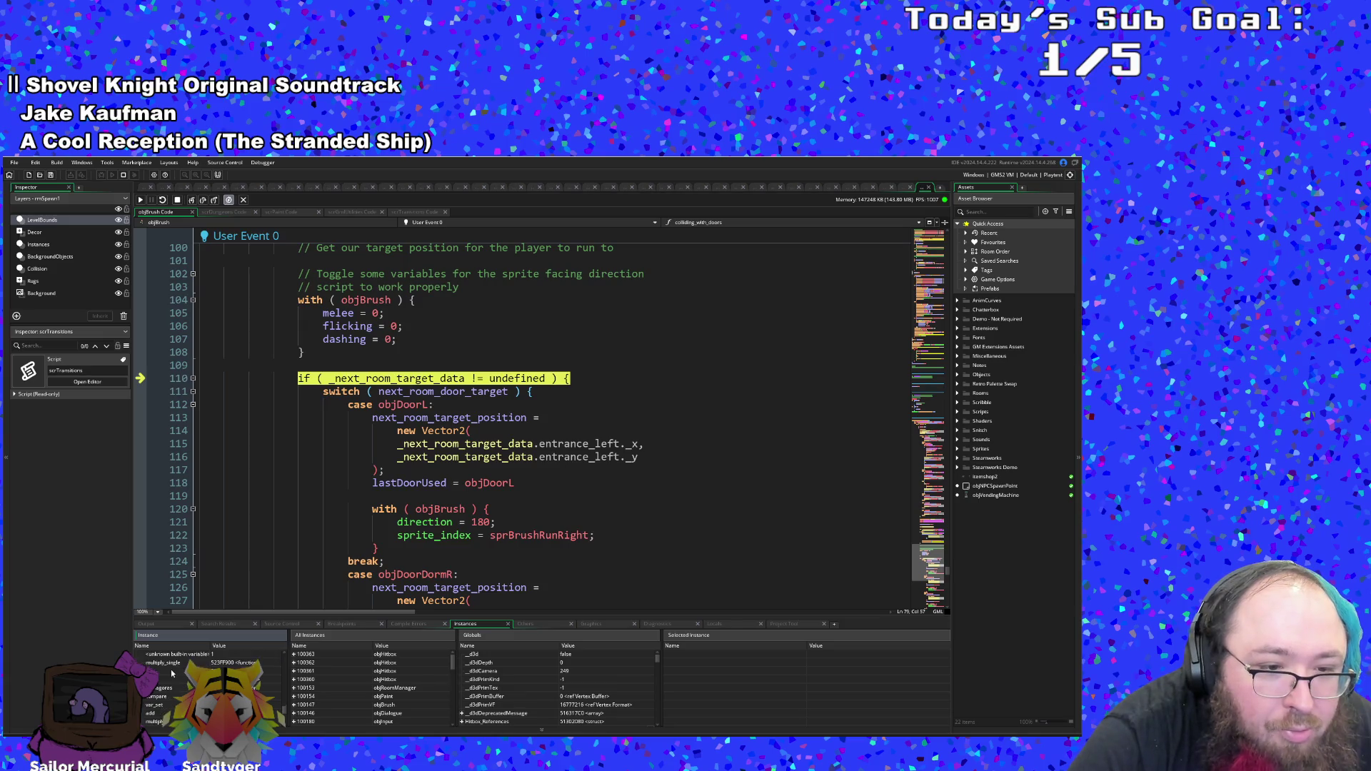
scroll(172, 672, "down", 4)
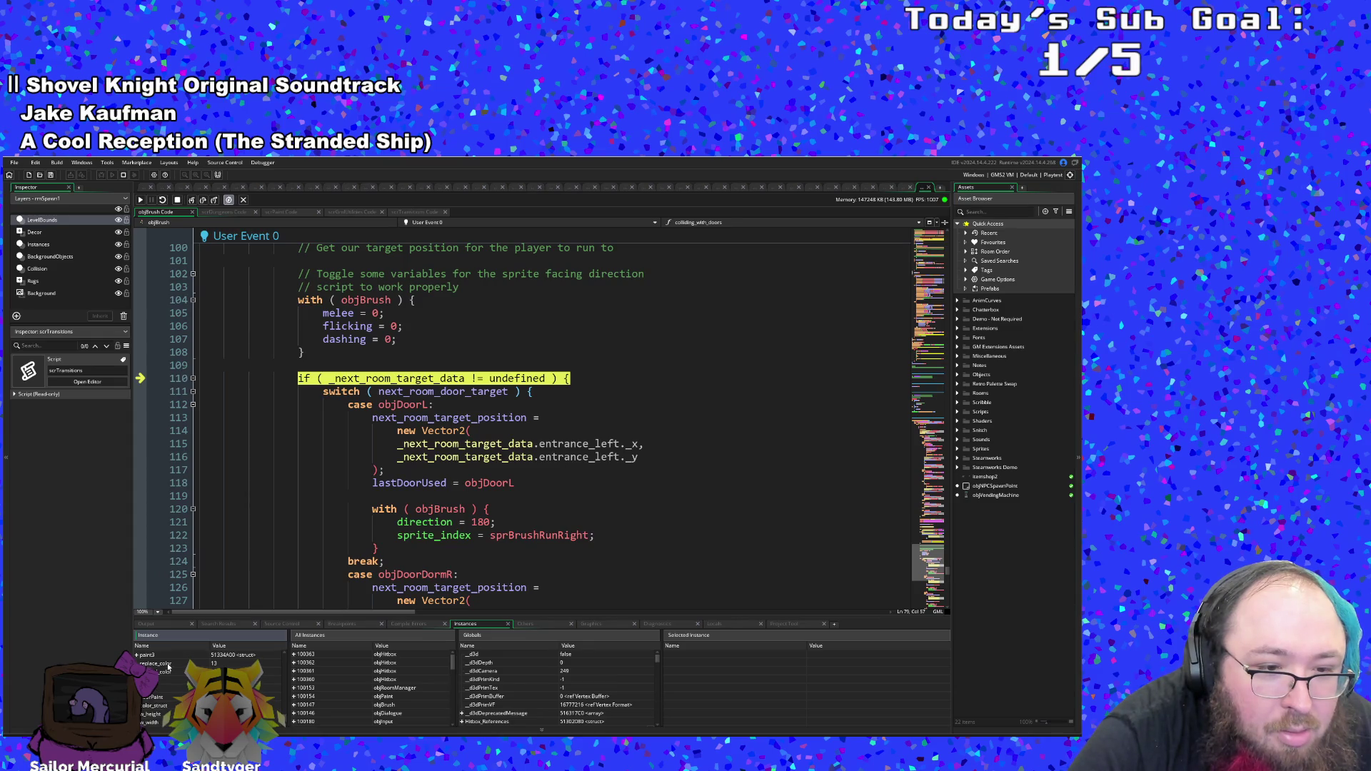
scroll(169, 667, "down", 5)
scroll(174, 661, "down", 5)
scroll(174, 661, "down", 3)
left_click_drag(283, 682, 291, 654)
scroll(181, 666, "down", 5)
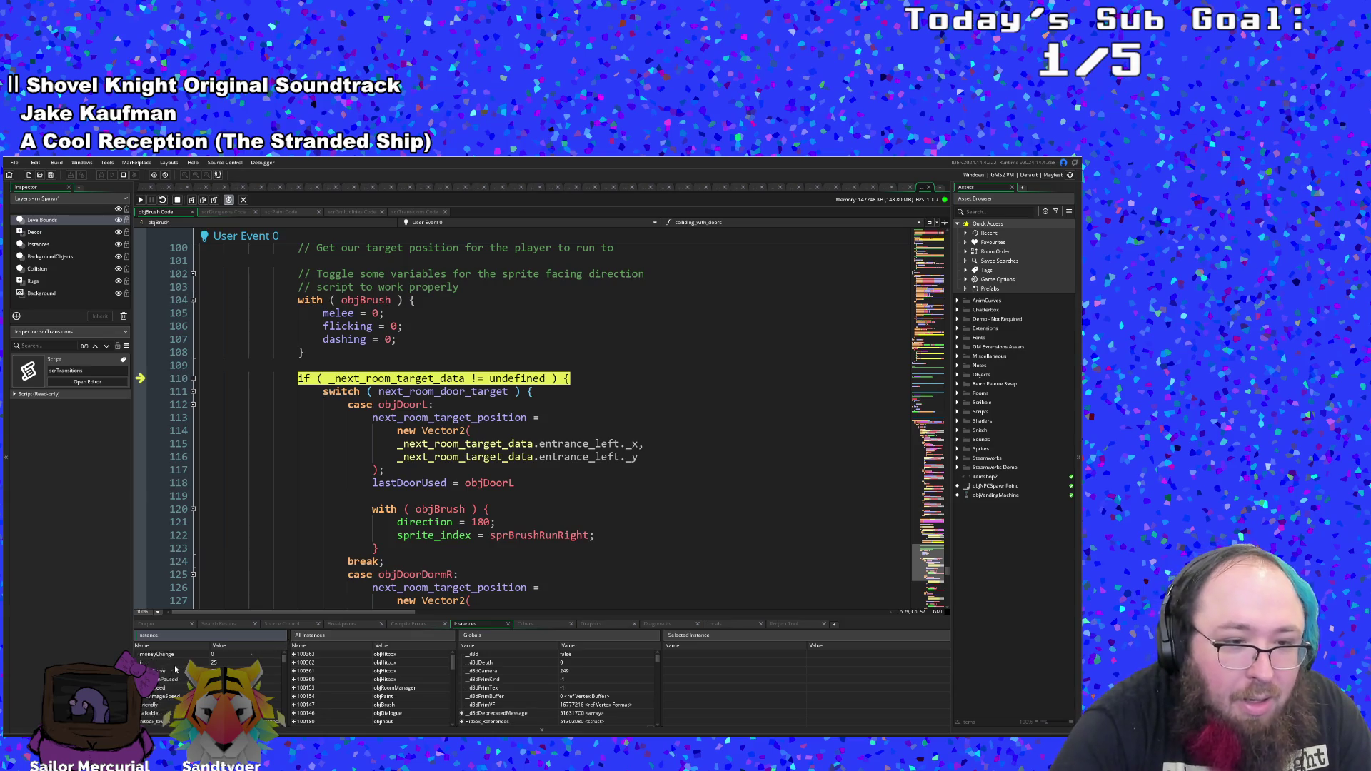
scroll(177, 668, "down", 5)
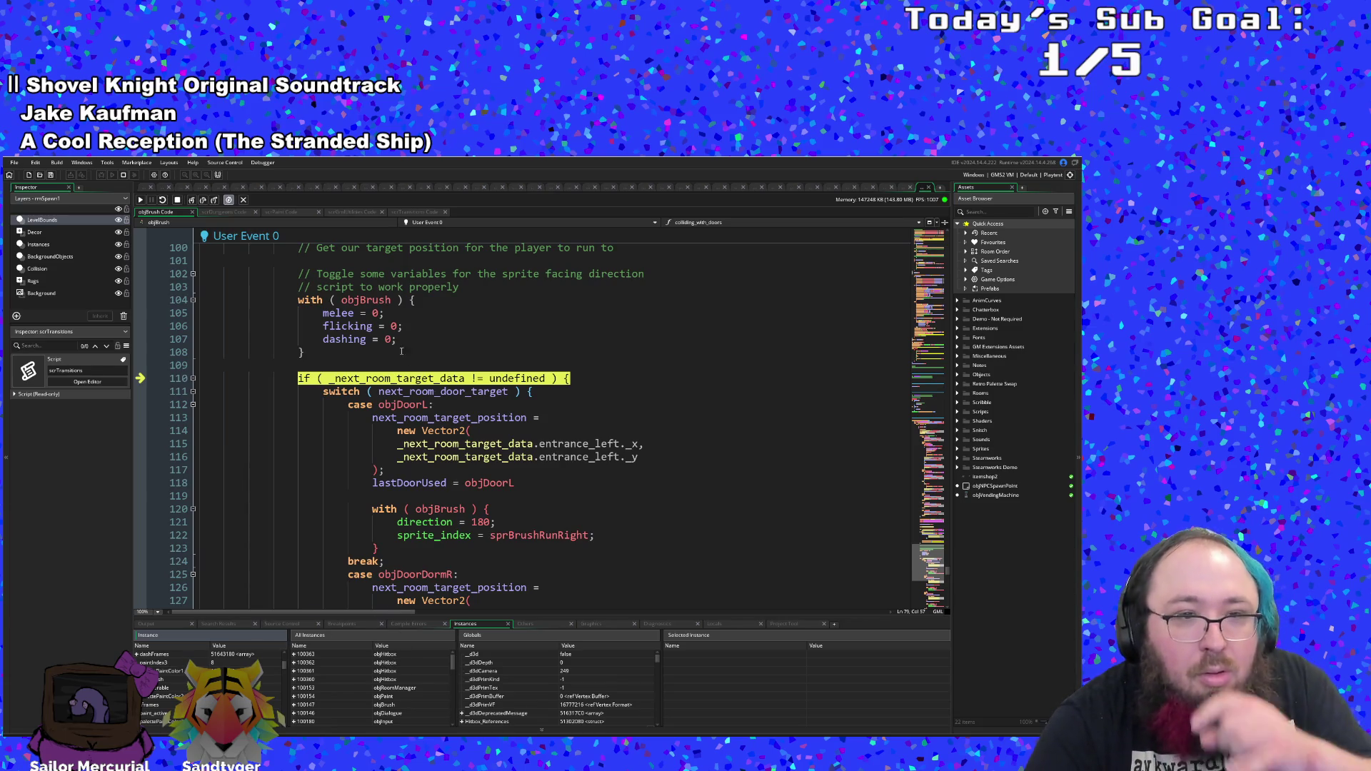
- Step into the objDoorL case and through the Vector2 constructor, reaching the lastDoorUsed assignment
left_click(191, 201)
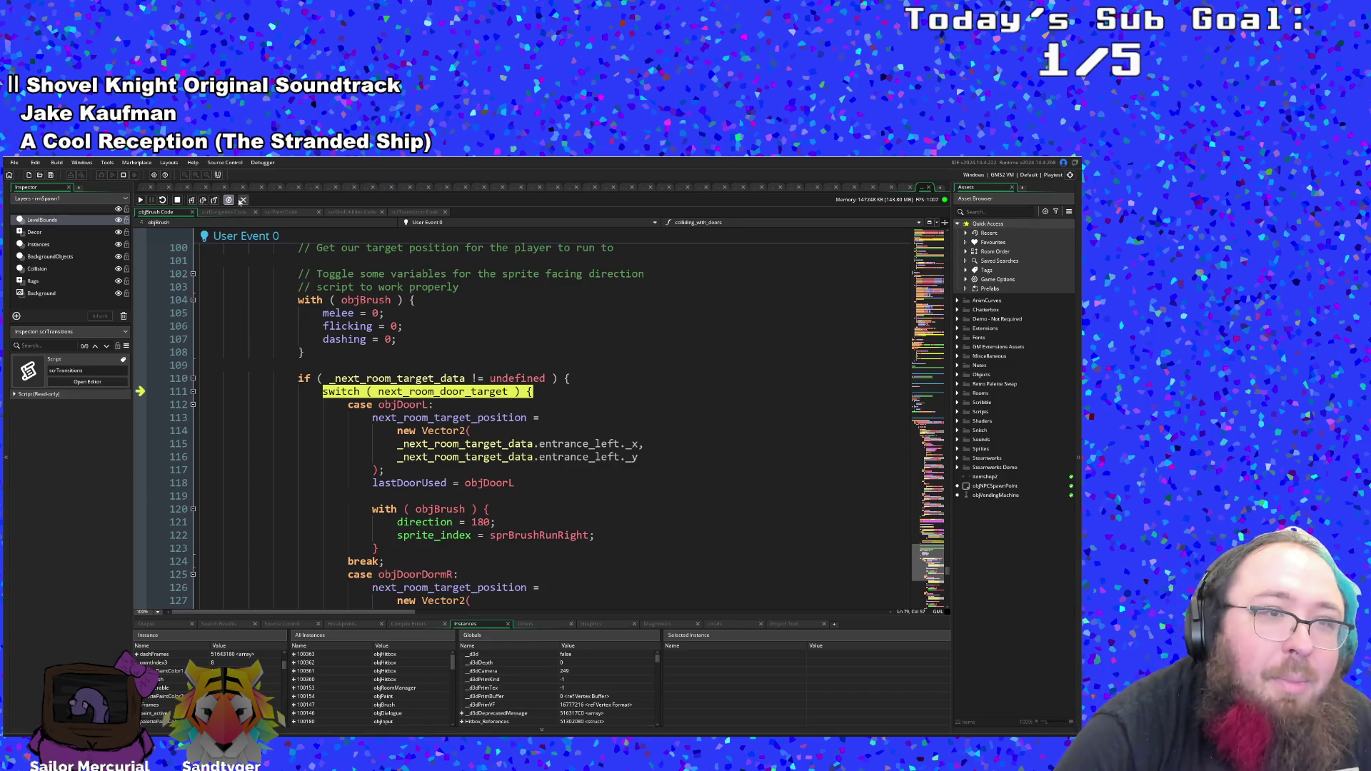
left_click(191, 203)
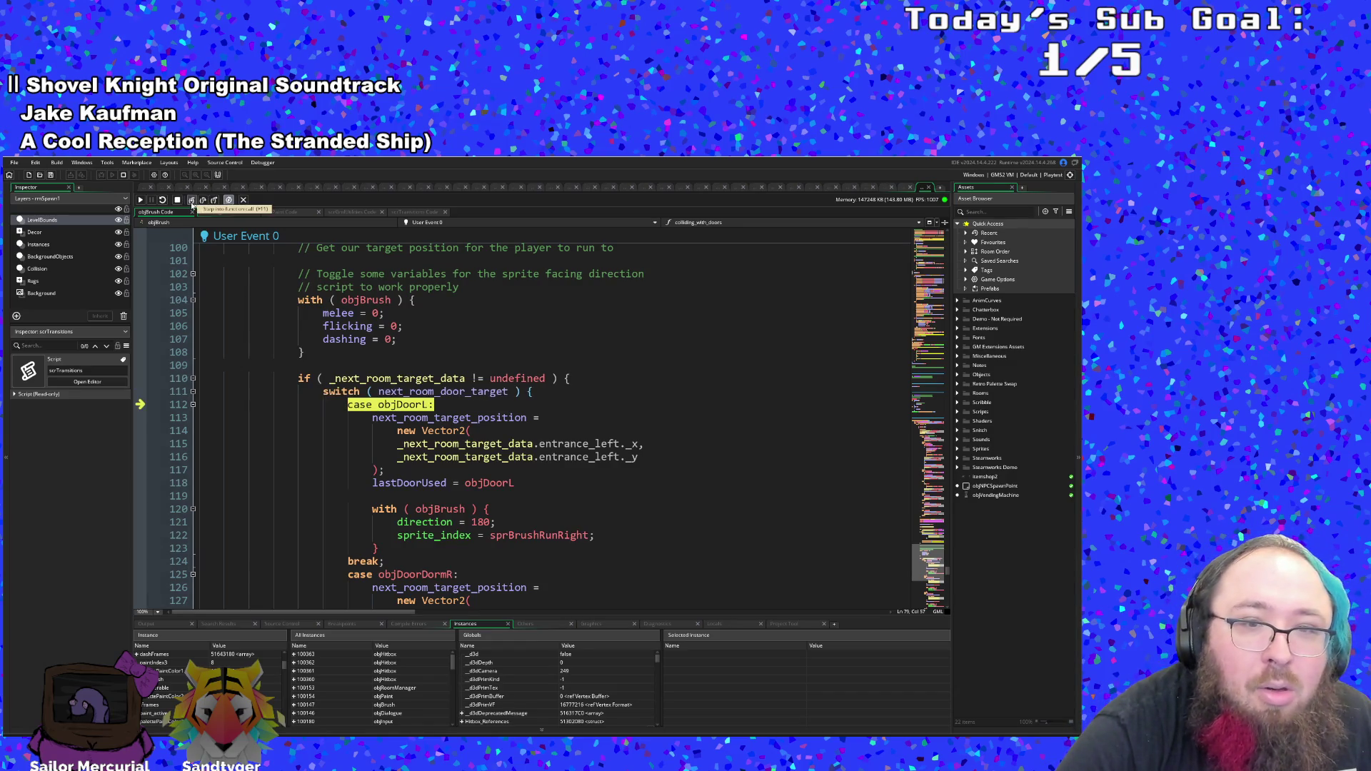
left_click(191, 202)
left_click(191, 202)
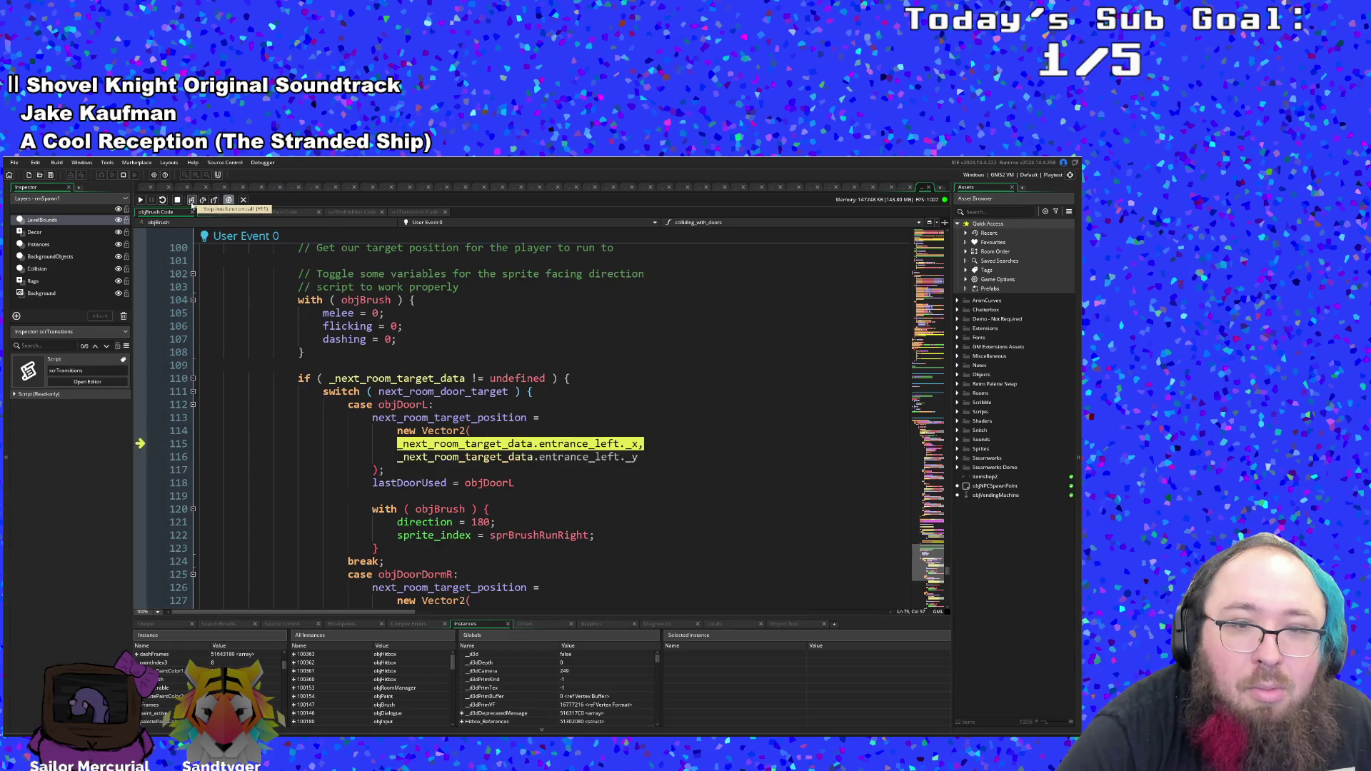
left_click(191, 202)
left_click(191, 202)
left_click(192, 202)
left_click(191, 202)
left_click(192, 202)
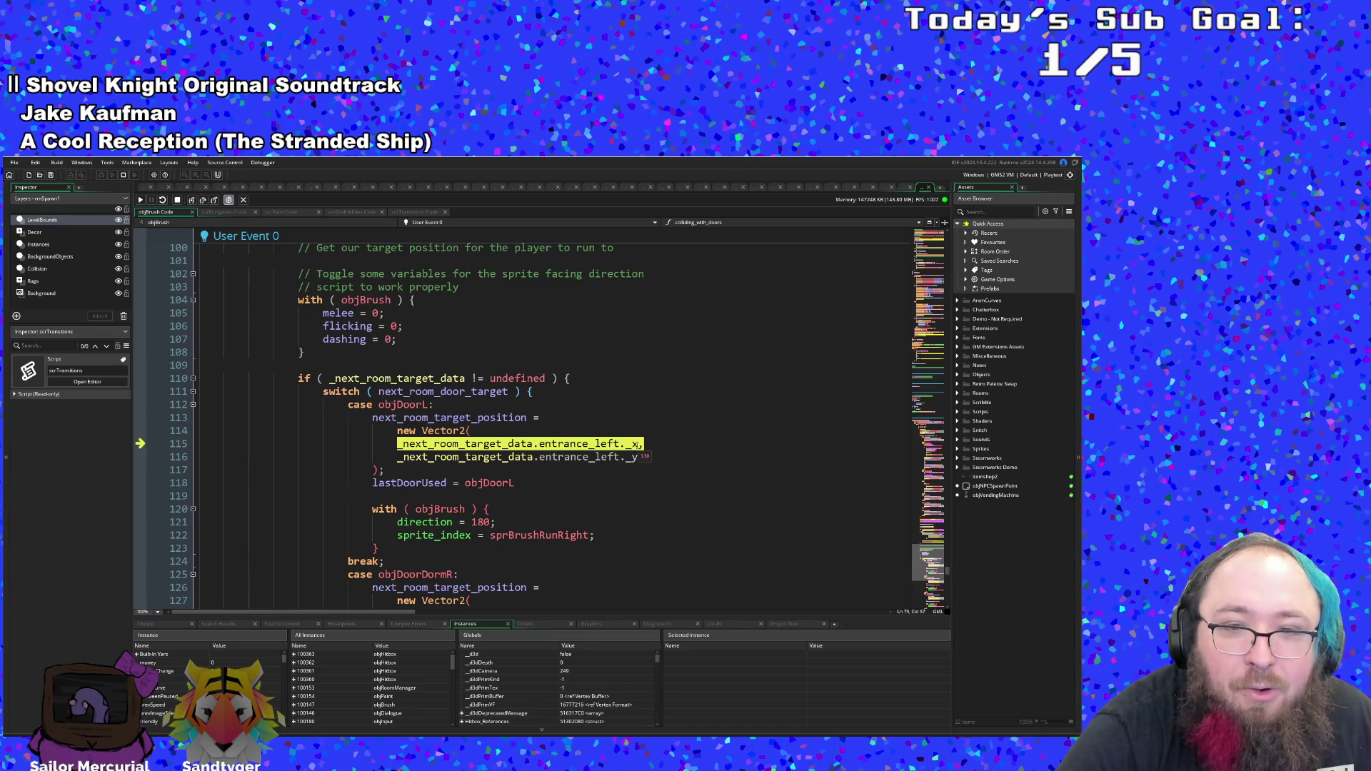
left_click(191, 203)
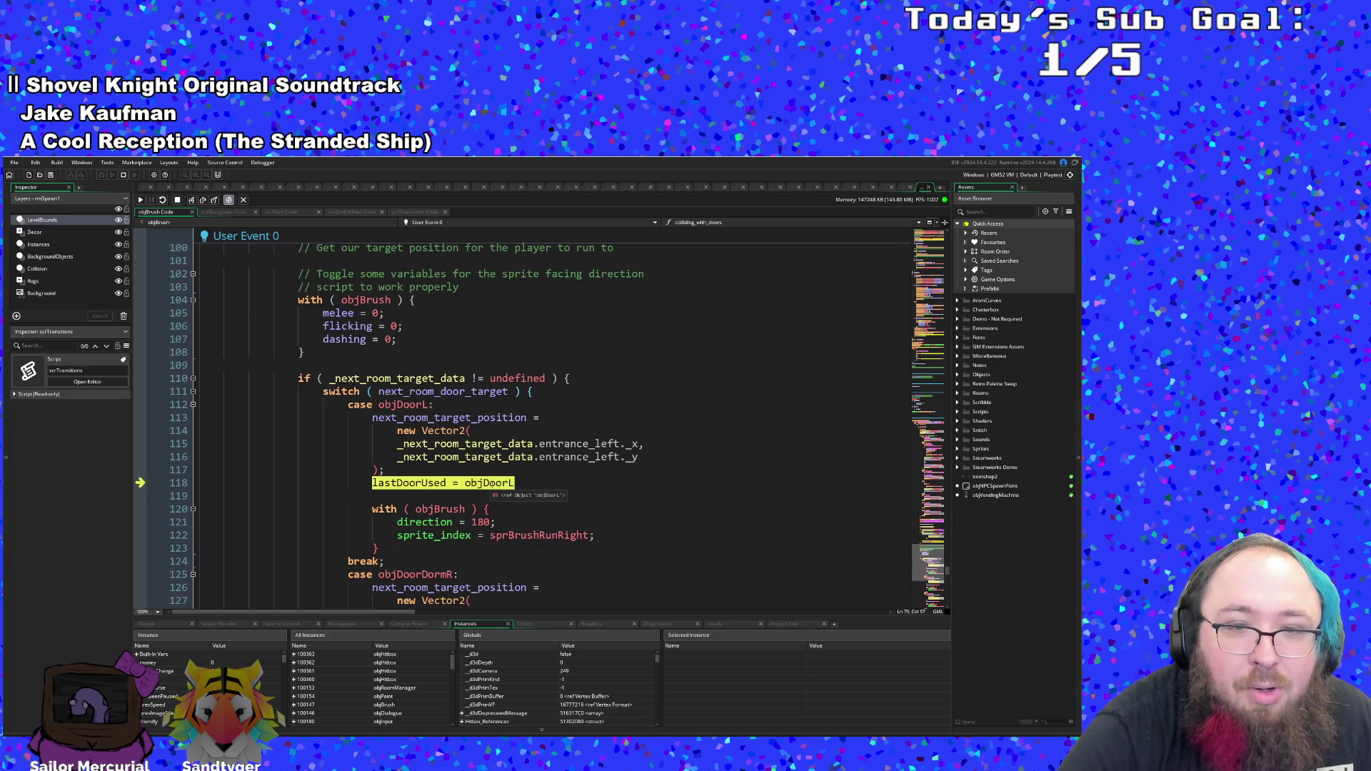
- Run the with objBrush direction and sprite_index lines, then pass the case and switch breaks
left_click(193, 202)
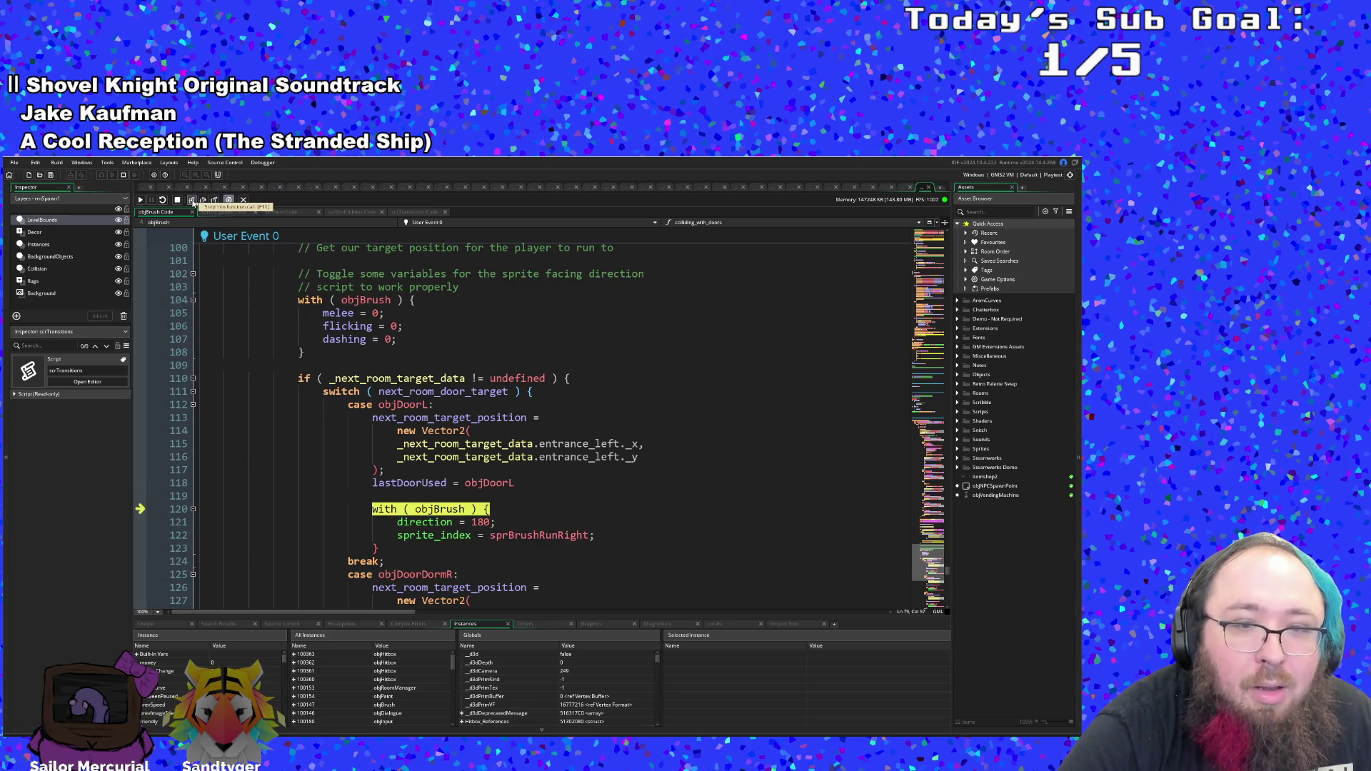
left_click(192, 201)
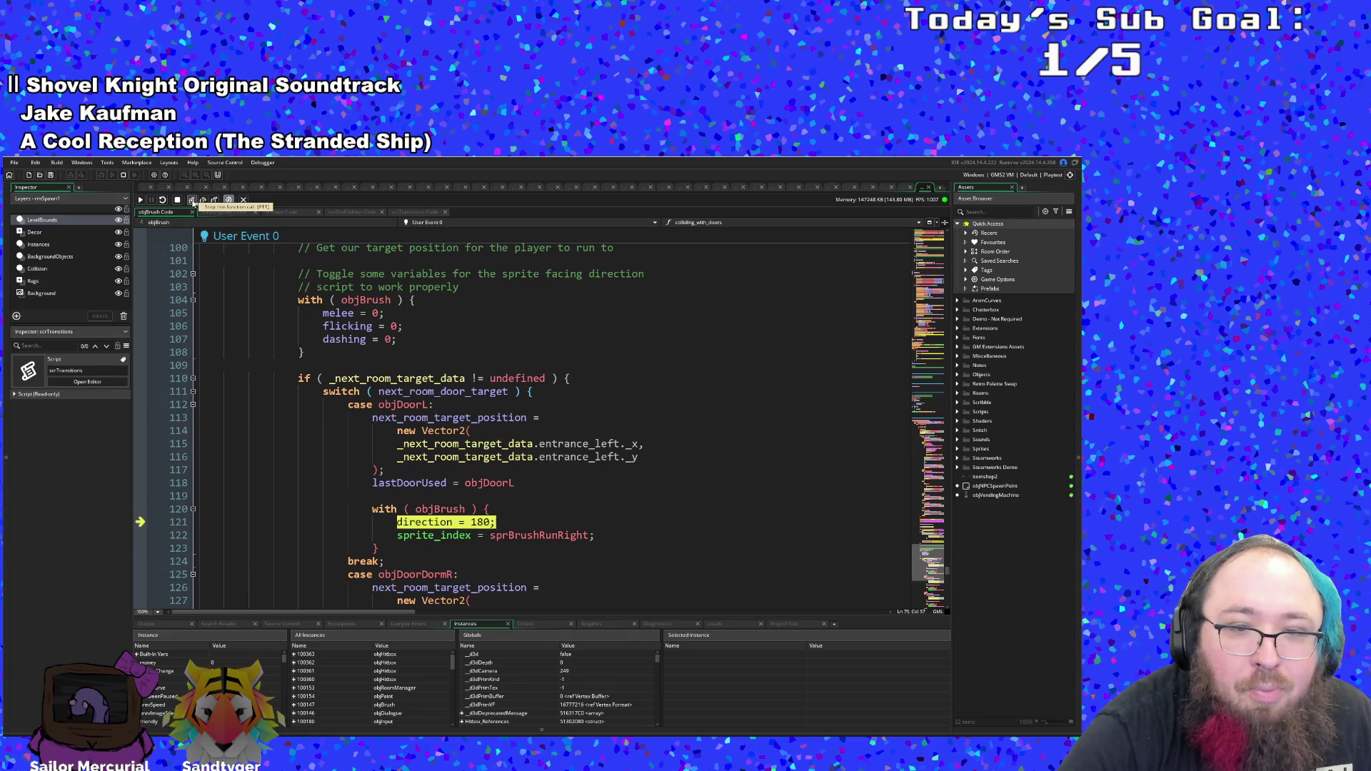
left_click(192, 201)
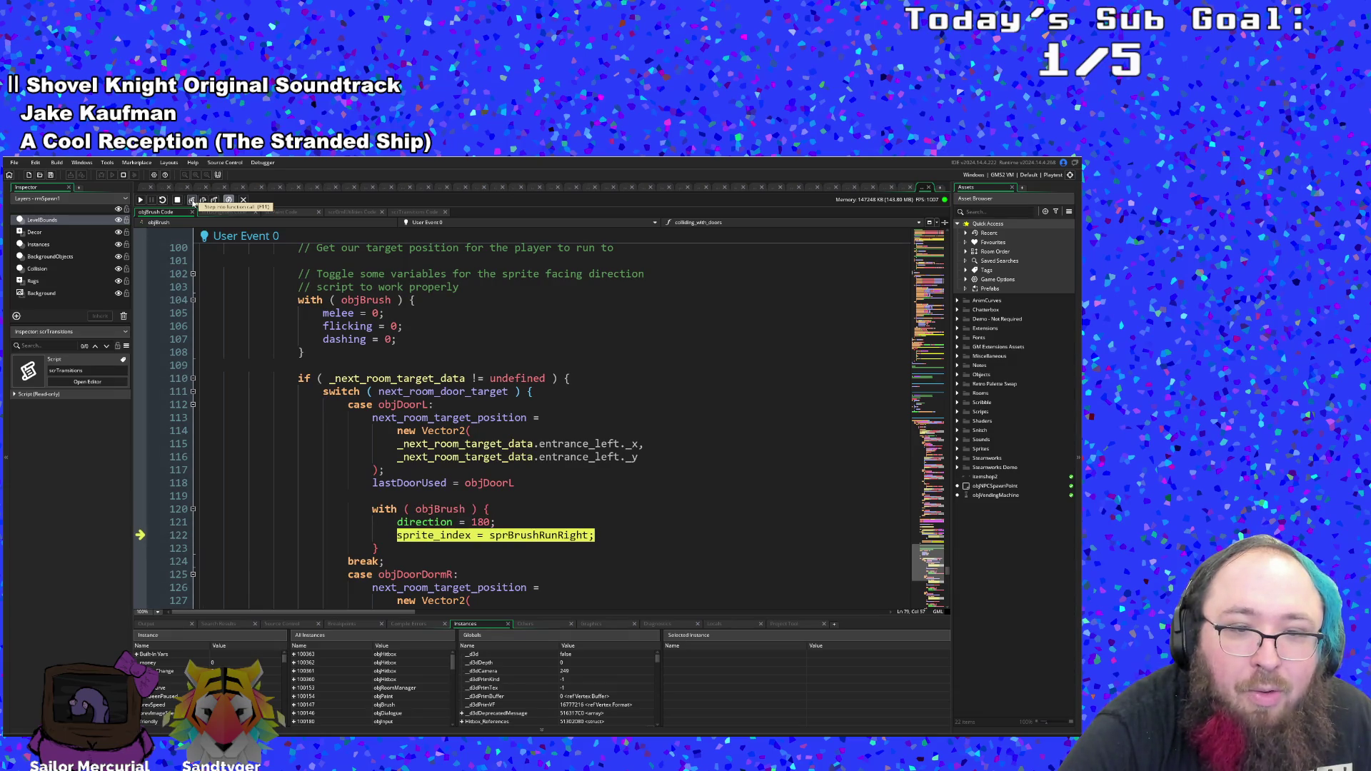
left_click(193, 202)
left_click(192, 202)
scroll(310, 336, "down", 6)
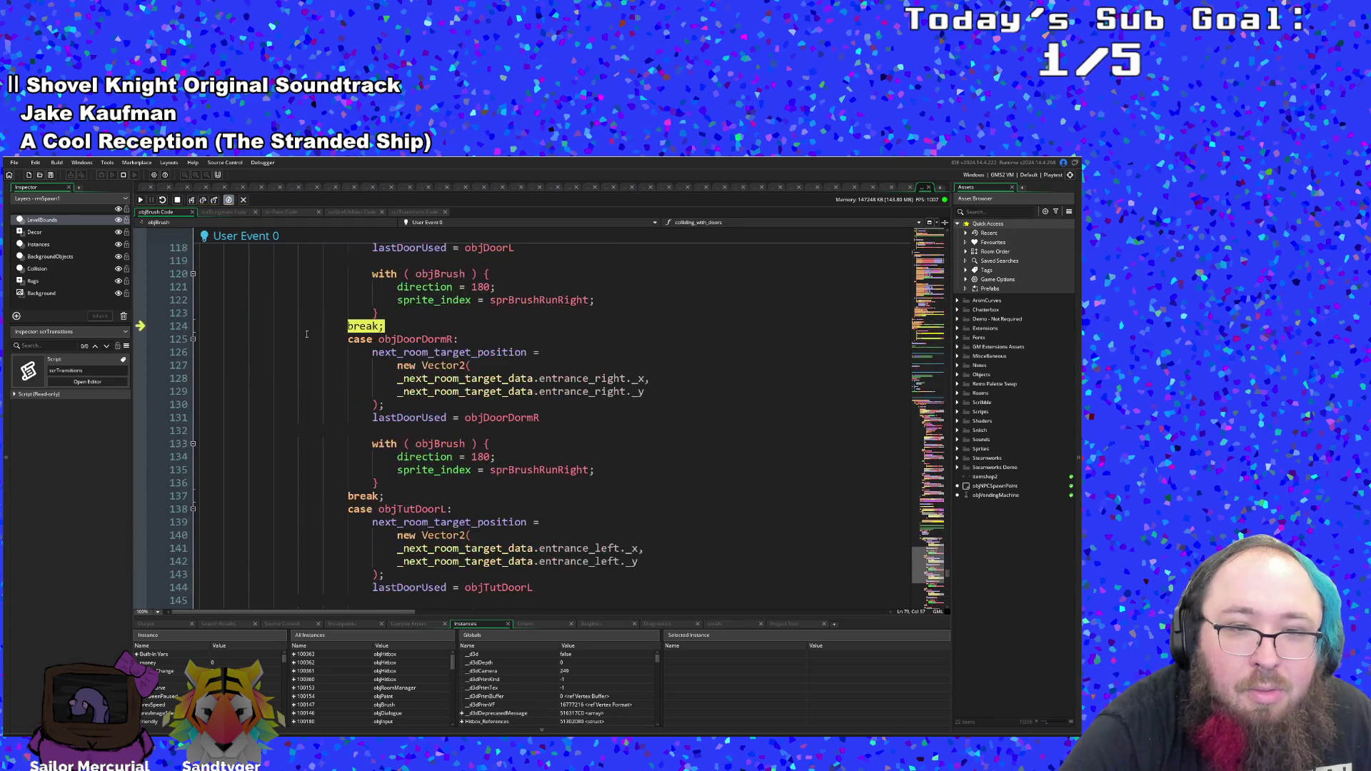
left_click(192, 201)
- Store the next room position, return to the Step event's melee check, and resume the game
left_click(193, 201)
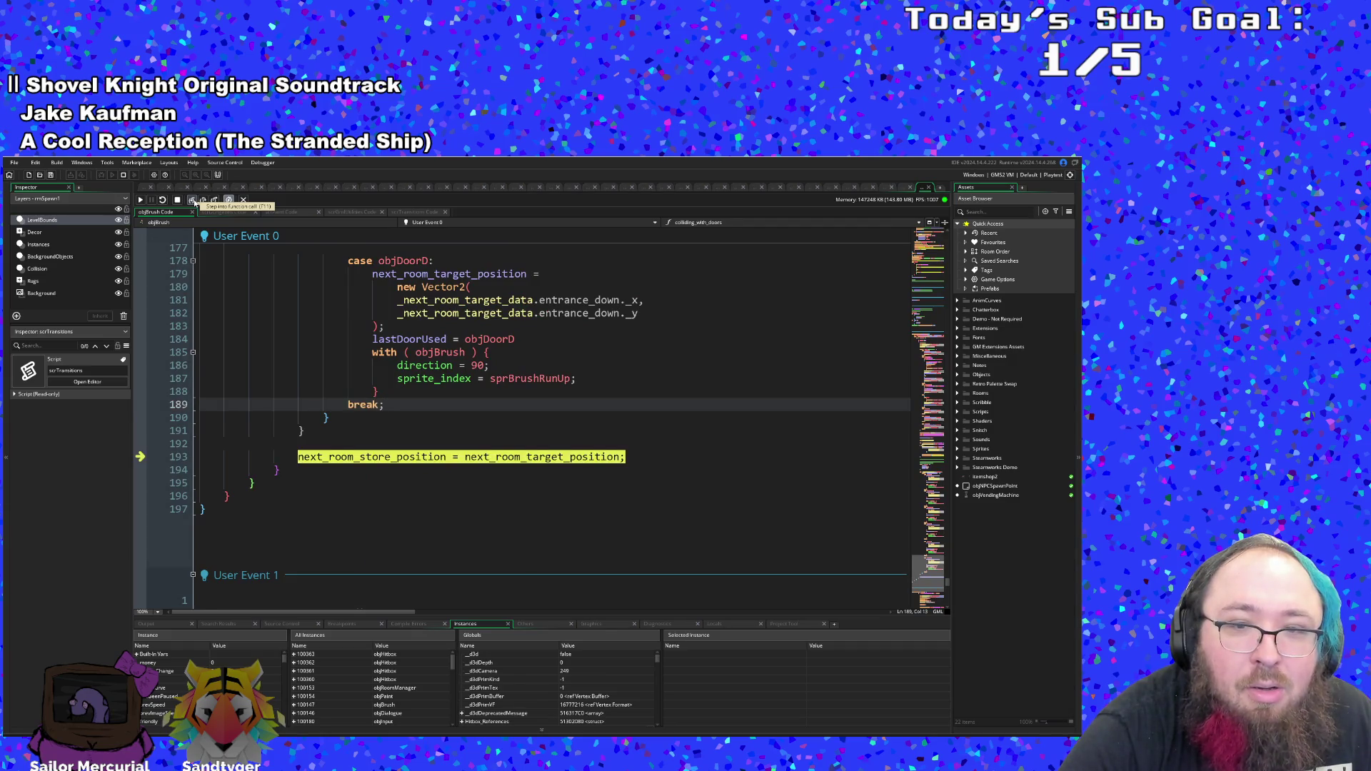
left_click(193, 202)
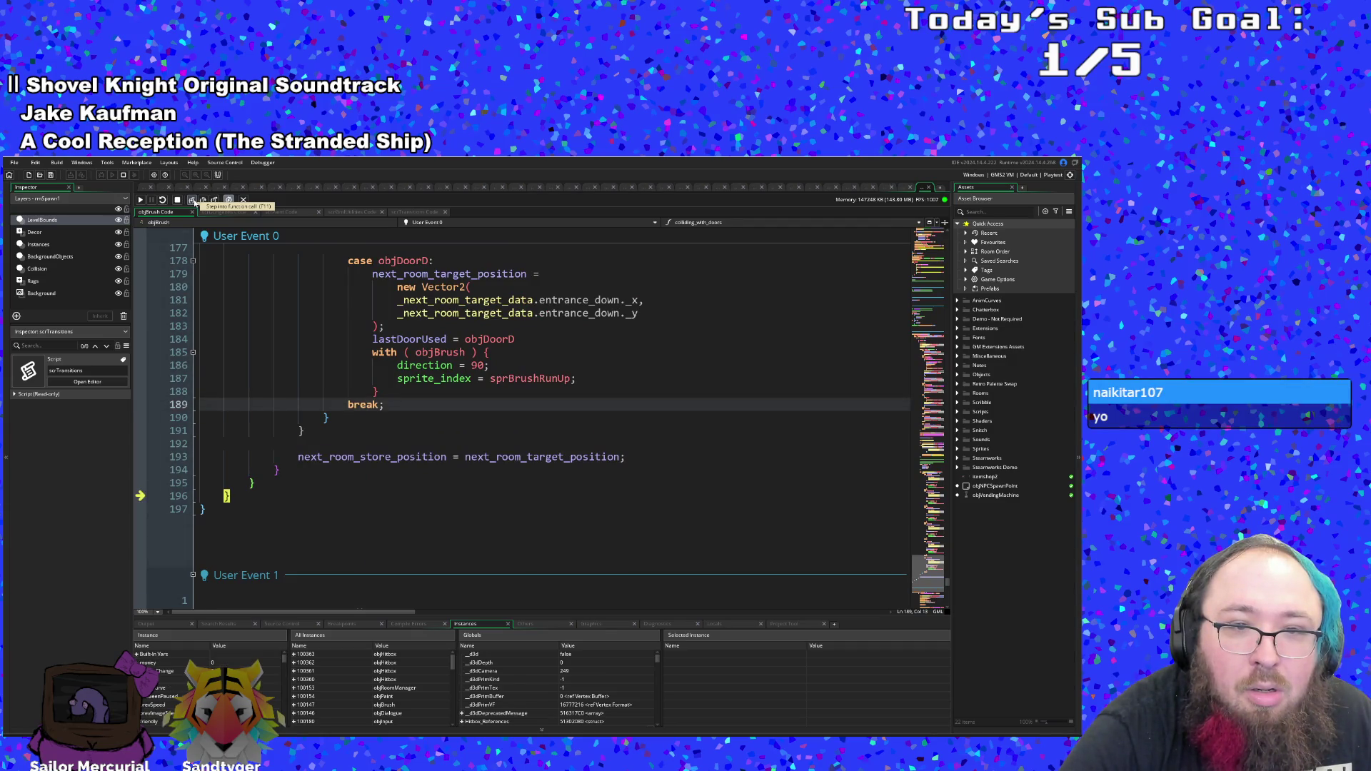
left_click(192, 201)
left_click(194, 202)
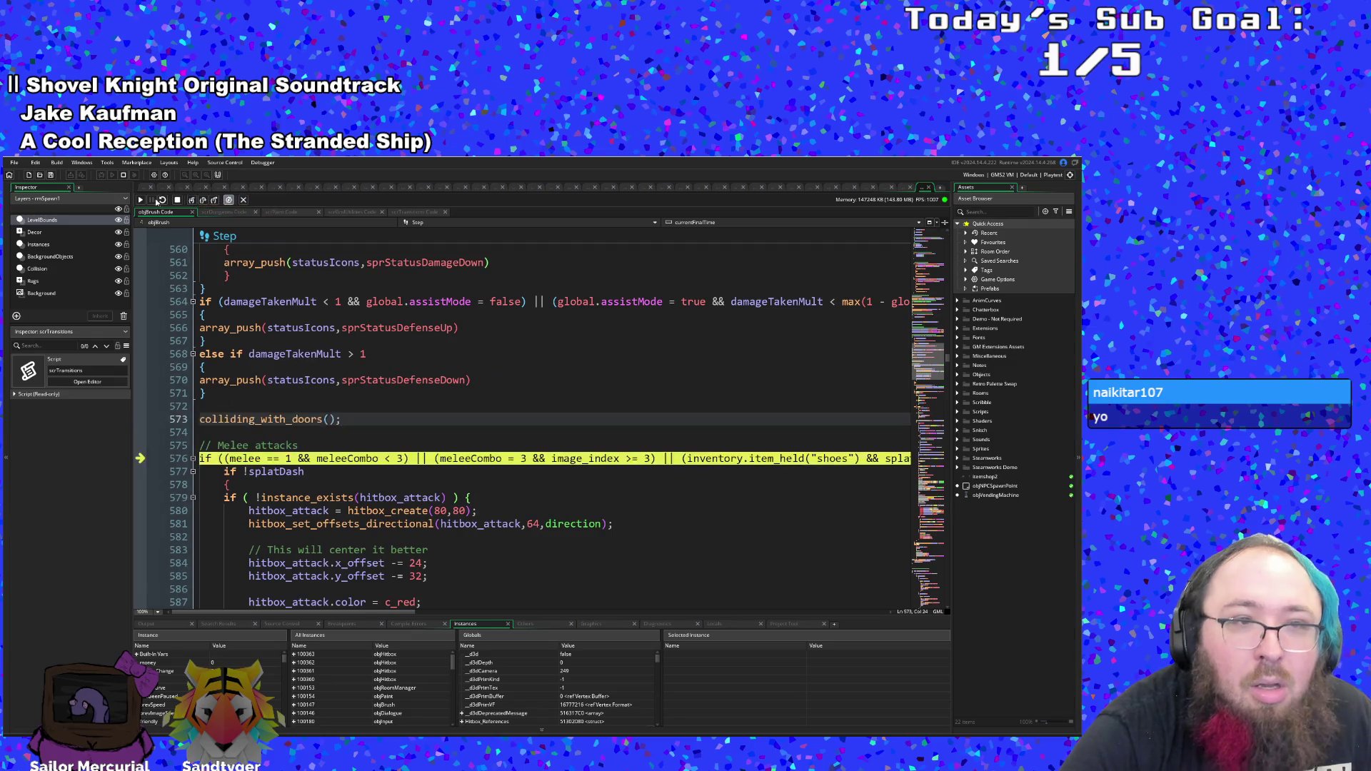
left_click(141, 203)
- Walk the player out from behind the debug menu with S, A and D, then return to the IDE
left_click(141, 201)
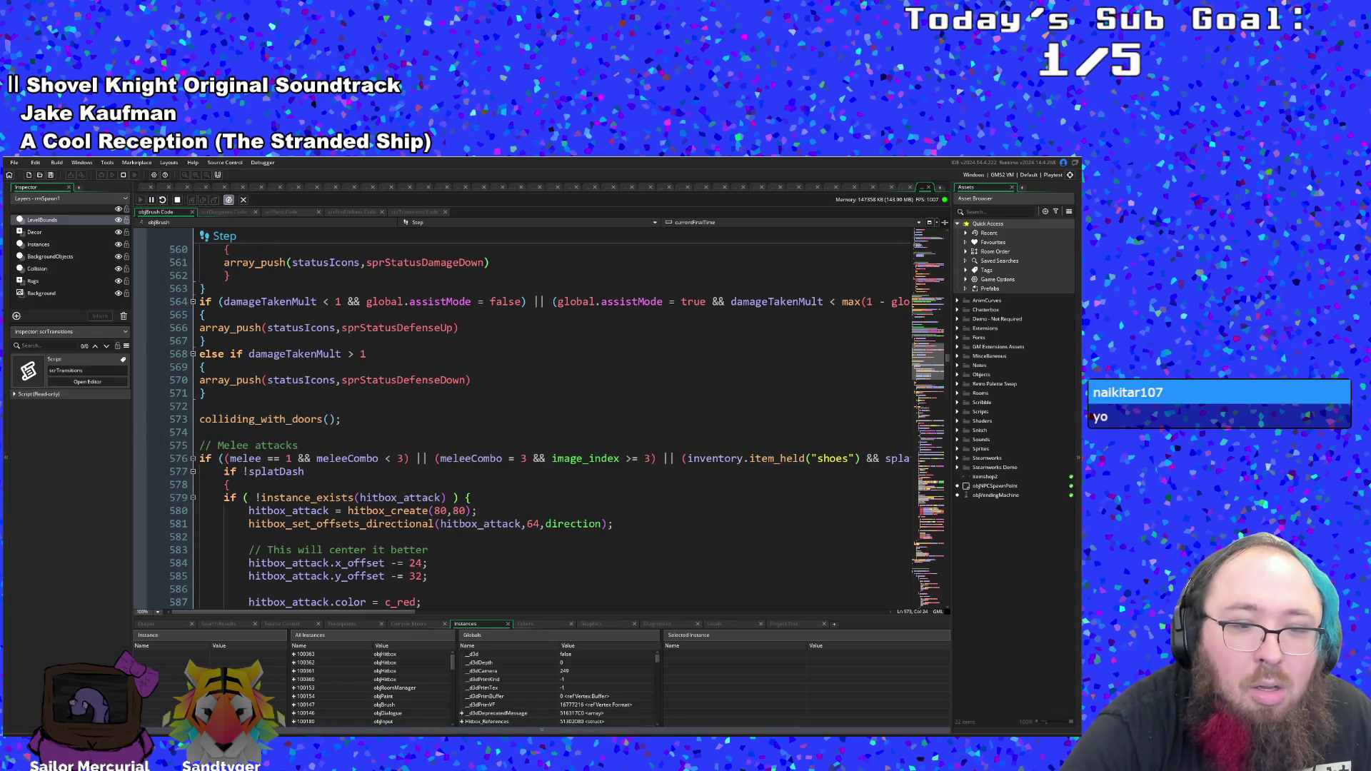
key("s")
key("a")
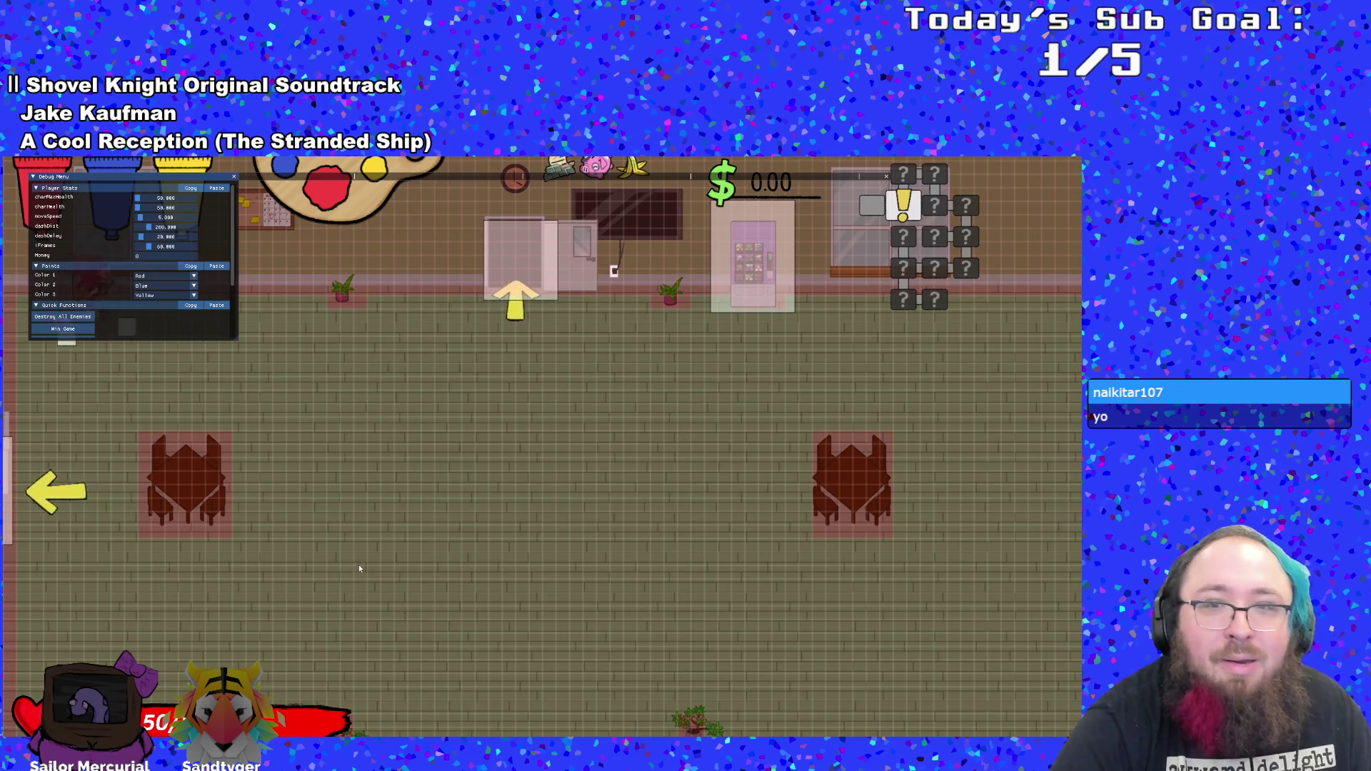
key("d")
key("a")
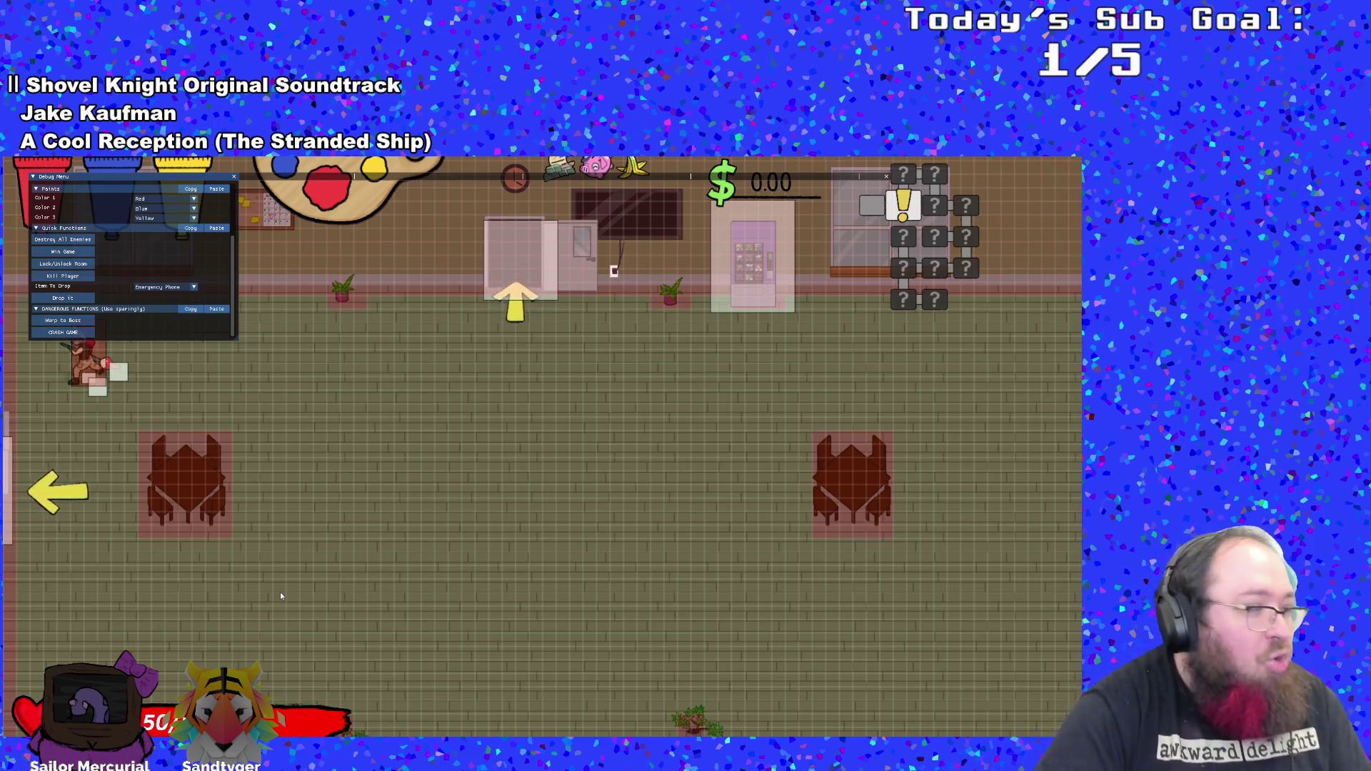
key("alt+Tab")
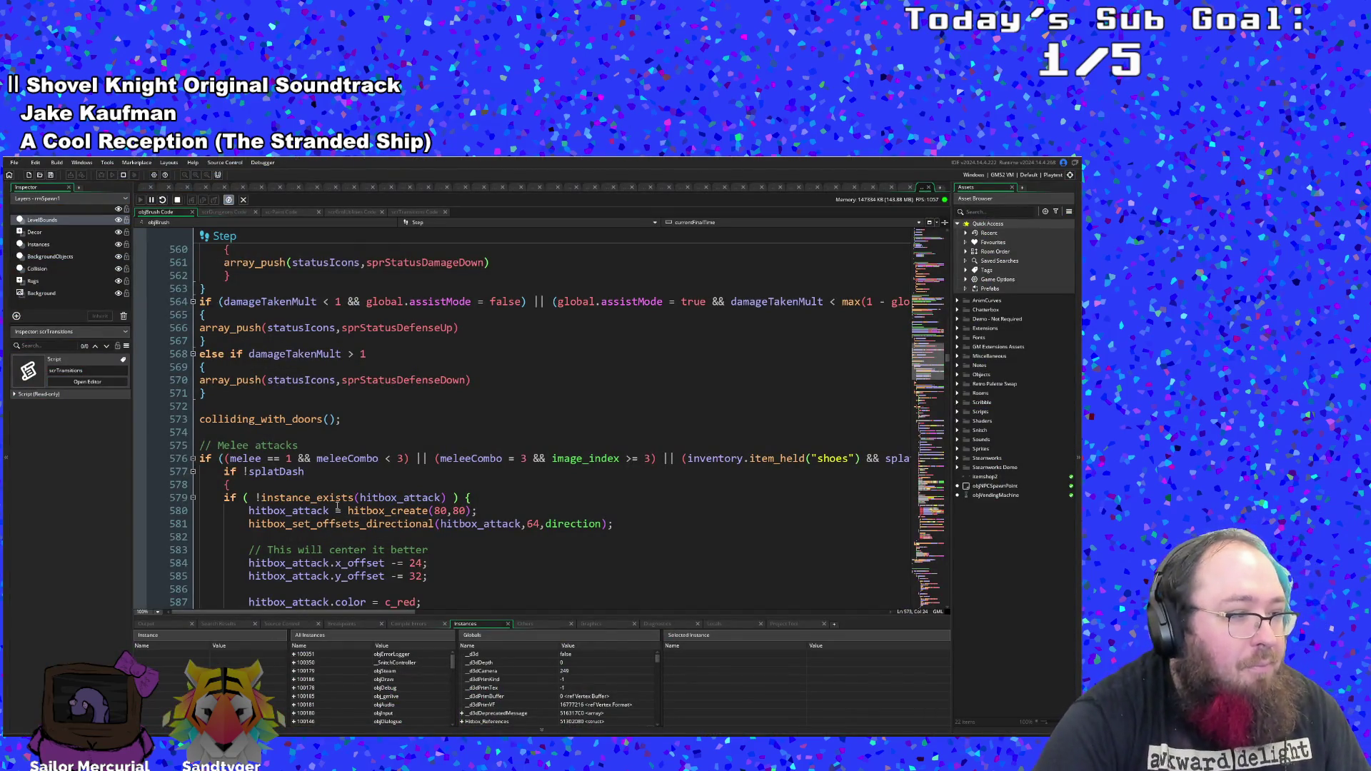
- Scroll the objBrush Step event to around line 608 to inspect the hitbox damage and paint-drain code
scroll(357, 466, "down", 15)
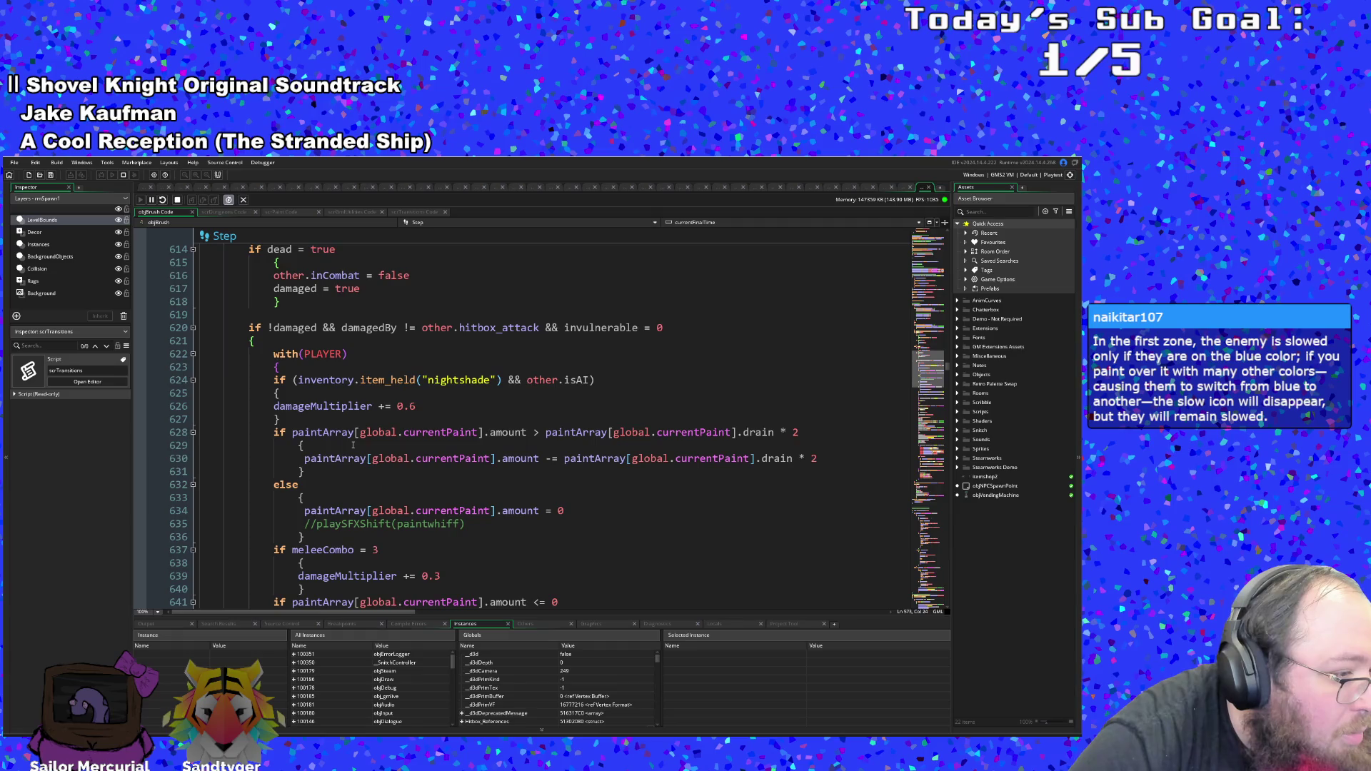
scroll(352, 445, "up", 2)
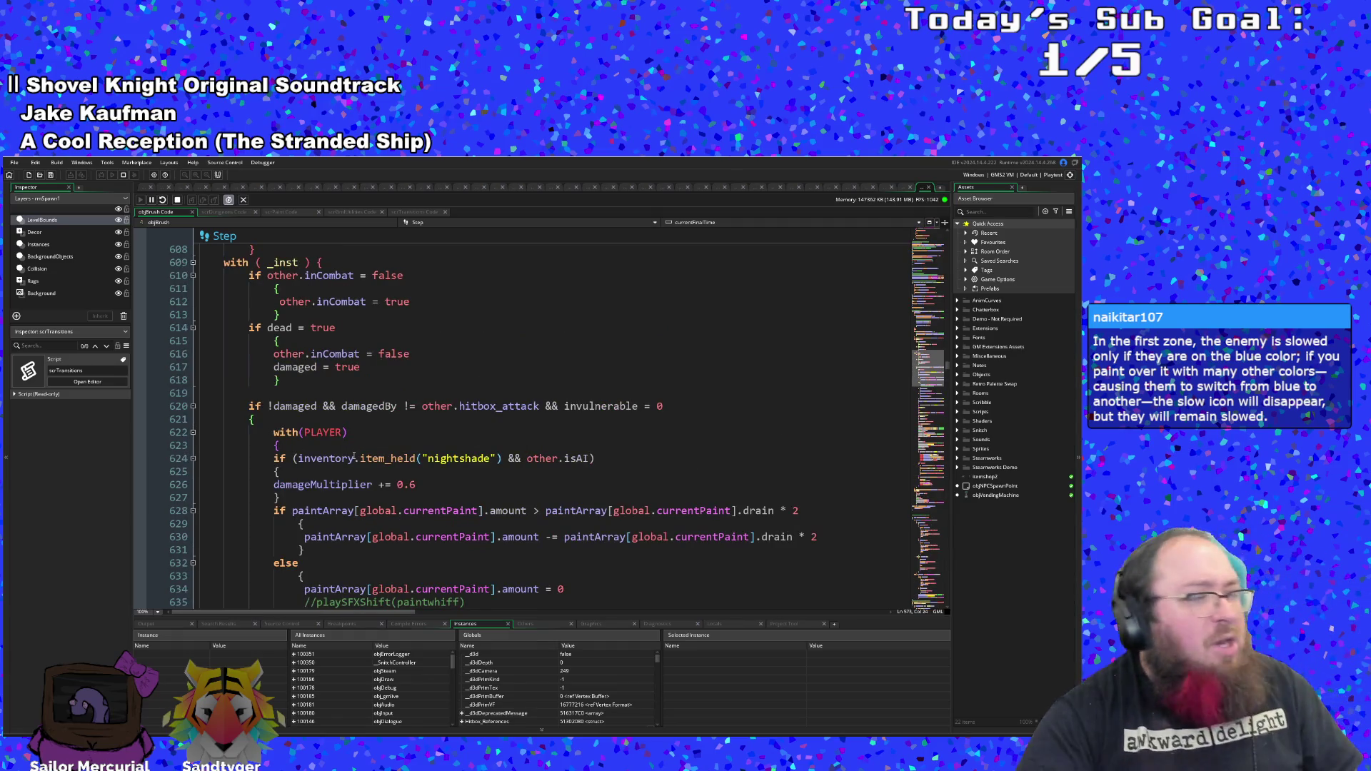
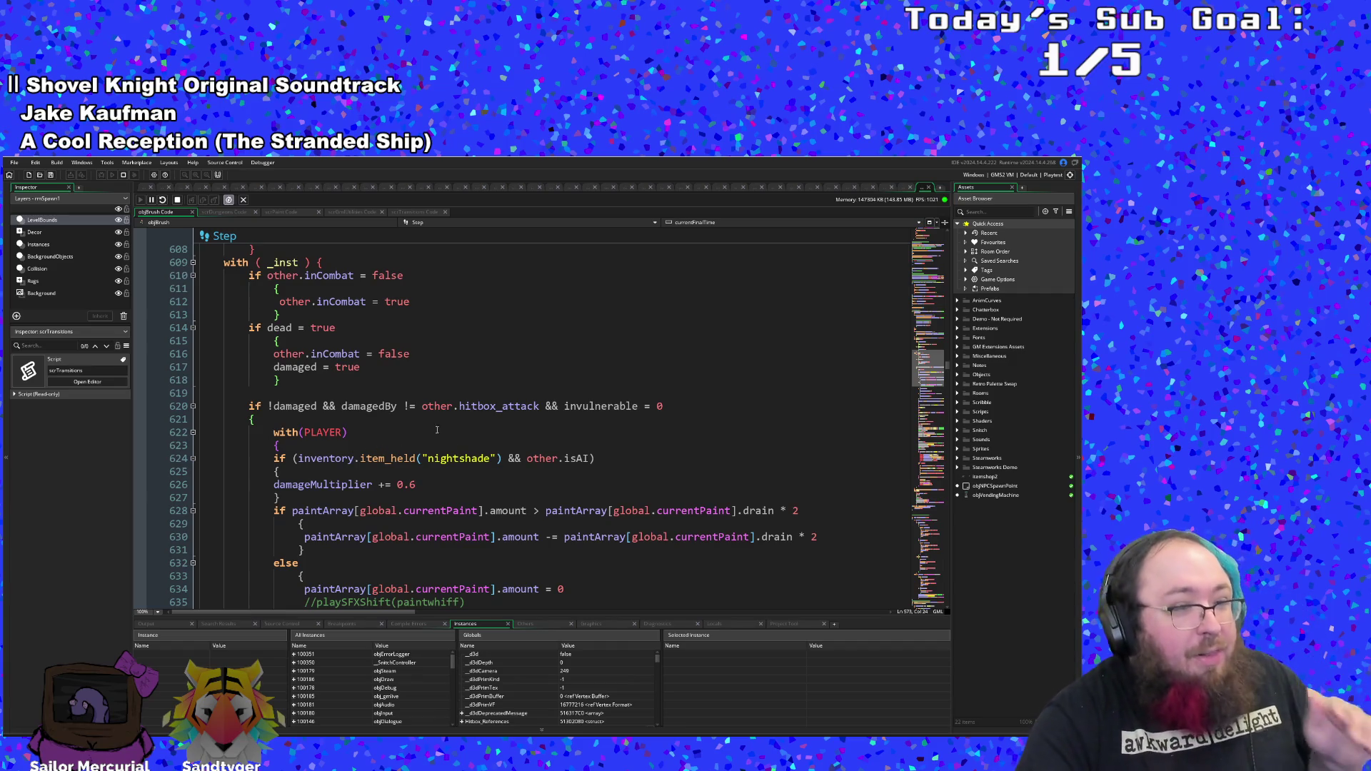
- Scroll through the code and put the caret on the else branch at line 590
scroll(434, 429, "up", 6)
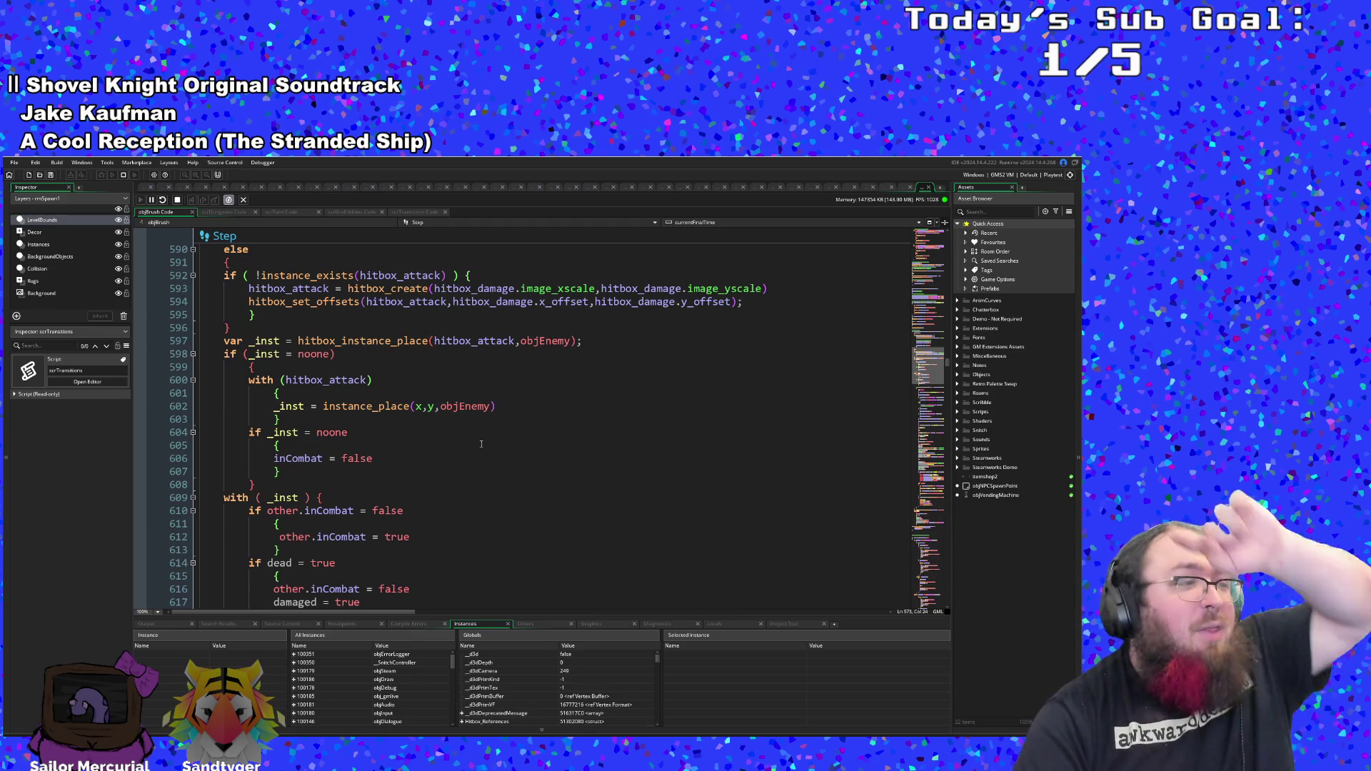
scroll(481, 444, "down", 16)
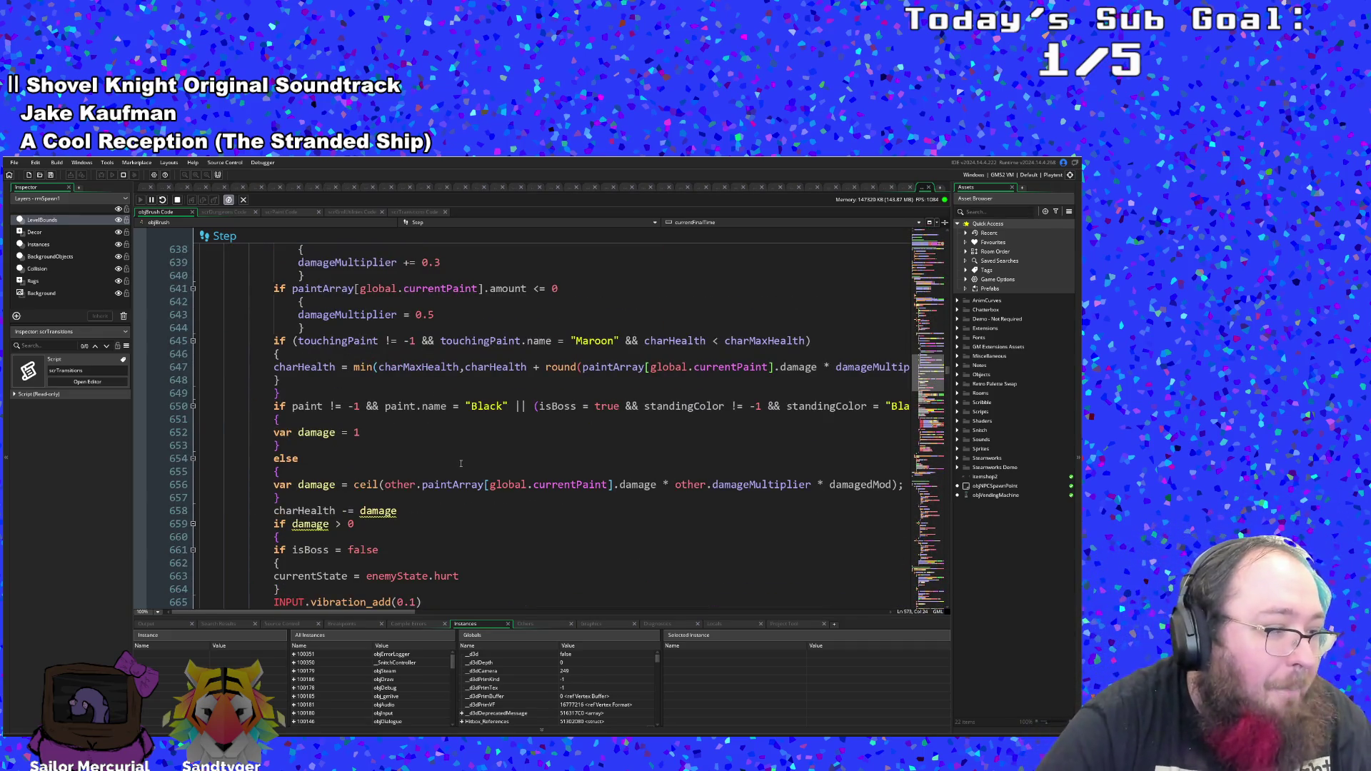
scroll(458, 473, "up", 4)
scroll(457, 472, "down", 6)
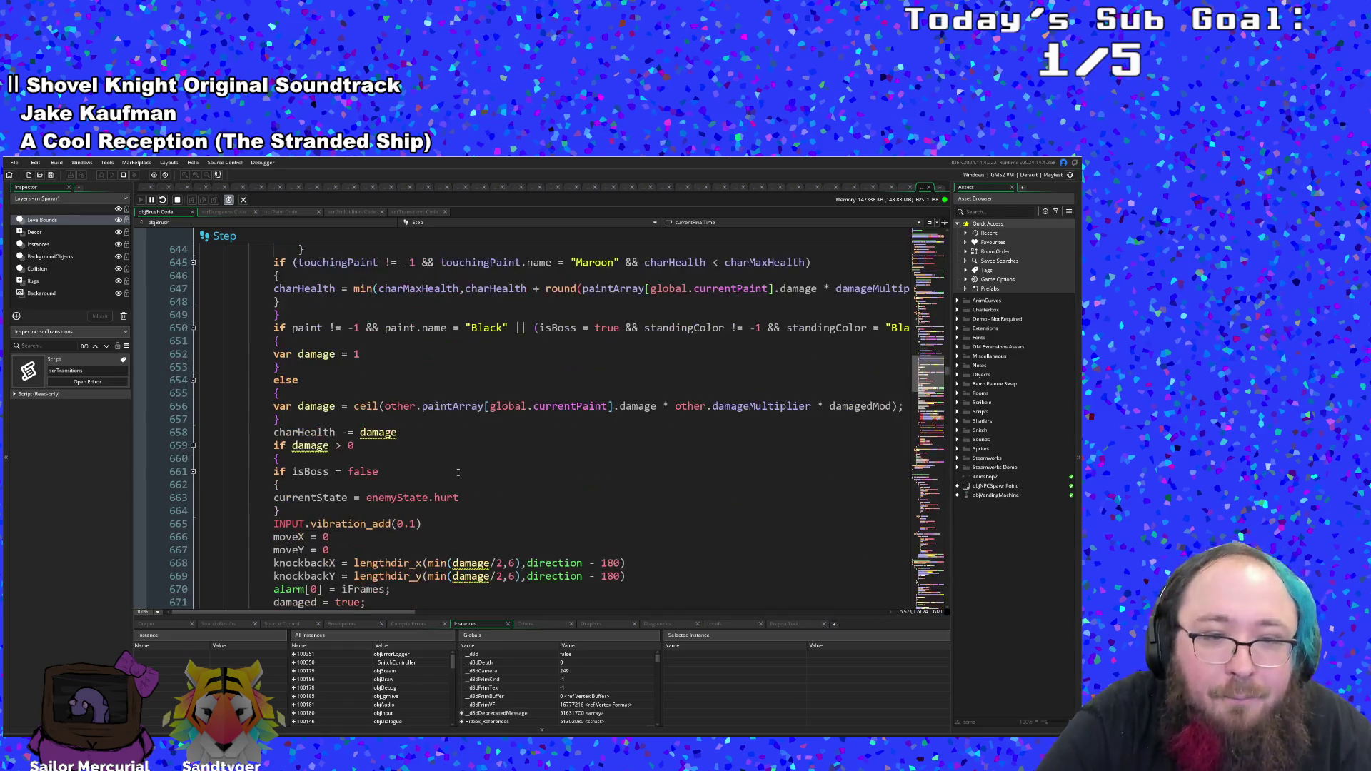
scroll(459, 471, "down", 6)
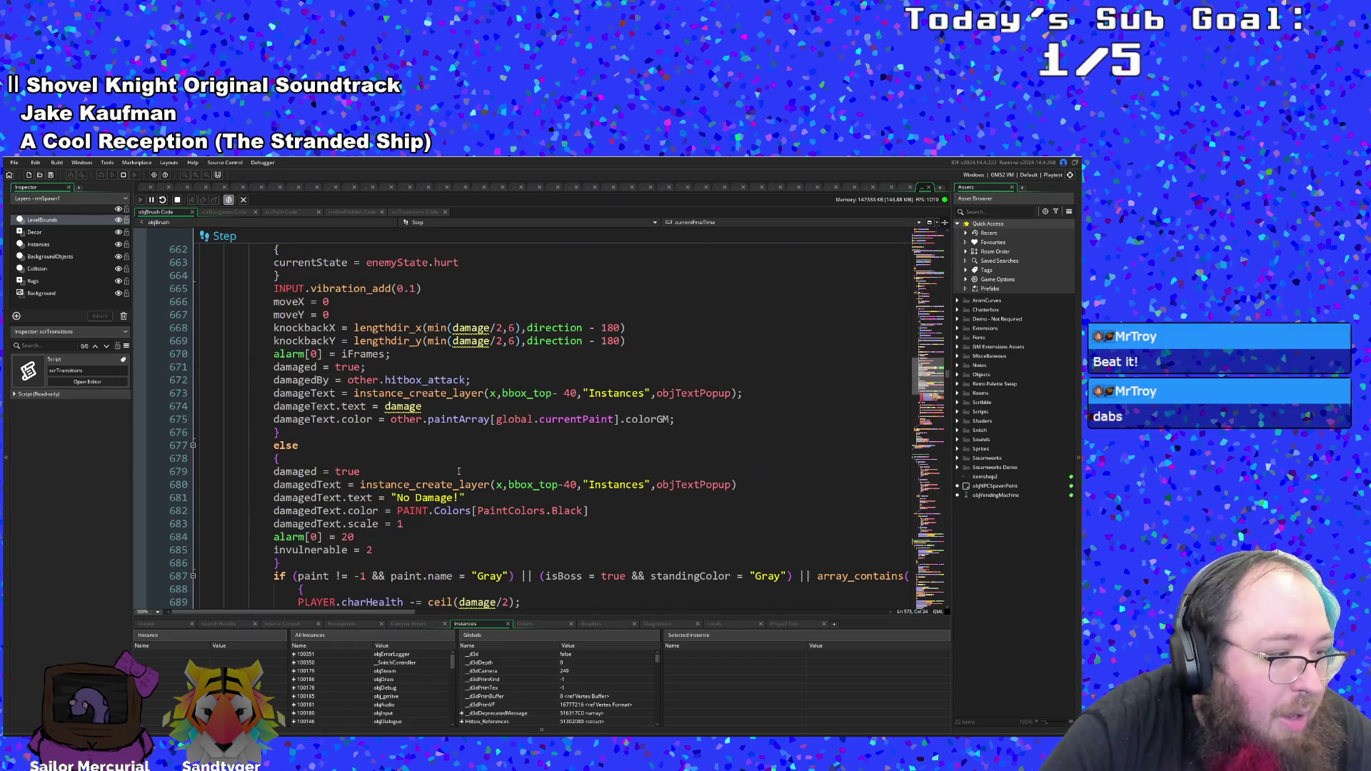
scroll(459, 472, "up", 20)
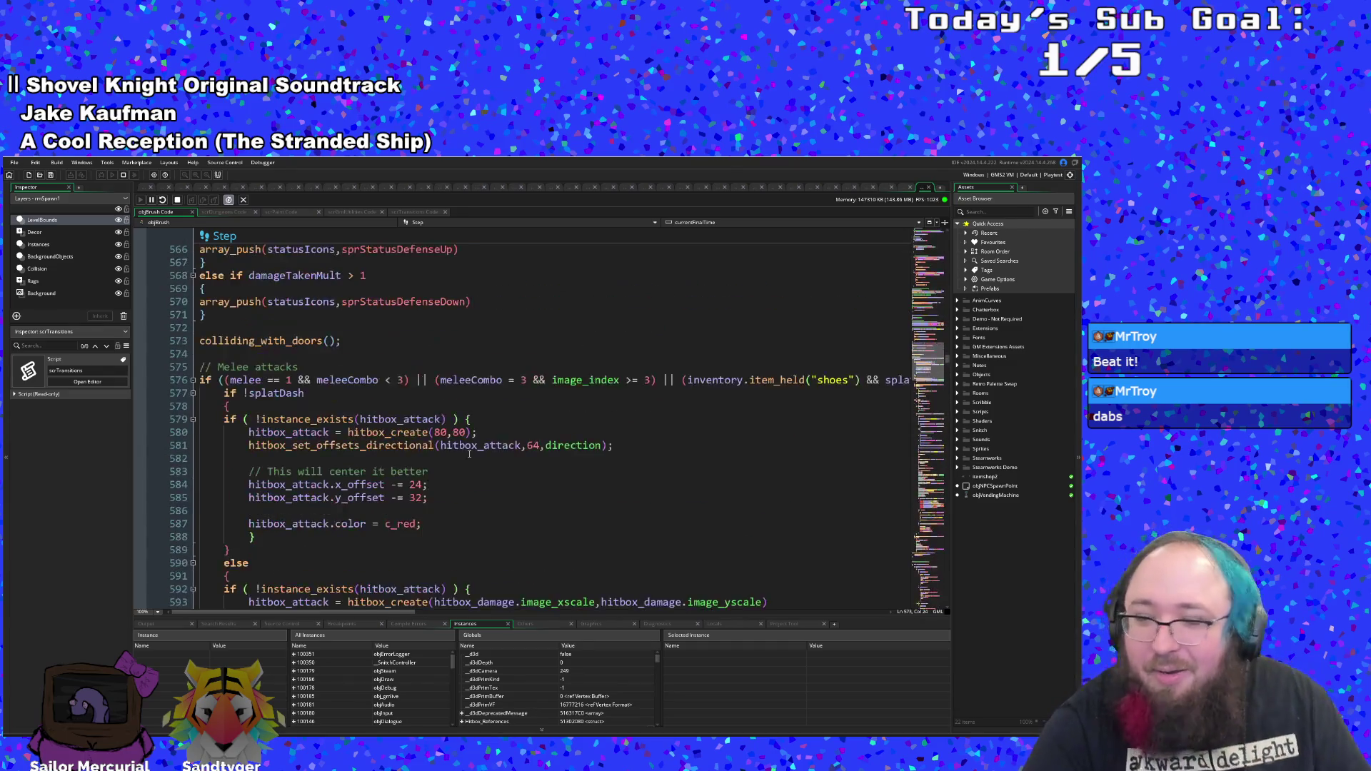
scroll(474, 465, "up", 6)
scroll(473, 472, "down", 8)
scroll(473, 479, "up", 8)
scroll(473, 478, "down", 12)
left_click(490, 492)
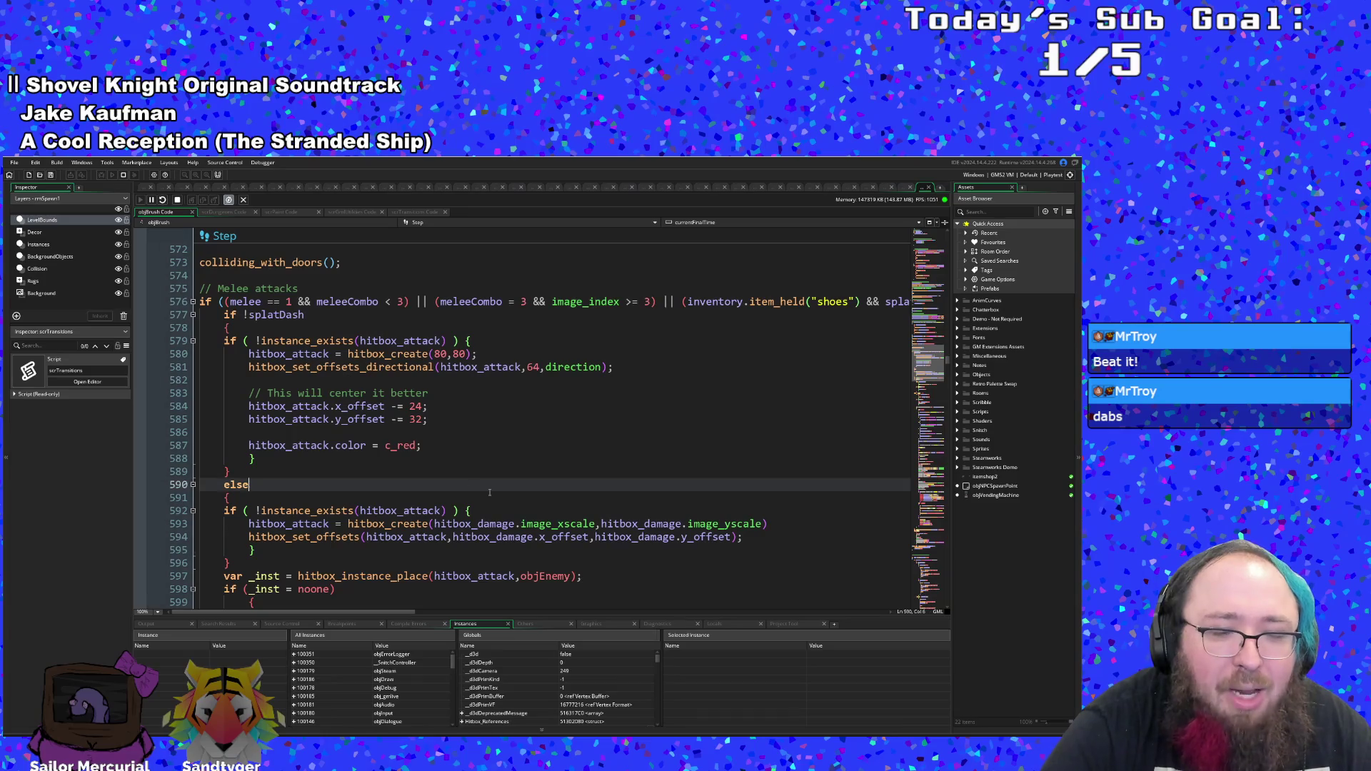
- Display User Event 1's goto_prev_room code, then resume the paused game
left_click(443, 225)
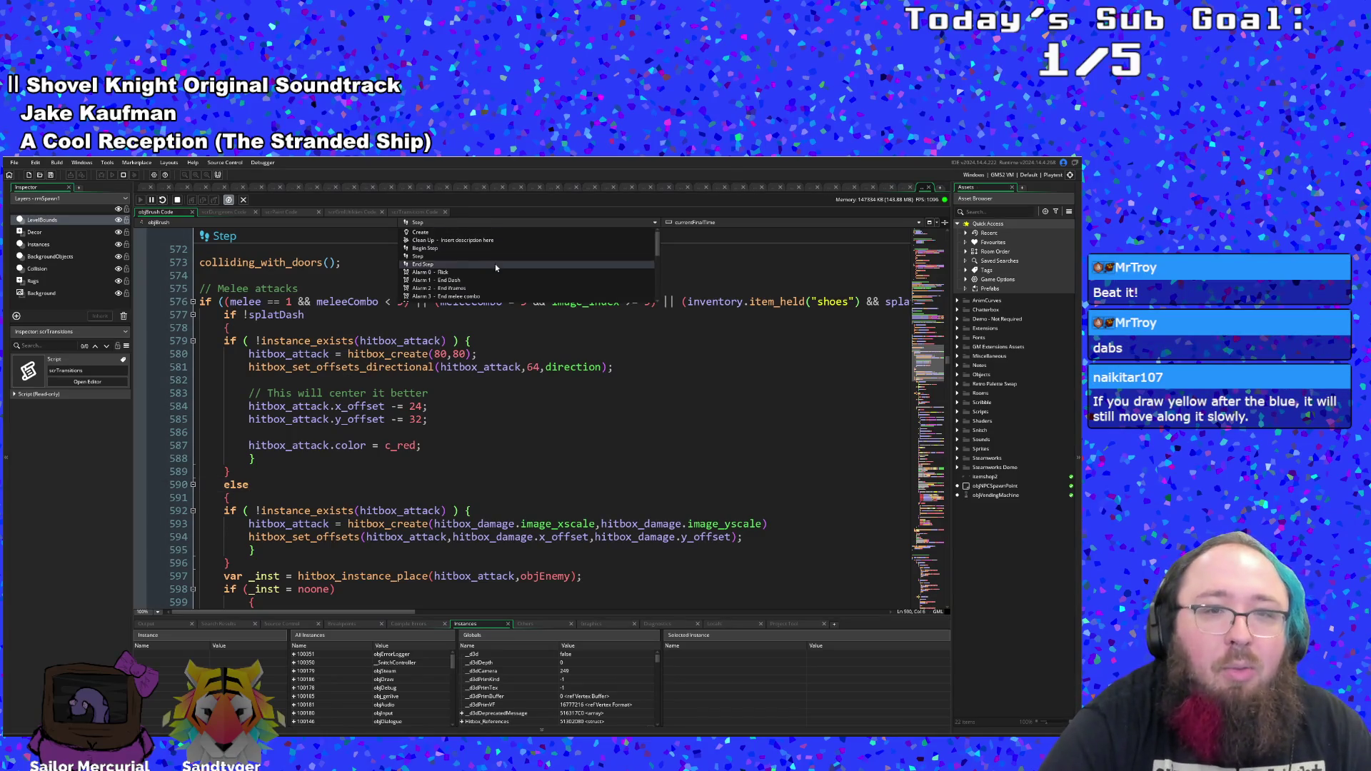
left_click(480, 290)
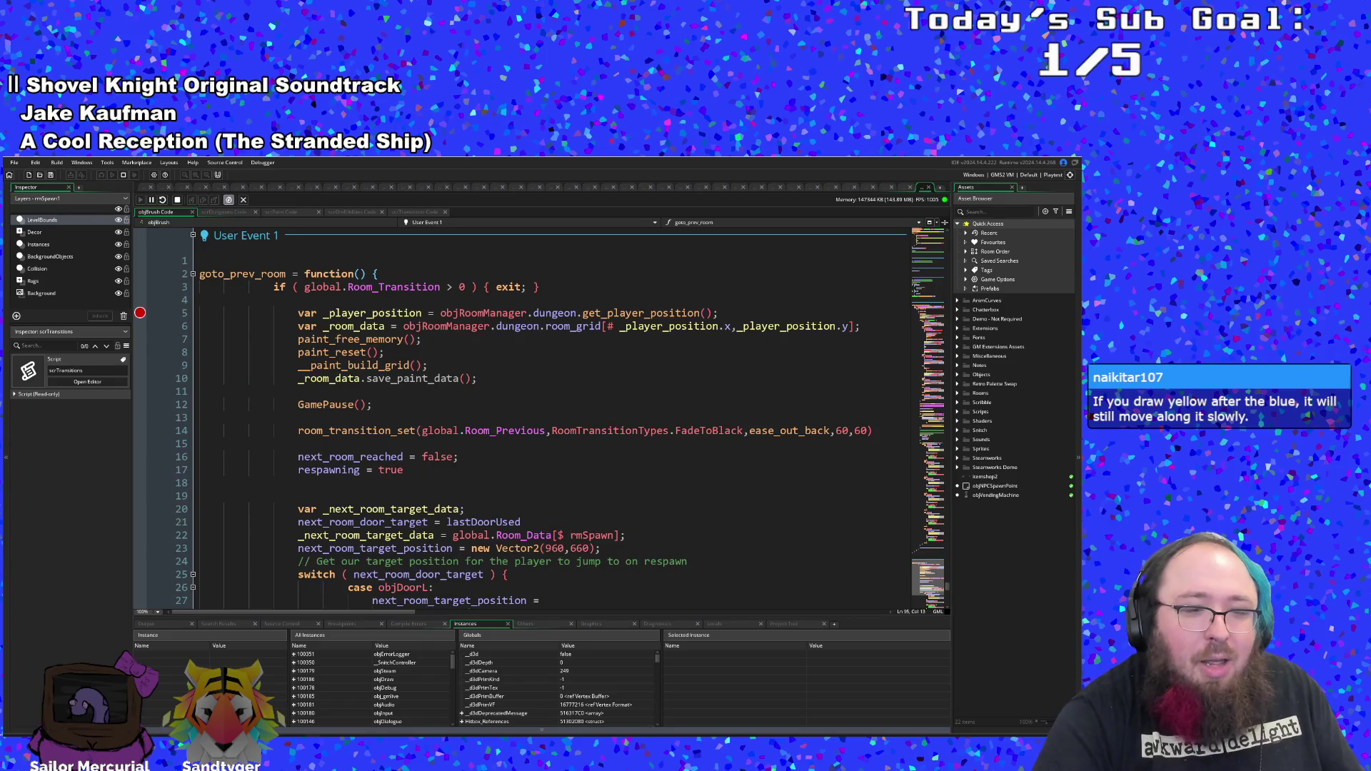
key("alt+Tab")
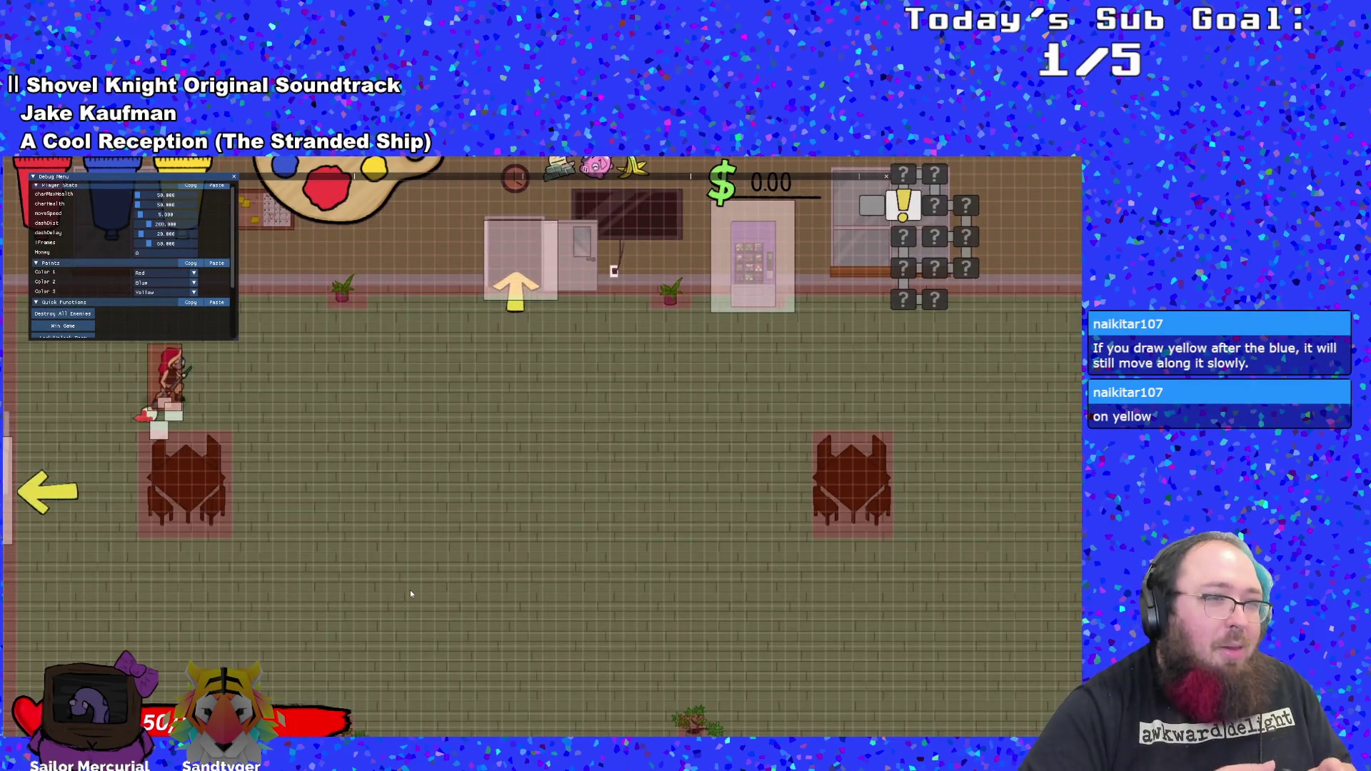
- Walk the player through the top doorway and continue past the door breakpoint
key("d")
key("d")
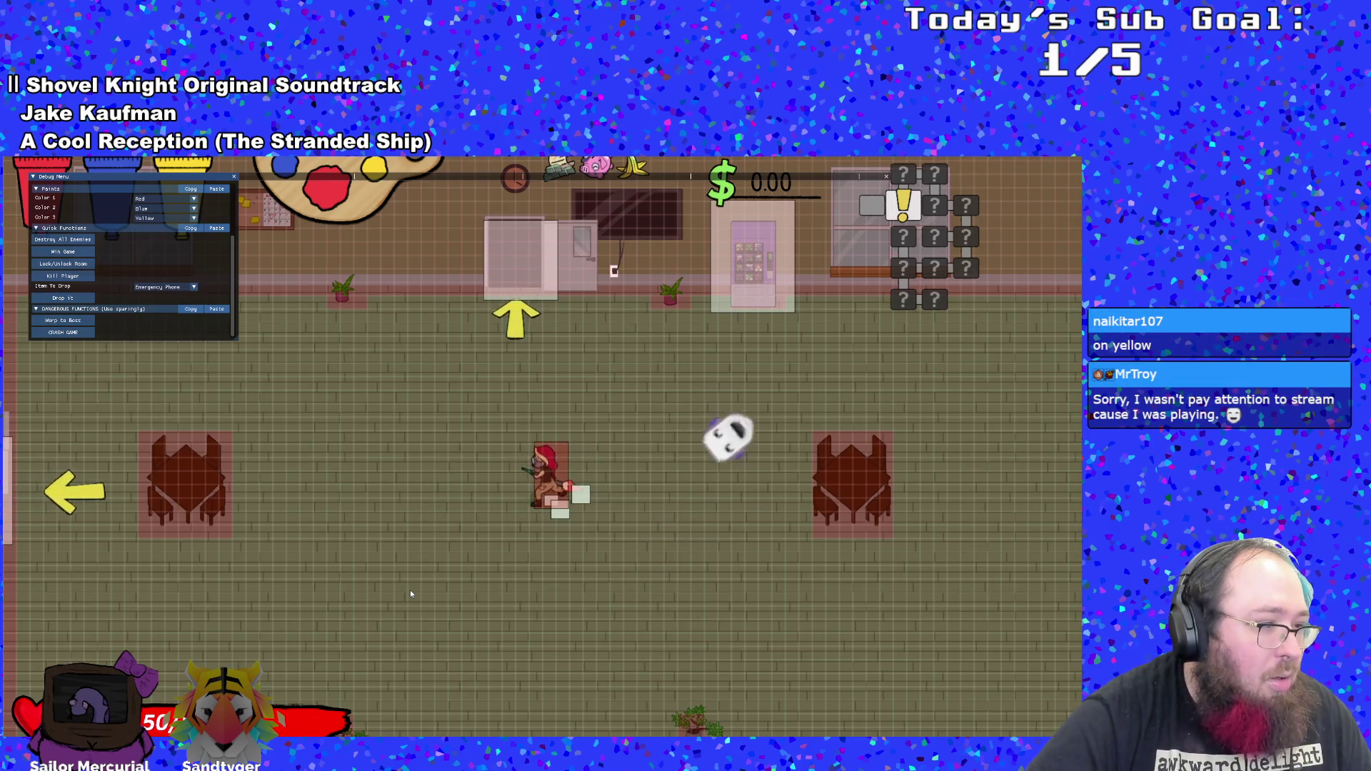
key("w")
key("space")
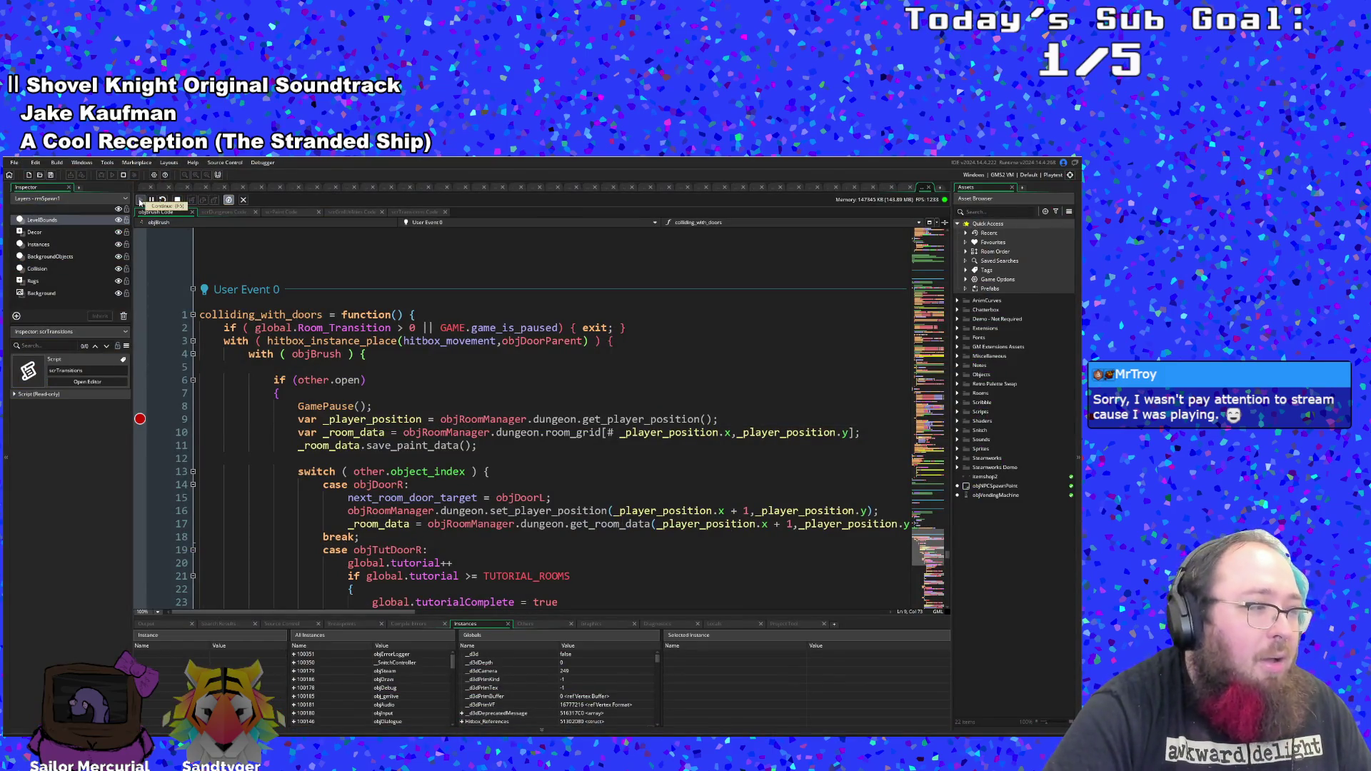
left_click(140, 201)
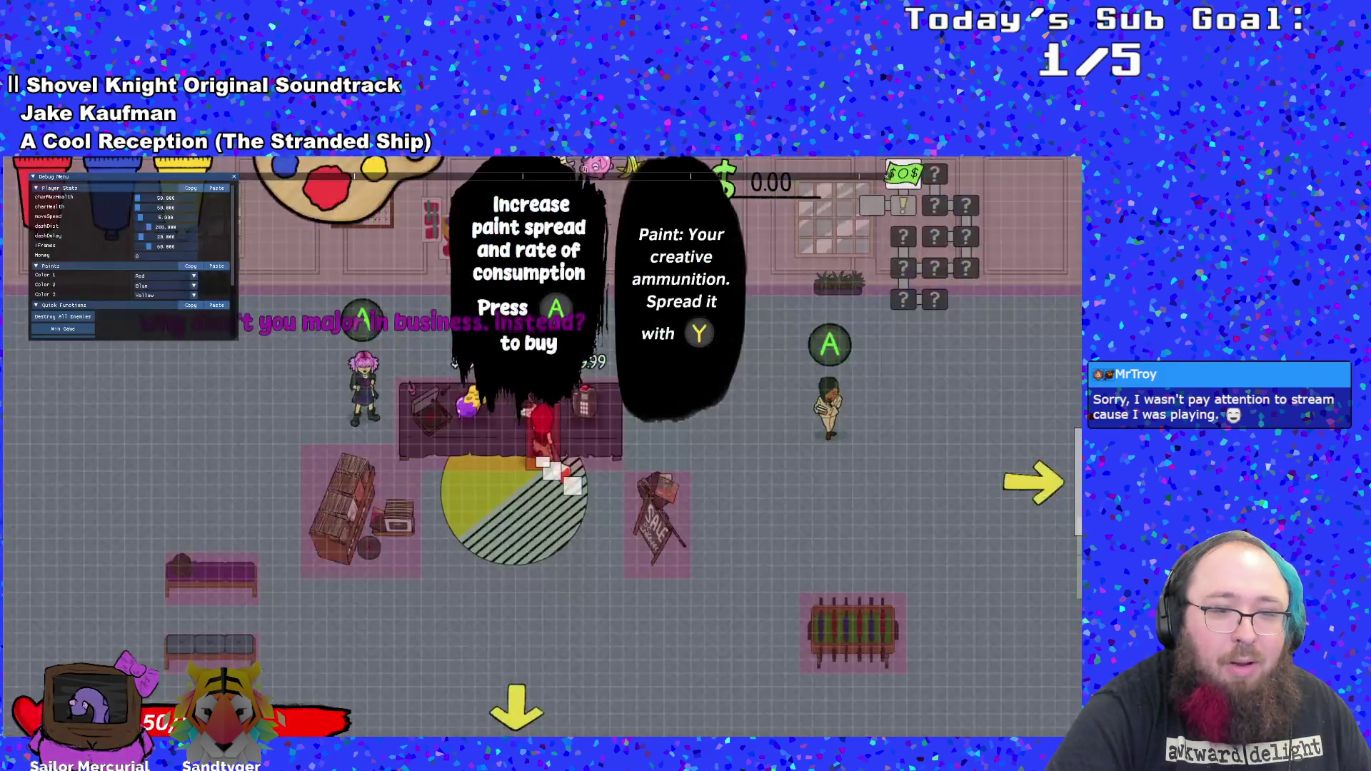
- Walk around the shop room toward the NPC, then kill the player
key("Down")
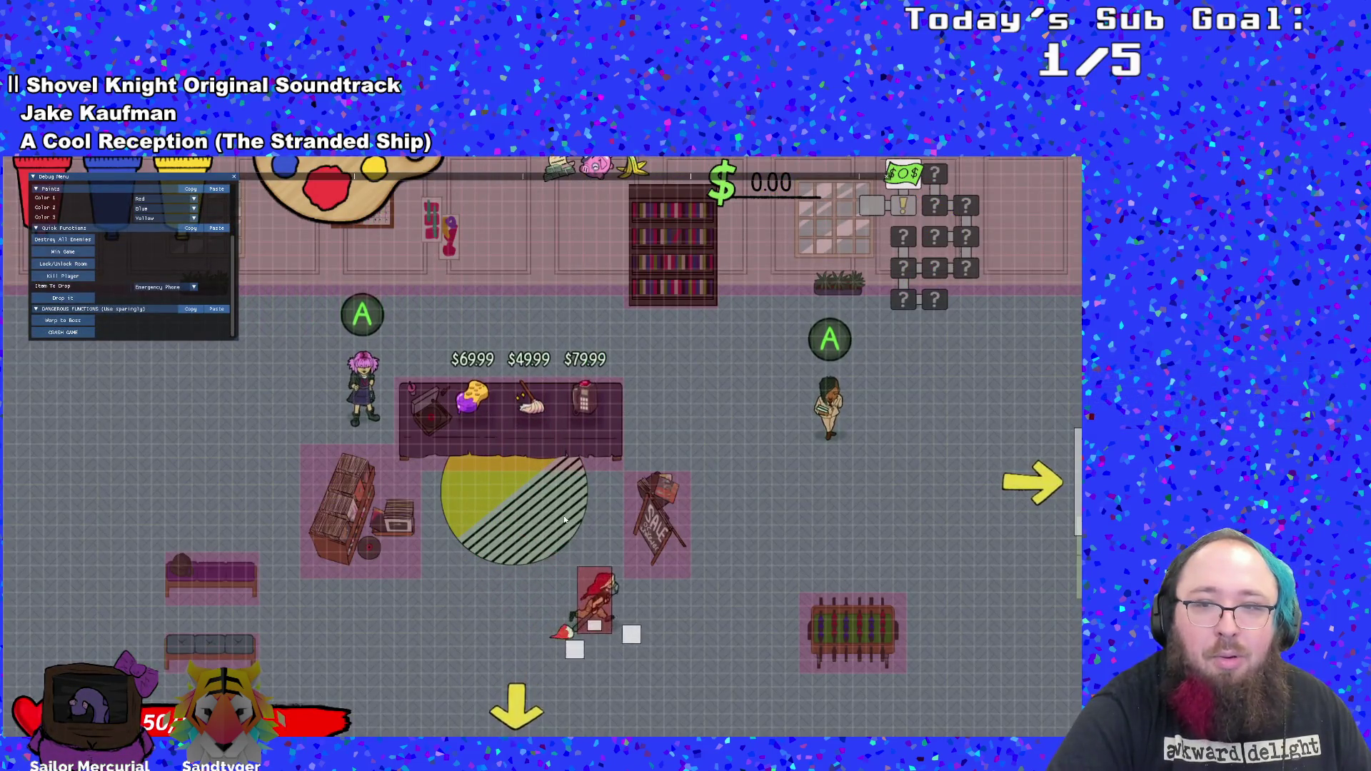
key("Right")
key("Up")
key("Return")
key("Return")
key("Return")
key("Return")
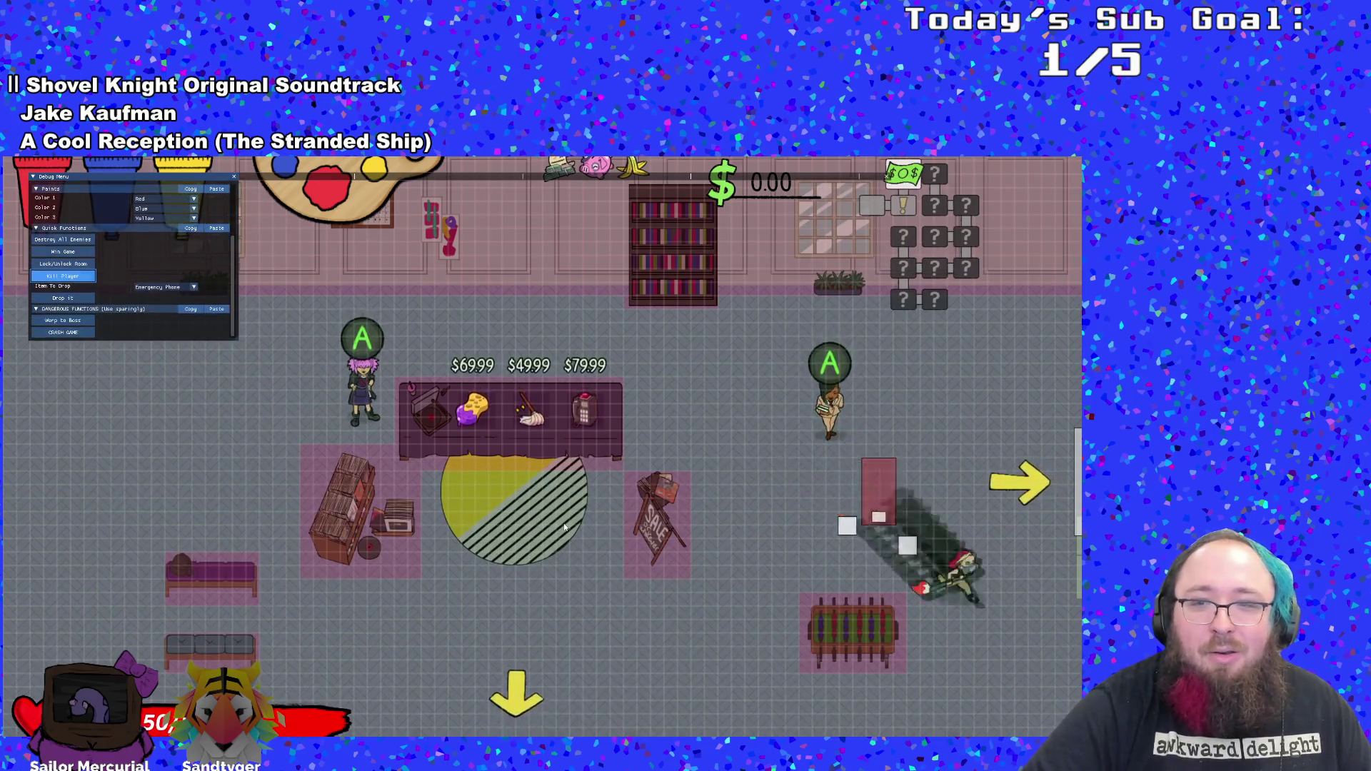
key("Return")
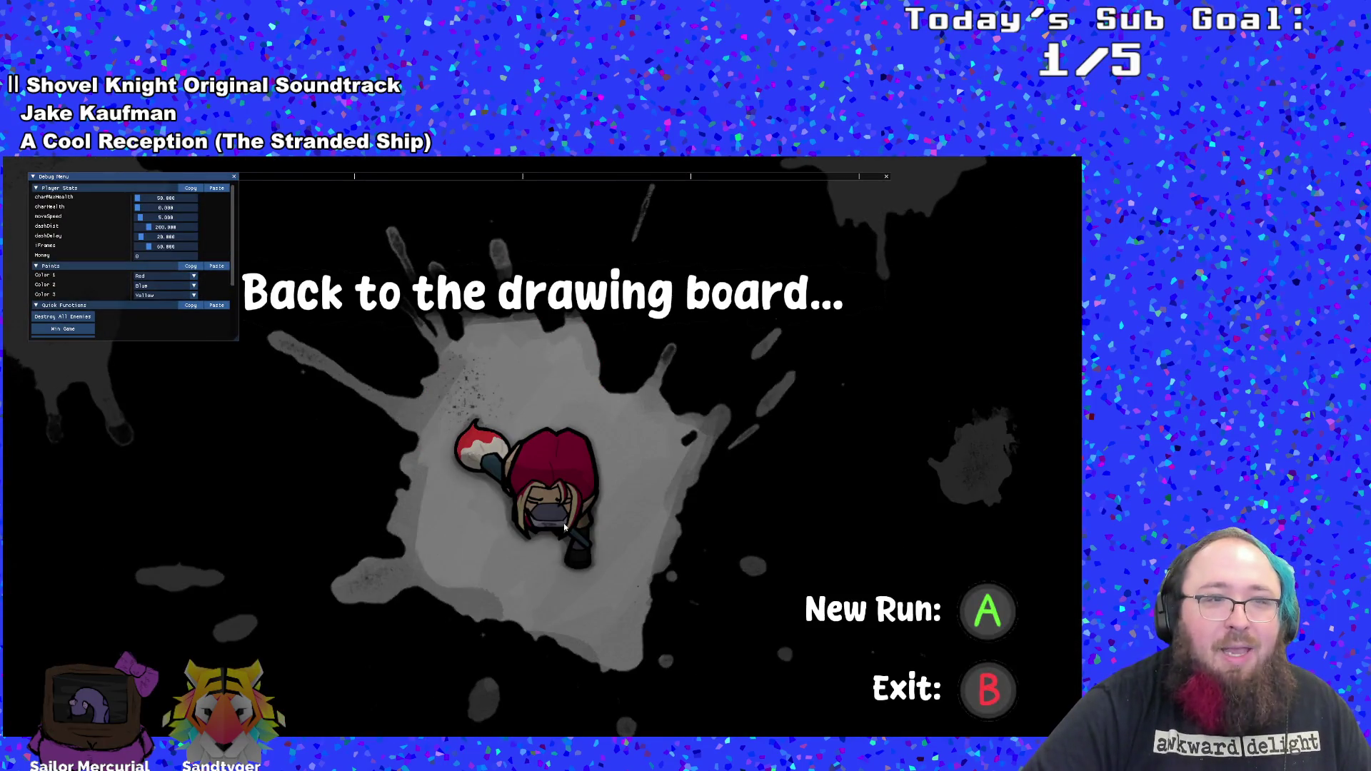
- Leave the death screen, start from the title screen and close the opening dialogue
key("Return")
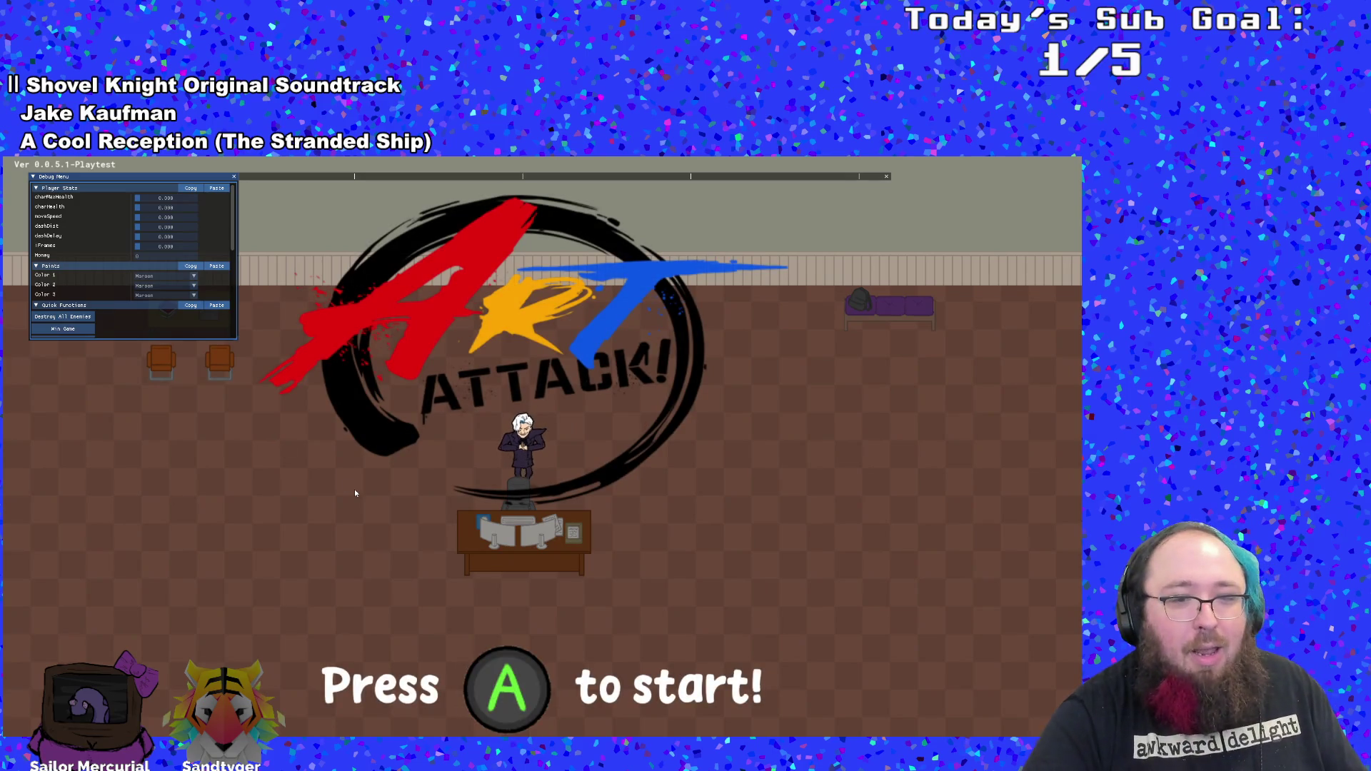
key("Return")
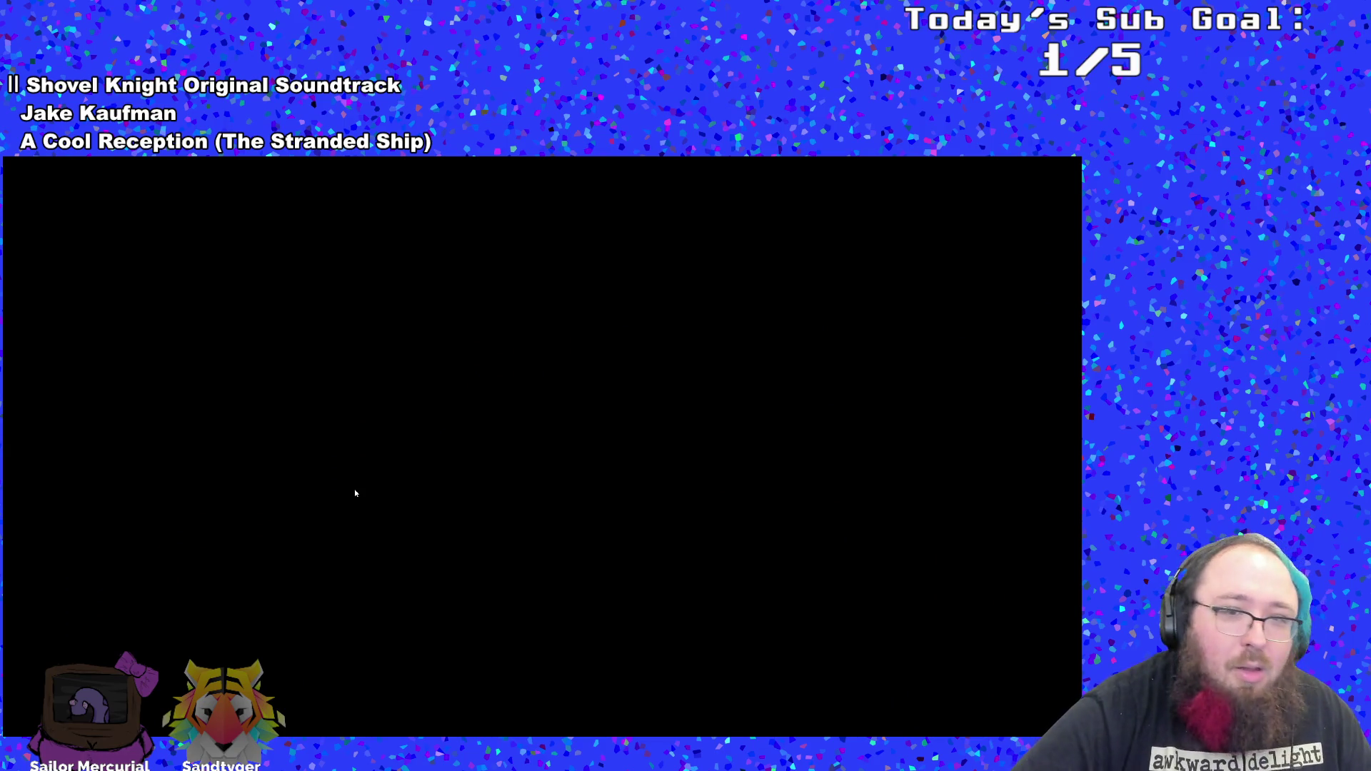
key("Return")
key("Return")
key("Return")
- Walk the player down and right to the room exit, triggering the colliding_with_doors breakpoint
key("Down")
key("Right")
key("space")
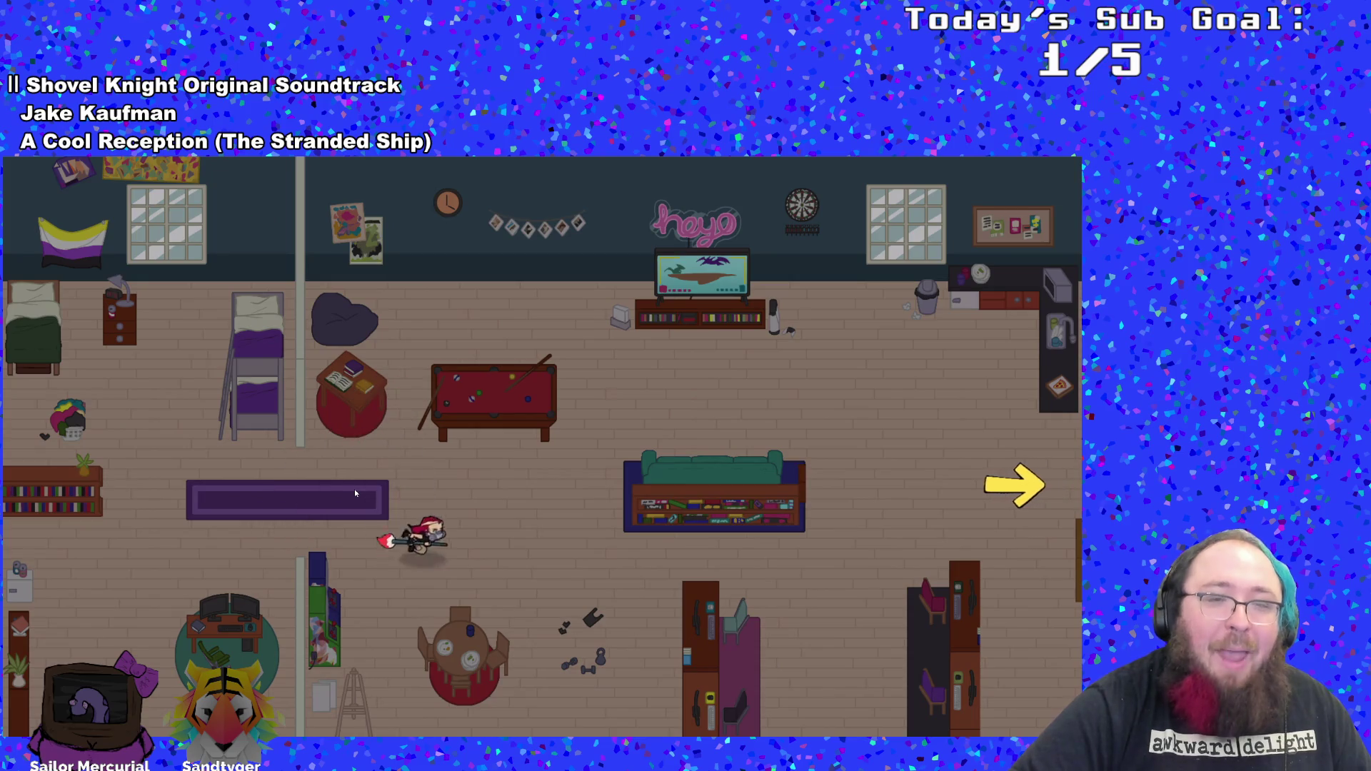
key("Right")
key("Up")
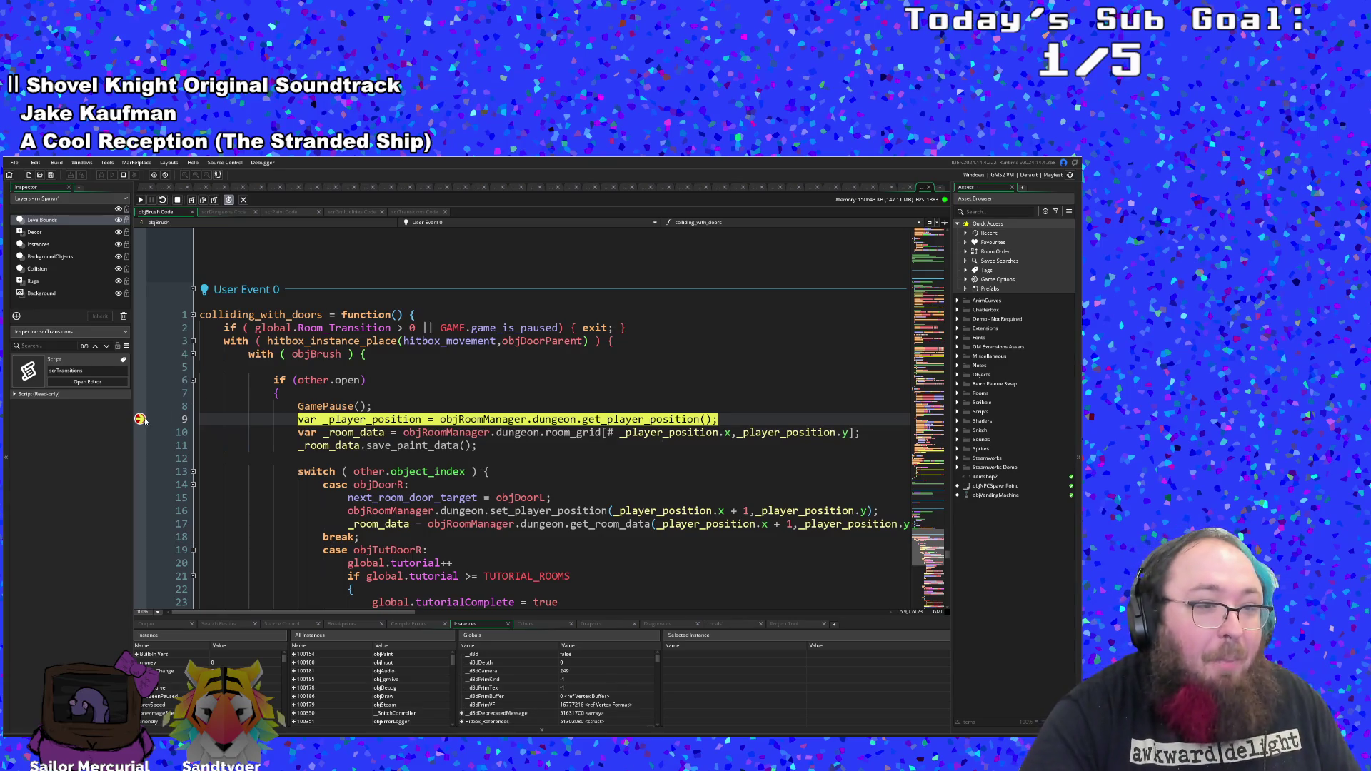
- Inspect variables at line 9 of colliding_with_doors, then continue past the door breakpoint
mouse_move(379, 476)
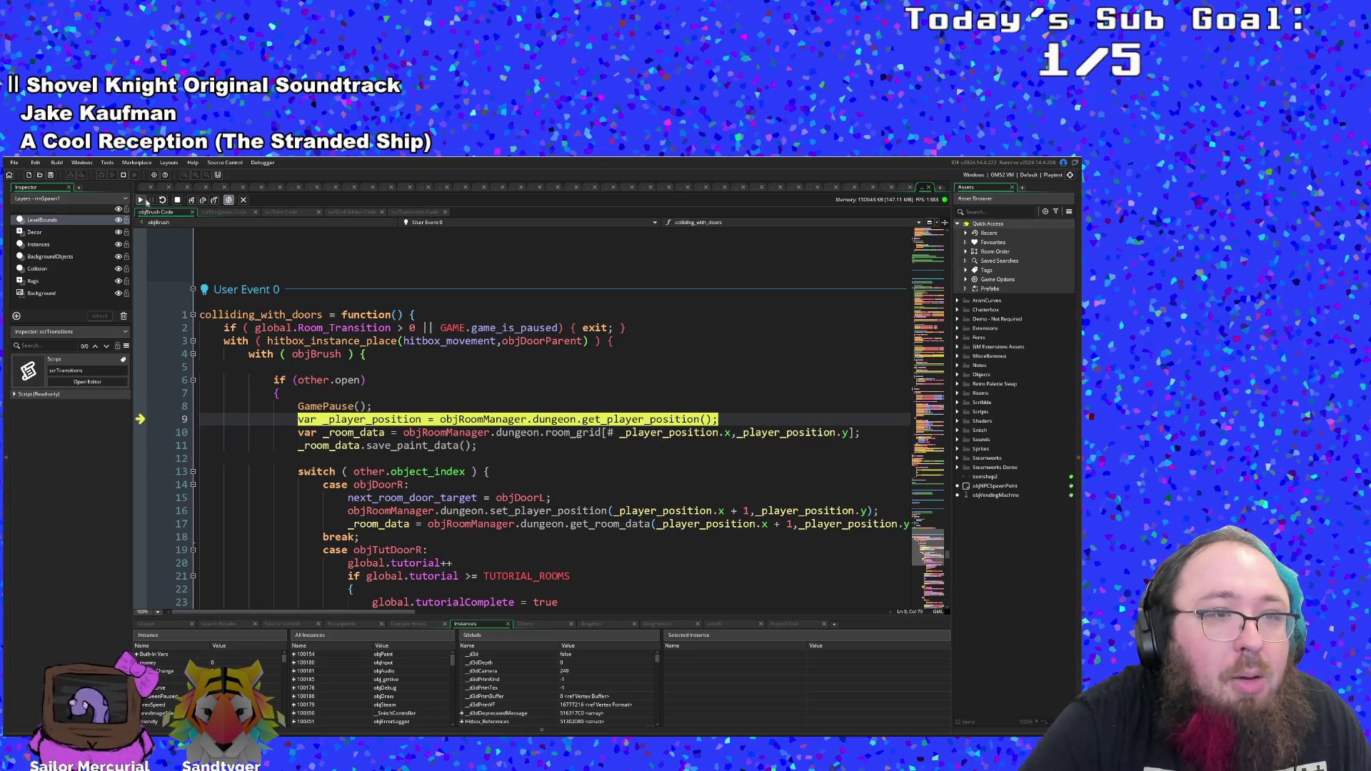
left_click(141, 200)
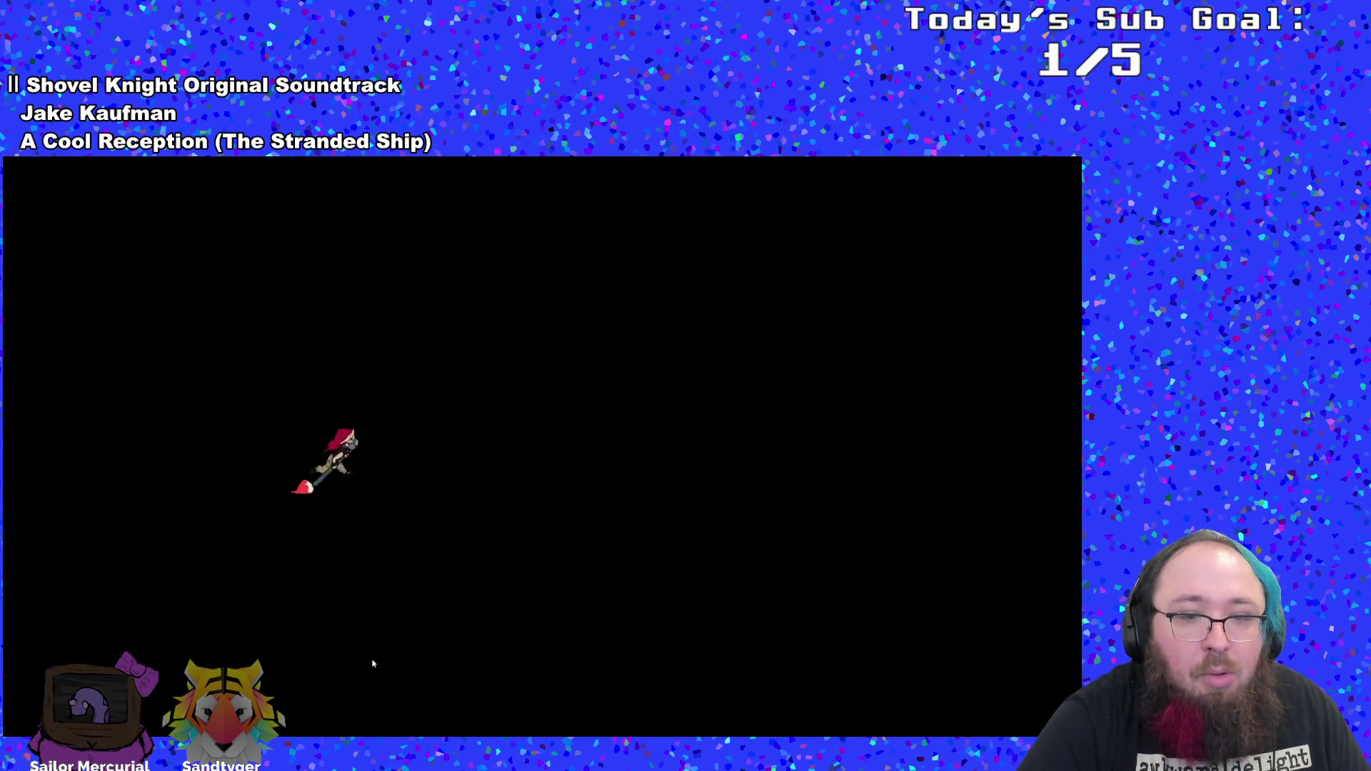
- Walk the player over to the mop and on into the plaza room
key("Right")
key("Up")
key("Down")
key("Left")
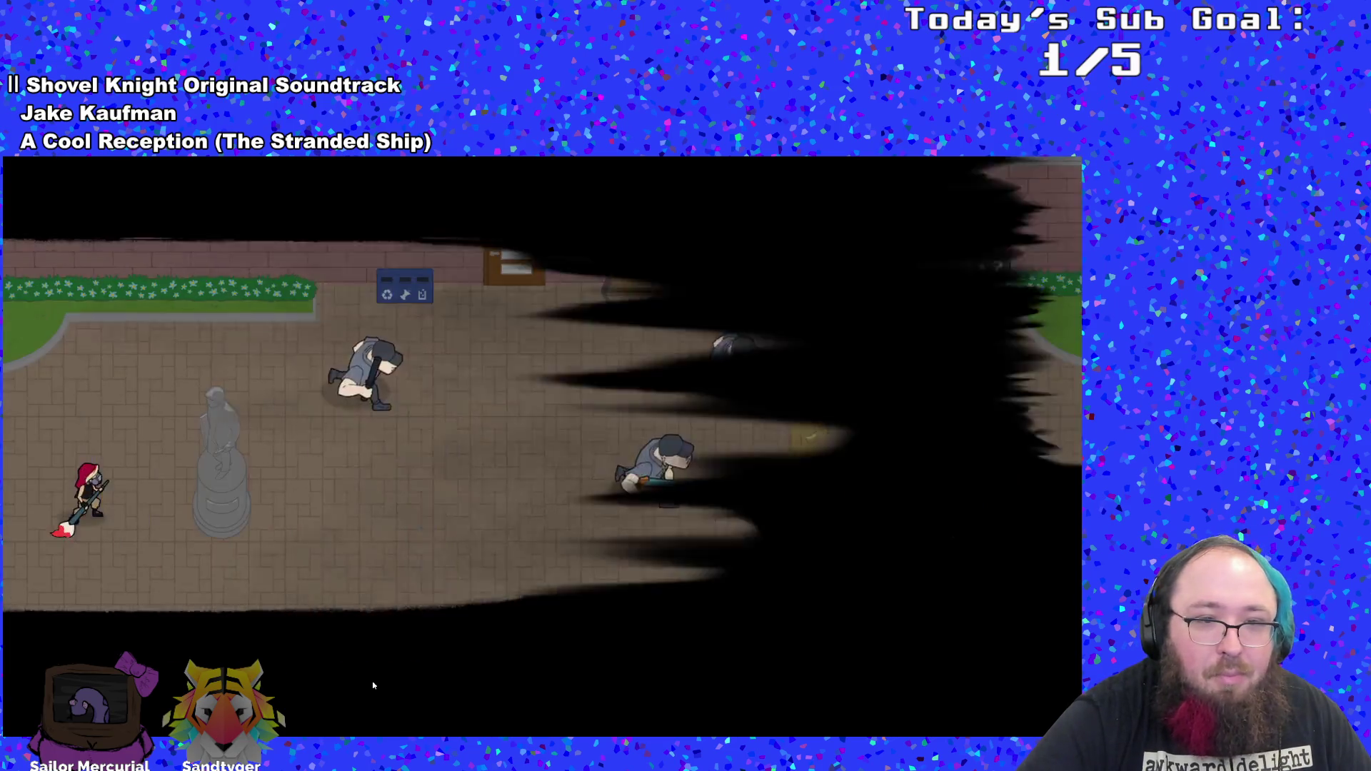
key("Right")
key("Down")
- Lay a blue paint puddle near the guards, then coat it in yellow
key("Left")
key("Right")
key("Right")
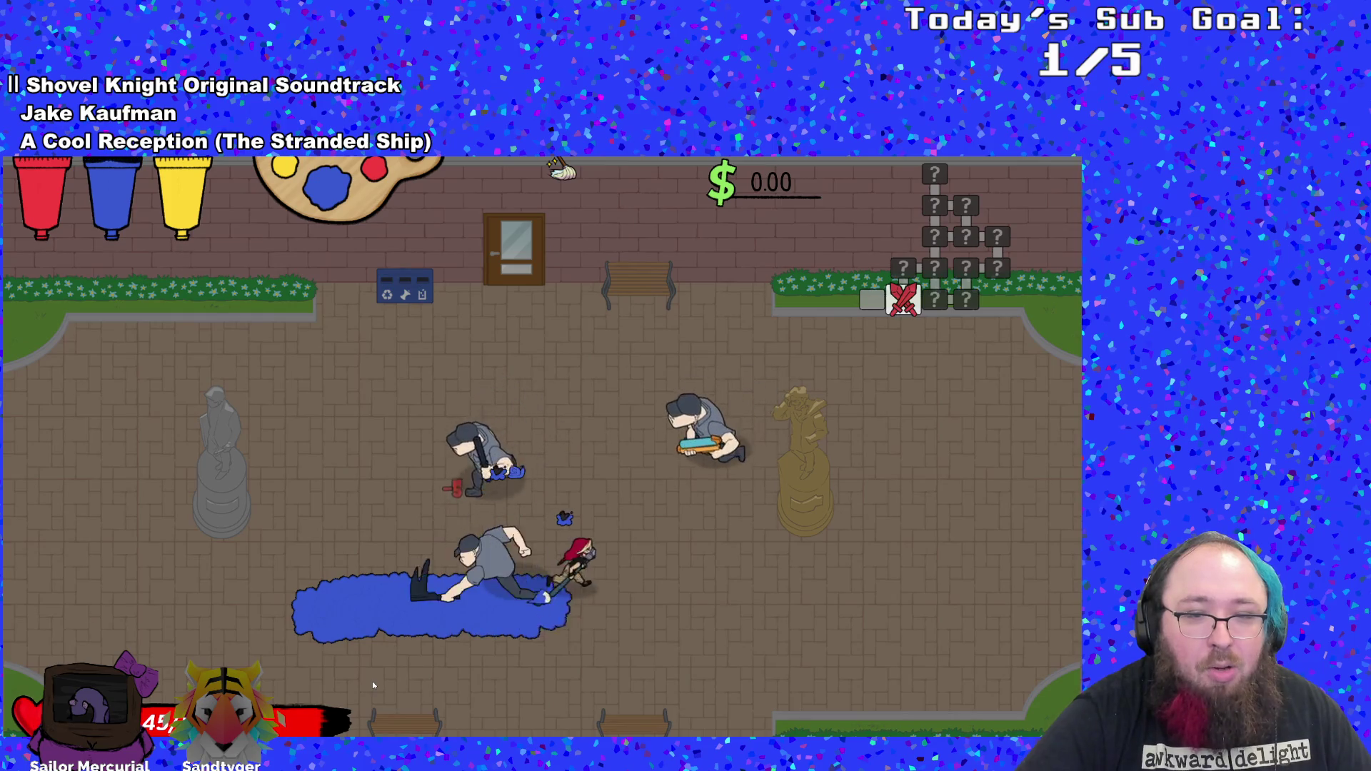
key("Down")
key("Left")
key("Up")
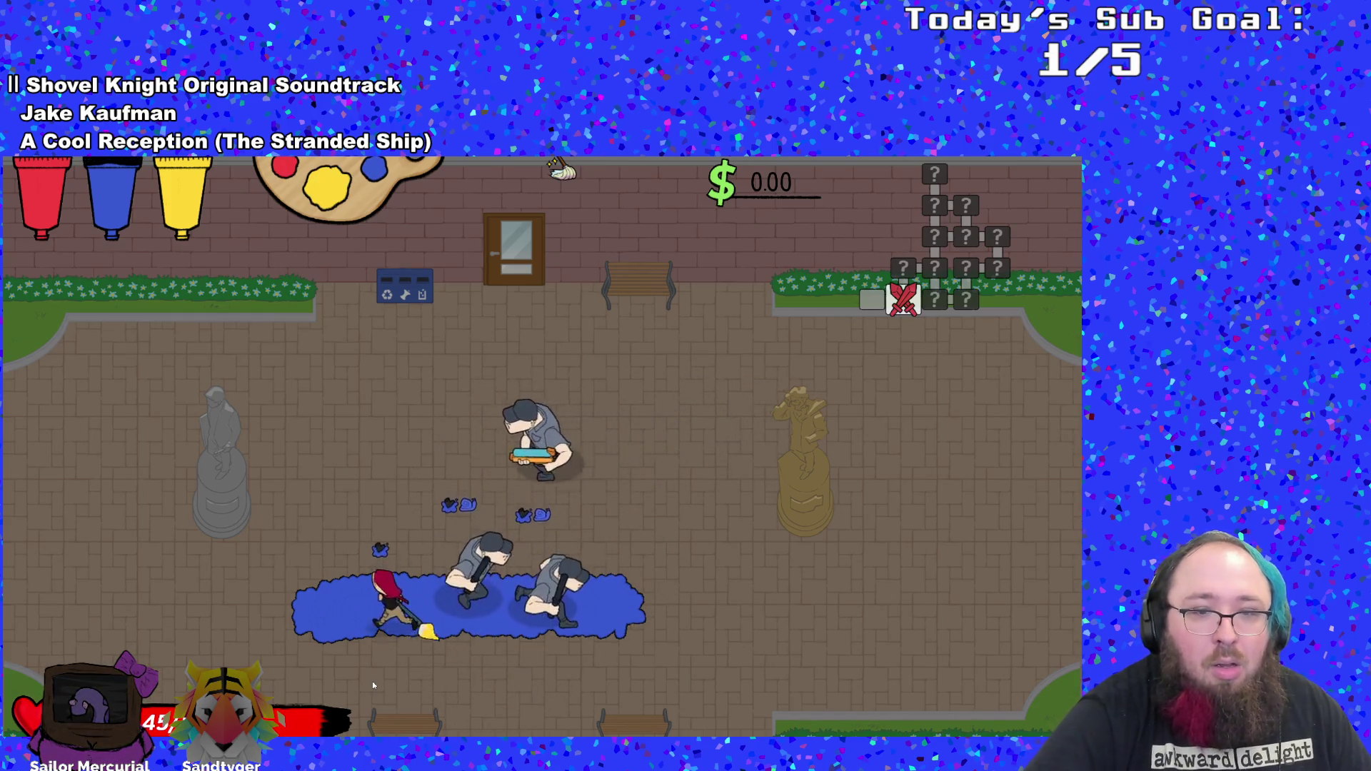
key("Left")
key("Right")
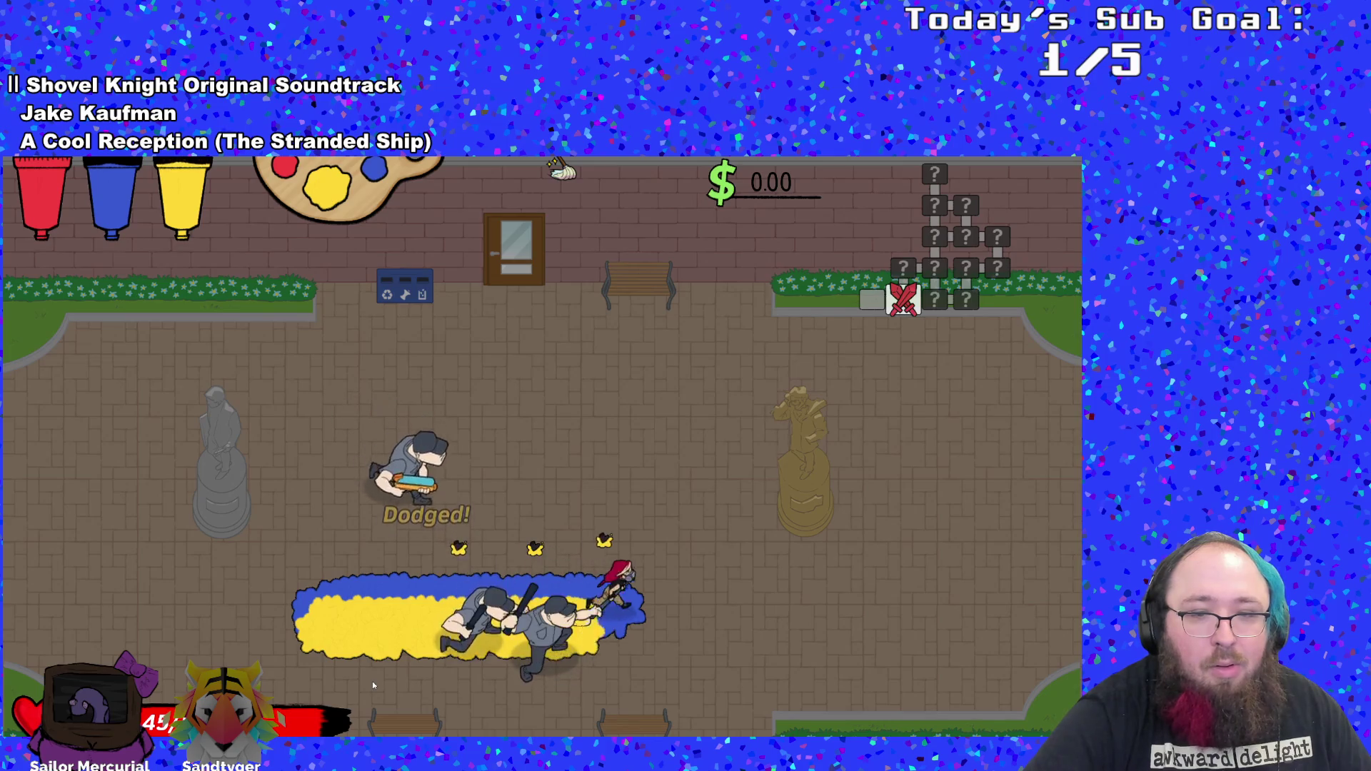
key("Up")
- Run and dash around the plaza past the gold and grey statues, avoiding the guards
key("Left")
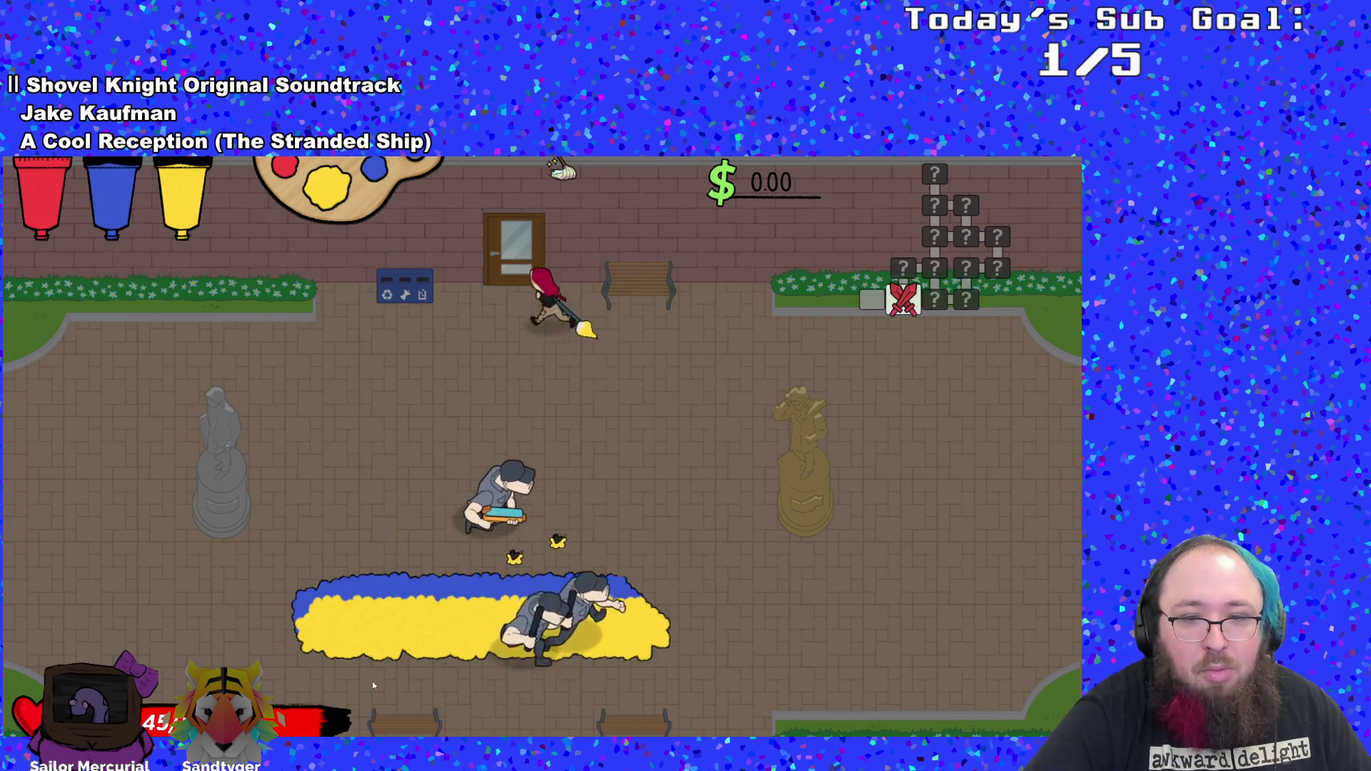
key("Down")
key("Left")
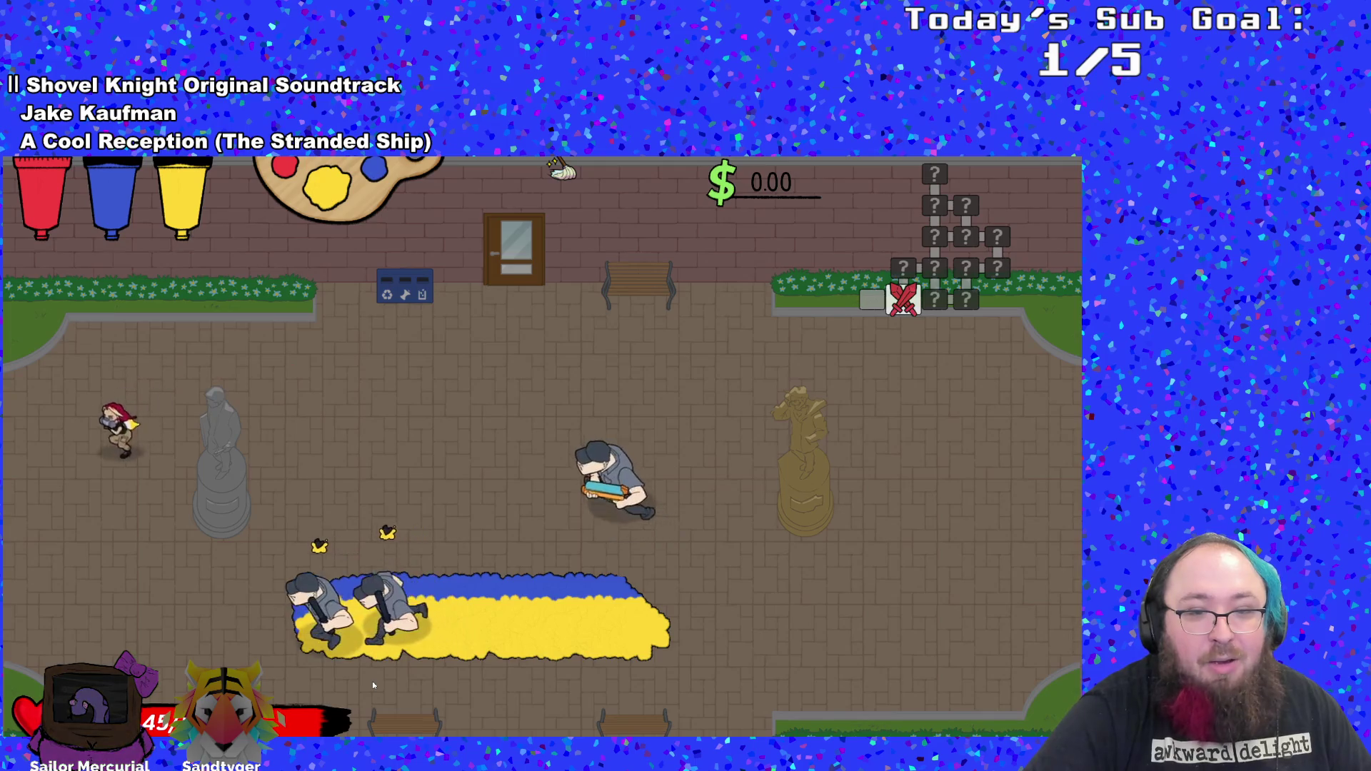
key("Down")
key("Right")
key("Up")
key("Right")
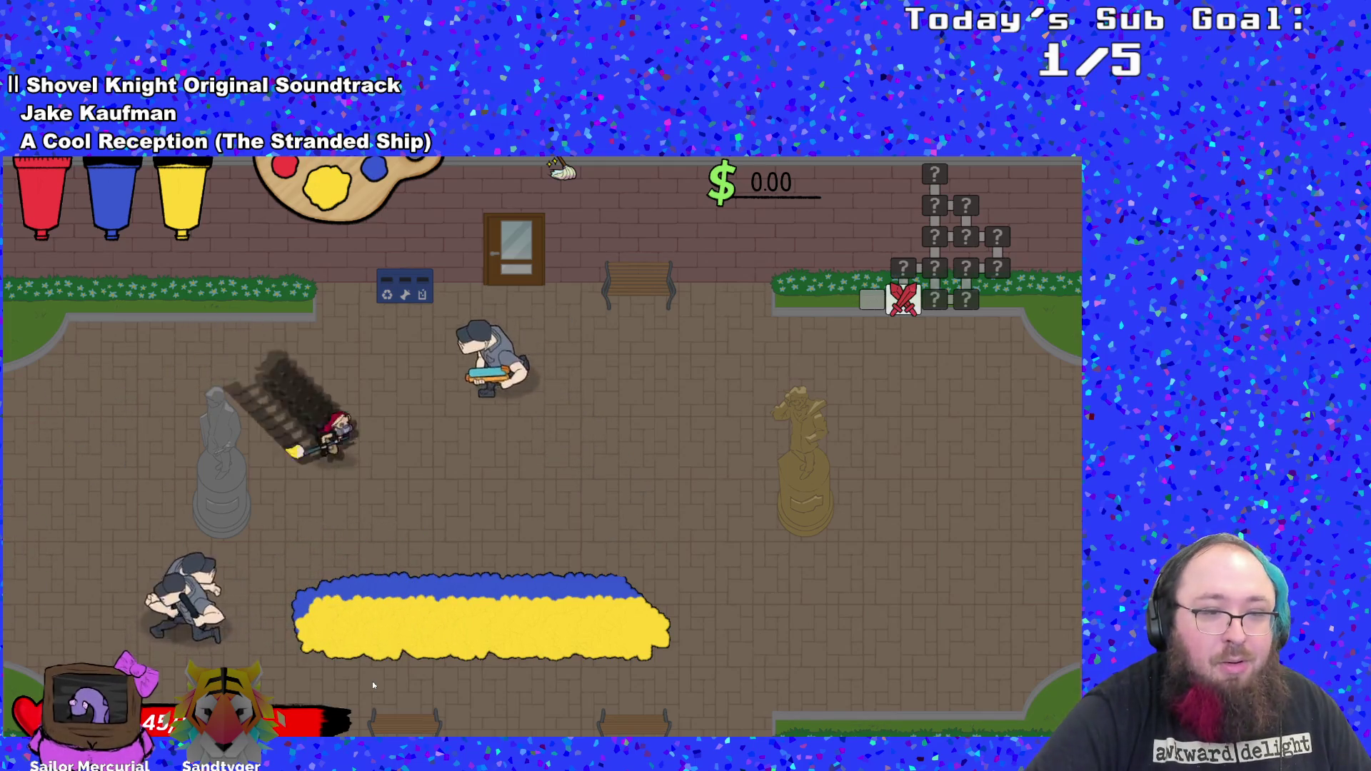
key("Down")
key("space")
key("Down")
key("Left")
key("space")
key("Right")
key("Up")
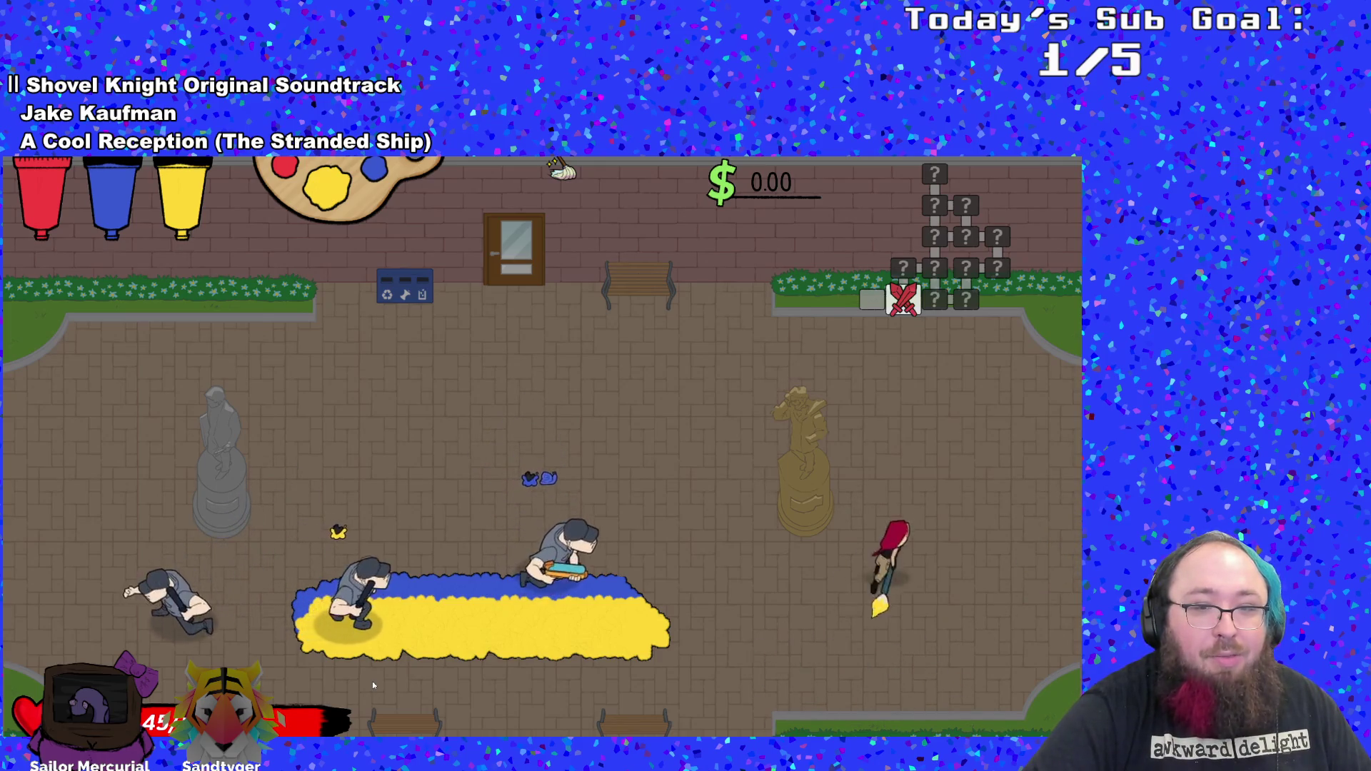
key("Down")
key("Left")
key("Up")
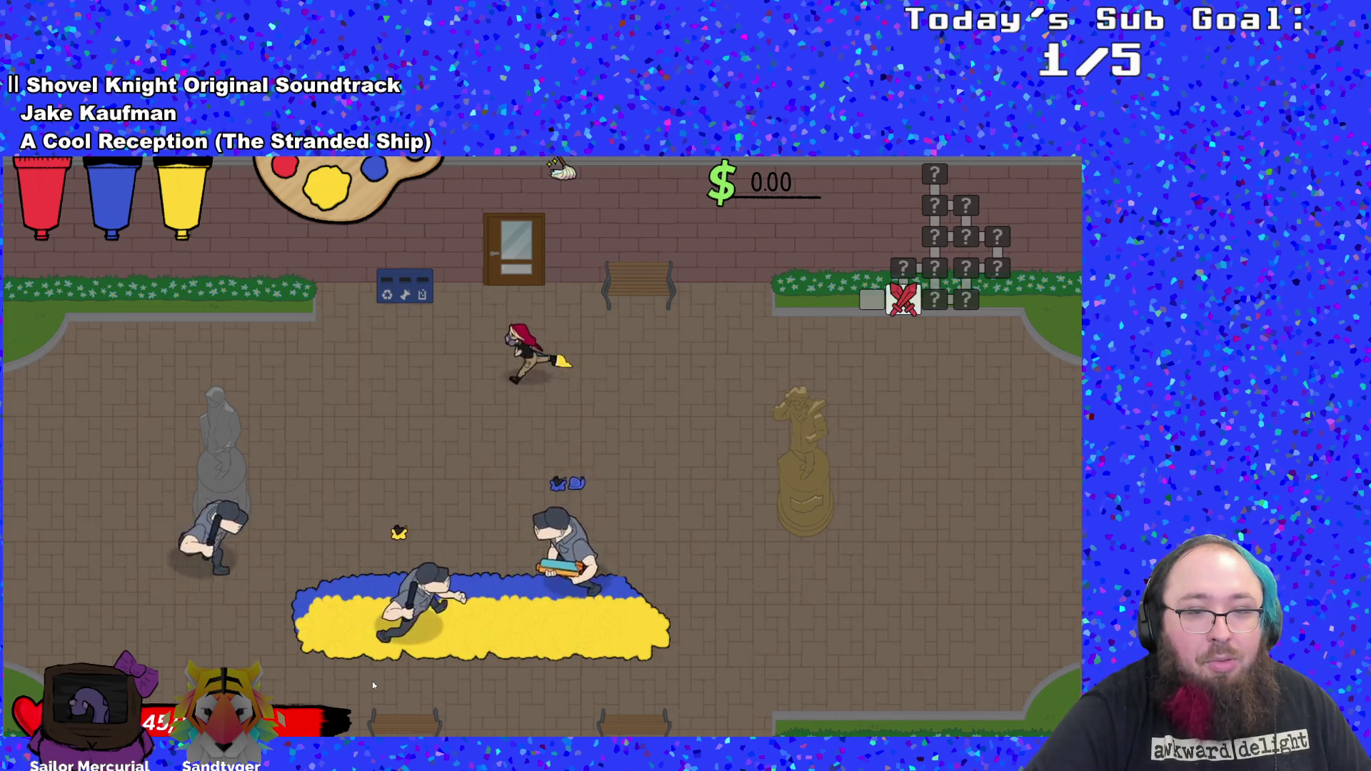
key("Down")
key("Right")
- Run through the yellow paint and attack the guards, then quit from the title screen to GameMaker
key("Down")
key("Right")
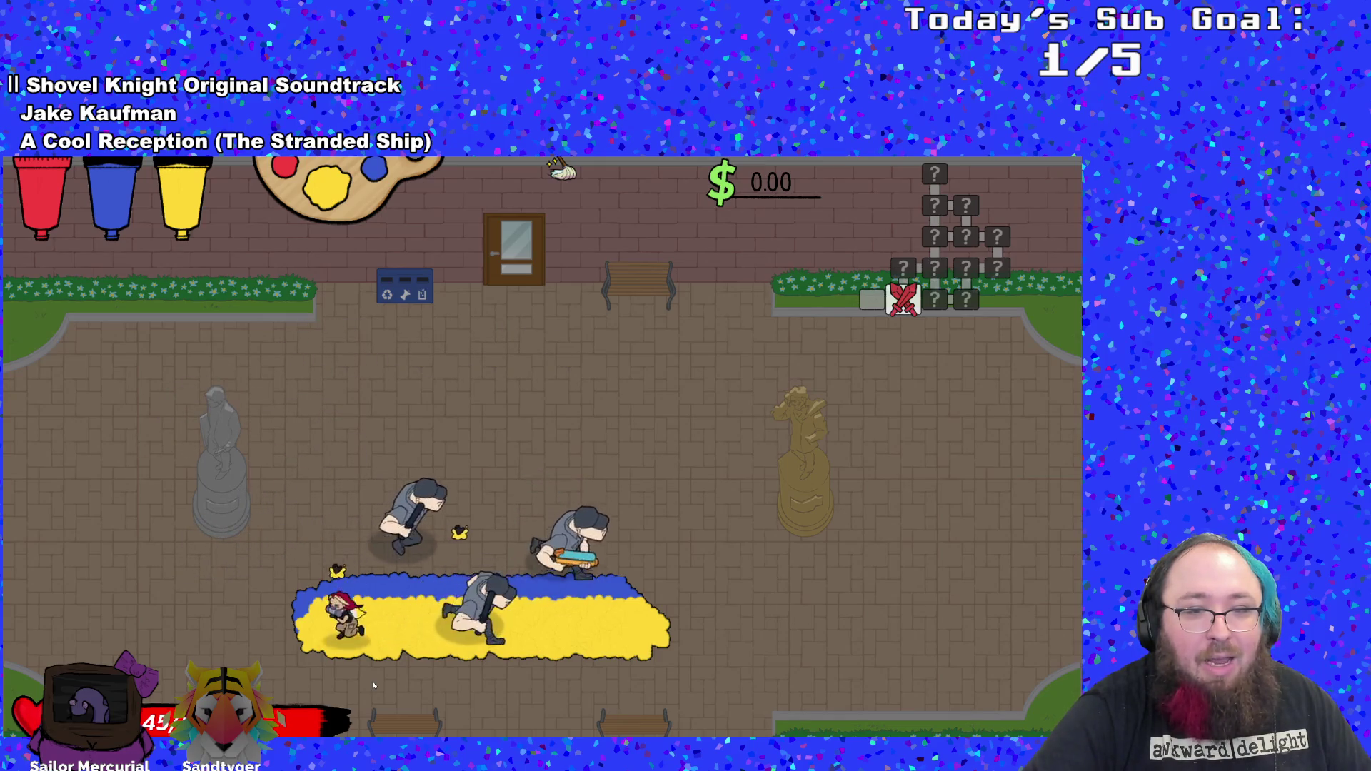
key("Up")
key("Left")
key("Right")
key("Up")
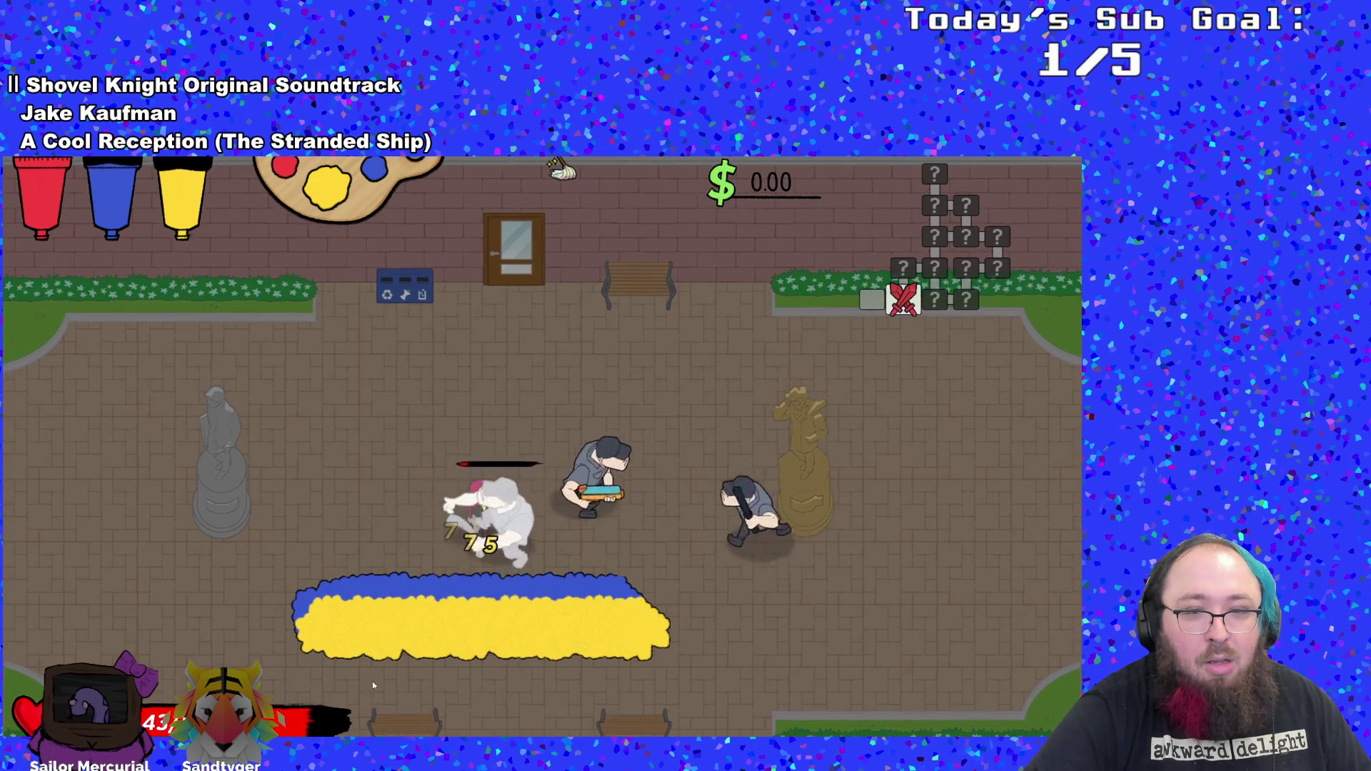
key("Right")
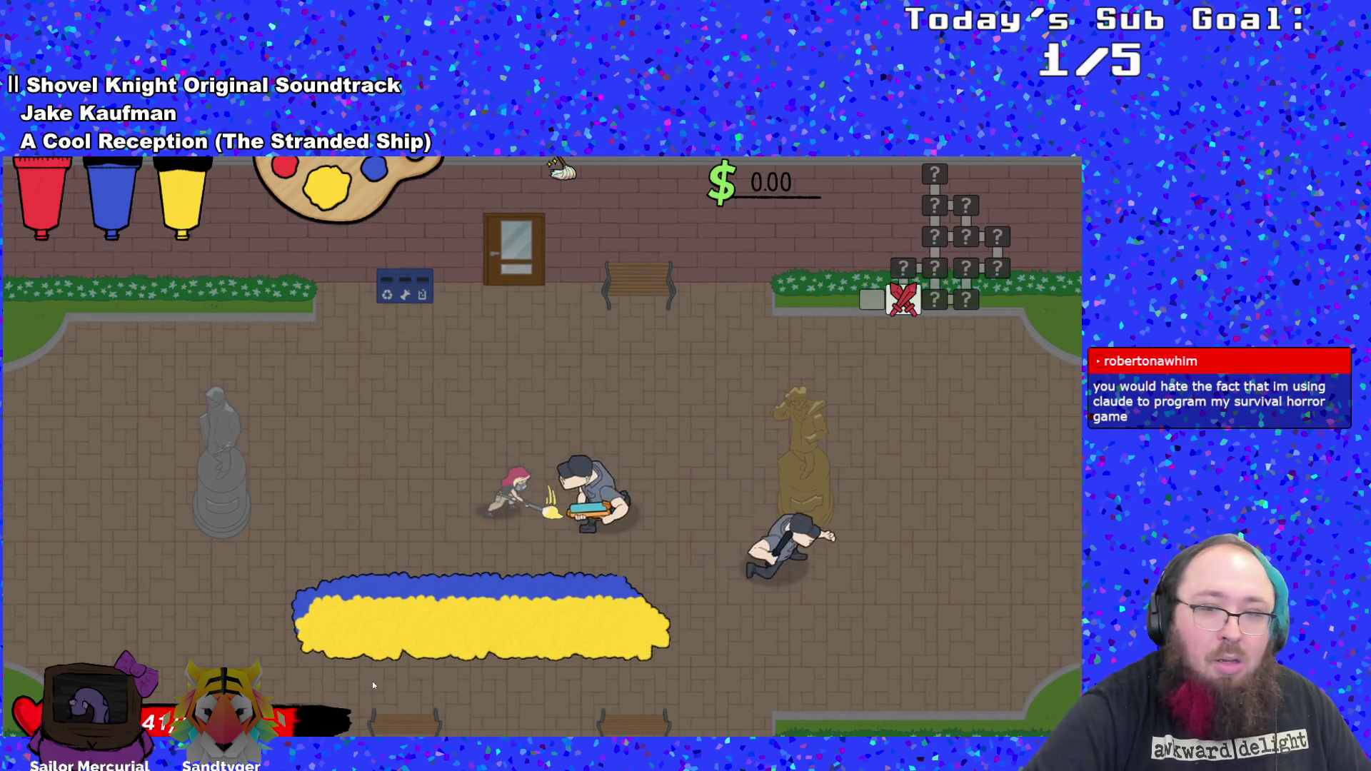
key("Right")
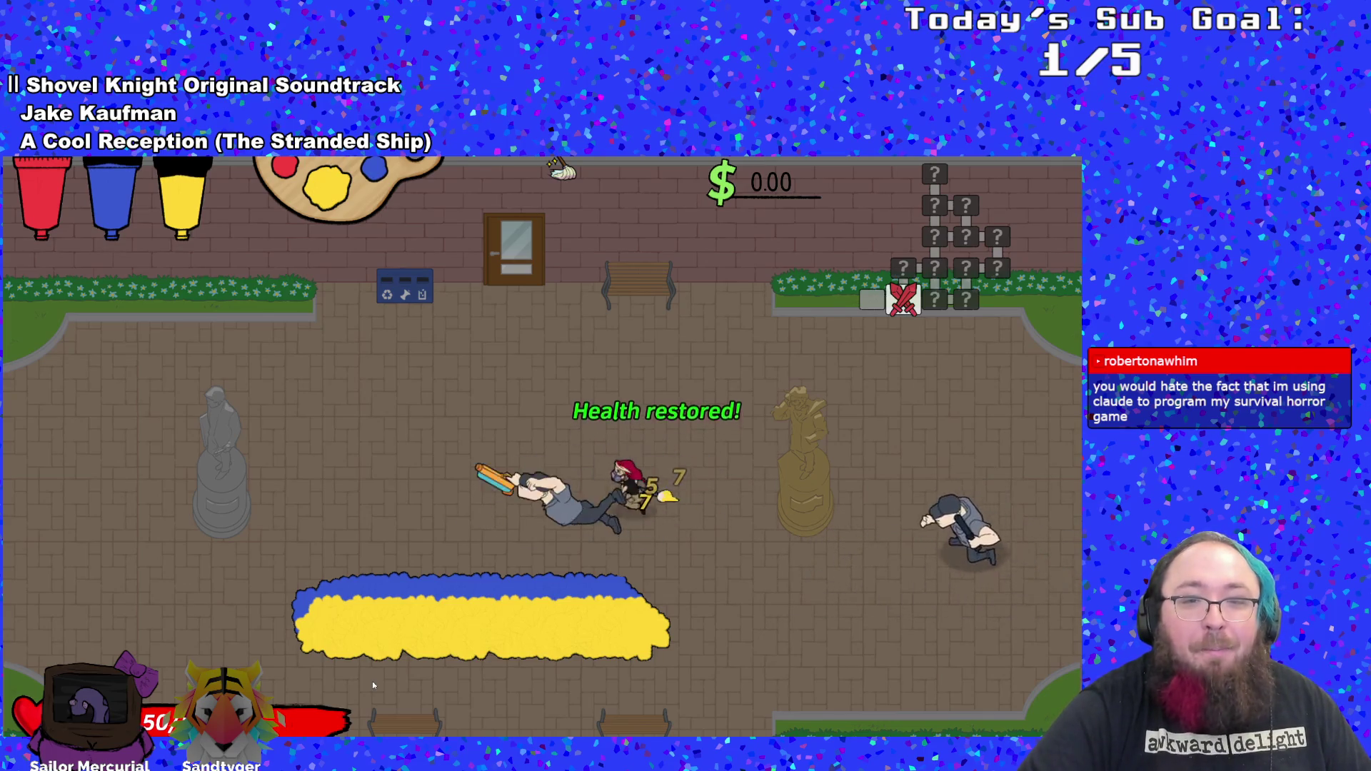
key("Right")
key("Down")
key("Up")
key("space")
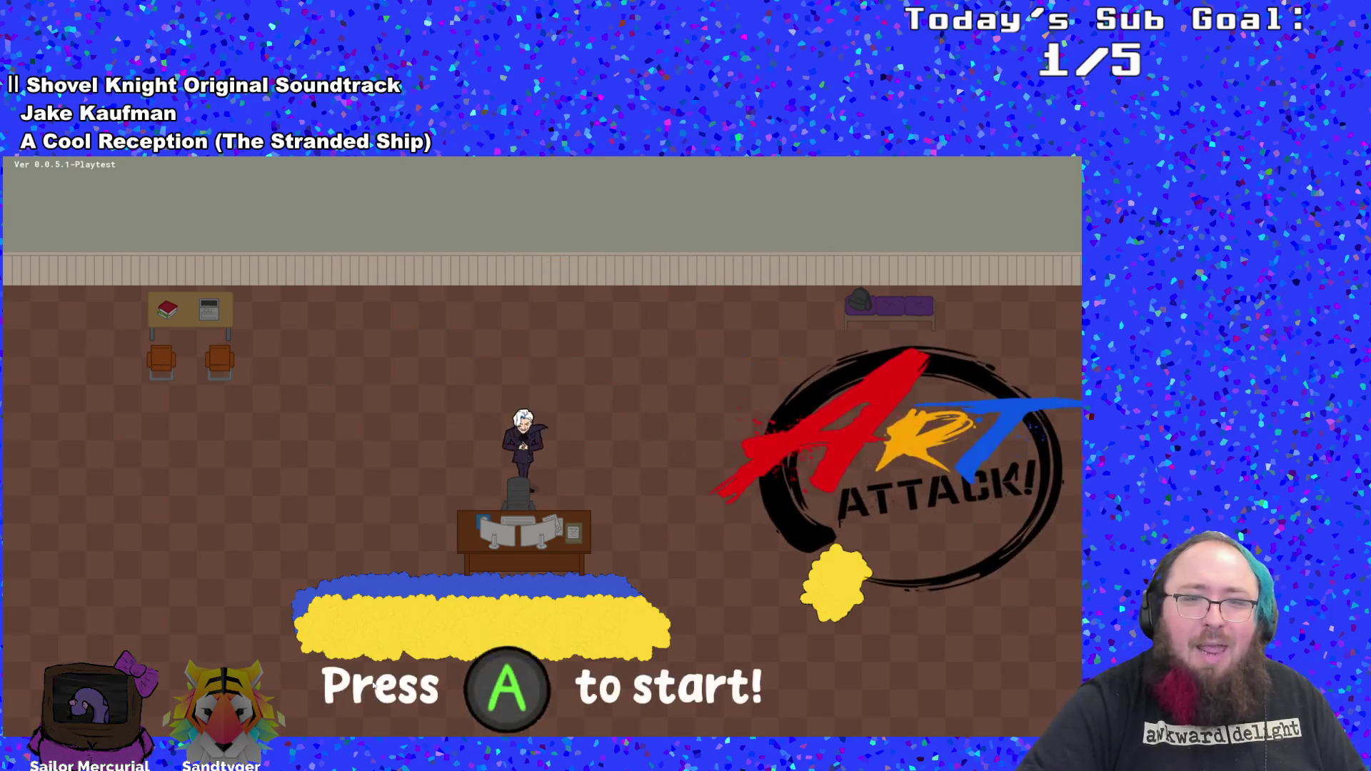
key("Return")
key("alt+F4")
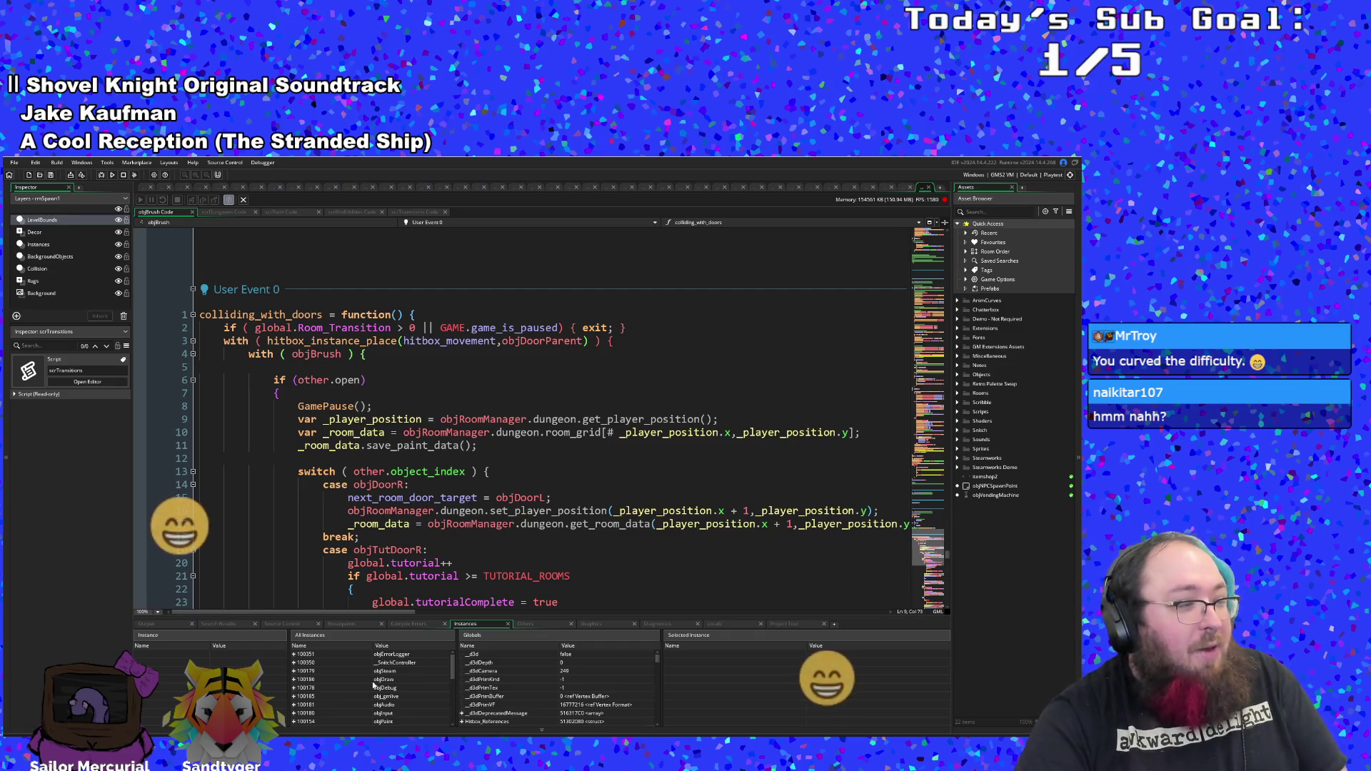
left_click(342, 537)
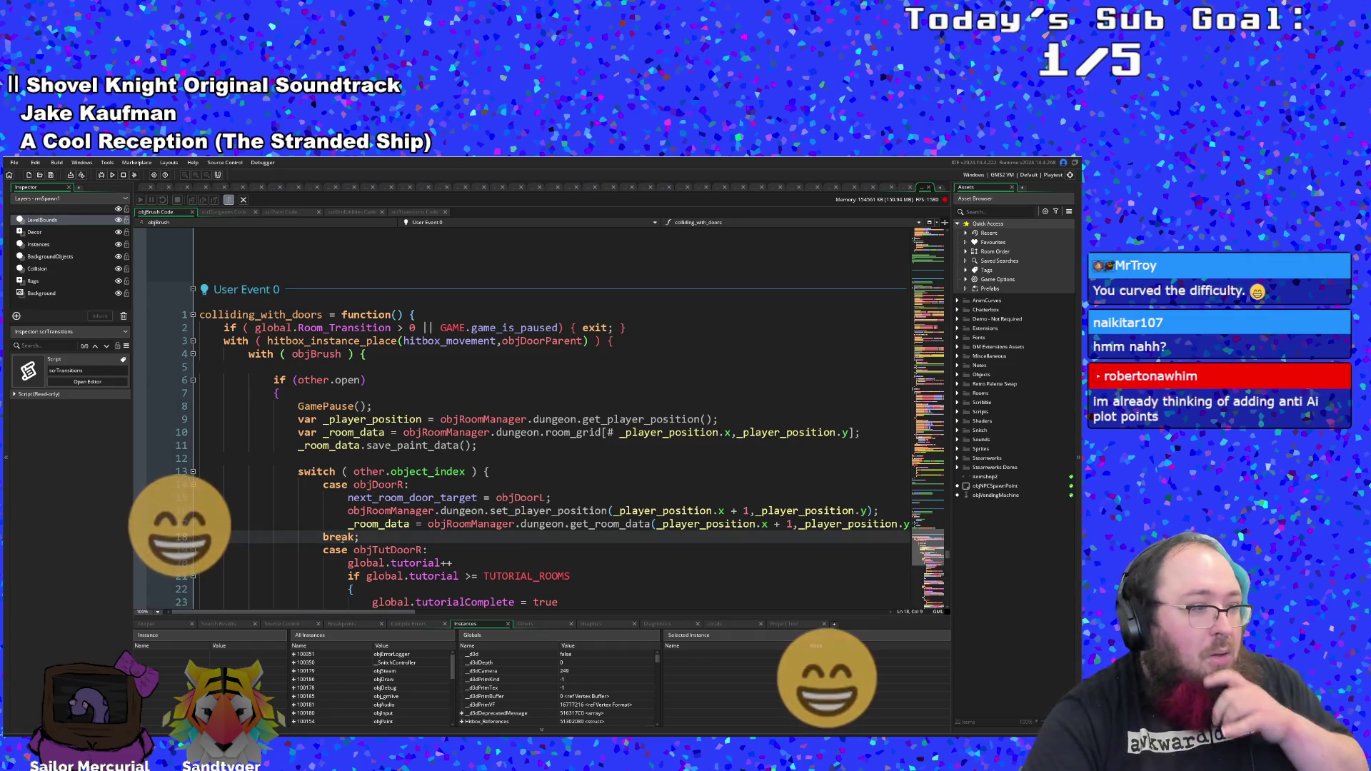
scroll(342, 537, "down", 2)
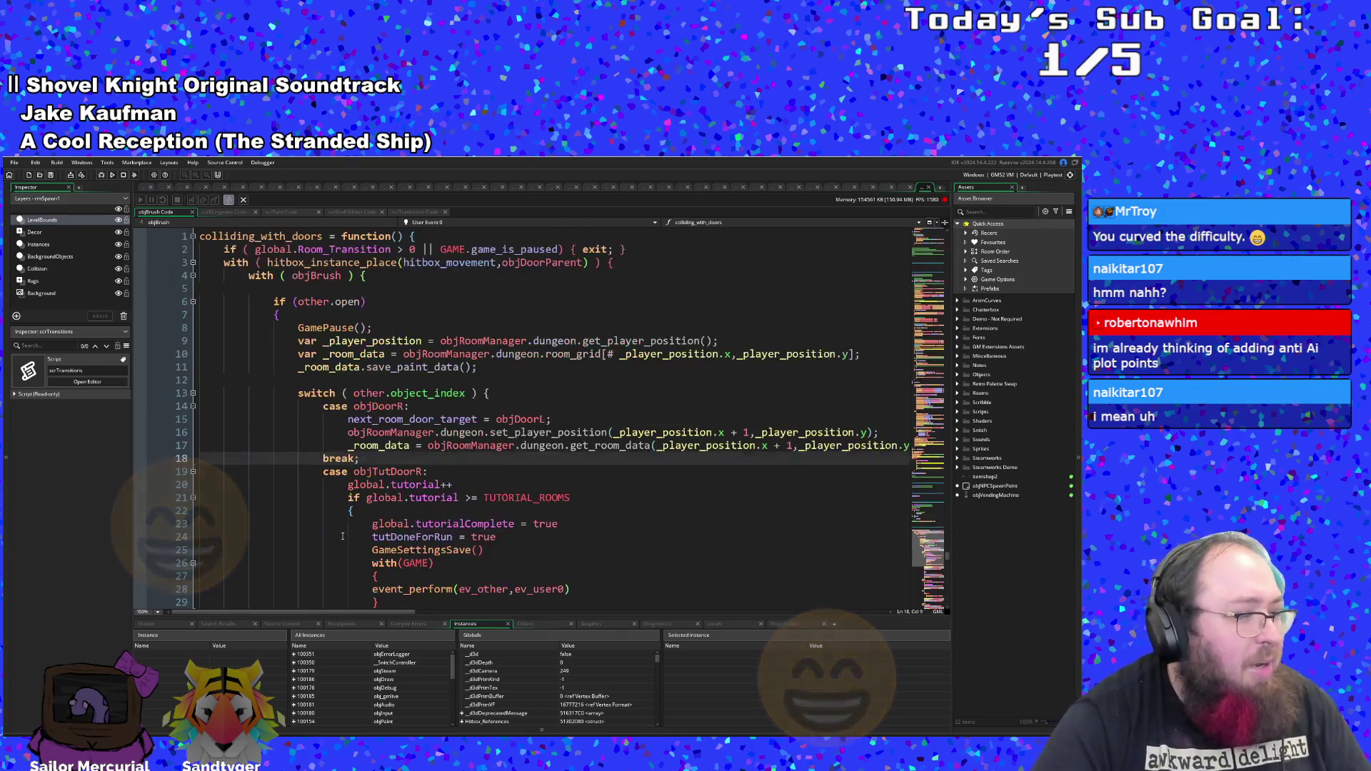
scroll(342, 536, "up", 4)
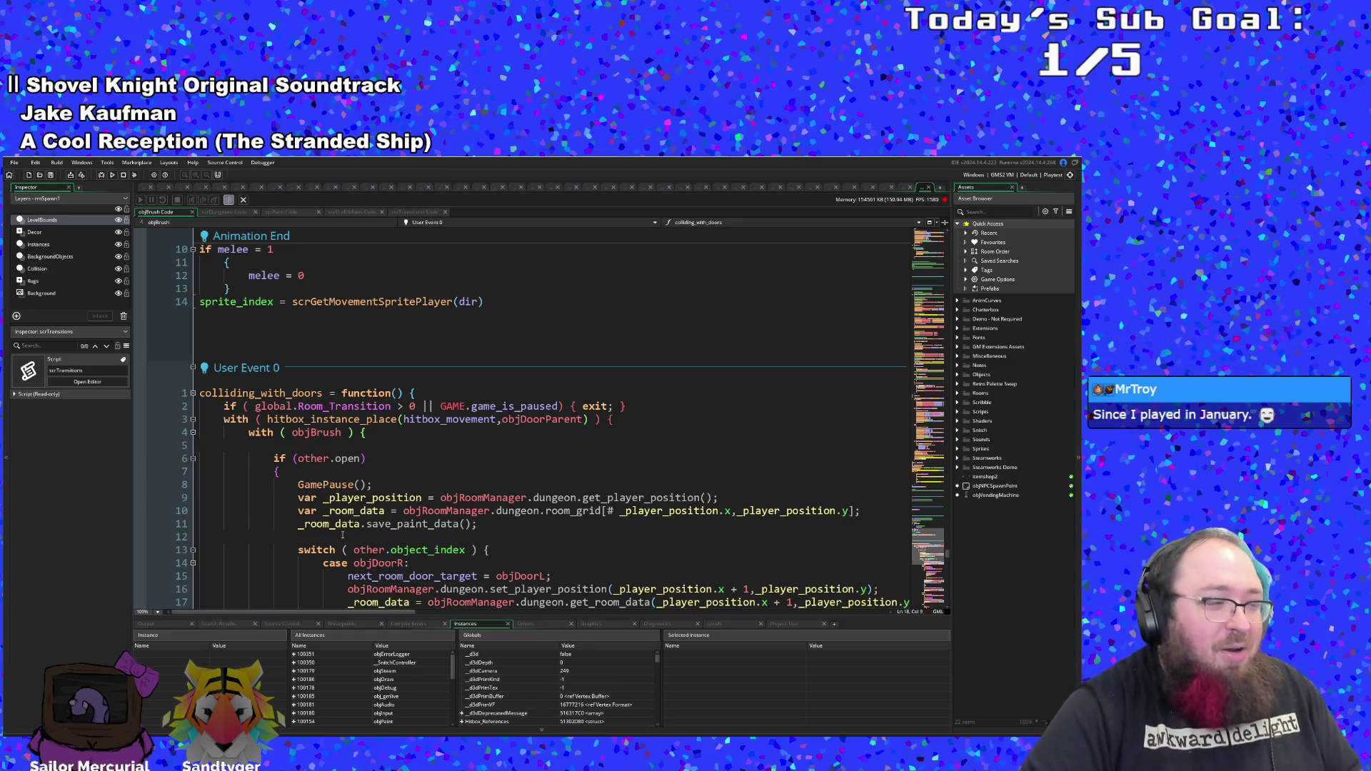
scroll(391, 512, "down", 6)
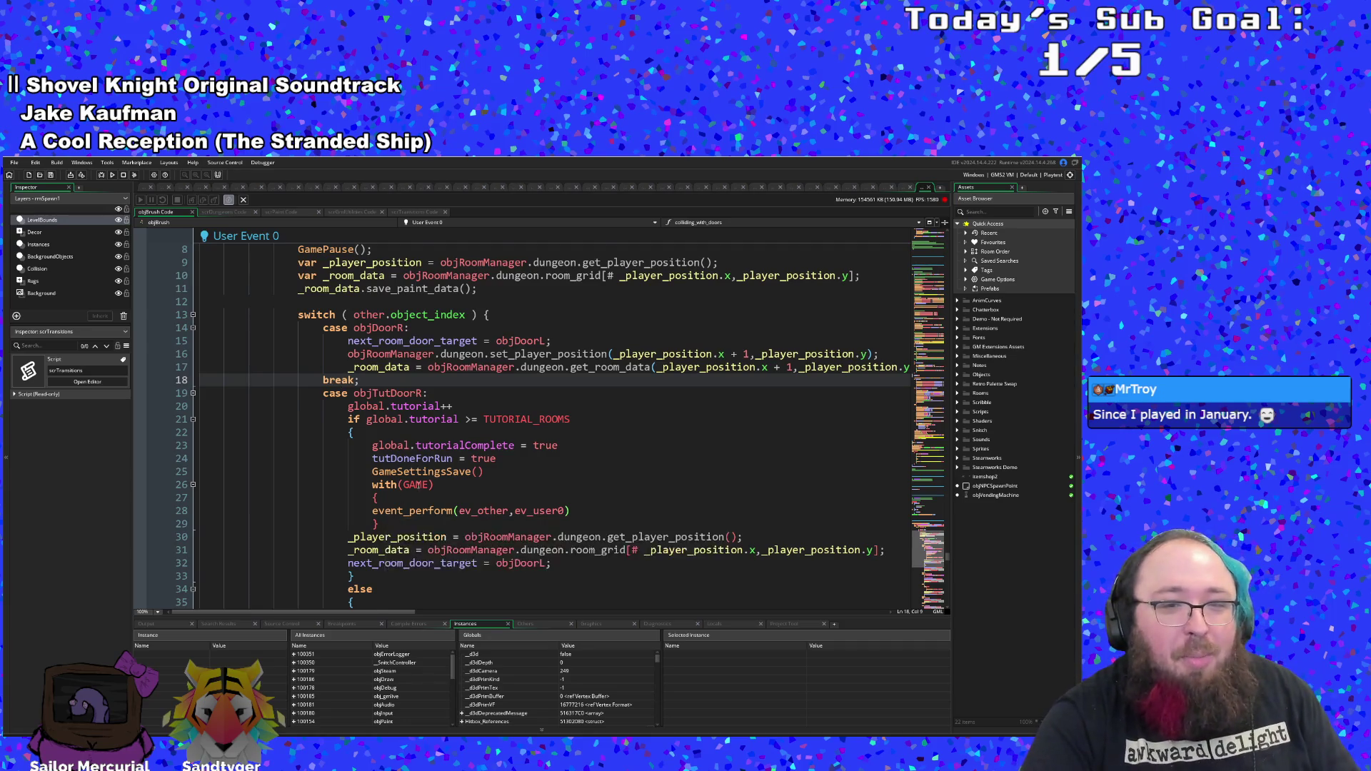
scroll(399, 500, "up", 5)
scroll(416, 487, "down", 3)
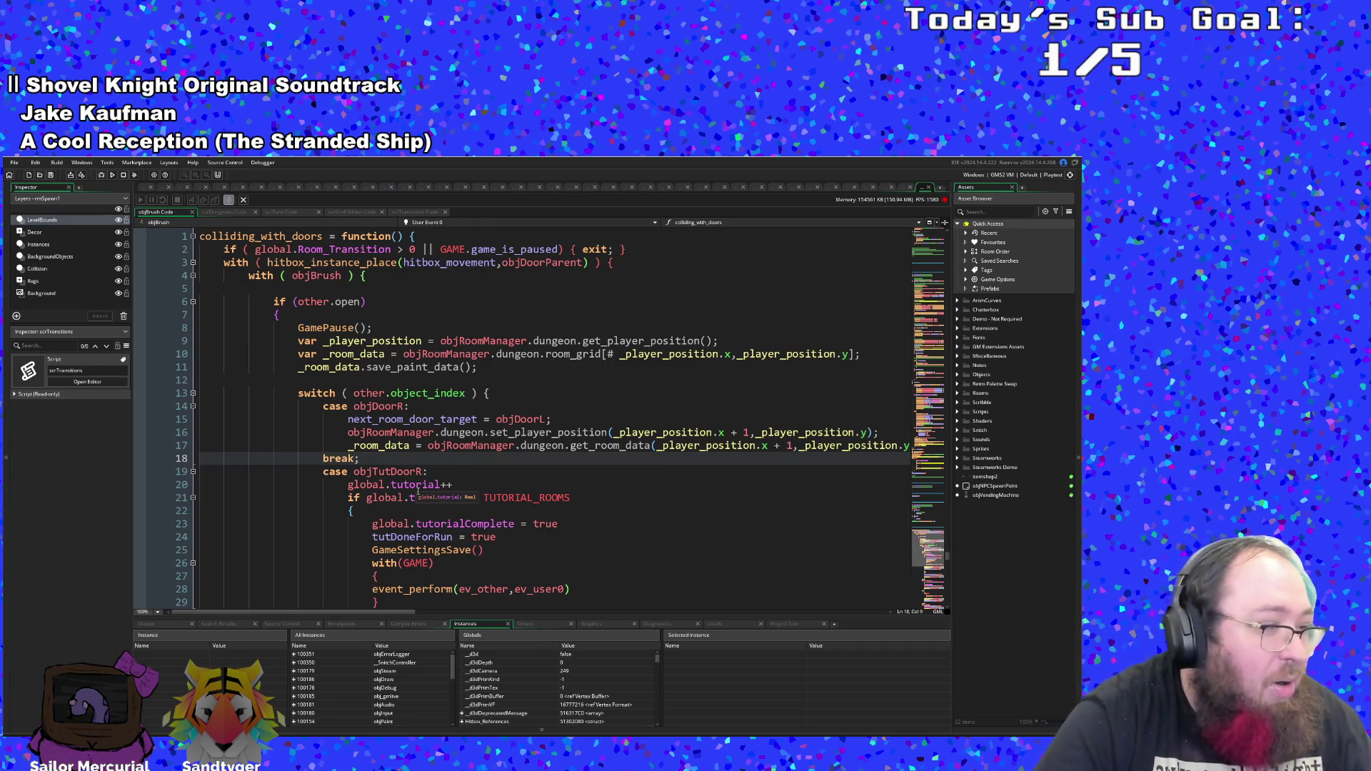
scroll(418, 491, "up", 2)
scroll(417, 490, "down", 4)
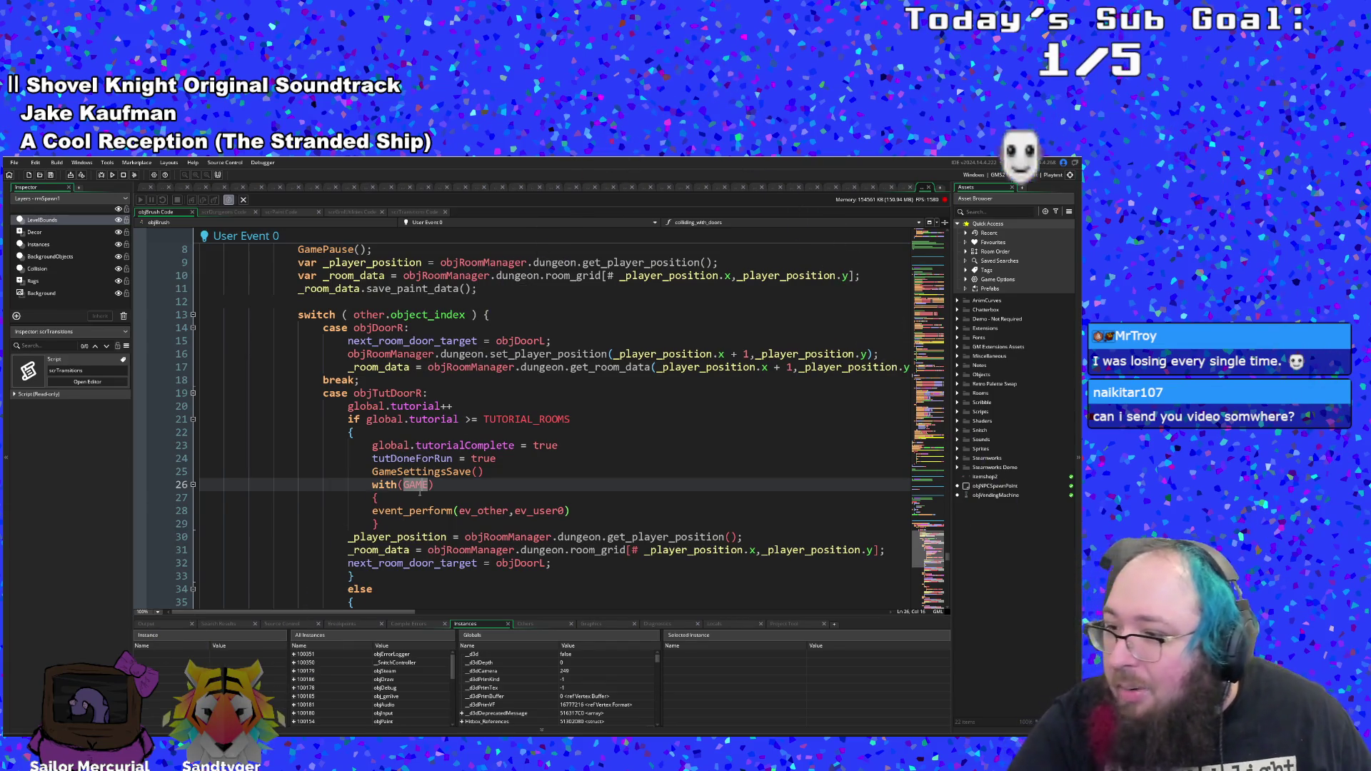
scroll(462, 514, "down", 2)
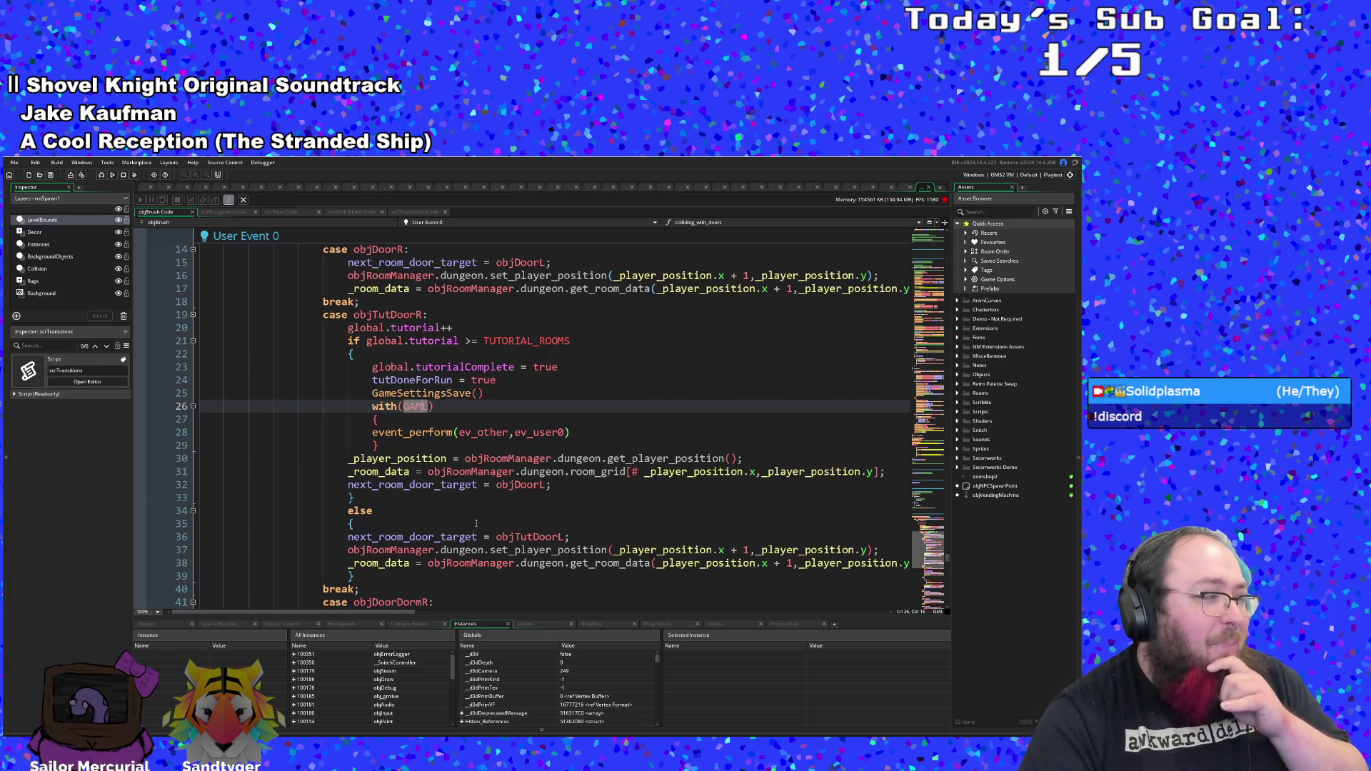
scroll(473, 520, "down", 2)
scroll(465, 512, "up", 2)
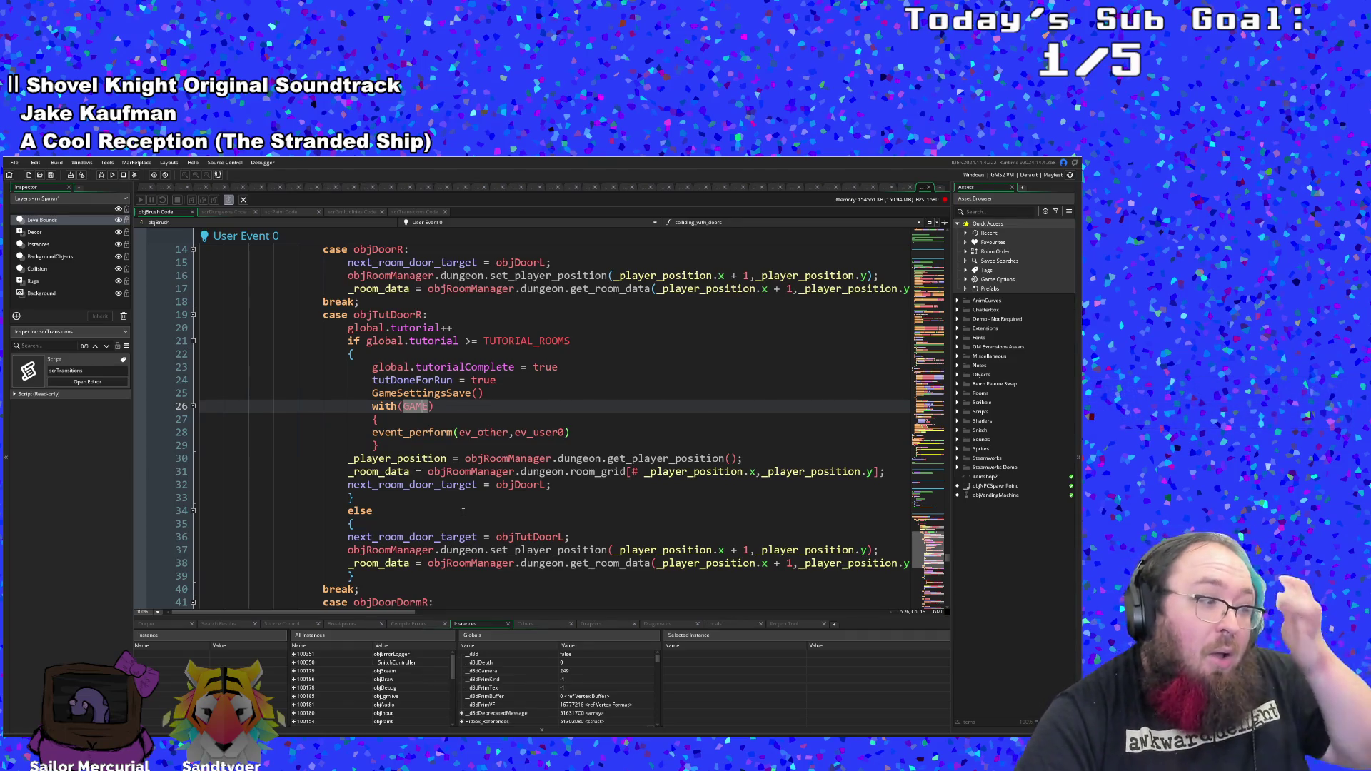
scroll(462, 512, "up", 4)
scroll(478, 504, "down", 4)
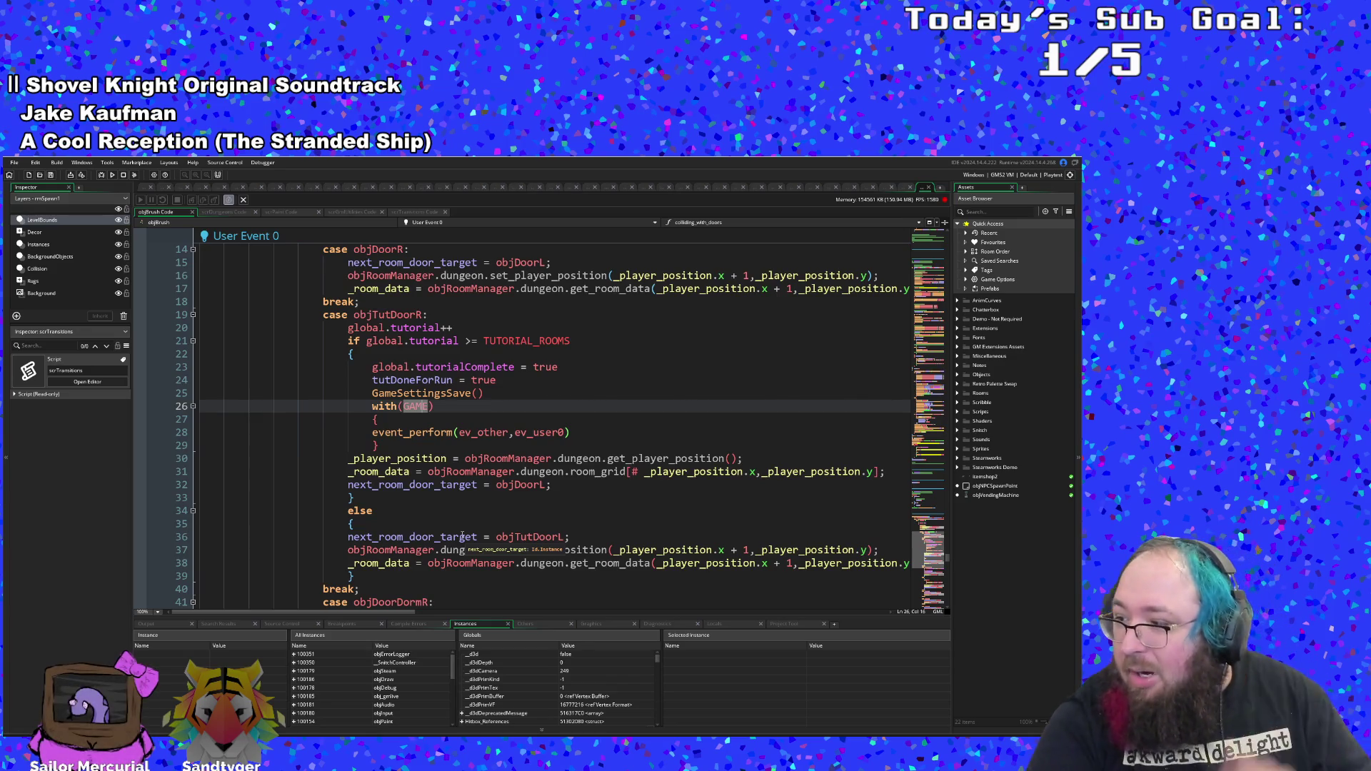
scroll(476, 530, "down", 2)
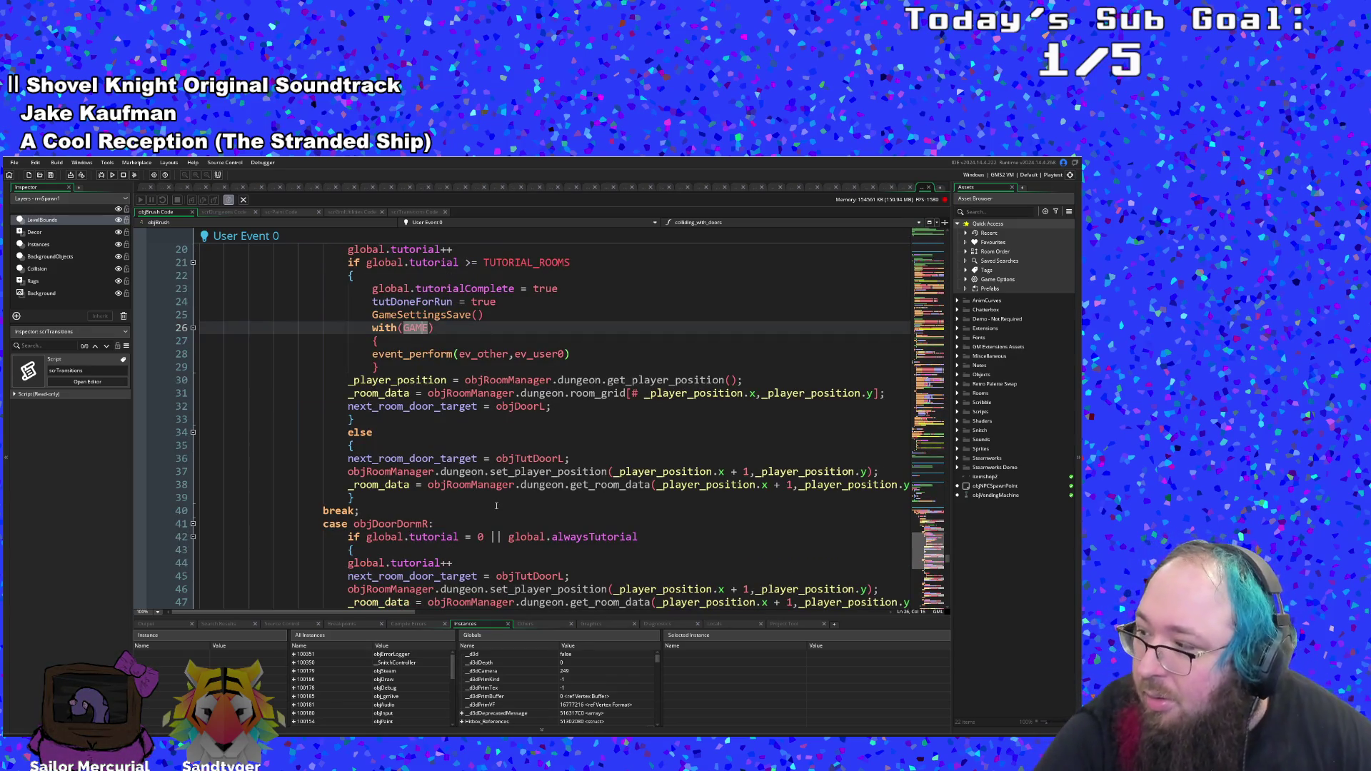
scroll(497, 506, "up", 2)
left_click(496, 509)
key("Up")
key("Up")
key("Up")
left_click(470, 408)
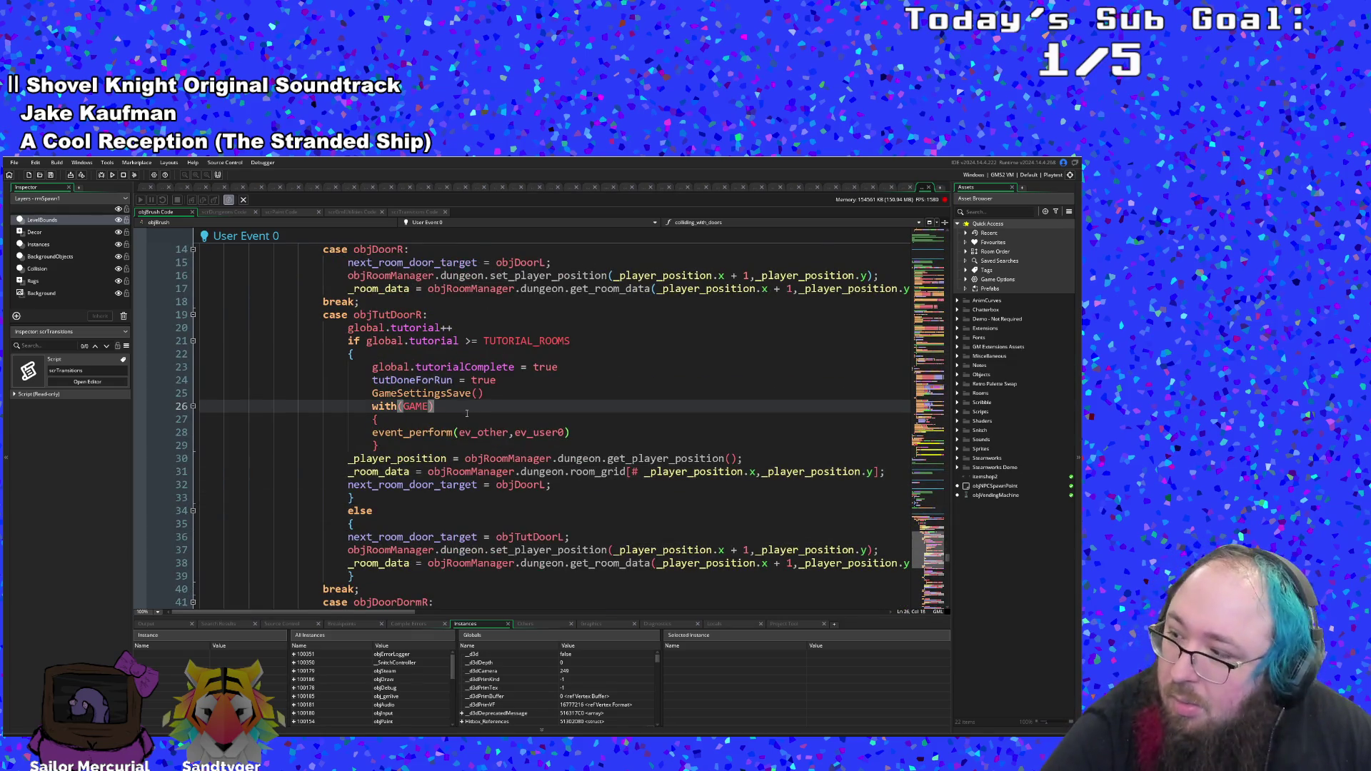
scroll(463, 415, "up", 4)
scroll(457, 418, "down", 8)
left_click(453, 421)
key("Up")
key("Up")
key("Up")
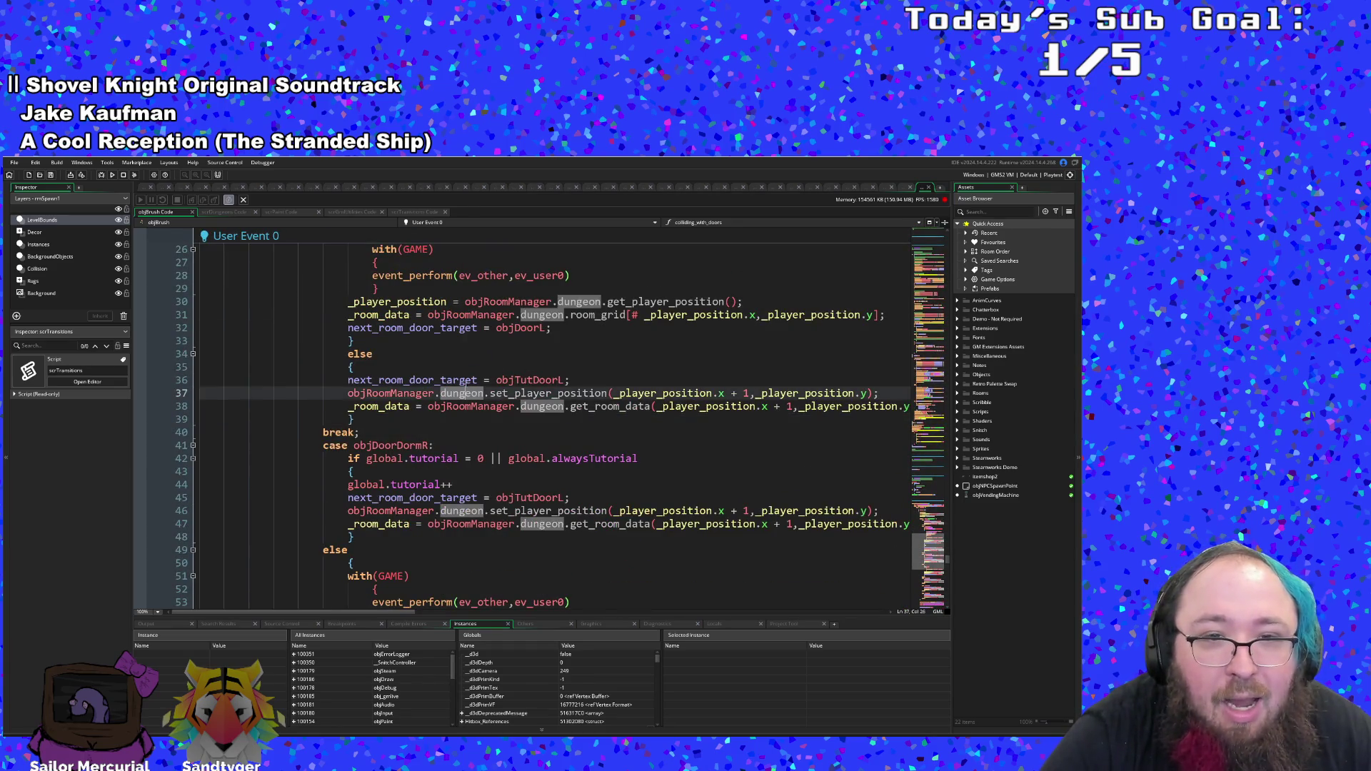
scroll(454, 346, "up", 2)
scroll(454, 345, "up", 2)
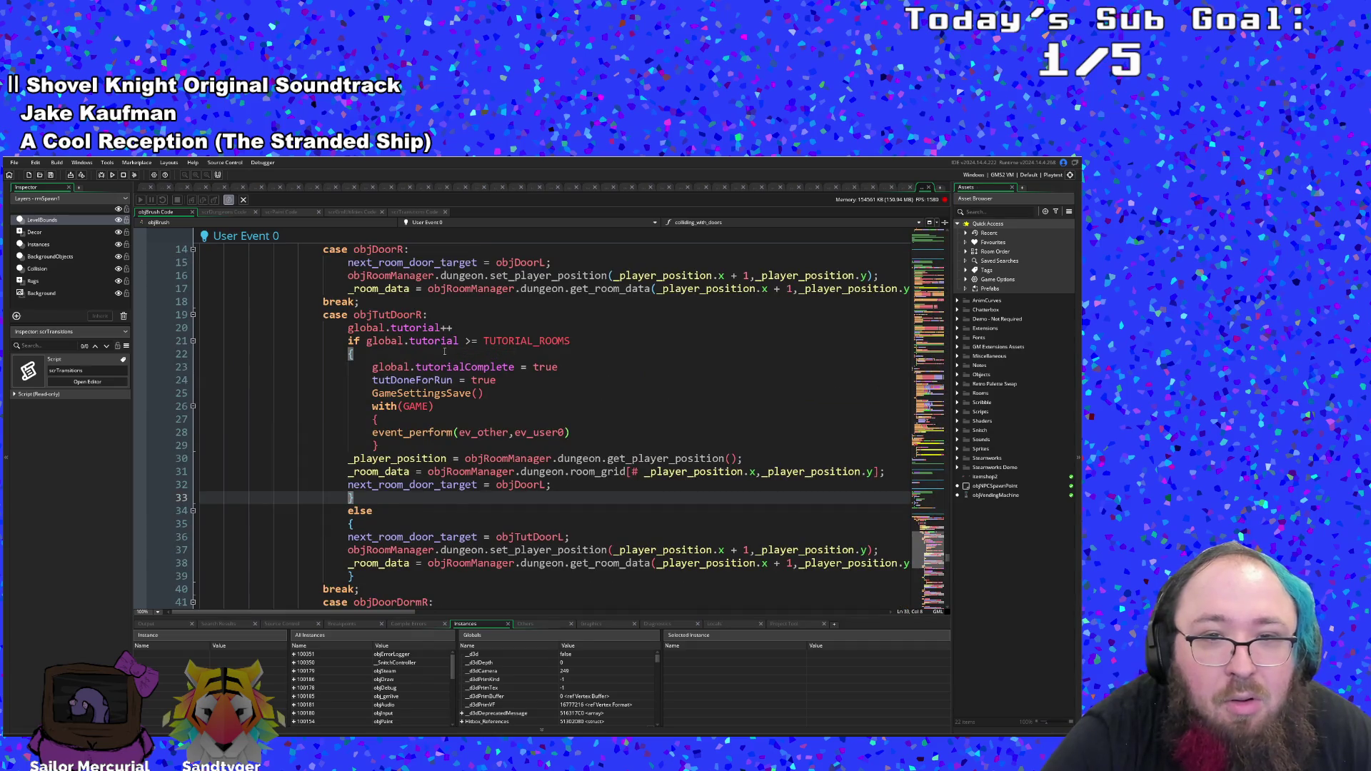
scroll(450, 354, "up", 3)
scroll(439, 368, "down", 9)
scroll(438, 367, "down", 20)
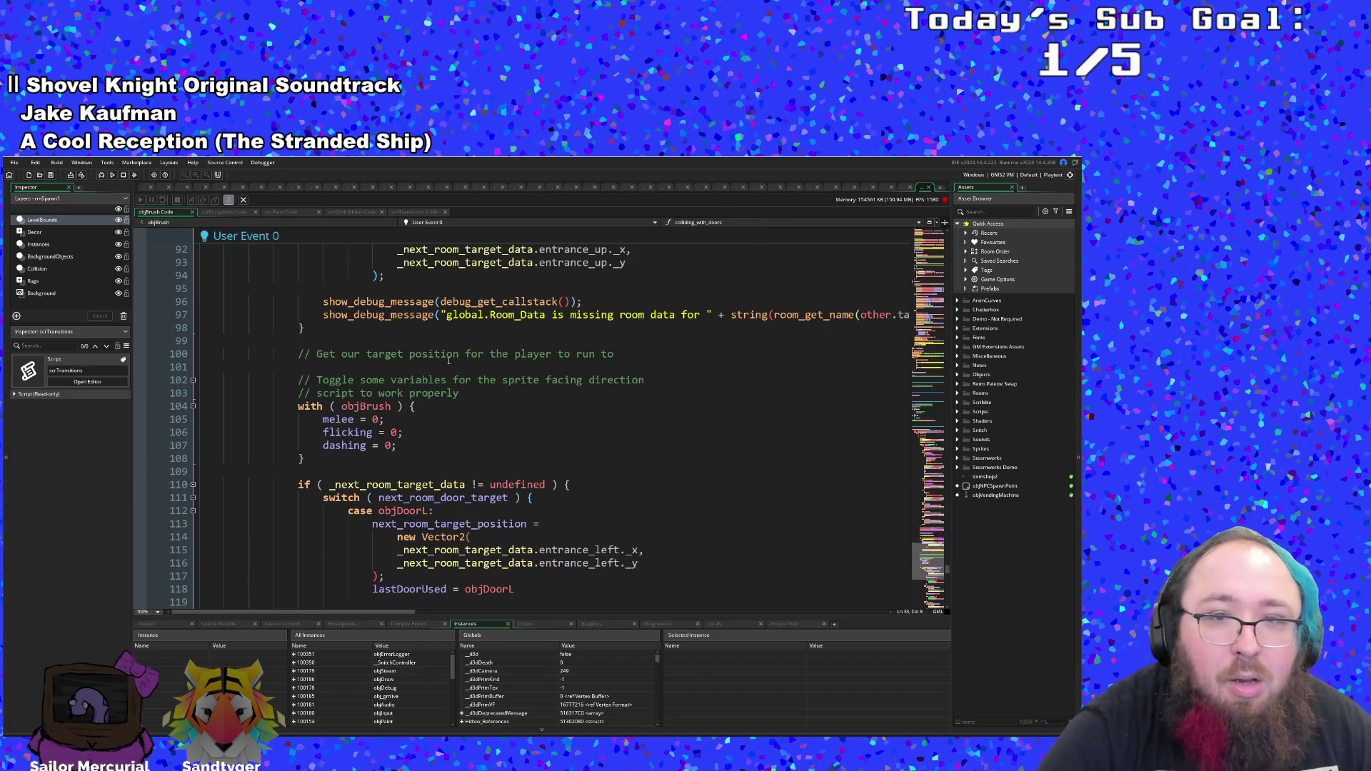
scroll(448, 361, "up", 5)
scroll(444, 380, "down", 5)
scroll(444, 380, "down", 6)
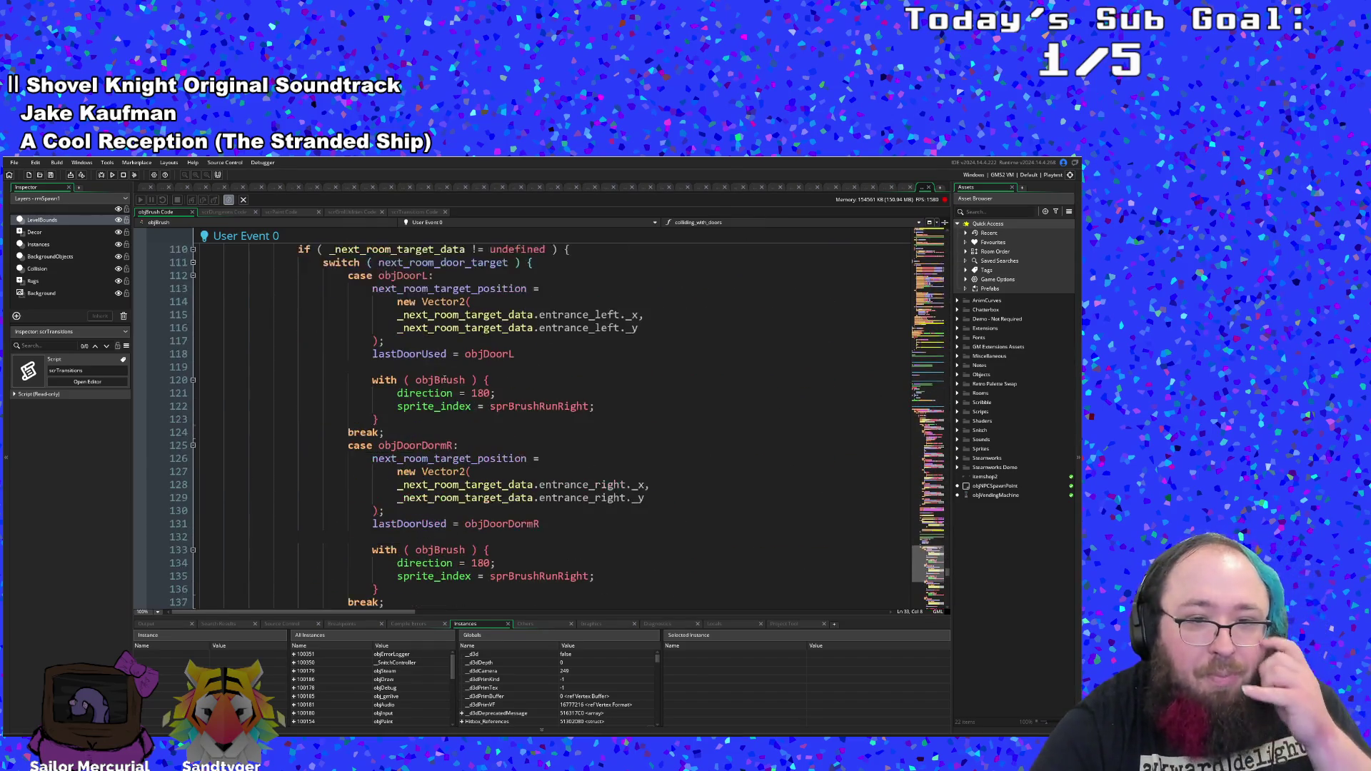
mouse_move(454, 464)
scroll(457, 457, "down", 20)
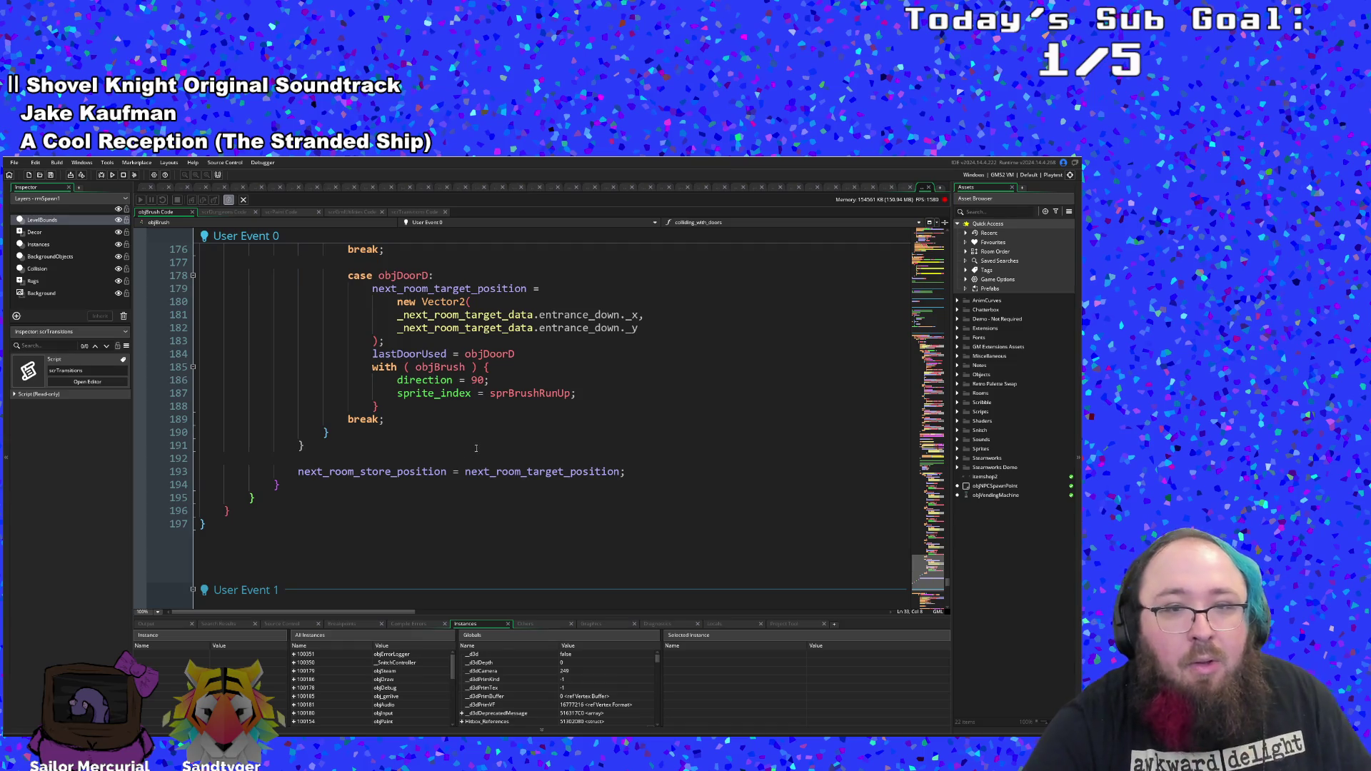
scroll(465, 451, "up", 4)
mouse_move(490, 443)
mouse_move(502, 474)
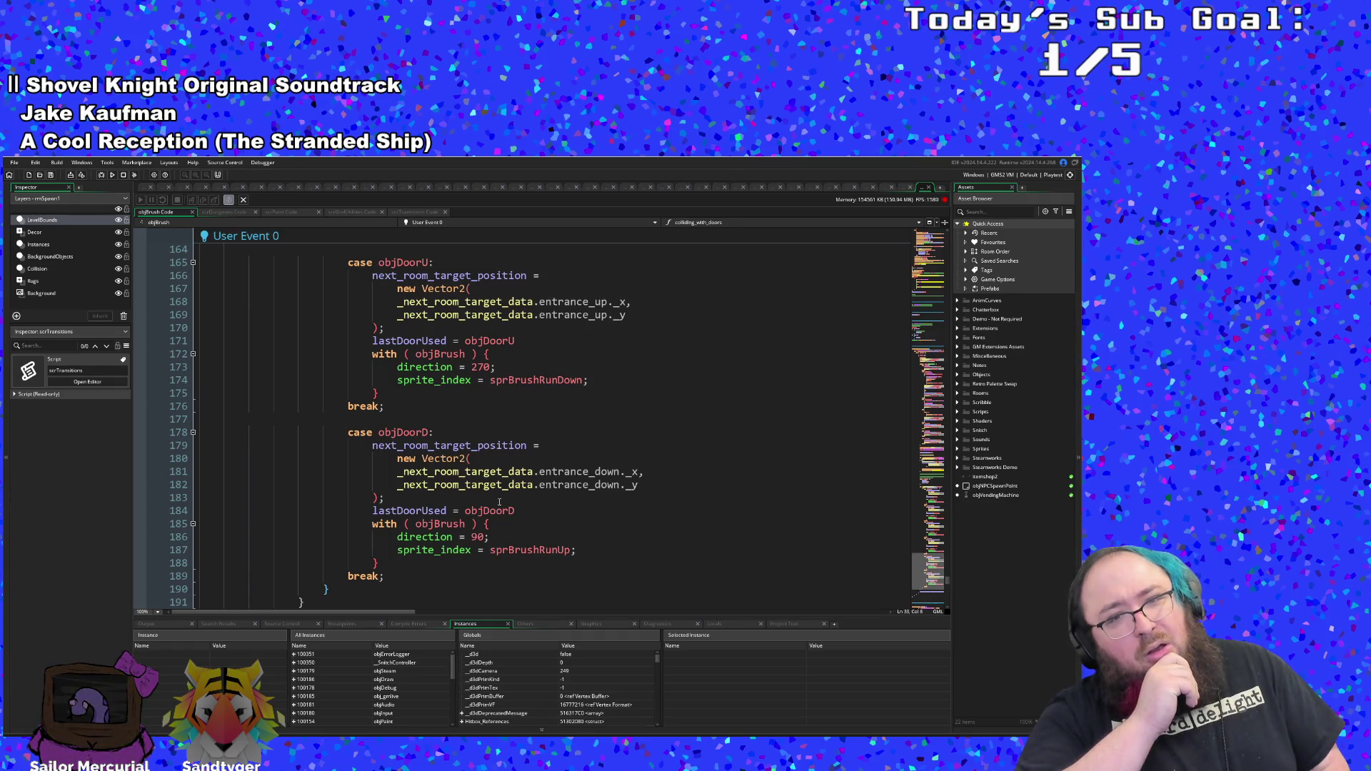
scroll(507, 486, "down", 15)
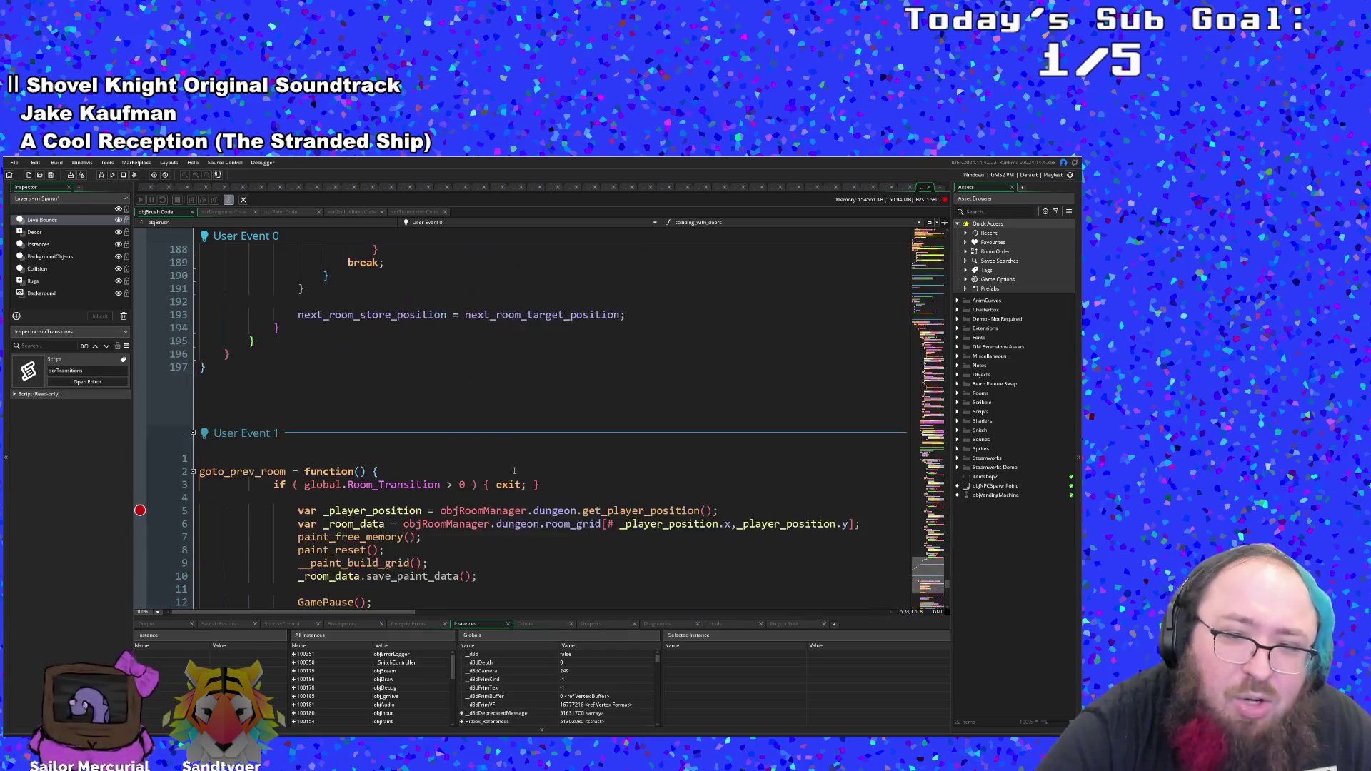
- Review the objDoorL and objDoorDormR respawn cases around line 31, then switch to the Art Attack Steam page
scroll(512, 472, "up", 6)
scroll(512, 472, "down", 8)
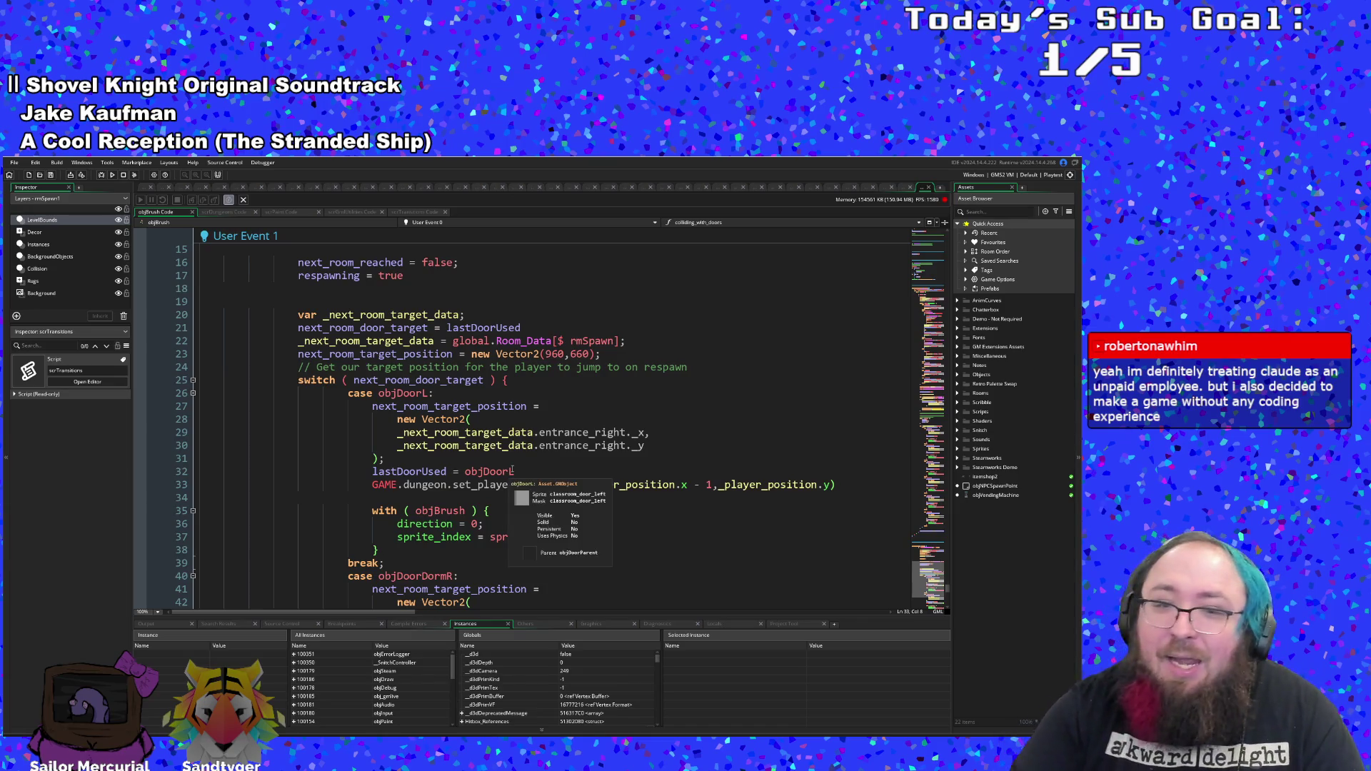
left_click(512, 461)
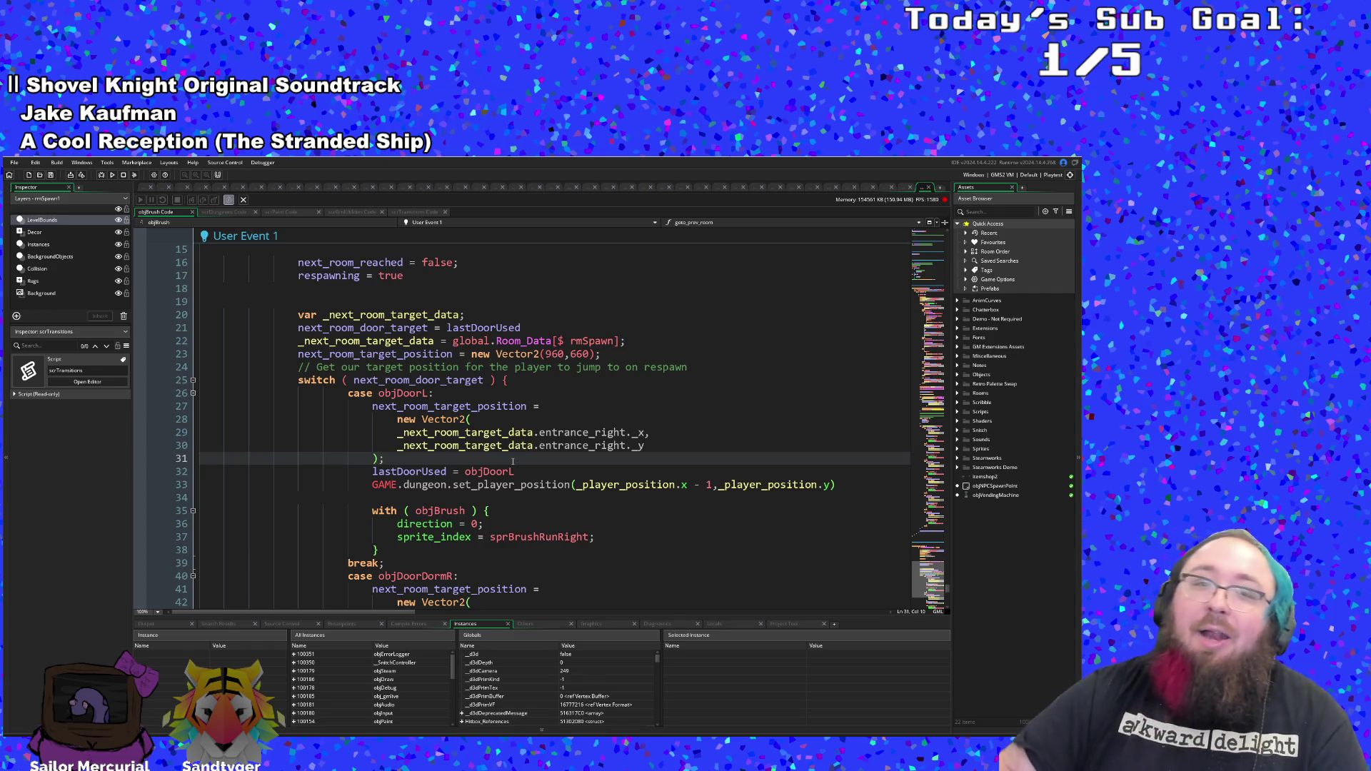
mouse_move(513, 472)
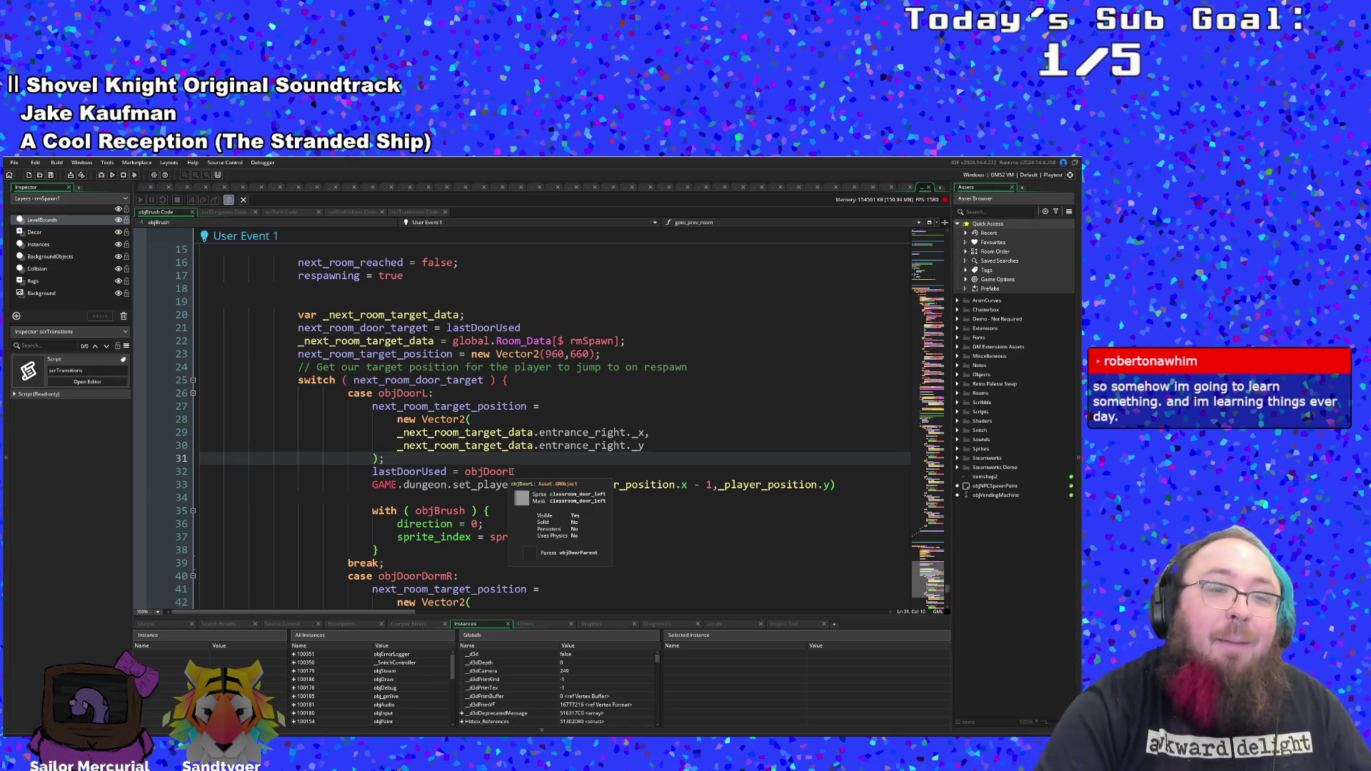
scroll(514, 472, "up", 8)
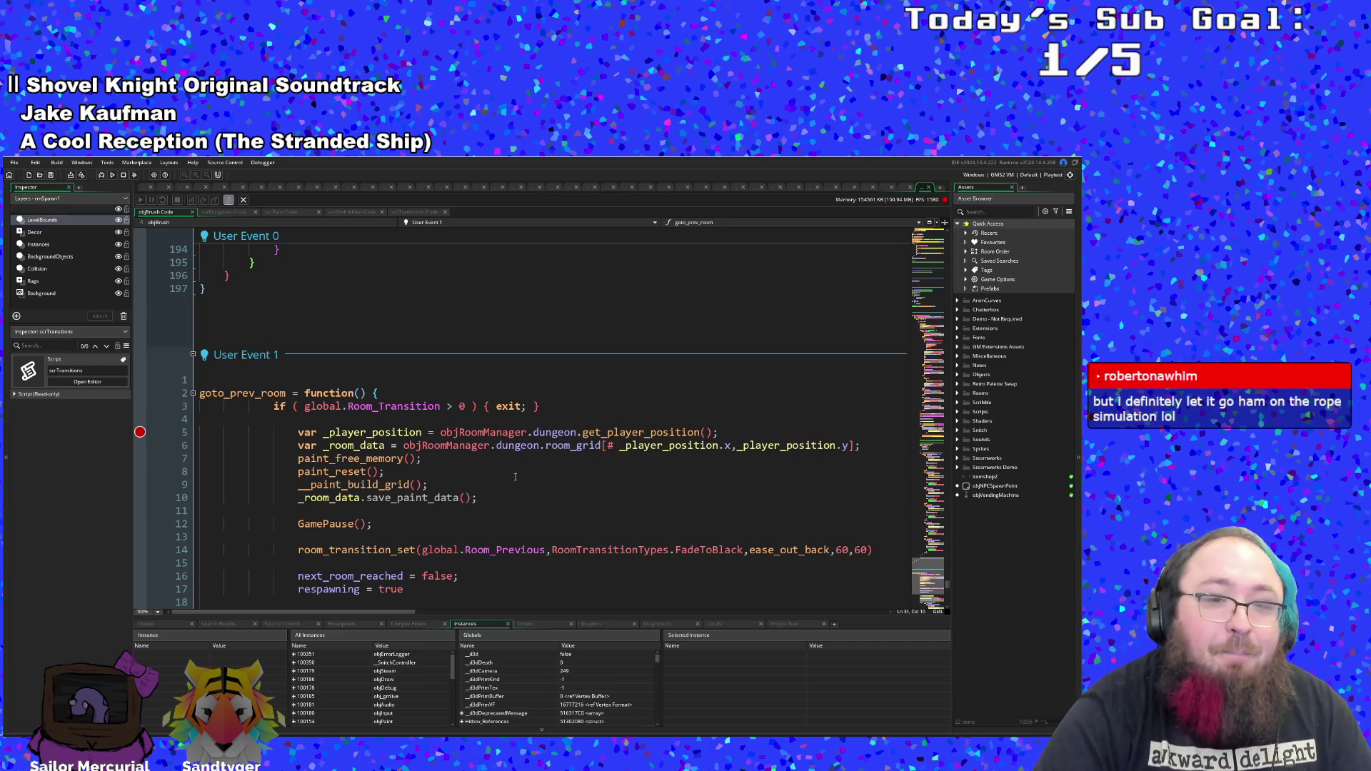
scroll(515, 476, "down", 2)
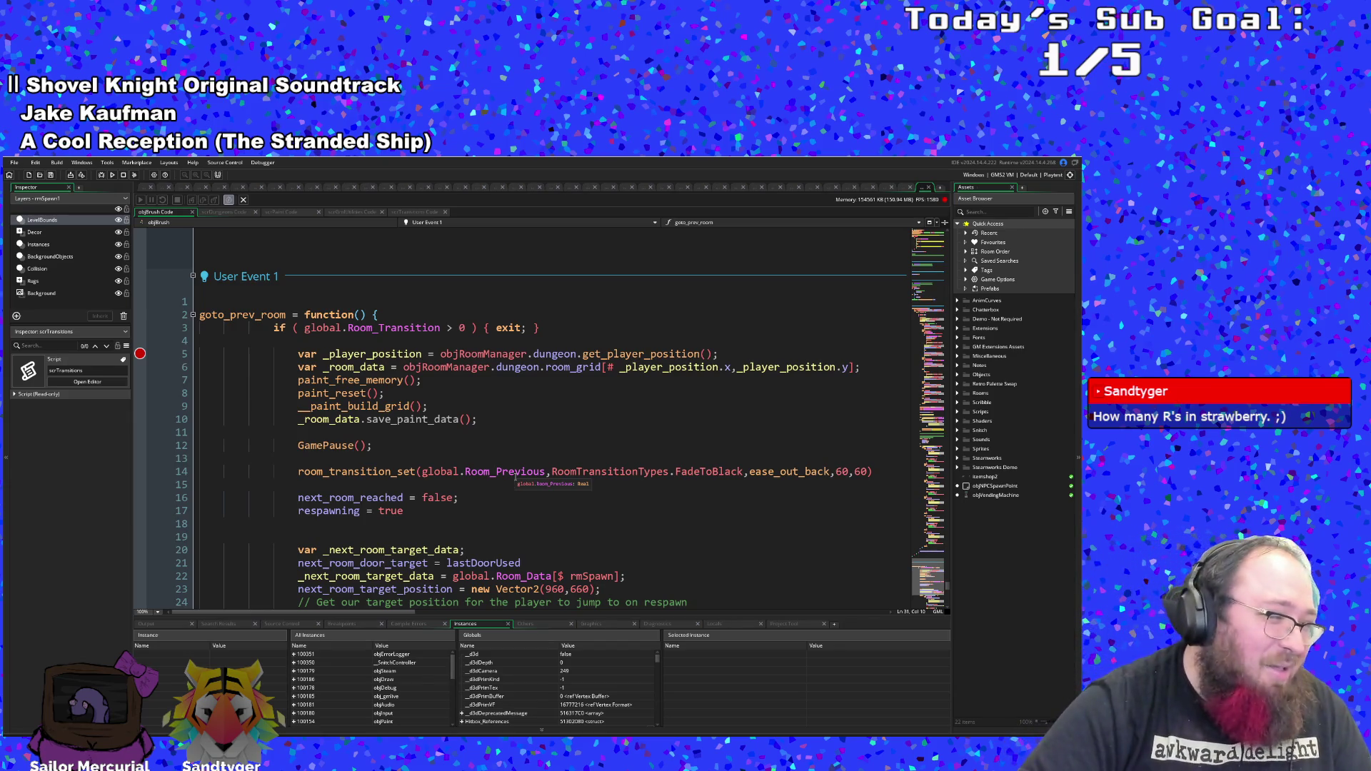
scroll(516, 477, "down", 9)
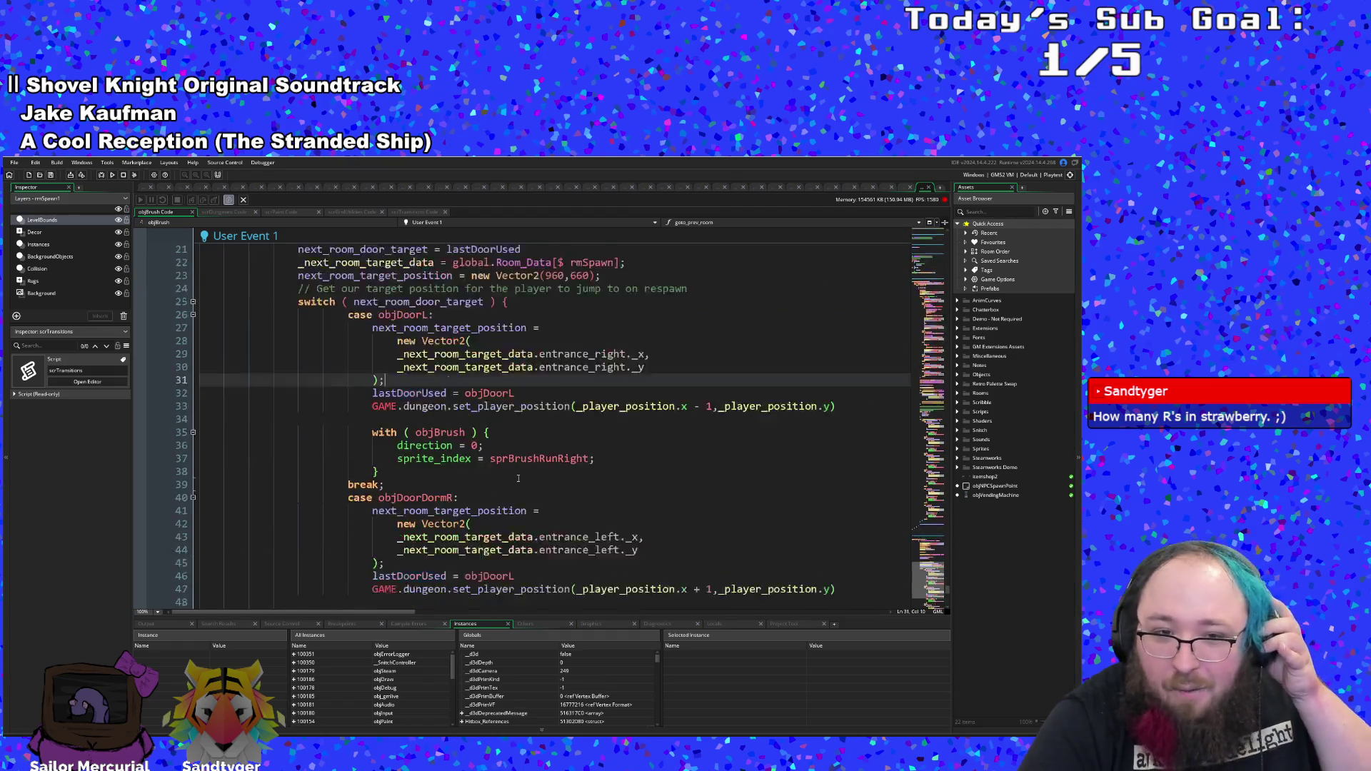
key("alt+Tab")
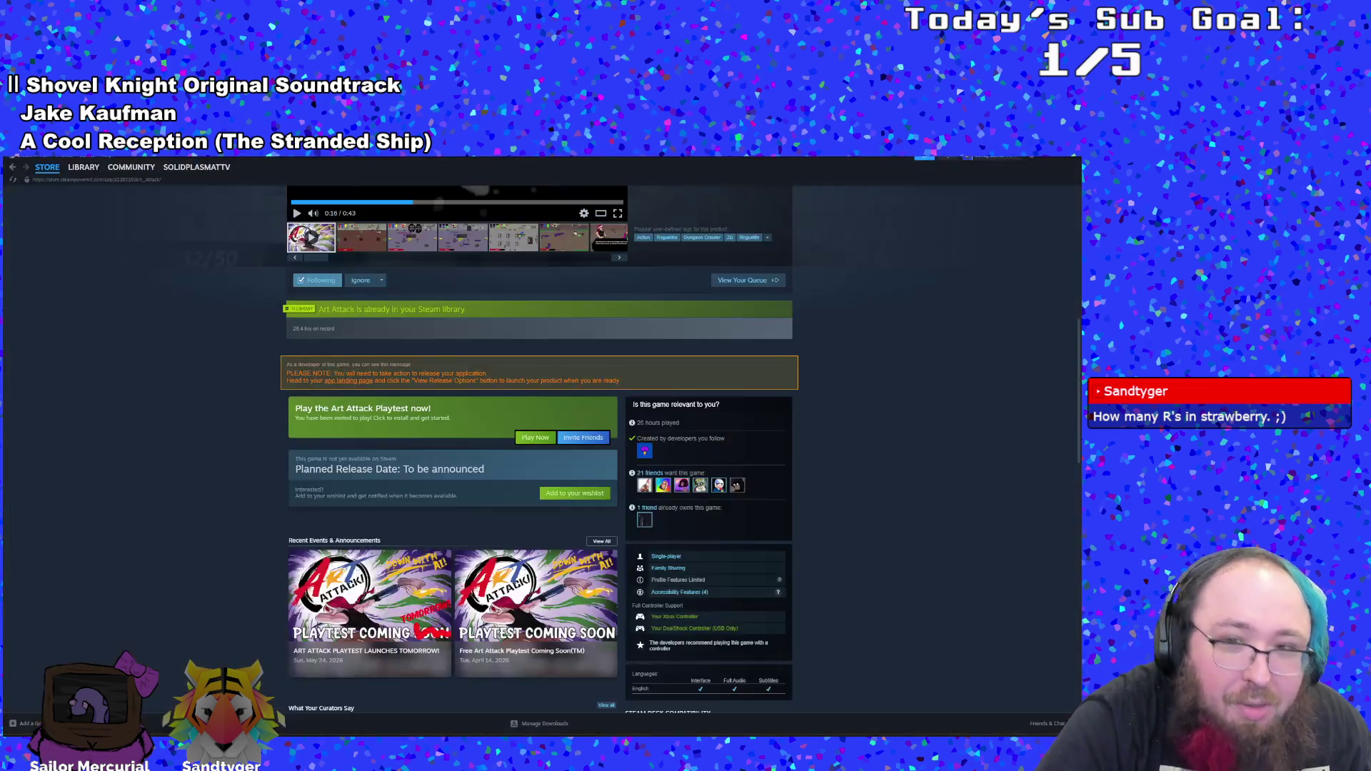
- Scroll the Art Attack Steam store page to the top and close its window
scroll(627, 377, "up", 6)
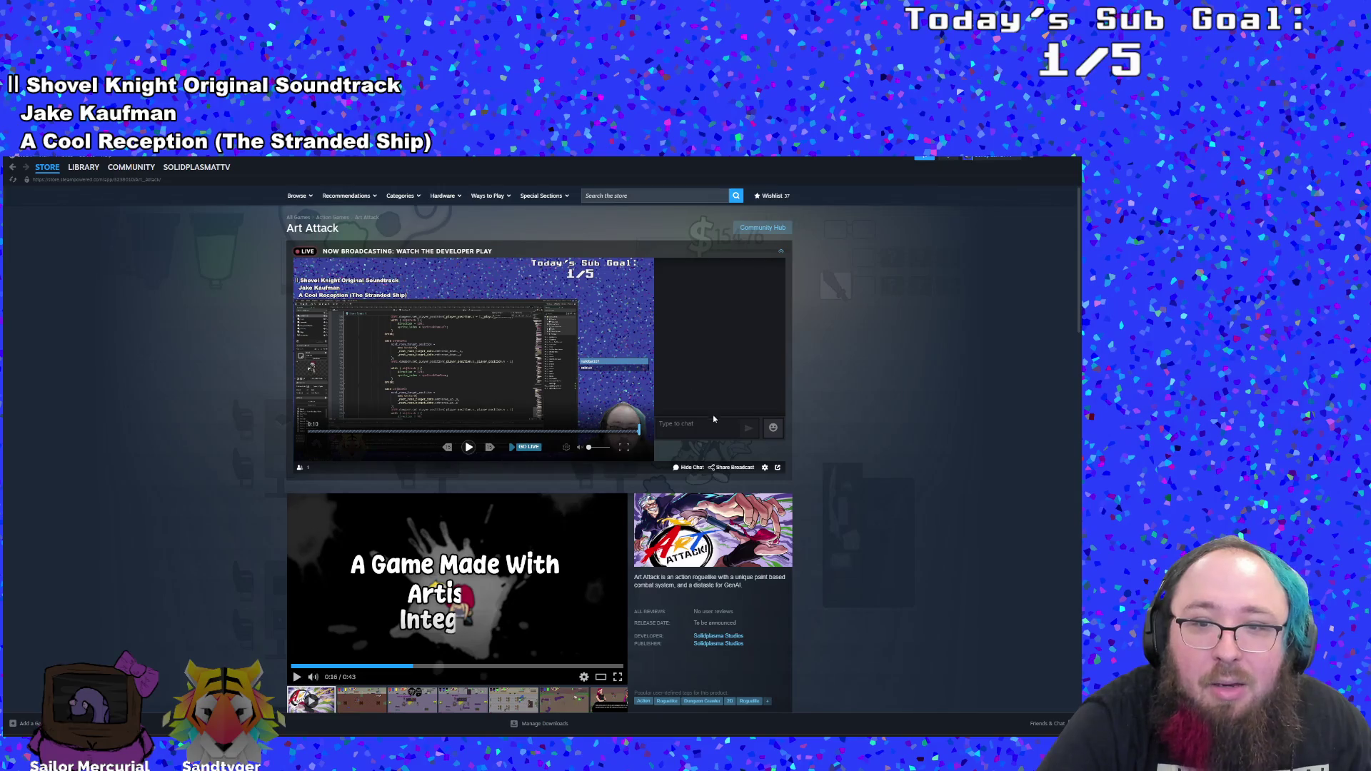
left_click(1058, 164)
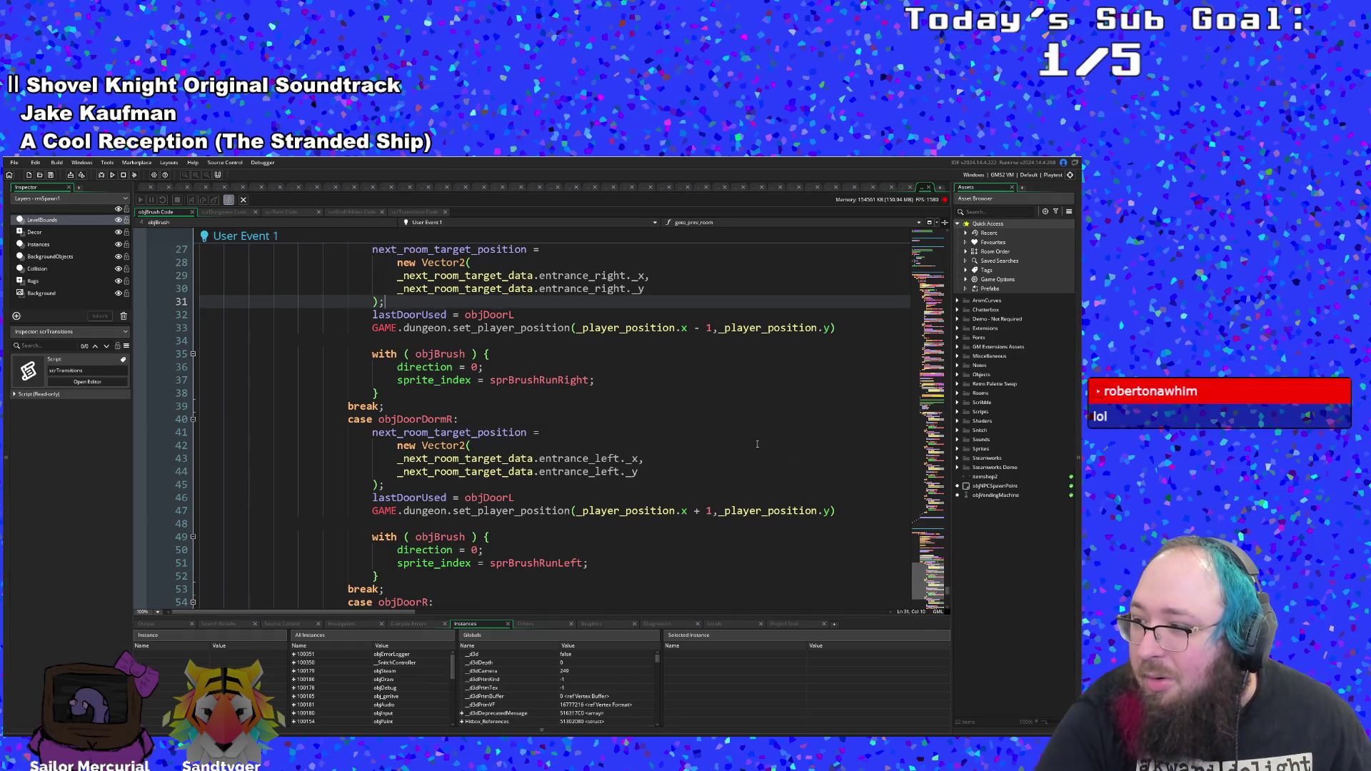
- Check the sprBrushRunRight and lastDoorUsed lines (37, 46, 45), then scroll up to goto_prev_room's start
scroll(758, 444, "up", 2)
left_click(639, 463)
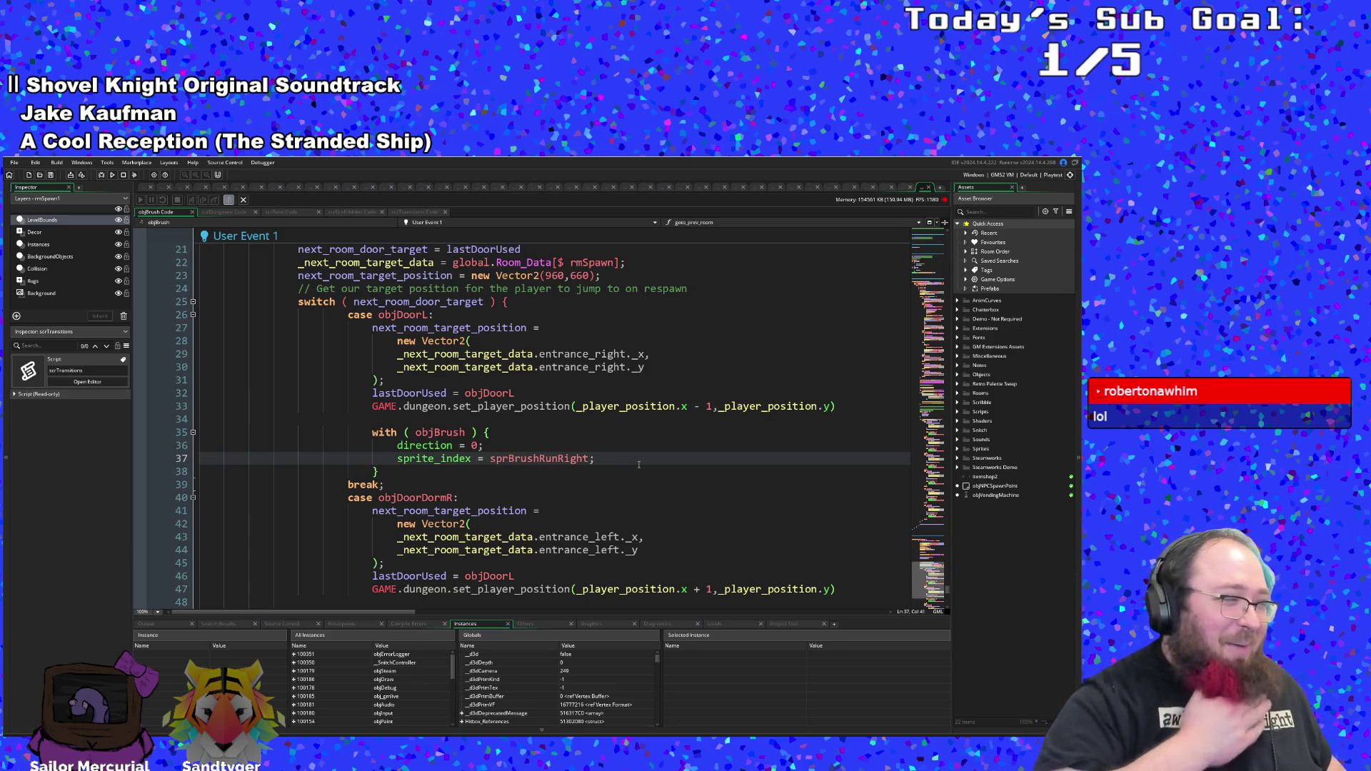
scroll(829, 556, "down", 2)
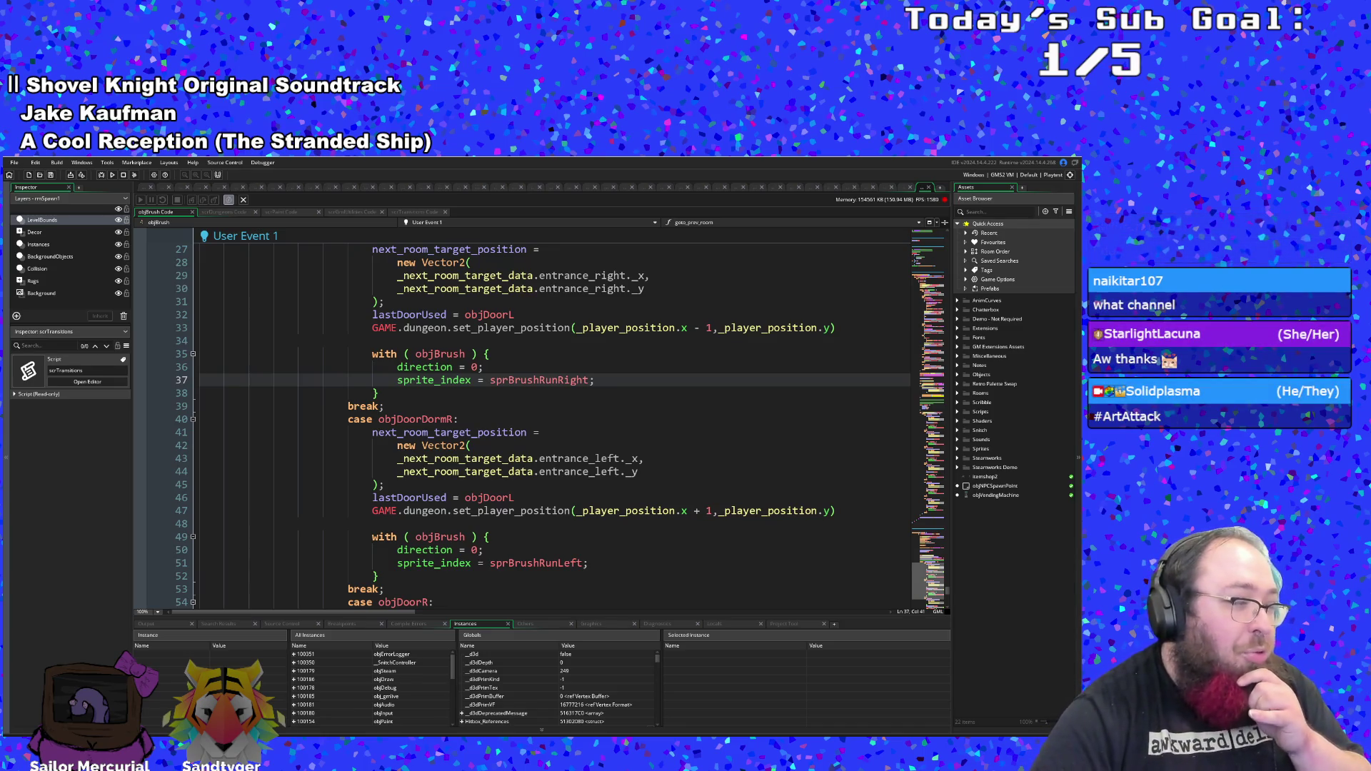
left_click(449, 498)
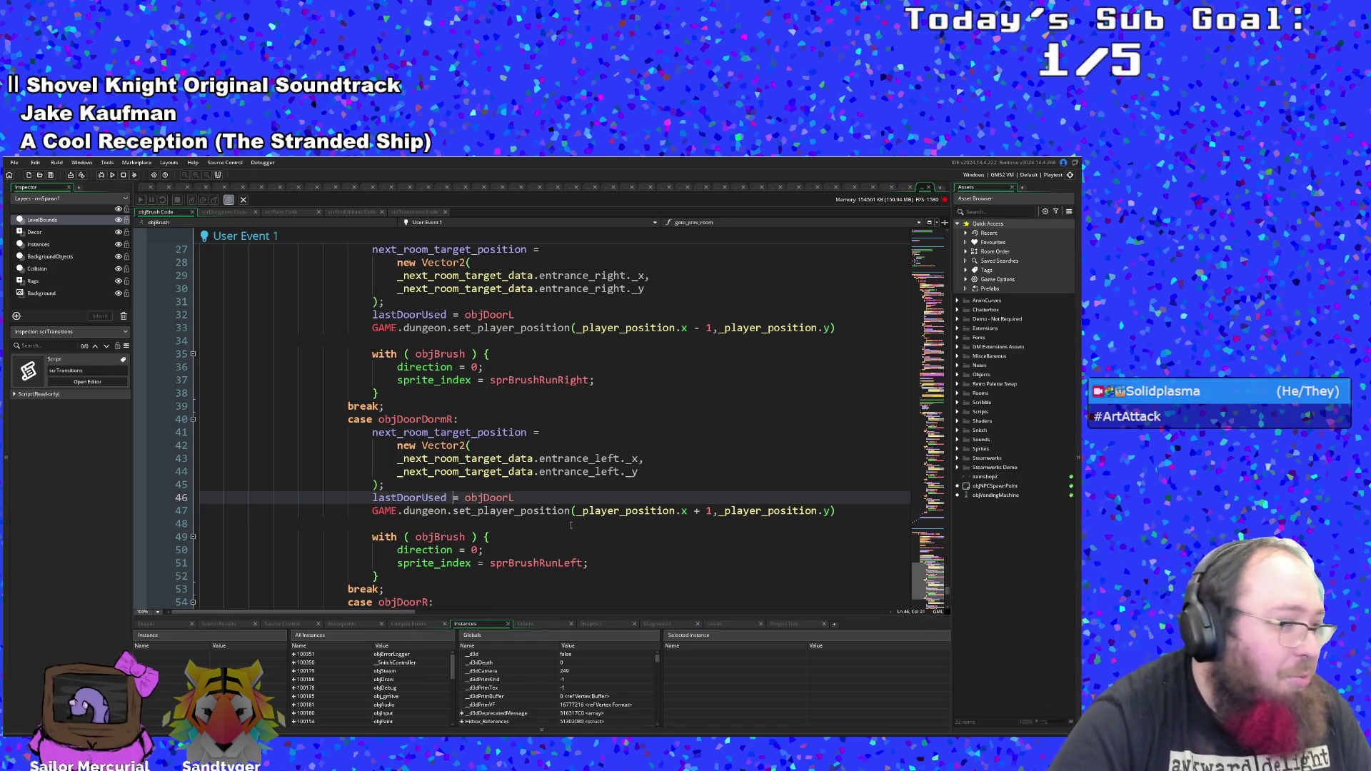
scroll(493, 492, "down", 2)
scroll(526, 483, "up", 2)
left_click(527, 484)
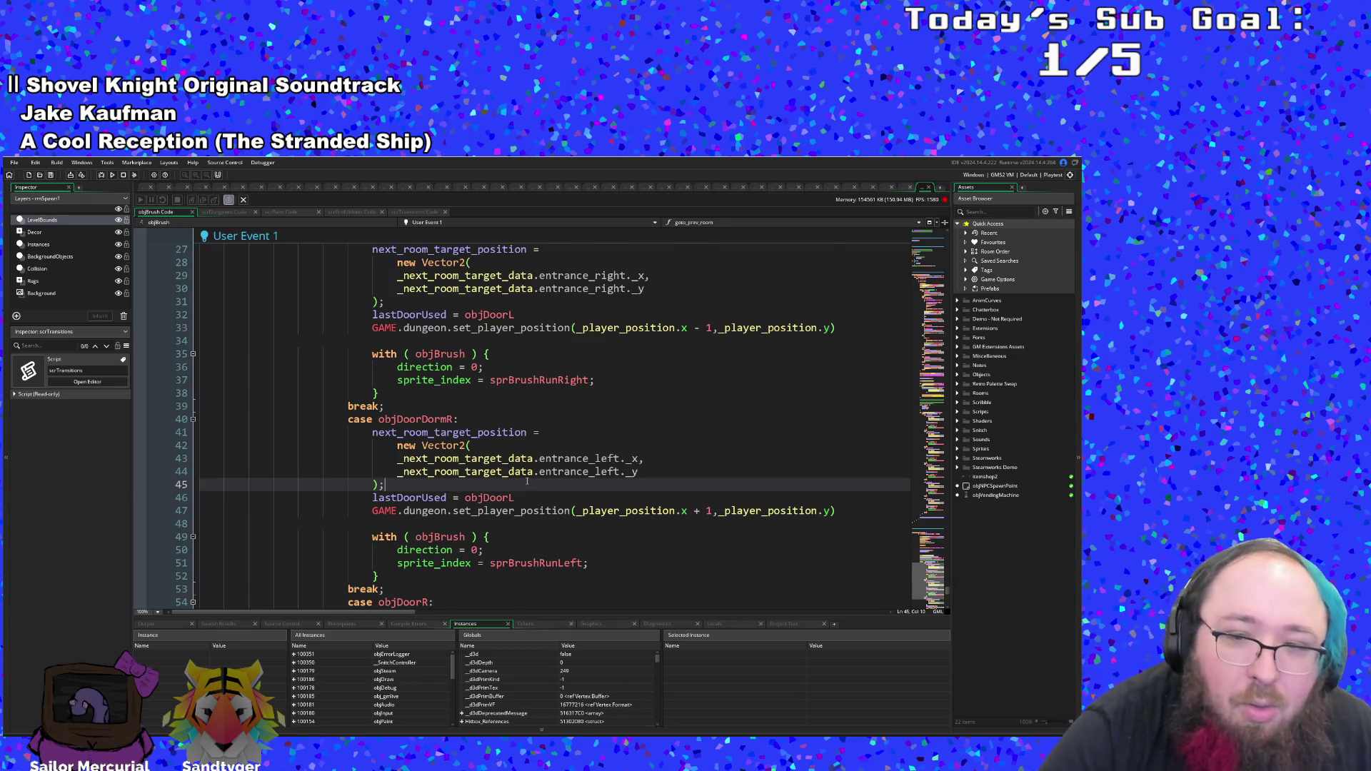
scroll(527, 482, "down", 2)
scroll(528, 483, "up", 8)
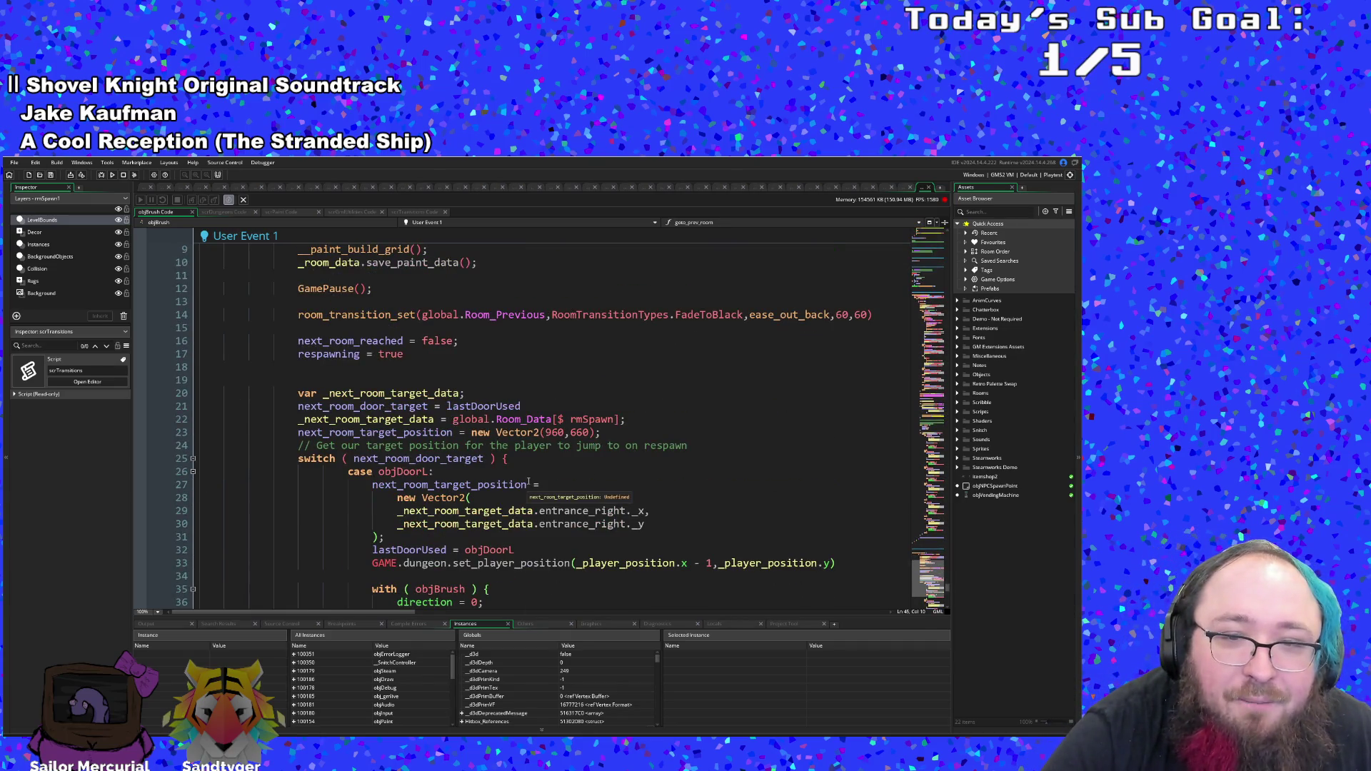
scroll(529, 483, "down", 2)
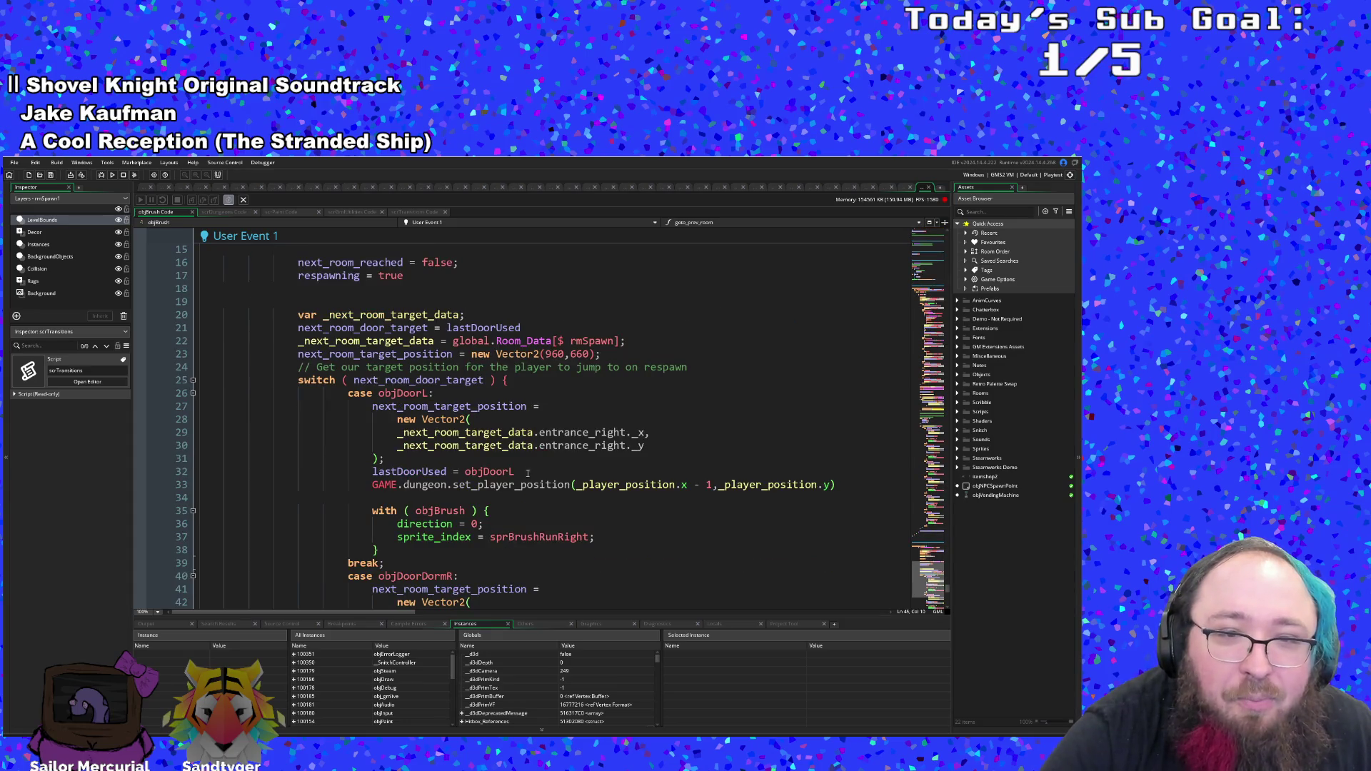
scroll(452, 390, "down", 2)
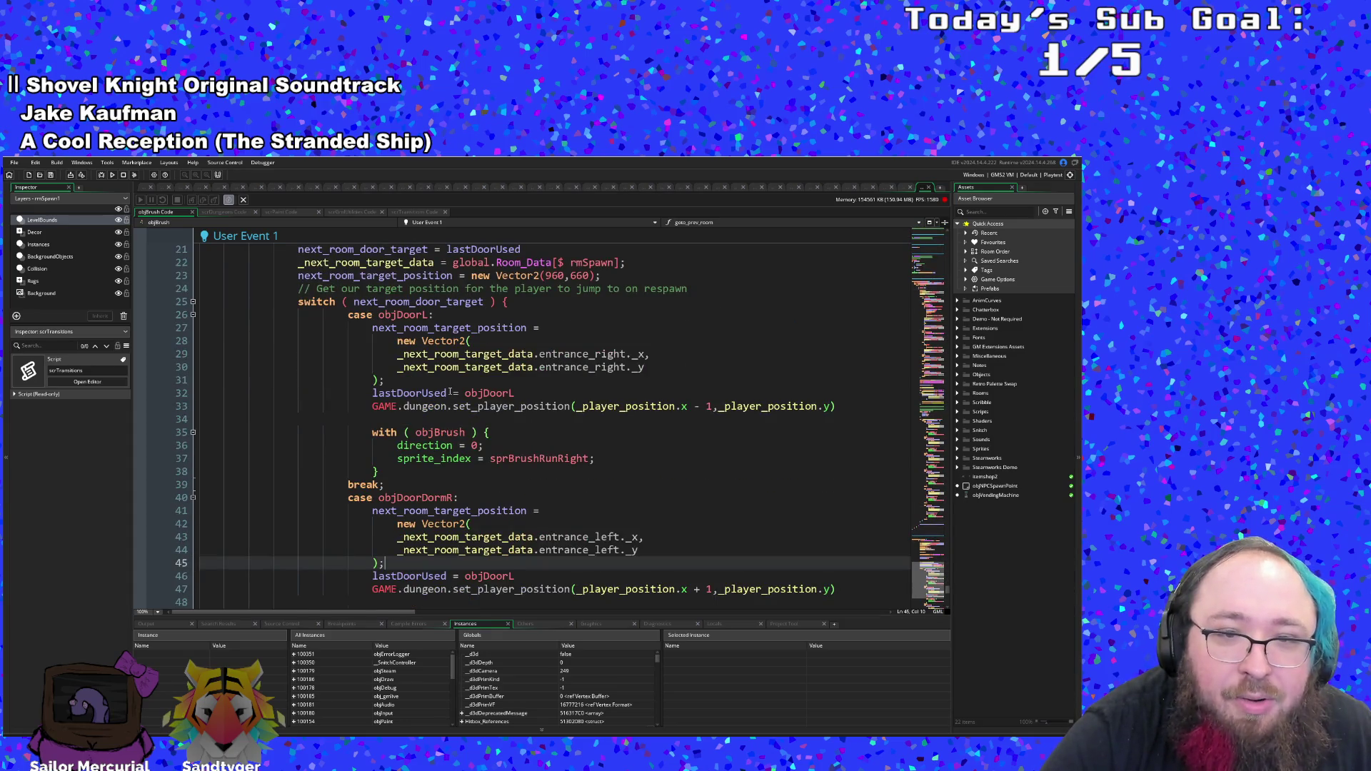
scroll(450, 391, "down", 8)
scroll(452, 392, "up", 16)
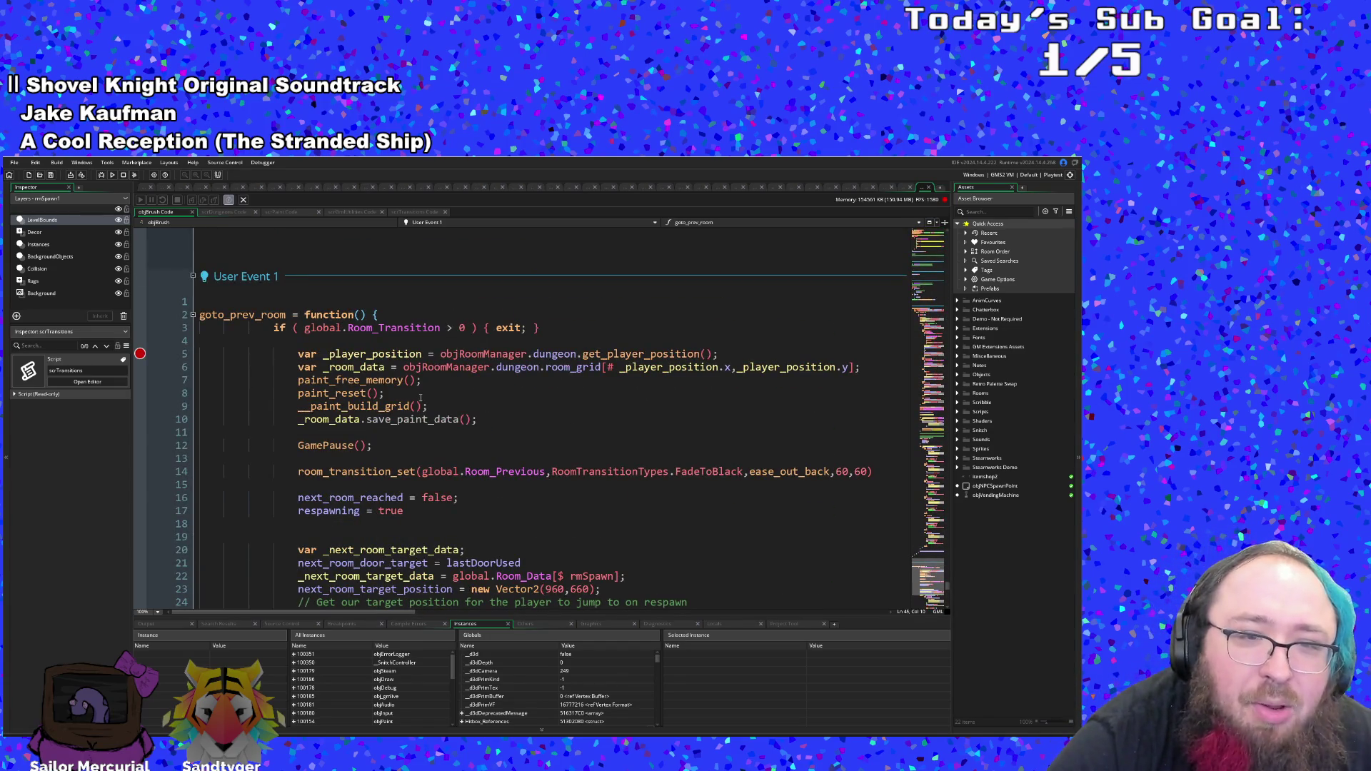
- Inspect line 15's next_room_door_target and objDoorL, highlighting every objRoomManager reference
scroll(421, 398, "down", 20)
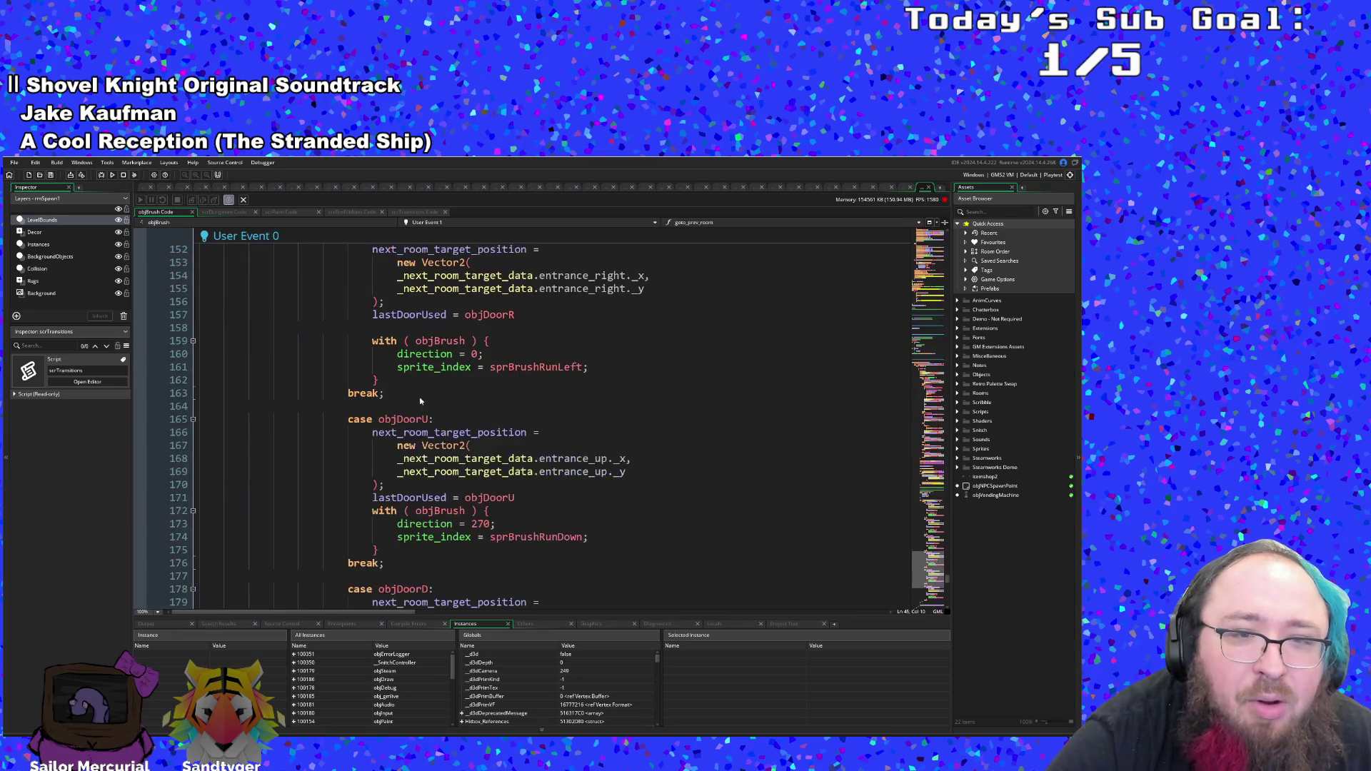
scroll(421, 402, "up", 20)
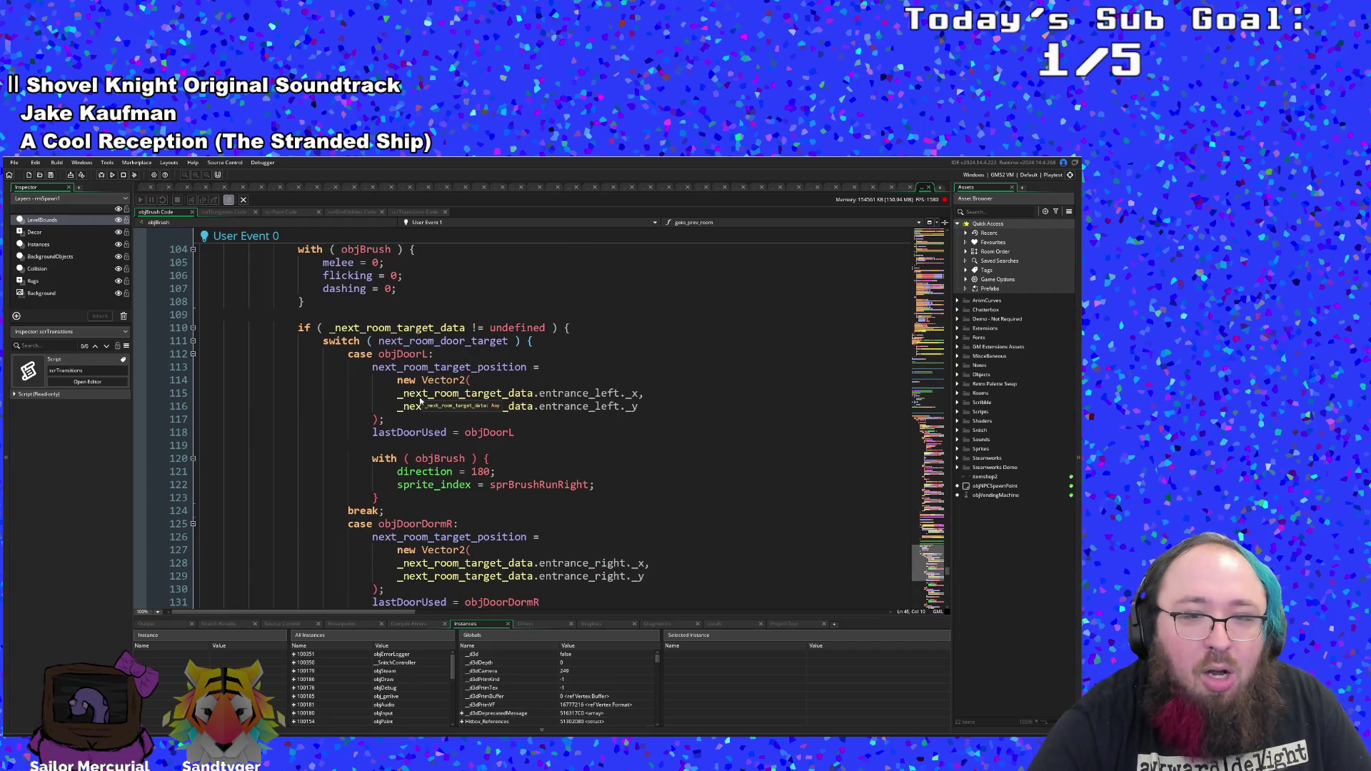
scroll(421, 402, "up", 14)
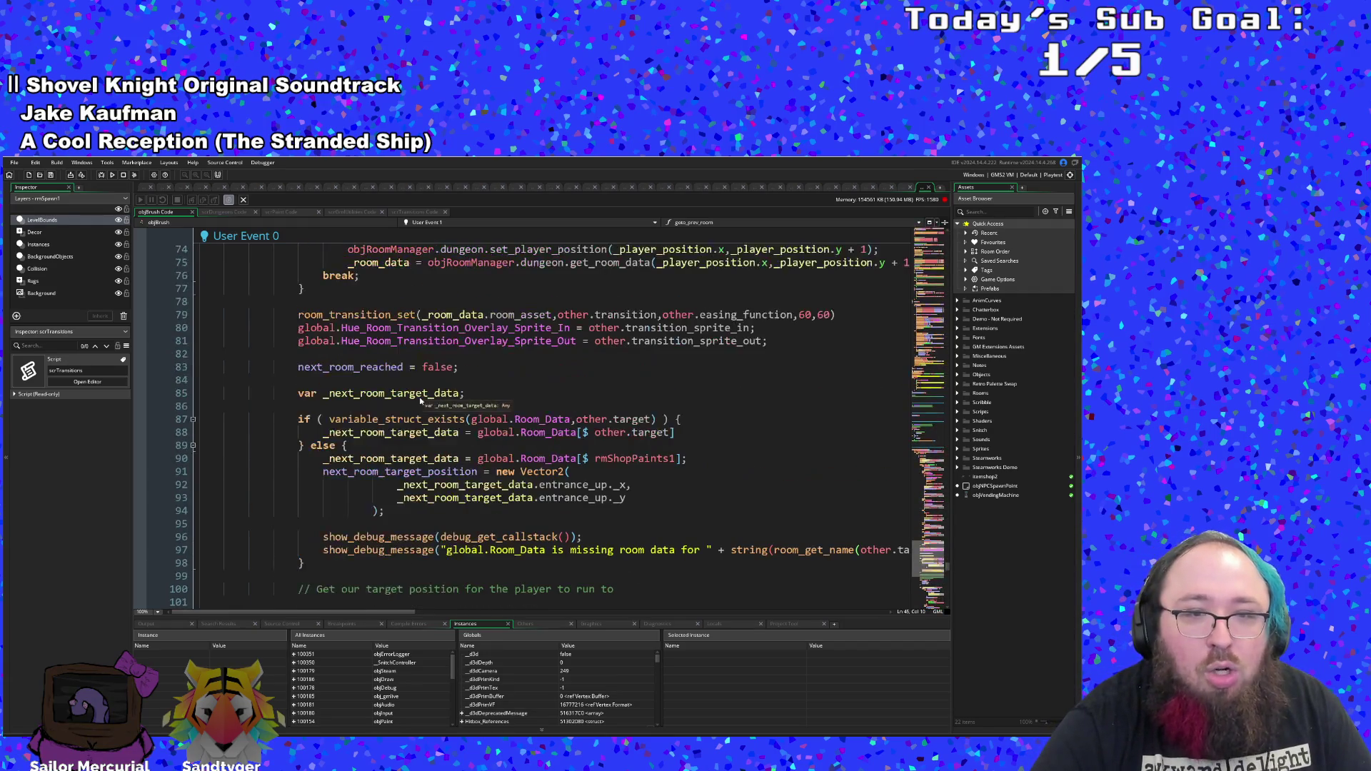
left_click(674, 501)
left_click(635, 485)
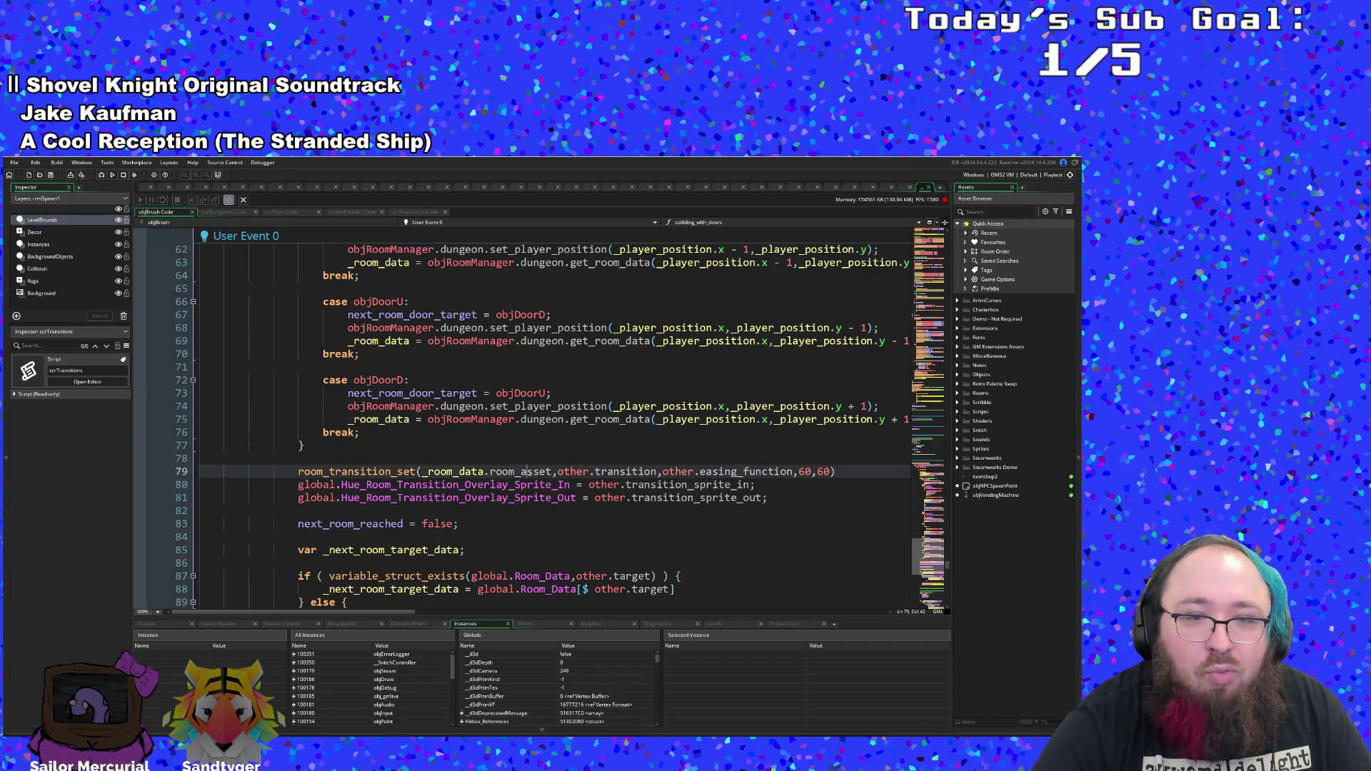
scroll(539, 458, "up", 8)
scroll(543, 433, "up", 4)
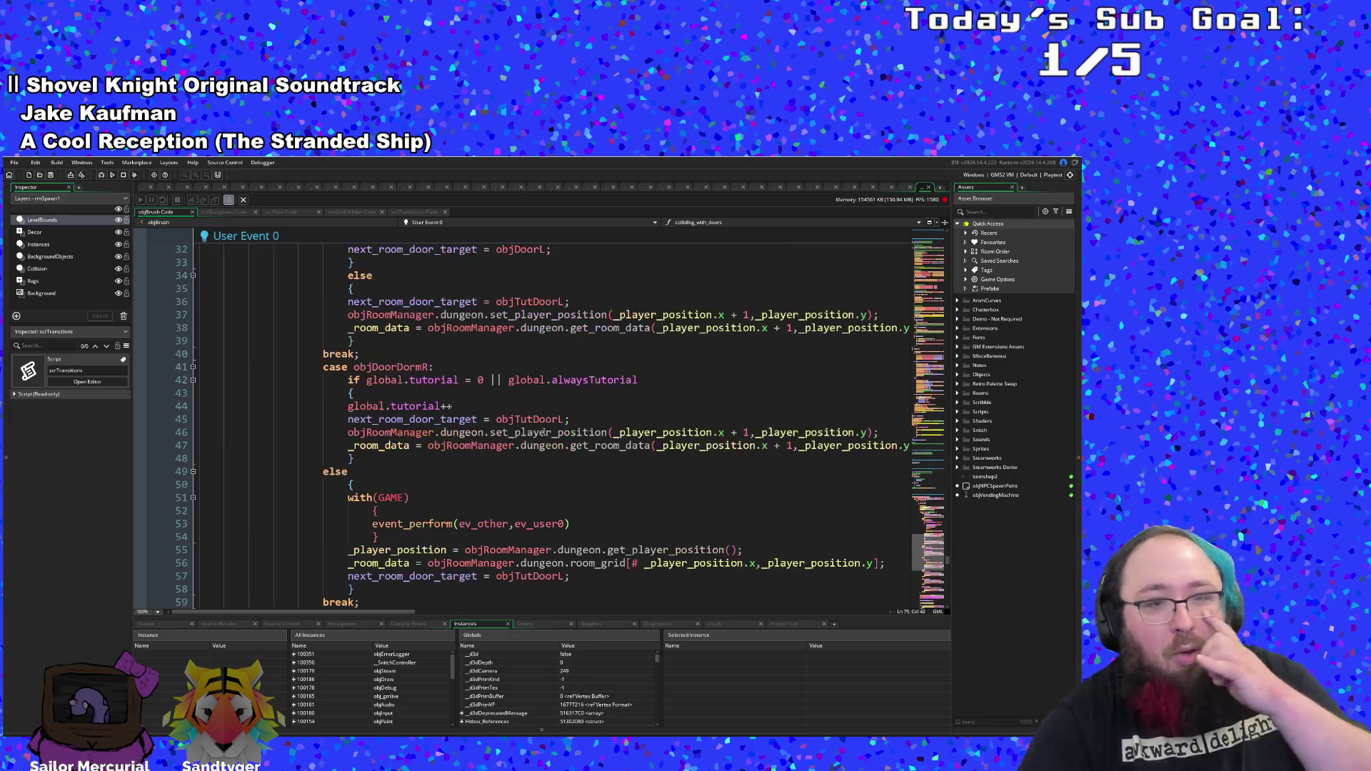
scroll(544, 432, "down", 4)
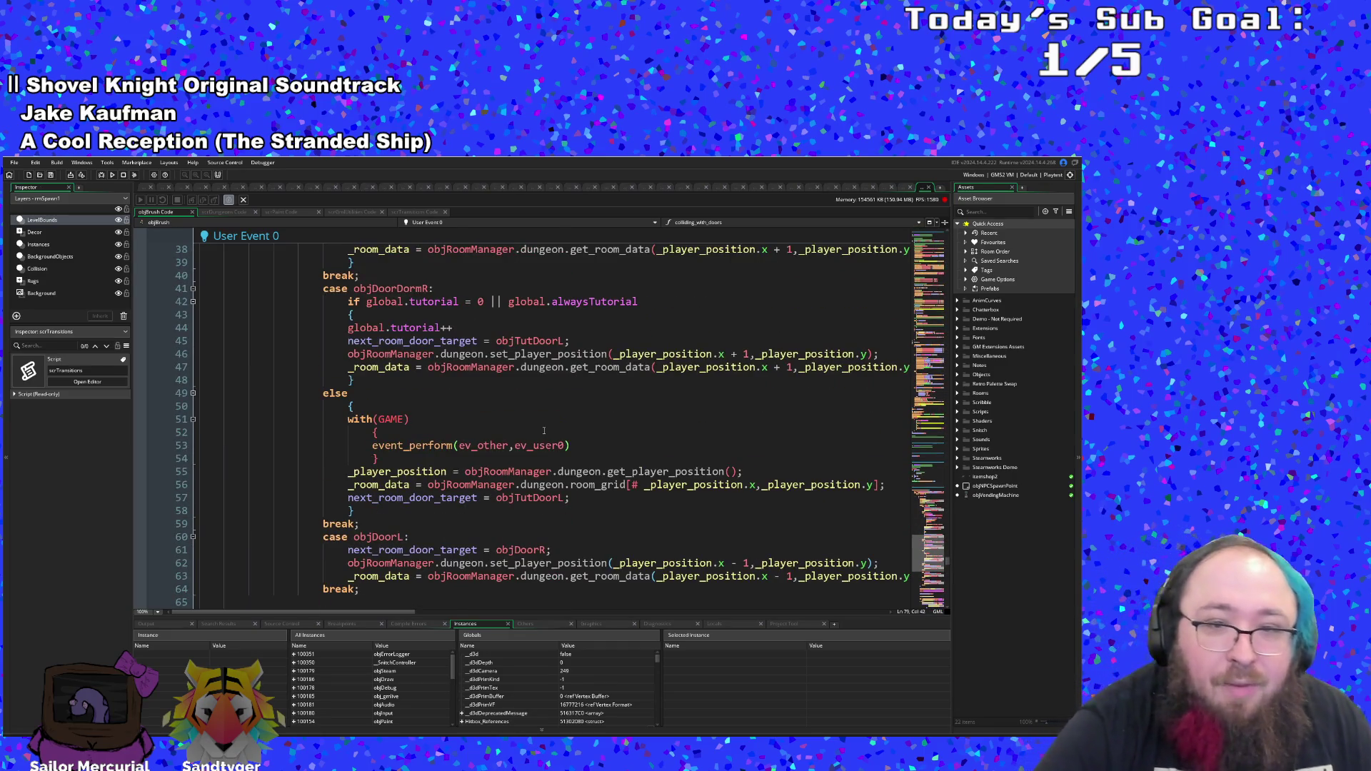
scroll(543, 431, "up", 12)
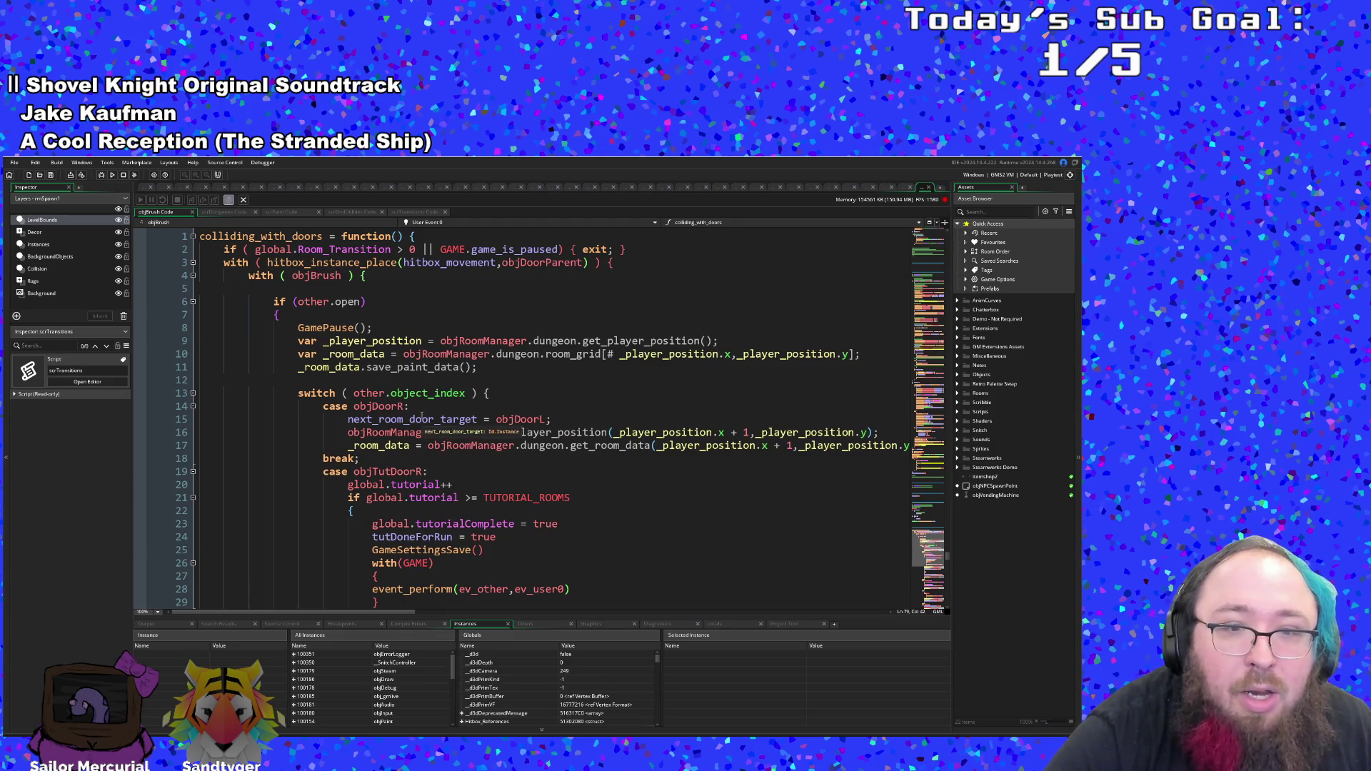
double_click(431, 419)
double_click(504, 421)
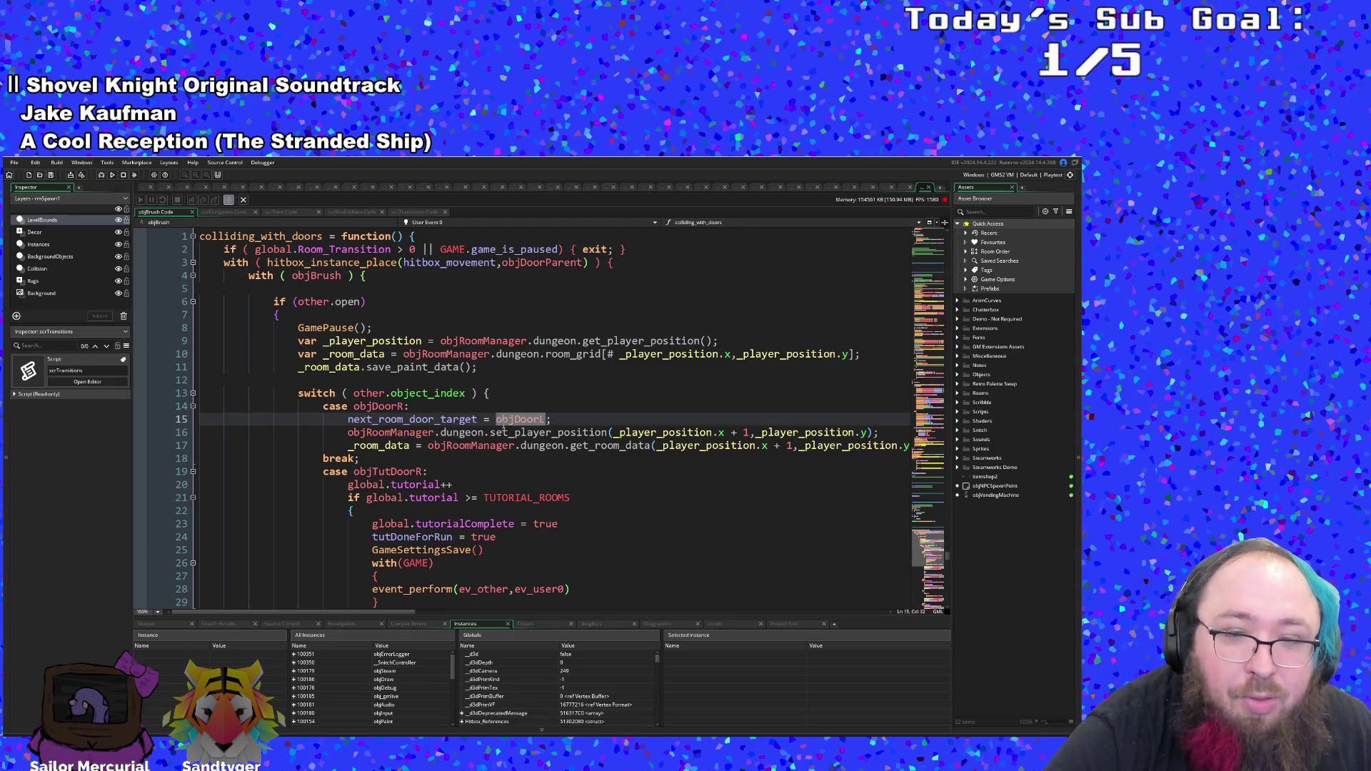
left_click(468, 446)
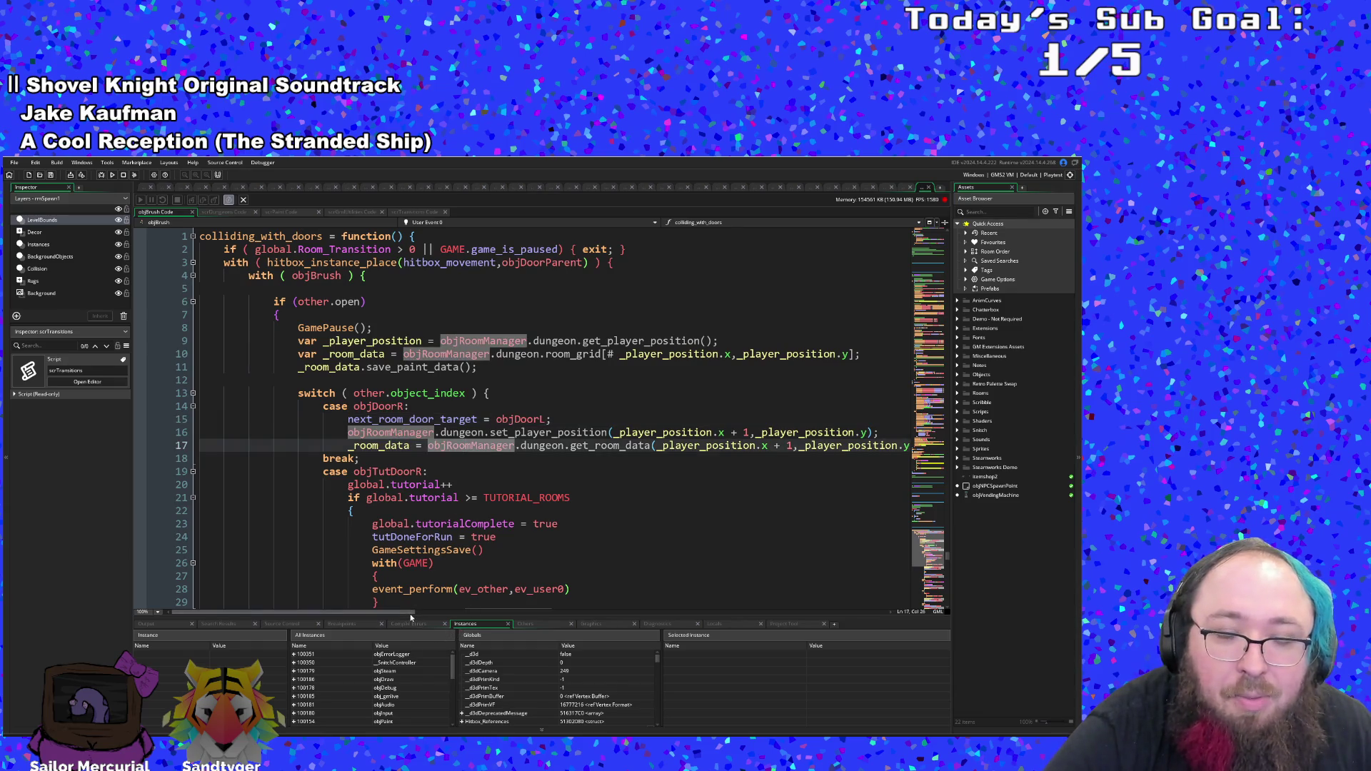
- Examine the objTutDoorR case and highlight the uses of global.tutorial
mouse_move(413, 614)
left_mouse_down()
mouse_move(469, 623)
mouse_move(403, 605)
left_mouse_up()
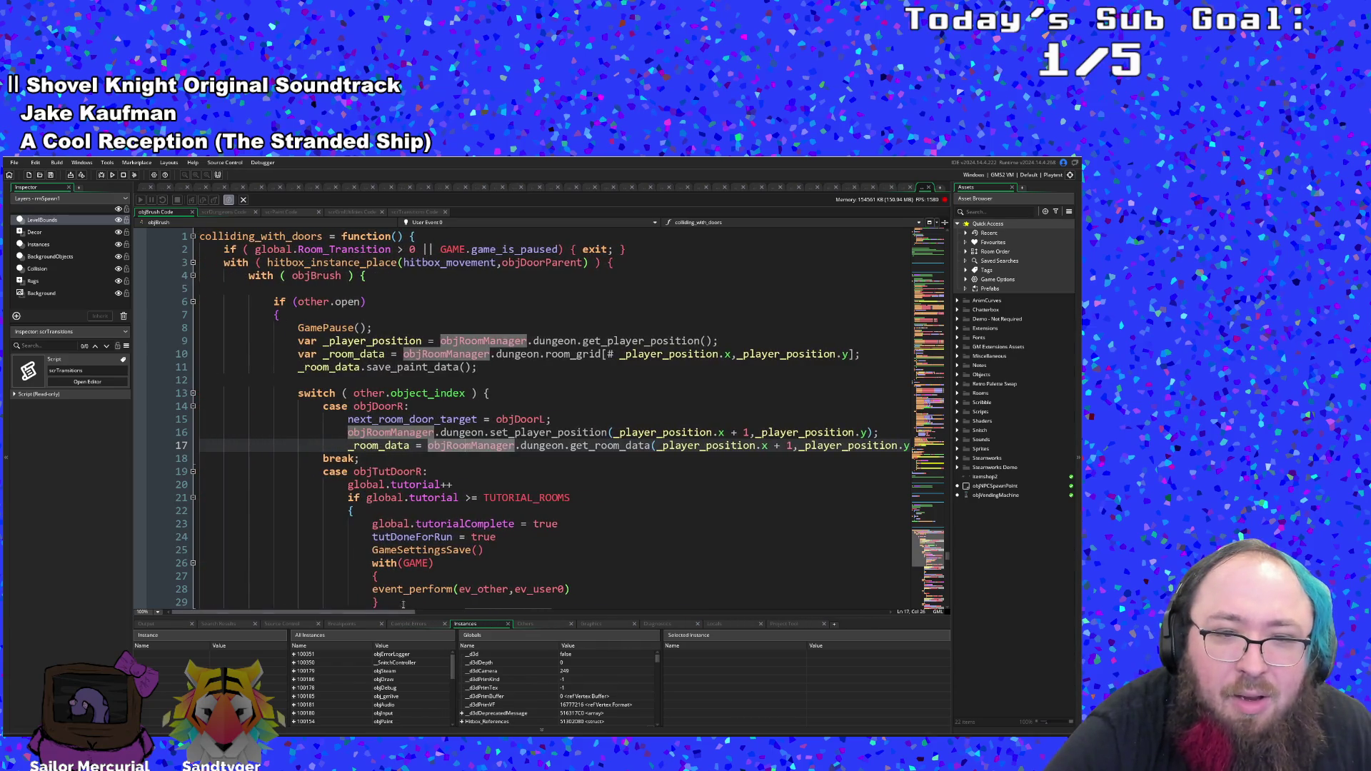
left_click(395, 485)
left_click(397, 472)
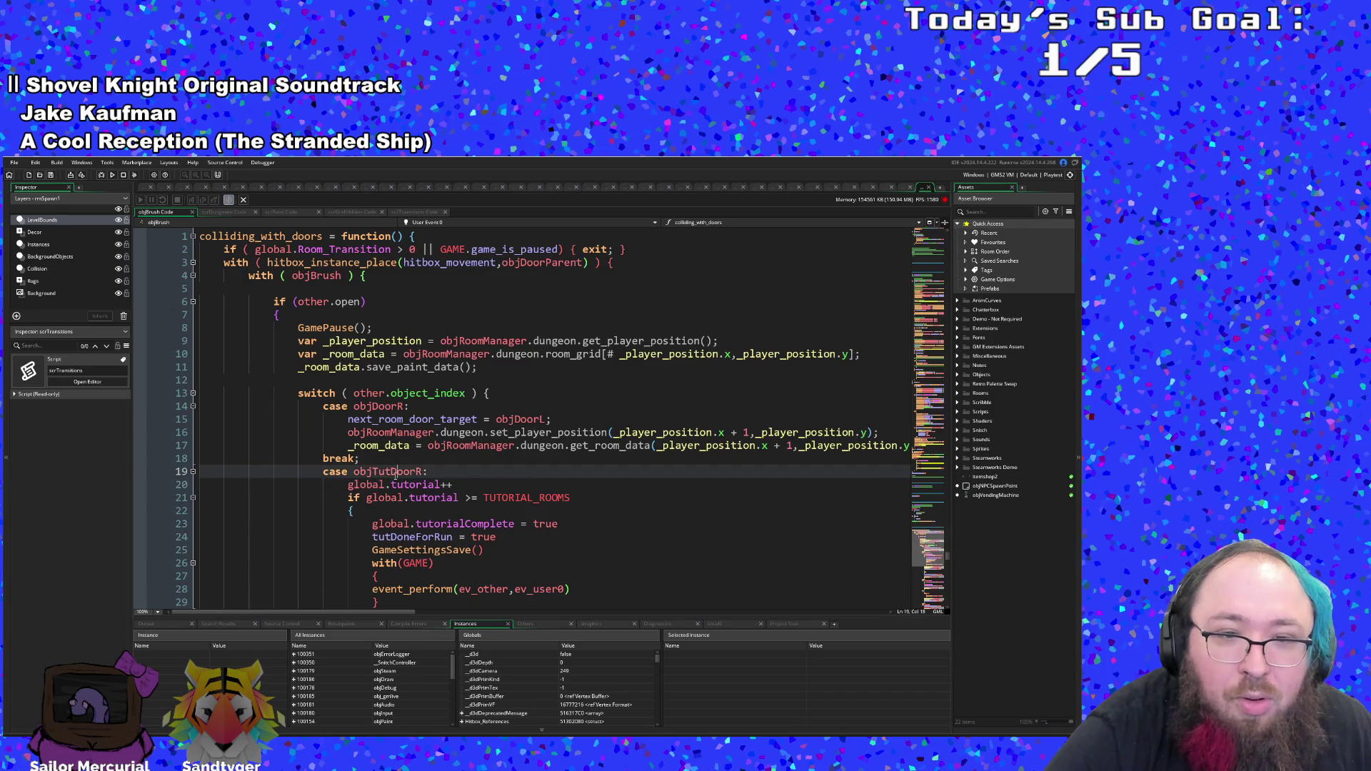
left_click(414, 485)
scroll(371, 470, "down", 20)
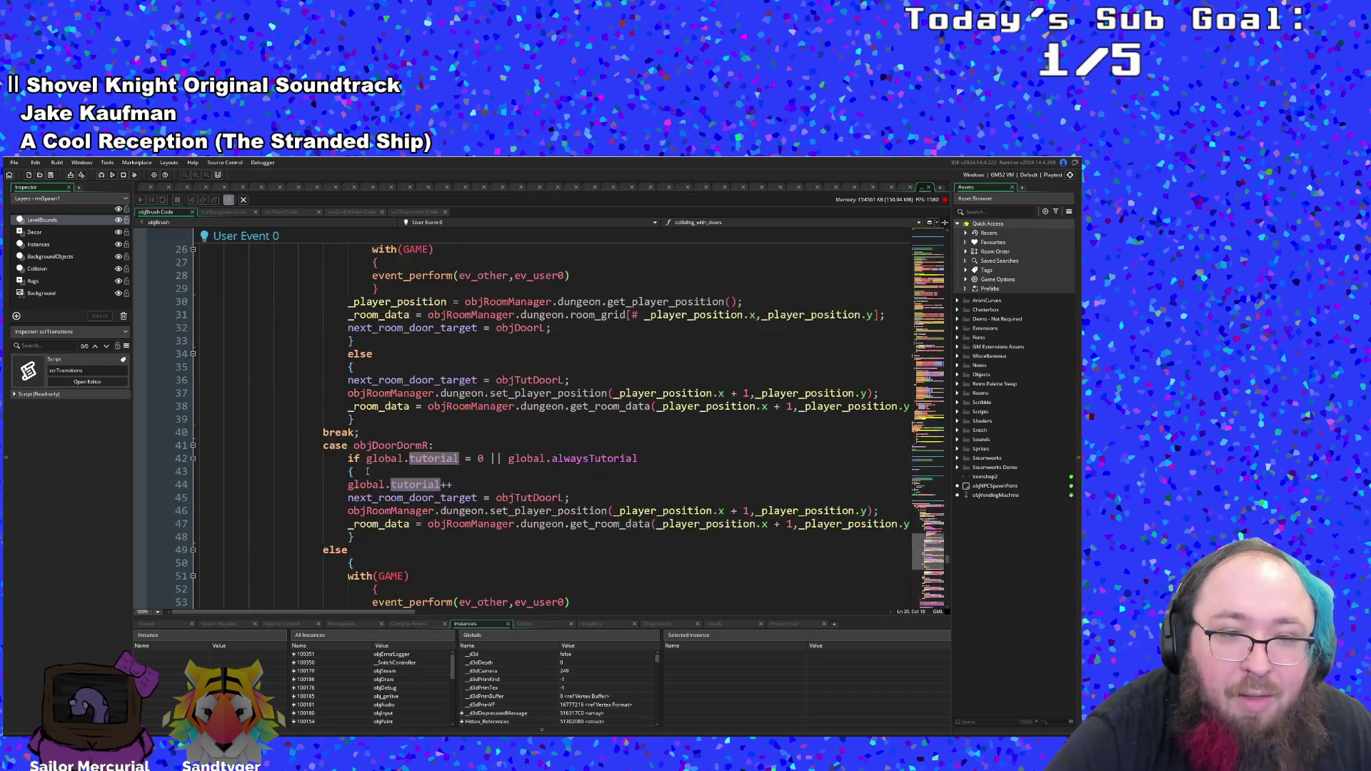
- Inspect the room_transition_set arguments on line 79 and jump to its definition in scrTransitions
left_click(418, 406)
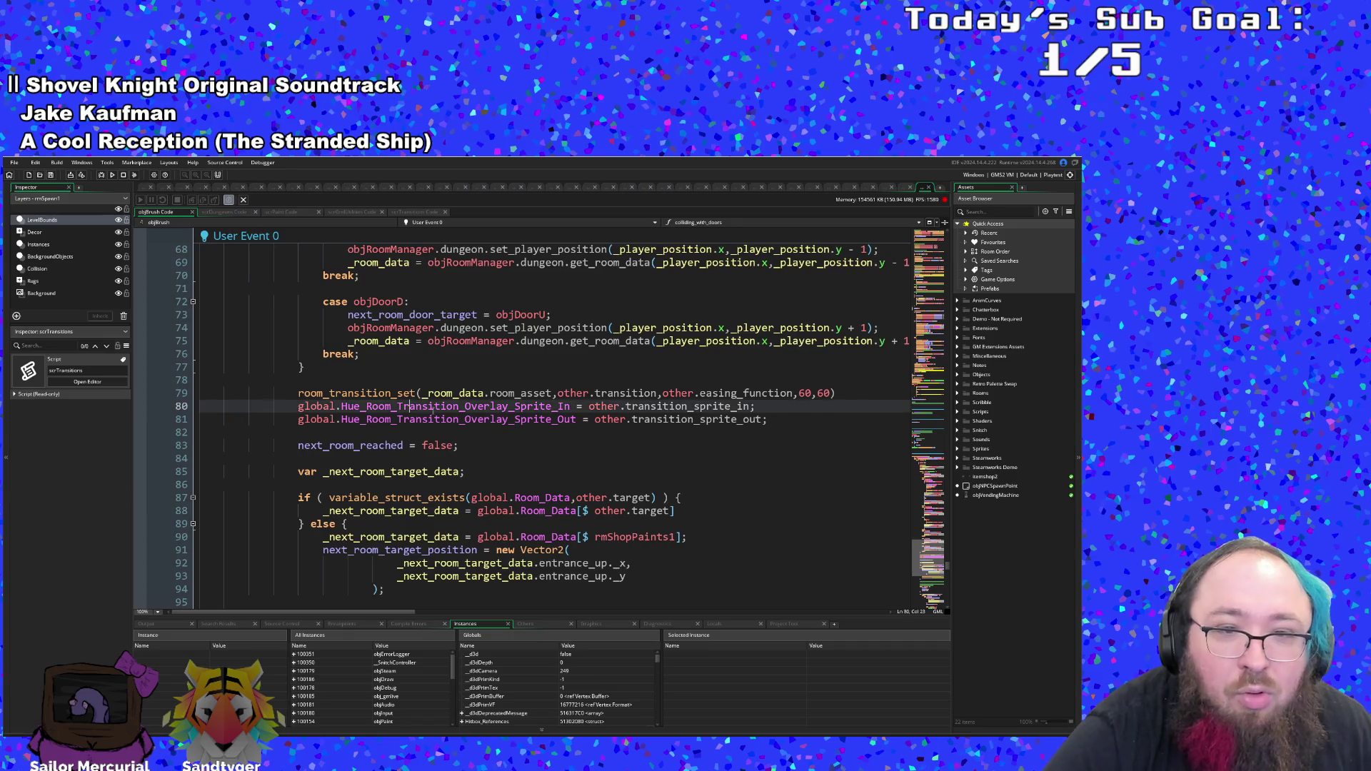
left_click(520, 394)
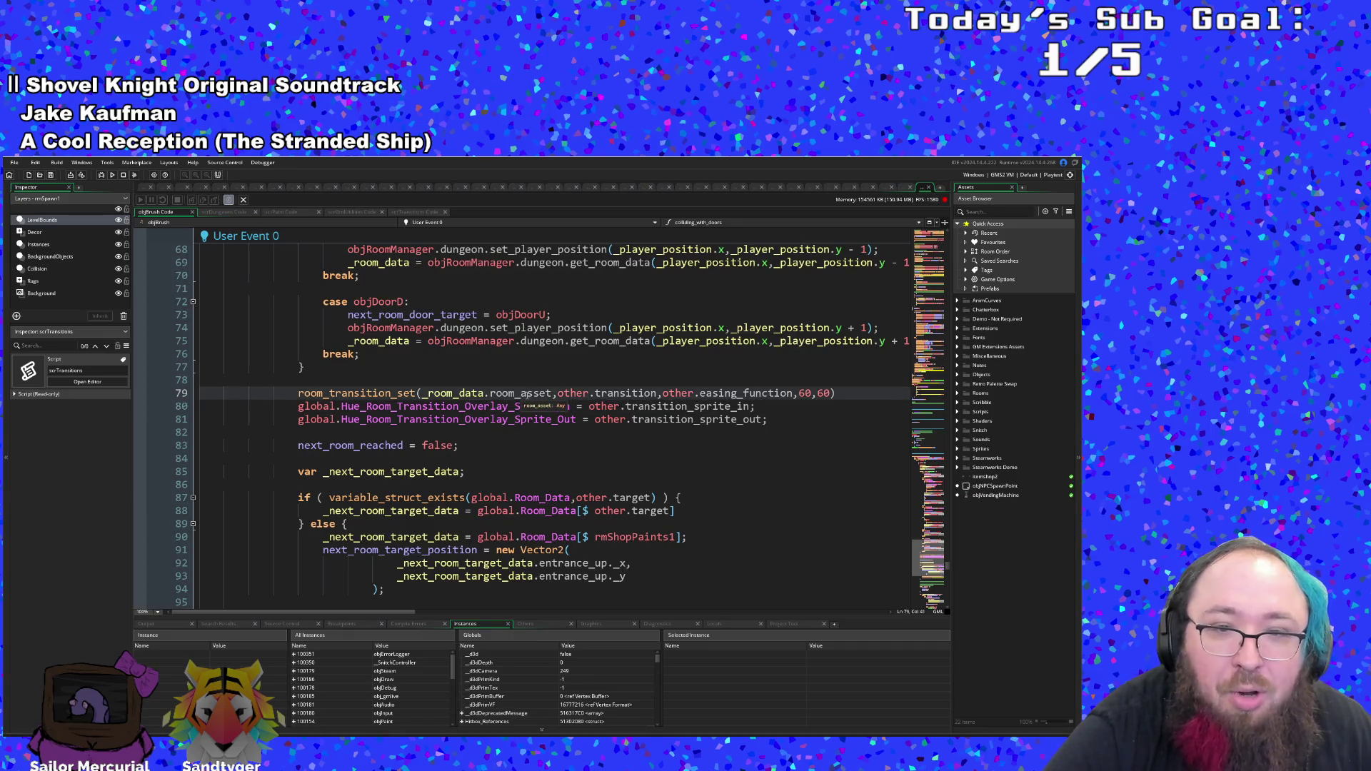
left_click(613, 393)
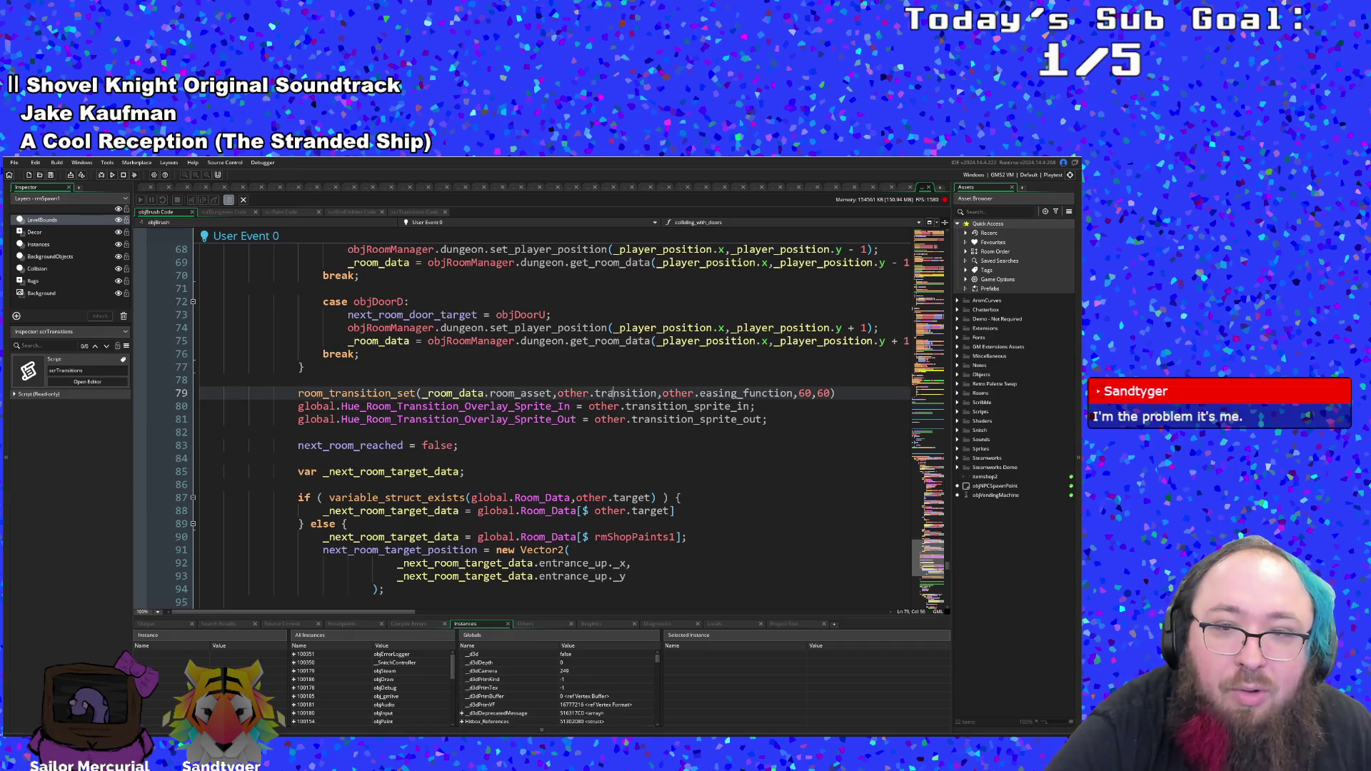
left_click(770, 394)
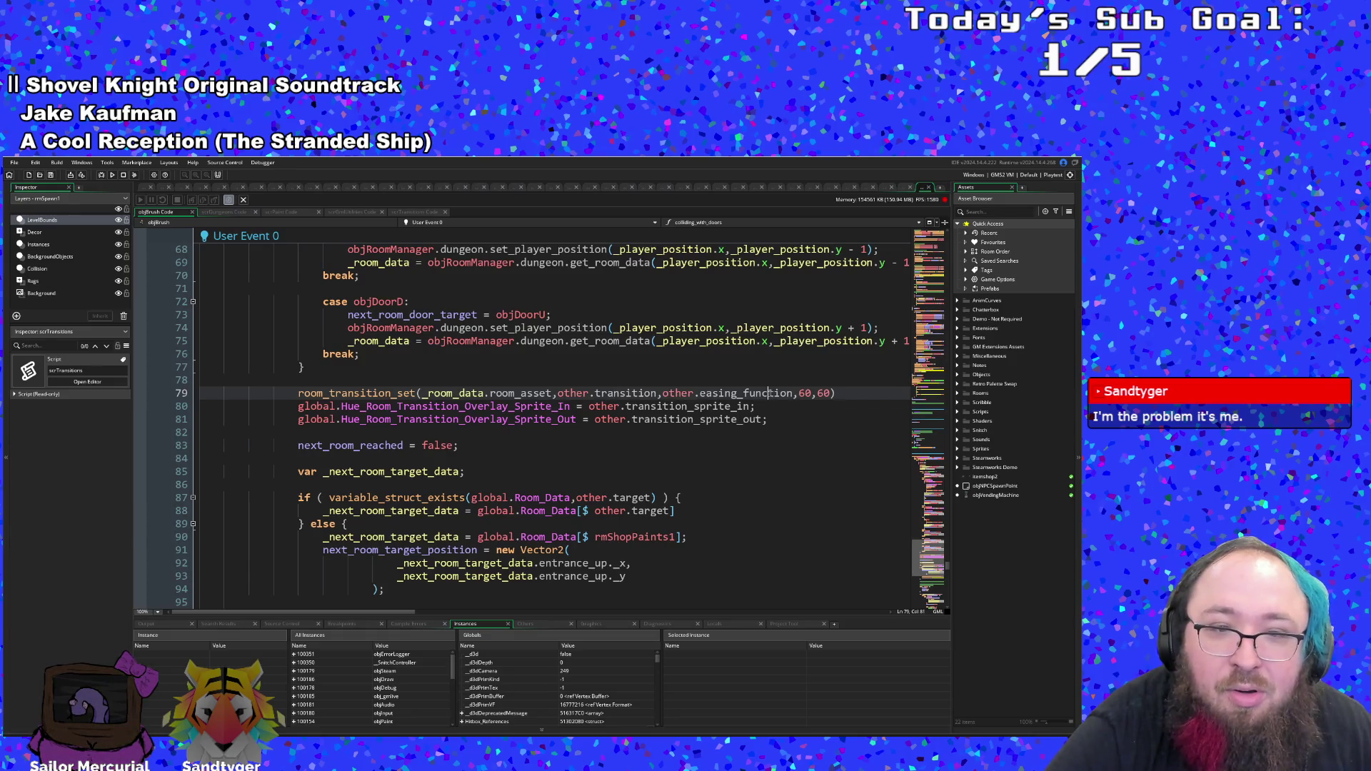
left_click(658, 419)
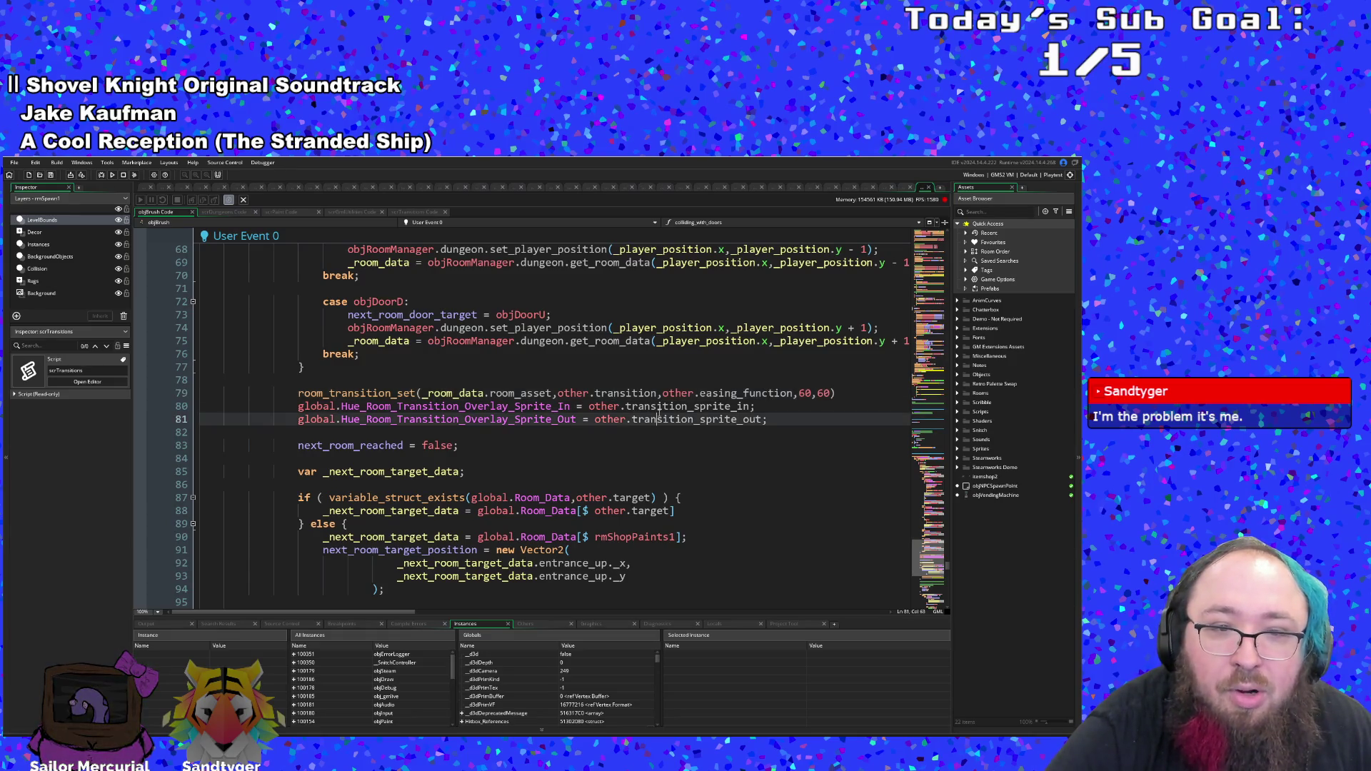
scroll(651, 413, "down", 4)
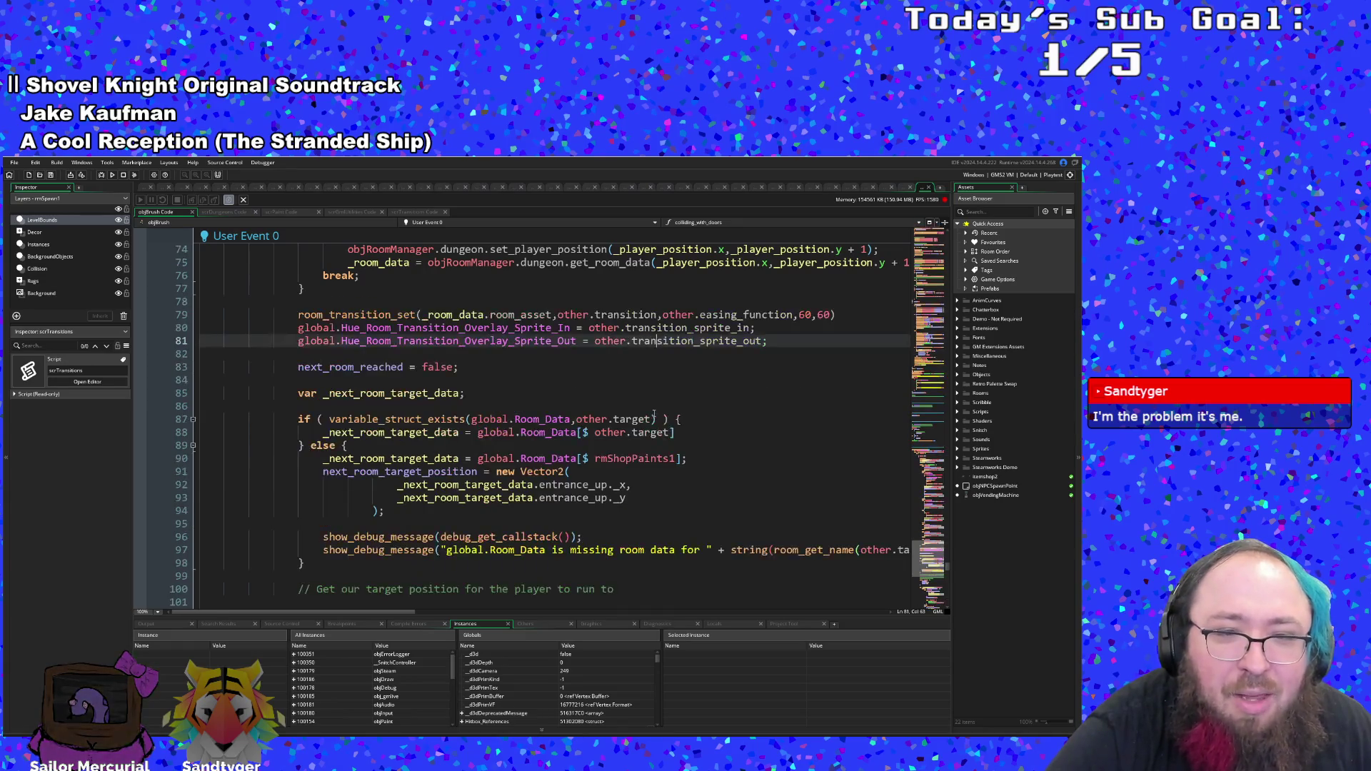
scroll(650, 413, "up", 6)
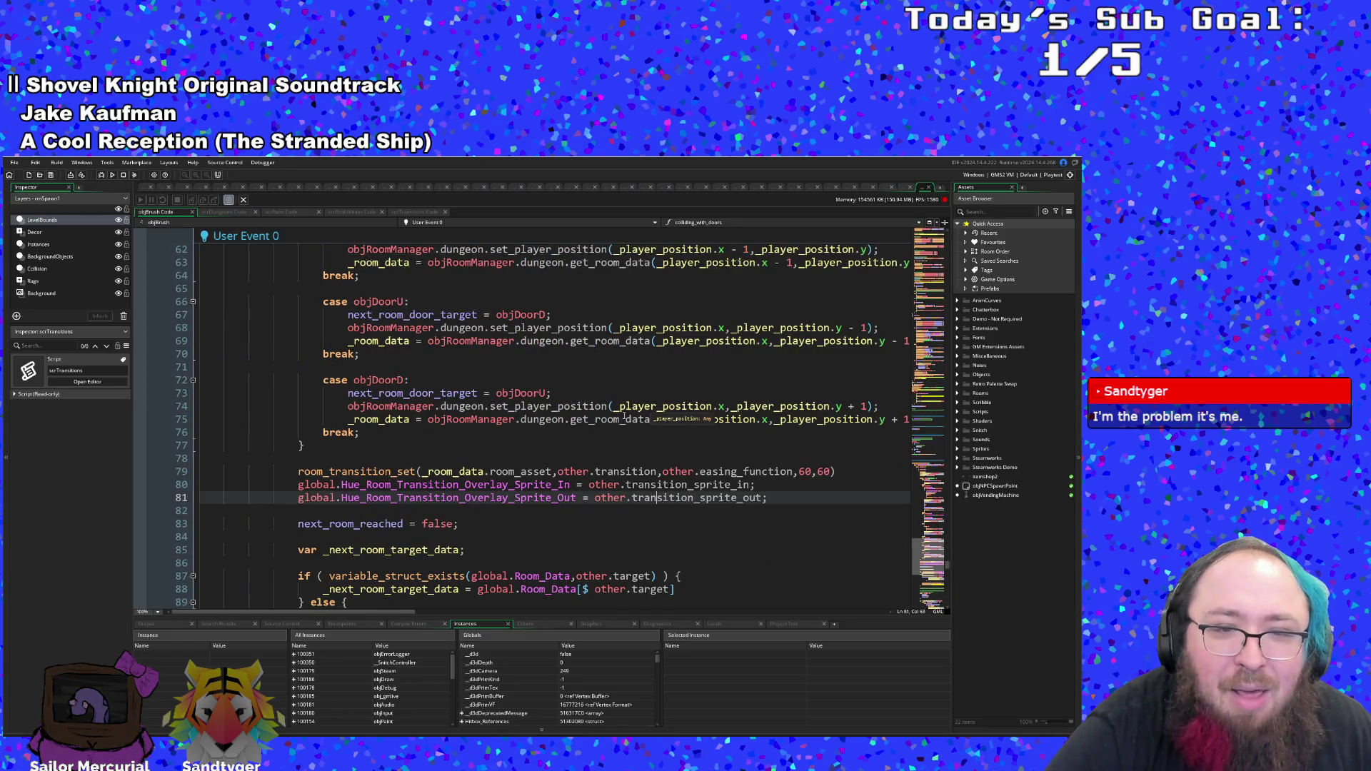
middle_click(379, 472)
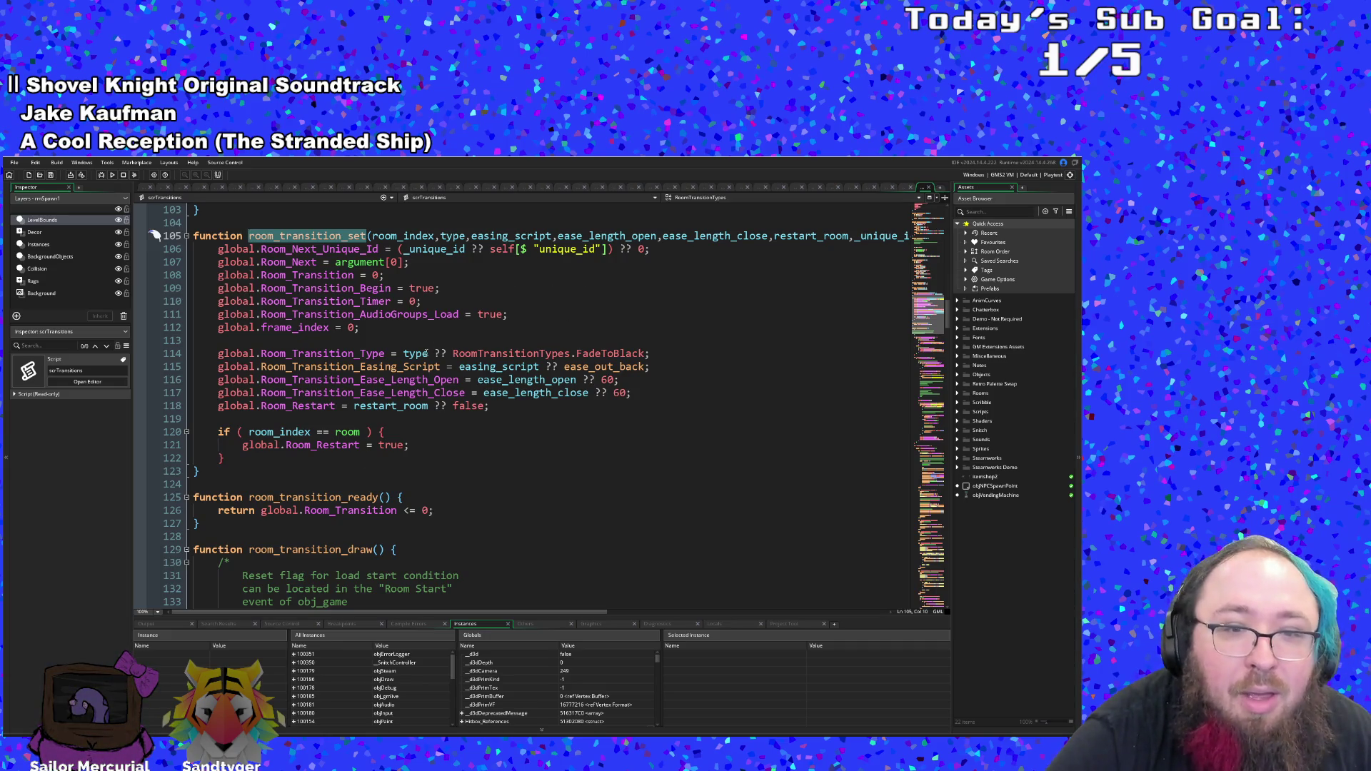
scroll(426, 353, "down", 6)
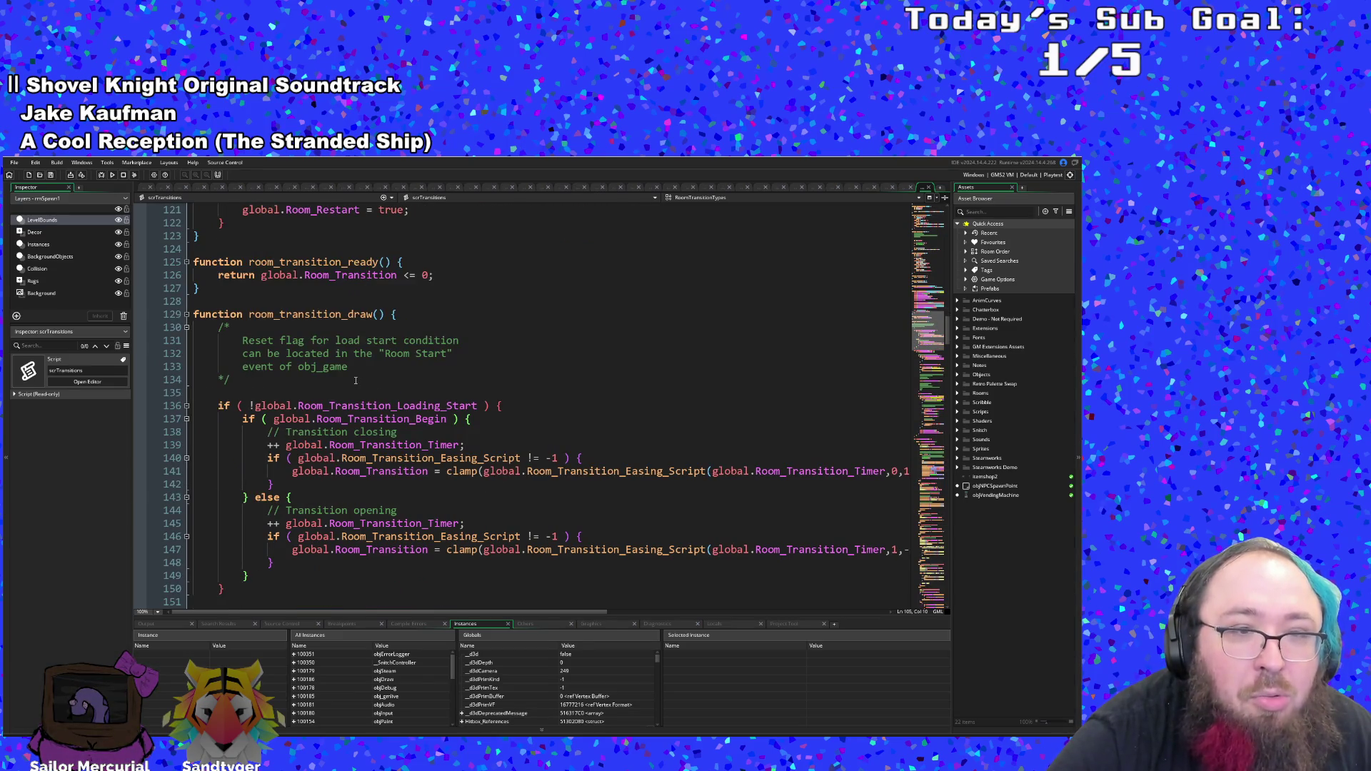
scroll(354, 378, "down", 6)
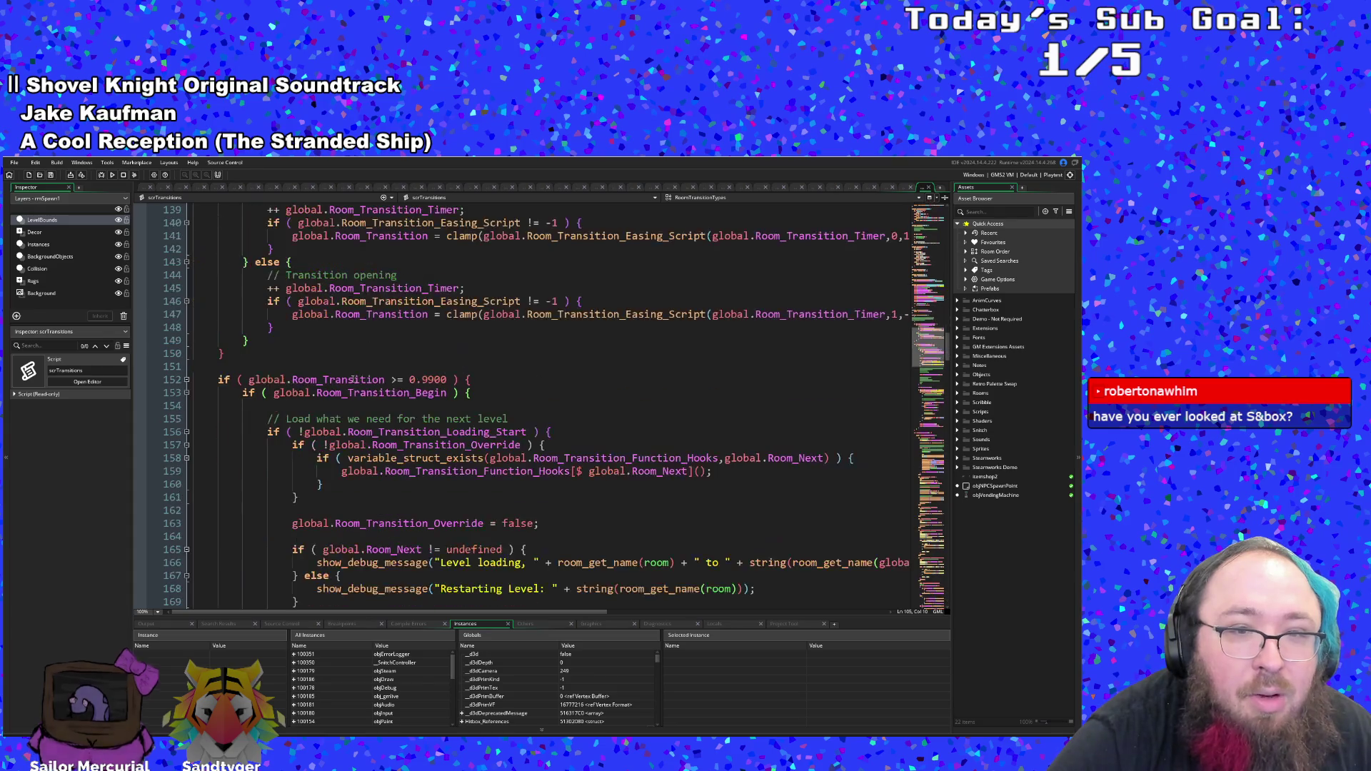
scroll(350, 379, "up", 2)
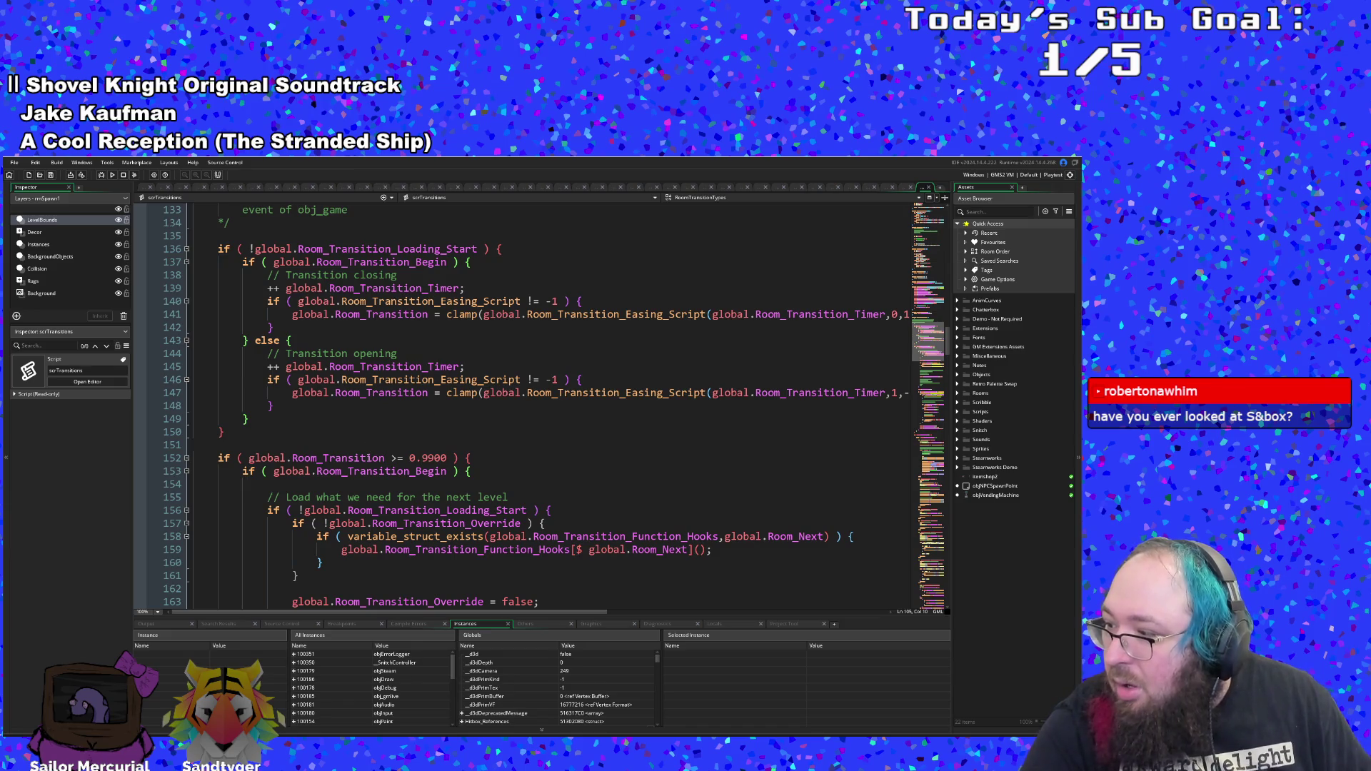
scroll(383, 442, "down", 6)
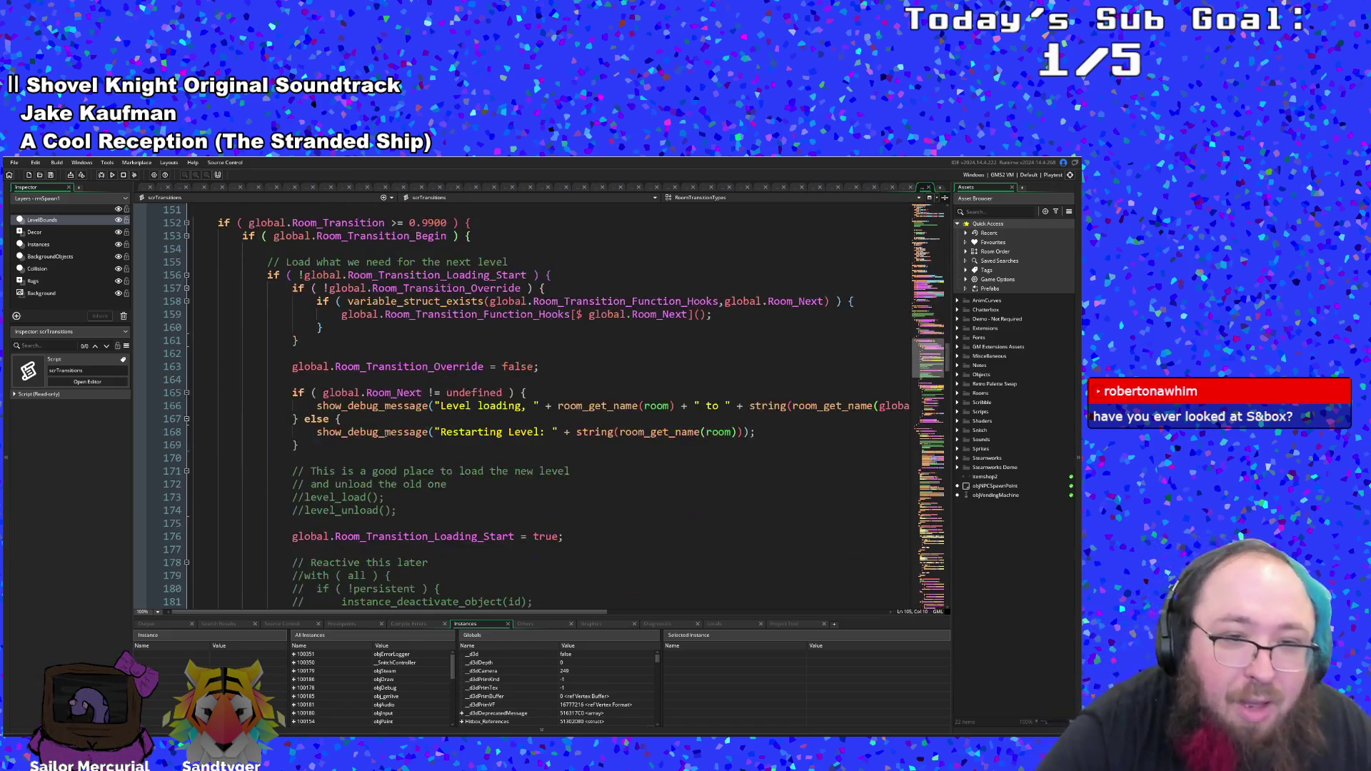
scroll(379, 450, "up", 2)
scroll(374, 460, "down", 14)
scroll(374, 460, "down", 20)
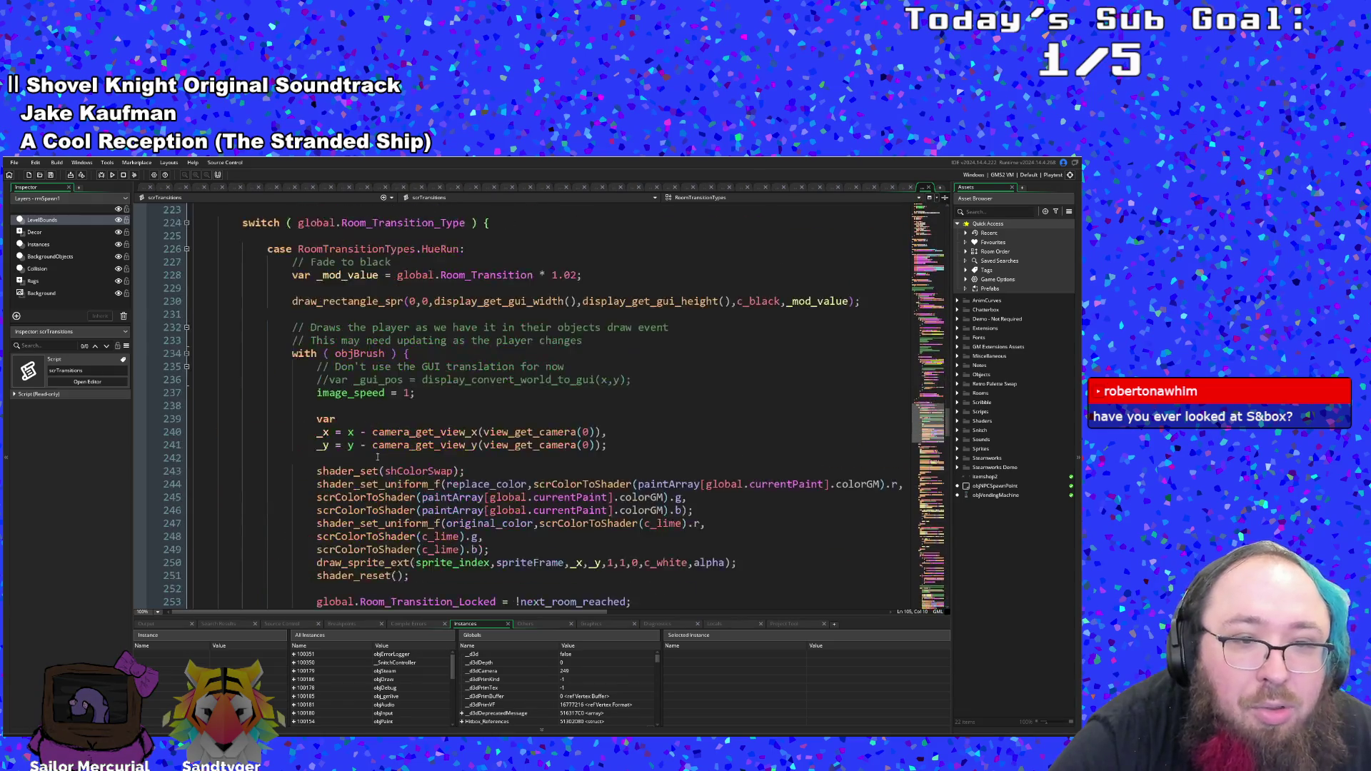
- Scroll to the HueRunBrush case and highlight its else branch and every use of _gui_pos
scroll(374, 458, "down", 9)
scroll(375, 458, "down", 12)
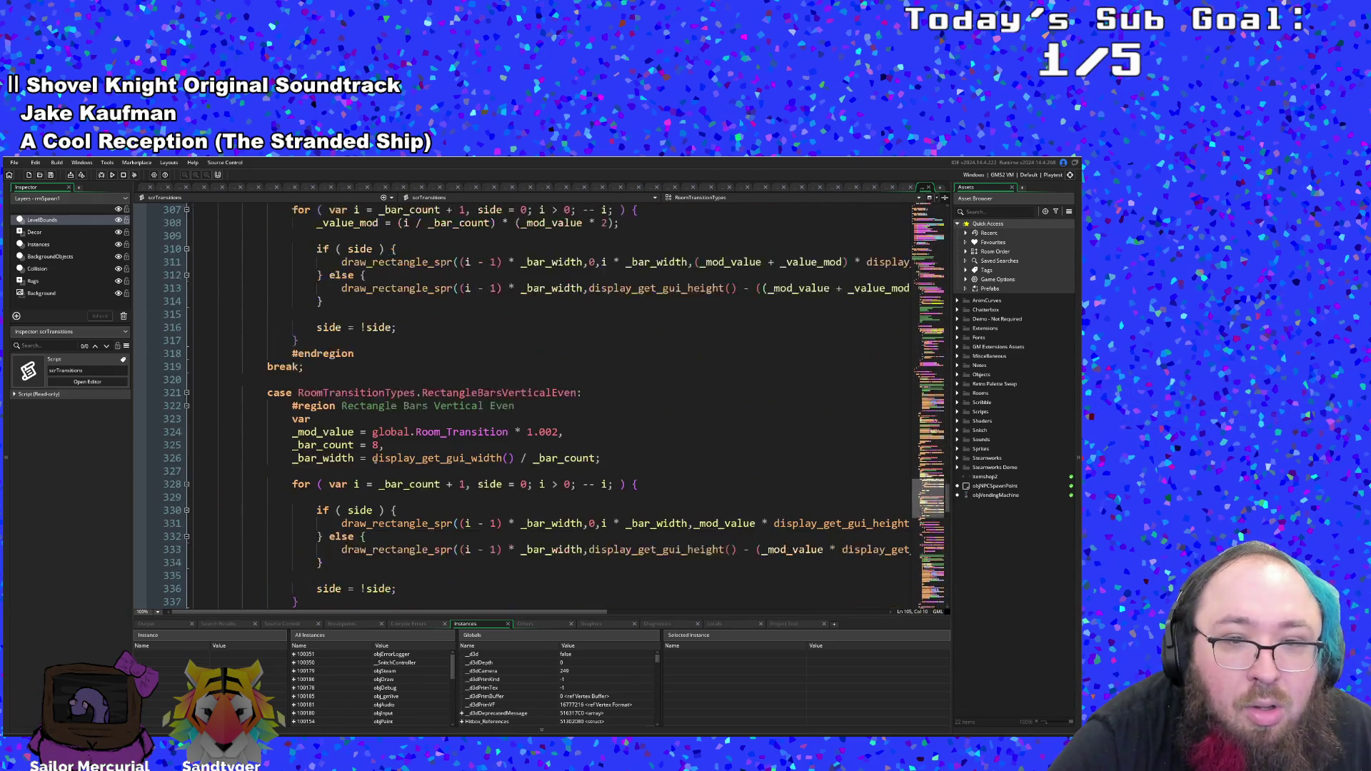
left_click(434, 392)
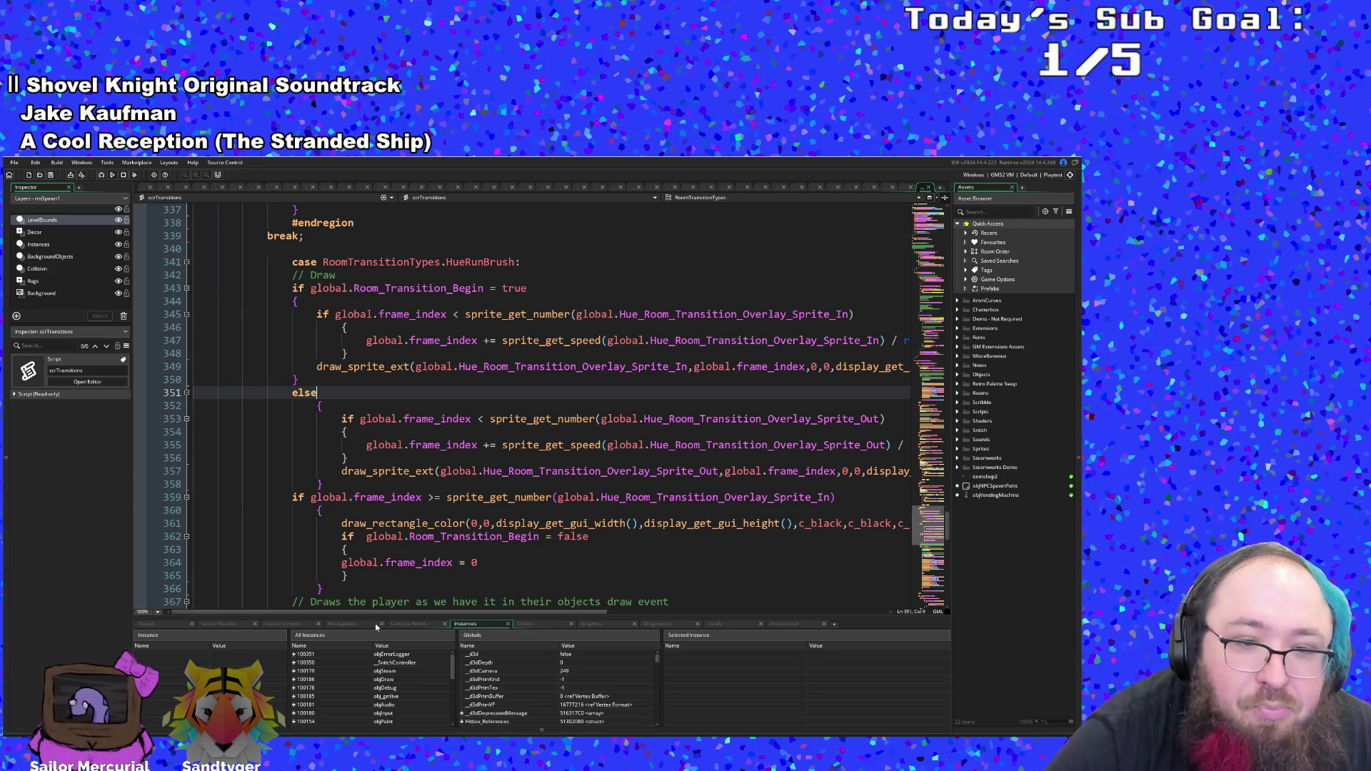
scroll(439, 505, "down", 4)
scroll(397, 575, "down", 2)
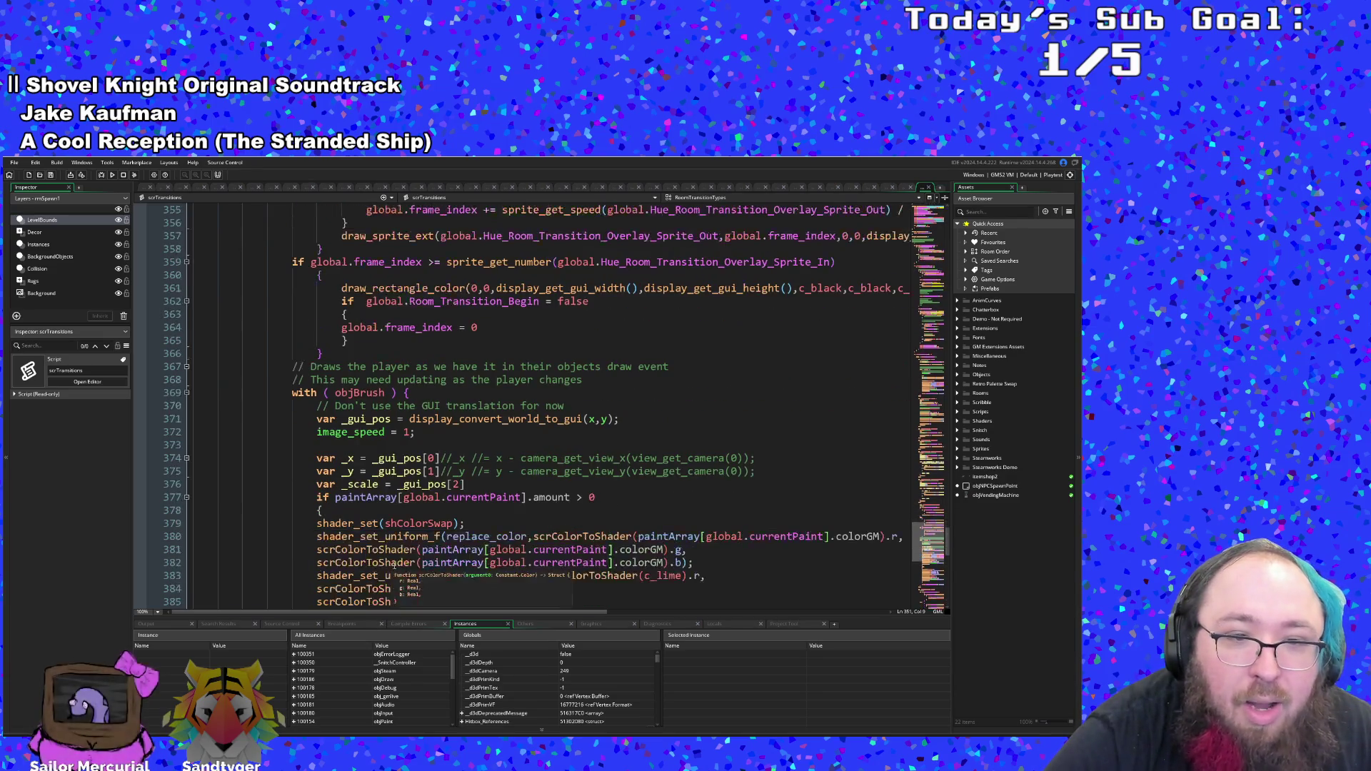
left_click(392, 471)
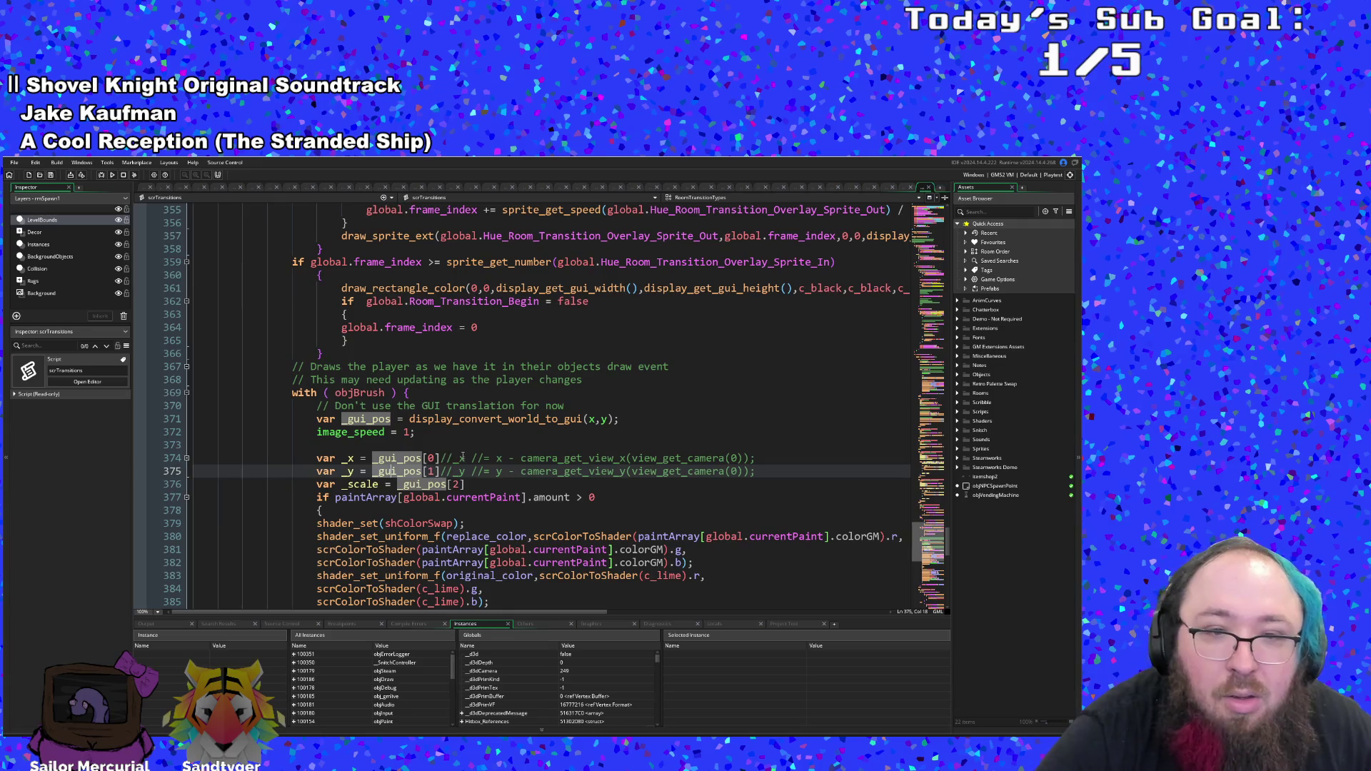
- Inspect the Room_Transition_Locked assignment further down the HueRunBrush case
scroll(522, 407, "down", 2)
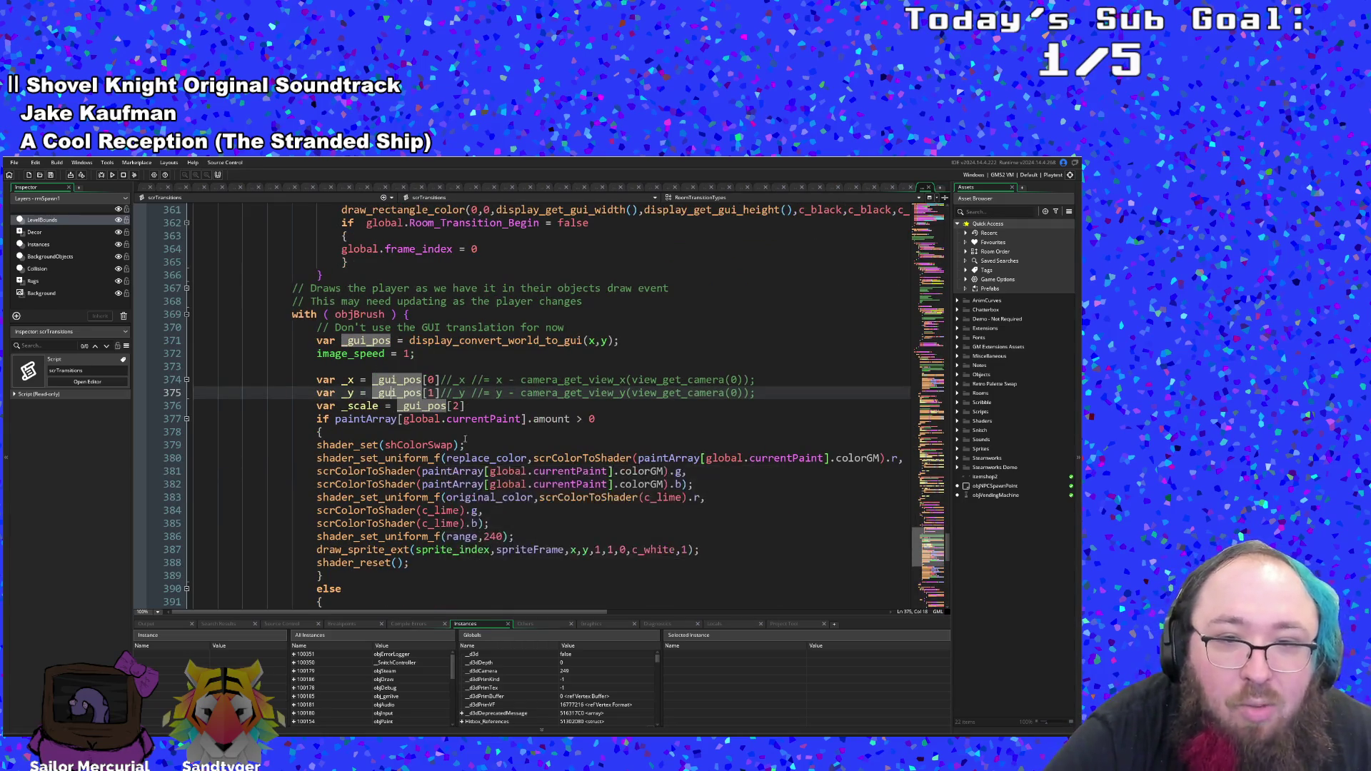
scroll(465, 438, "down", 2)
scroll(436, 510, "down", 2)
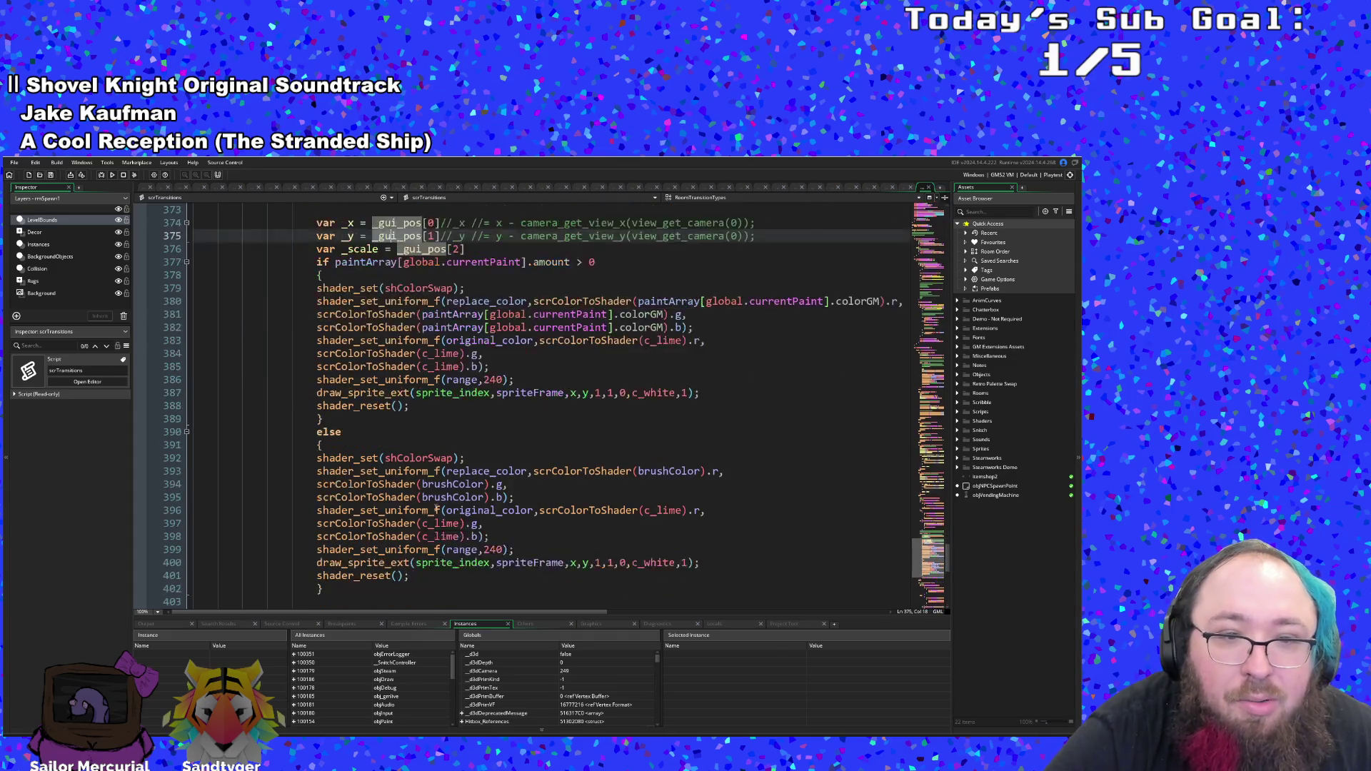
scroll(436, 509, "down", 4)
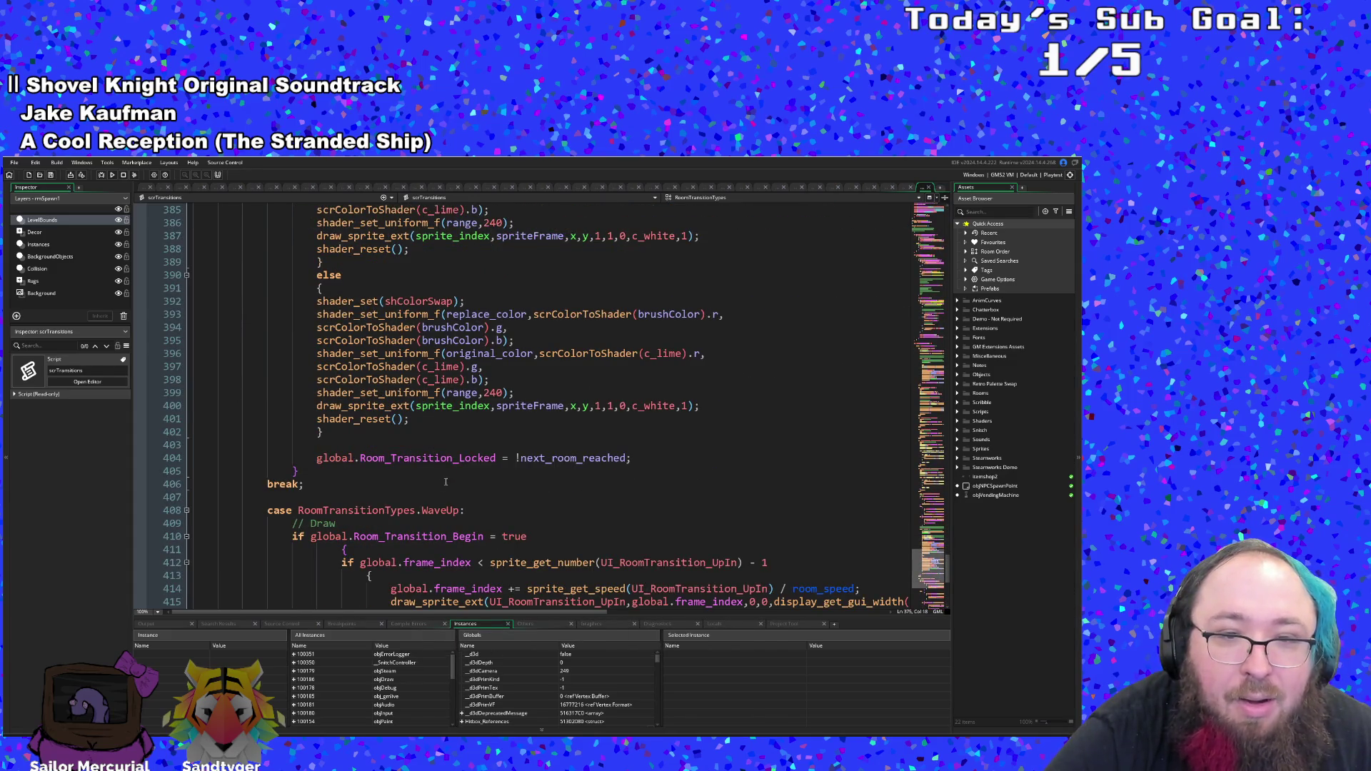
left_click(466, 457)
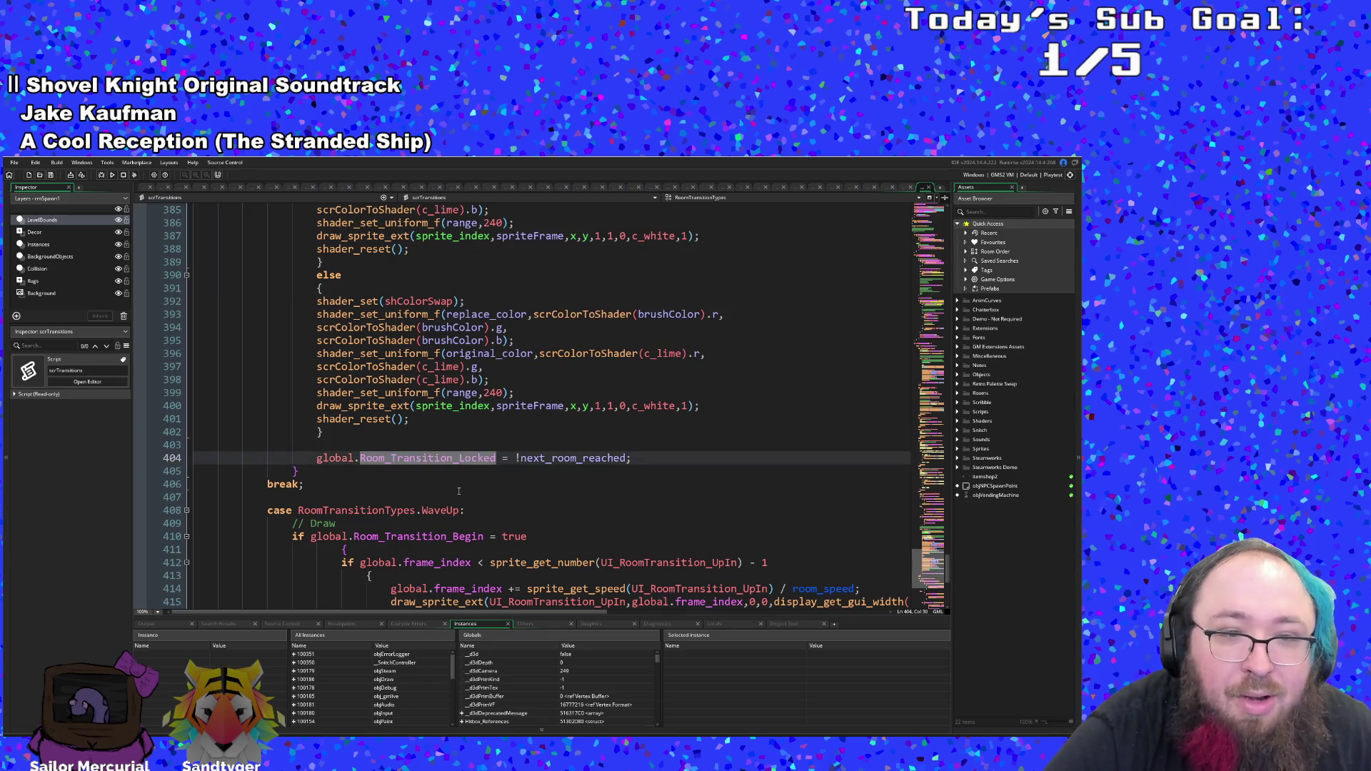
scroll(457, 493, "up", 6)
mouse_move(481, 607)
left_mouse_down()
mouse_move(602, 617)
mouse_move(485, 615)
left_mouse_up()
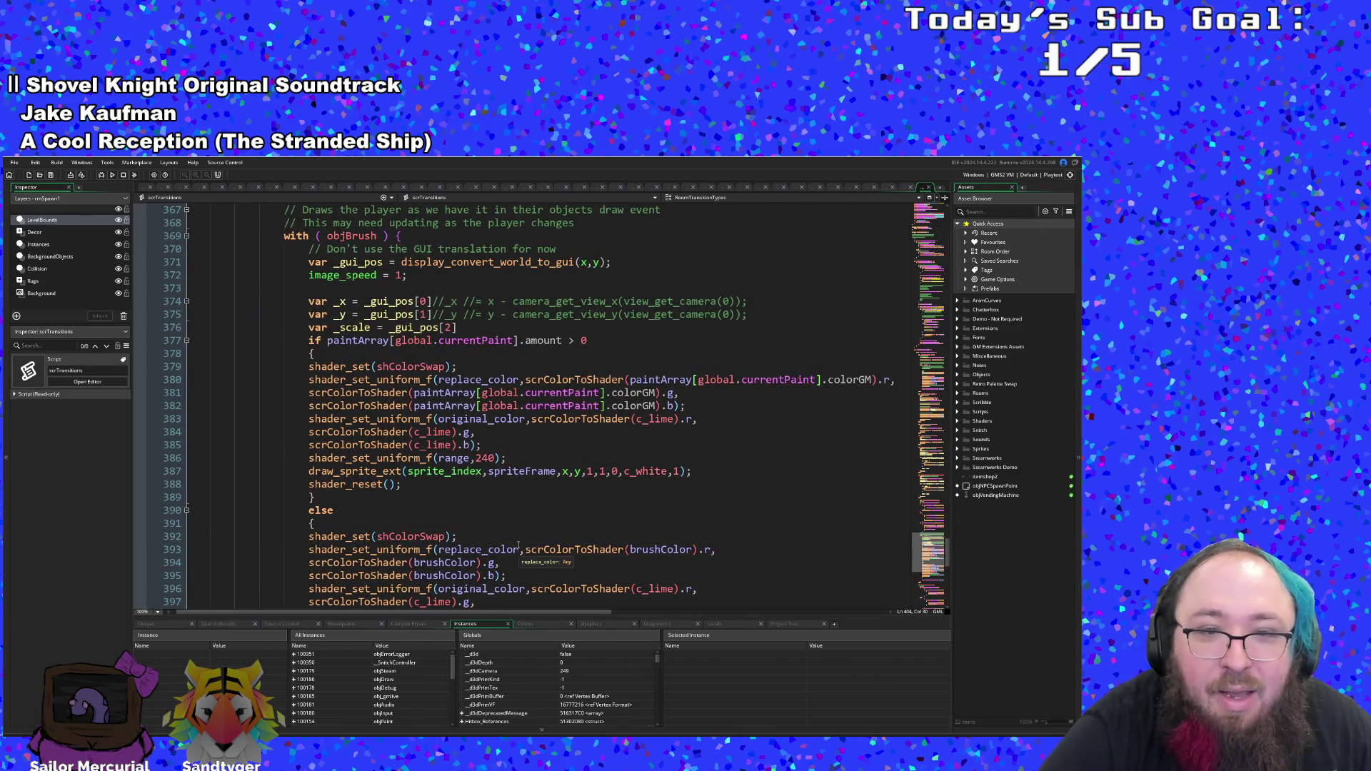
- Select the display_convert_world_to_gui call and review the code around it
scroll(518, 546, "up", 10)
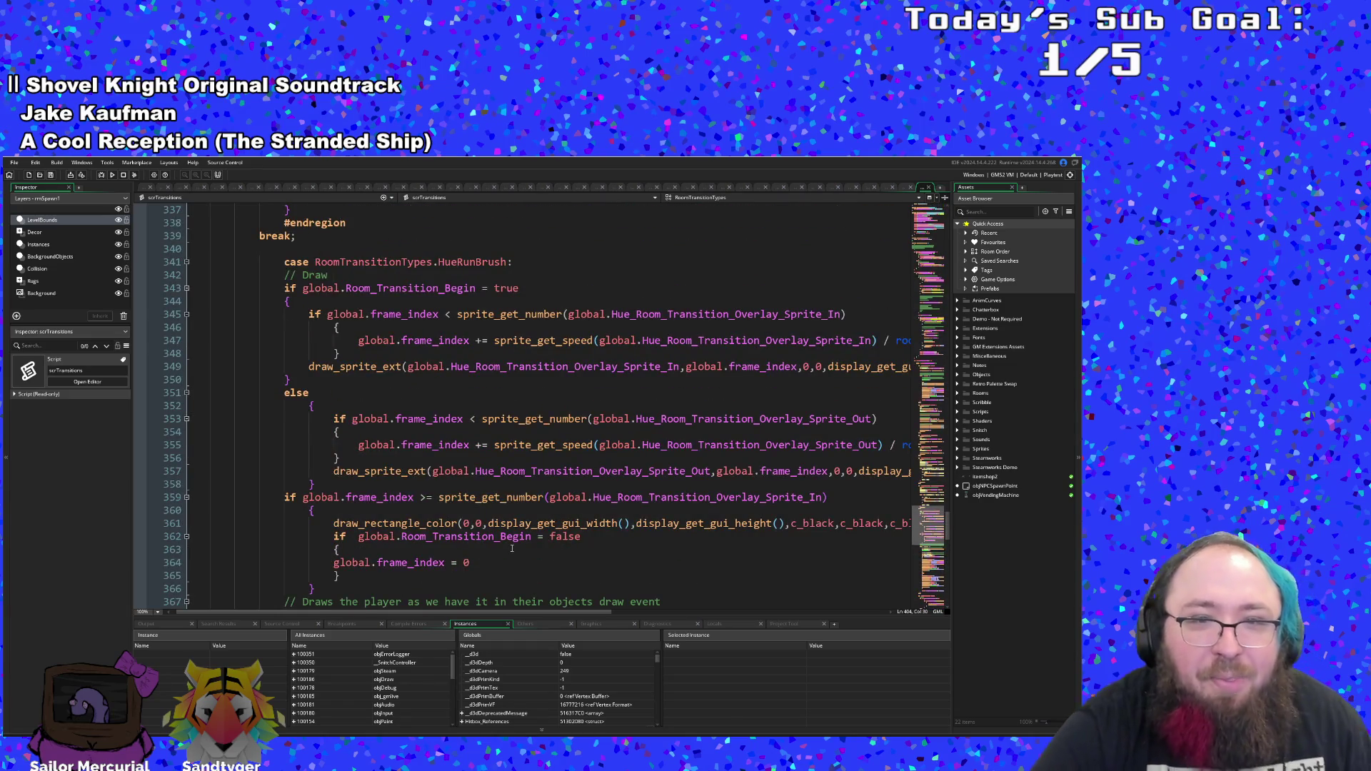
scroll(511, 548, "down", 6)
scroll(509, 550, "down", 2)
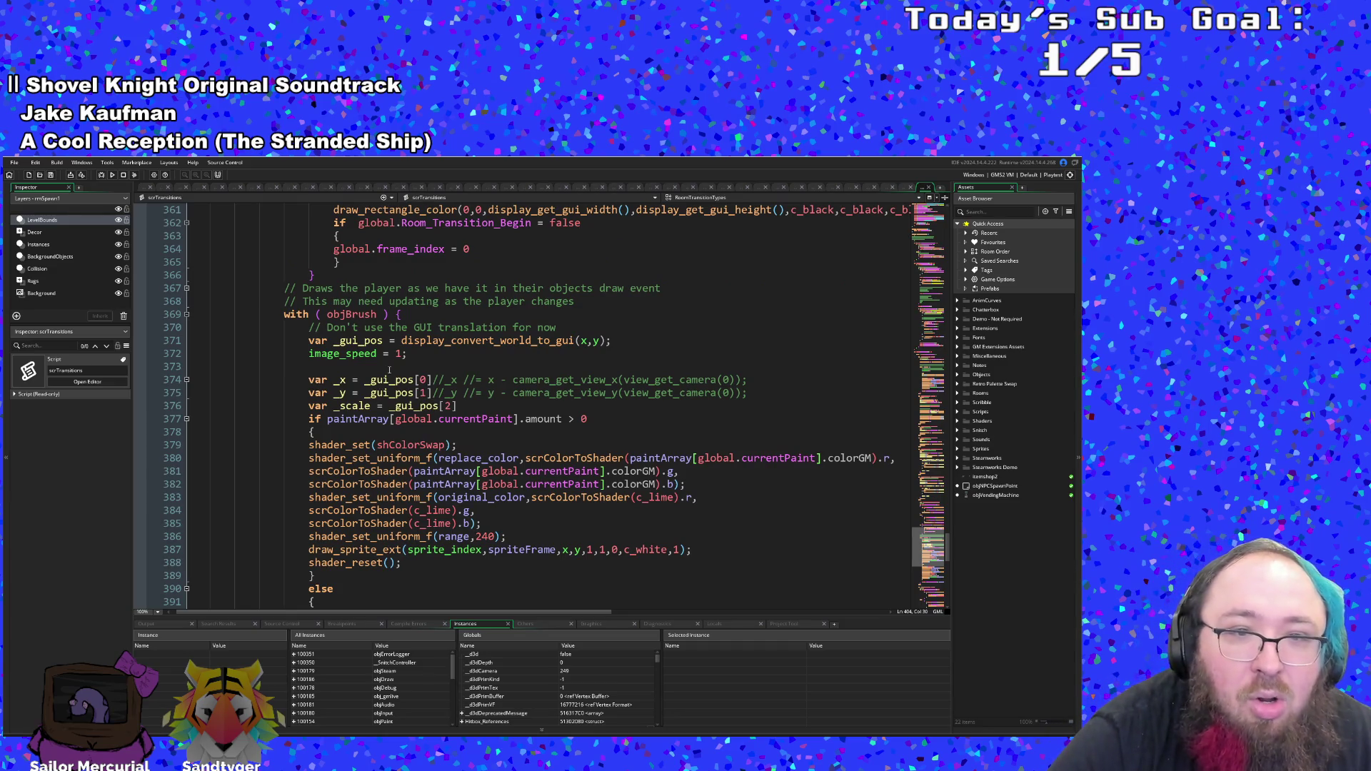
double_click(463, 343)
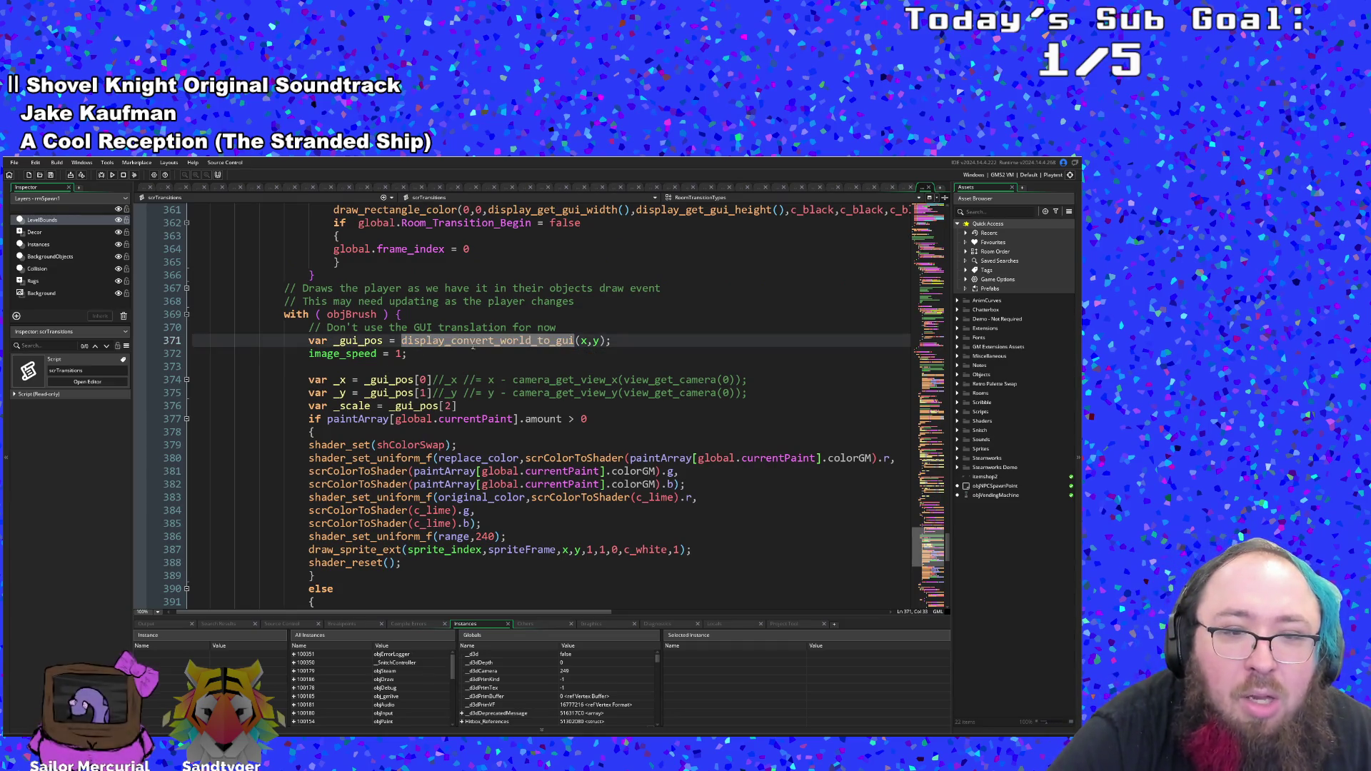
scroll(500, 441, "down", 2)
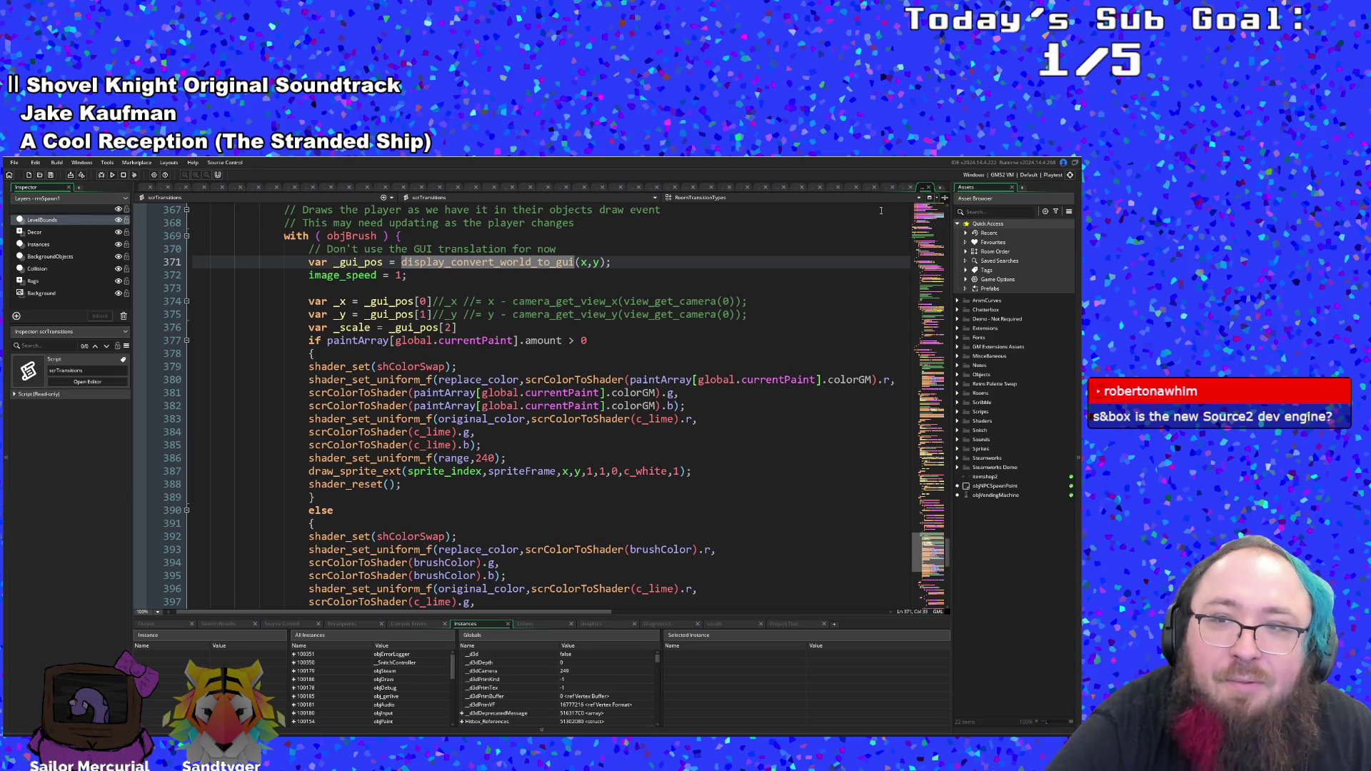
scroll(637, 390, "up", 4)
scroll(637, 378, "down", 8)
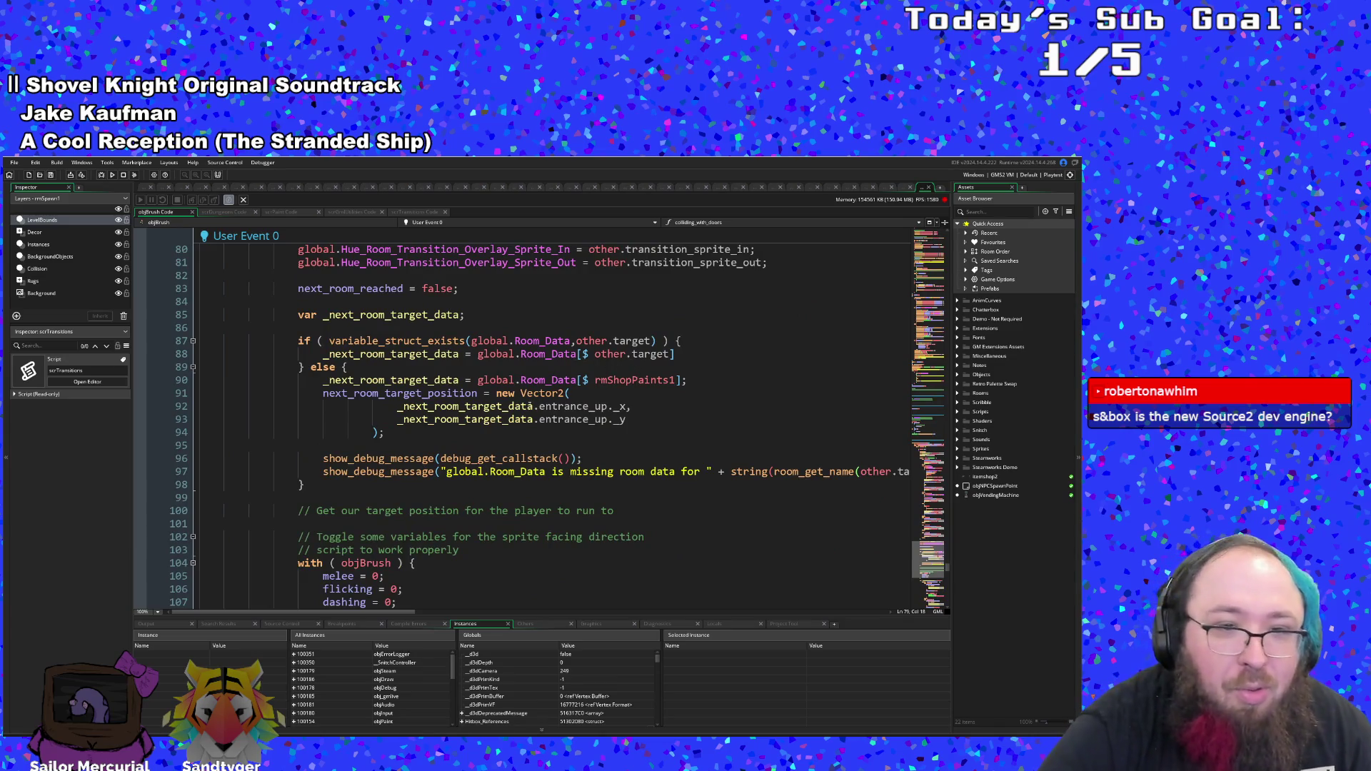
mouse_move(526, 406)
scroll(523, 406, "down", 4)
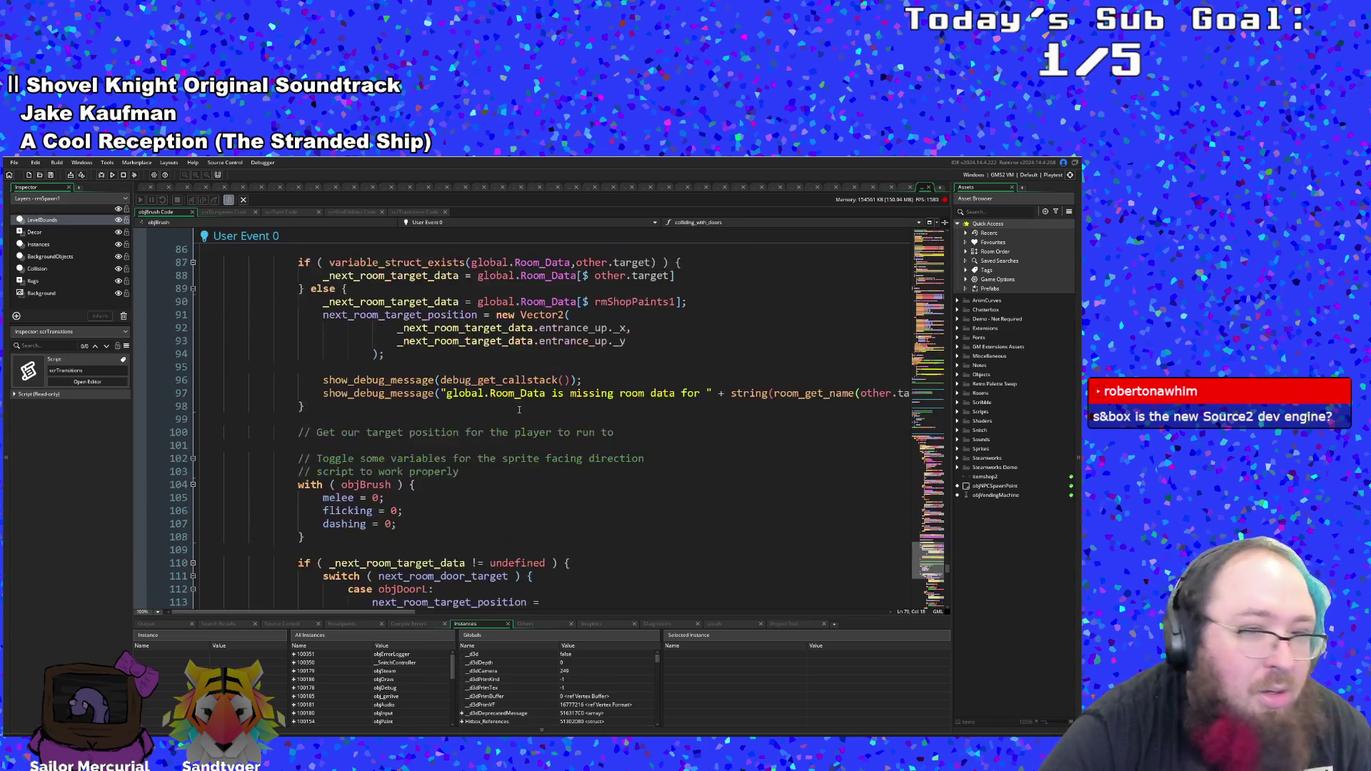
left_click(475, 432)
scroll(475, 432, "down", 6)
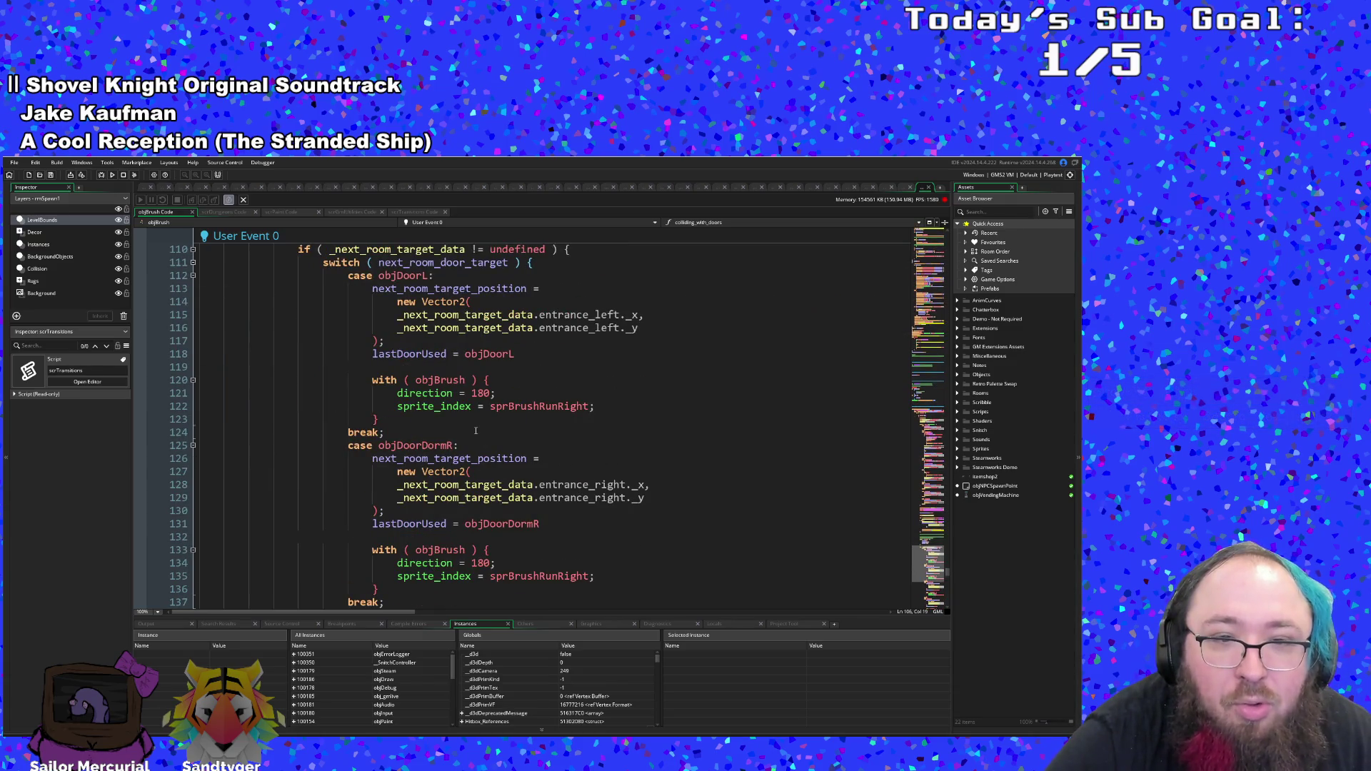
scroll(475, 432, "down", 8)
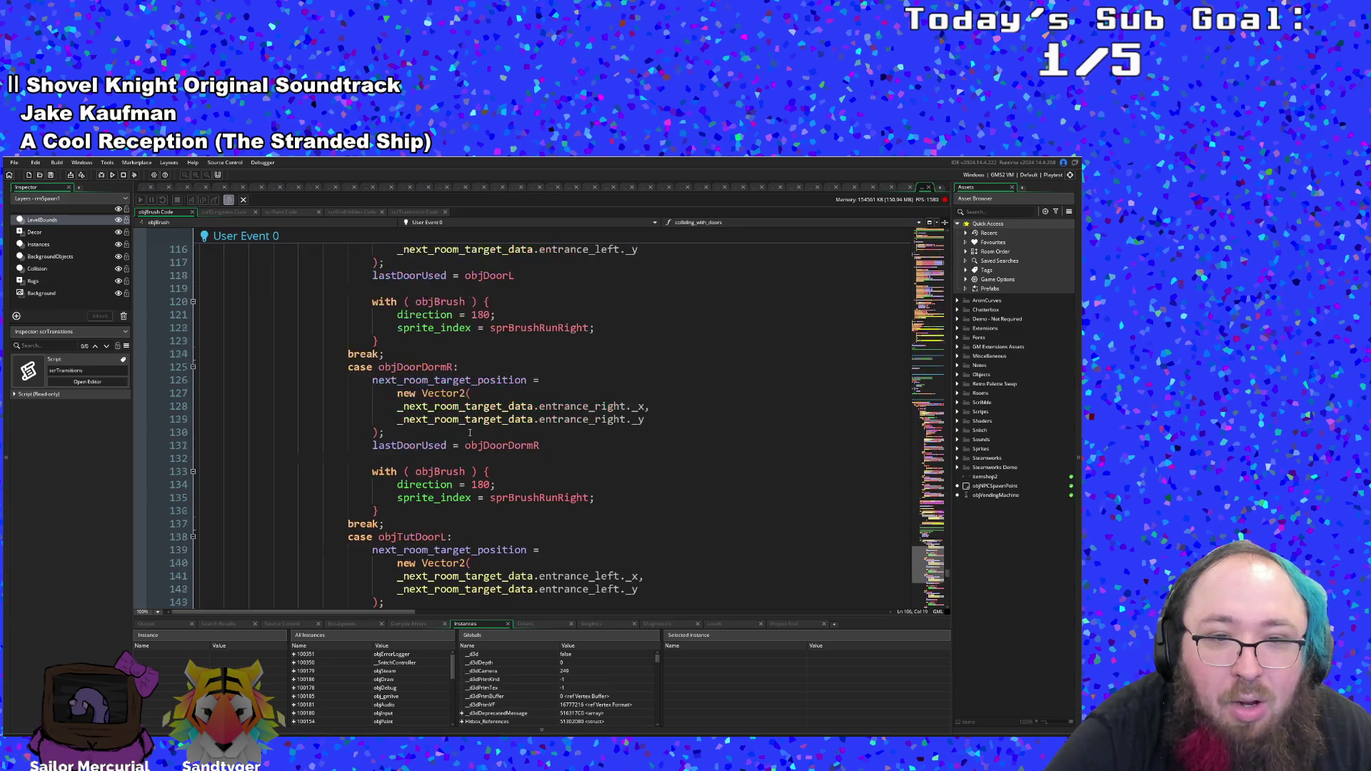
scroll(475, 432, "down", 14)
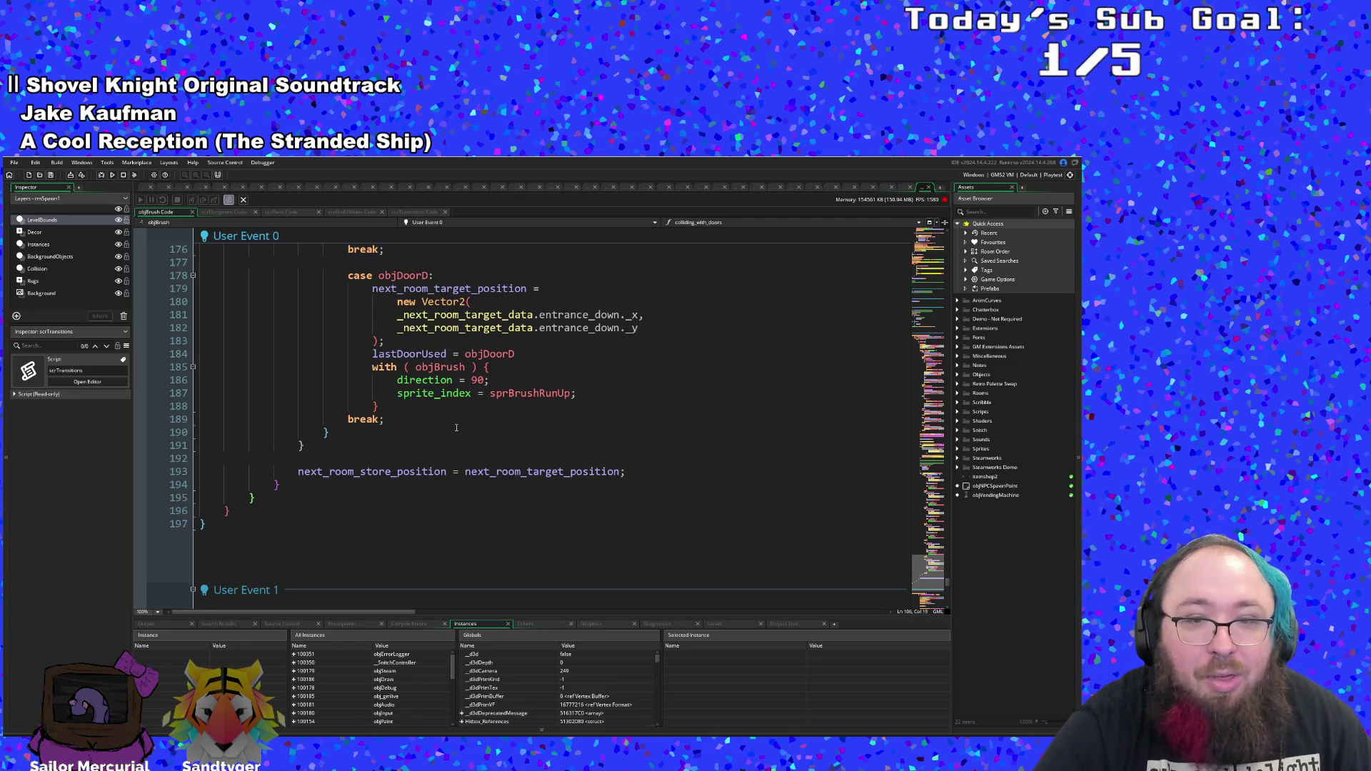
scroll(456, 428, "up", 20)
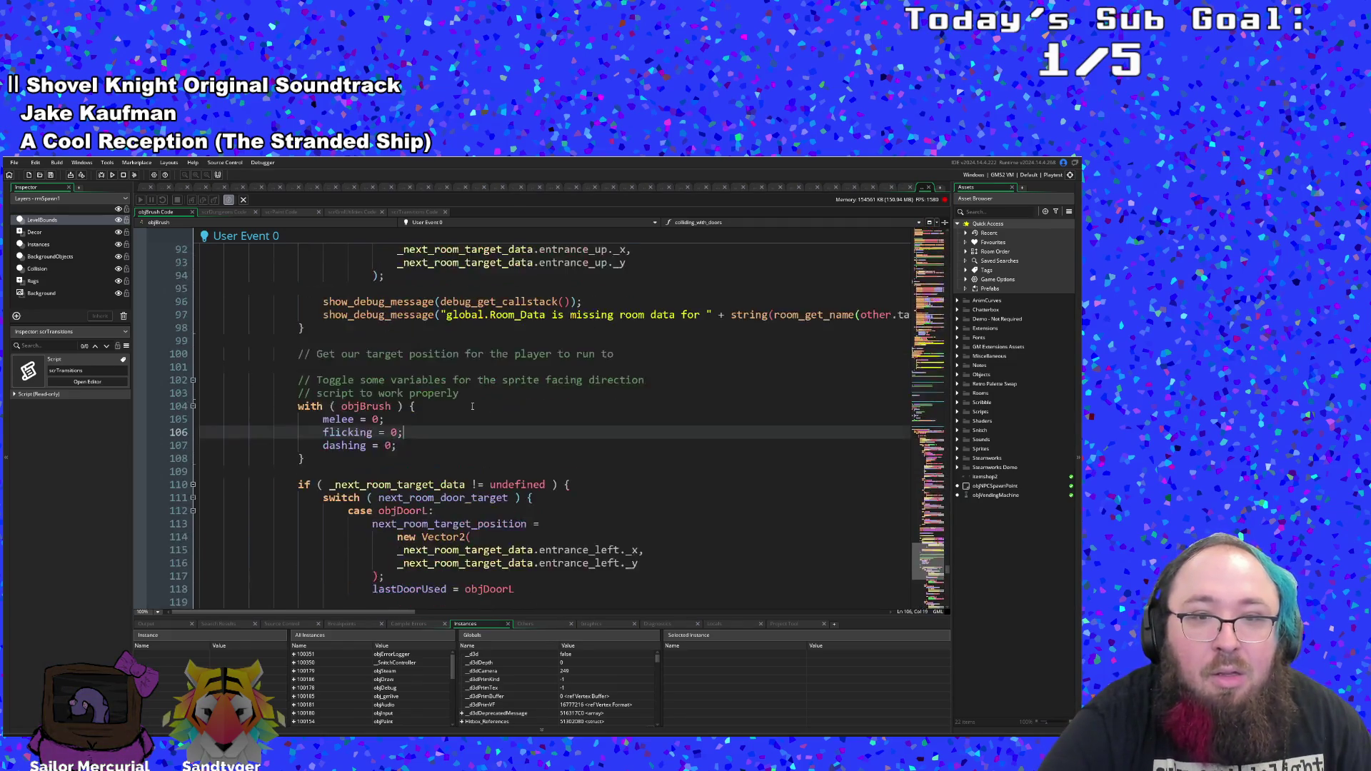
scroll(472, 406, "up", 20)
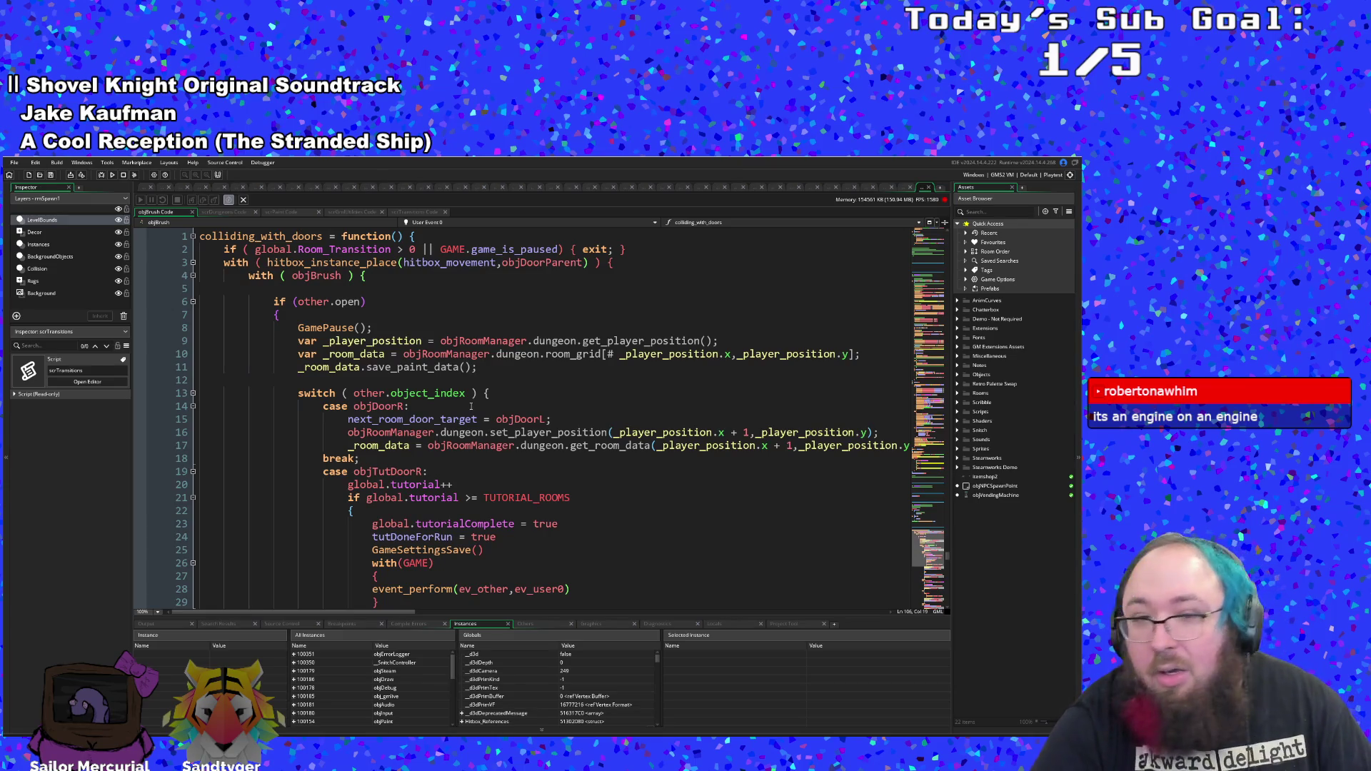
scroll(468, 409, "up", 2)
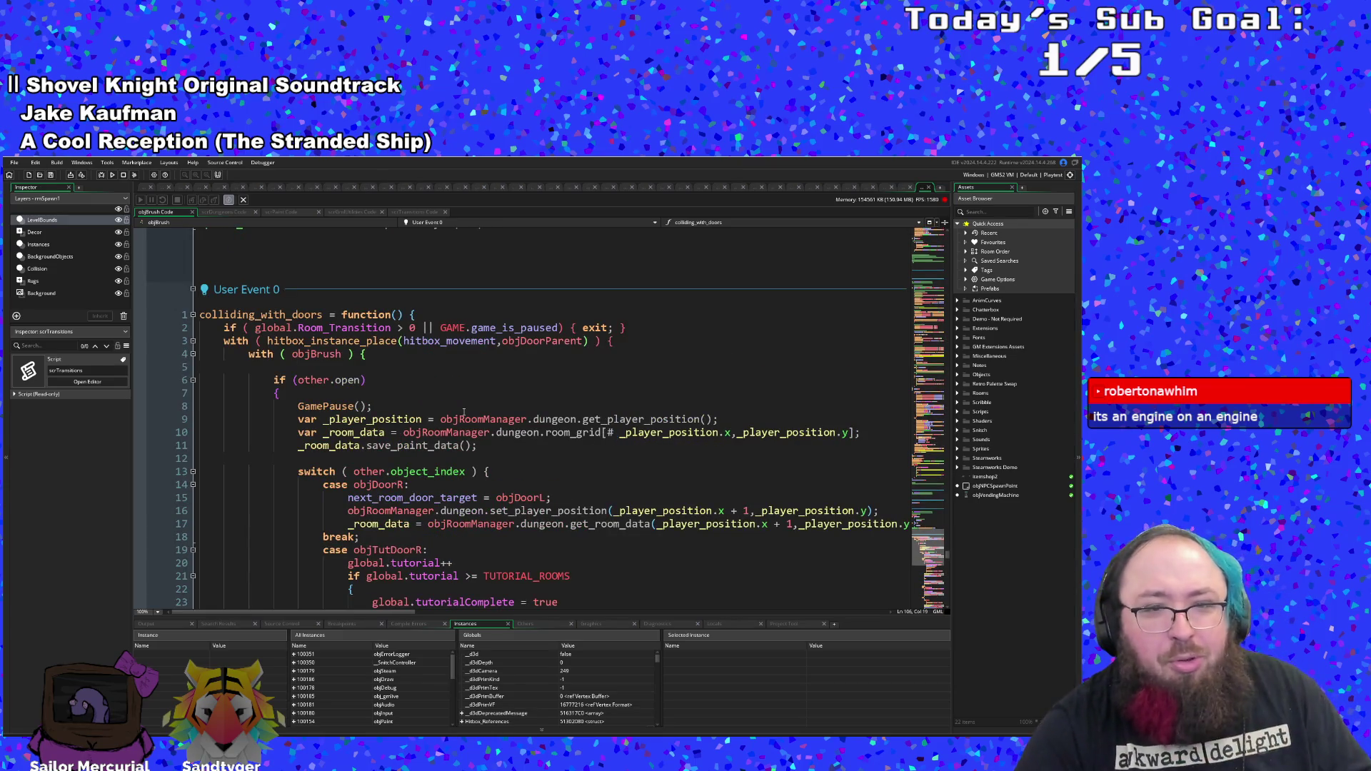
mouse_move(455, 432)
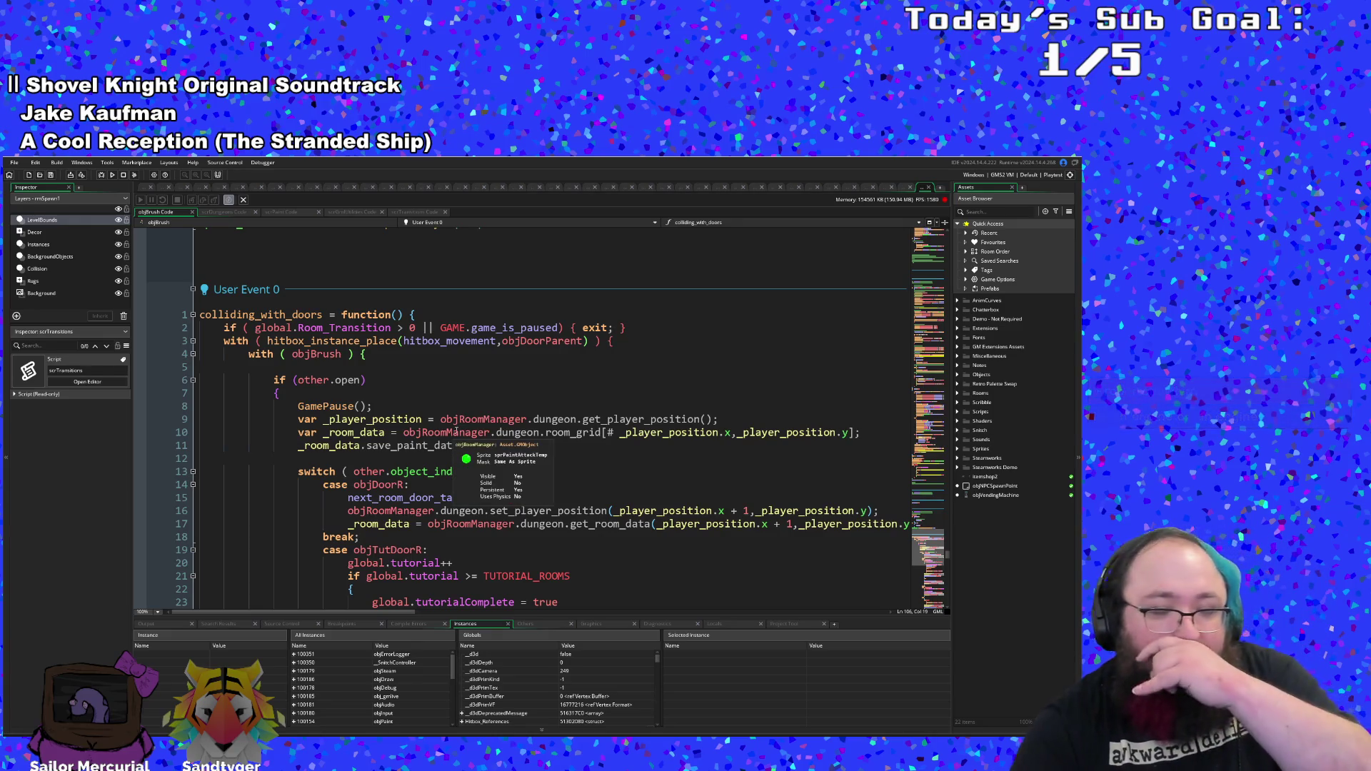
mouse_move(455, 498)
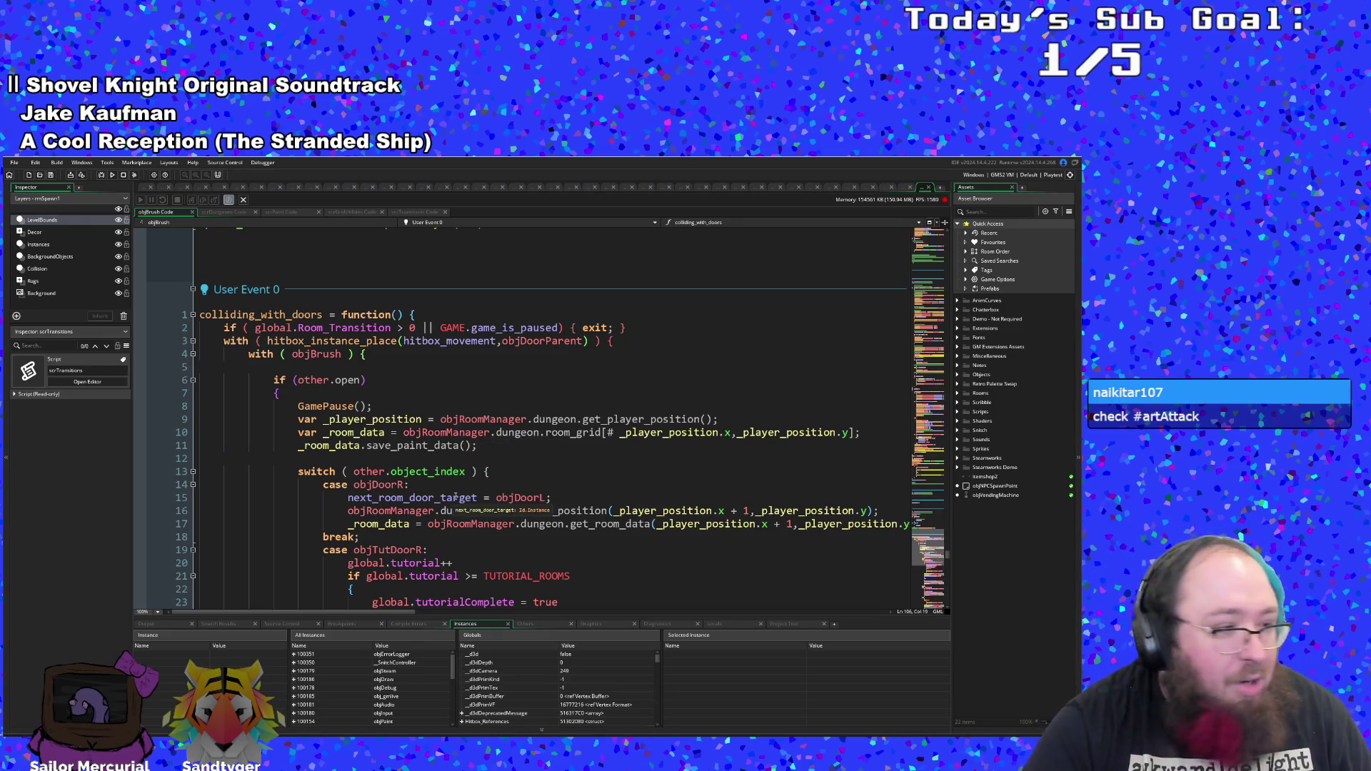
scroll(456, 498, "down", 4)
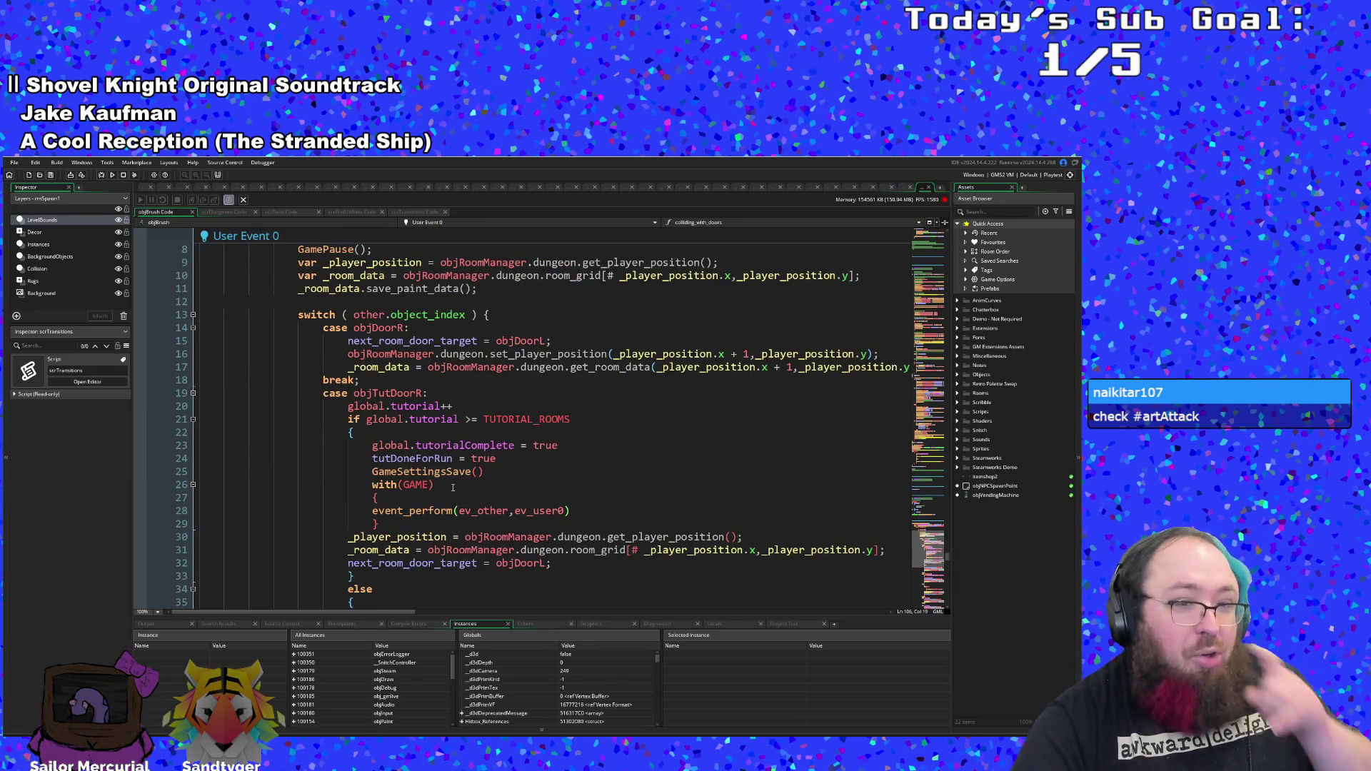
scroll(453, 473, "down", 4)
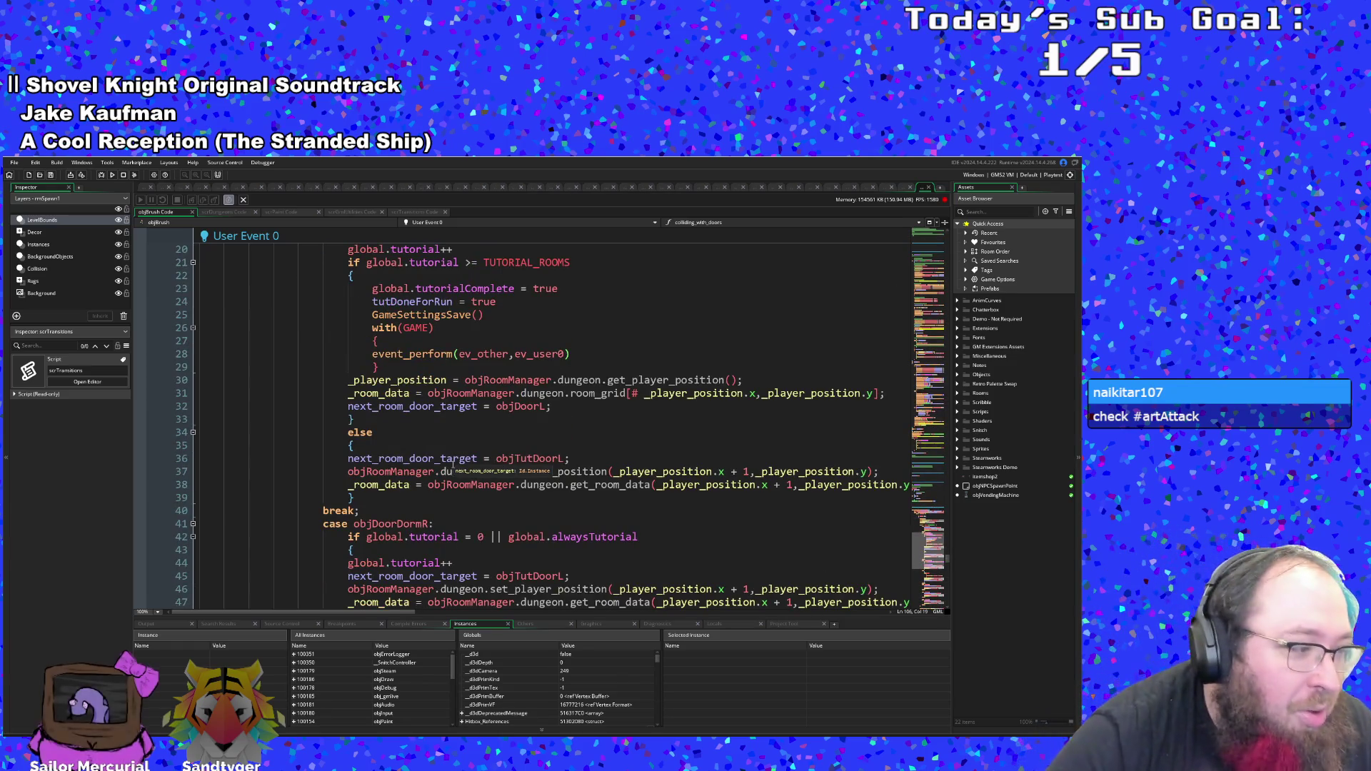
scroll(453, 461, "down", 4)
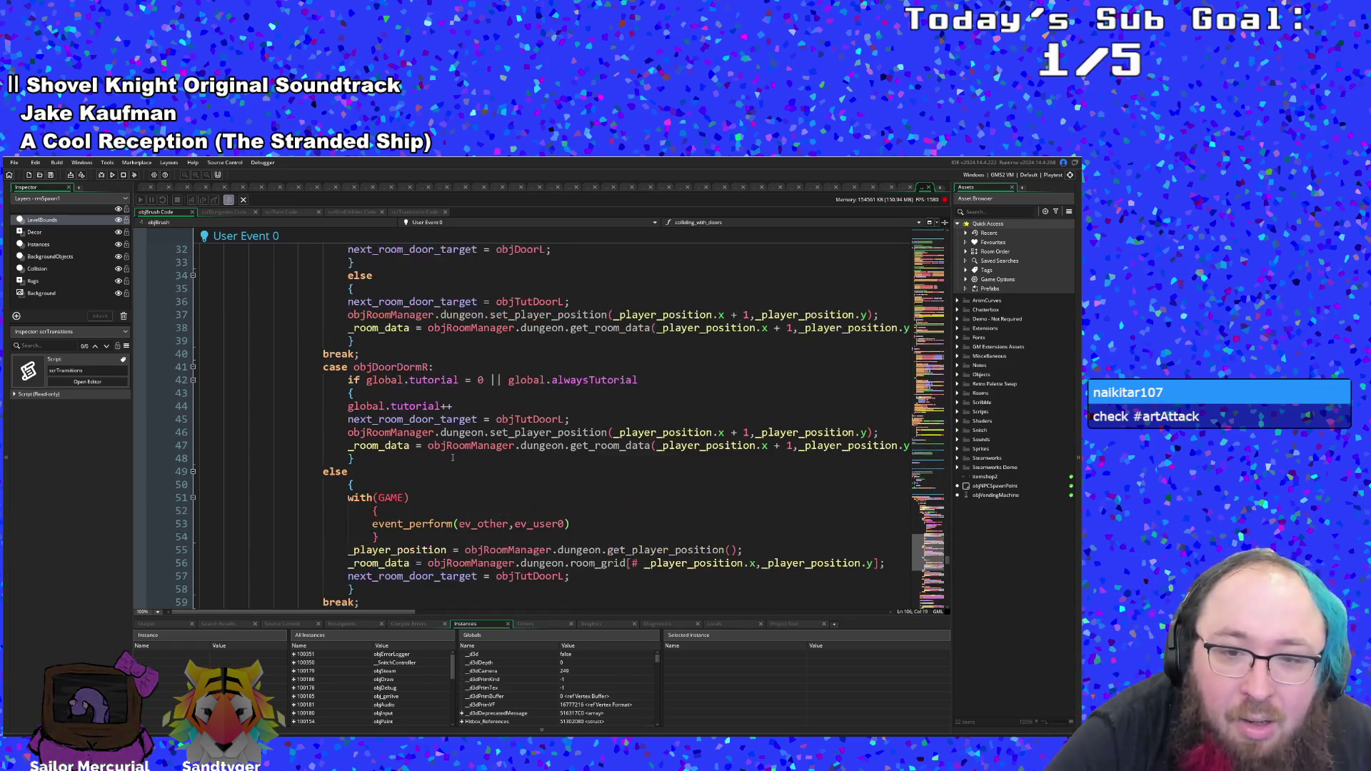
scroll(453, 457, "down", 14)
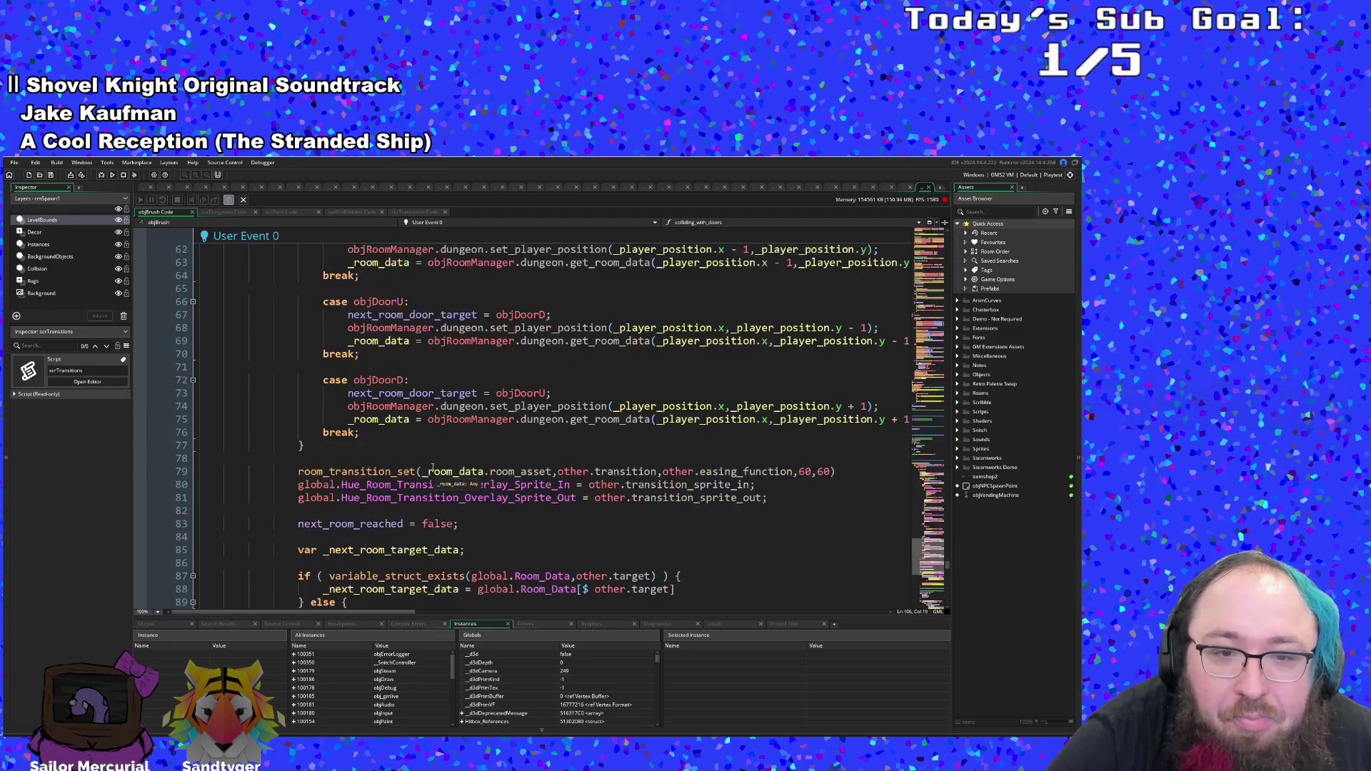
scroll(431, 473, "down", 2)
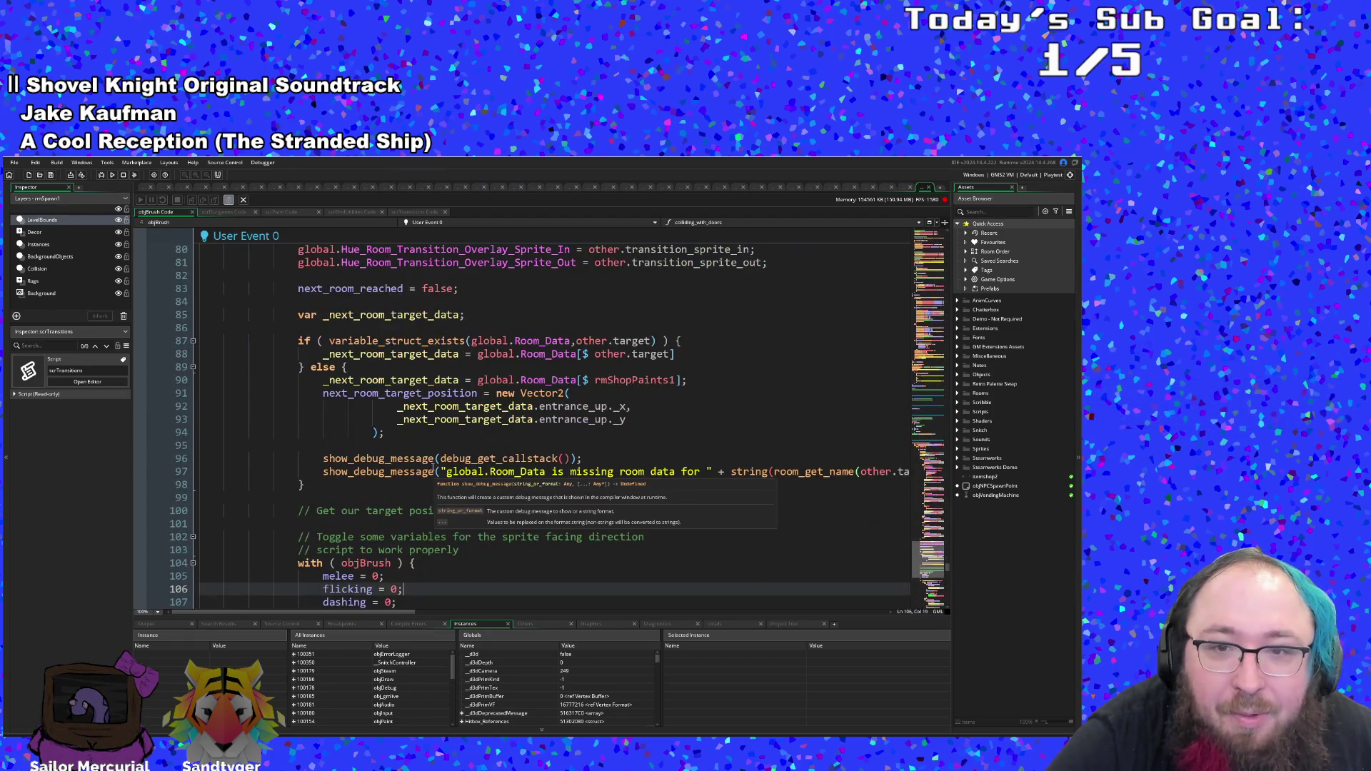
left_click(558, 420)
scroll(553, 422, "down", 6)
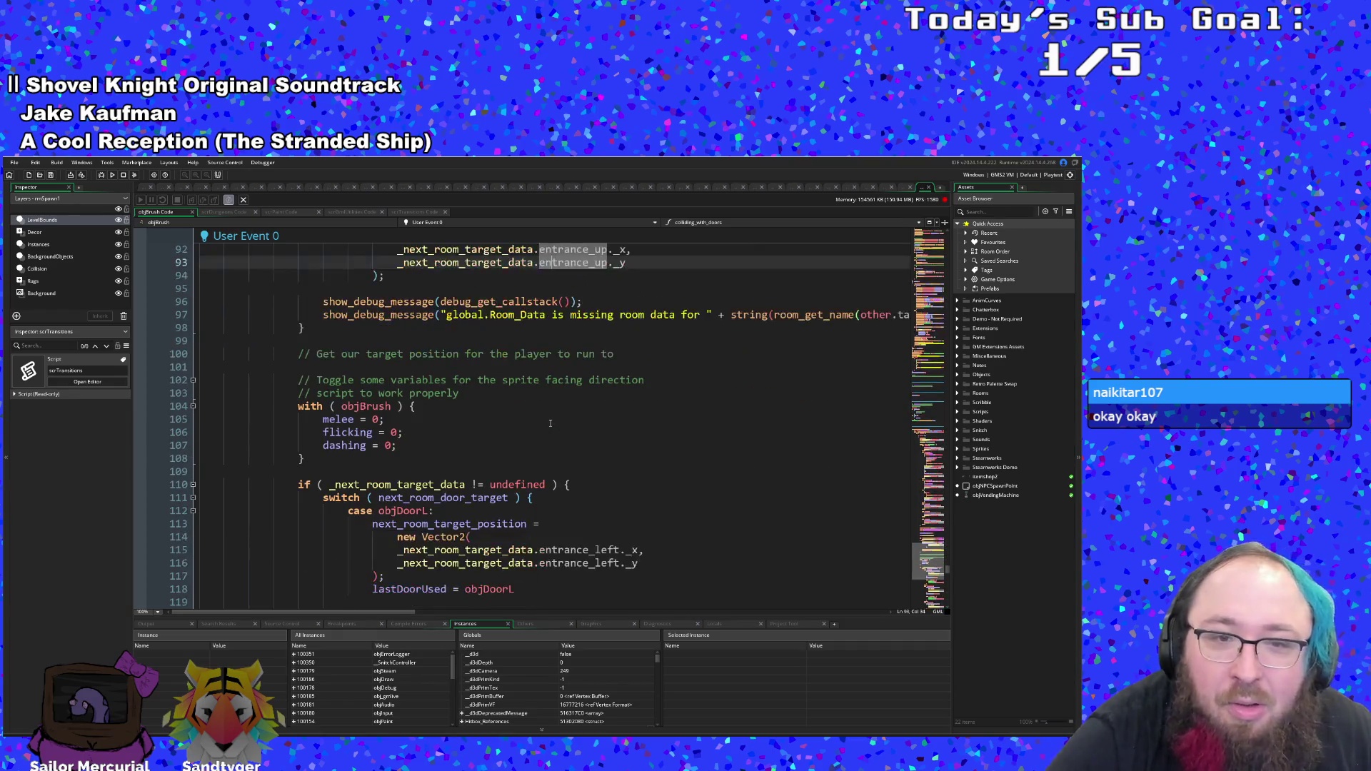
left_click(509, 446)
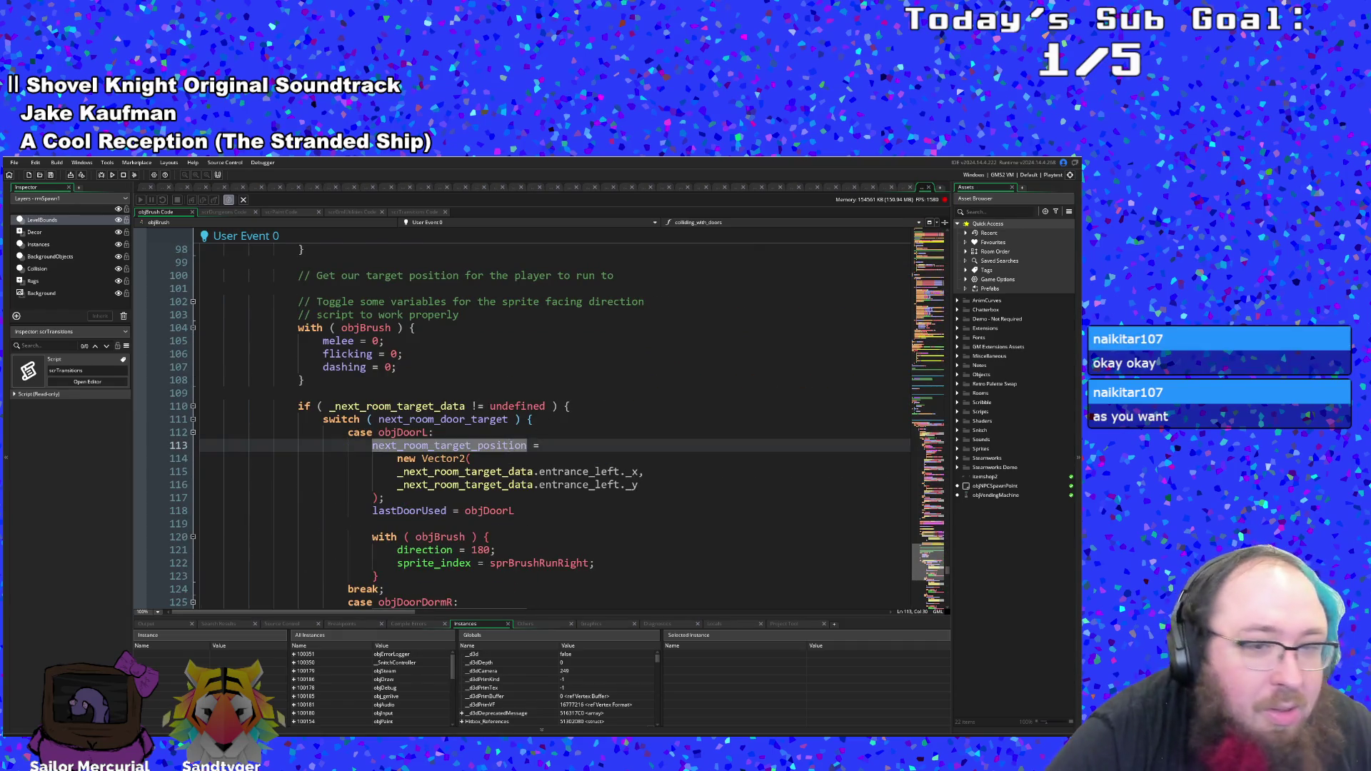
scroll(506, 447, "down", 2)
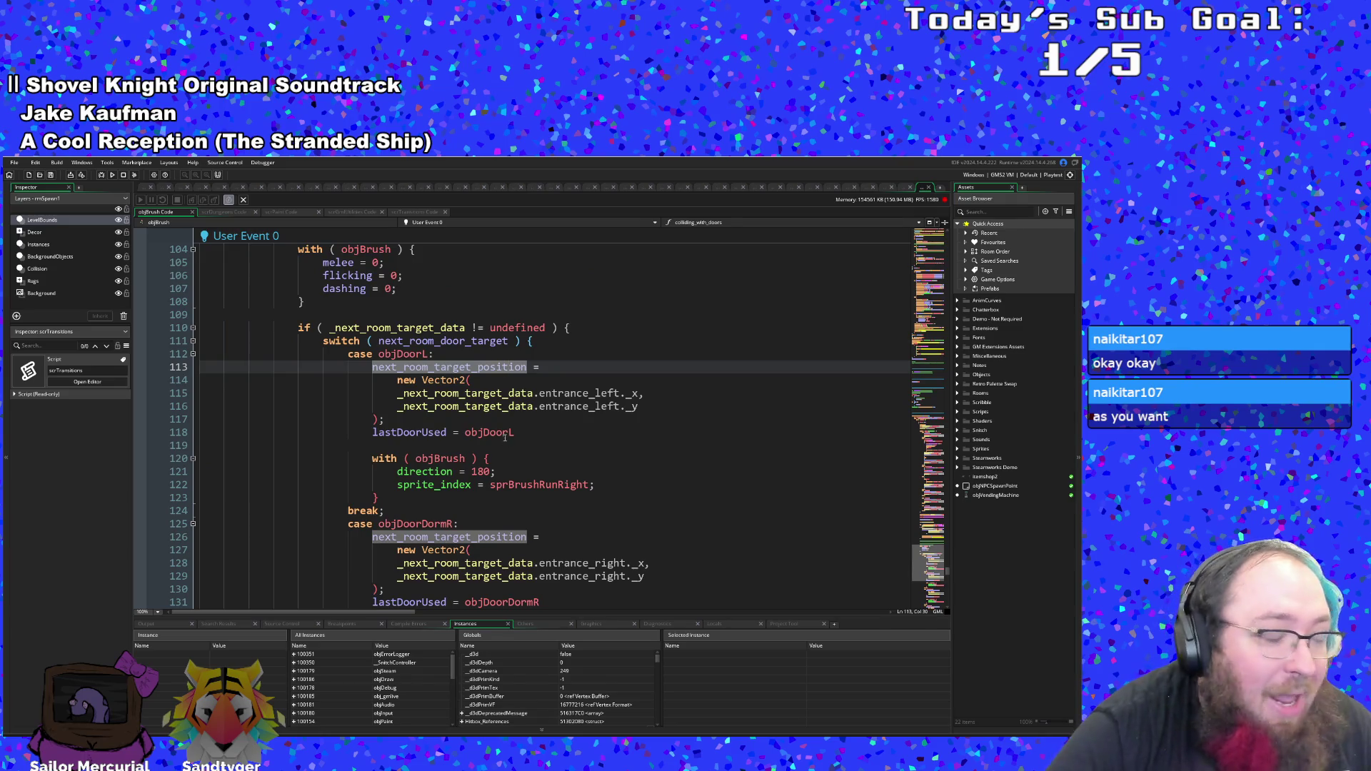
scroll(504, 441, "down", 2)
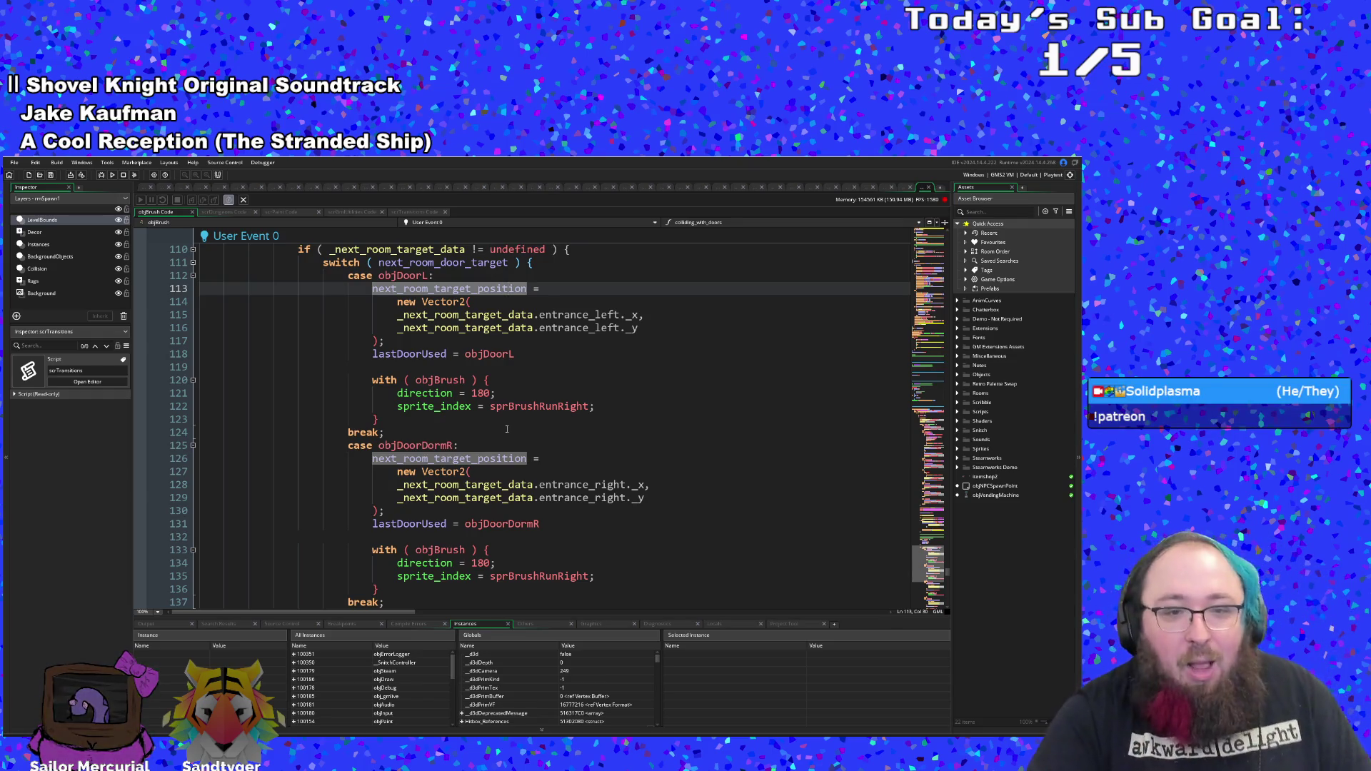
scroll(509, 456, "down", 2)
scroll(509, 456, "down", 2)
left_click(485, 498)
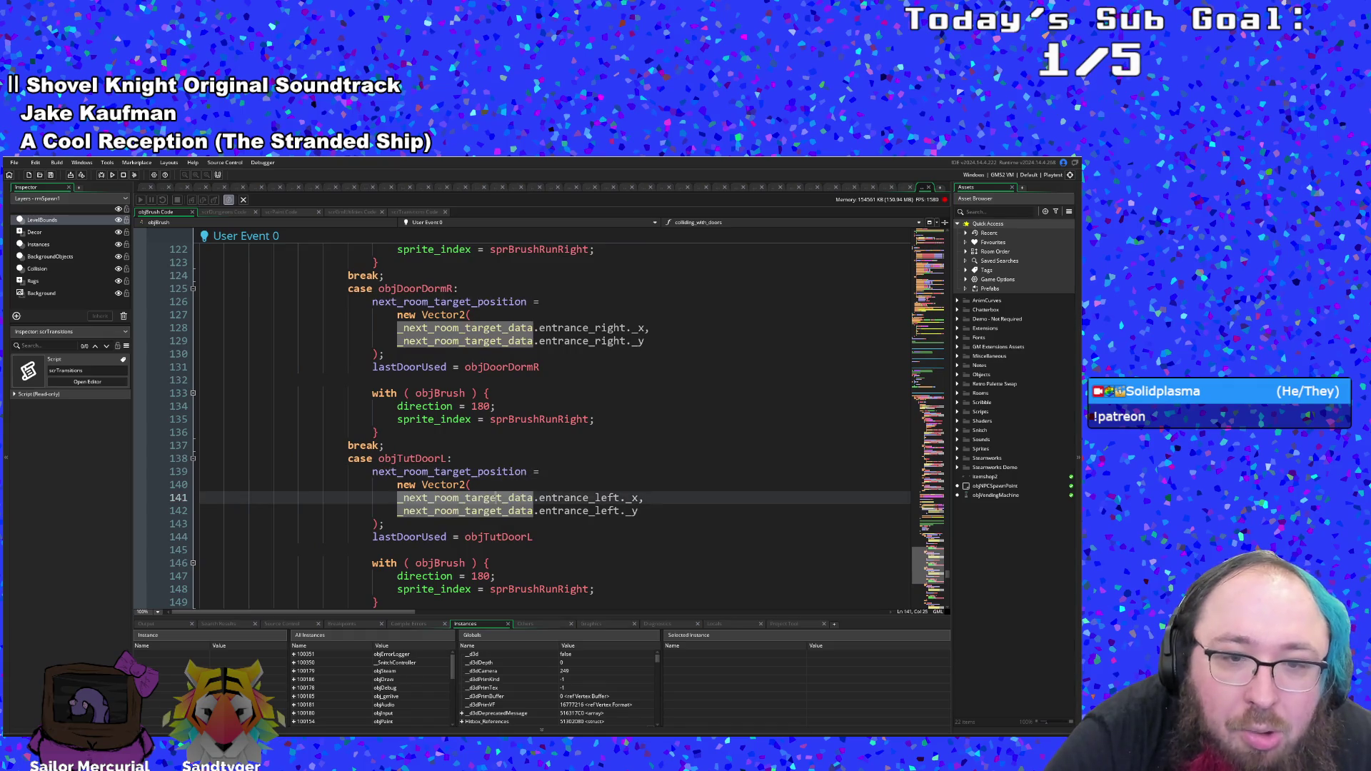
left_click(478, 511)
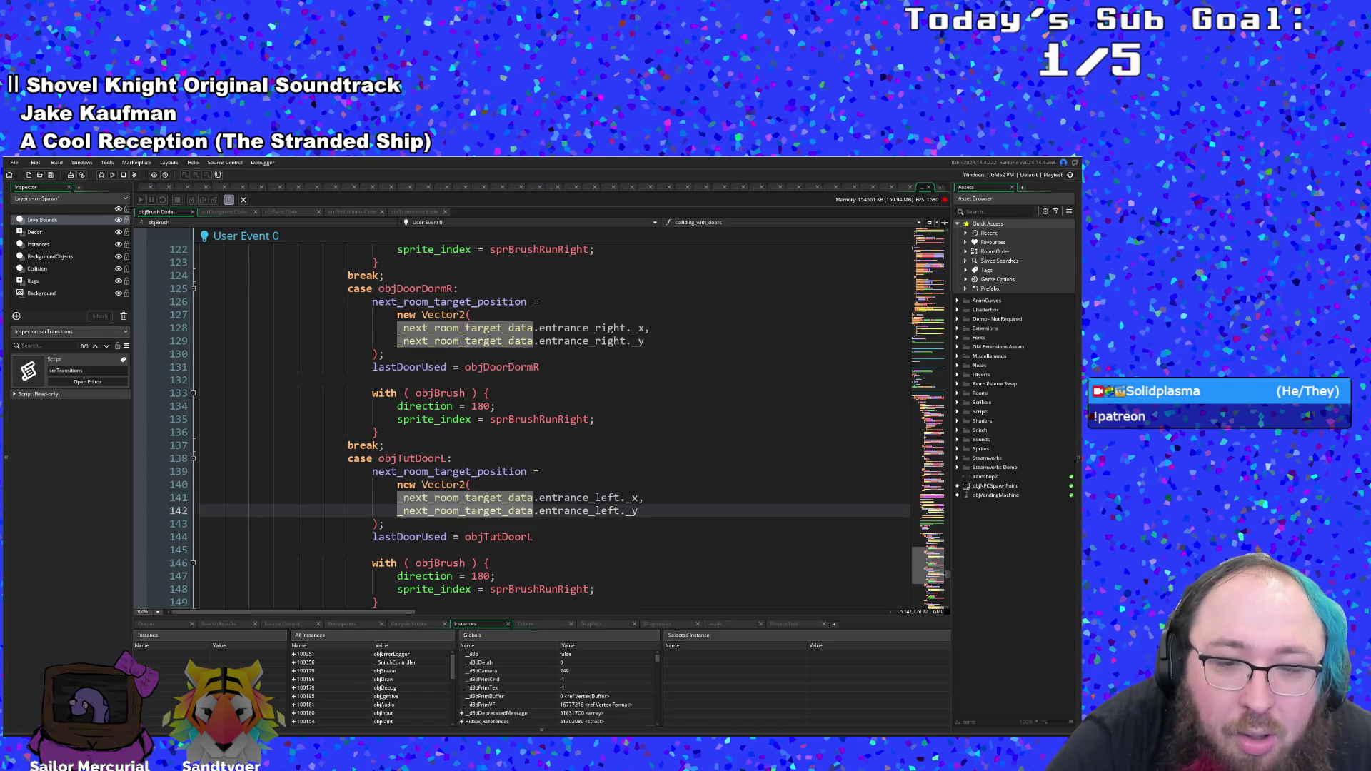
scroll(478, 510, "down", 6)
scroll(541, 419, "down", 4)
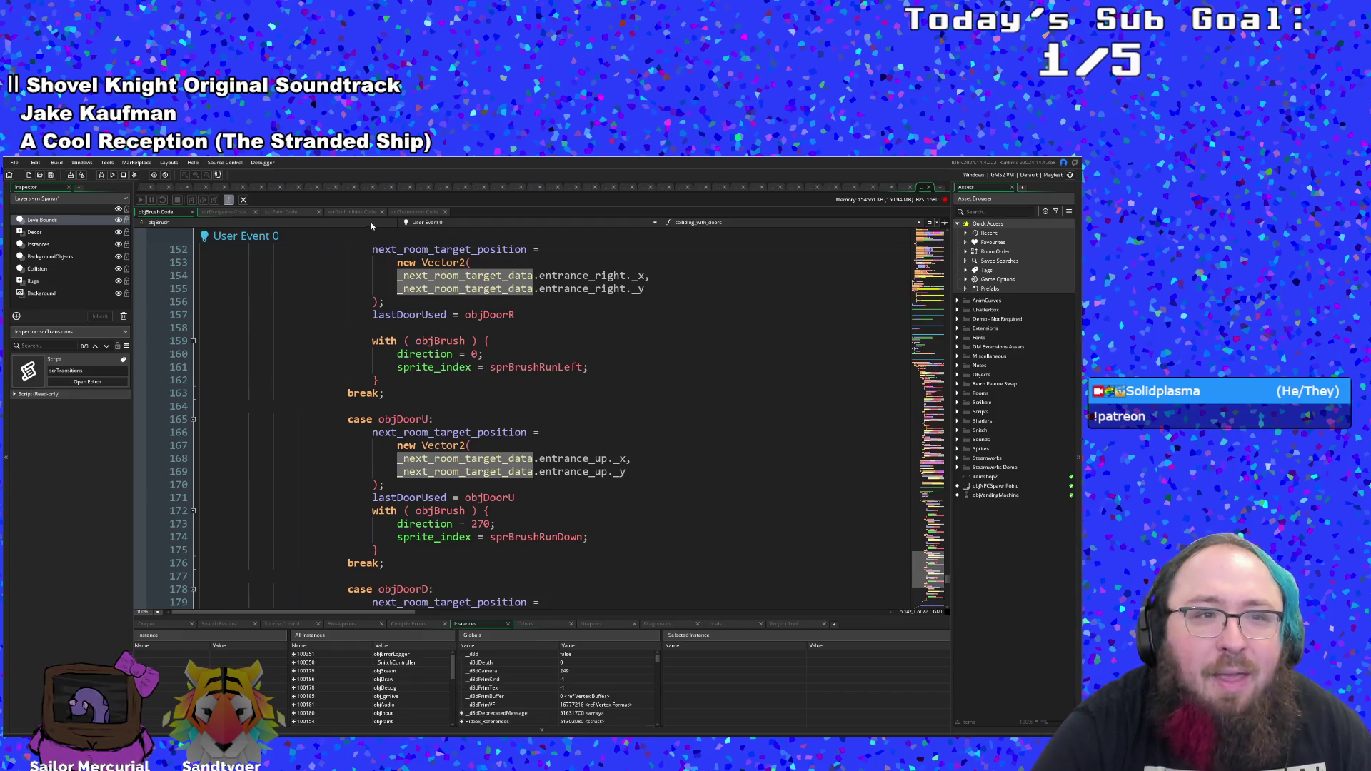
left_click(821, 537)
- Search the project for with(objBrush) and open the objRoomManager Step match at line 24
key("ctrl+f")
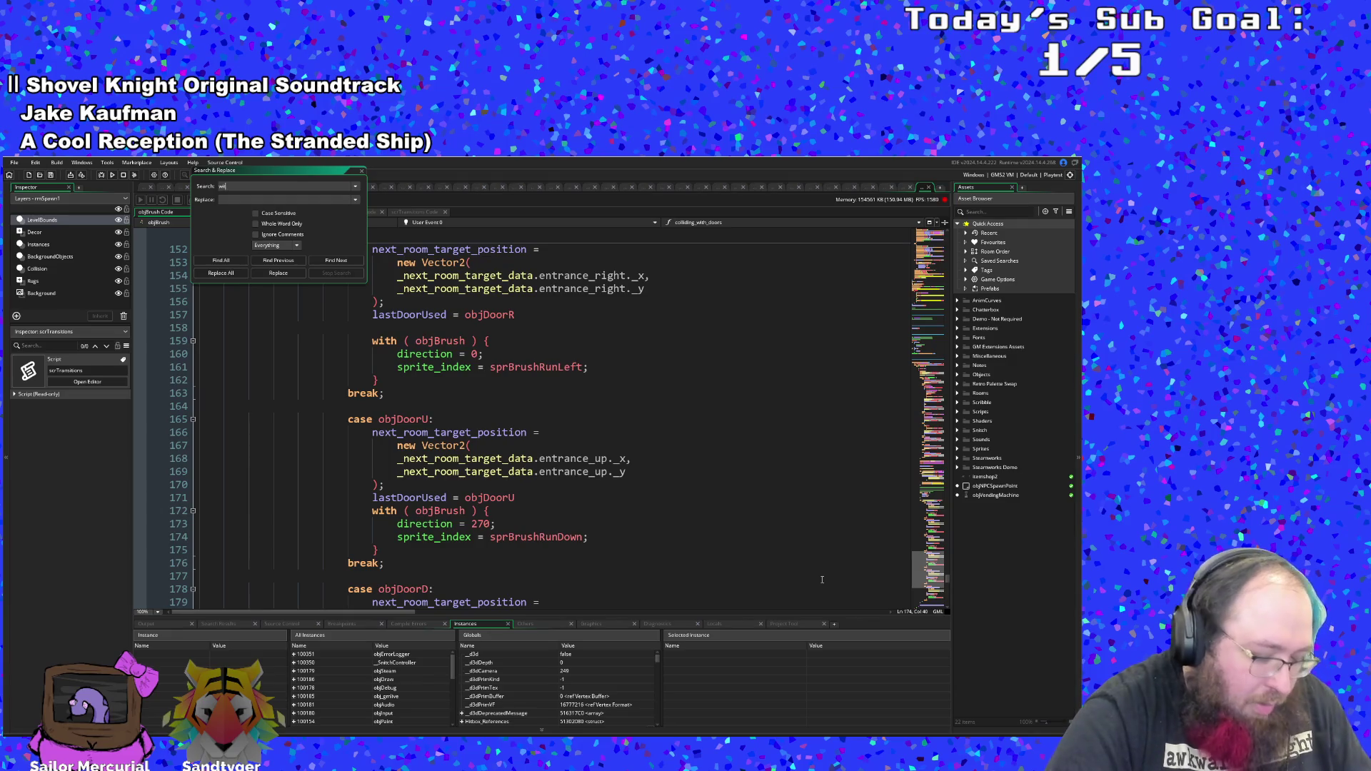
type("th")
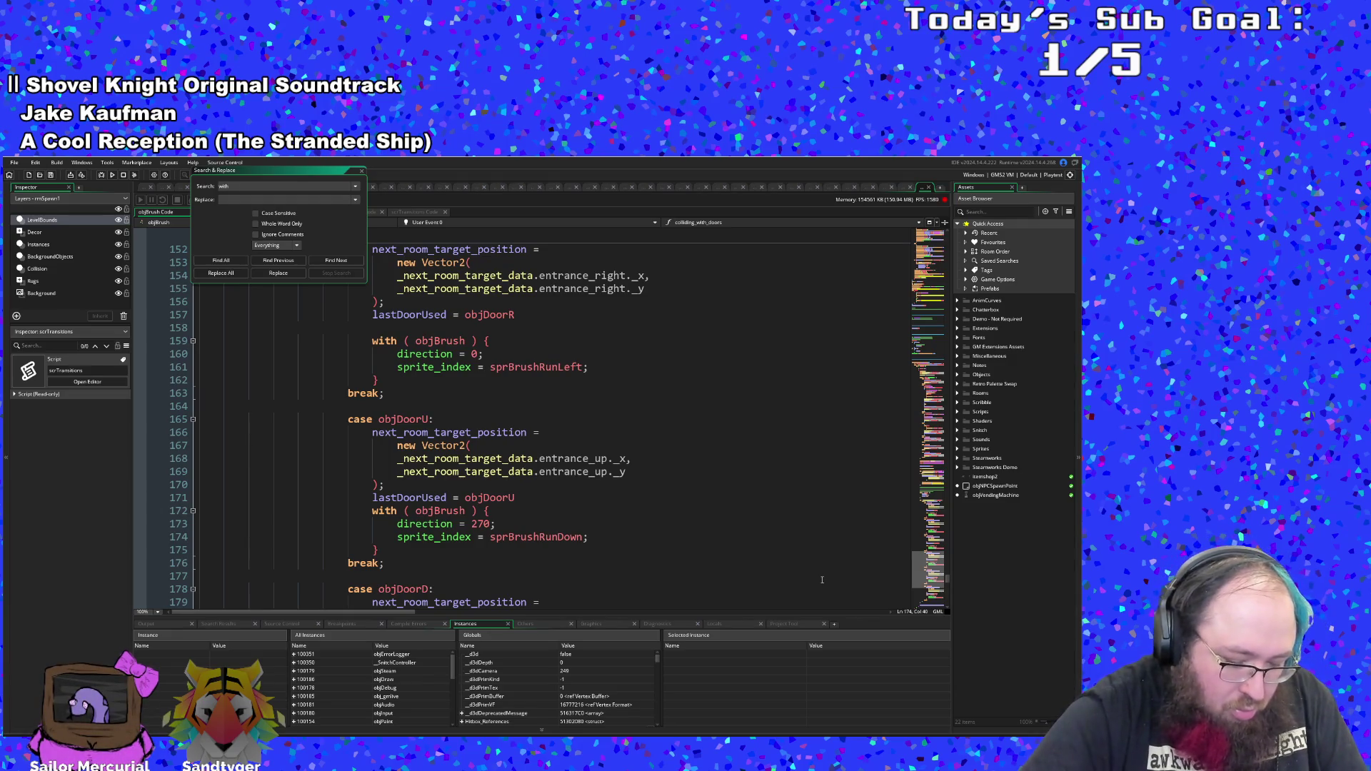
type("(obj")
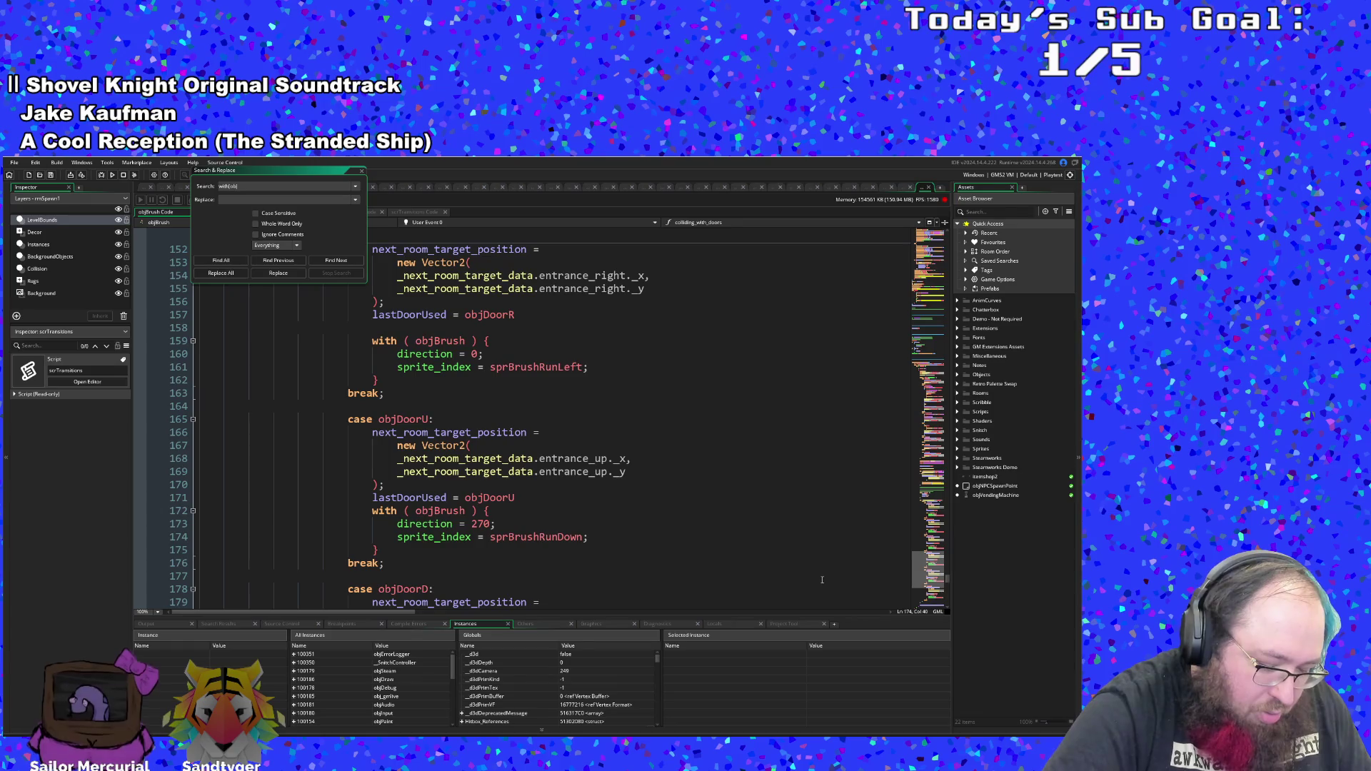
type("Brush)")
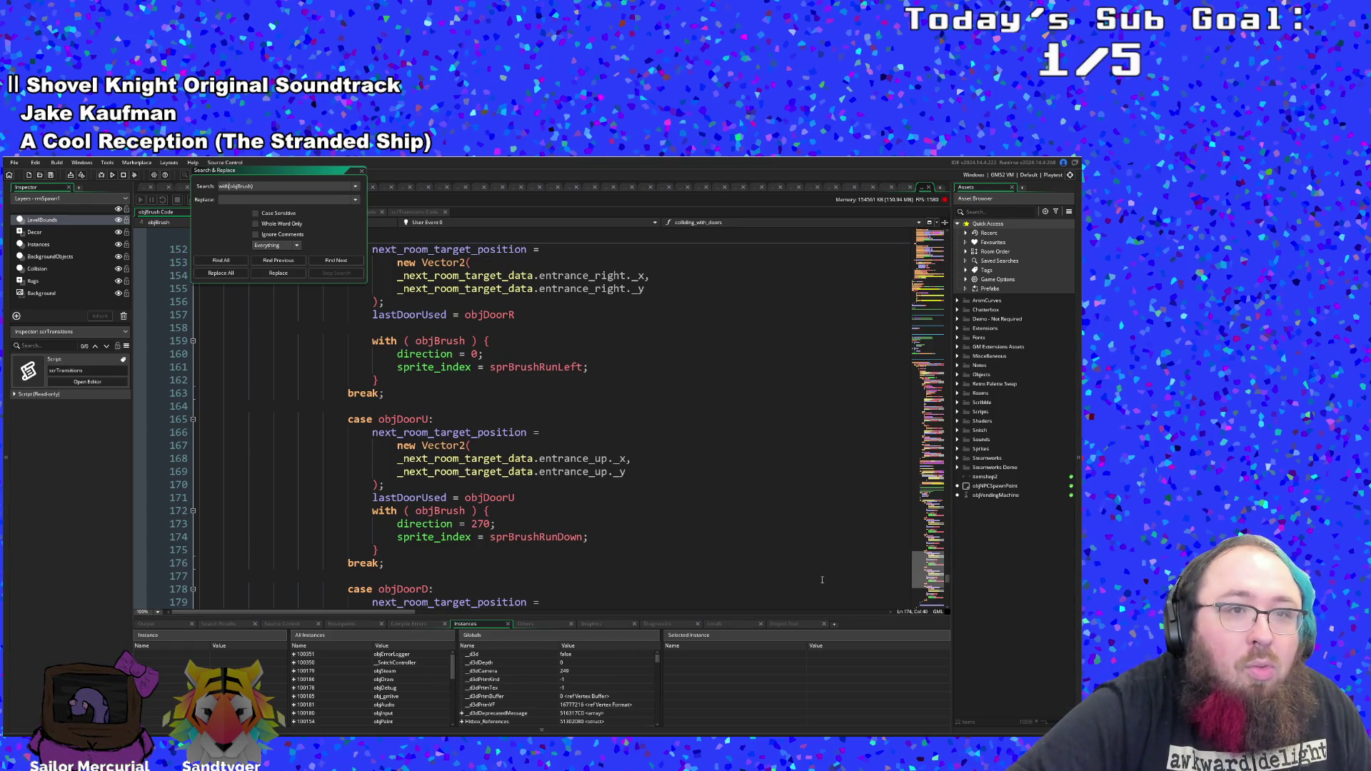
key("Return")
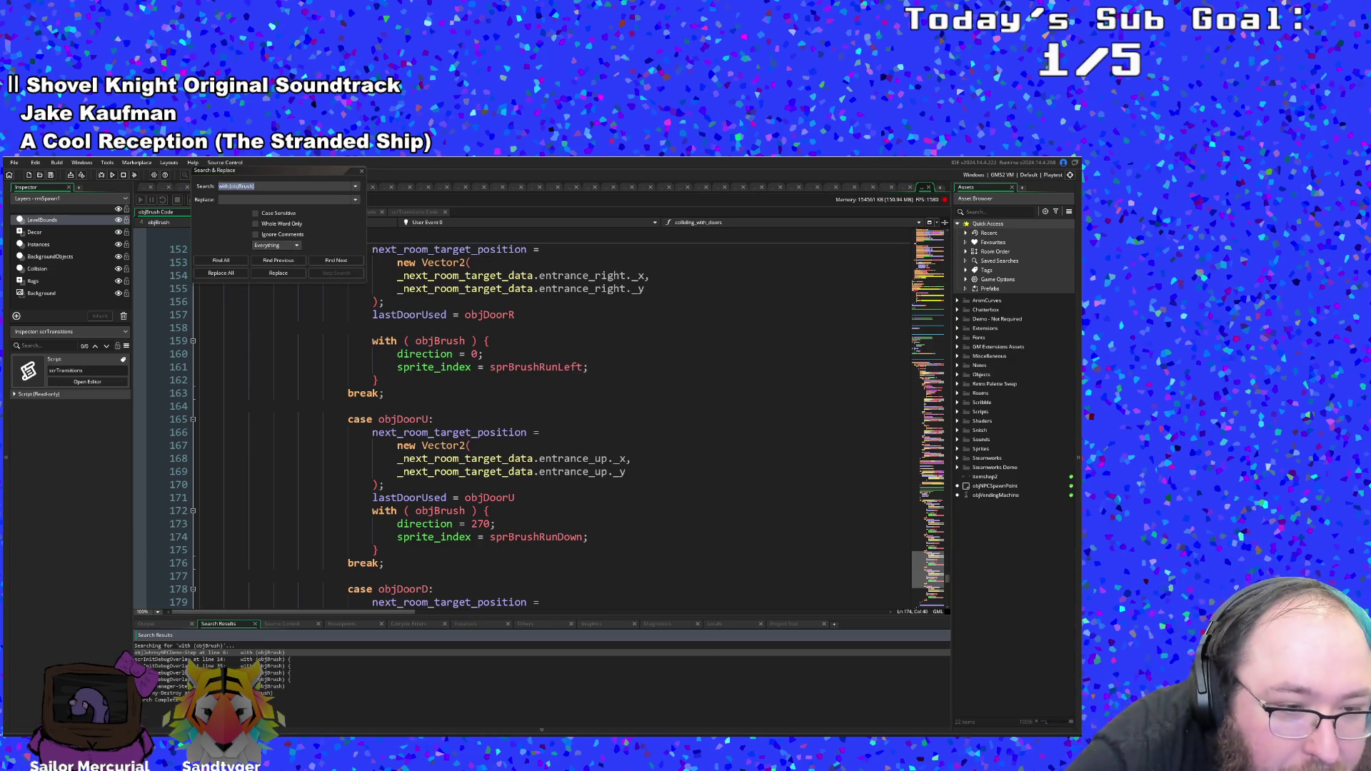
double_click(179, 686)
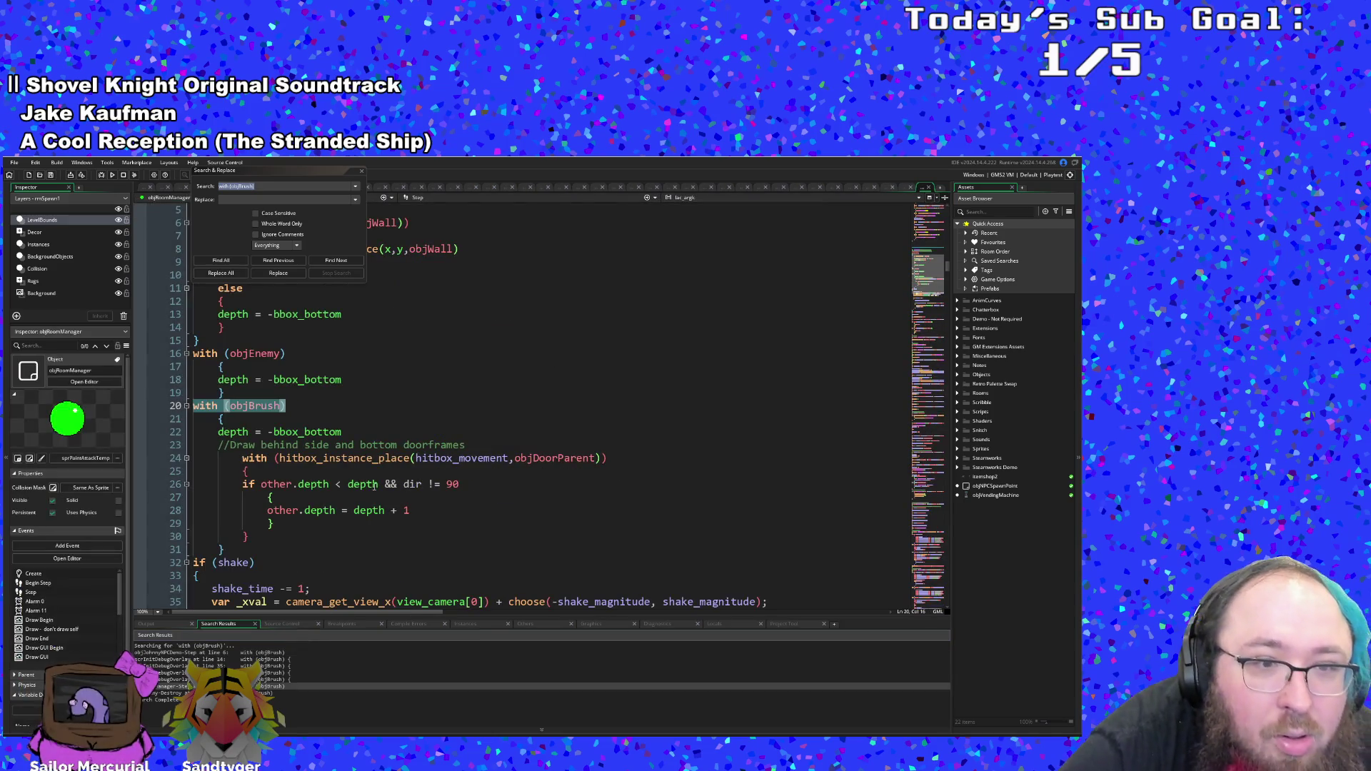
left_click(320, 474)
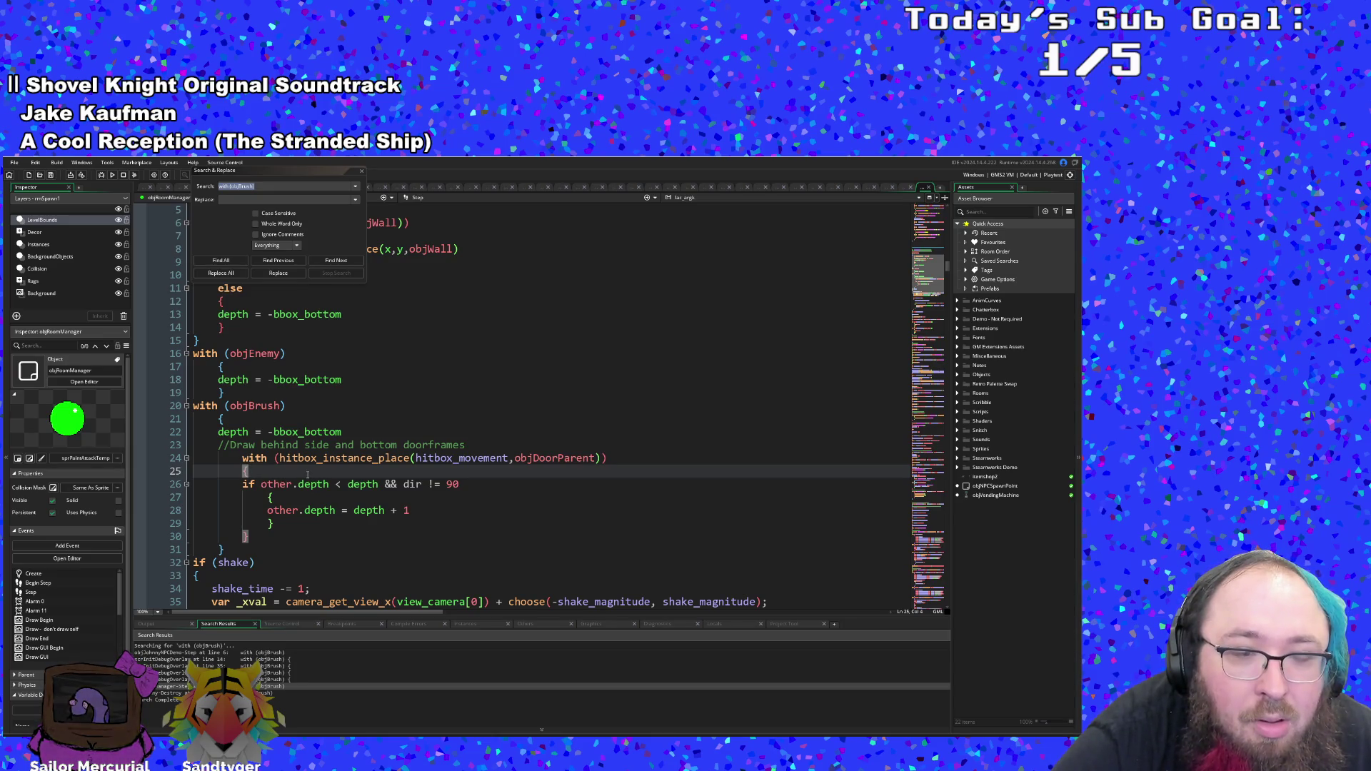
scroll(368, 515, "down", 2)
scroll(368, 515, "up", 8)
scroll(368, 518, "down", 6)
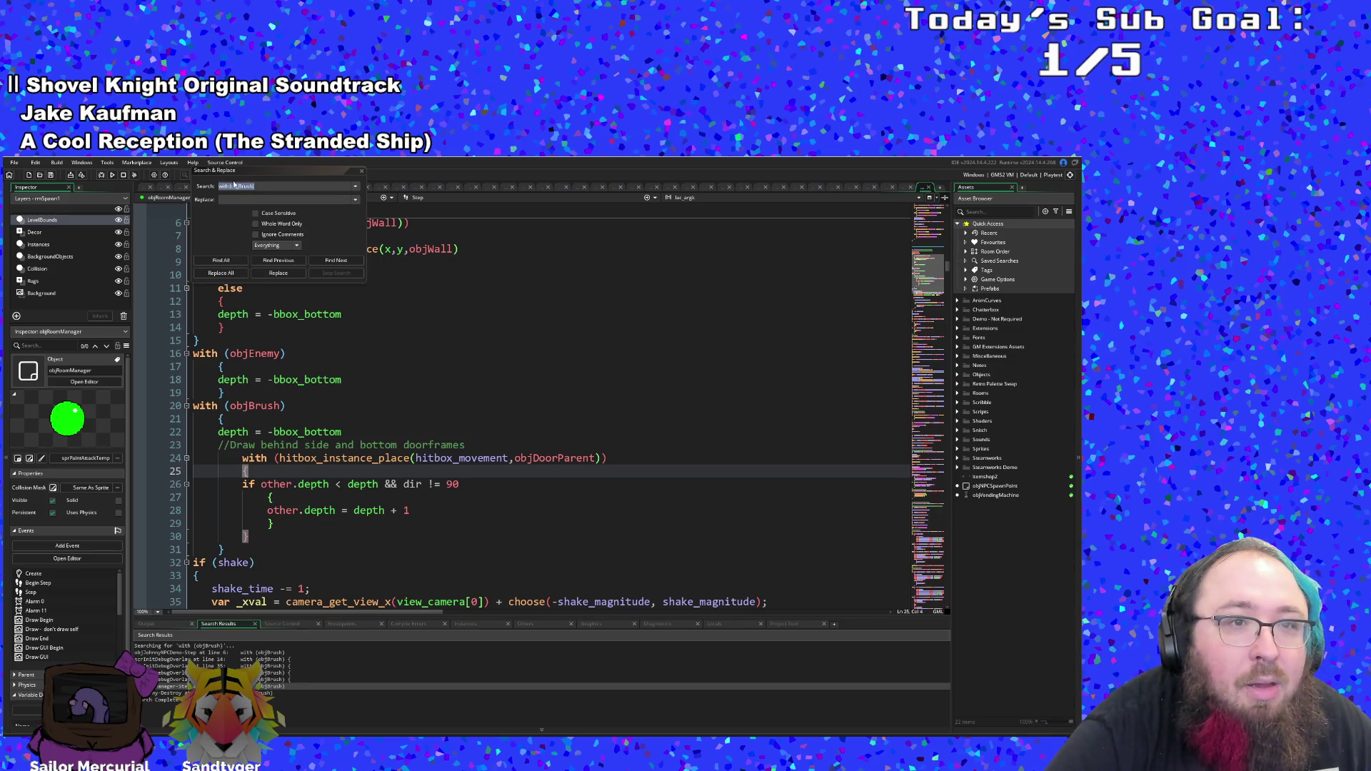
- Change the search to with (PLAYER), find all matches, and close the search window
left_click_drag(232, 185, 249, 187)
type("PLAYER")
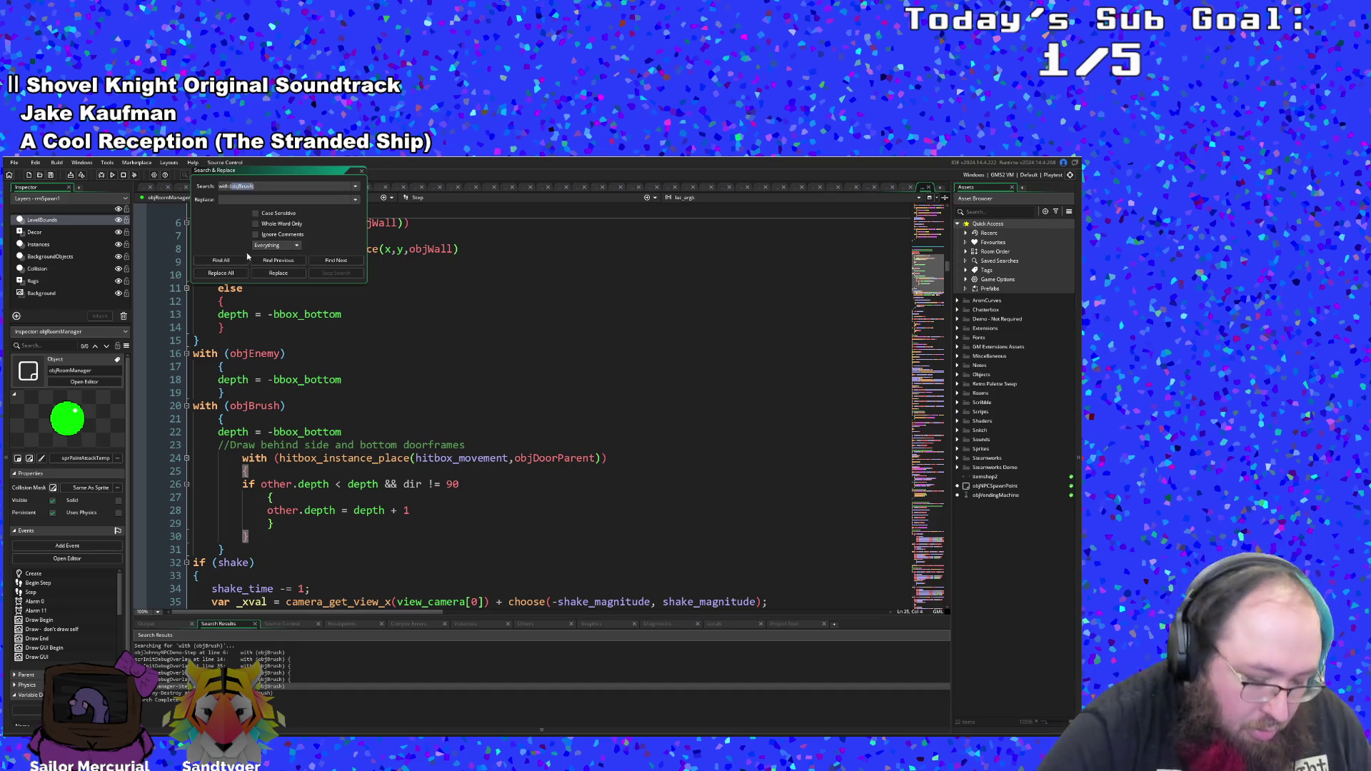
left_click(244, 263)
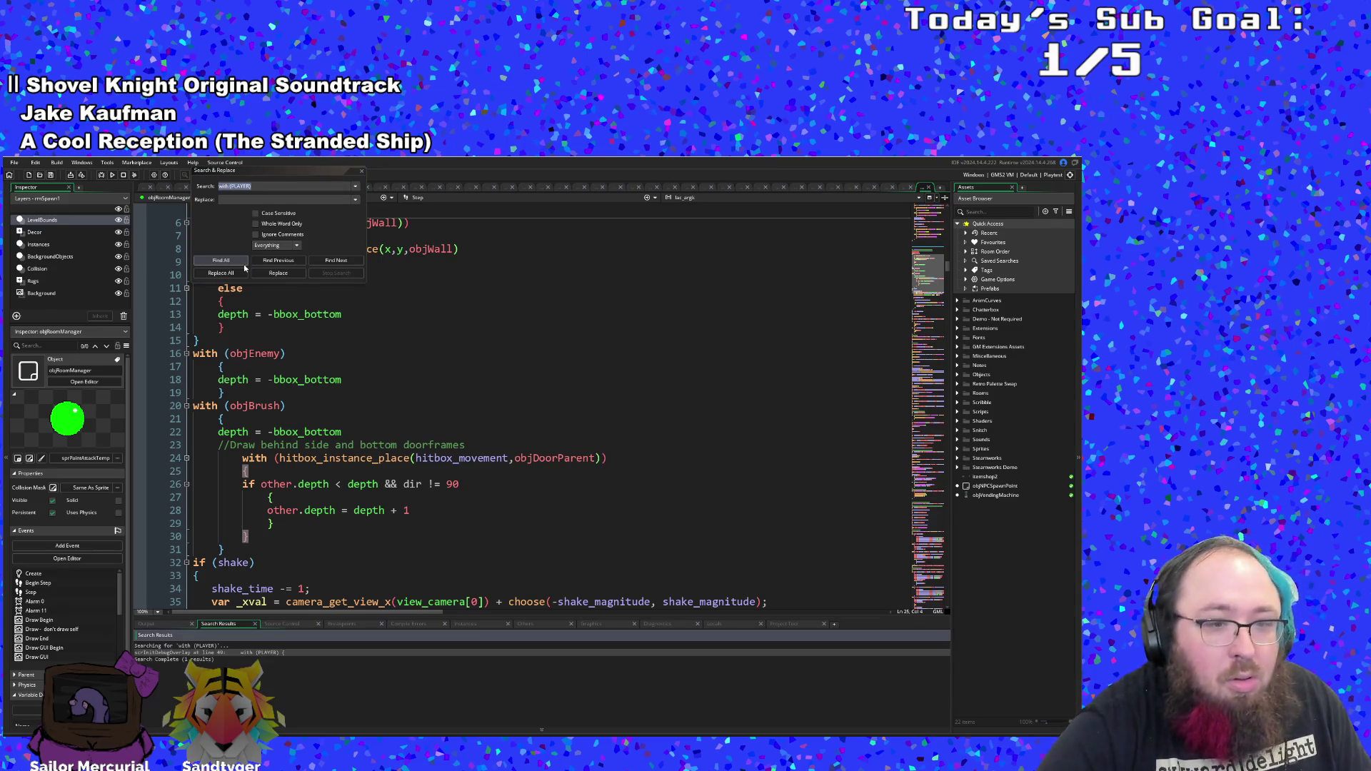
left_click(363, 172)
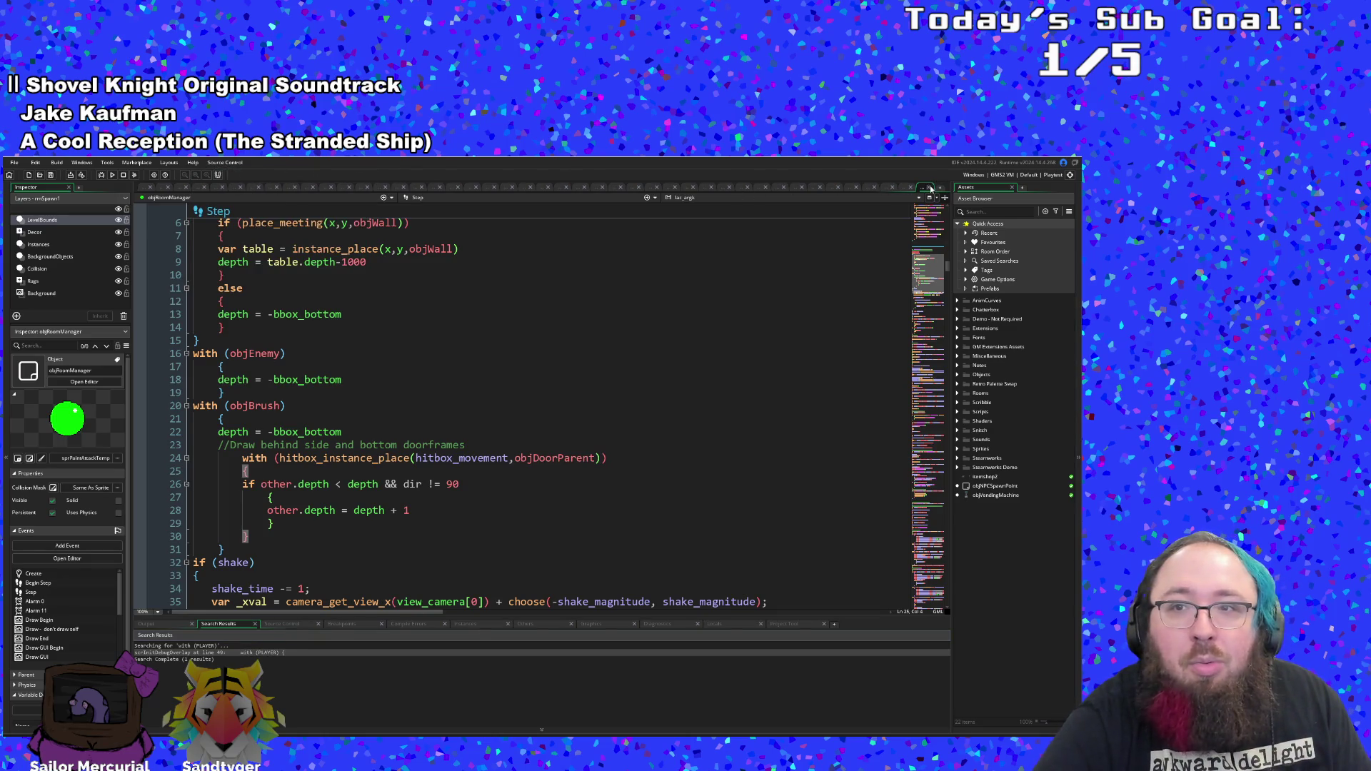
- Check the brace pairing of the with block at the top of User Event 0, then read to its end
scroll(615, 474, "down", 3)
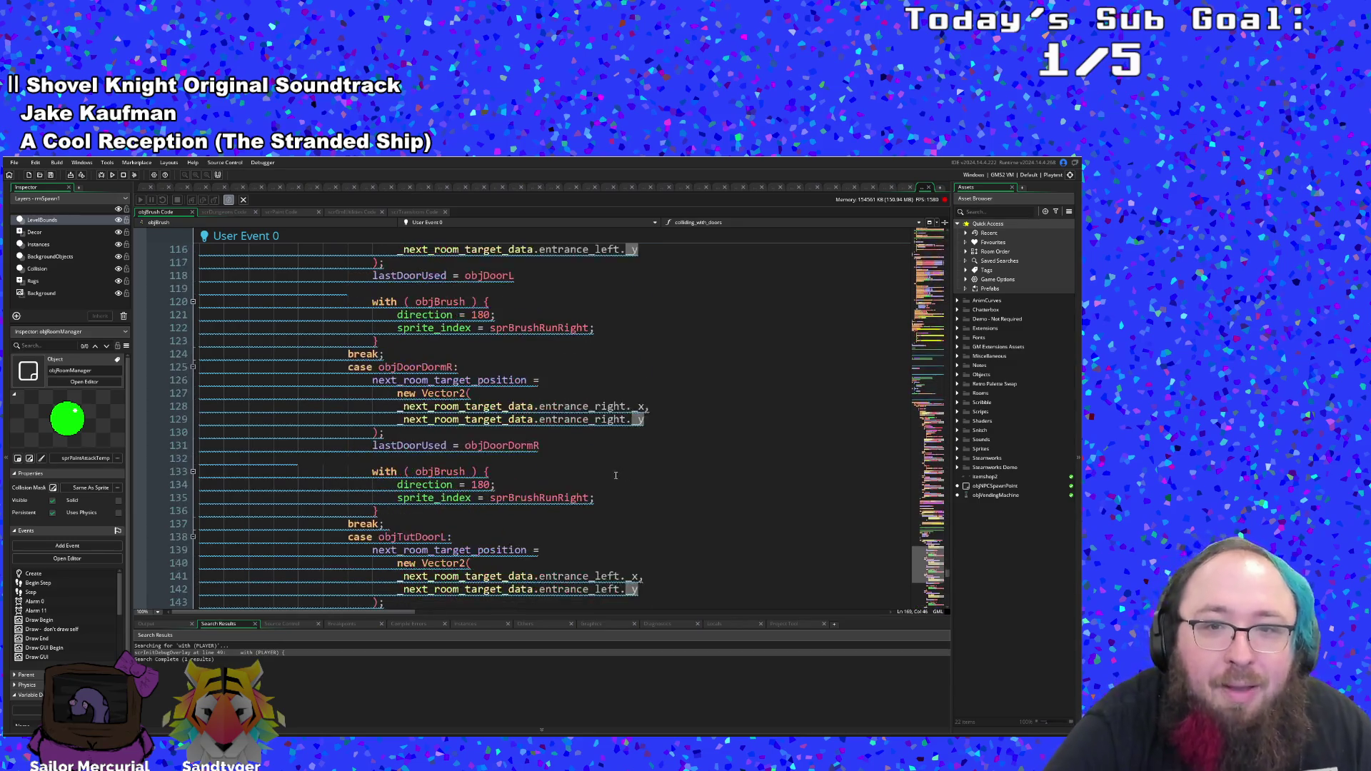
scroll(616, 475, "up", 20)
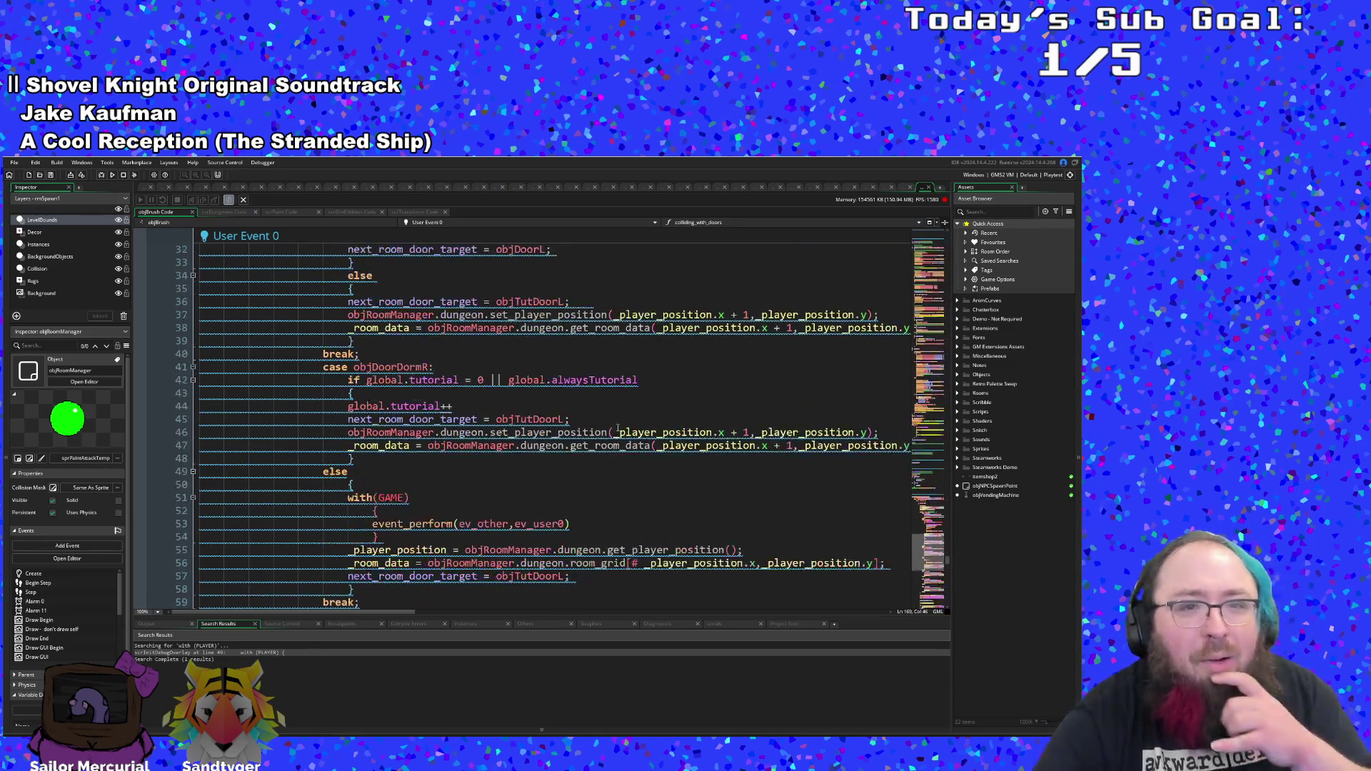
scroll(618, 431, "up", 15)
left_click(377, 460)
left_click(378, 468)
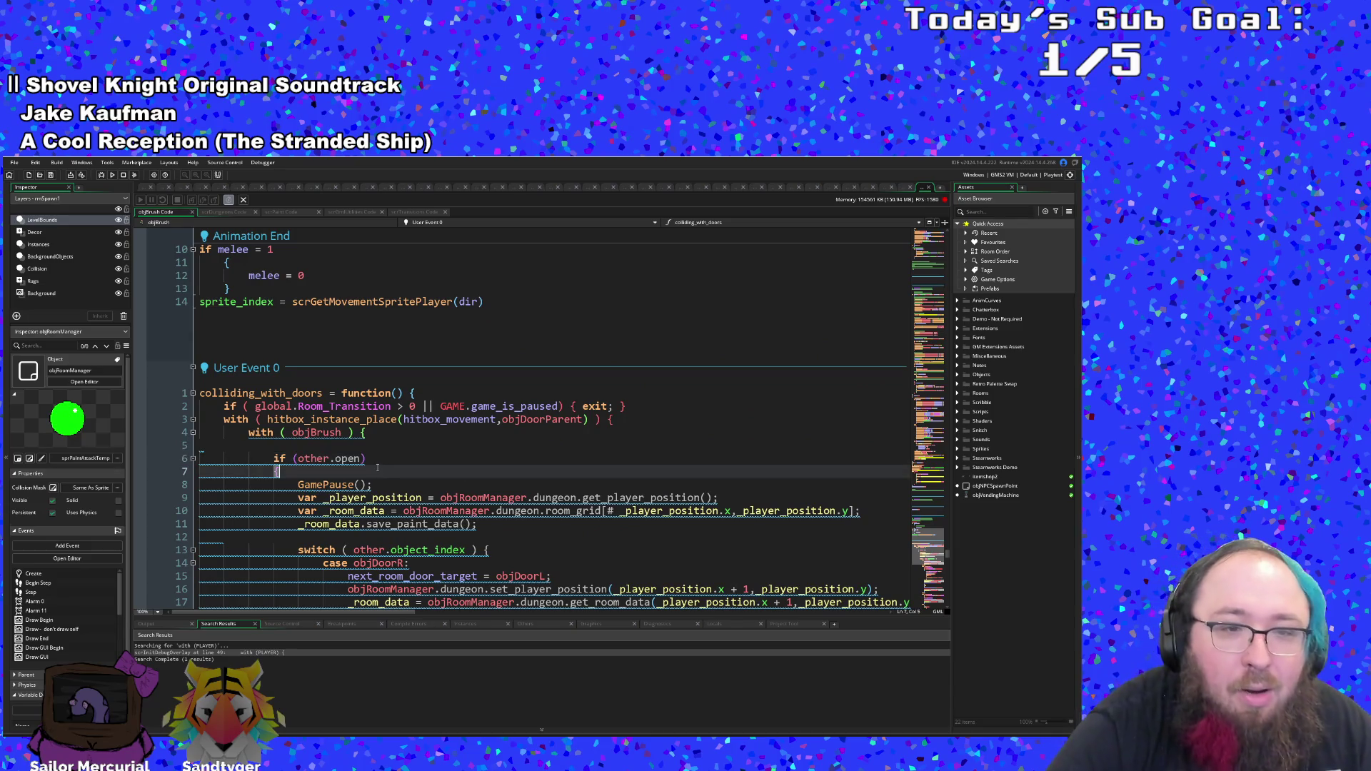
left_click(595, 429)
left_click(595, 422)
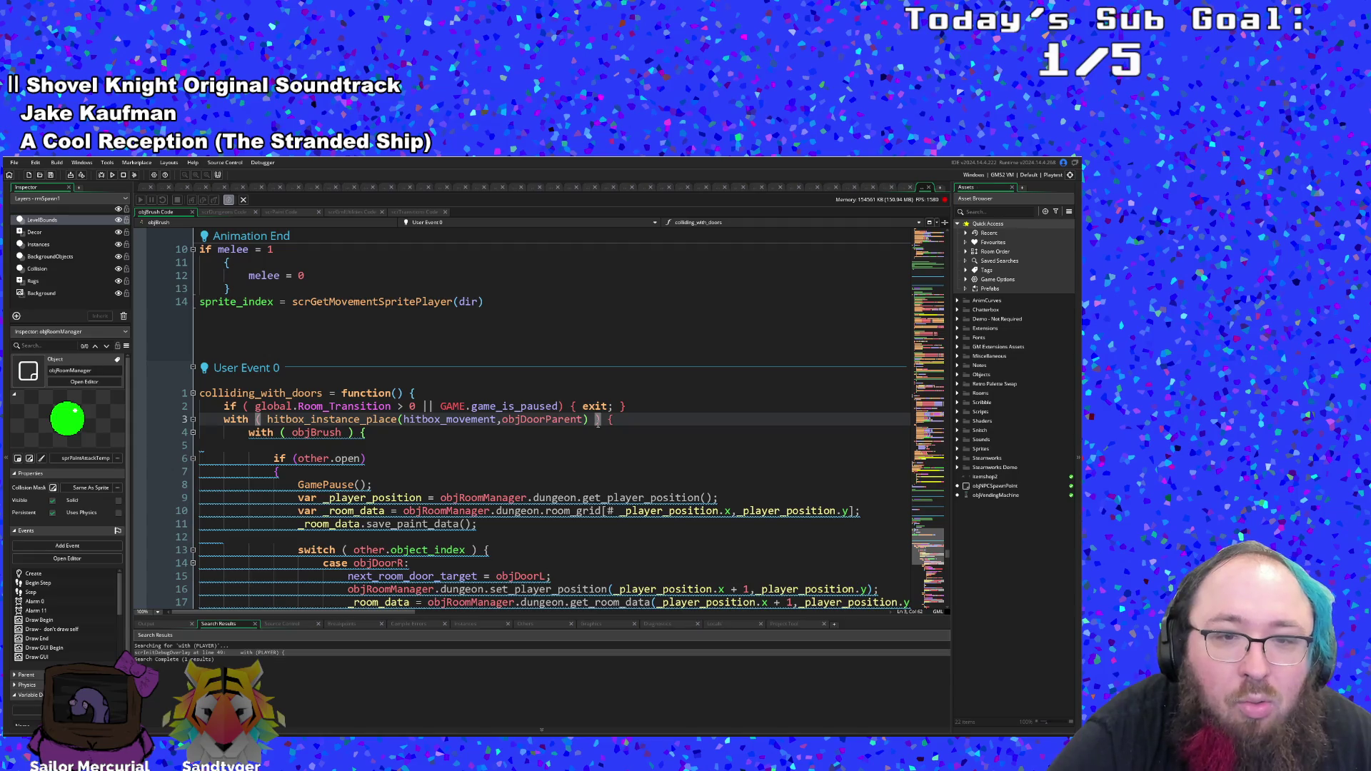
left_click(611, 421)
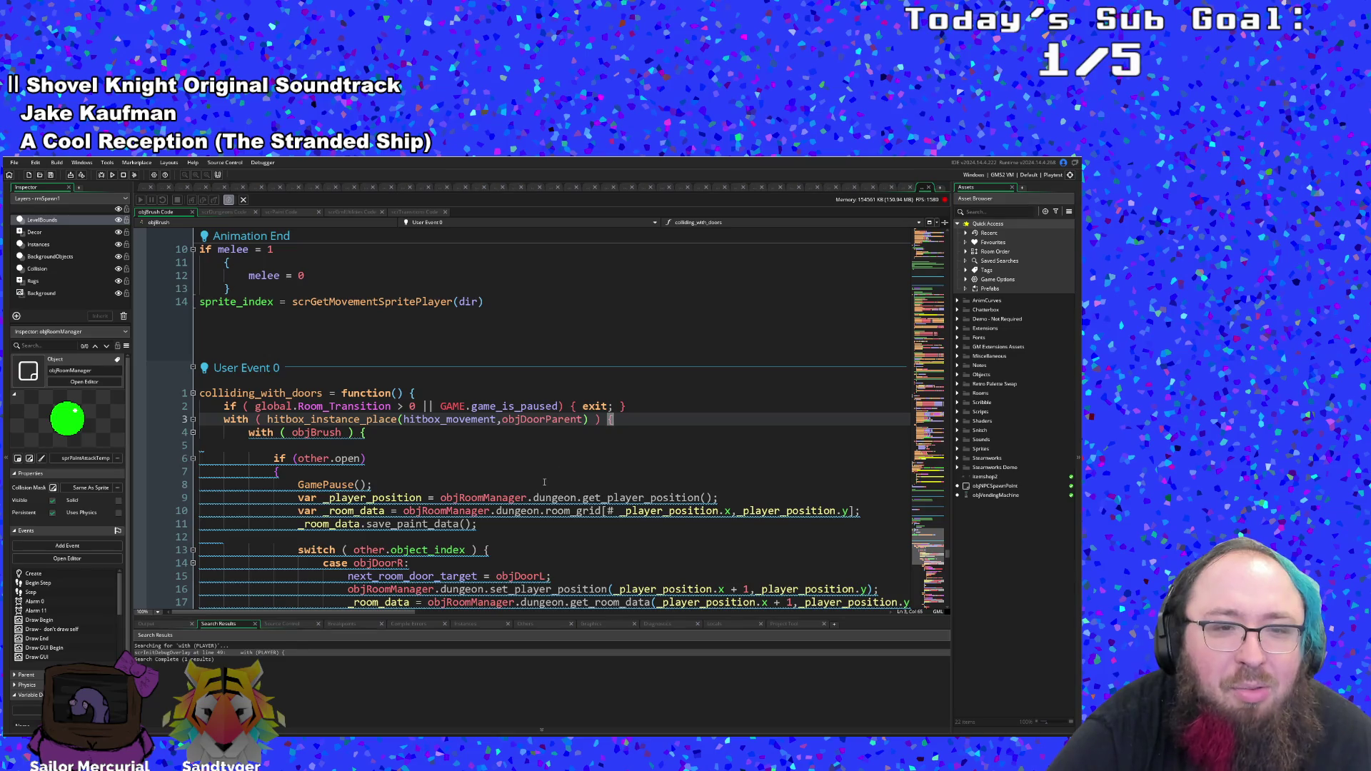
scroll(544, 483, "down", 20)
scroll(515, 418, "down", 12)
scroll(507, 410, "up", 2)
left_click(505, 407)
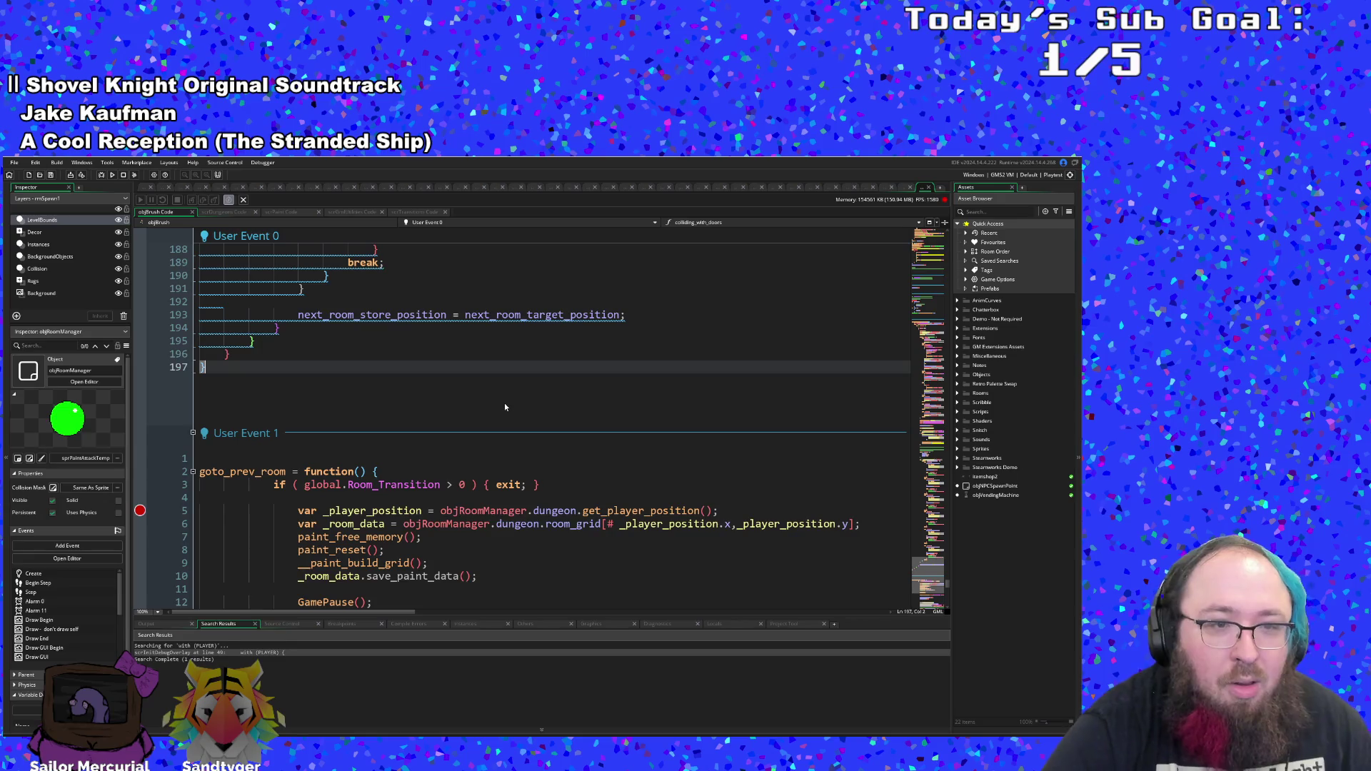
- Search the whole project for lerp, read through the matches, and close the search
key("ctrl+f")
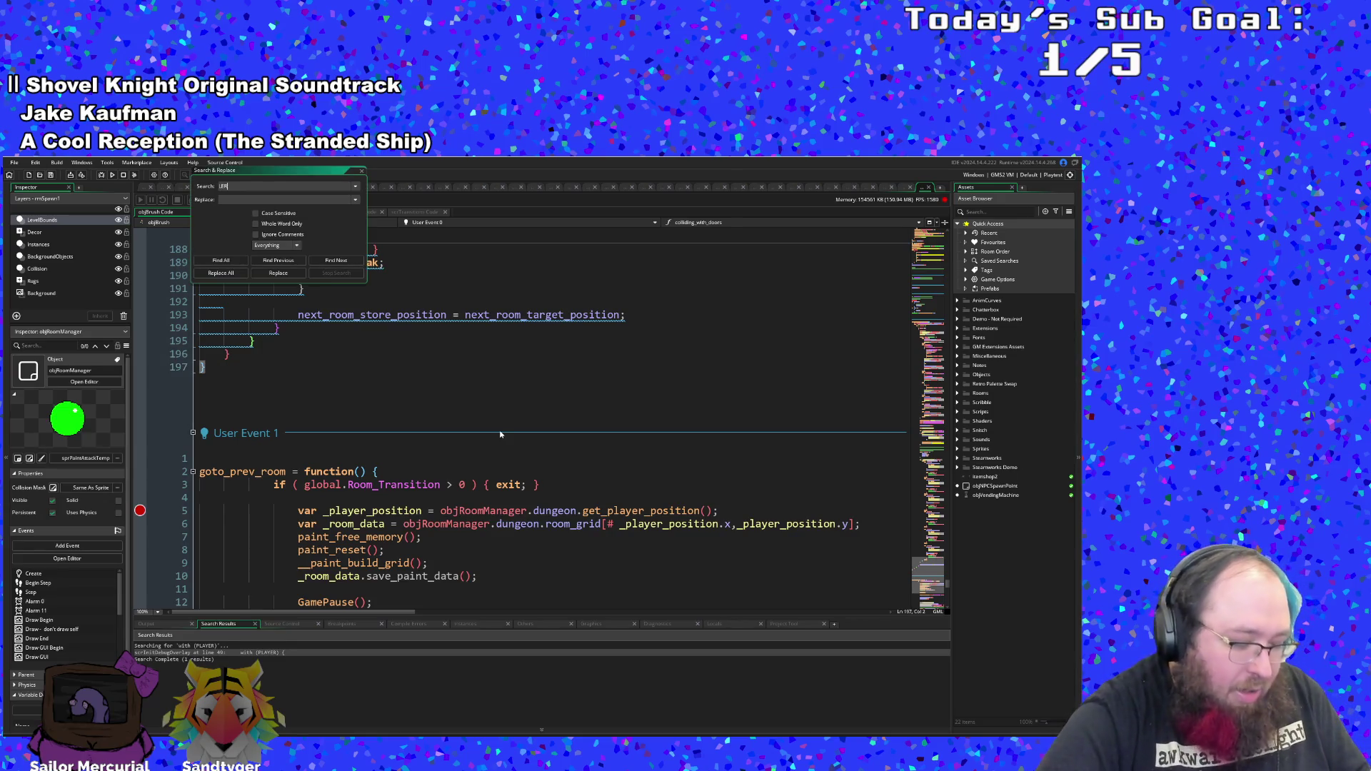
type("P")
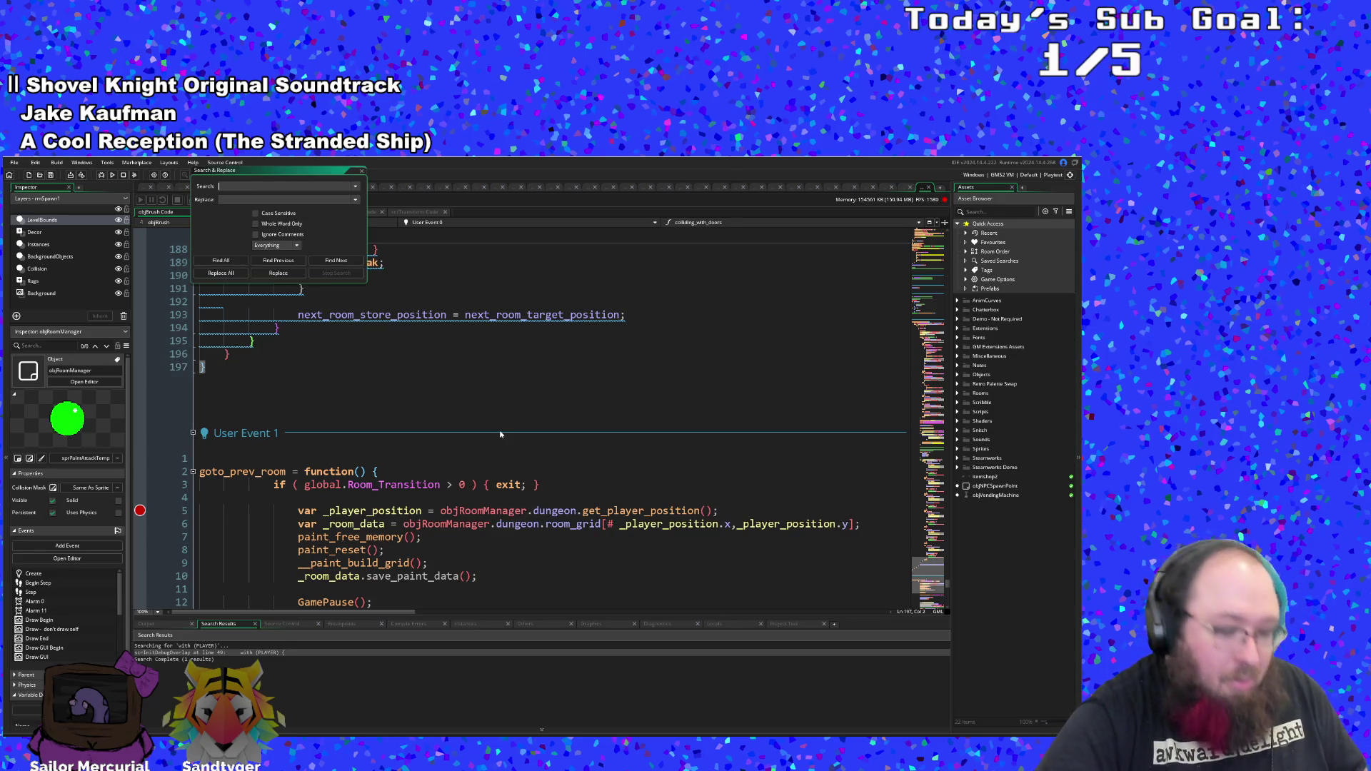
type("rp")
key("Return")
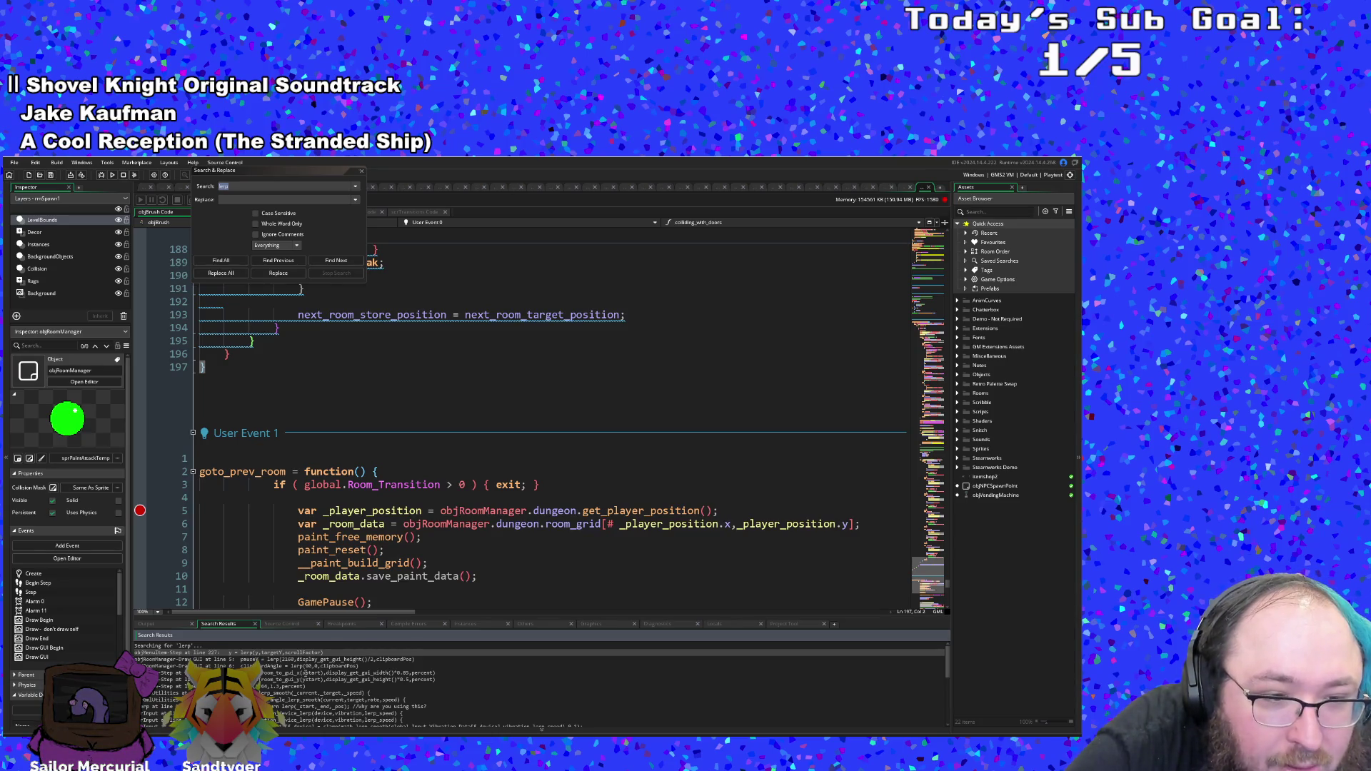
scroll(291, 687, "down", 2)
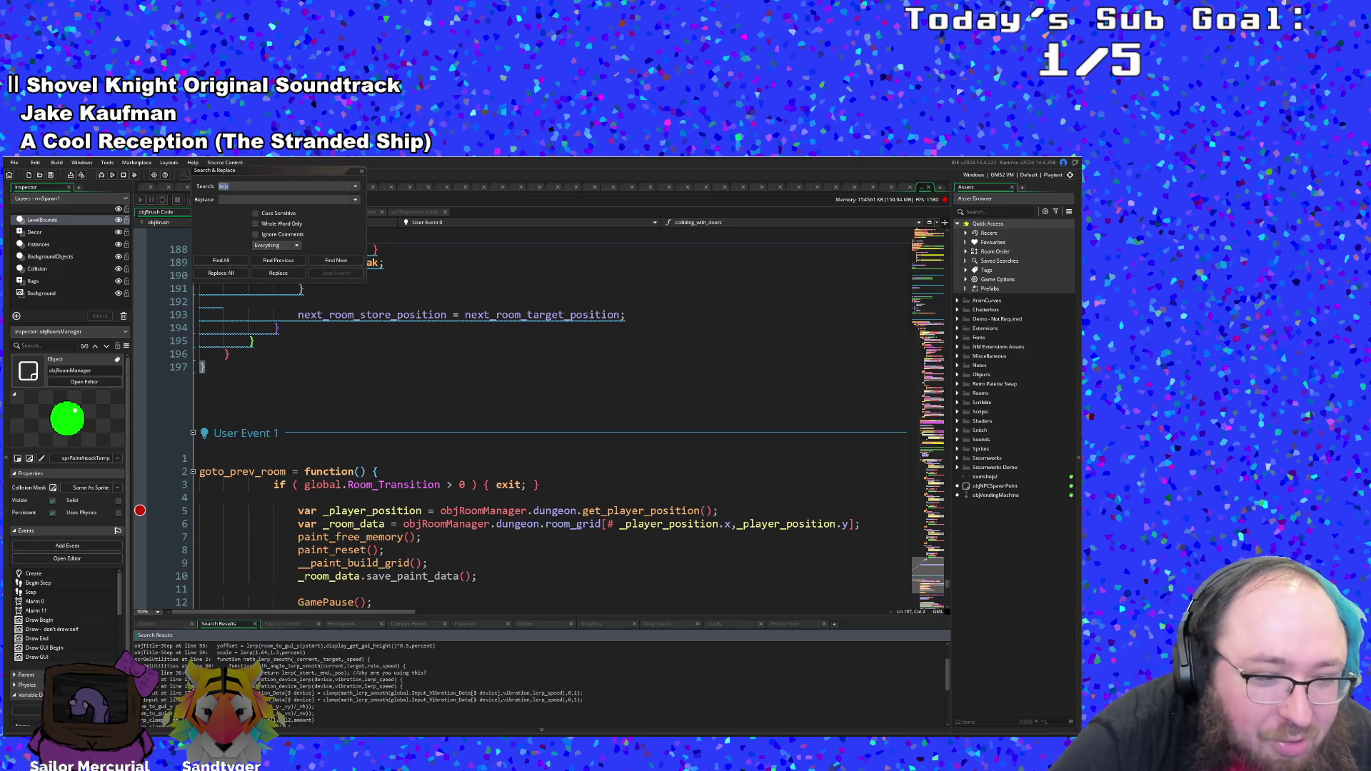
scroll(341, 684, "down", 1)
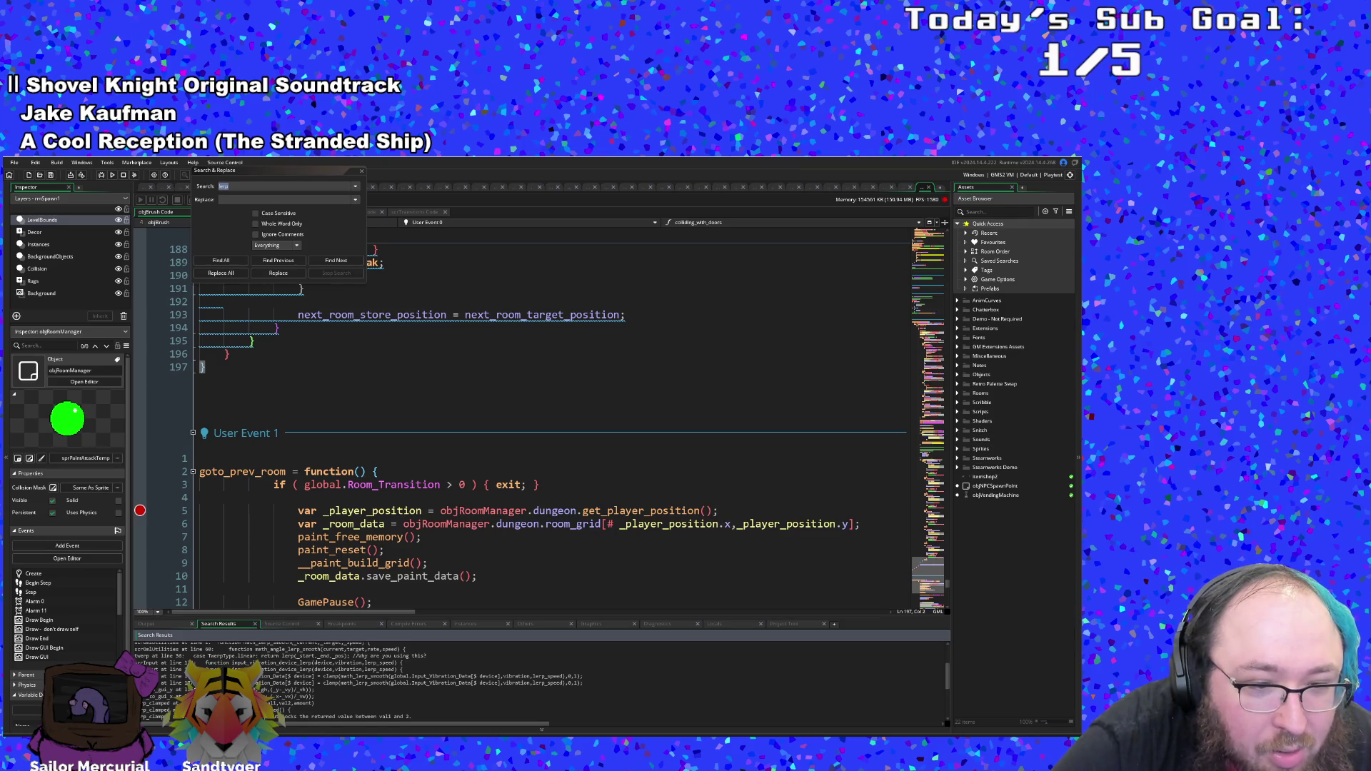
scroll(341, 685, "down", 1)
scroll(341, 684, "down", 2)
scroll(341, 684, "up", 4)
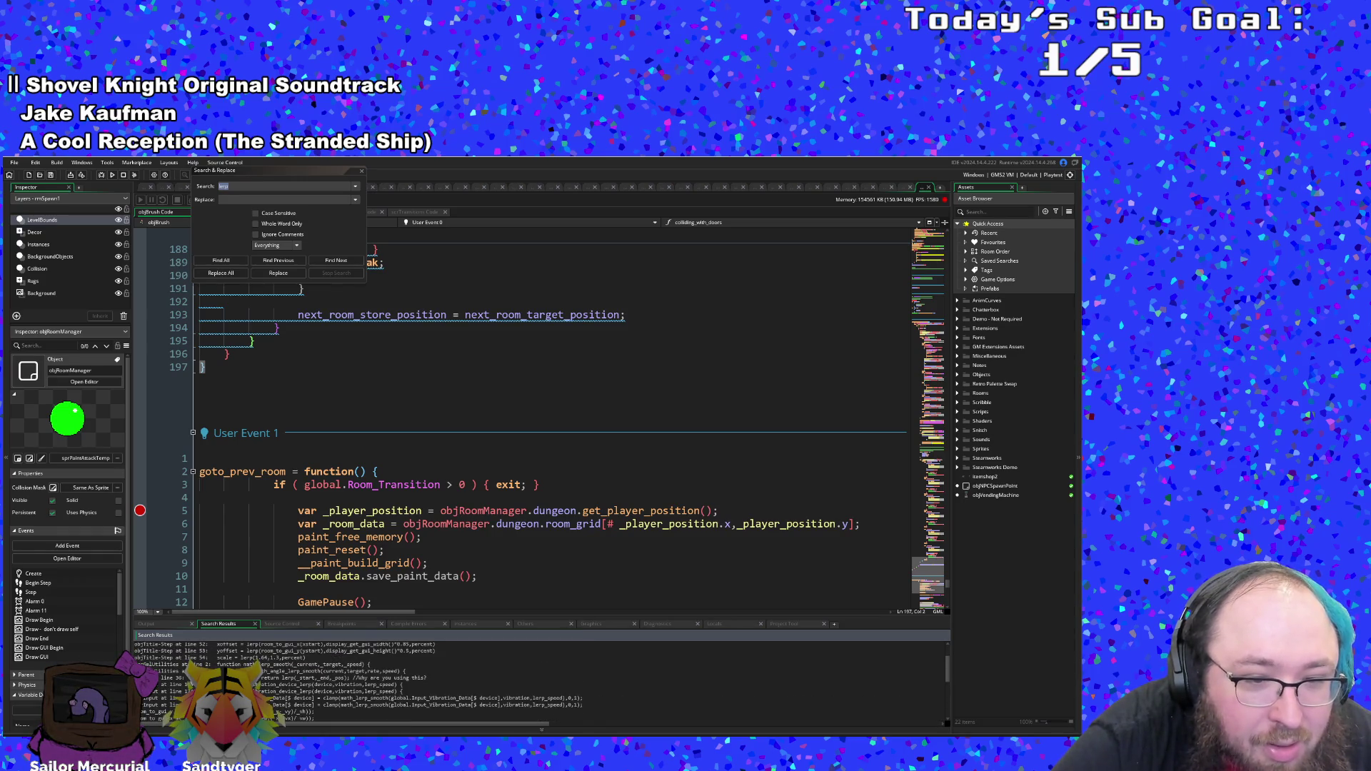
scroll(341, 684, "down", 2)
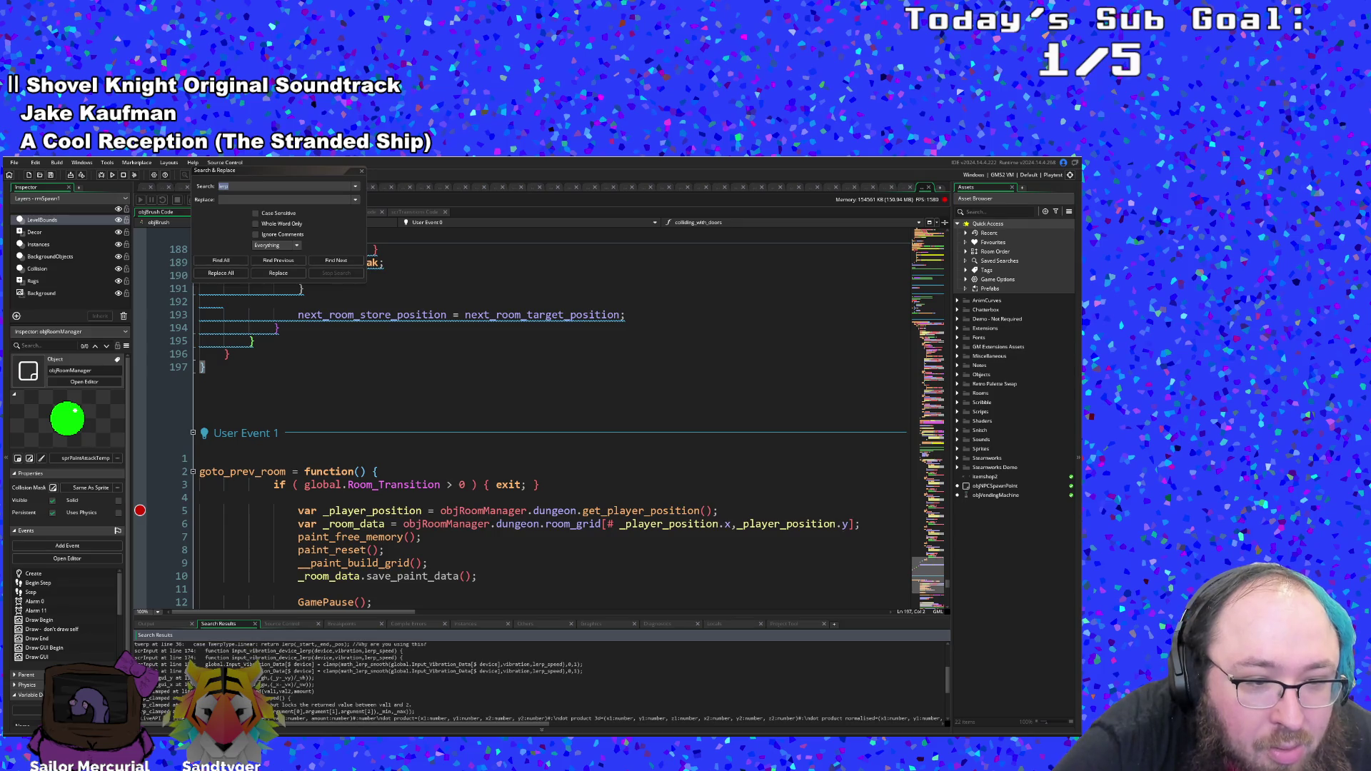
scroll(342, 684, "up", 3)
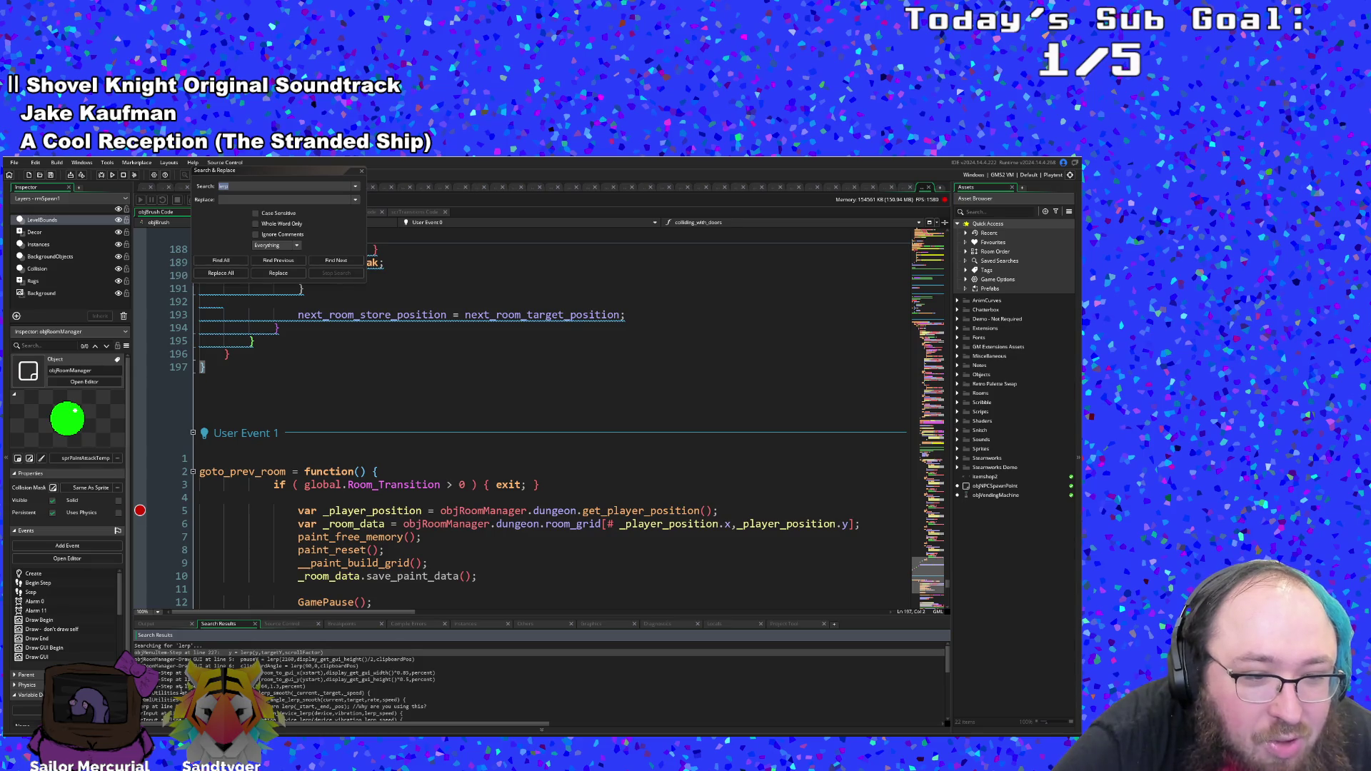
scroll(542, 682, "down", 5)
scroll(185, 684, "down", 2)
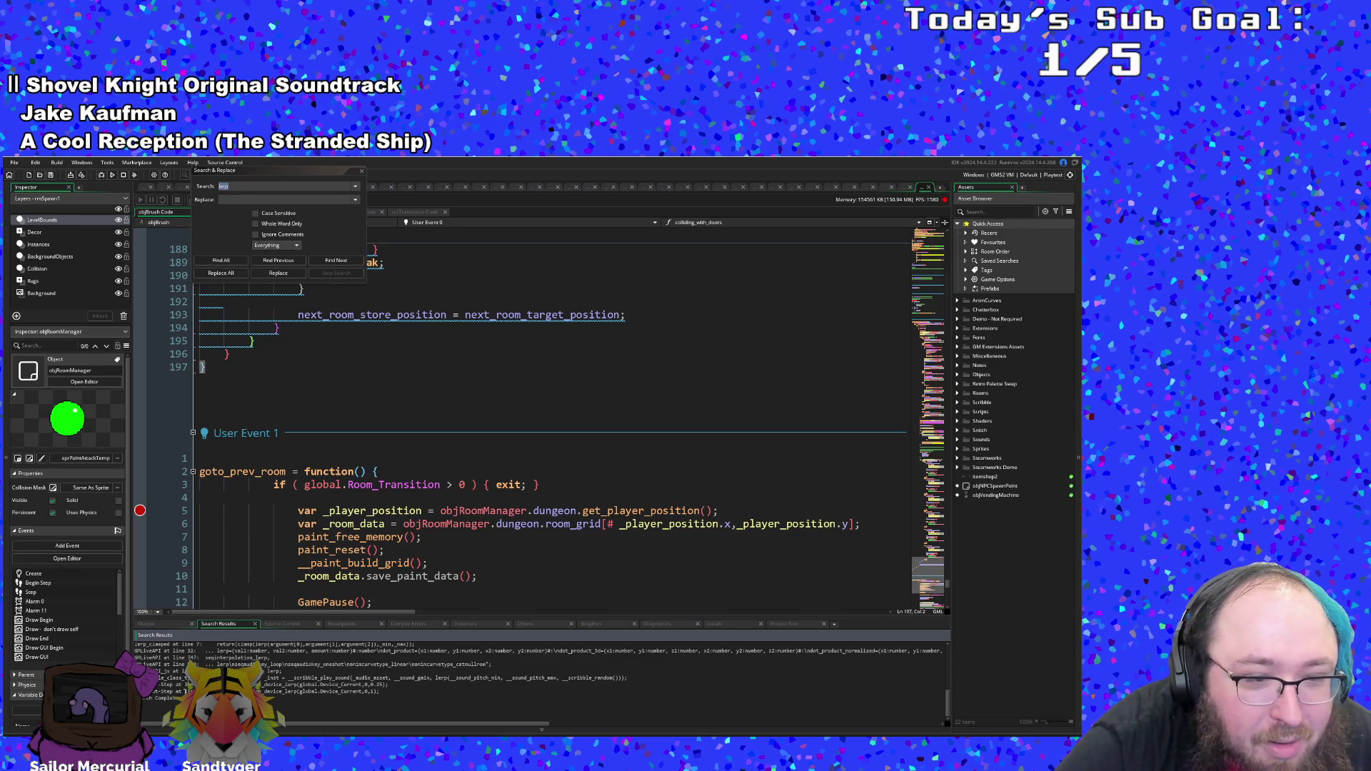
scroll(542, 682, "up", 3)
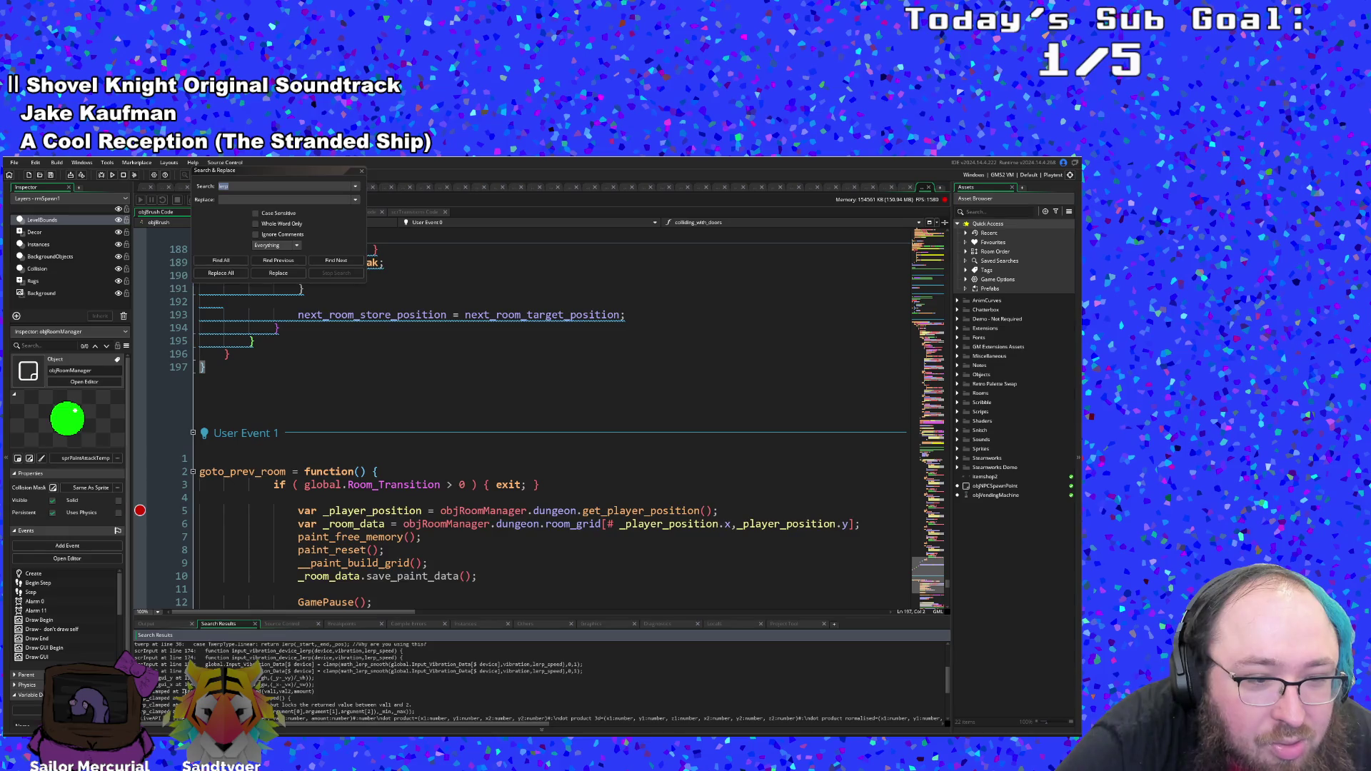
scroll(542, 682, "up", 4)
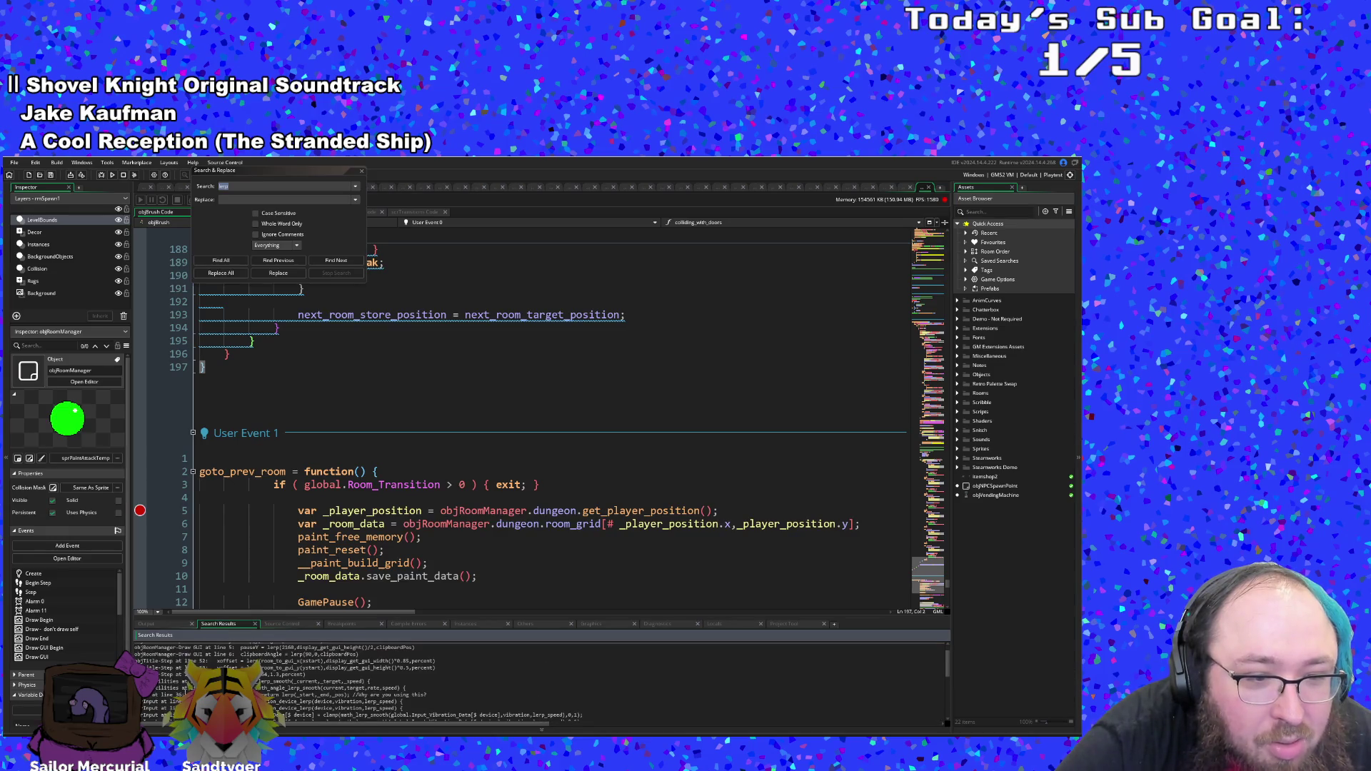
scroll(542, 682, "up", 2)
left_click(179, 666)
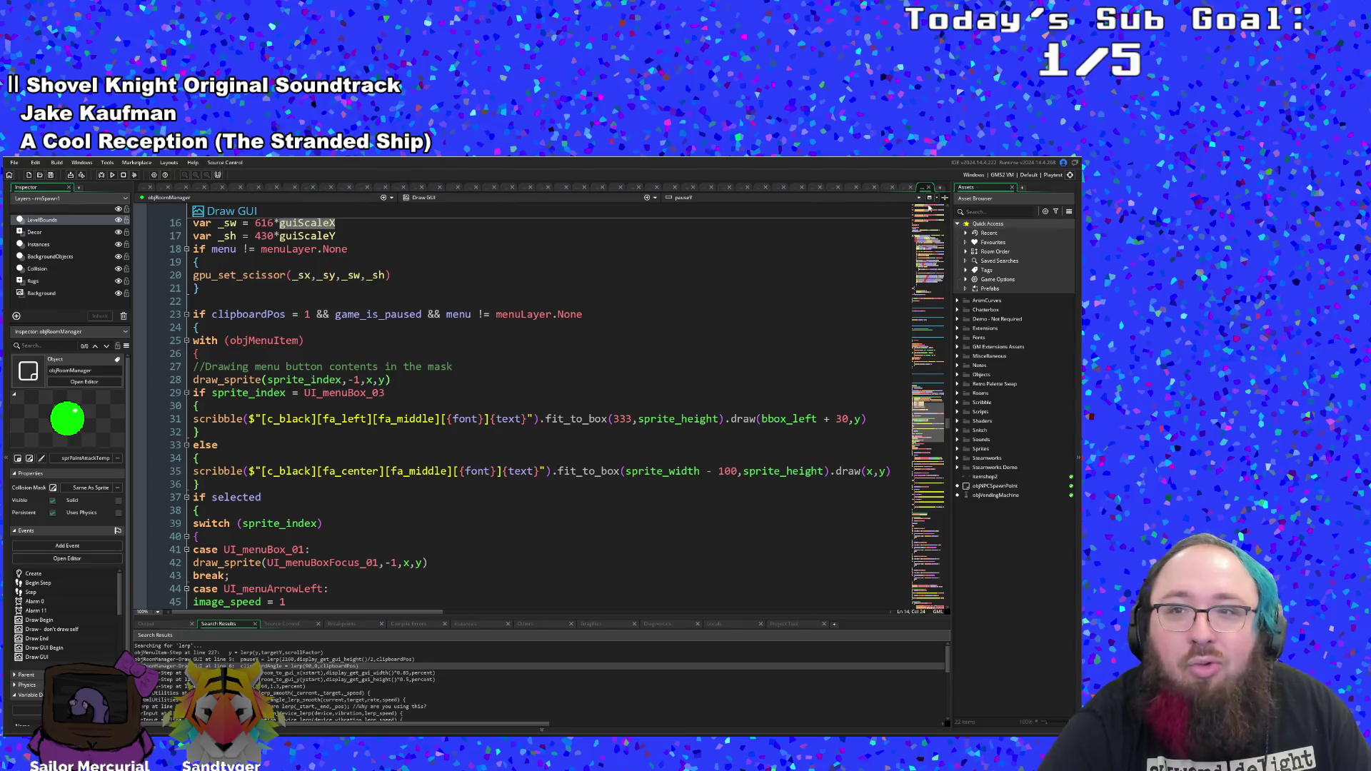
scroll(524, 497, "down", 4)
scroll(520, 500, "down", 10)
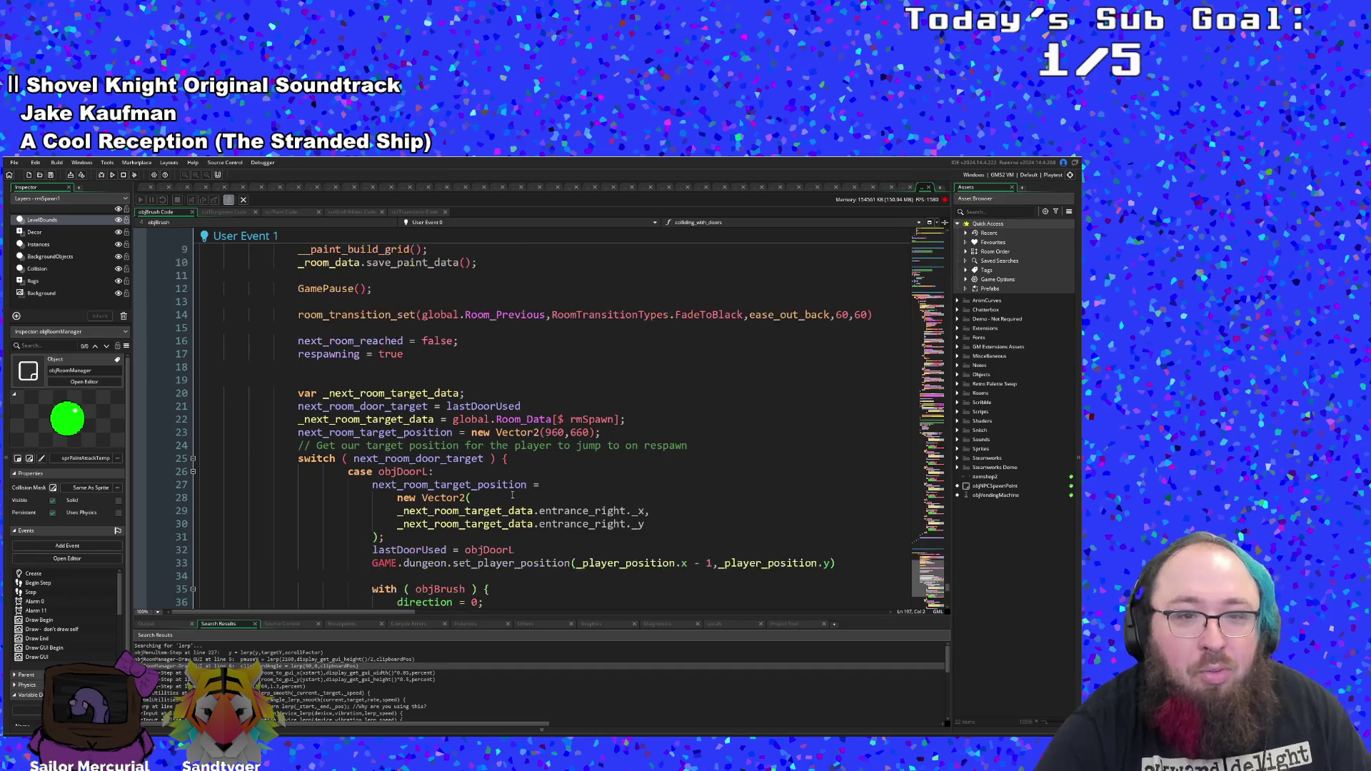
scroll(505, 500, "down", 15)
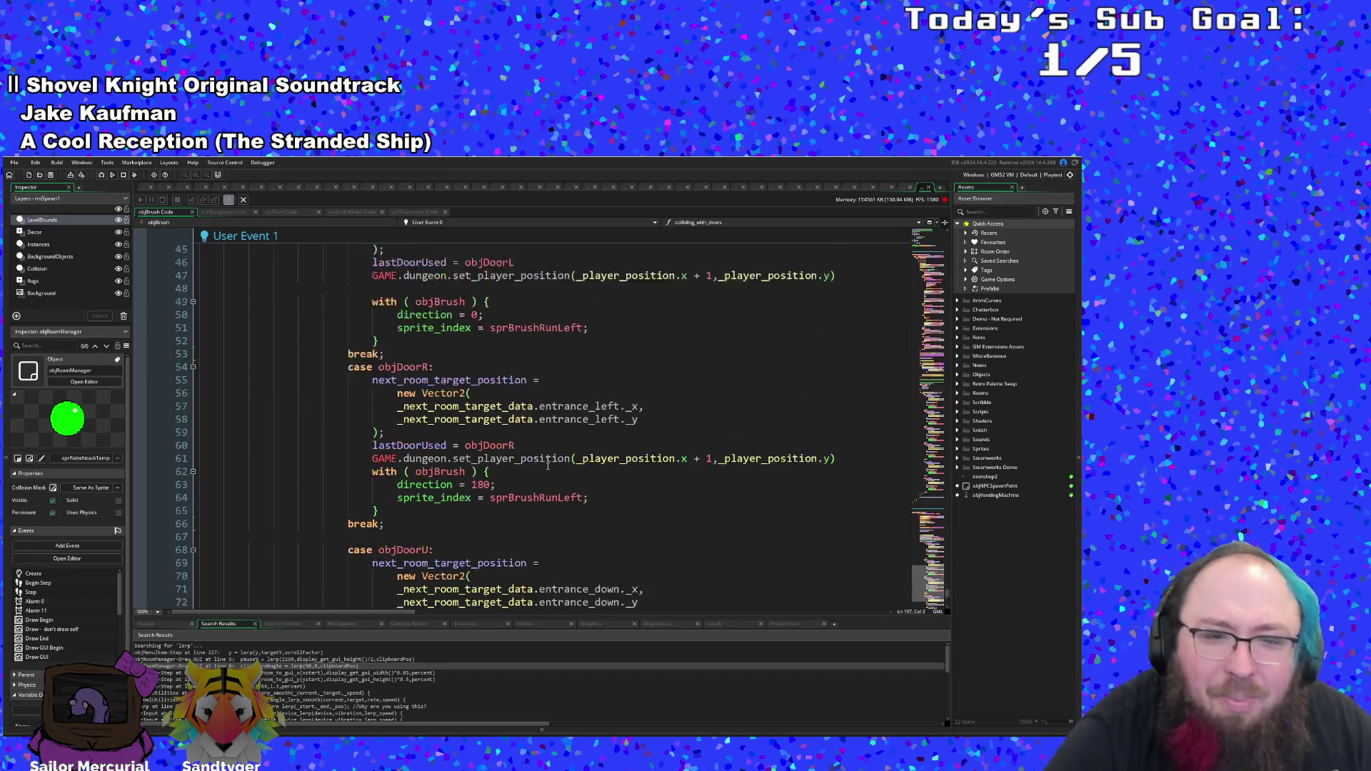
scroll(548, 462, "down", 2)
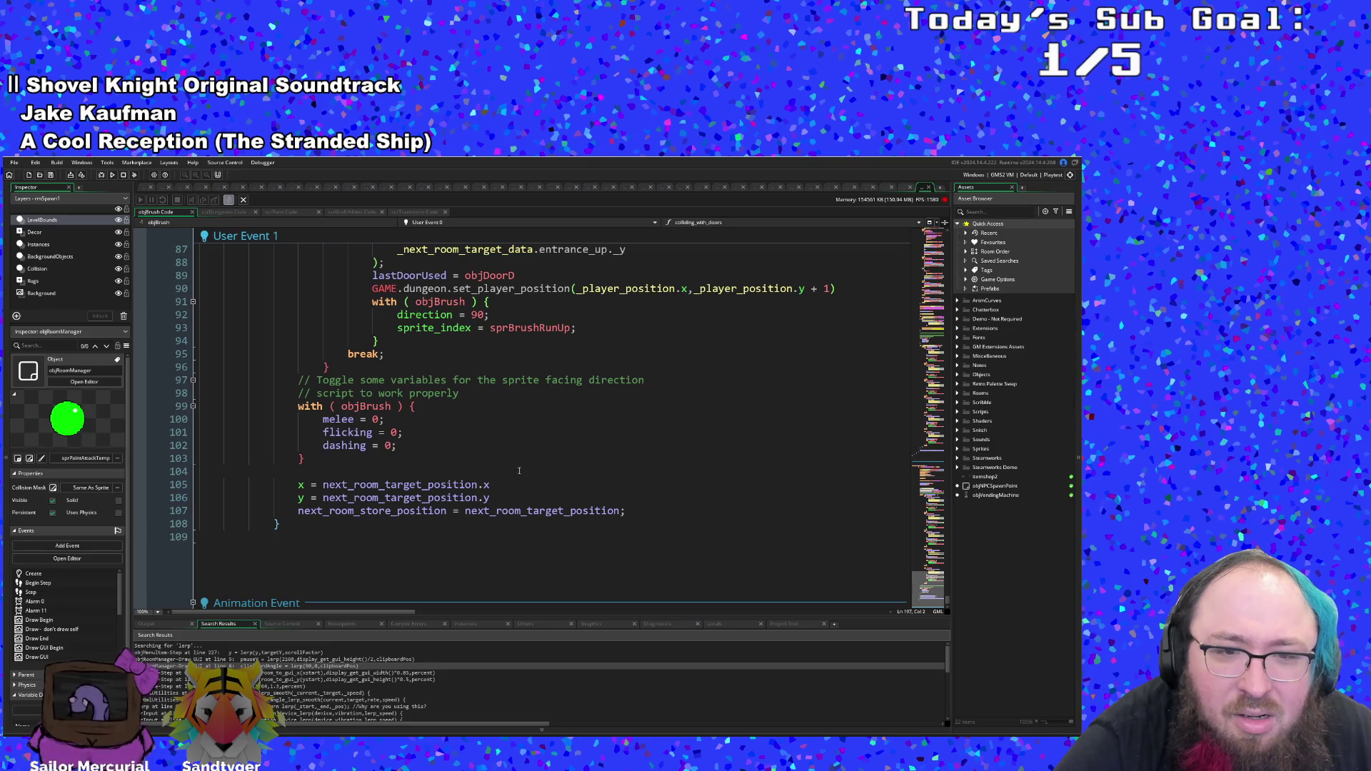
left_click(421, 442)
scroll(414, 521, "up", 5)
scroll(421, 524, "down", 7)
scroll(433, 525, "up", 6)
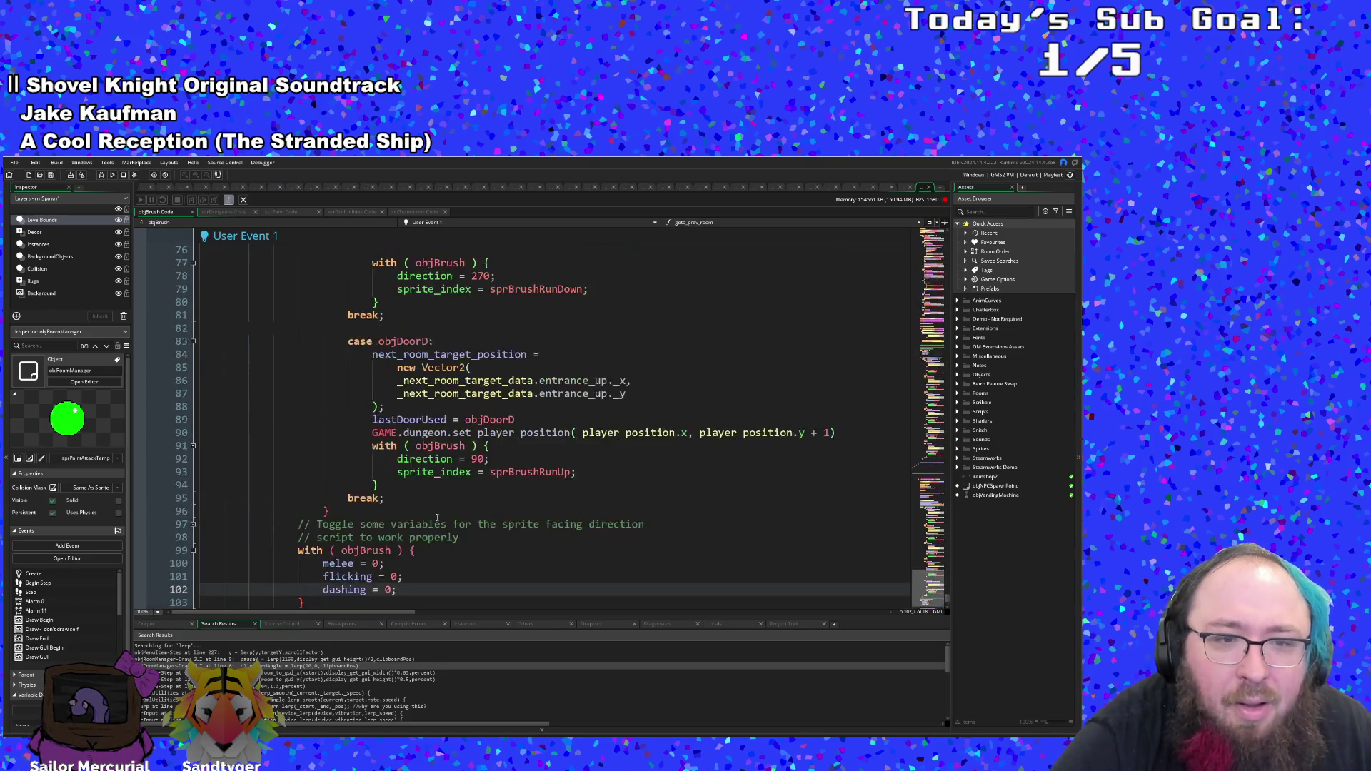
scroll(437, 517, "up", 20)
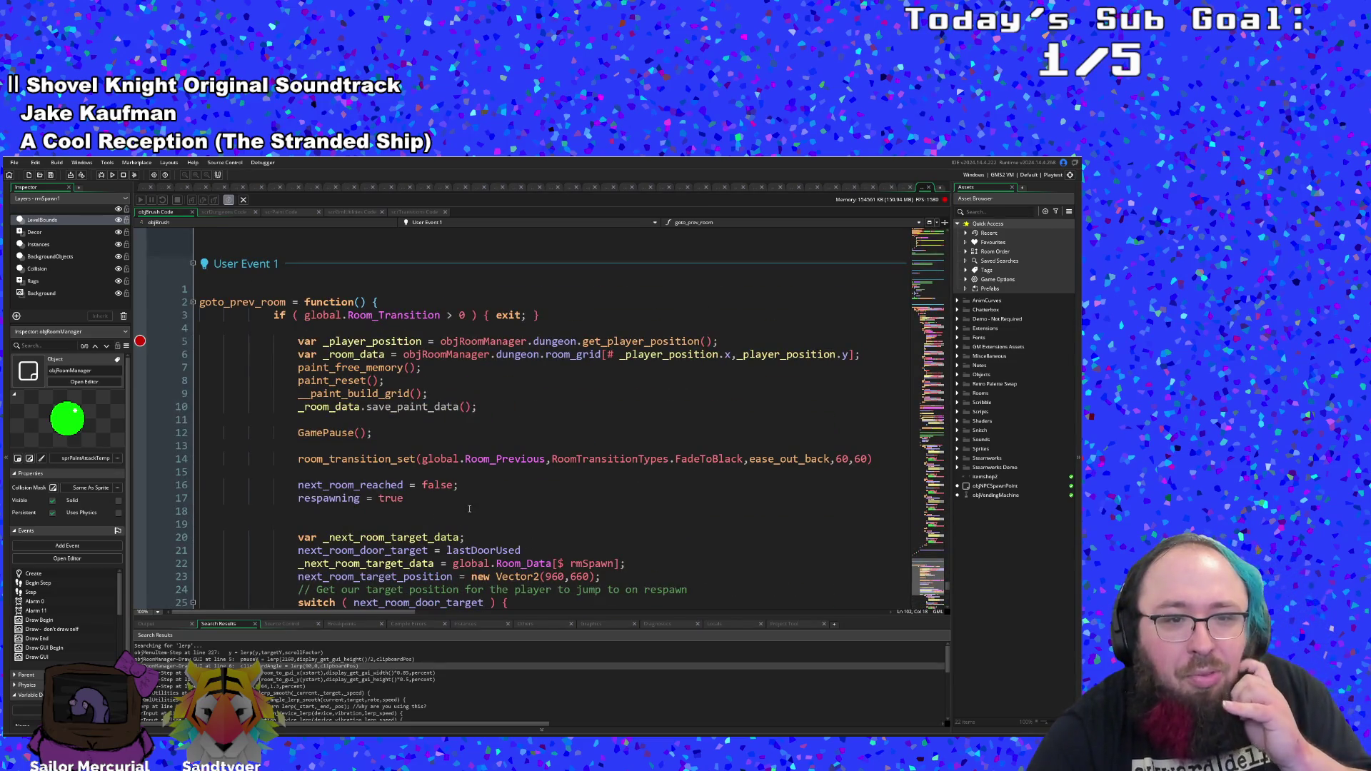
middle_click(395, 464)
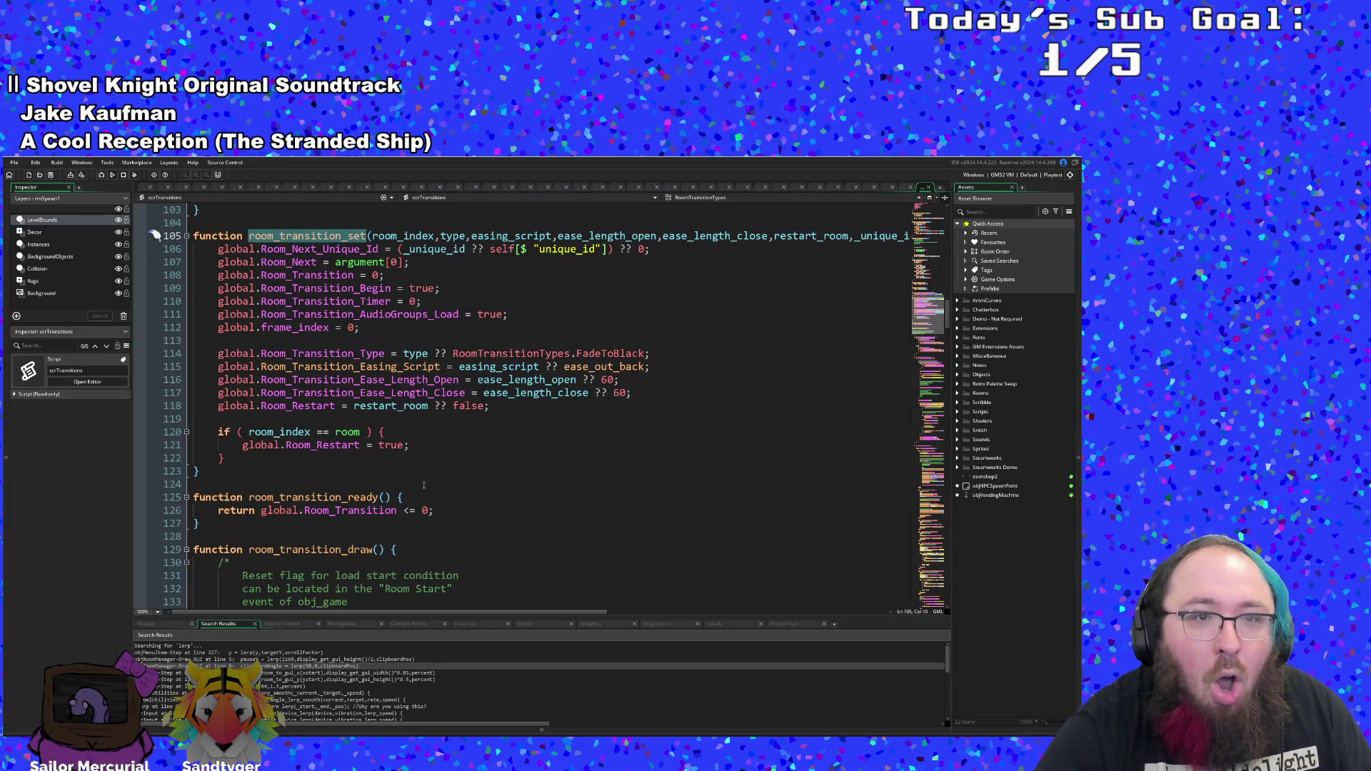
- Scroll scrTransitions down to the WaveUp code near line 432 and start a new project search
scroll(428, 485, "up", 4)
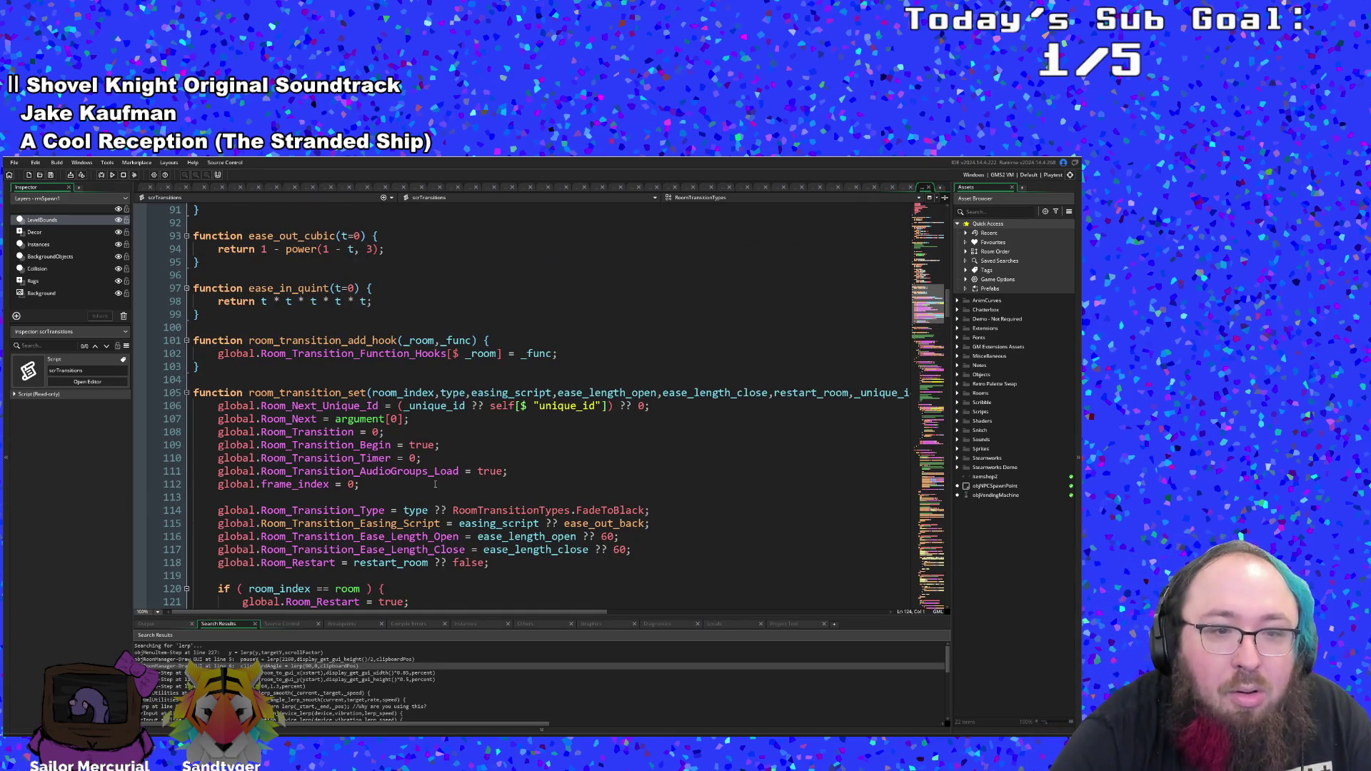
scroll(435, 485, "down", 20)
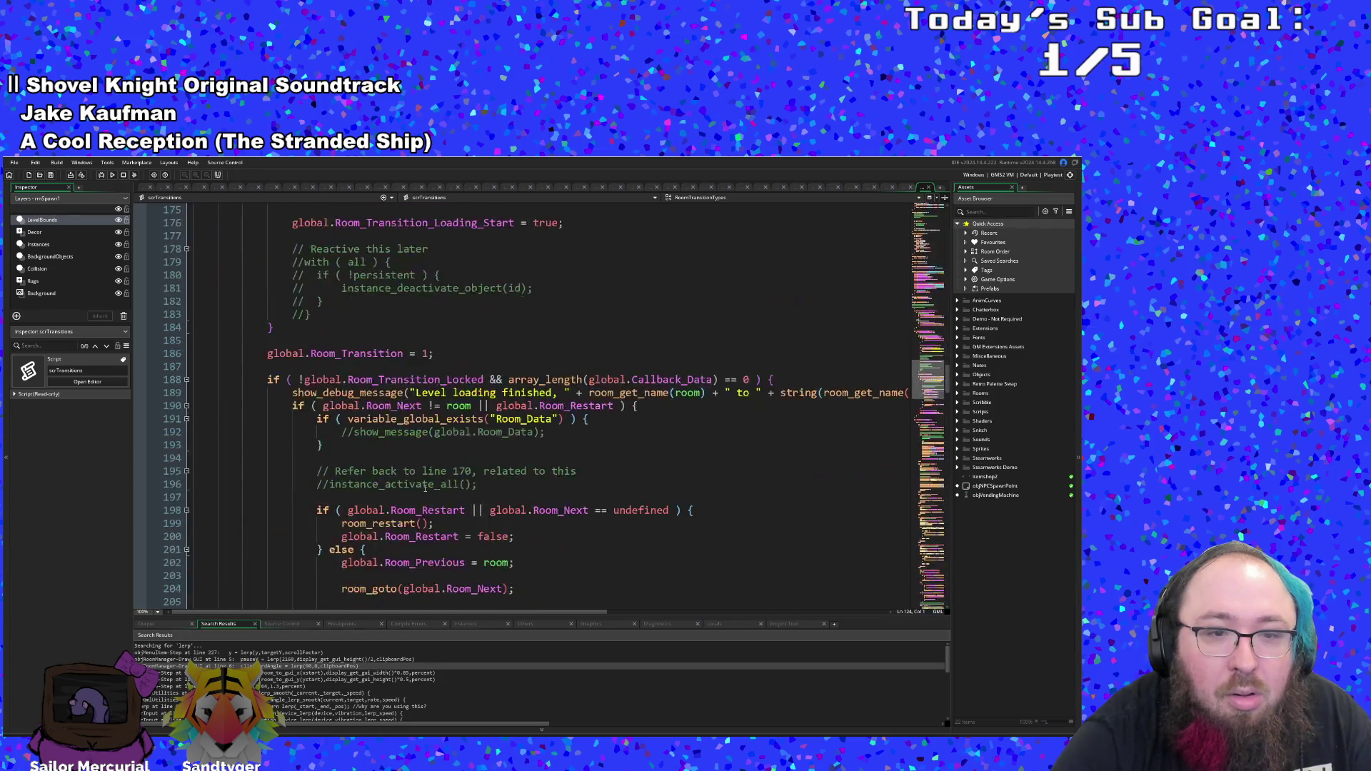
scroll(414, 494, "down", 20)
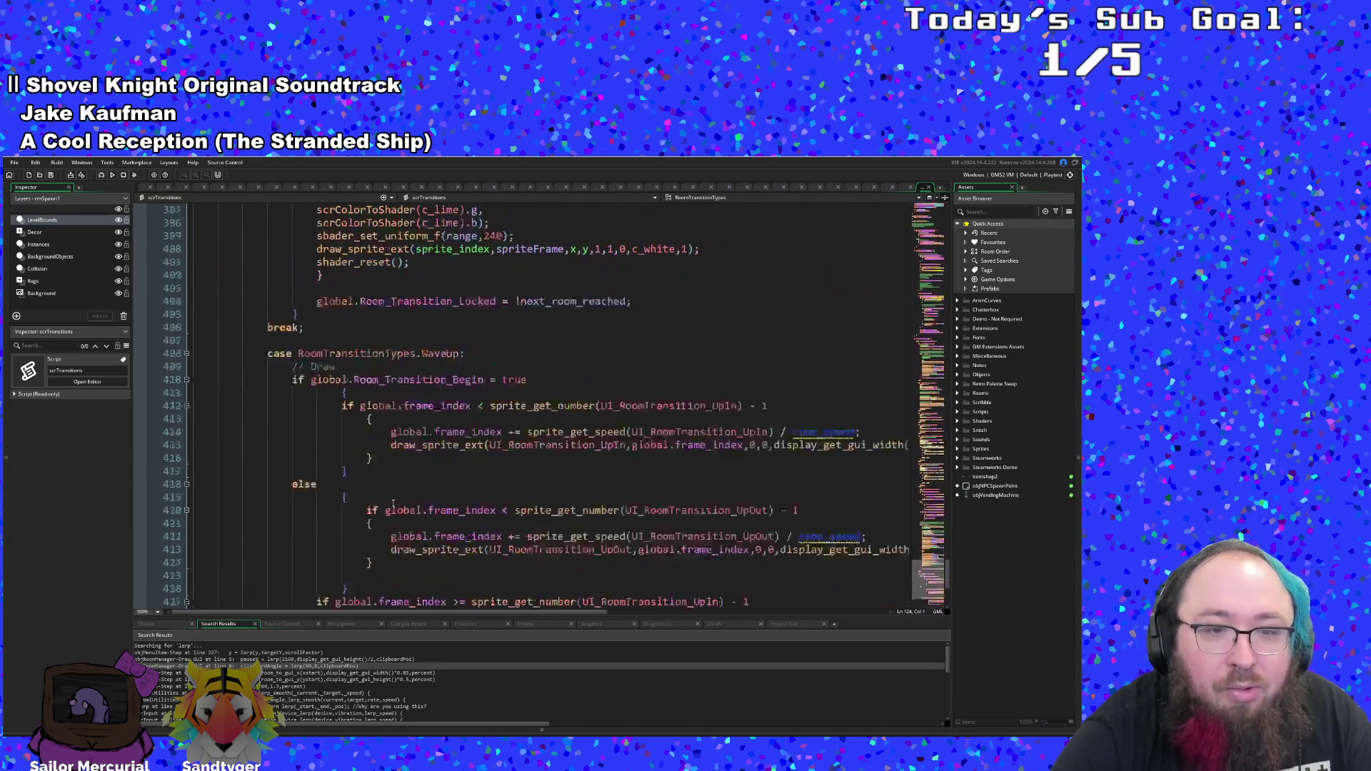
left_click(389, 511)
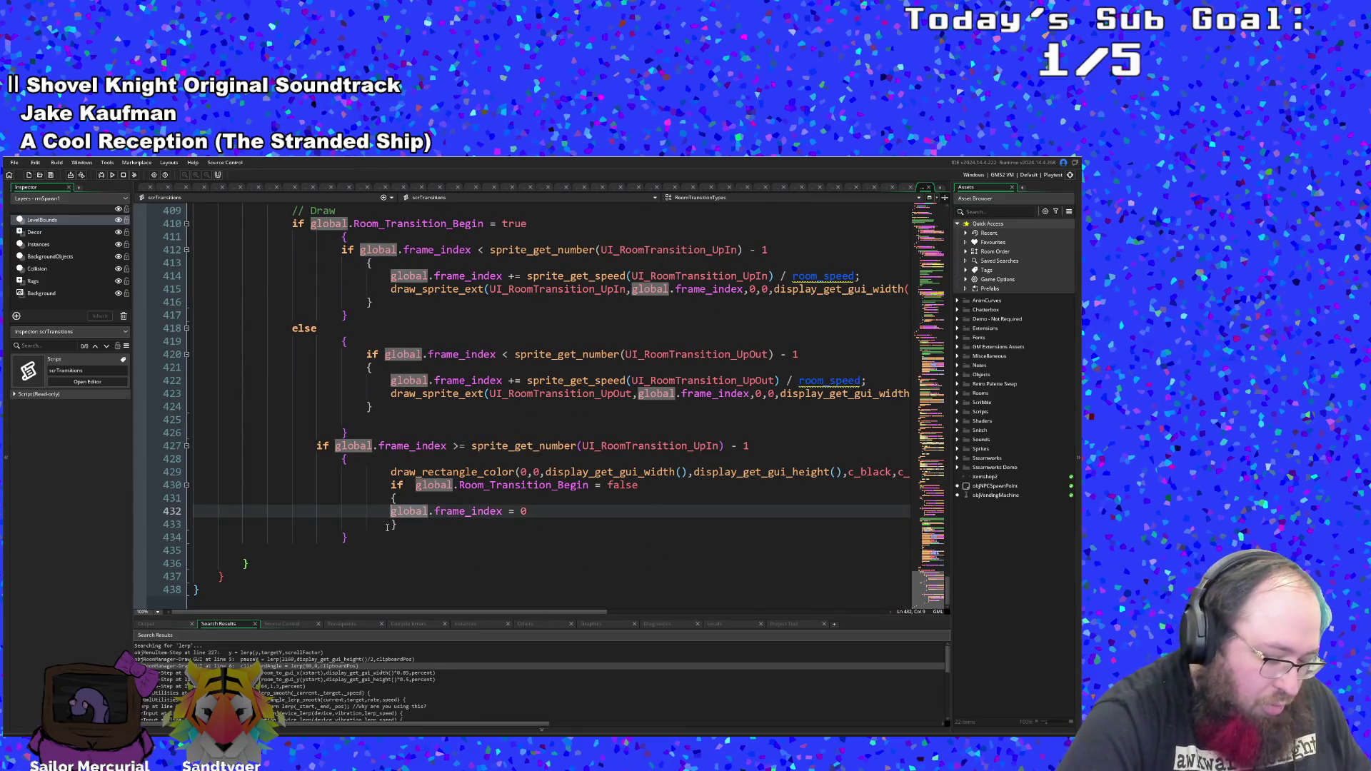
key("ctrl+f")
type("dra")
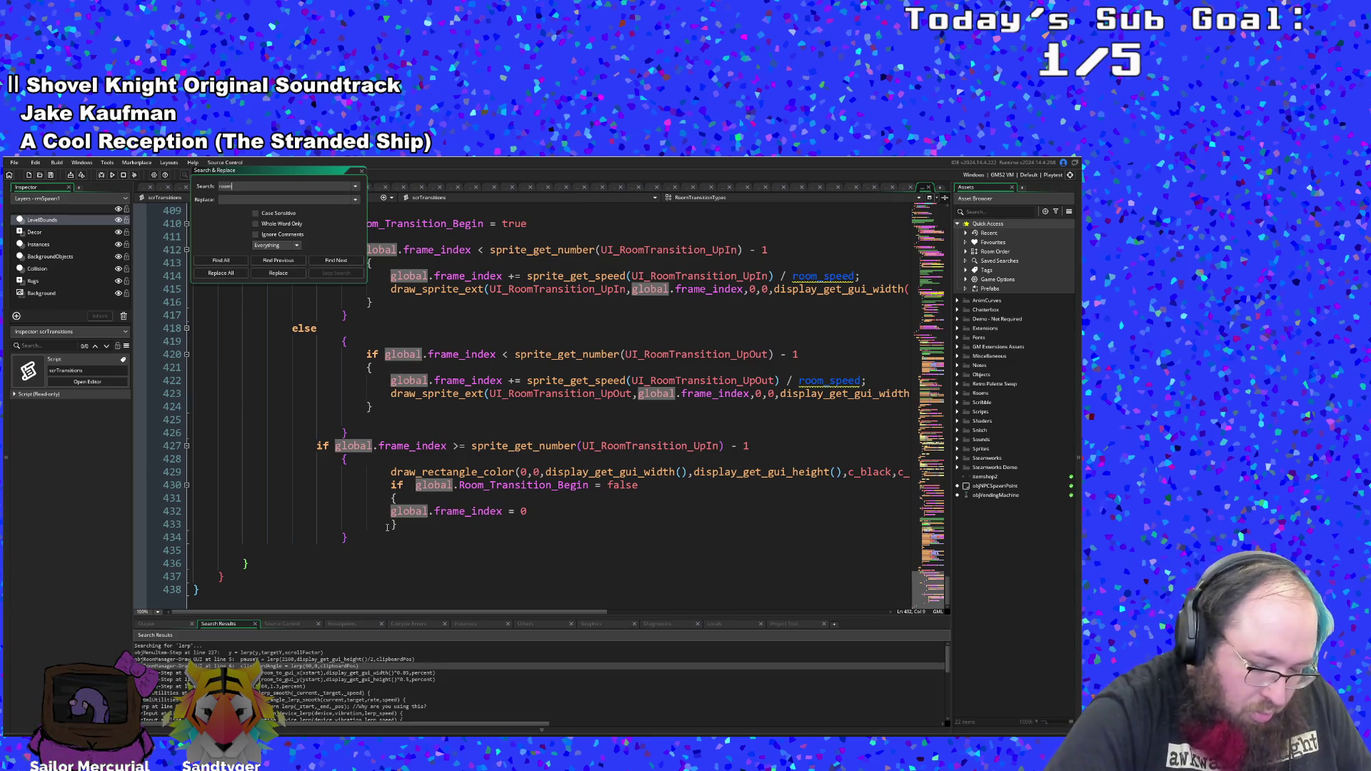
type("tran")
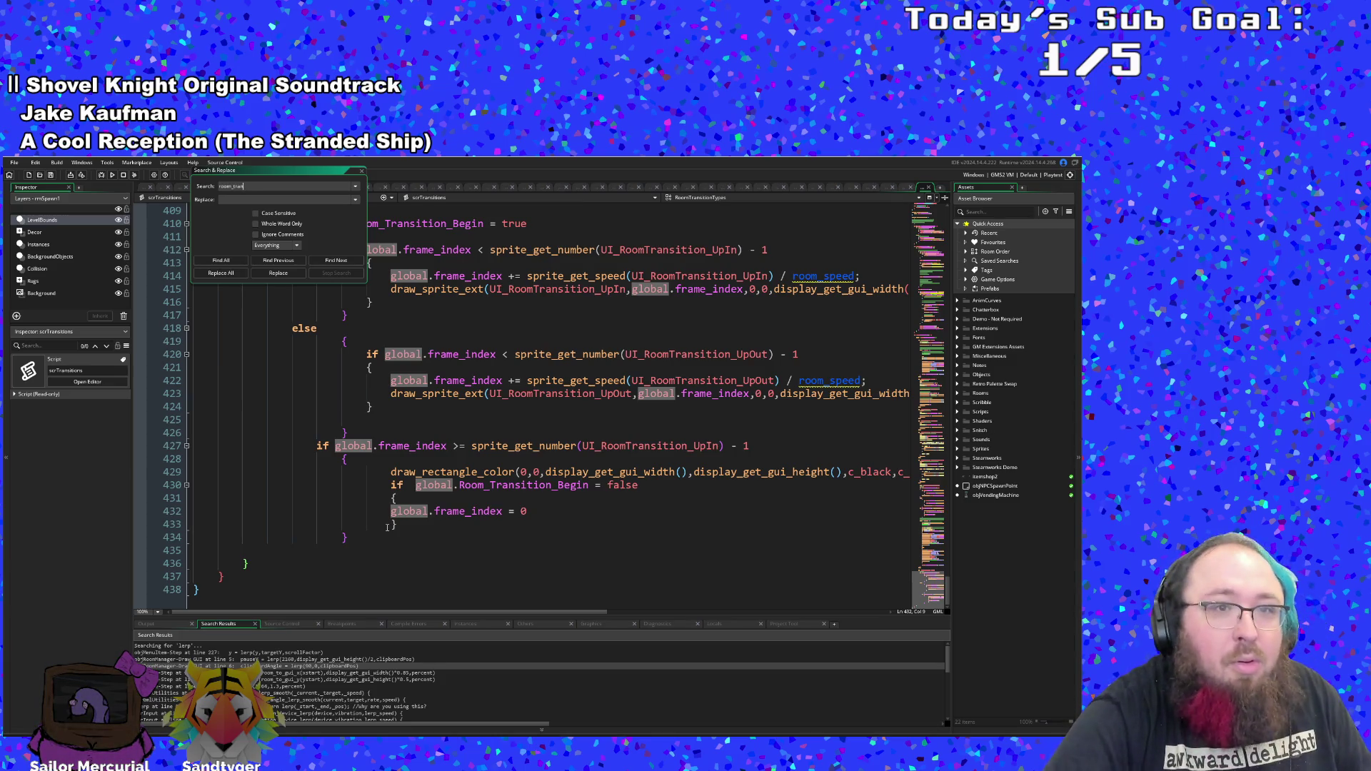
type("_")
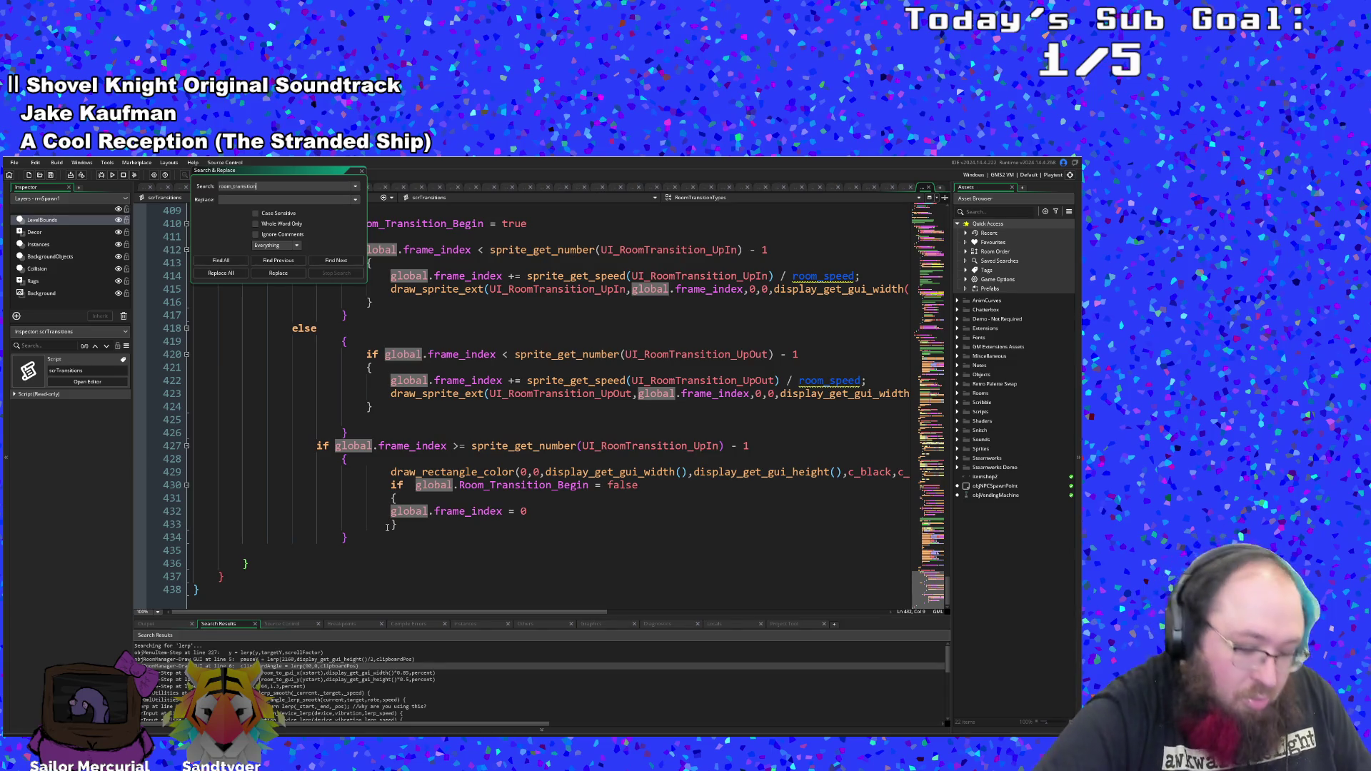
type("draw")
key("Return")
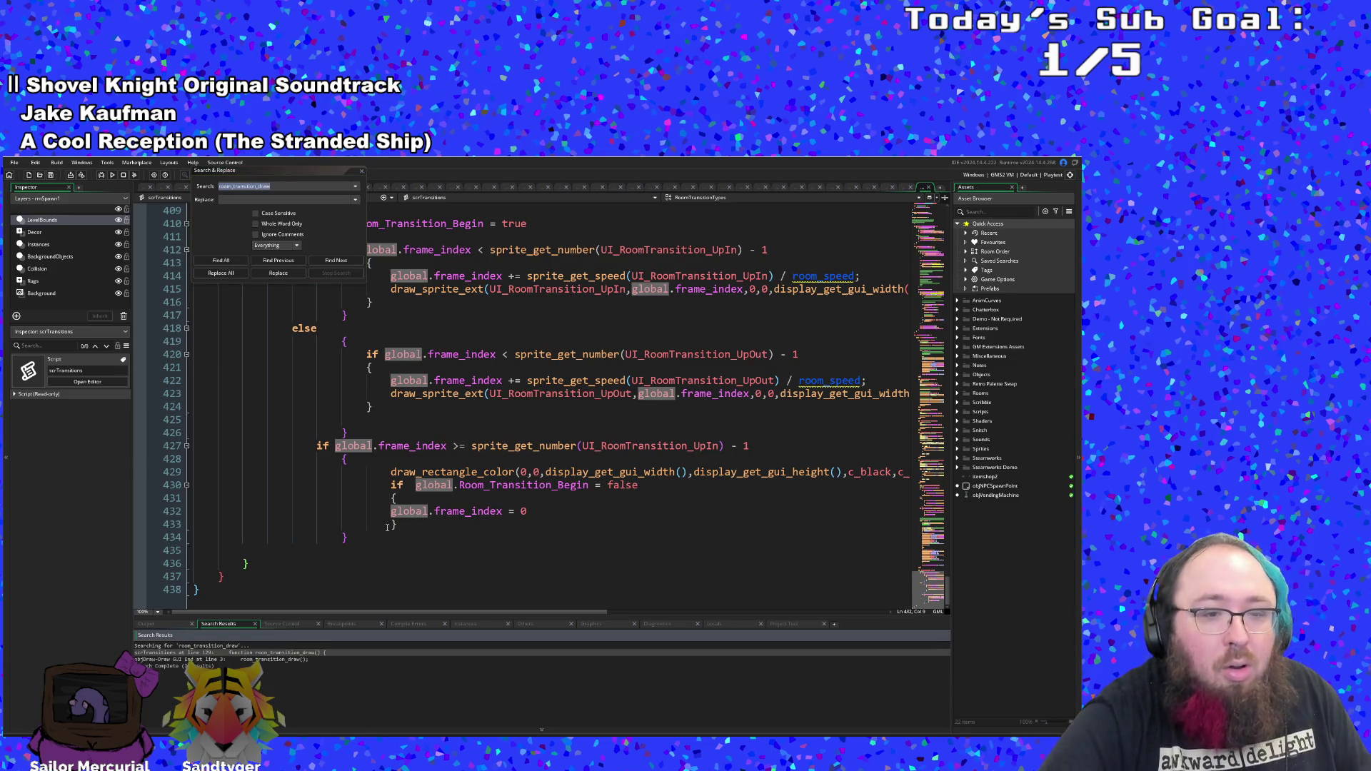
double_click(271, 659)
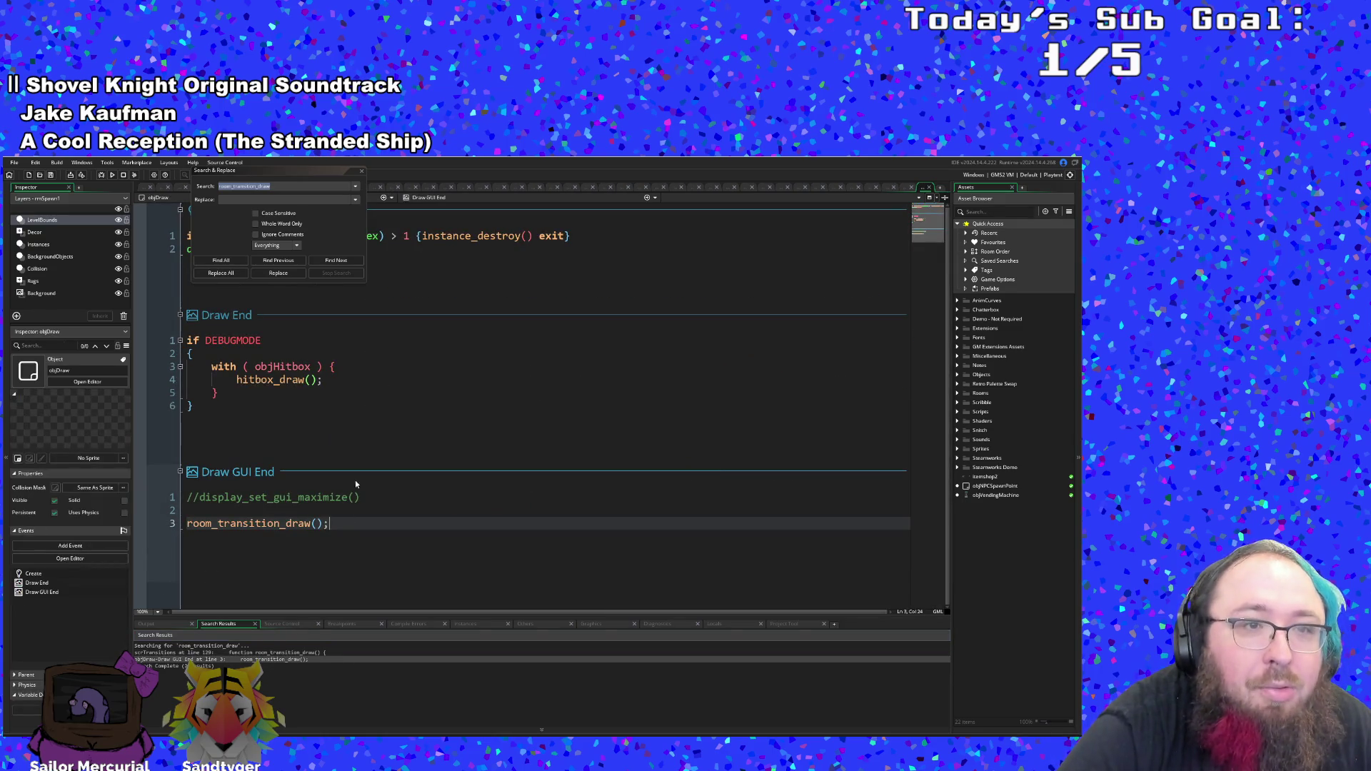
left_click(360, 171)
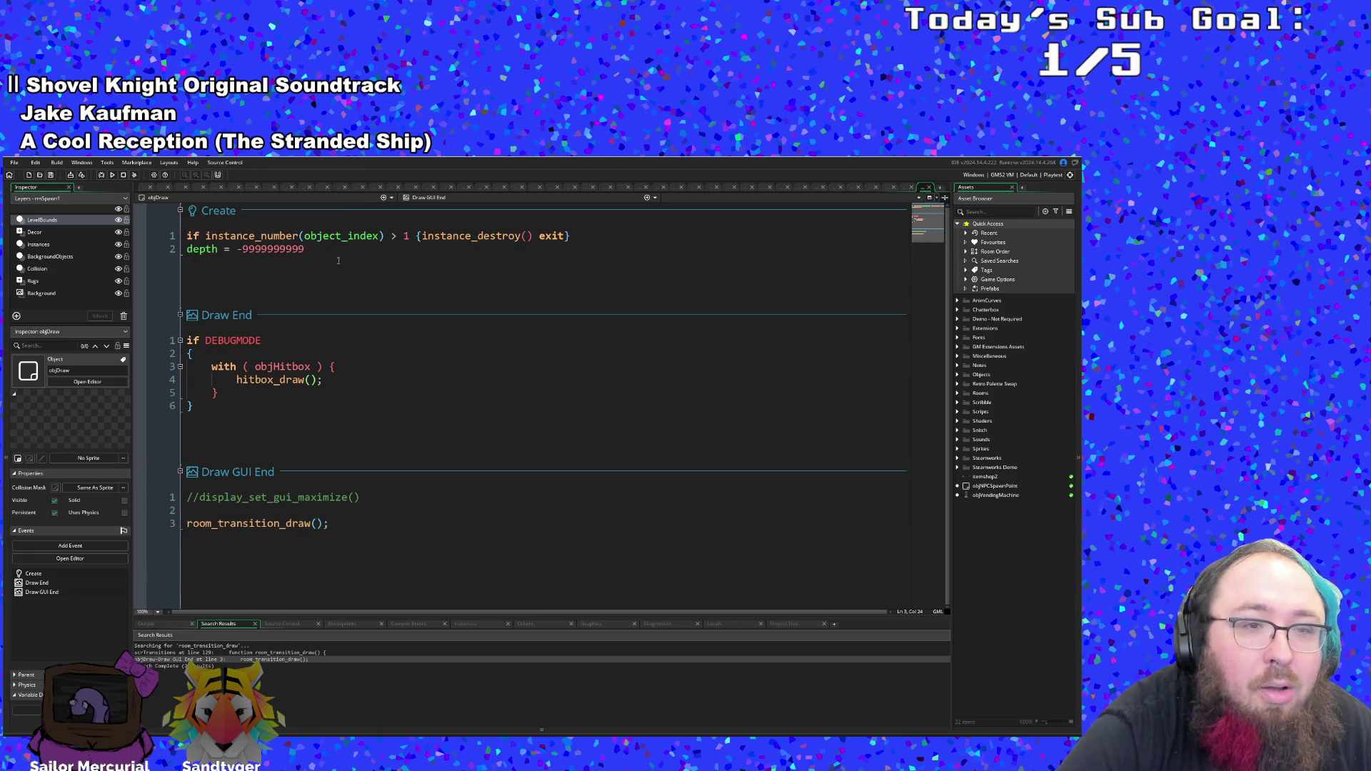
left_click(359, 431)
left_click(279, 524)
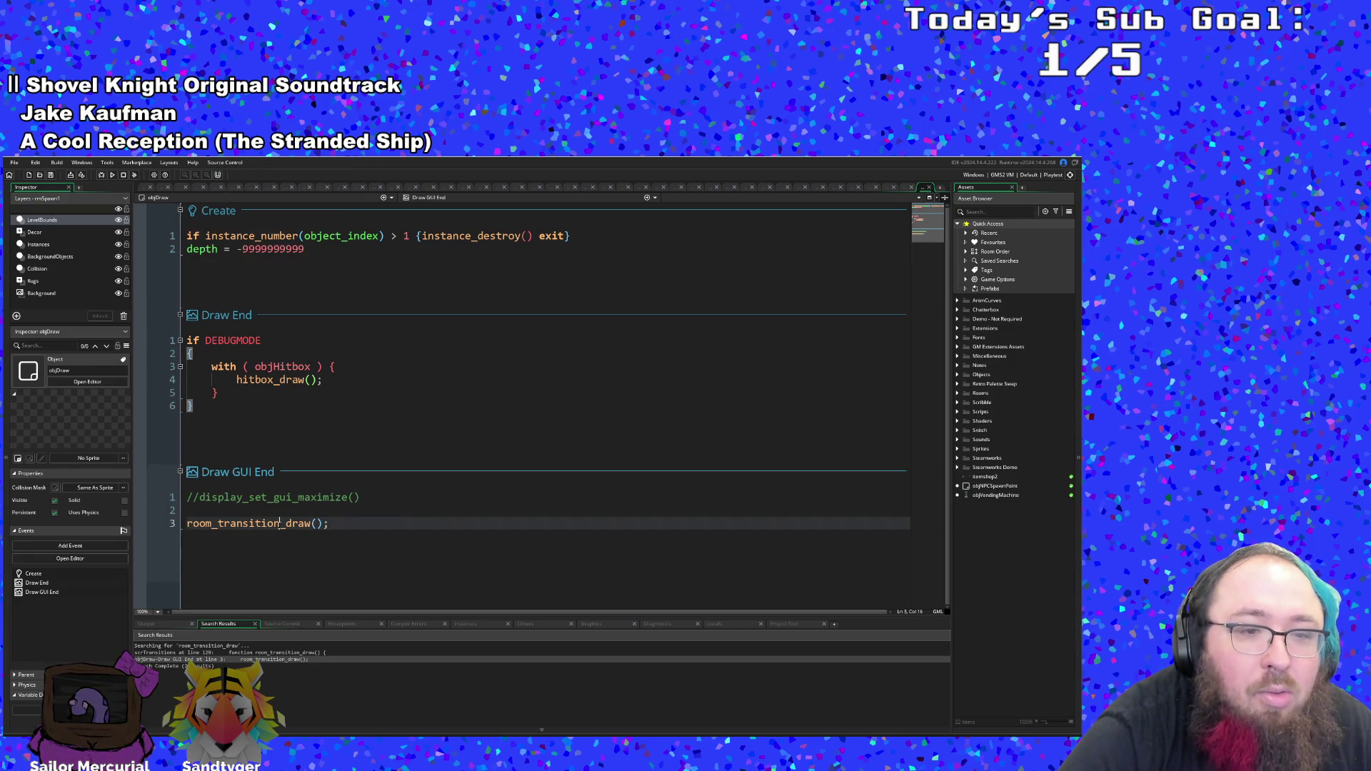
middle_click(278, 523)
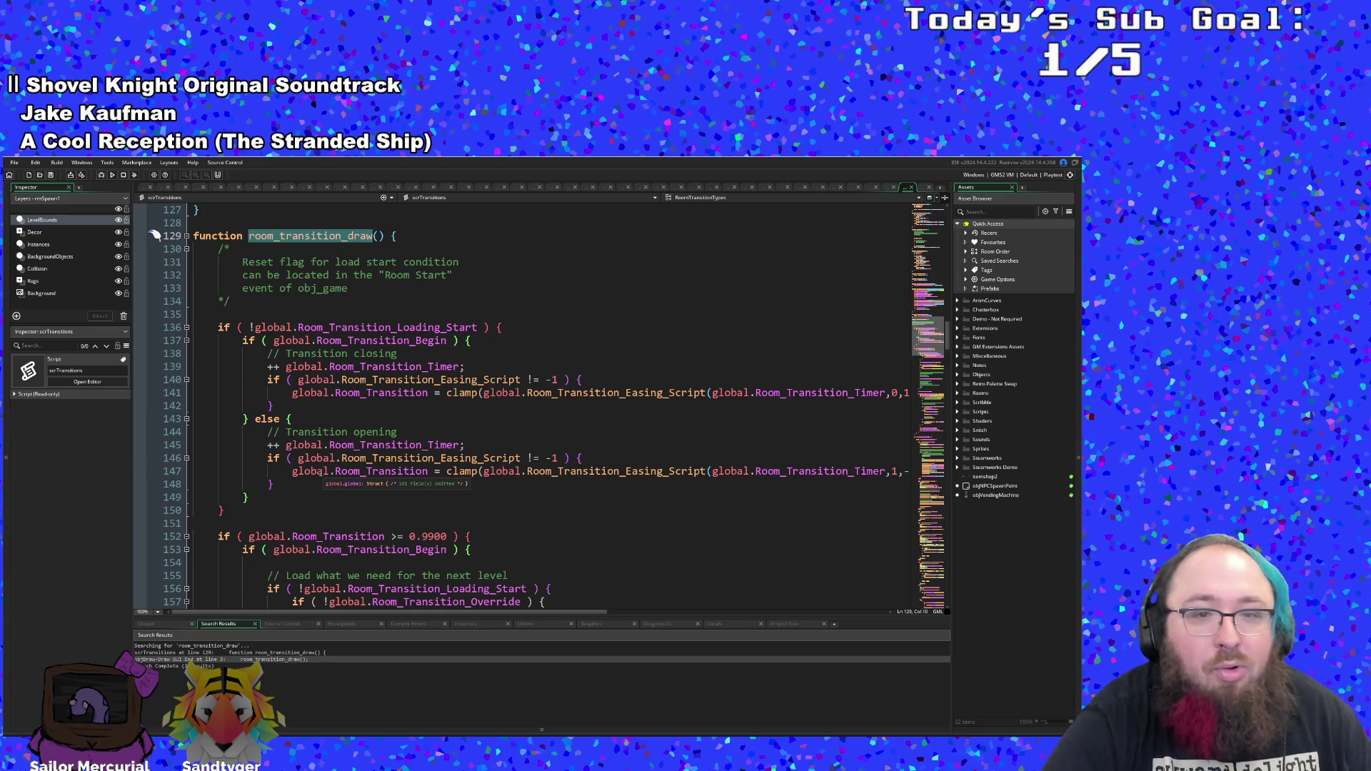
scroll(319, 472, "down", 4)
scroll(319, 474, "down", 4)
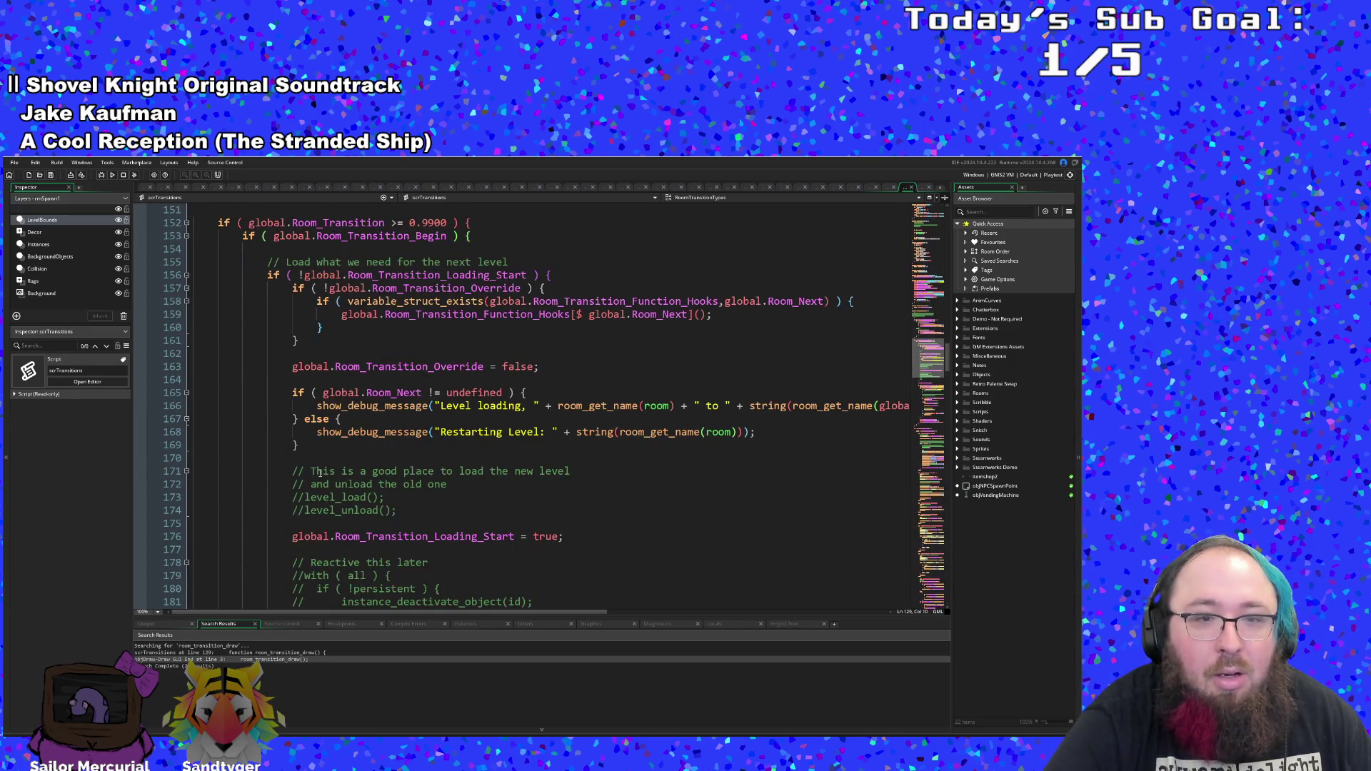
scroll(320, 473, "down", 10)
scroll(320, 473, "down", 12)
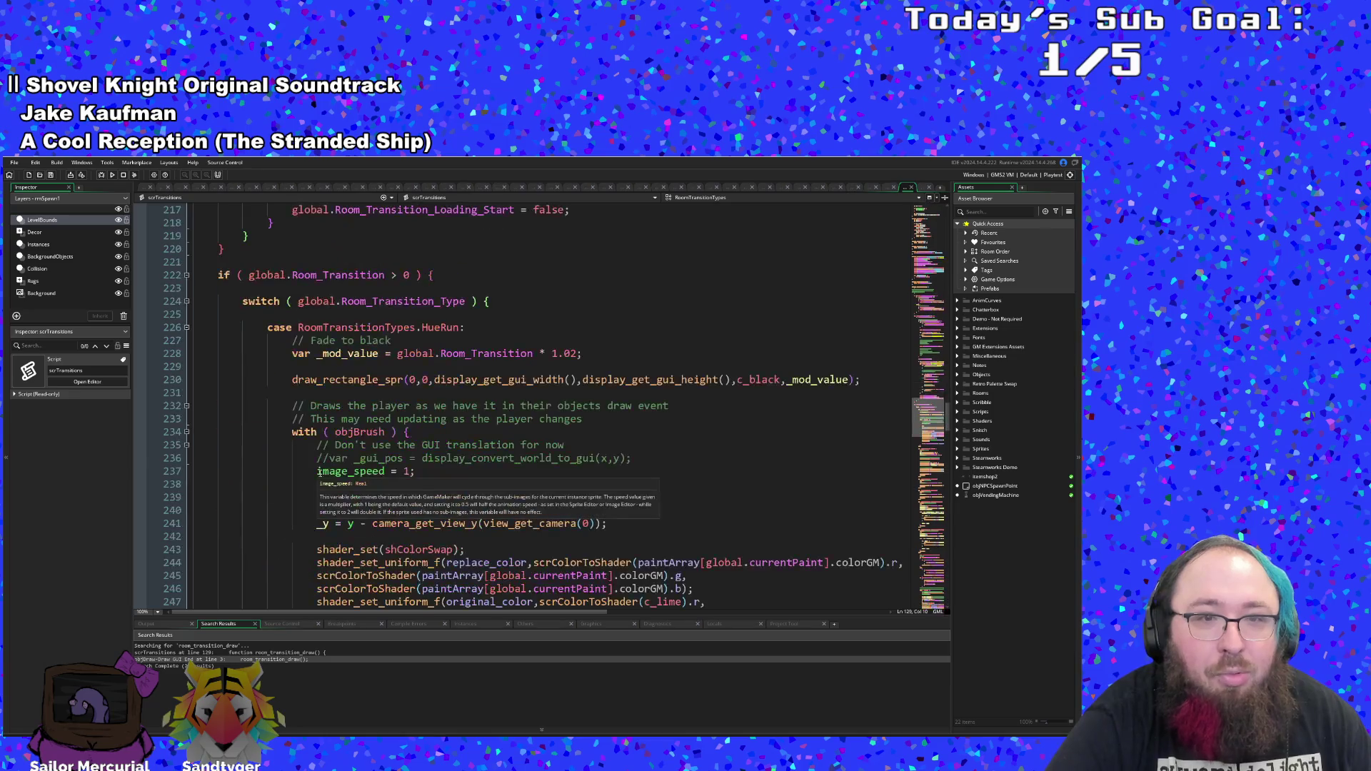
scroll(320, 473, "up", 6)
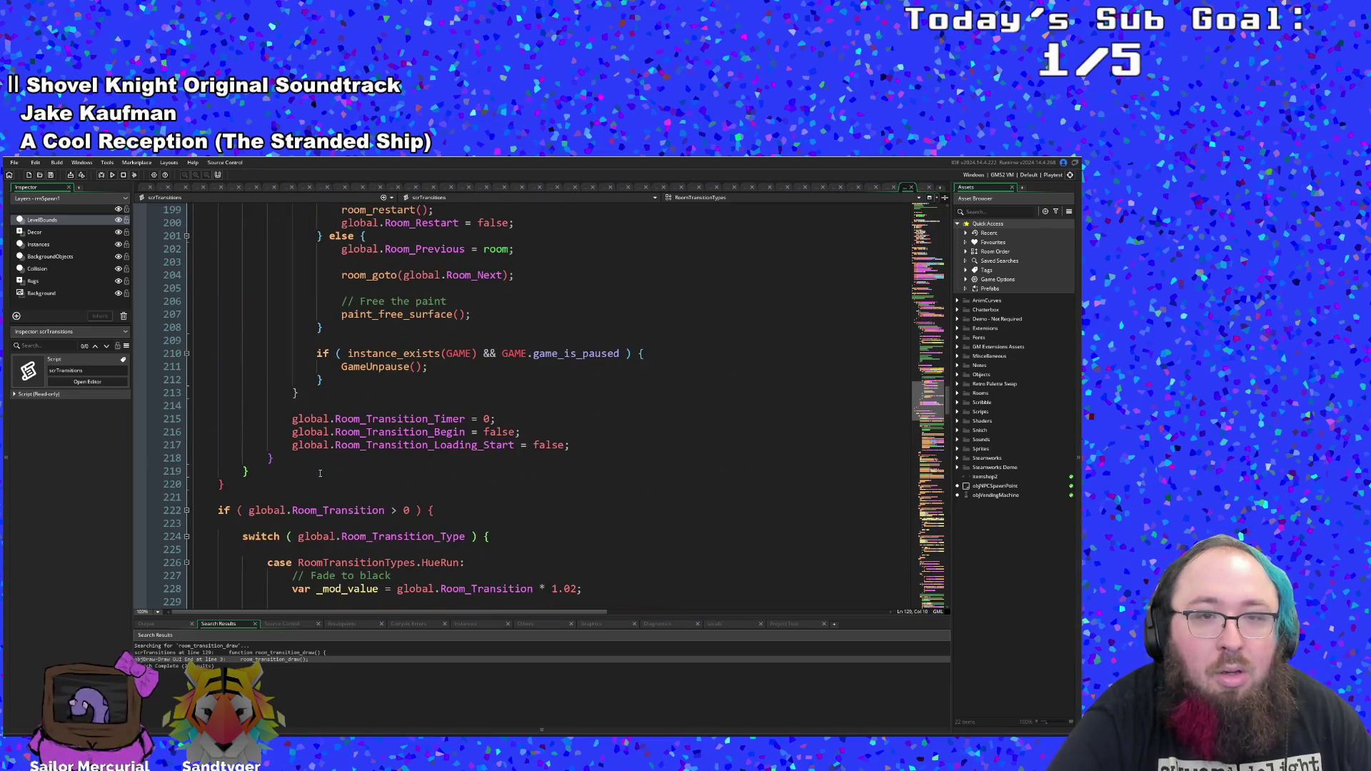
scroll(320, 474, "down", 12)
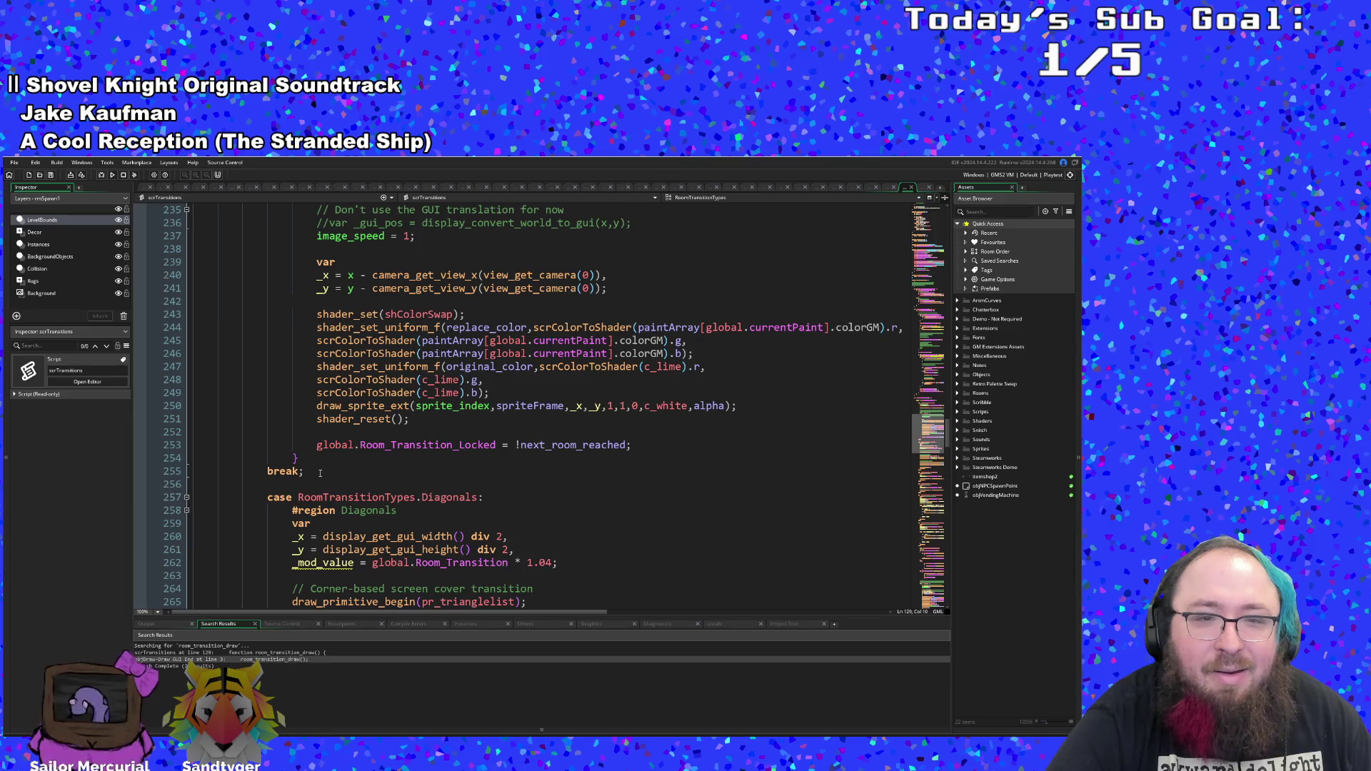
scroll(320, 474, "up", 5)
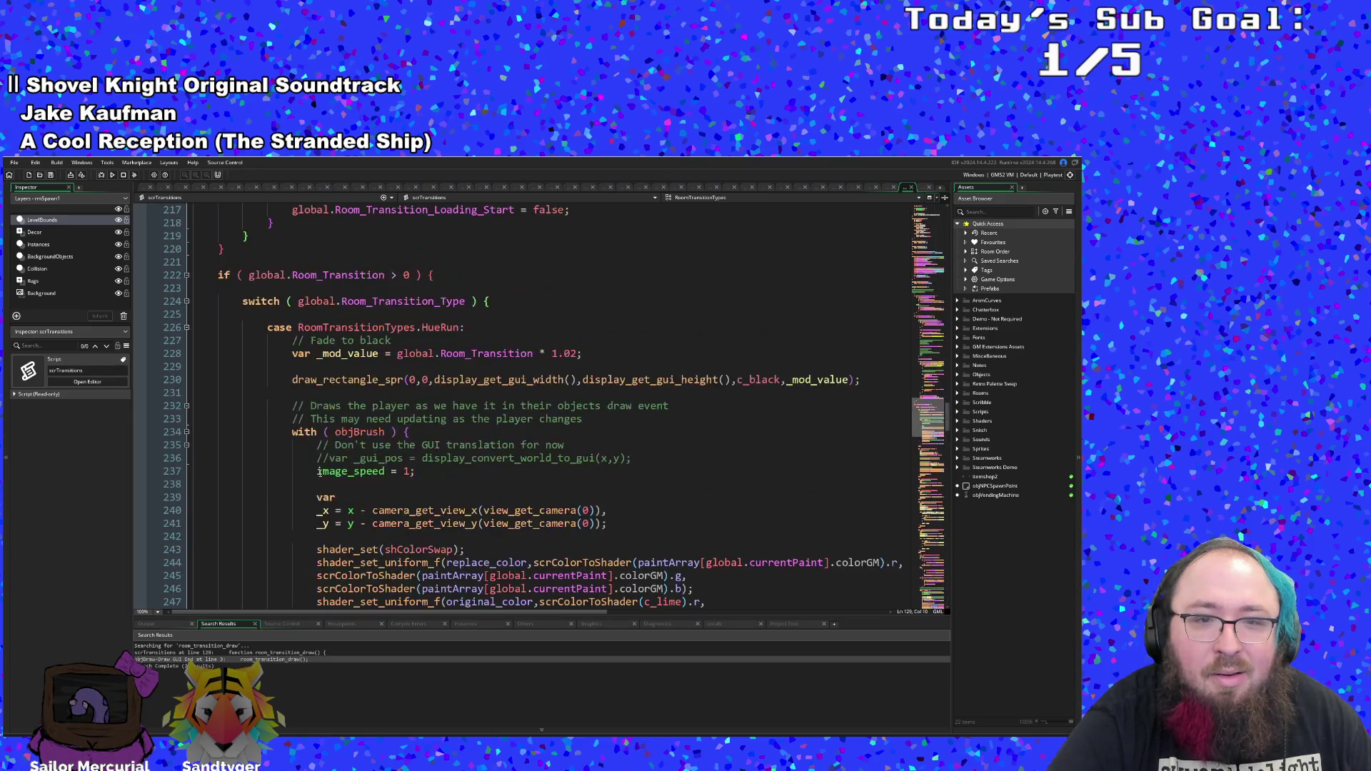
scroll(320, 472, "down", 7)
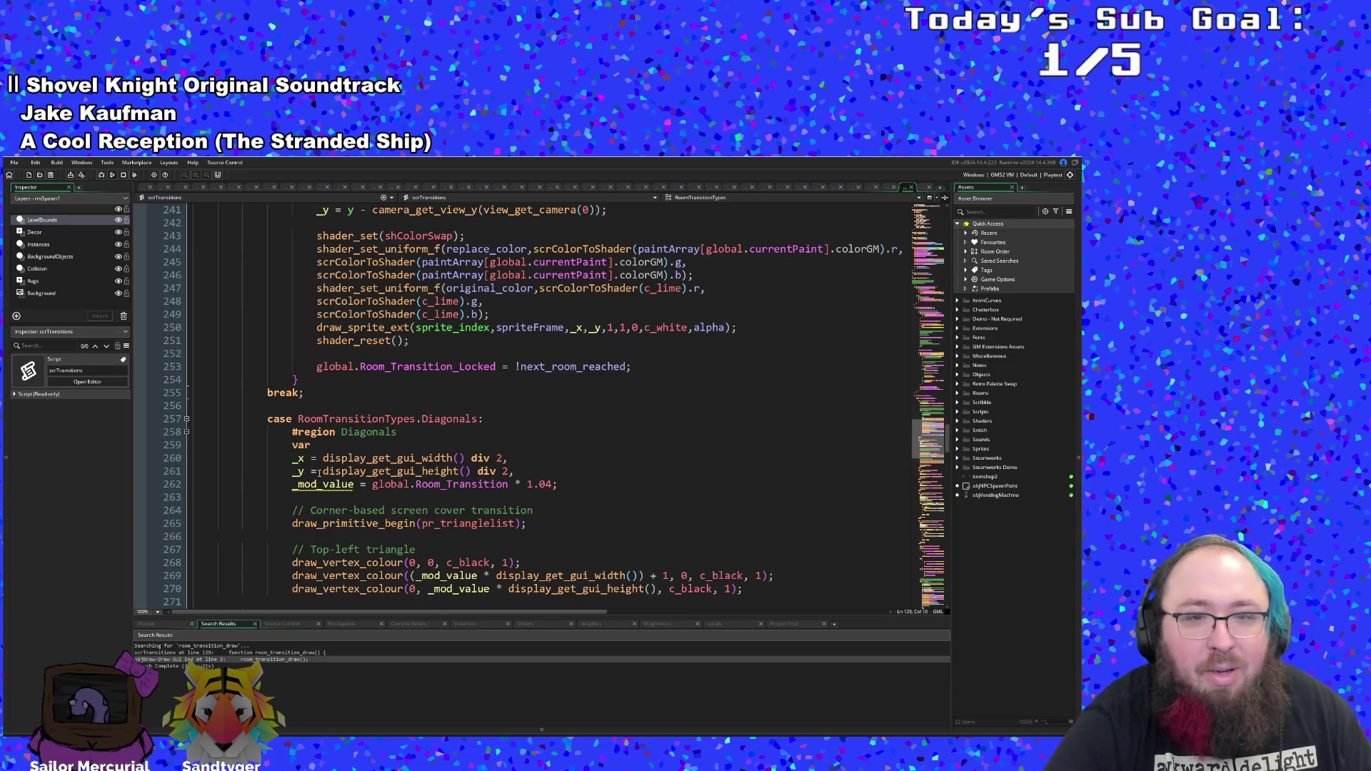
scroll(320, 472, "up", 8)
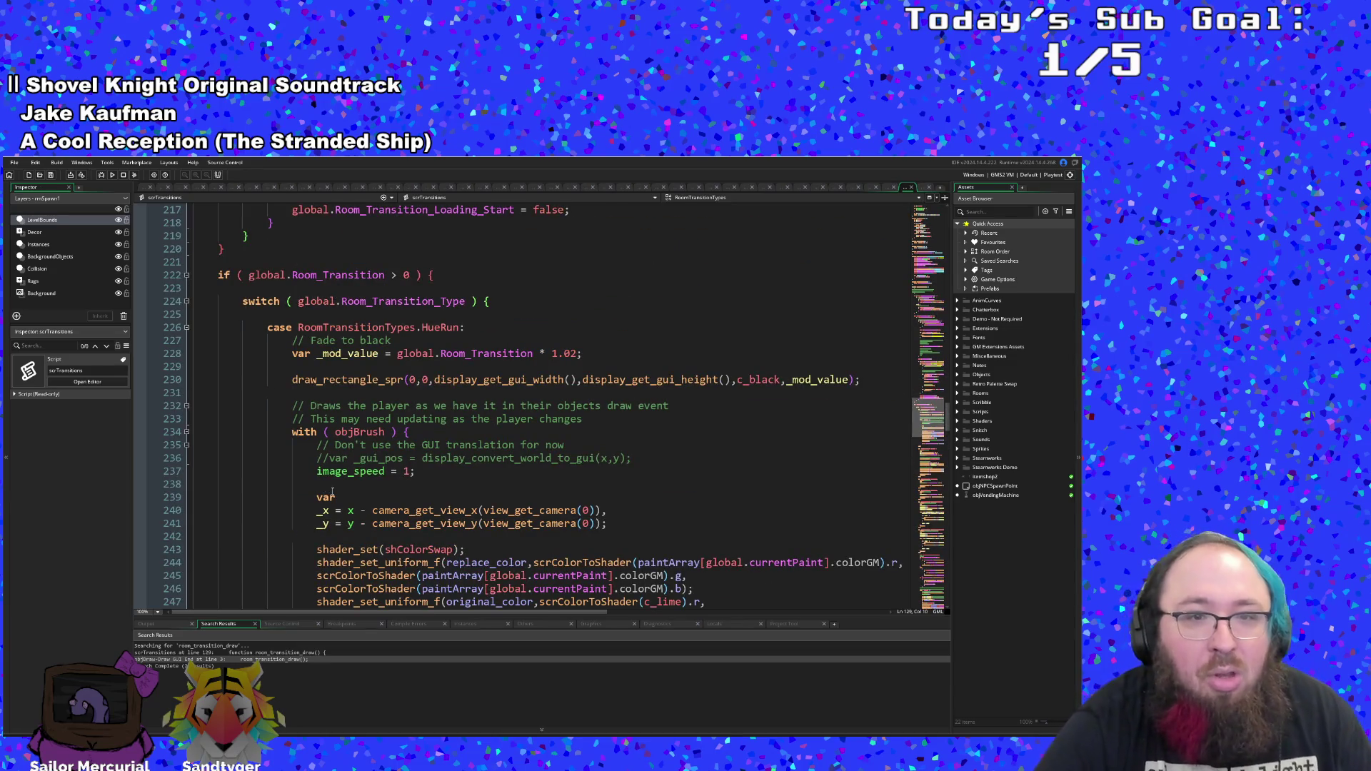
scroll(325, 489, "down", 16)
scroll(334, 493, "down", 16)
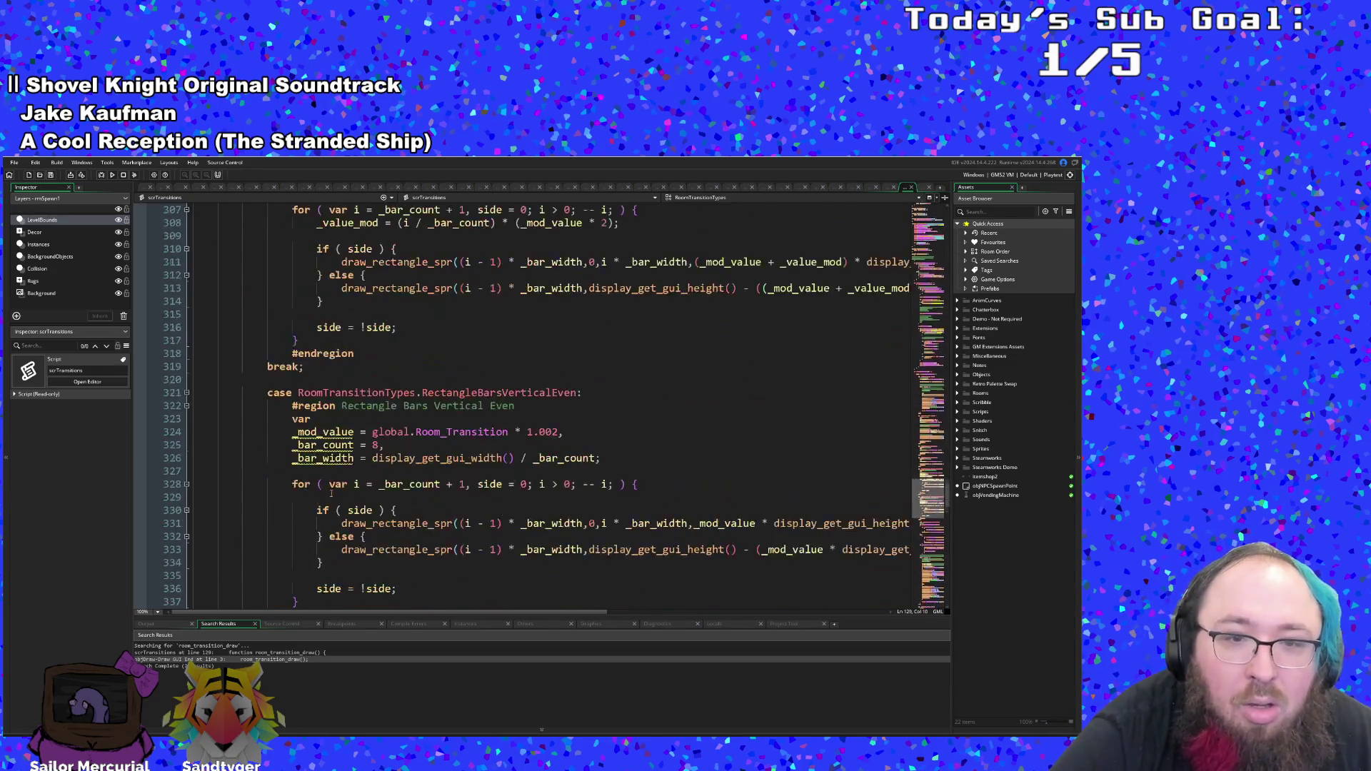
scroll(330, 492, "down", 16)
scroll(329, 494, "up", 8)
left_click(439, 420)
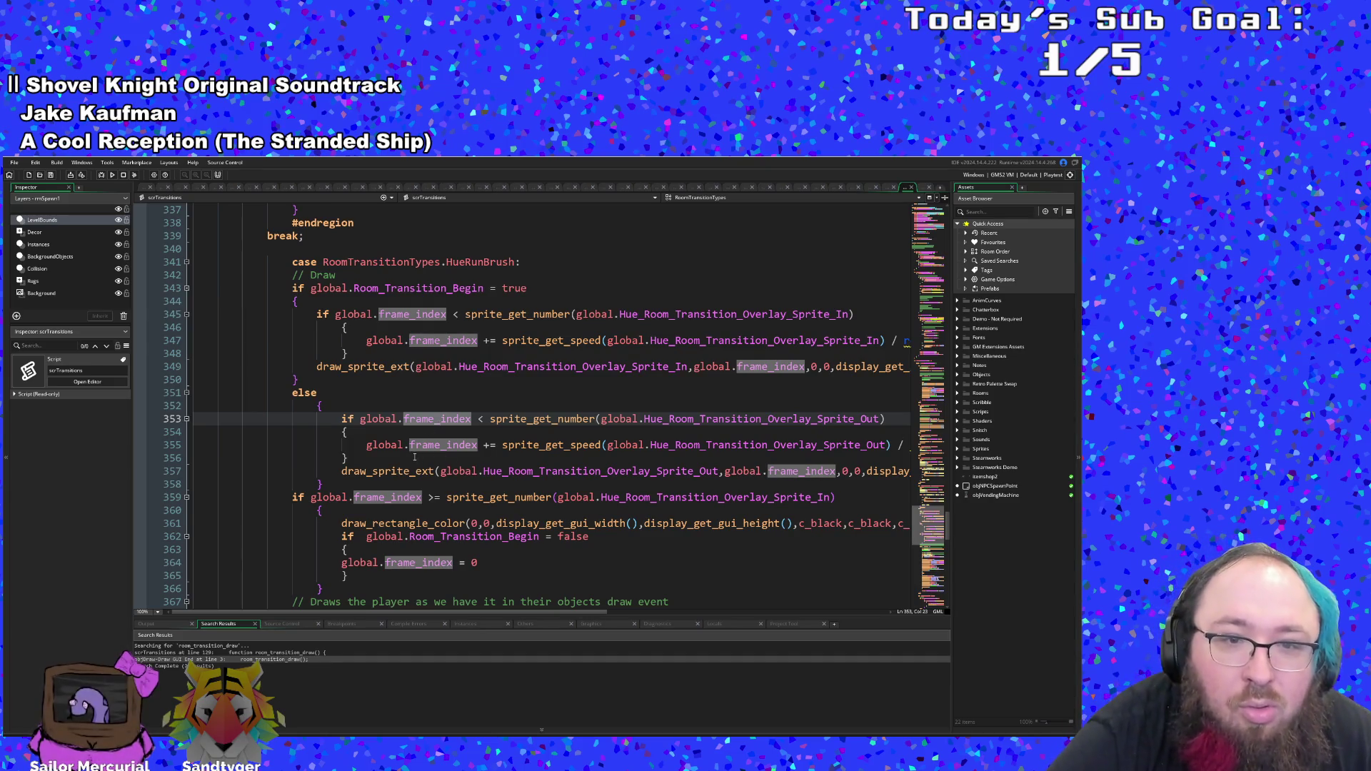
left_click_drag(403, 612, 537, 628)
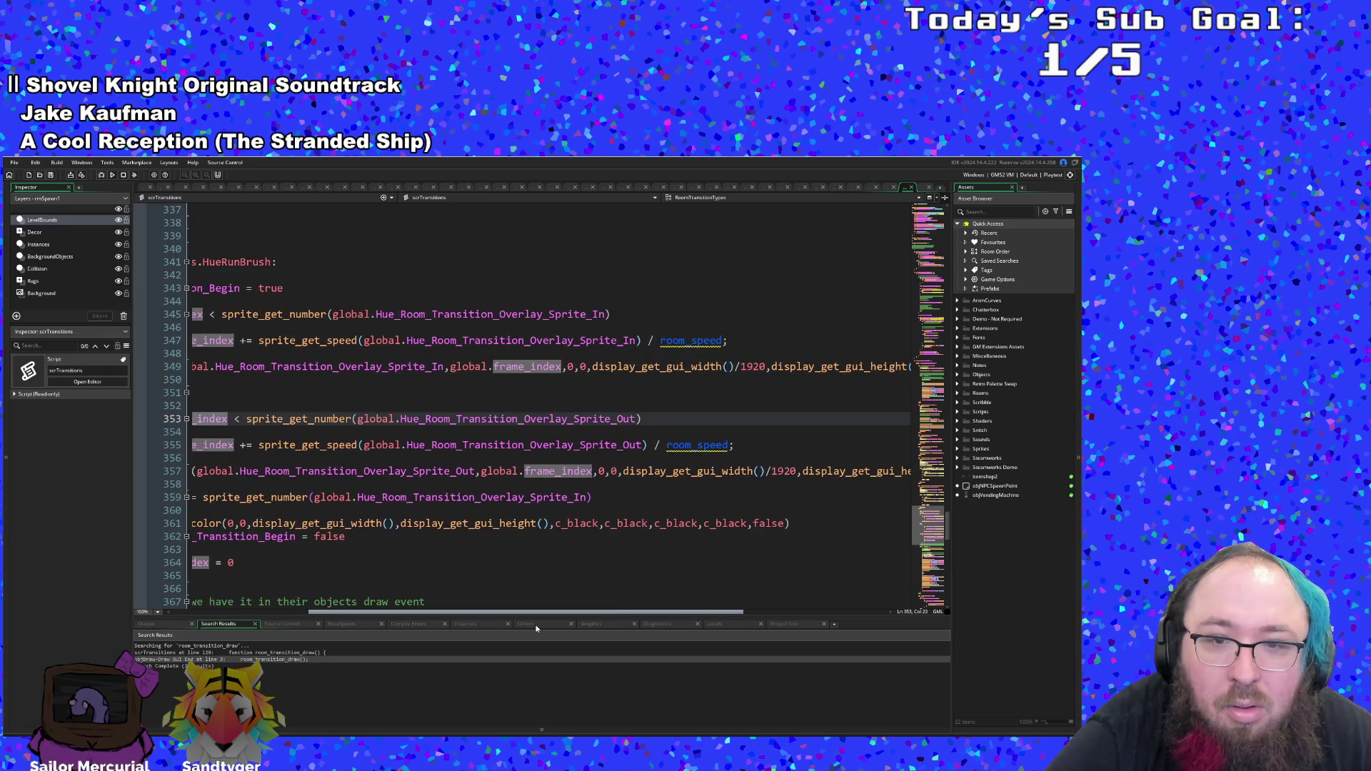
double_click(696, 445)
scroll(696, 468, "down", 4)
scroll(696, 467, "up", 4)
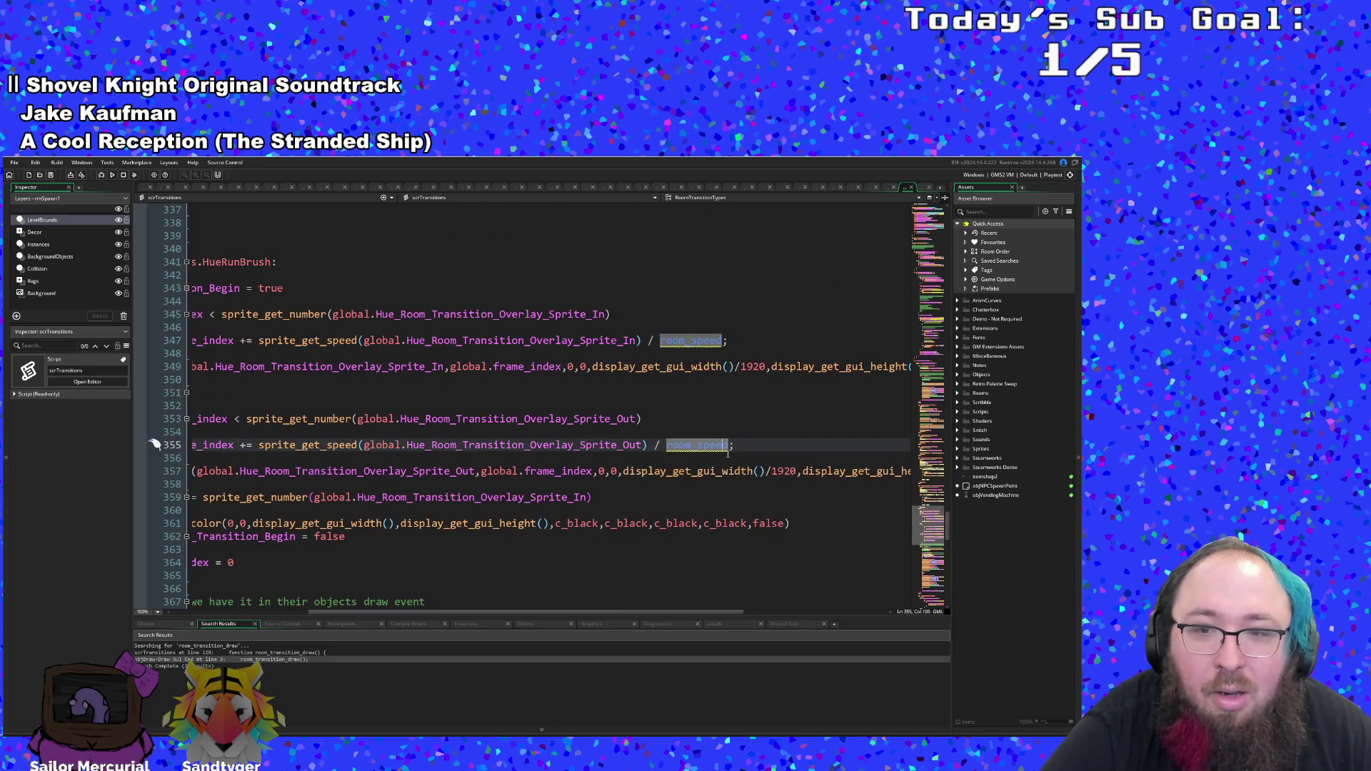
key("Down")
double_click(819, 445)
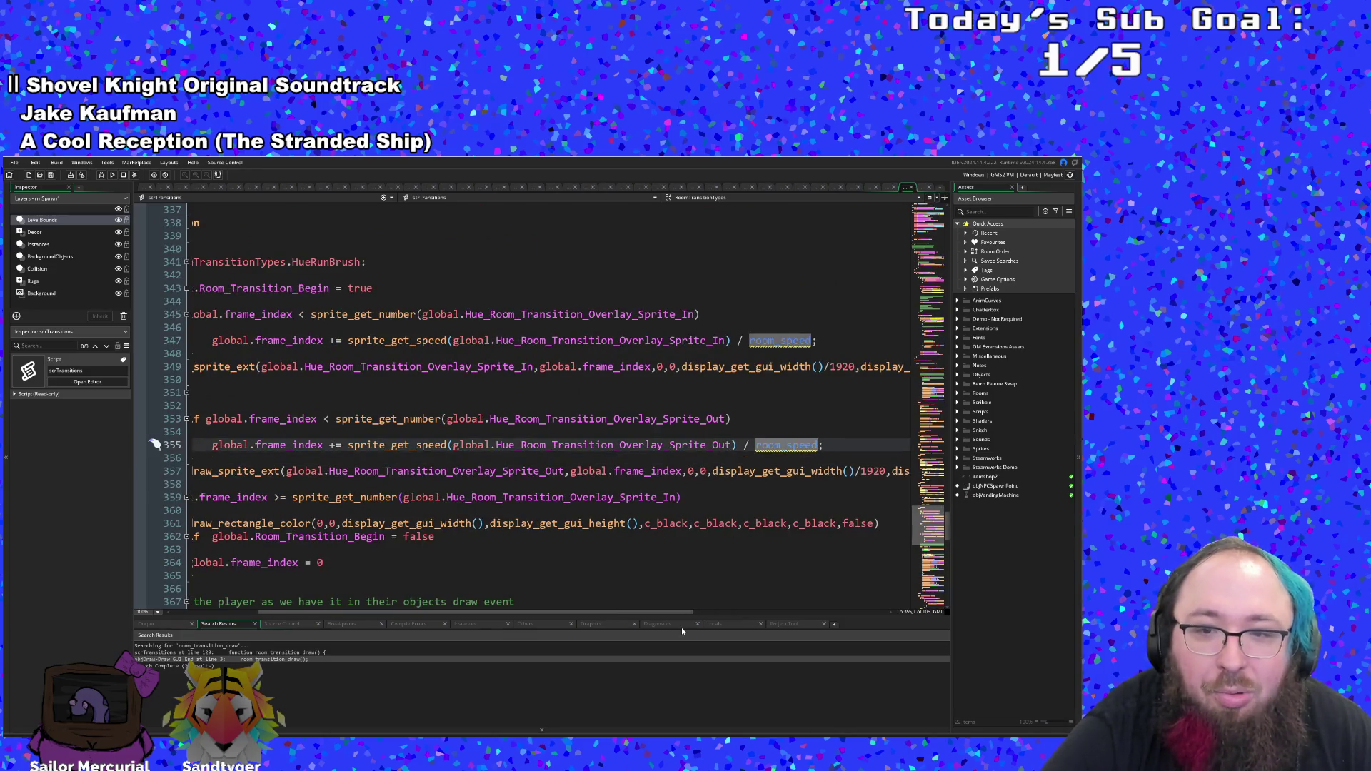
mouse_move(667, 613)
left_mouse_down()
mouse_move(847, 626)
mouse_move(610, 624)
left_mouse_up()
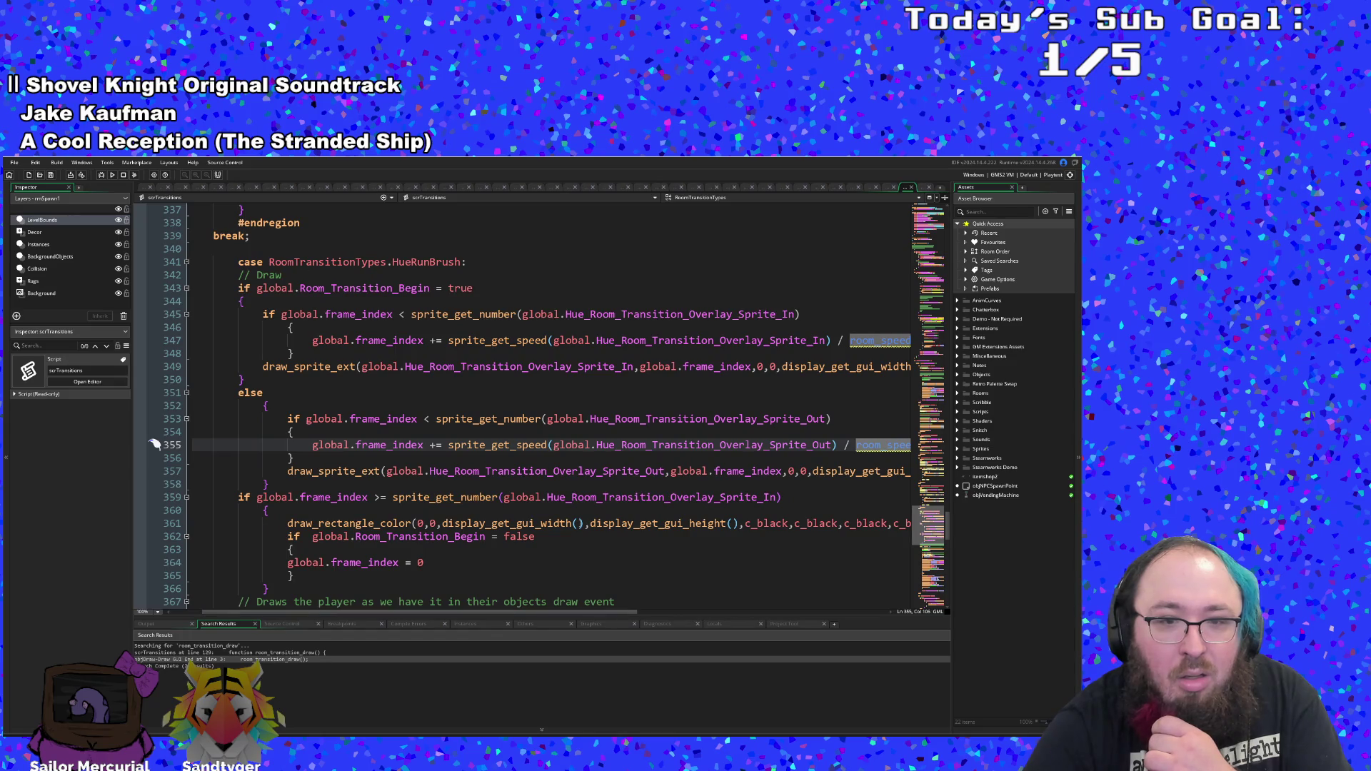
scroll(594, 522, "down", 4)
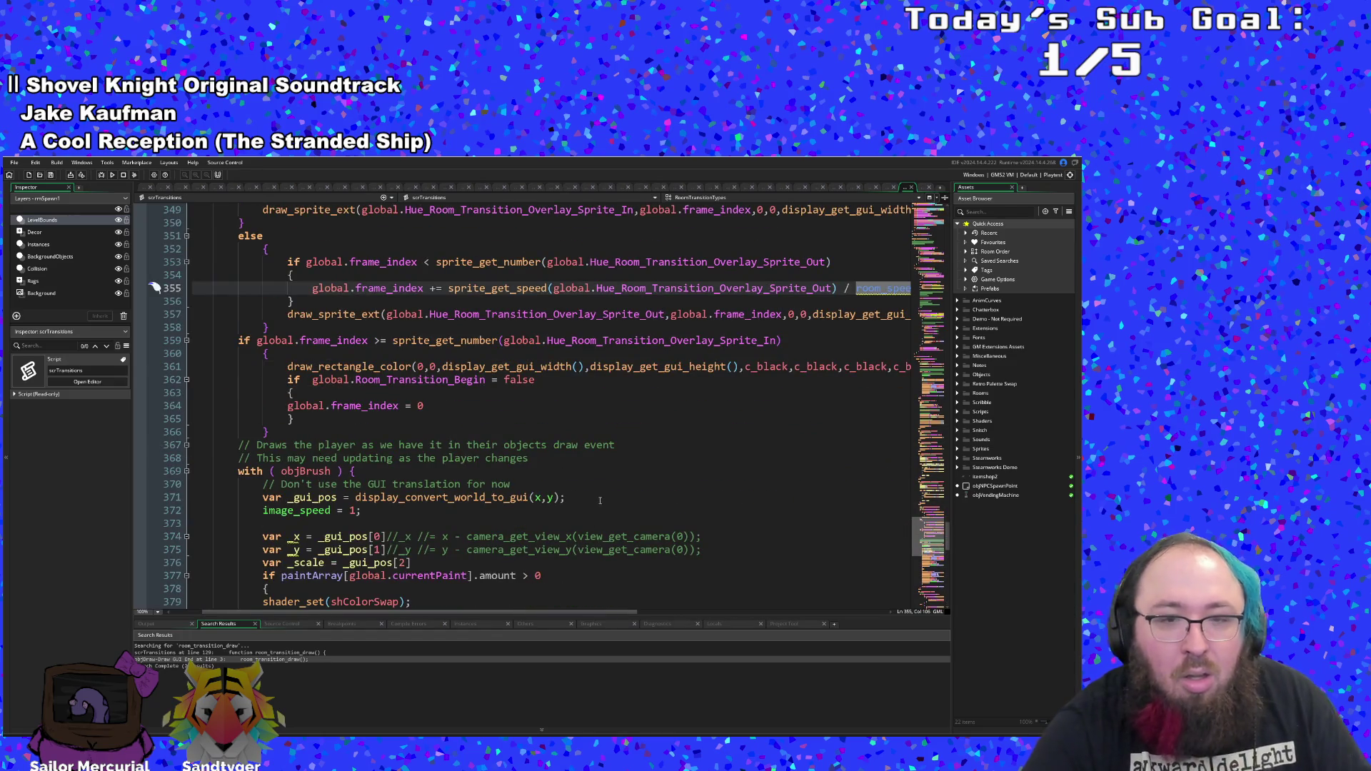
left_click(293, 419)
left_click(430, 407)
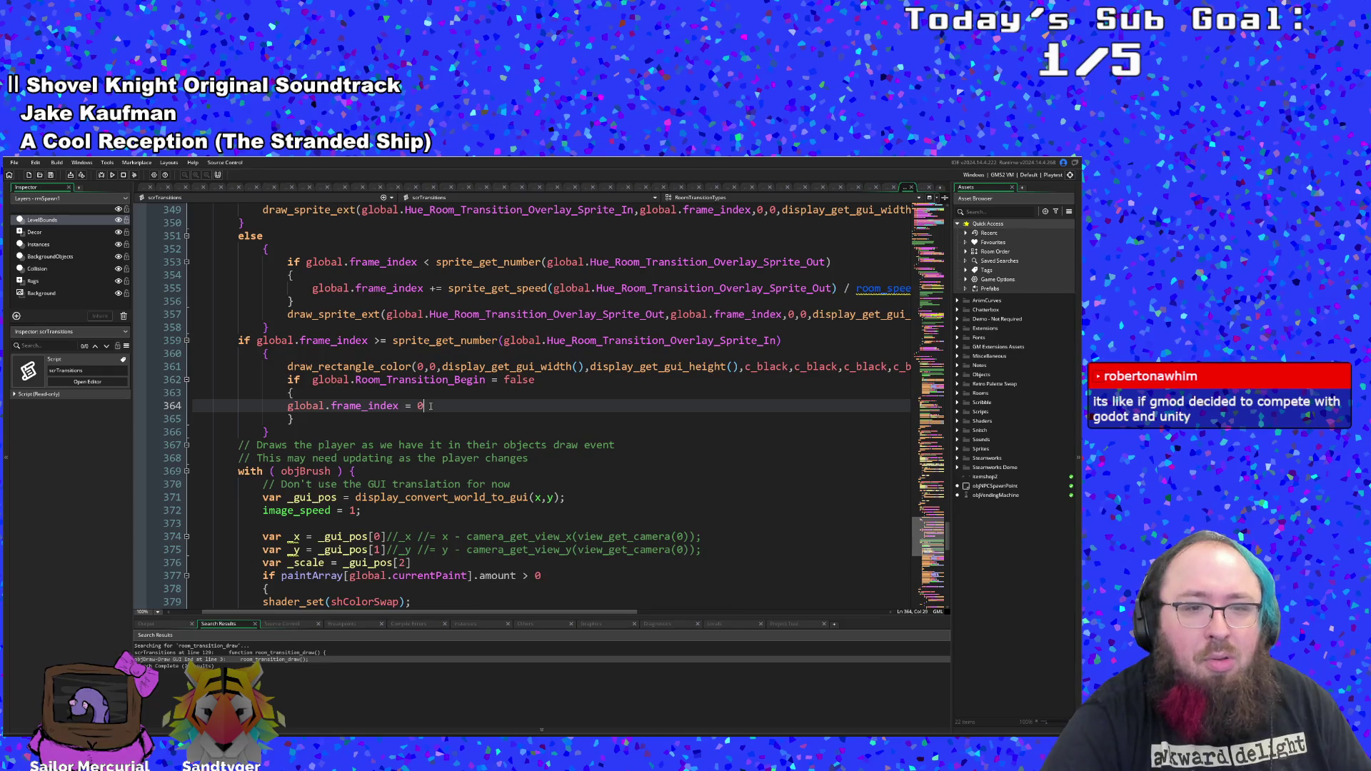
scroll(430, 407, "down", 2)
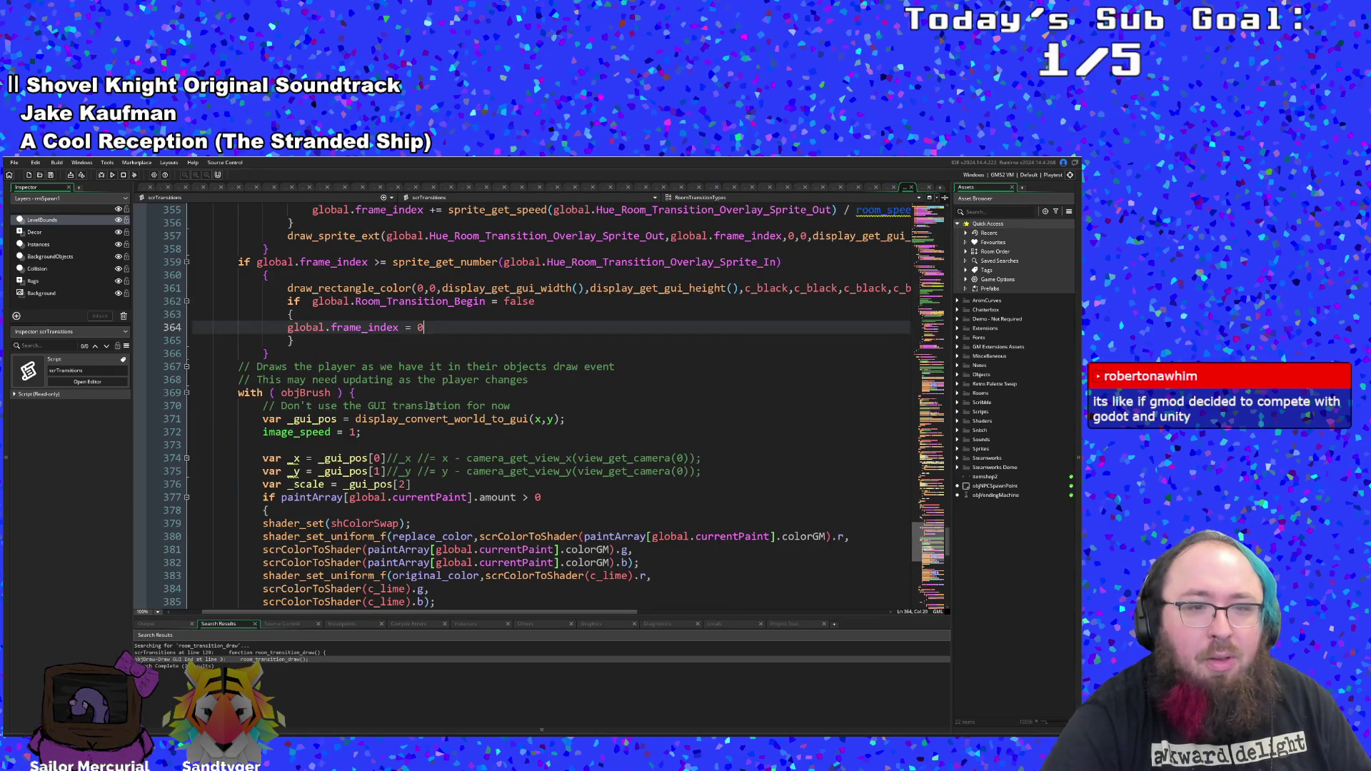
scroll(431, 407, "down", 8)
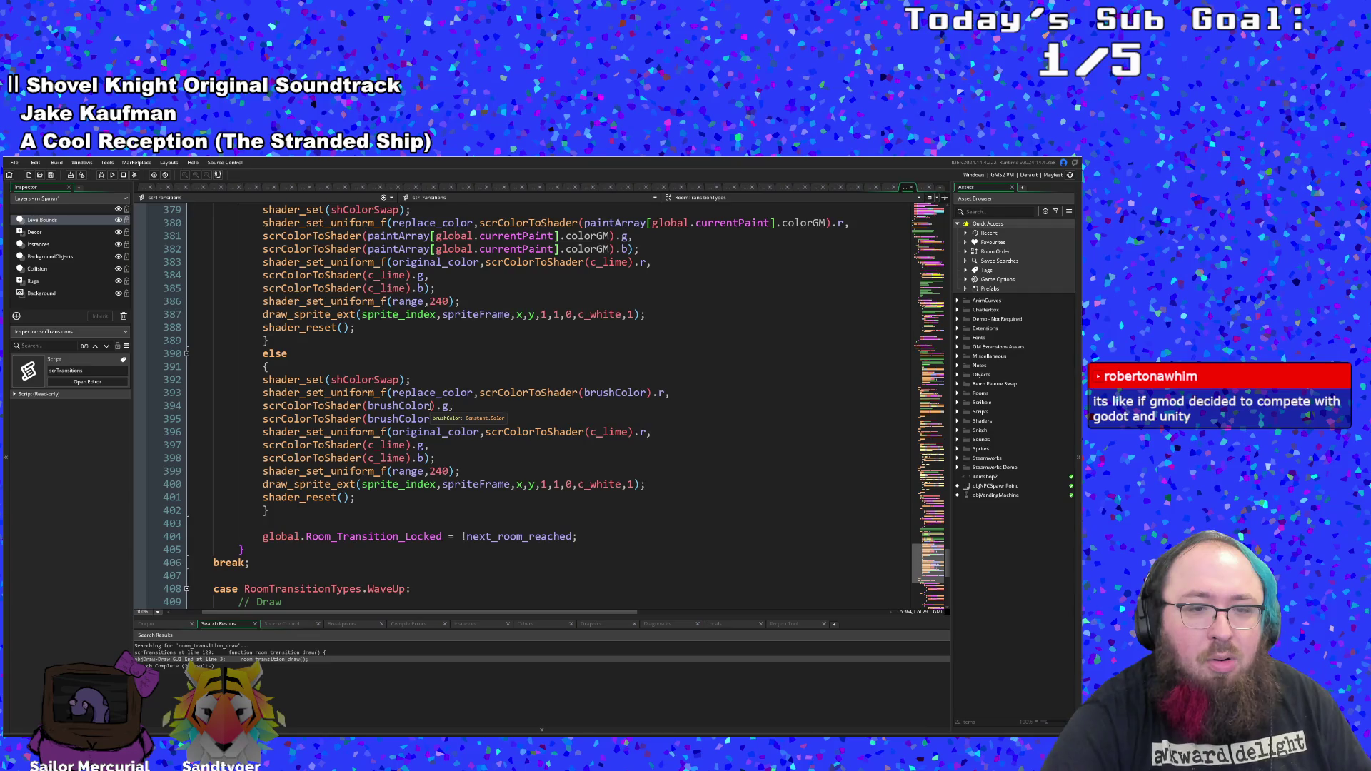
type("F")
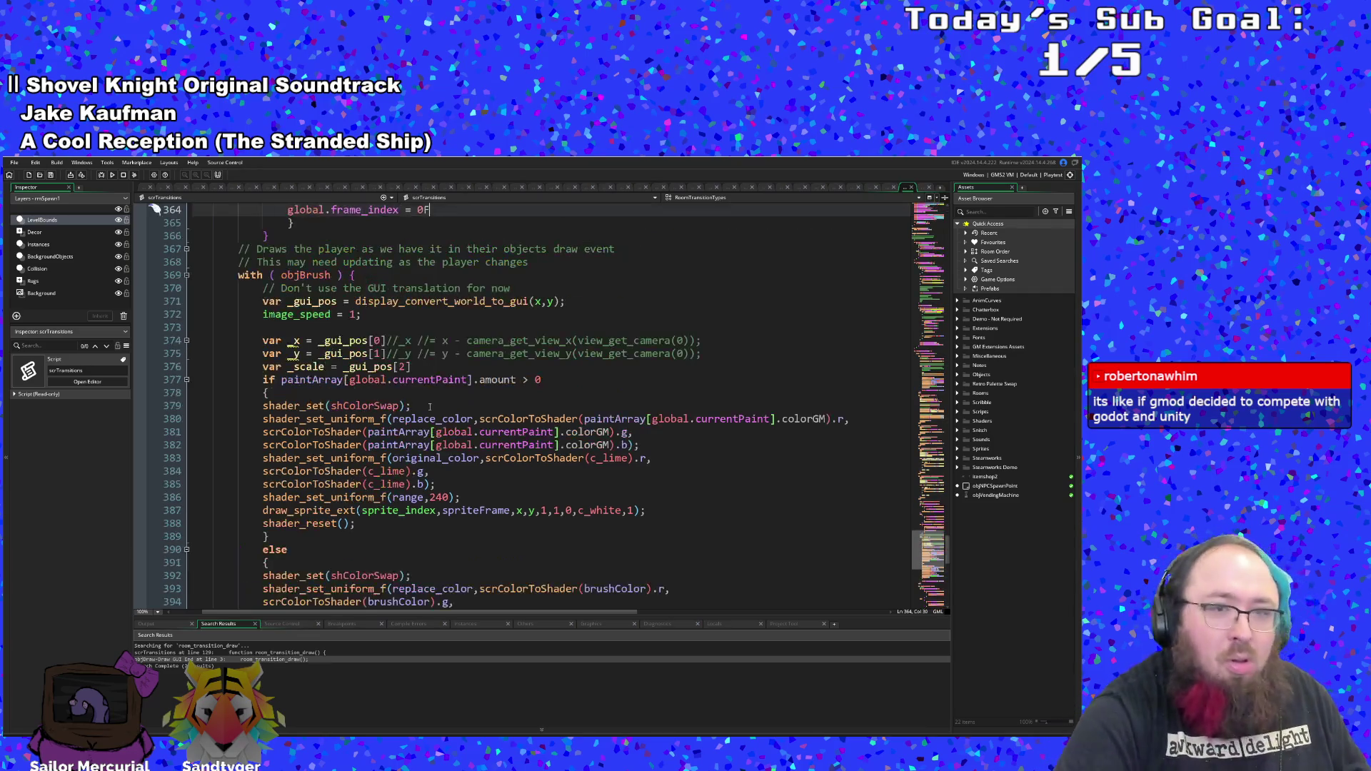
key("BackSpace")
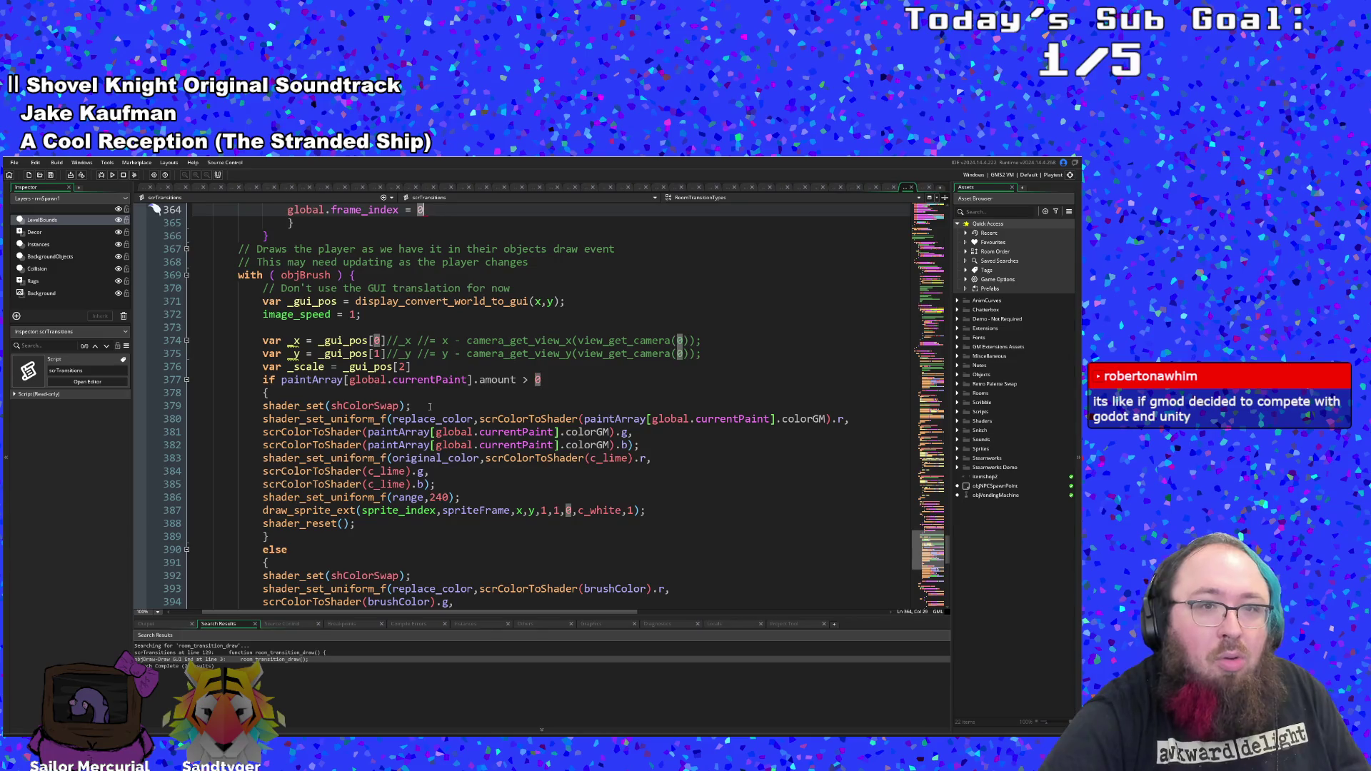
scroll(429, 406, "up", 4)
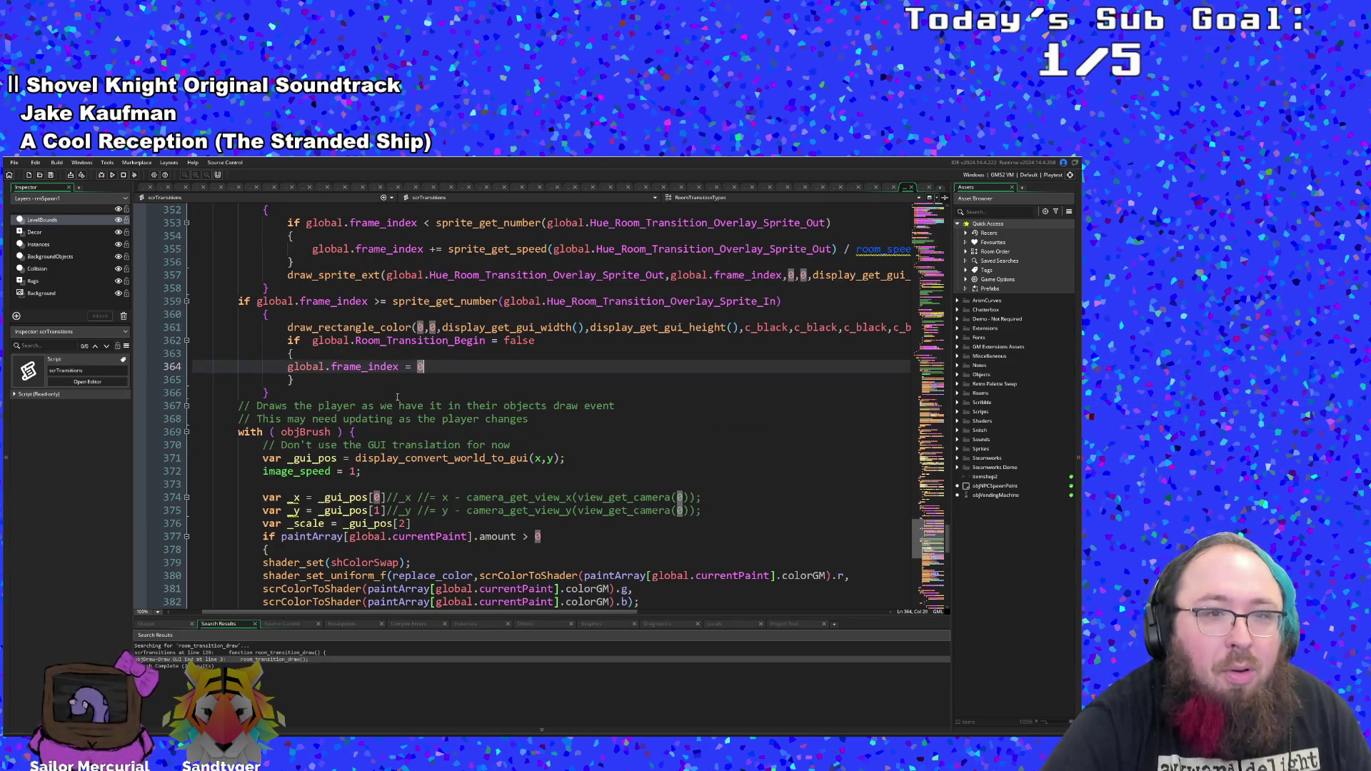
left_click(379, 406)
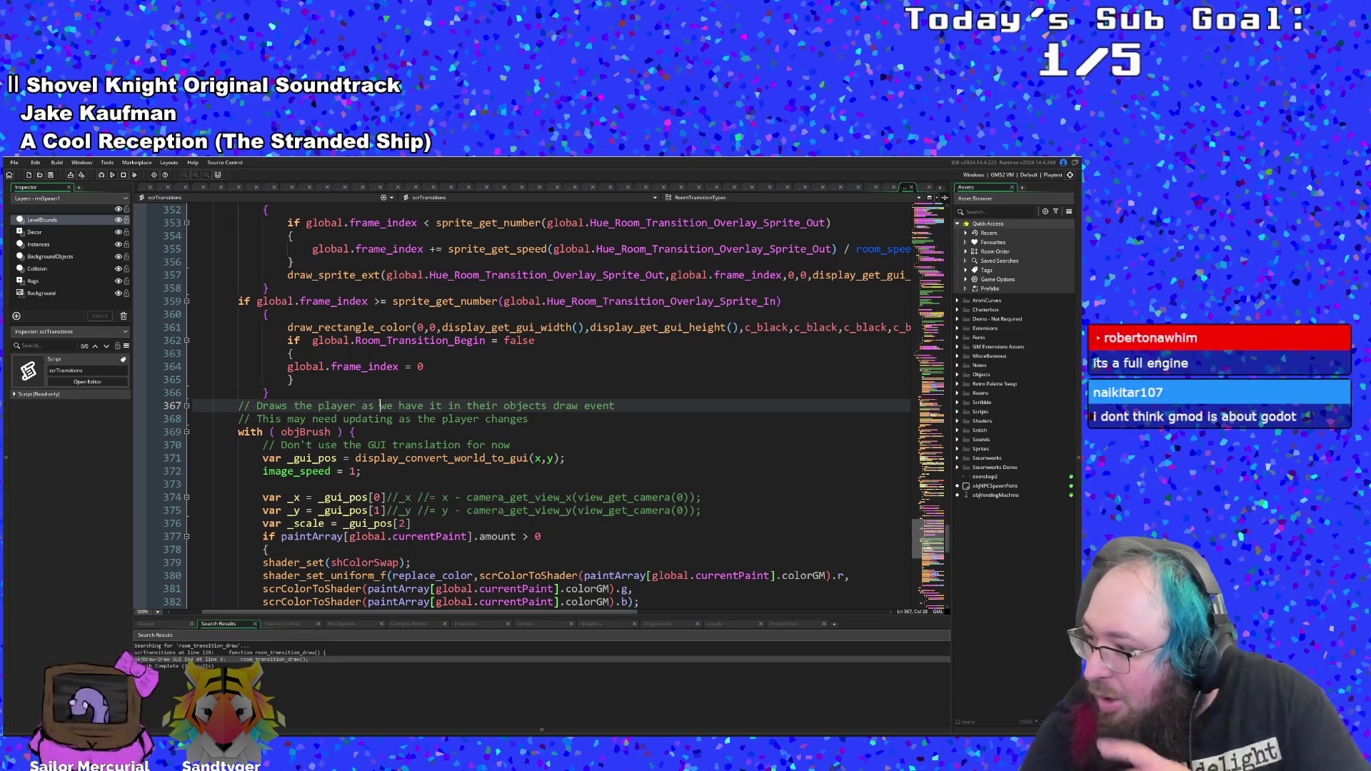
scroll(379, 405, "down", 4)
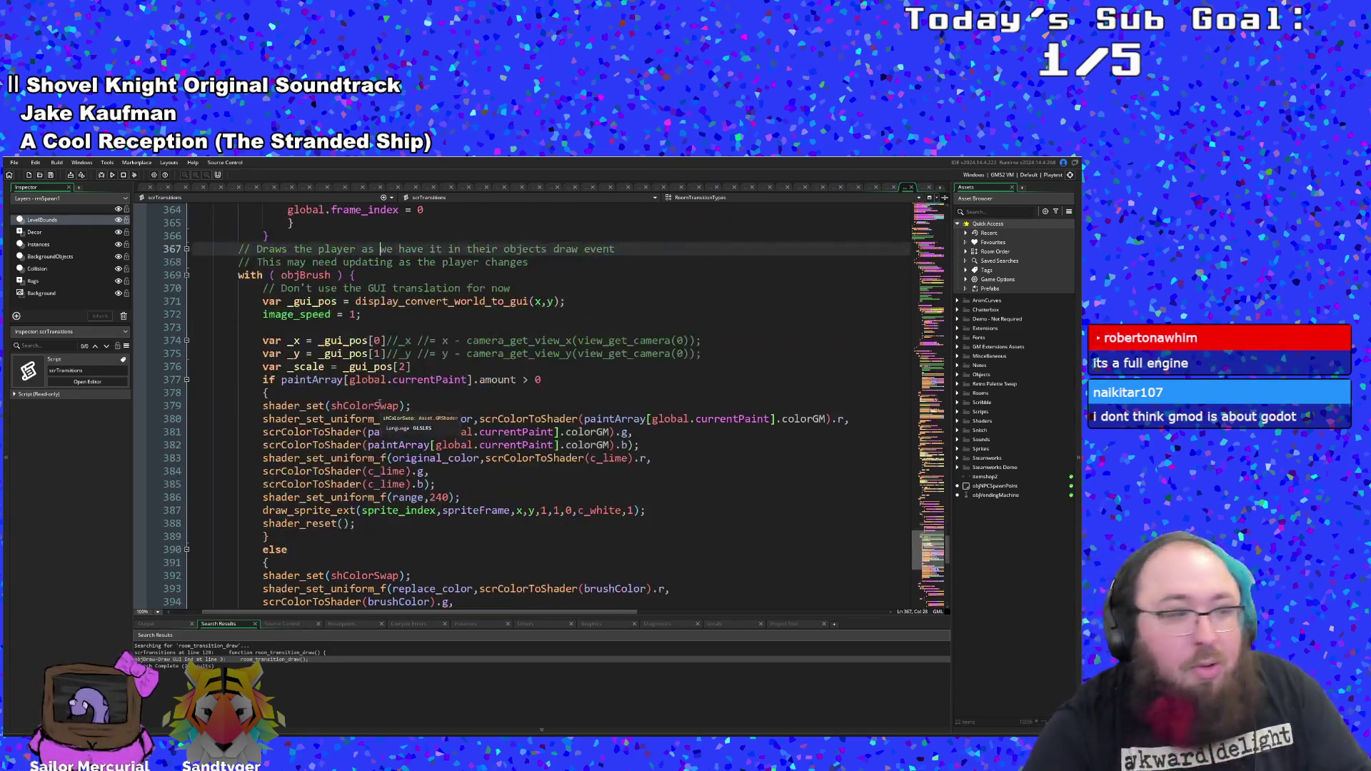
scroll(379, 406, "down", 4)
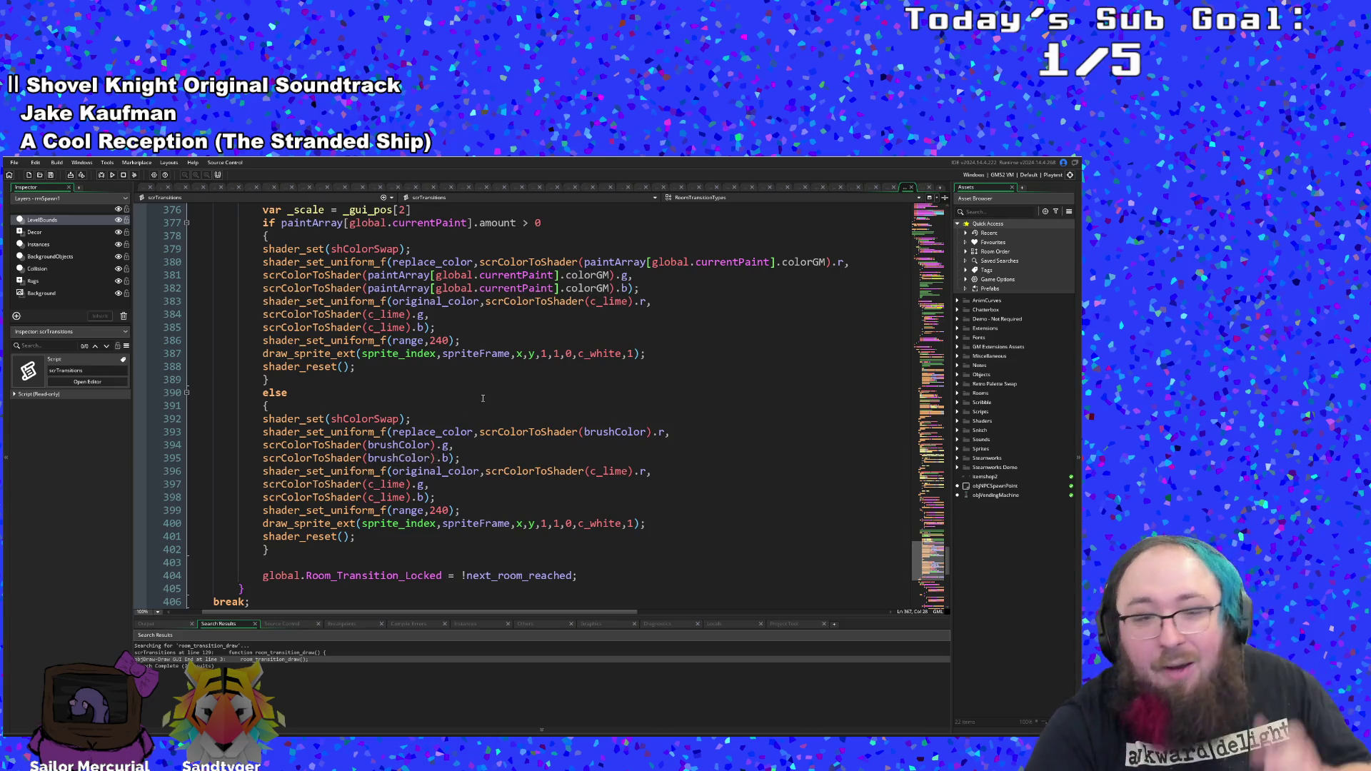
scroll(484, 397, "up", 2)
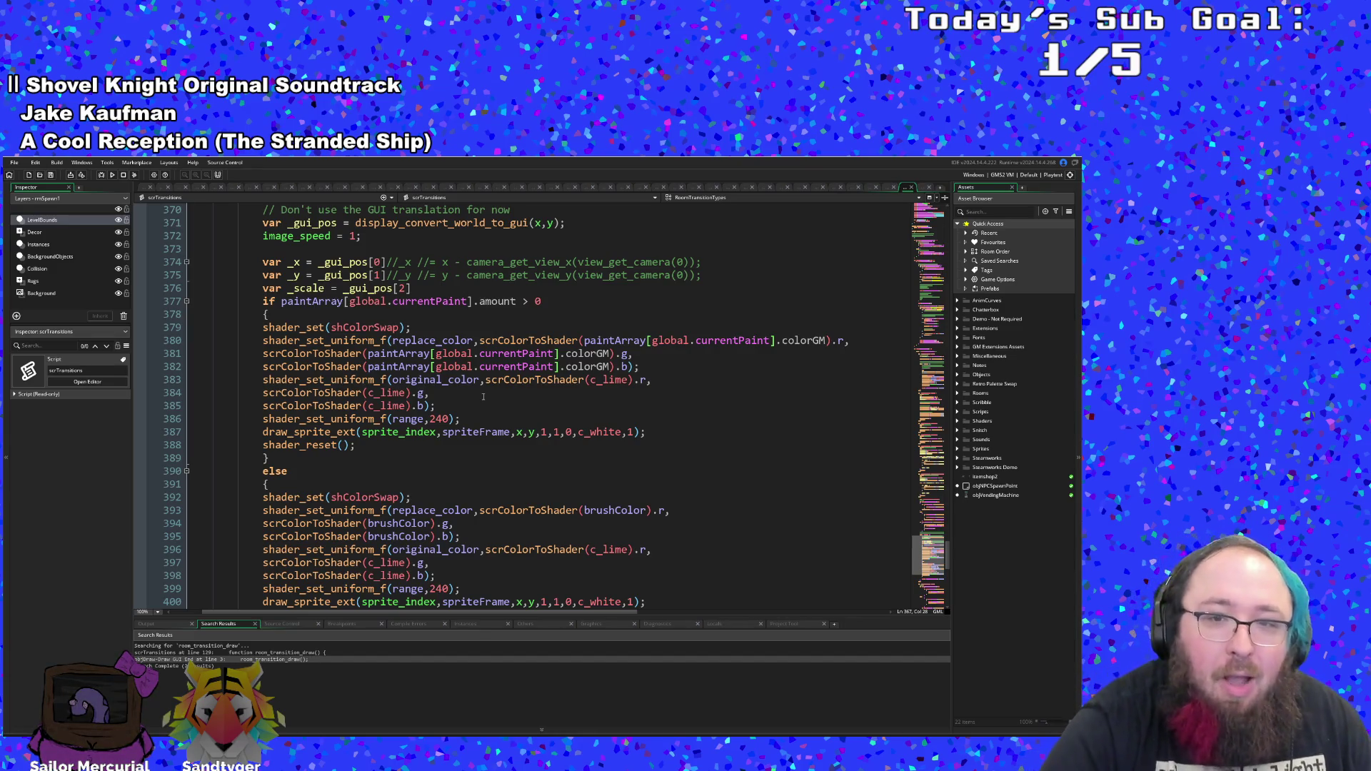
scroll(483, 397, "down", 4)
scroll(479, 408, "up", 10)
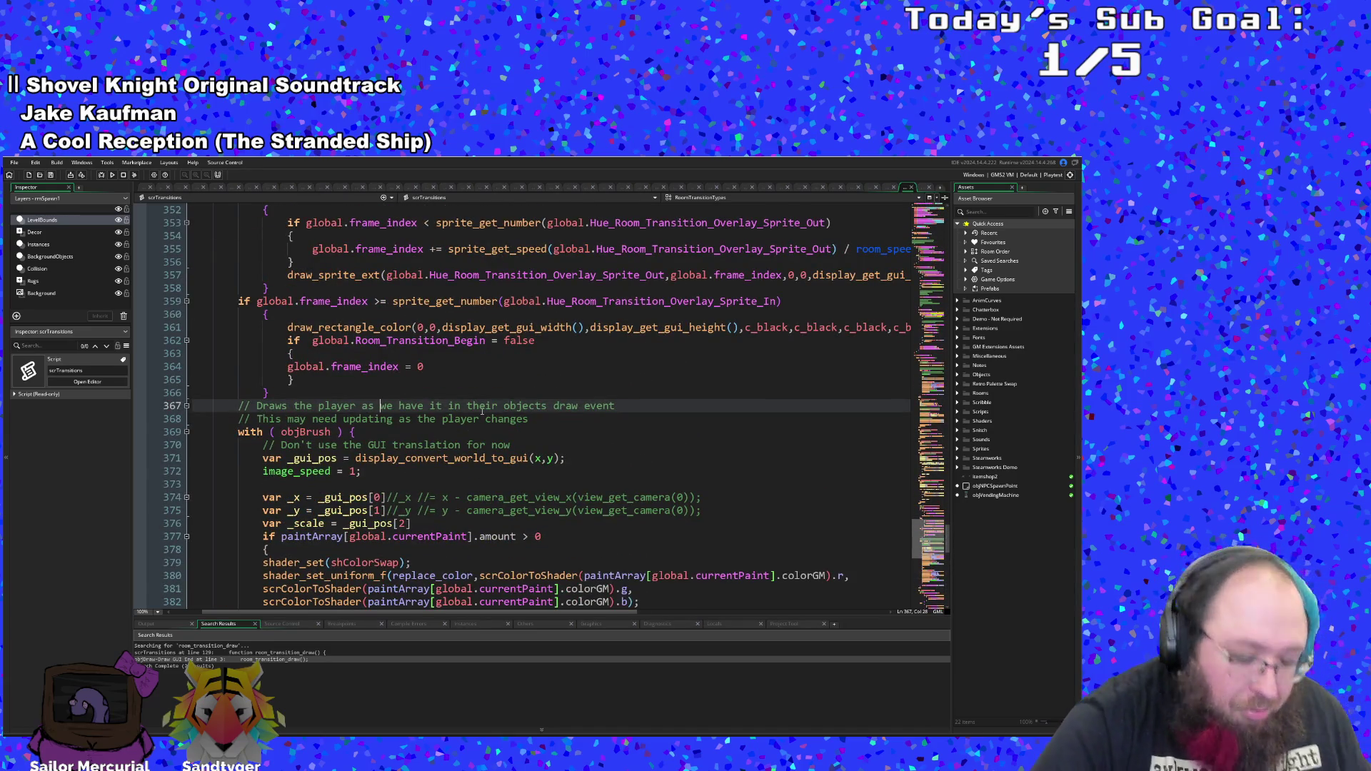
key("ctrl+f")
- Search the project for every use of global.frame_index
type("globa")
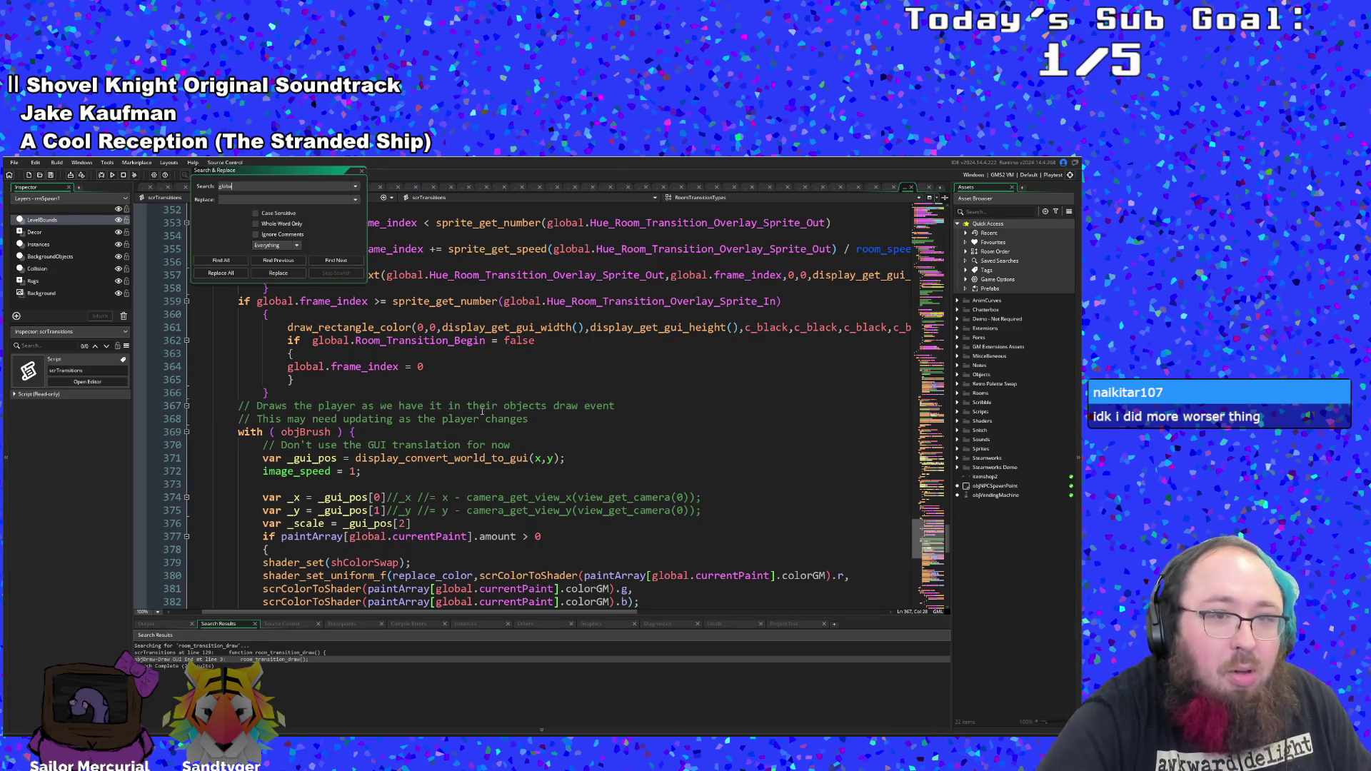
type("l.f")
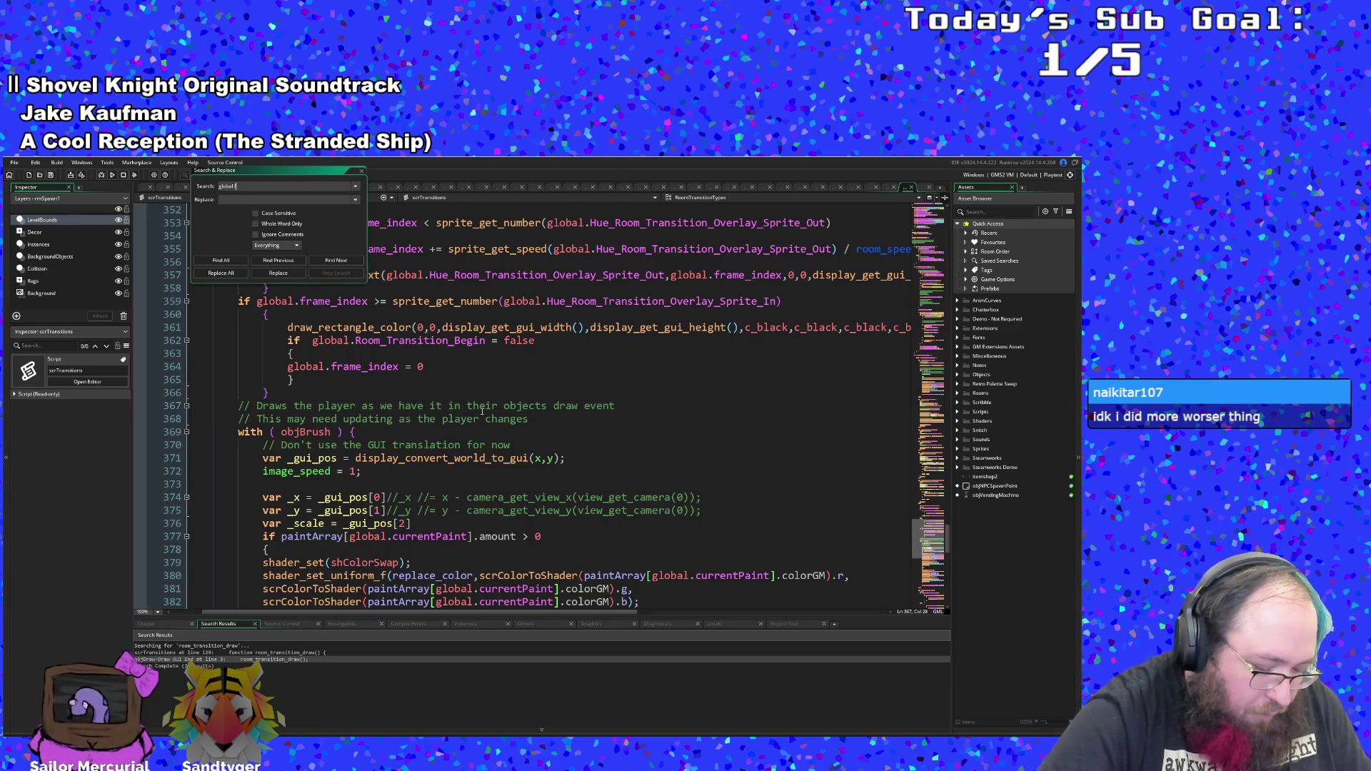
type("rame_ind")
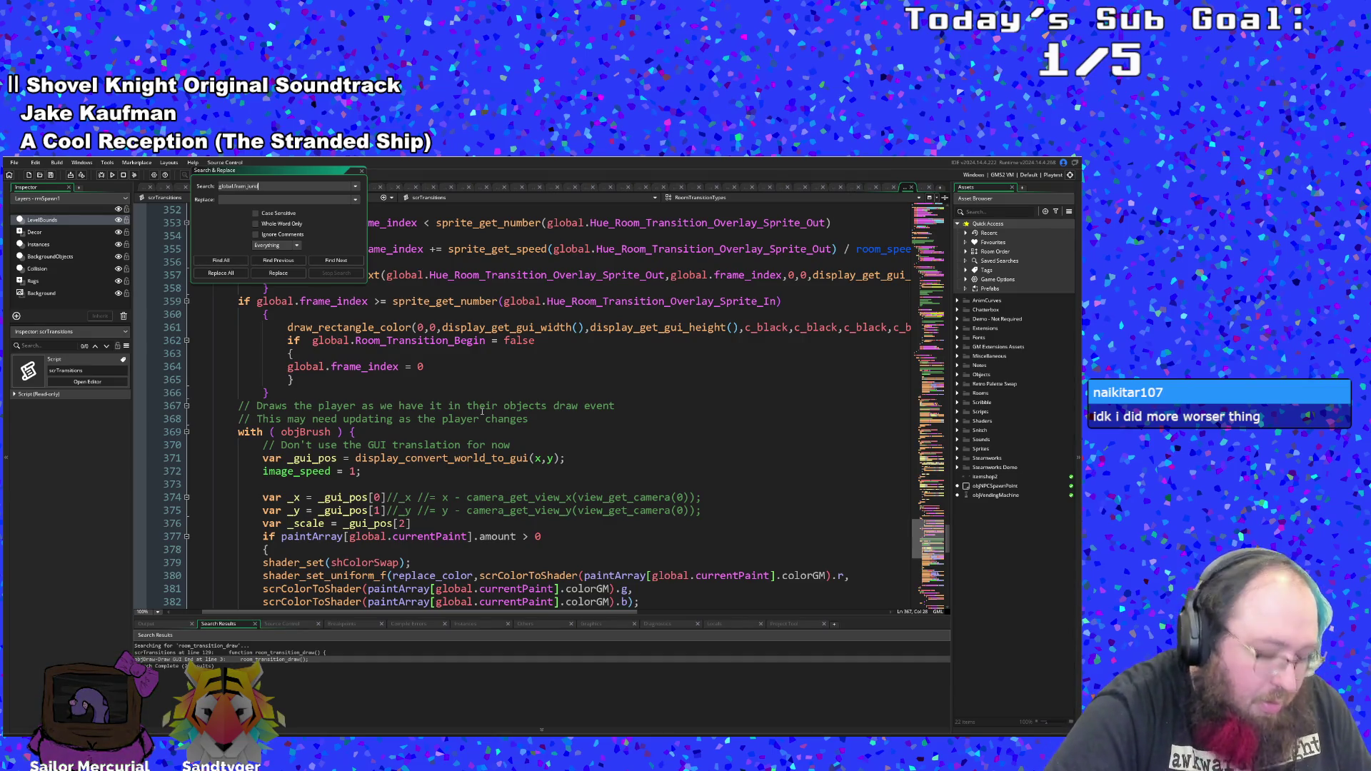
type("n")
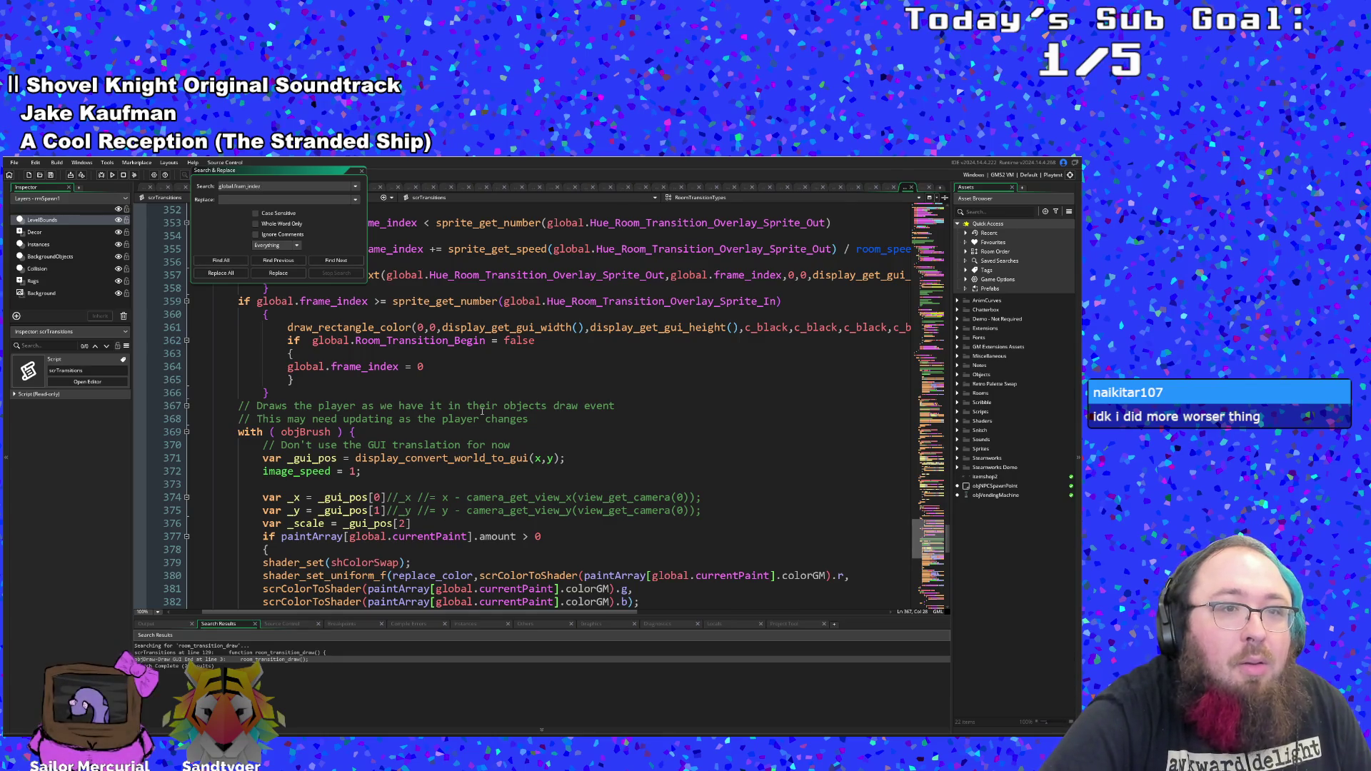
key("Left")
key("Left")
key("Left")
key("Right")
key("Right")
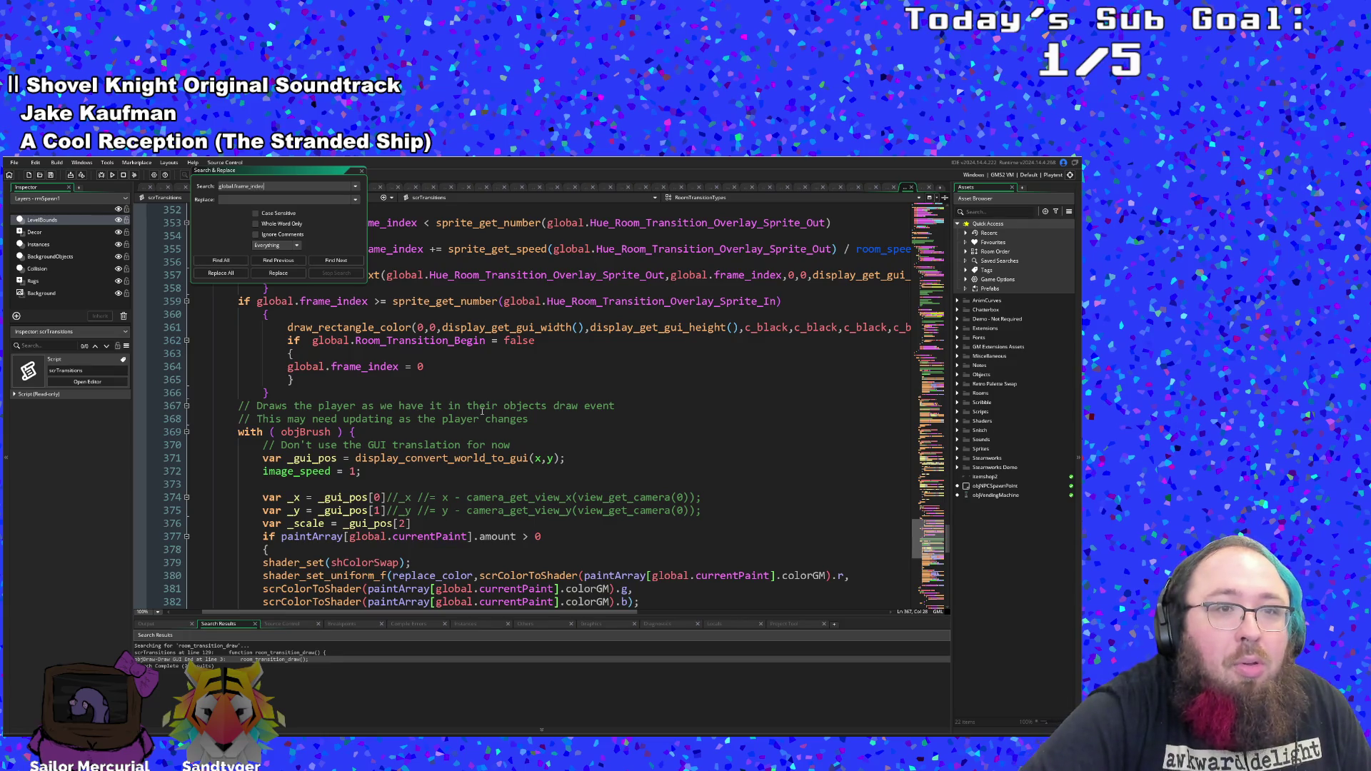
key("Return")
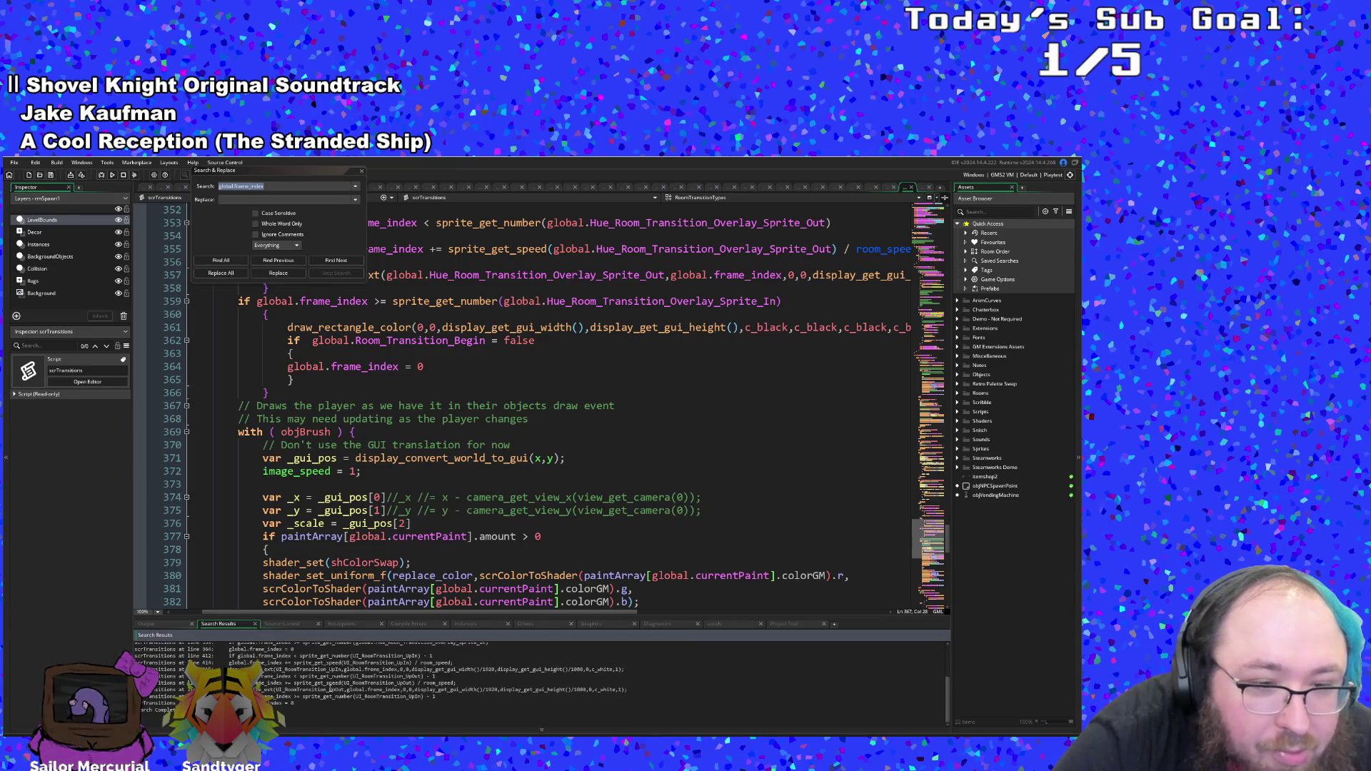
- Close the Search & Replace panel and scroll the code up toward the HueRun case near line 224
scroll(330, 686, "up", 5)
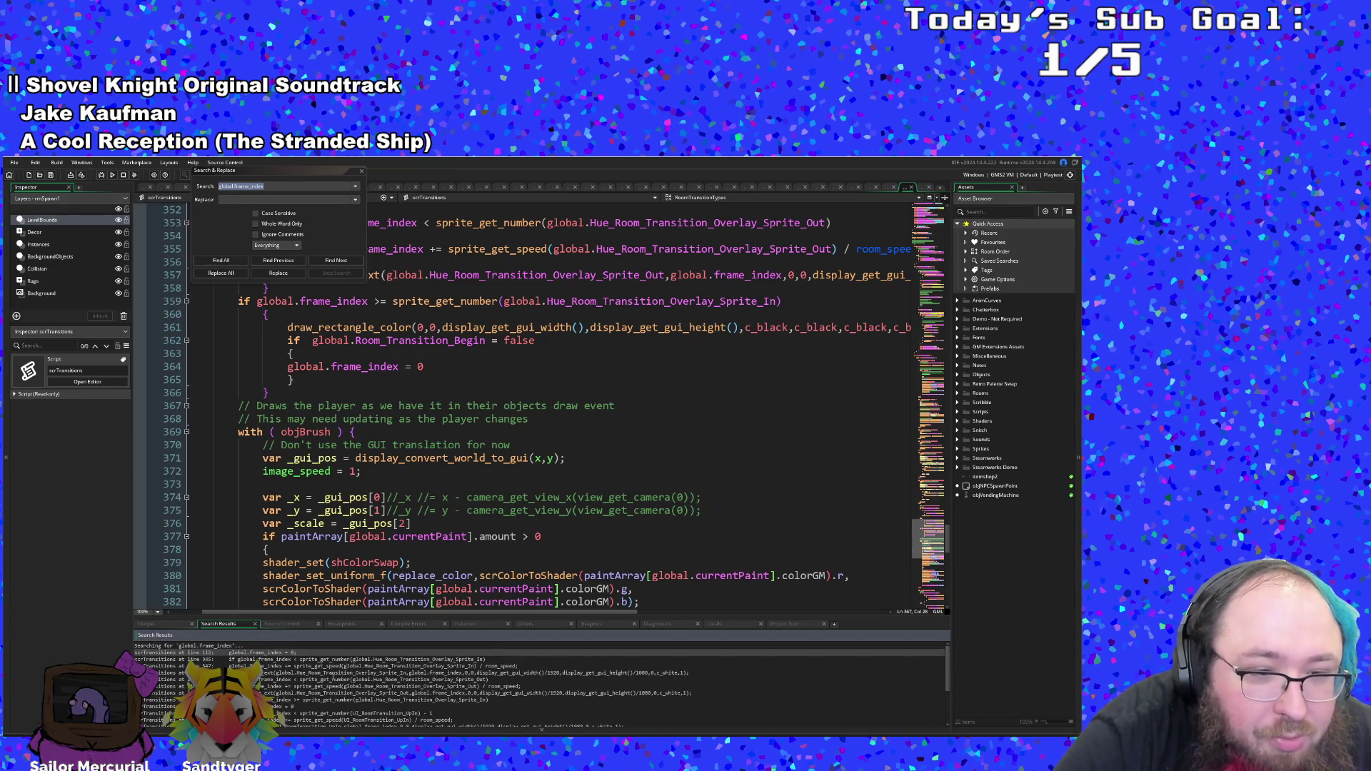
left_click(411, 445)
left_click(361, 171)
left_click(423, 405)
scroll(449, 414, "up", 15)
scroll(467, 433, "down", 13)
scroll(452, 380, "up", 16)
scroll(453, 377, "up", 16)
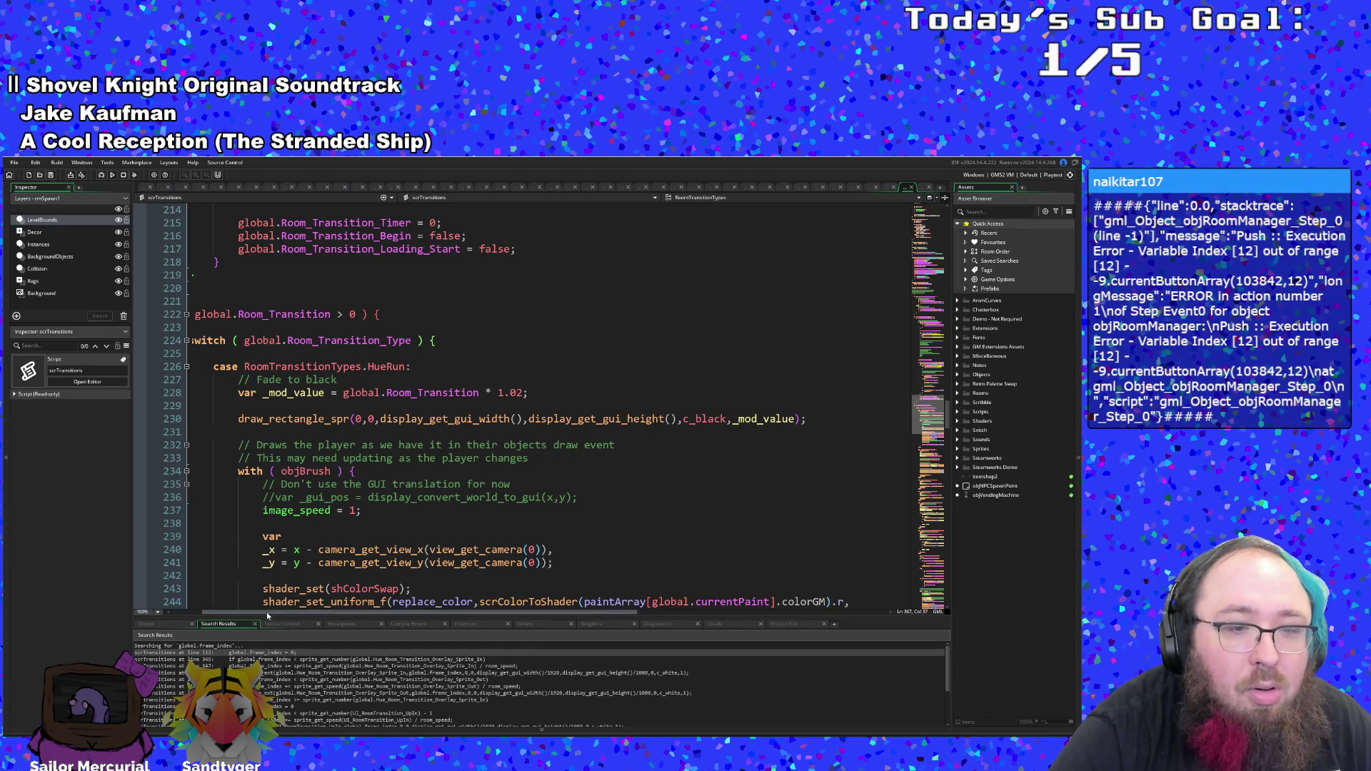
- Scroll up to room_transition_draw and run the game under the debugger with F6
left_click_drag(267, 611, 237, 611)
scroll(272, 535, "up", 2)
scroll(272, 535, "up", 20)
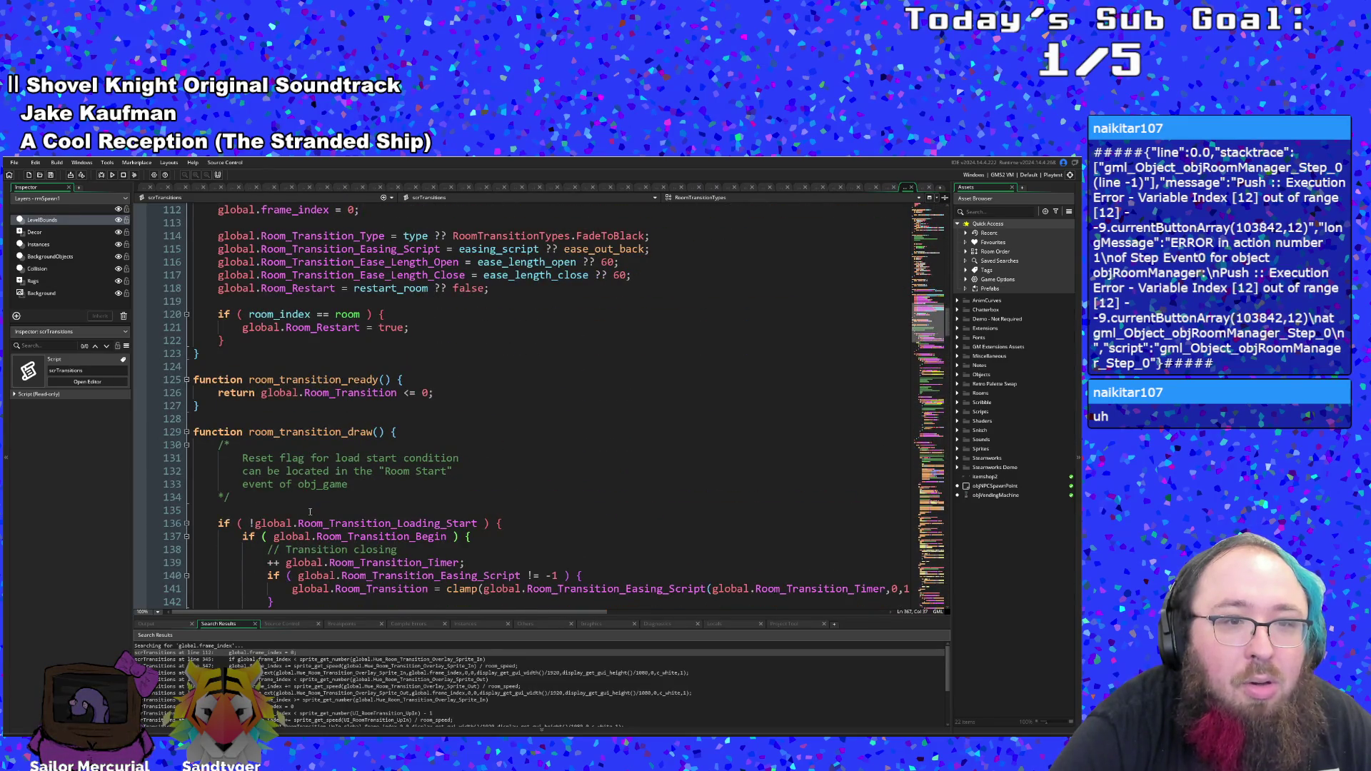
scroll(285, 500, "up", 4)
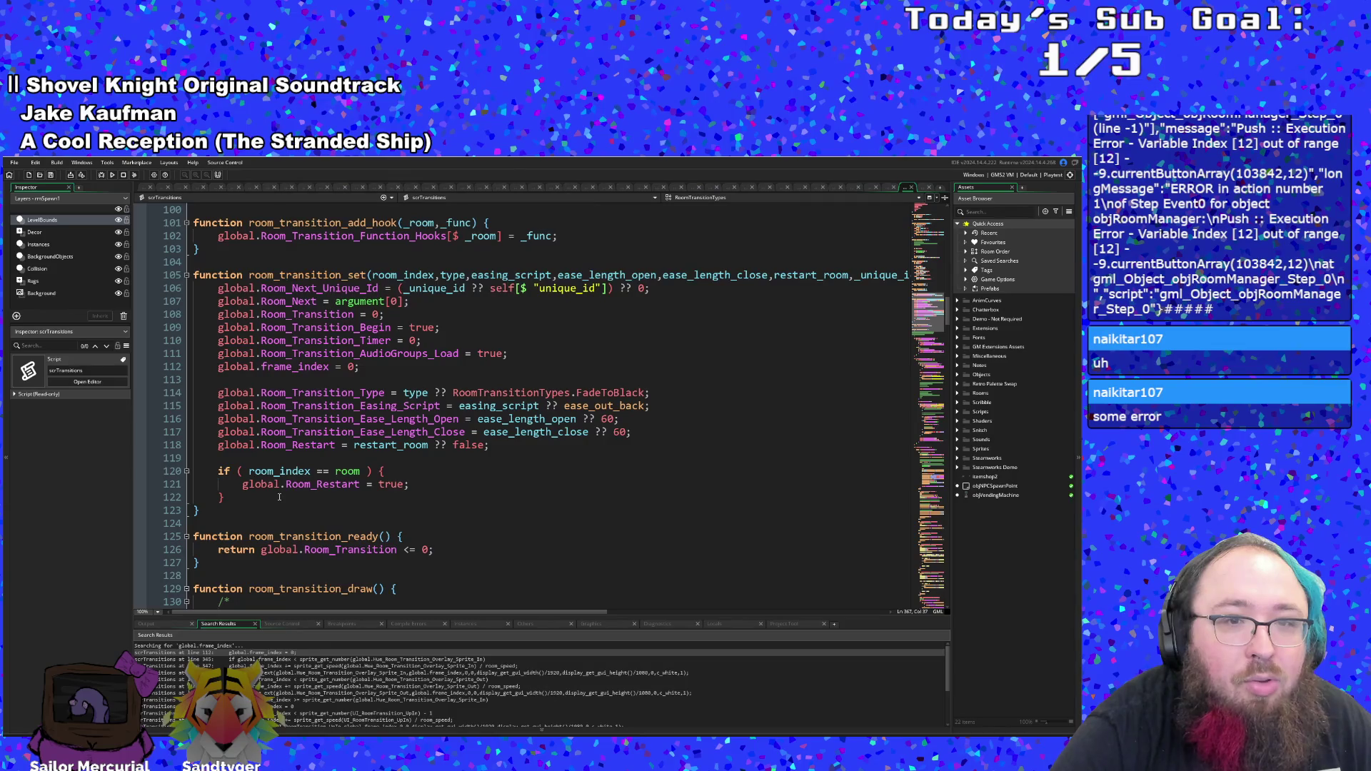
scroll(279, 497, "down", 4)
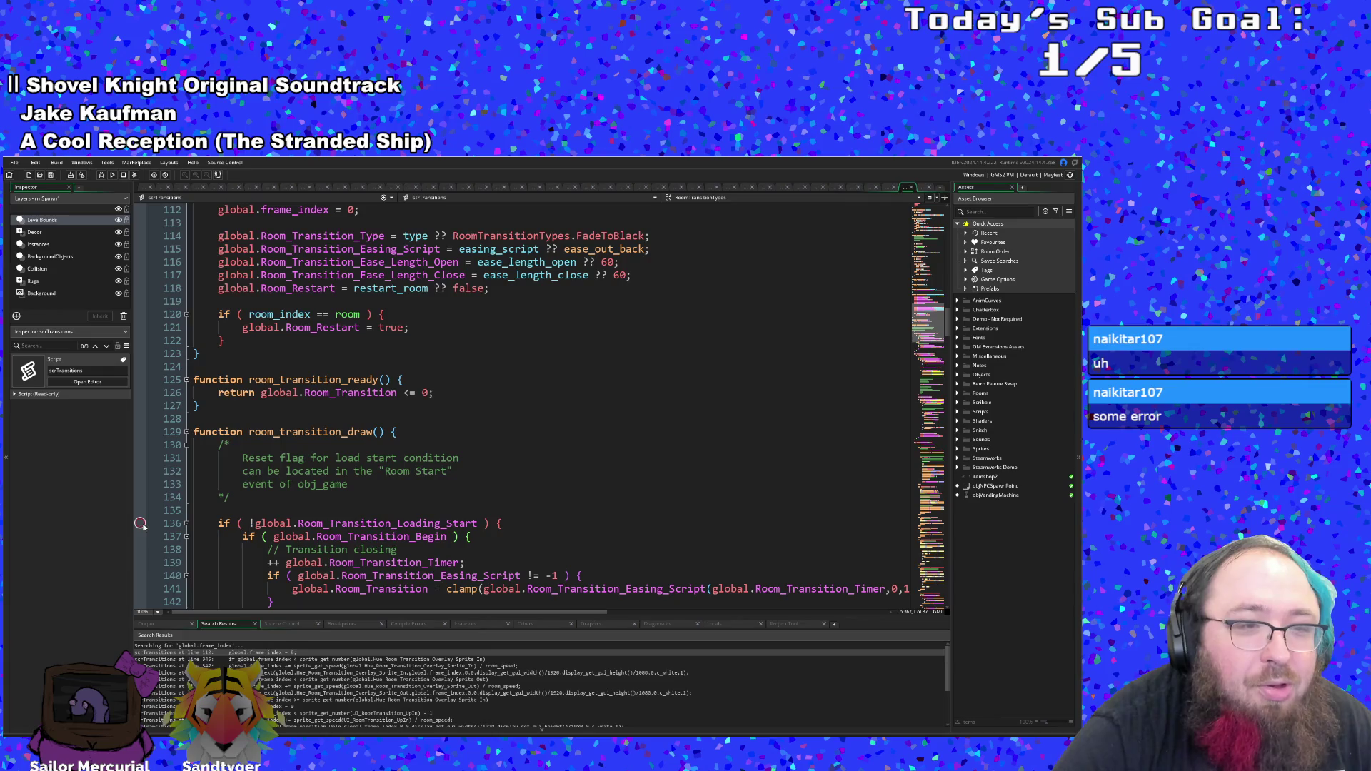
key("F6")
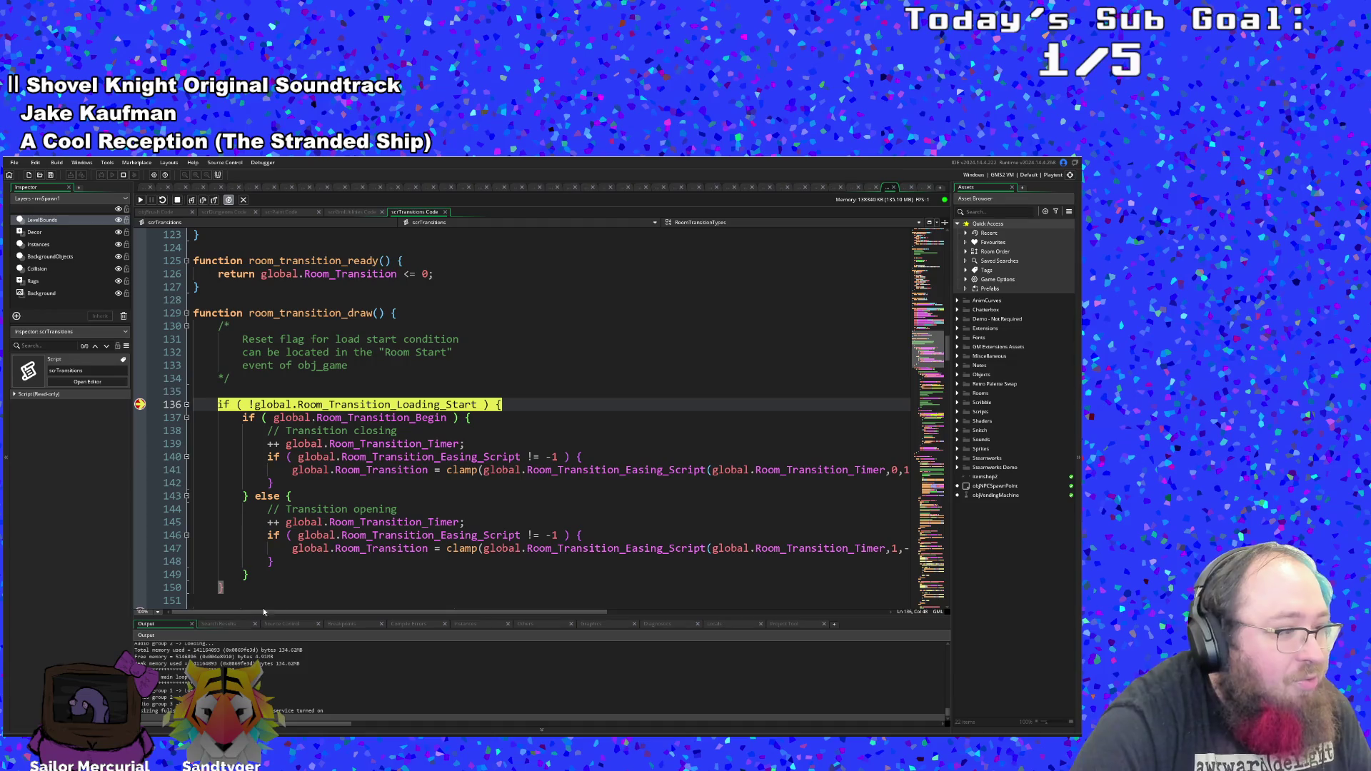
- Inspect the Room_Transition_Easing_Script and Room_Transition_Timer lines and their braces near the breakpoint
left_click(382, 457)
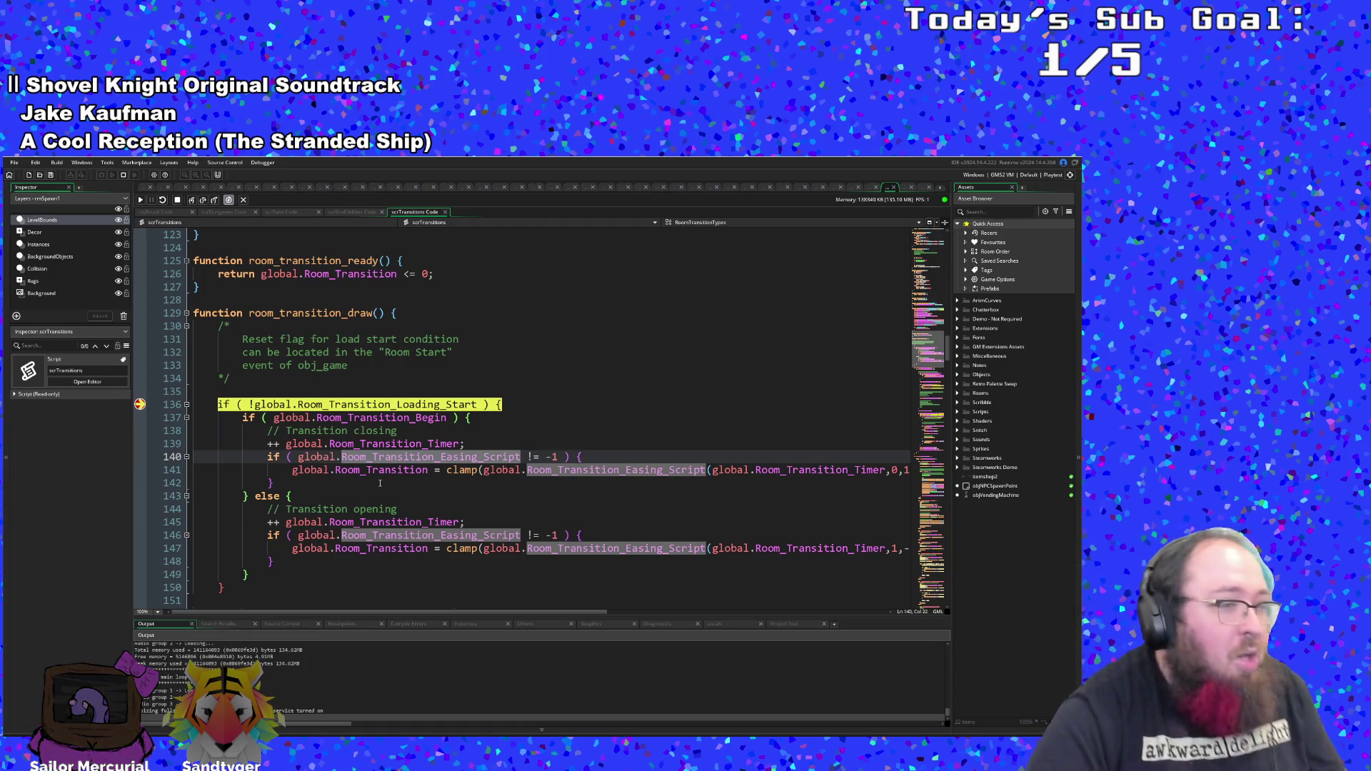
left_click(380, 483)
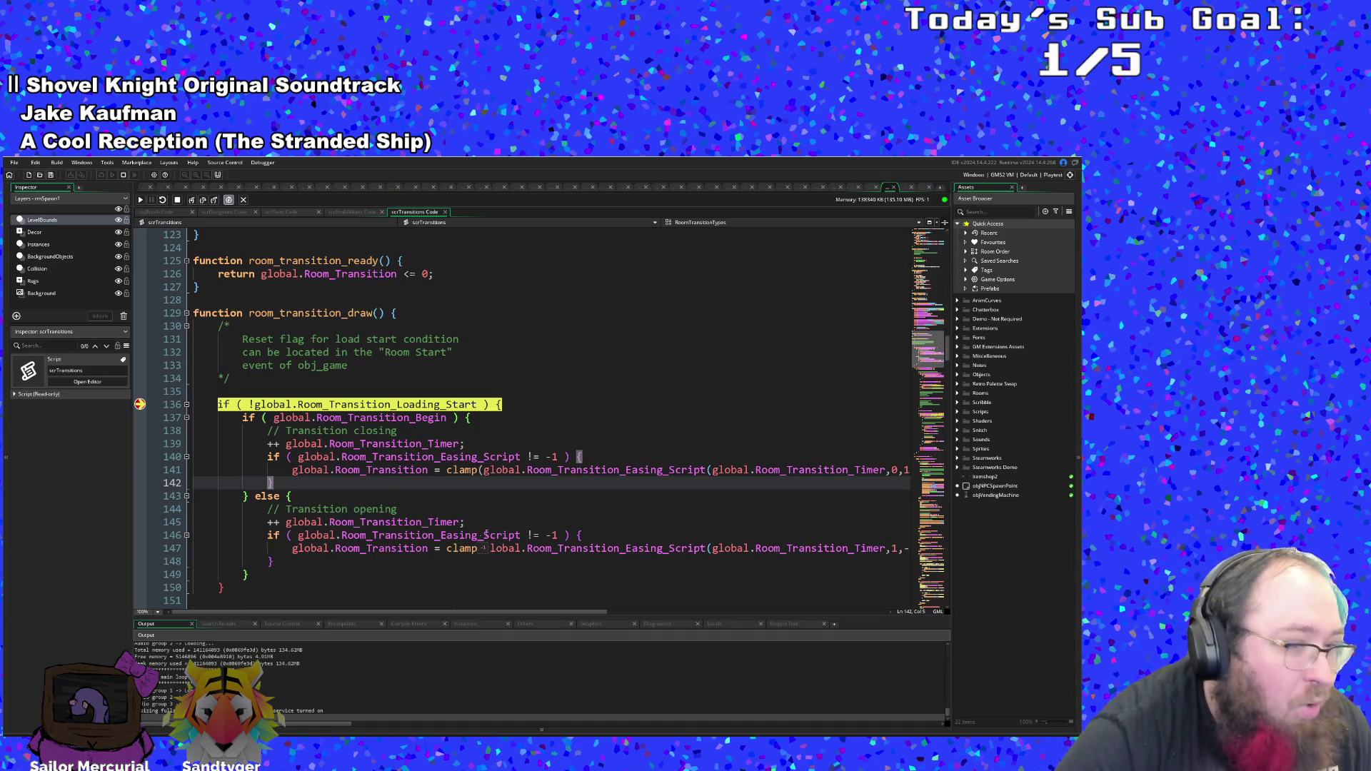
scroll(473, 506, "down", 2)
scroll(473, 506, "up", 4)
scroll(472, 503, "down", 2)
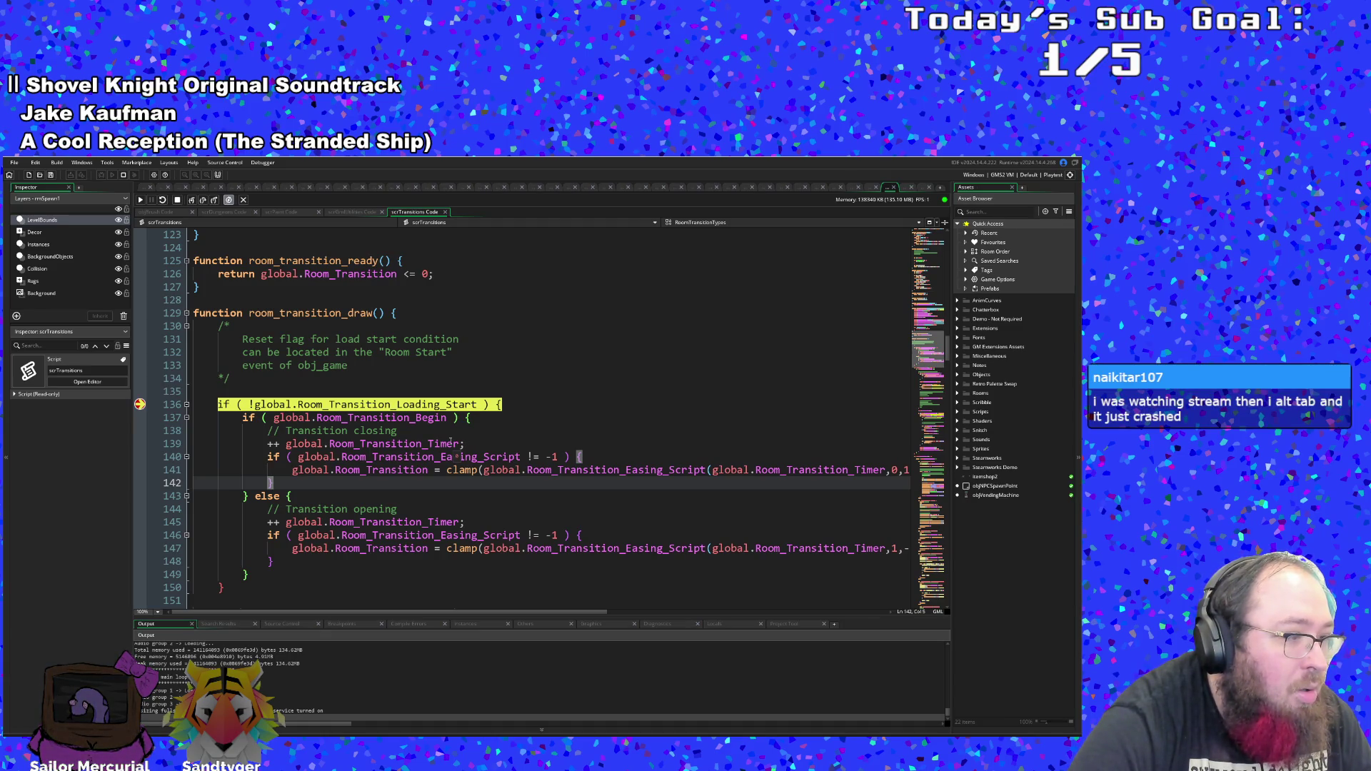
left_click(451, 442)
scroll(451, 442, "down", 2)
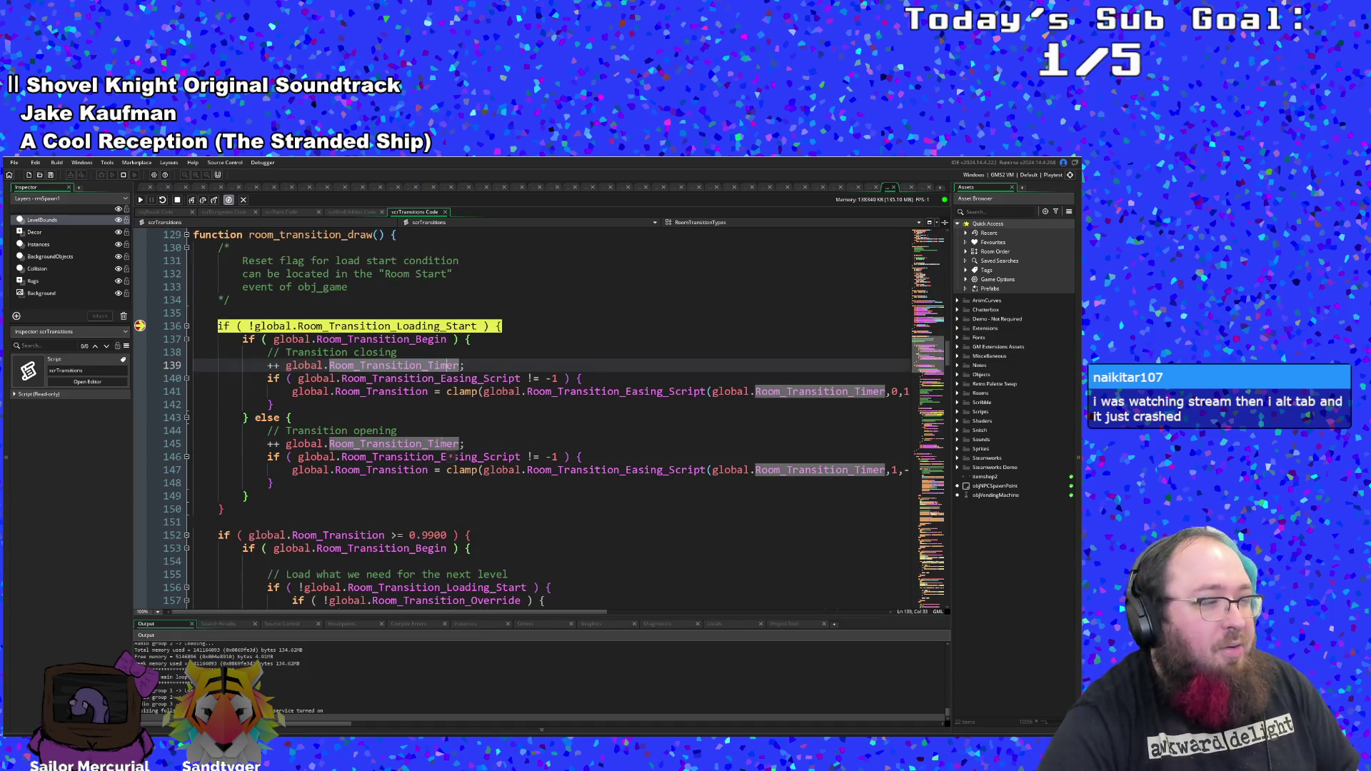
left_click(451, 443)
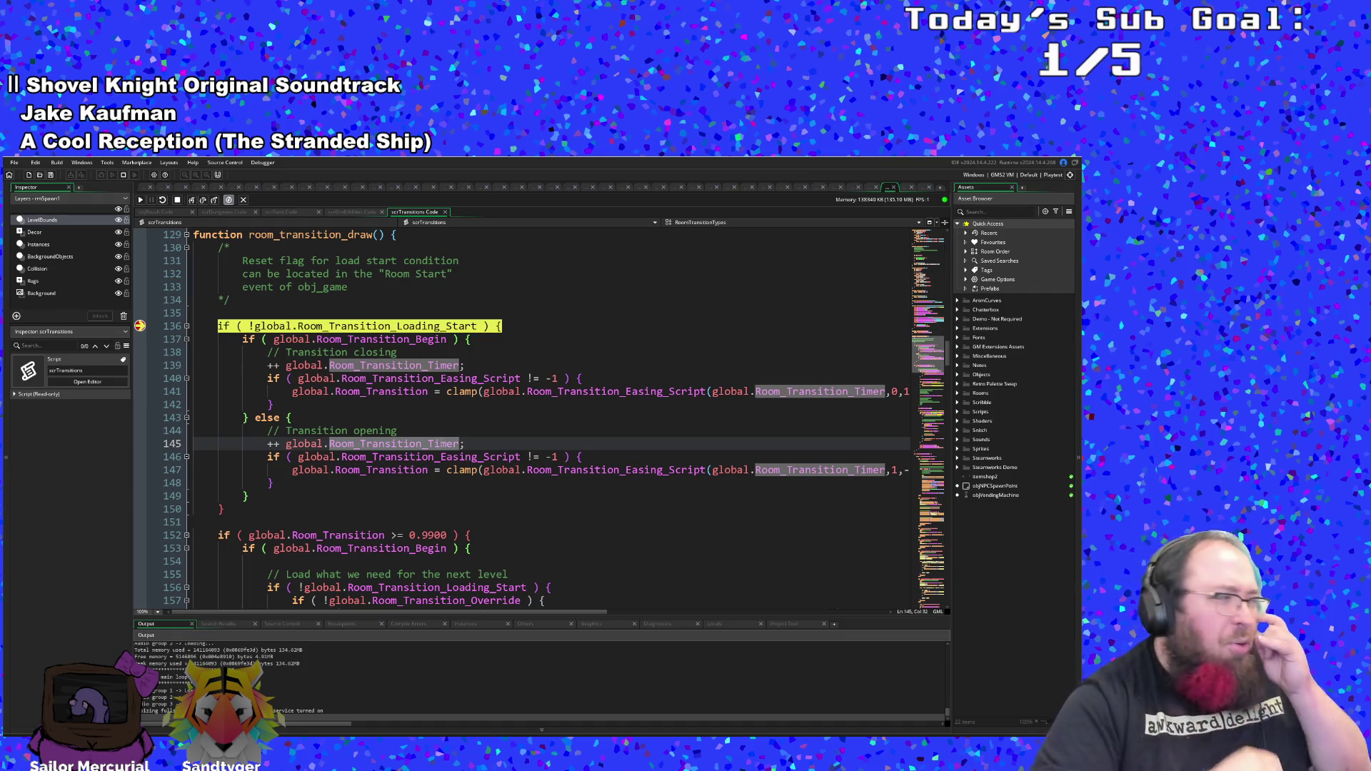
scroll(407, 394, "down", 2)
scroll(407, 394, "up", 2)
scroll(407, 394, "down", 2)
left_click(411, 408)
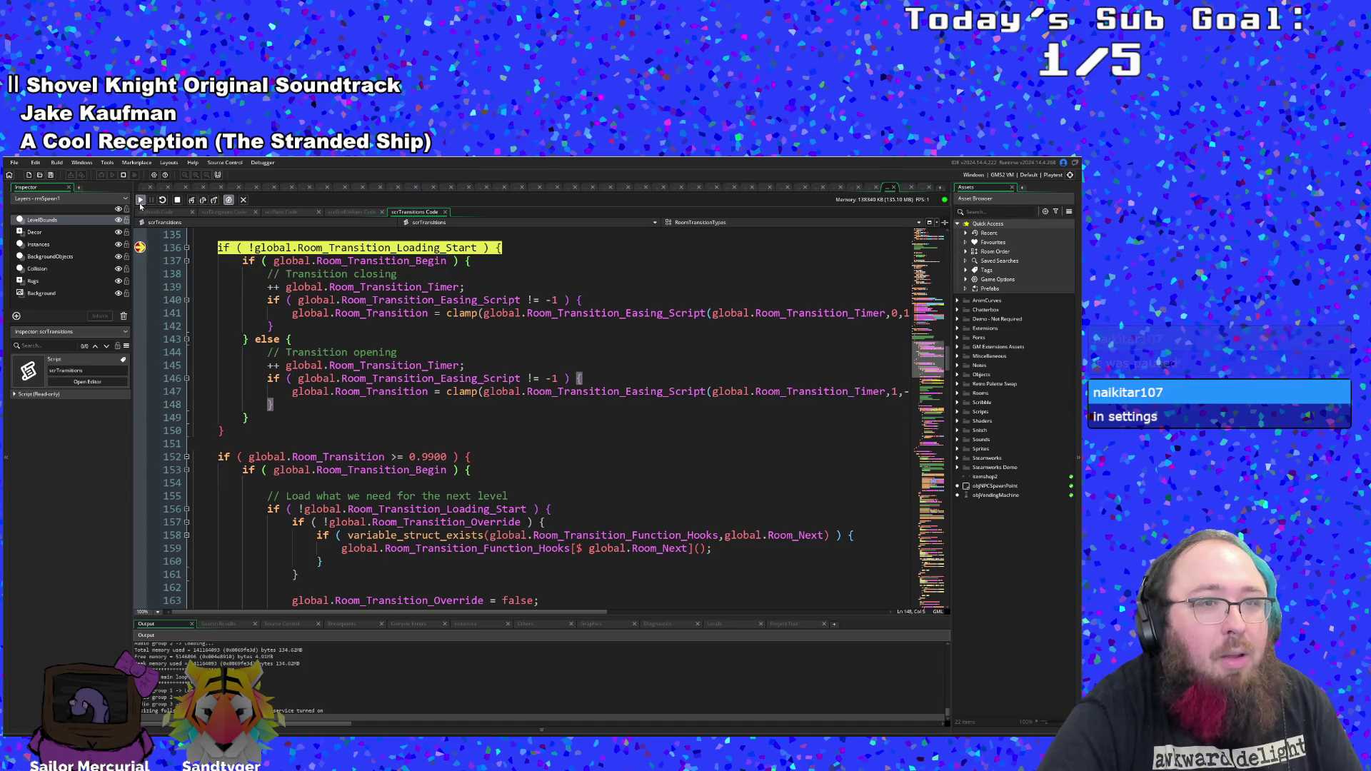
- Resume the game several times, letting it break again on line 136 each time
left_click(141, 203)
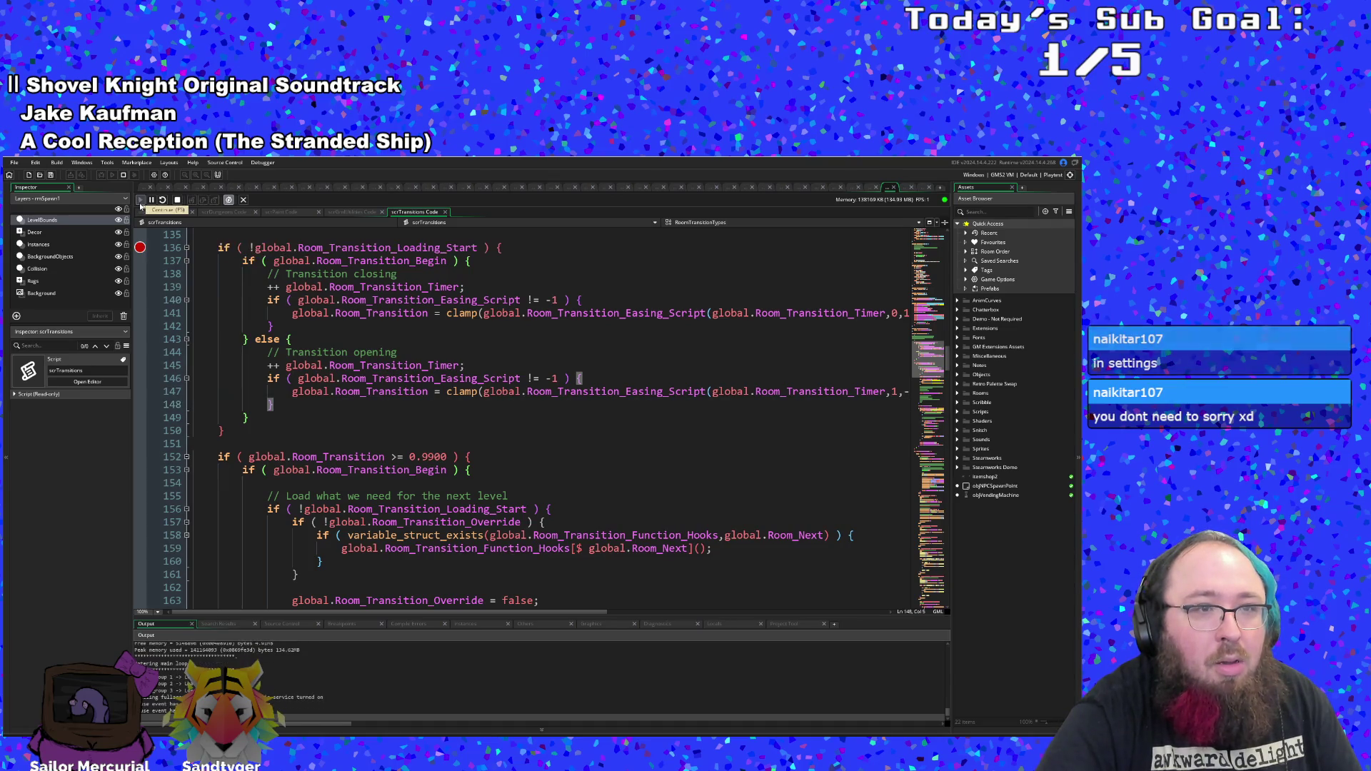
left_click(140, 204)
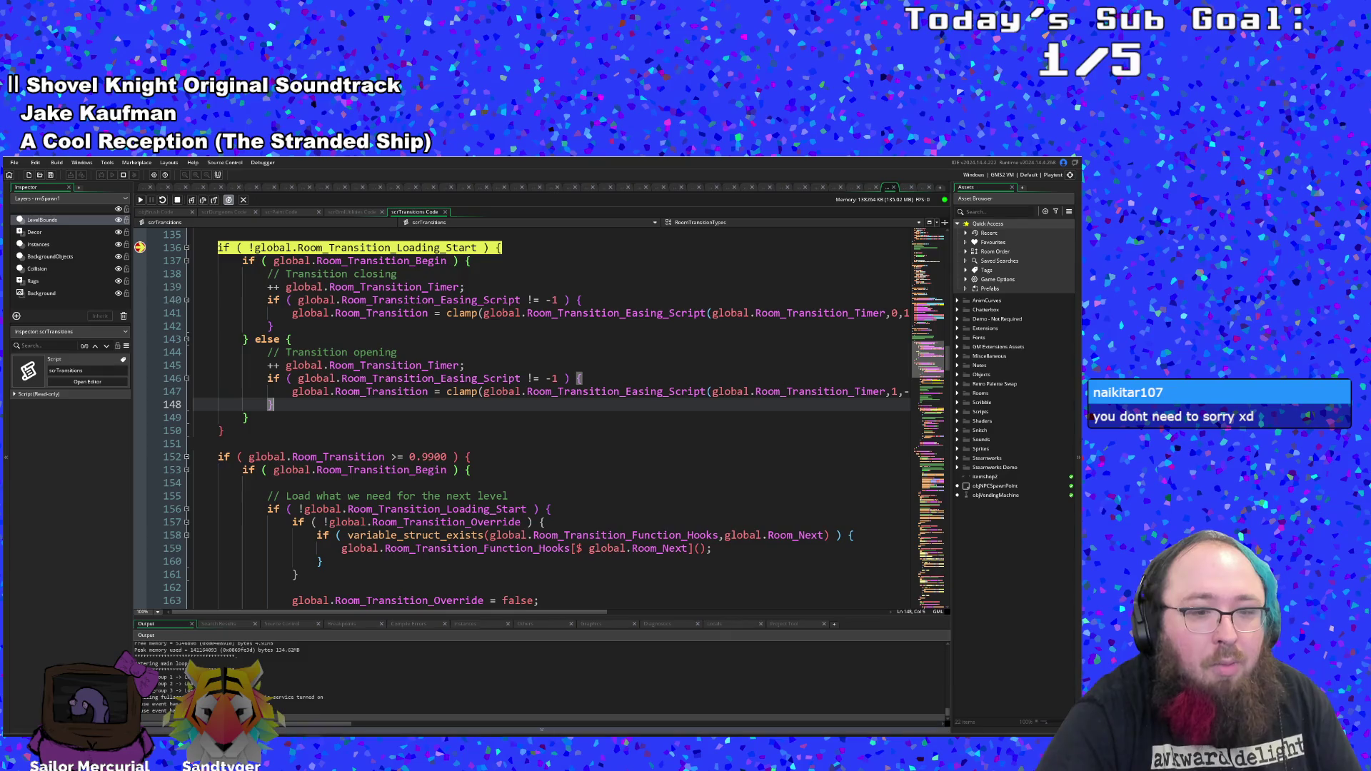
left_click(140, 204)
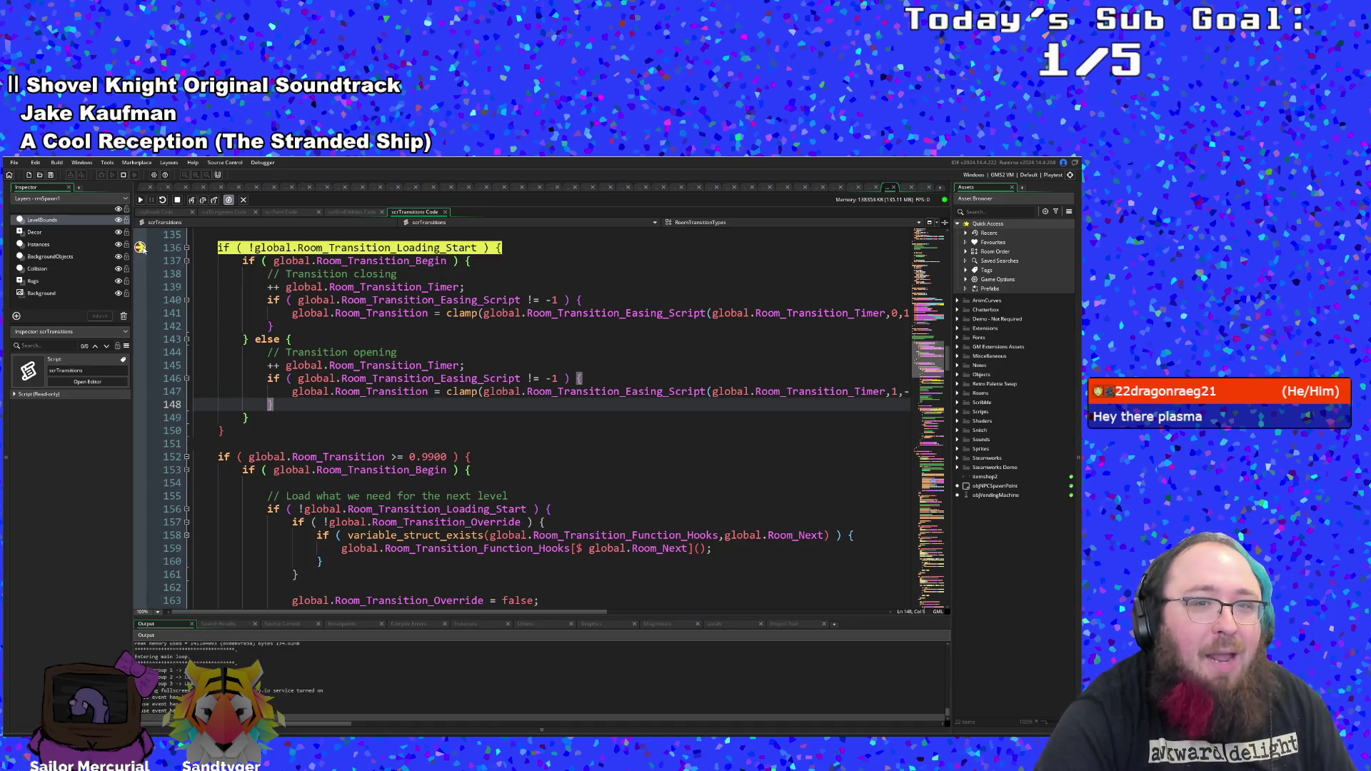
scroll(277, 443, "up", 4)
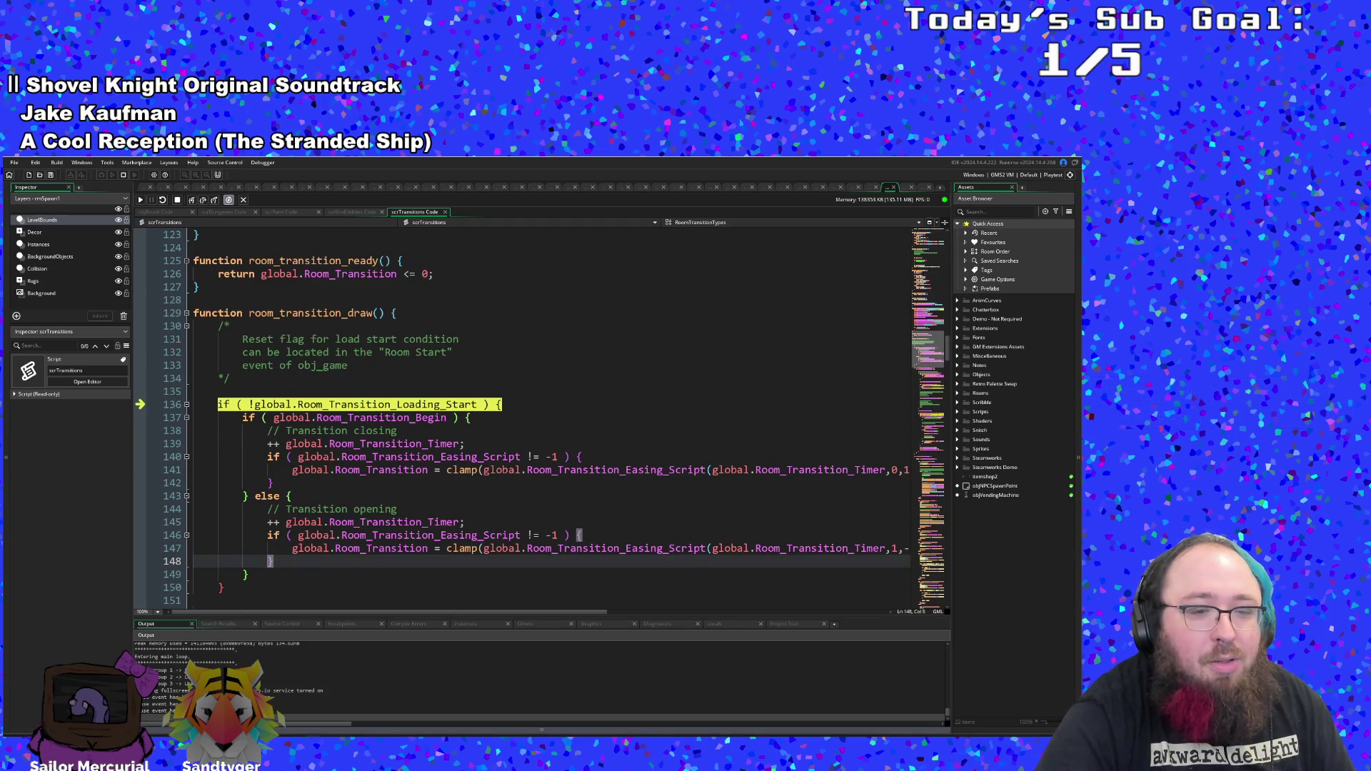
key("F5")
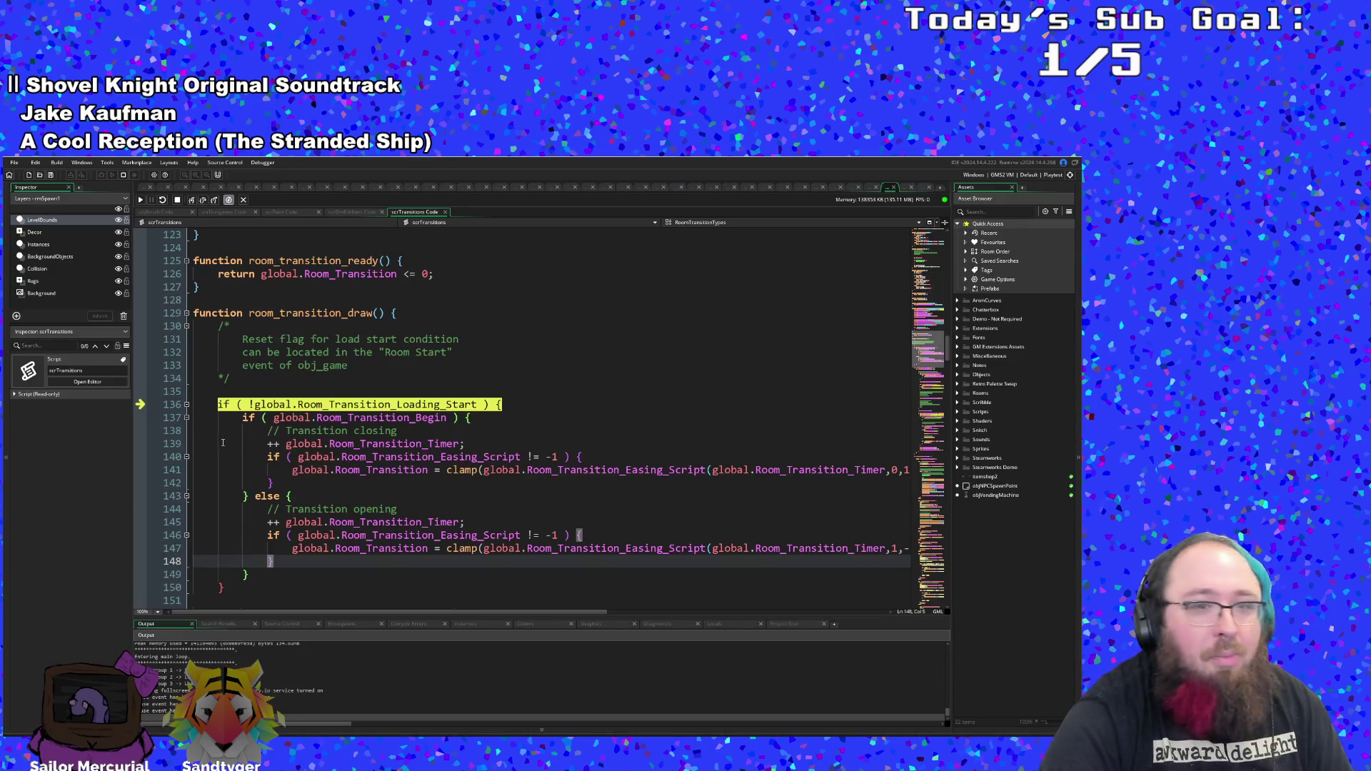
double_click(220, 446)
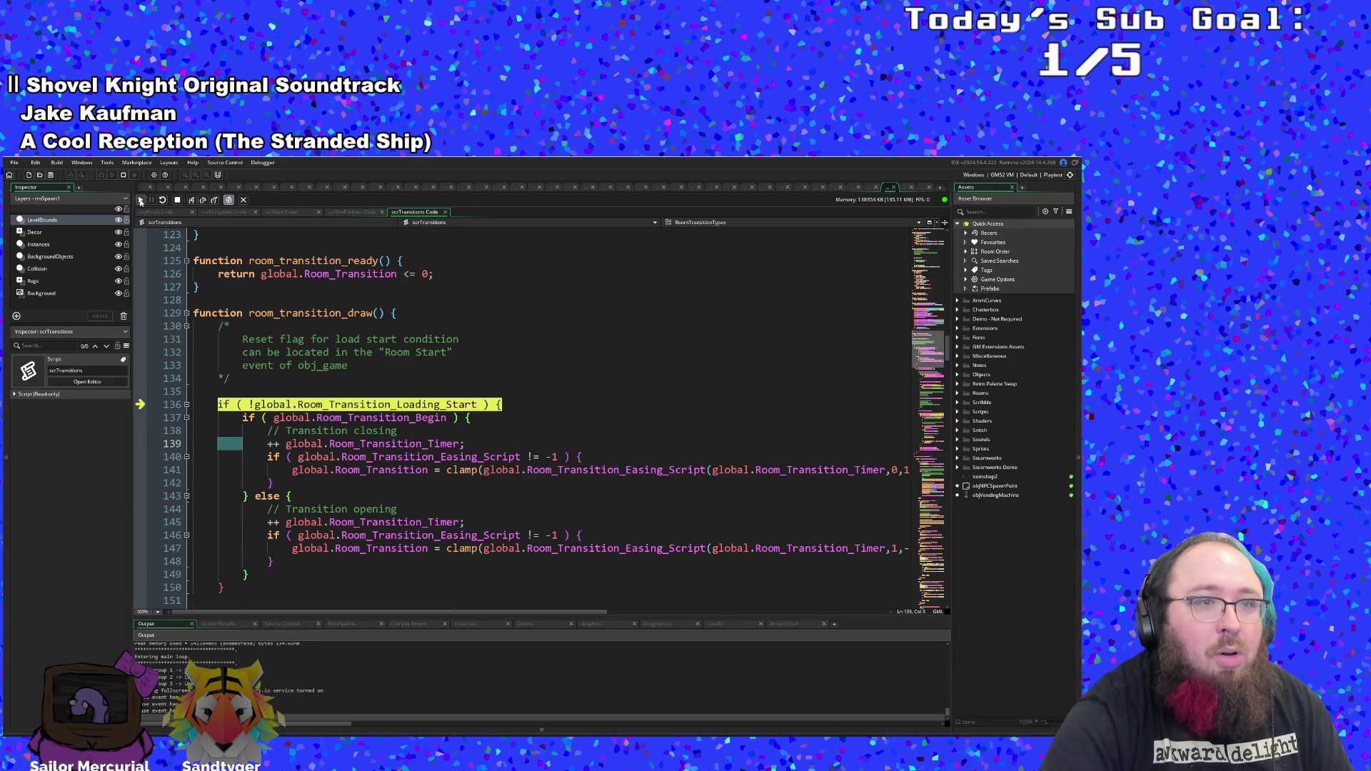
left_click(141, 201)
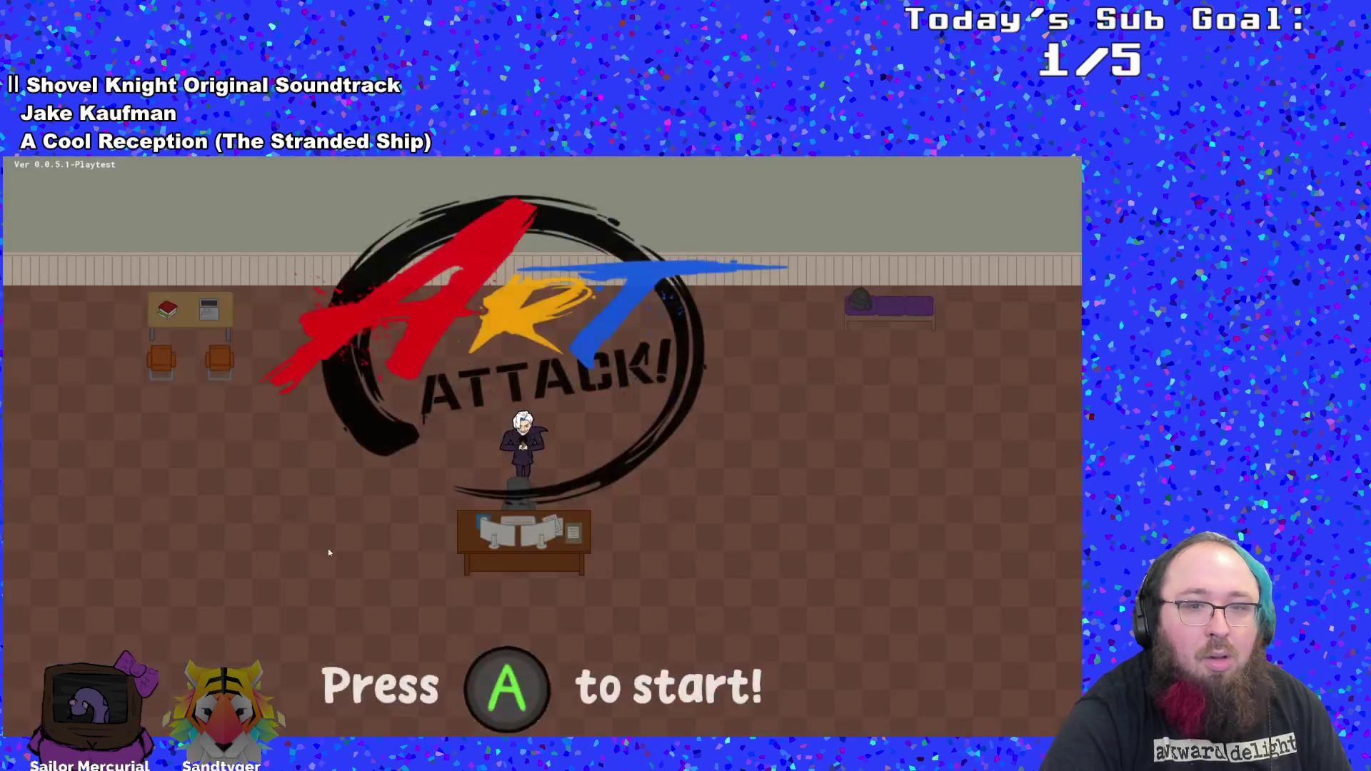
- Start the game, advance Hue's dialogue, and drop an Emergency Phone into the room
key("Return")
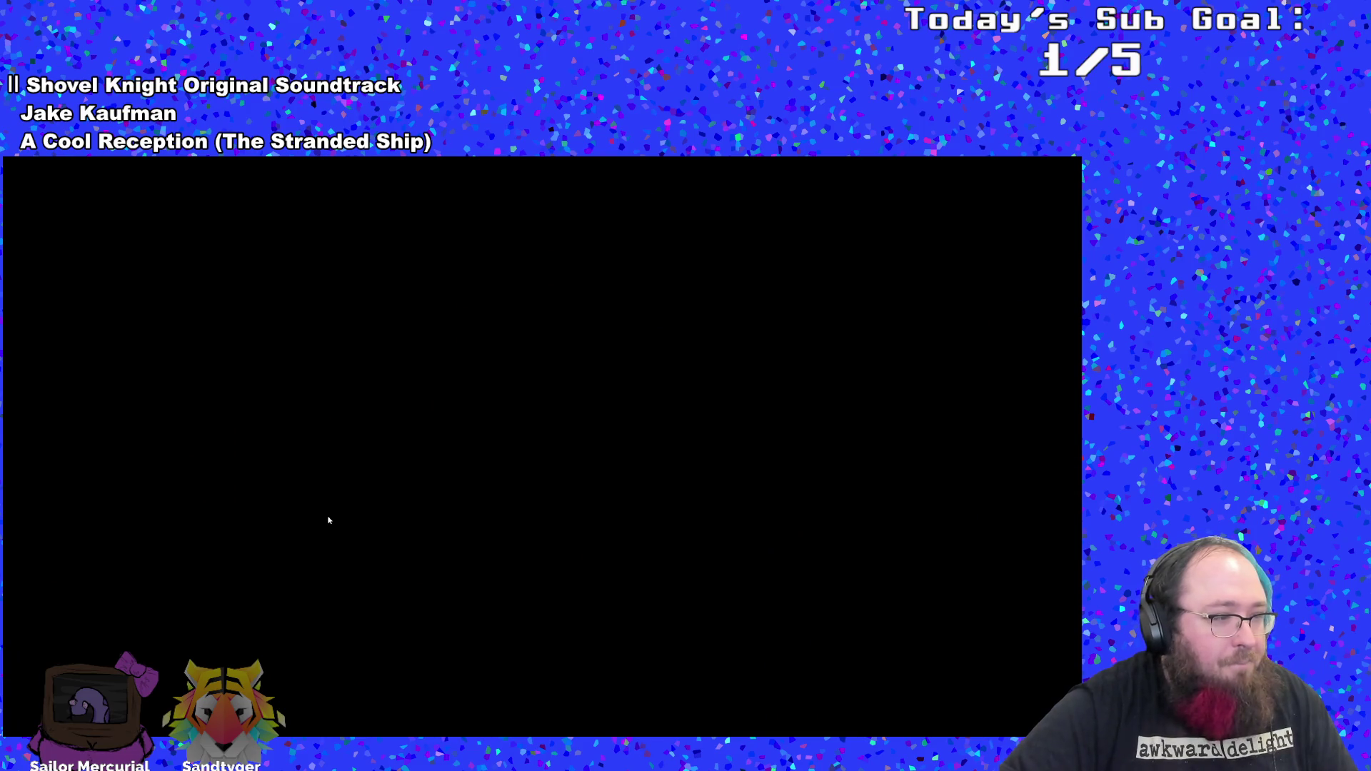
key("Return")
key("Return")
key("Return")
key("Return")
key("d")
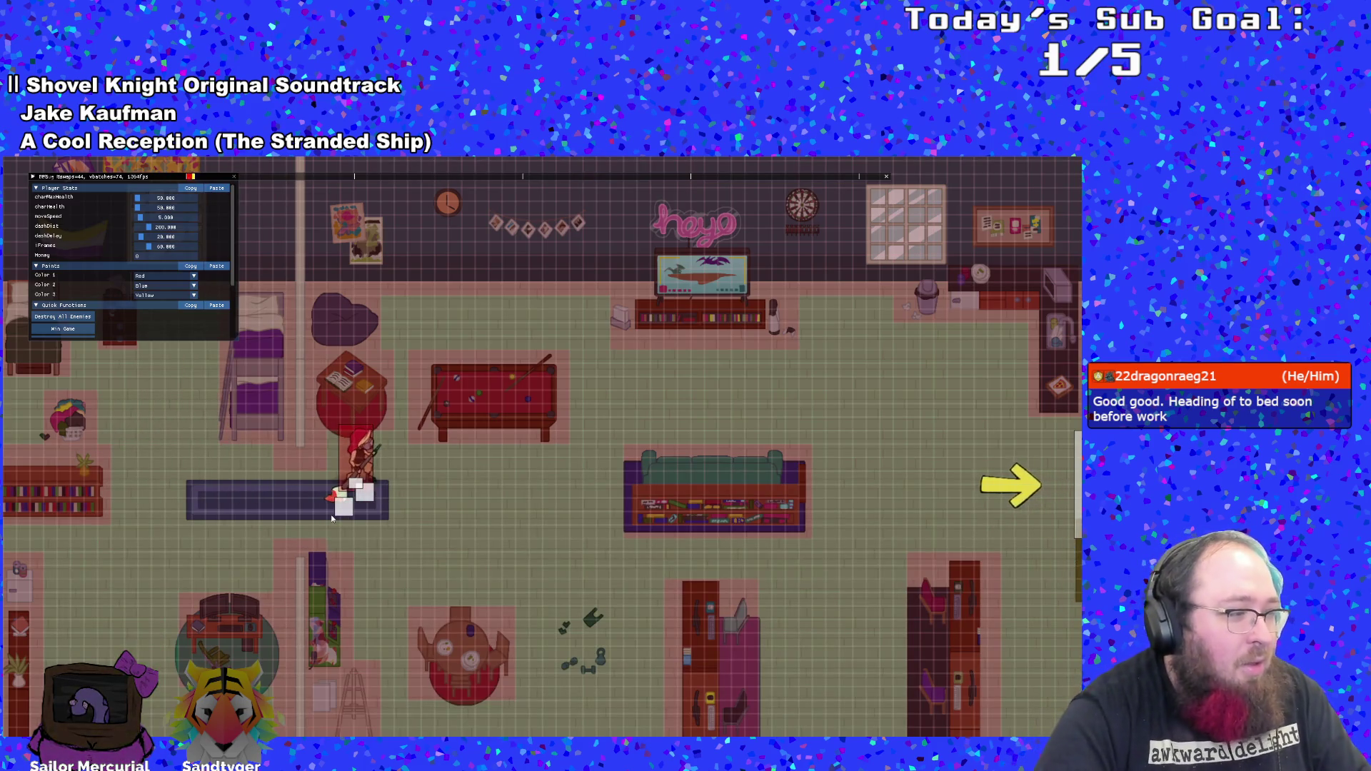
scroll(101, 263, "down", 3)
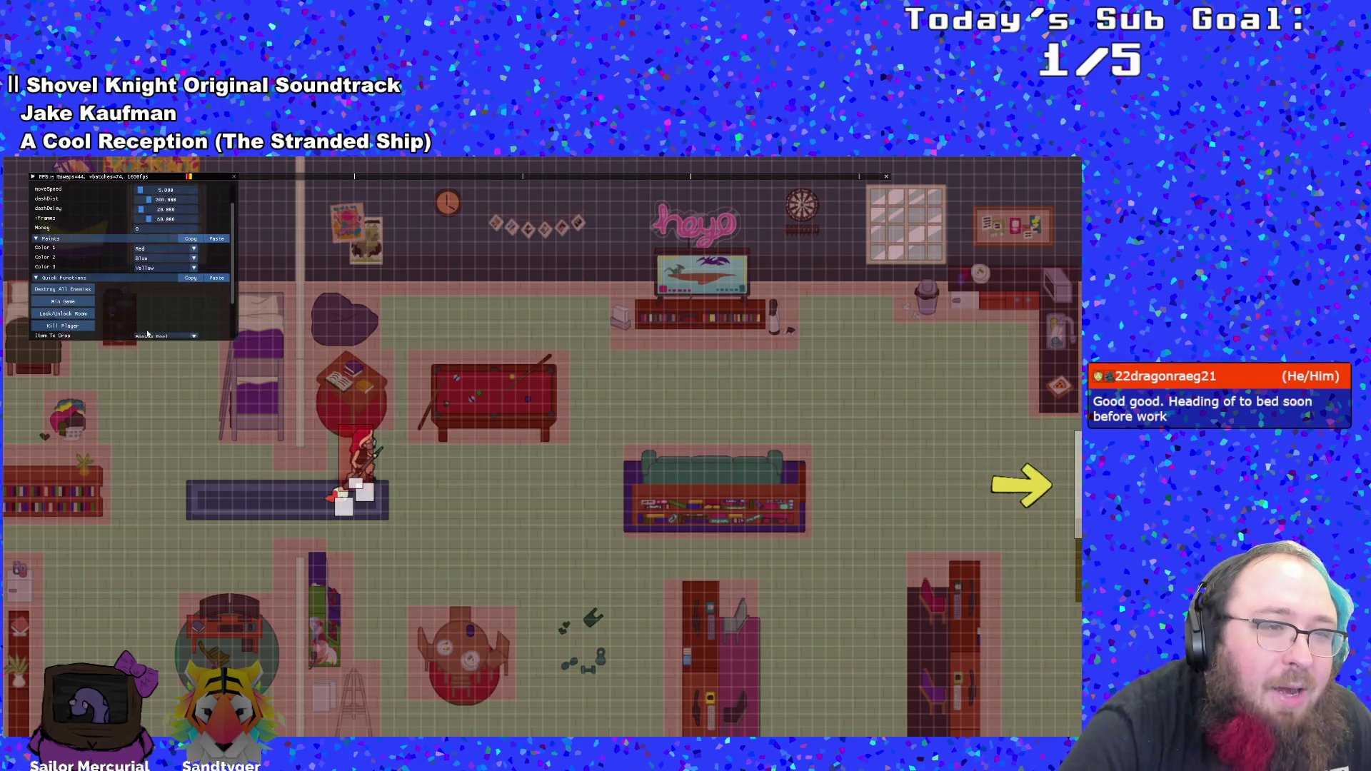
left_click(165, 309)
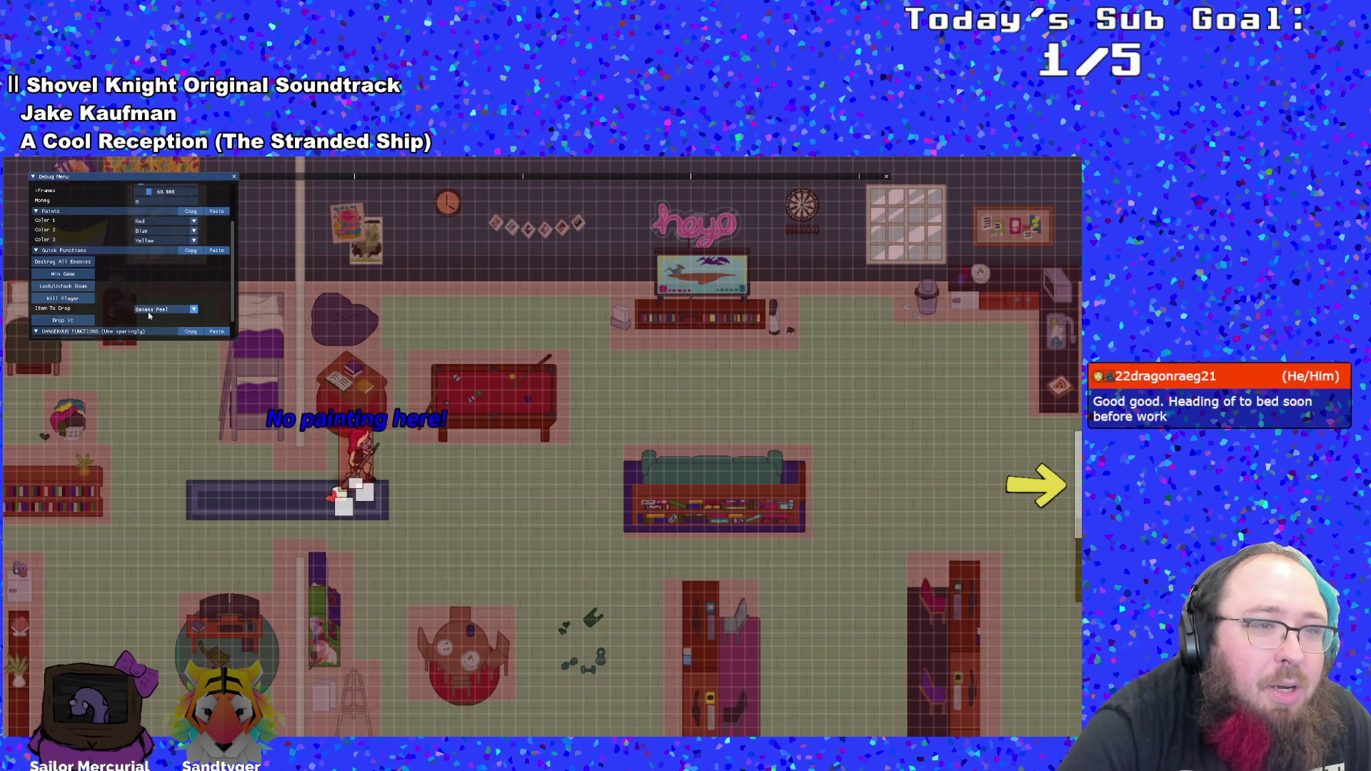
scroll(163, 328, "up", 3)
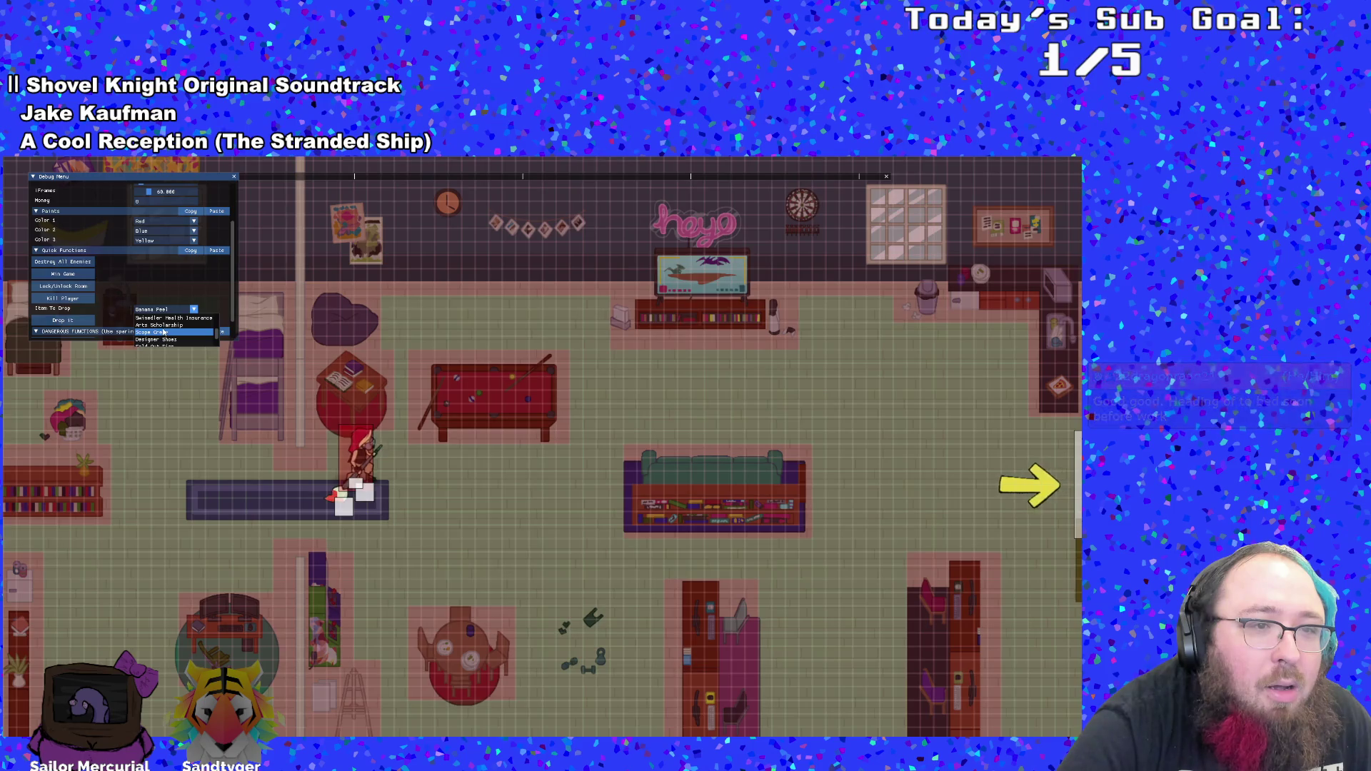
left_click(157, 335)
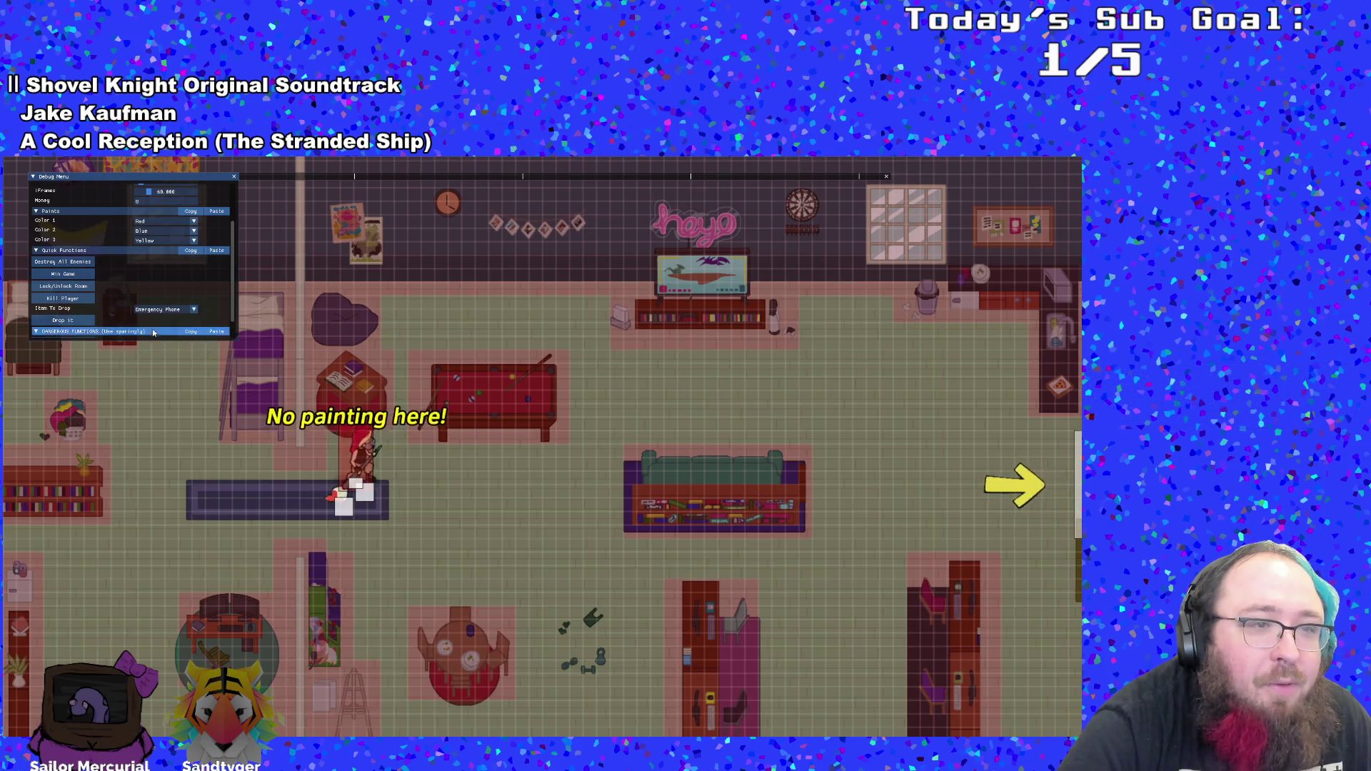
left_click(74, 320)
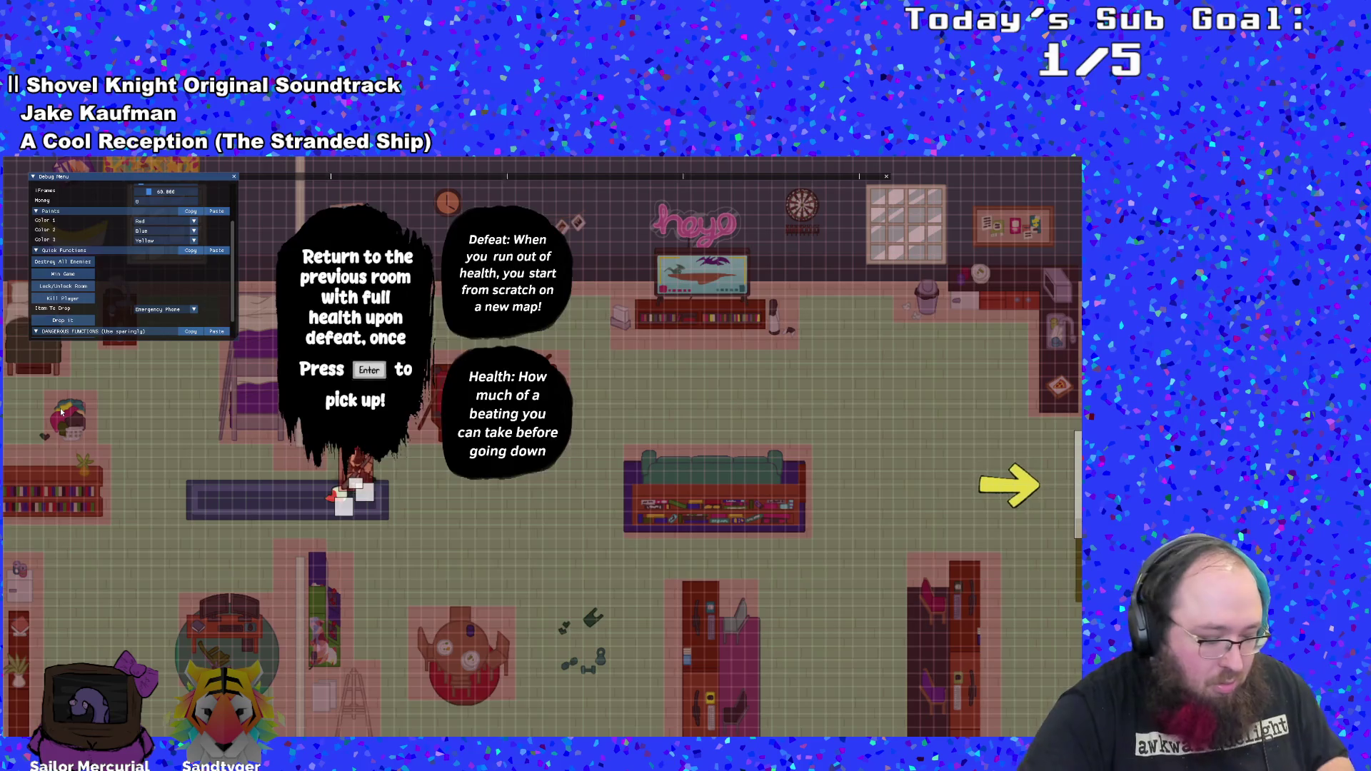
- Pick up the Emergency Phone and walk the character through the right-hand exit into the next room
key("e")
key("d")
key("s")
key("d")
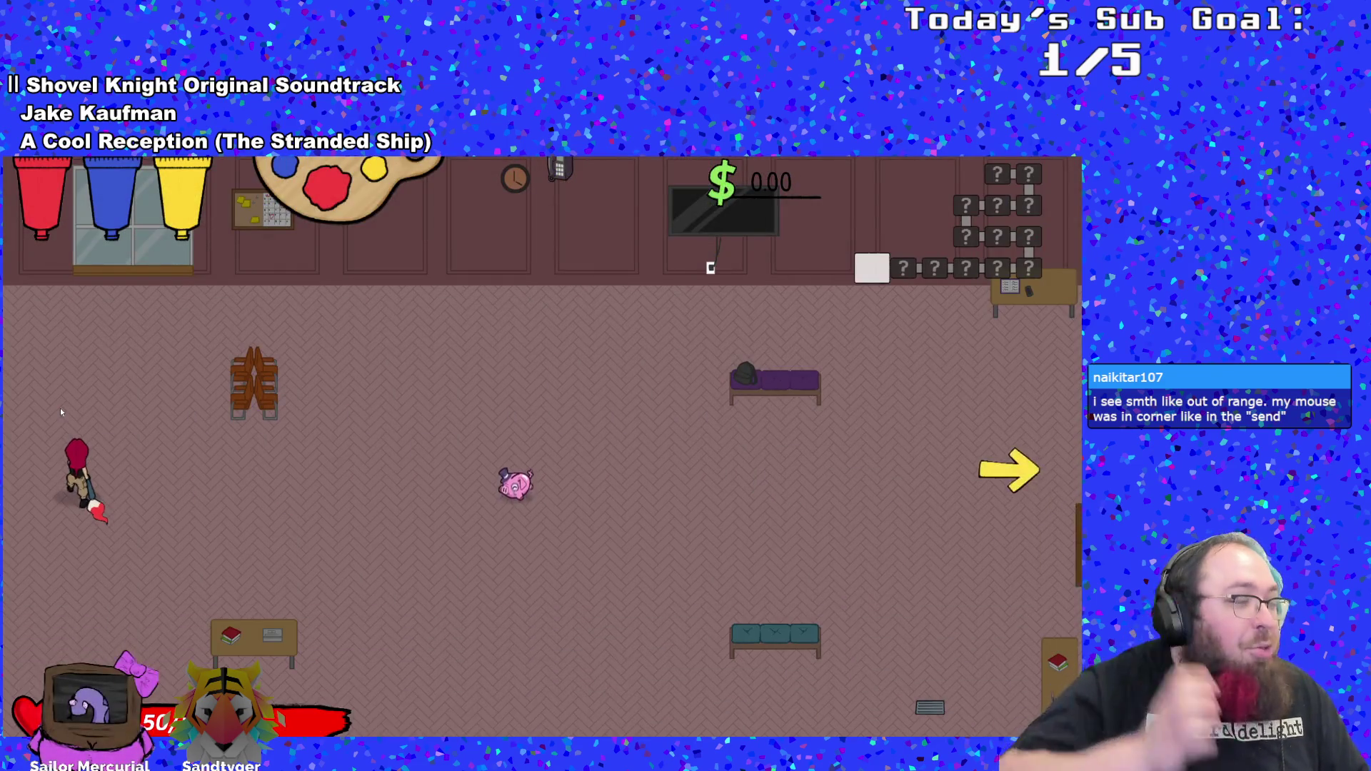
key("s")
key("d")
key("w")
key("d")
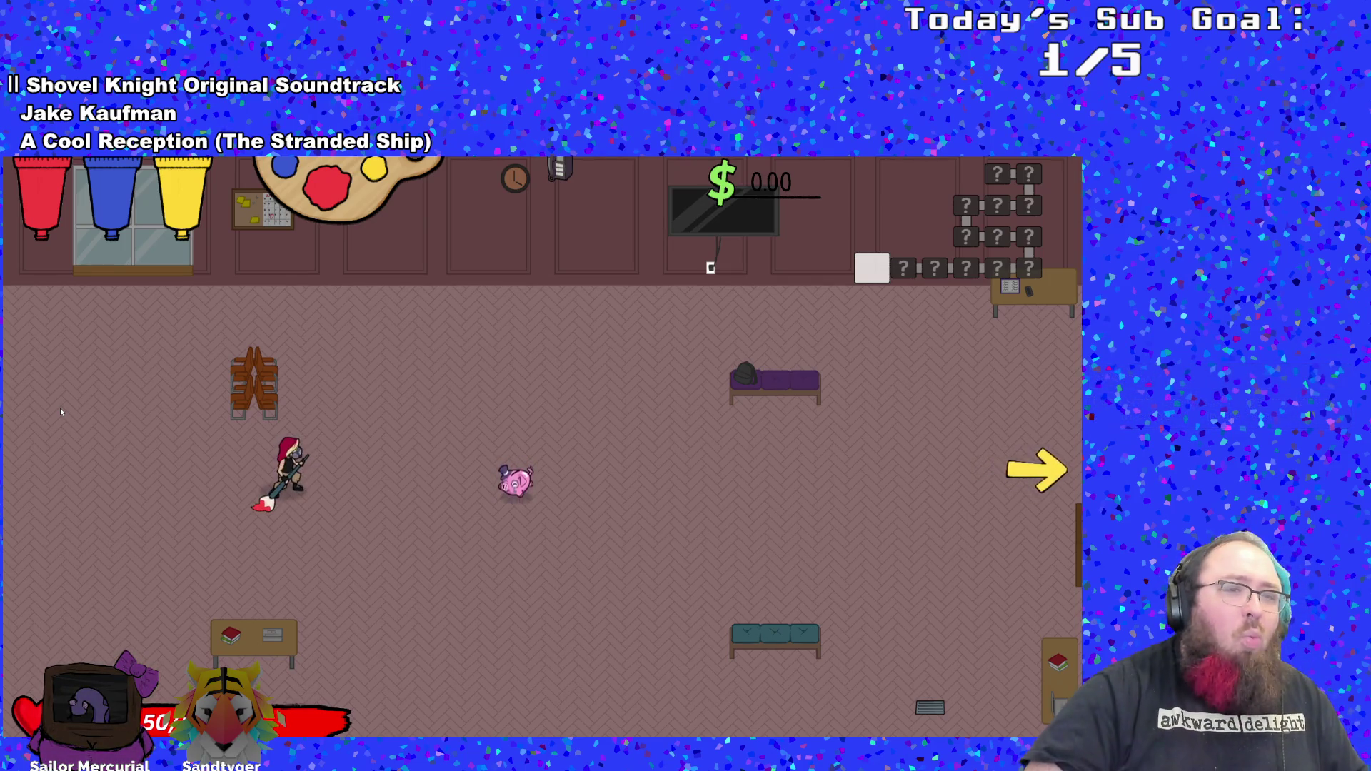
key("s")
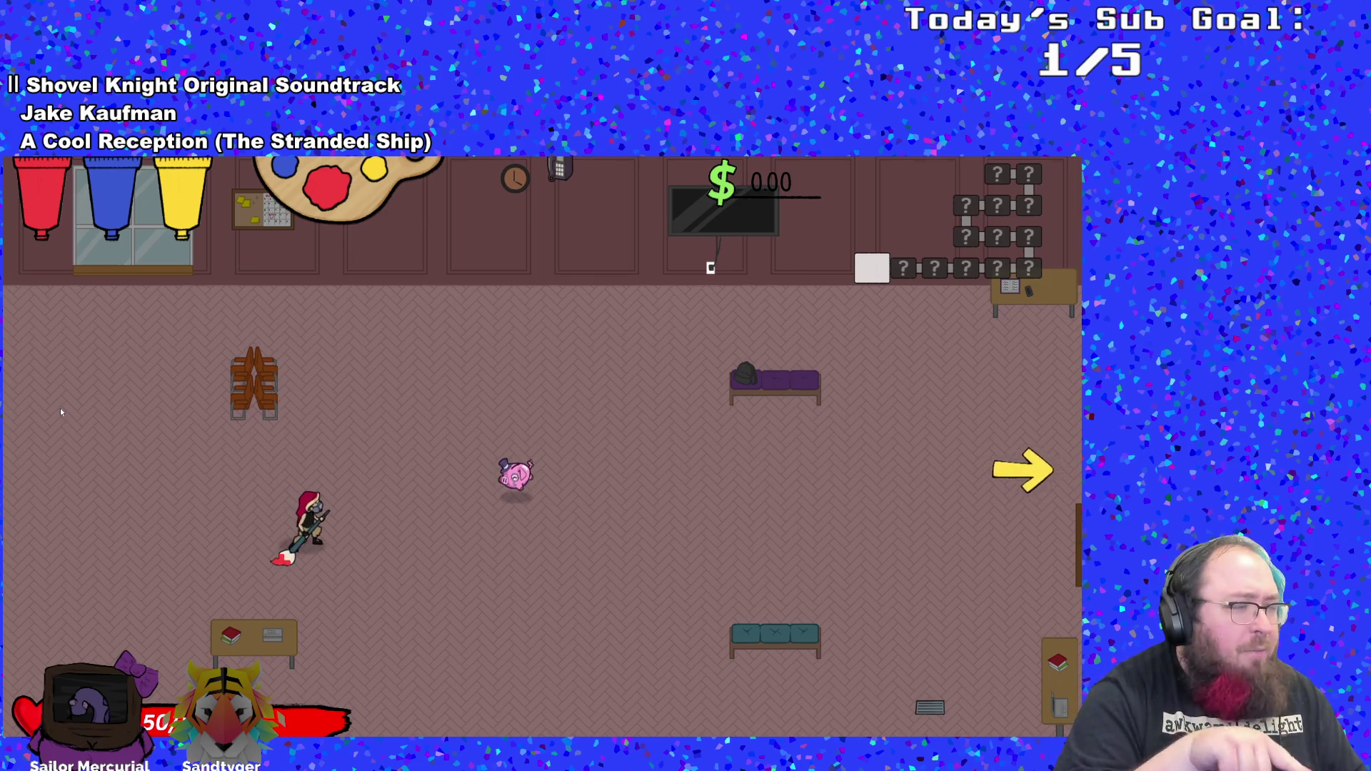
key("d")
key("d")
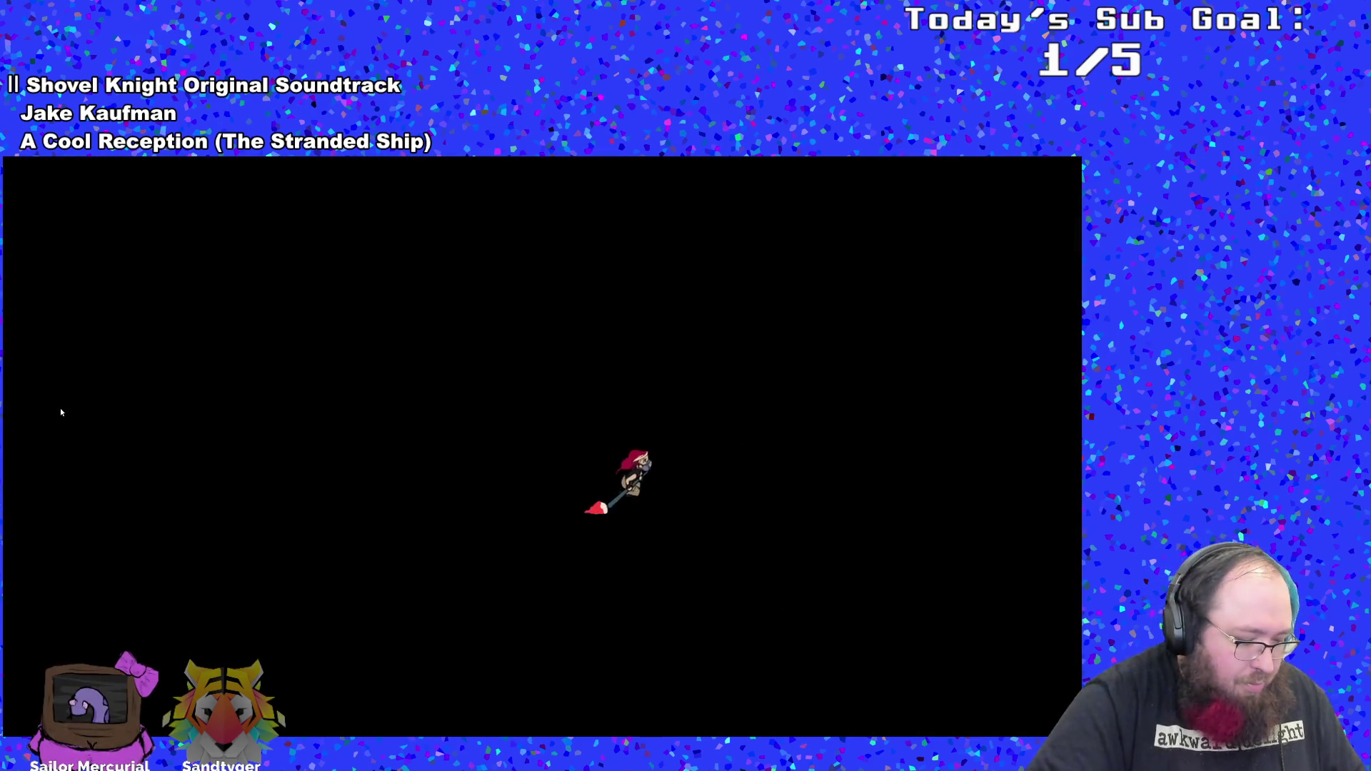
- Destroy all enemies through the F1 debug menu, then return to the scrTransitions code
key("F1")
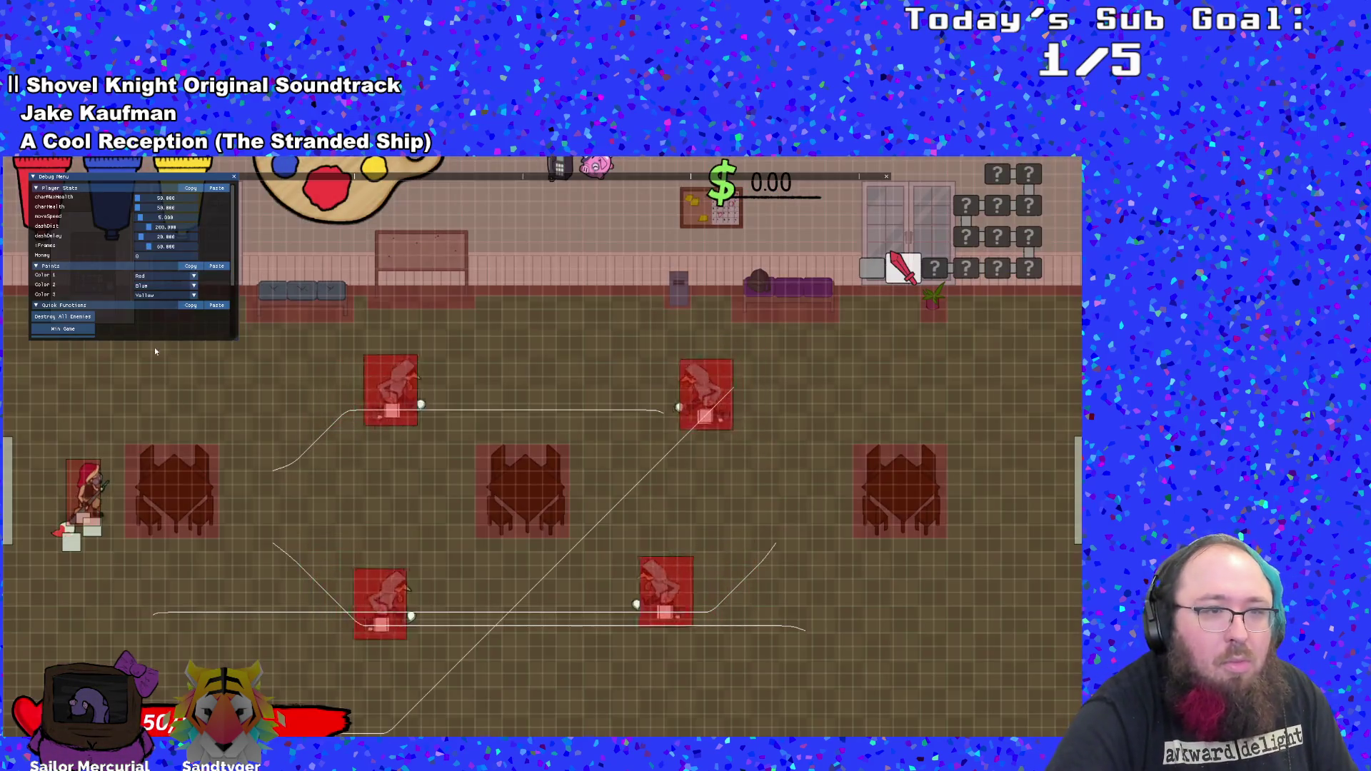
left_click(62, 316)
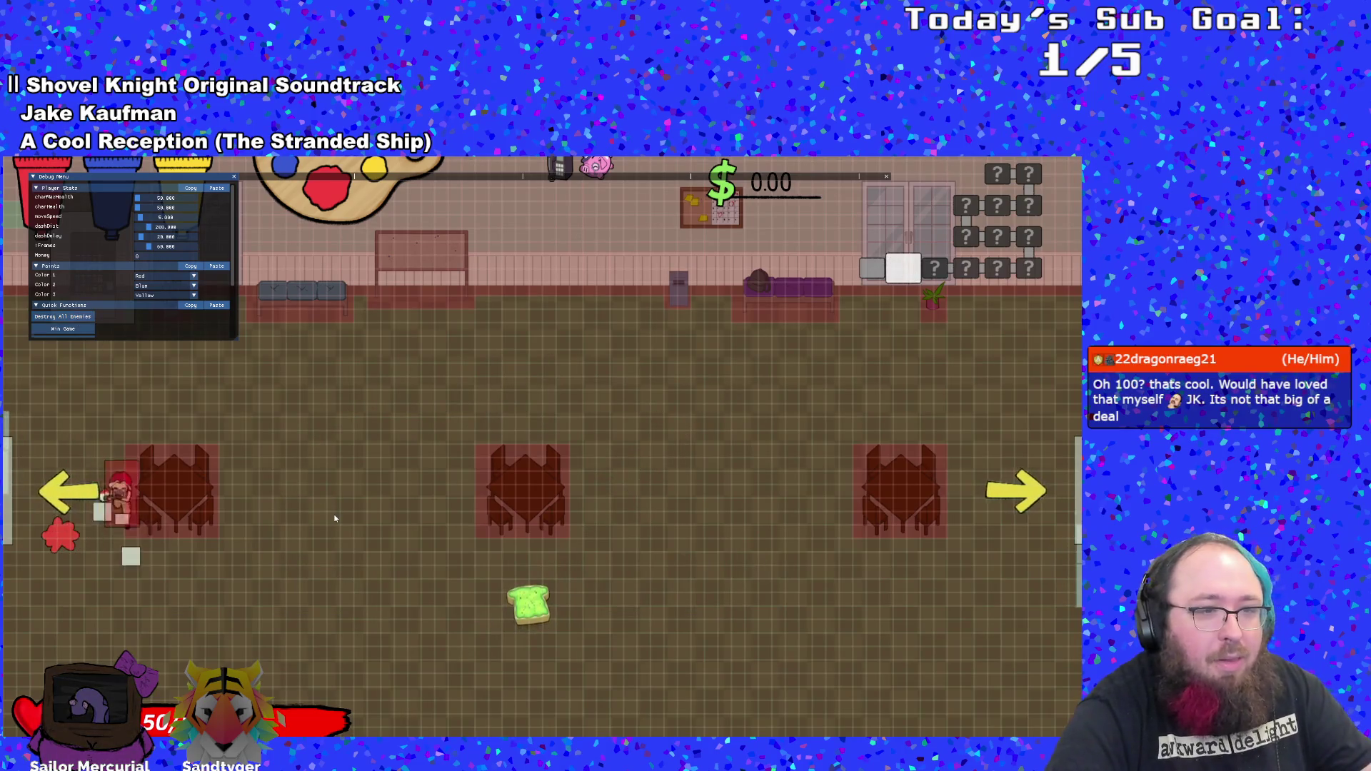
scroll(133, 257, "down", 3)
scroll(334, 521, "up", 3)
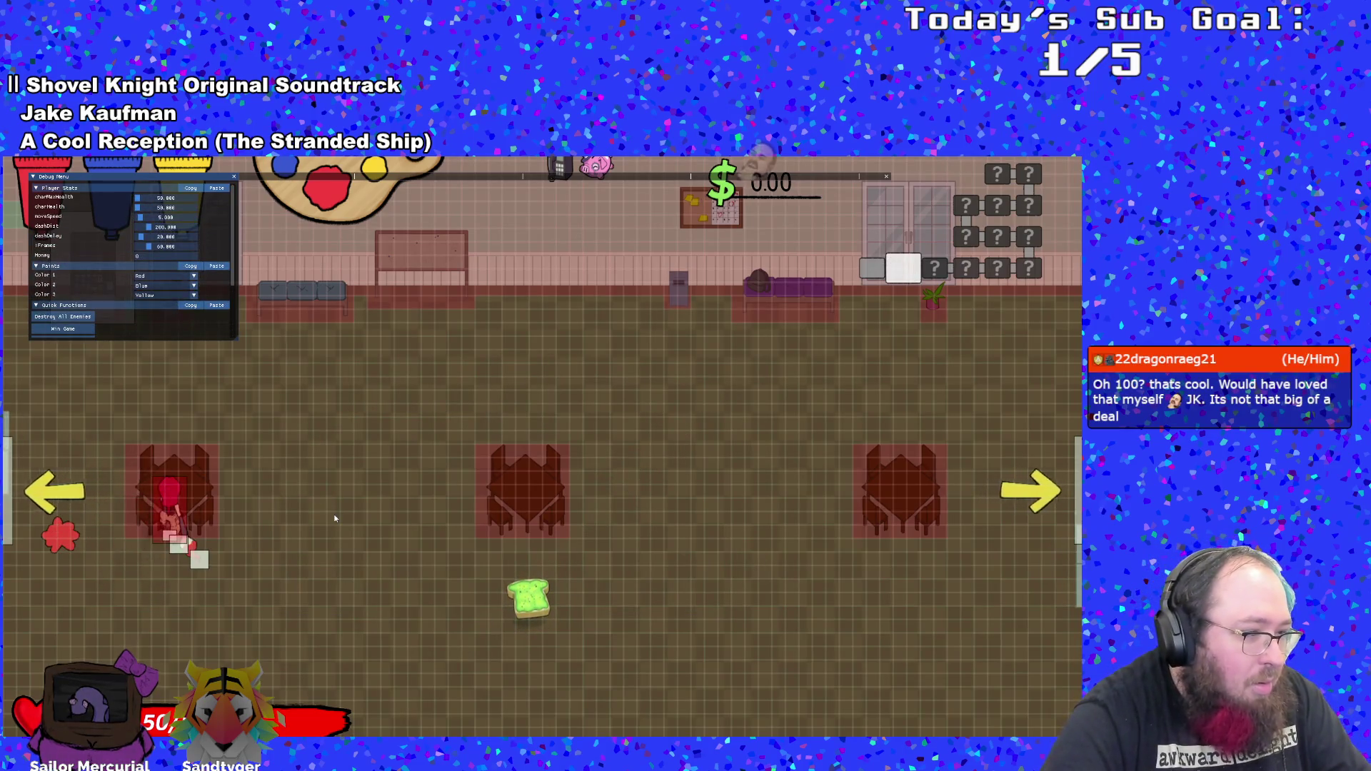
key("F1")
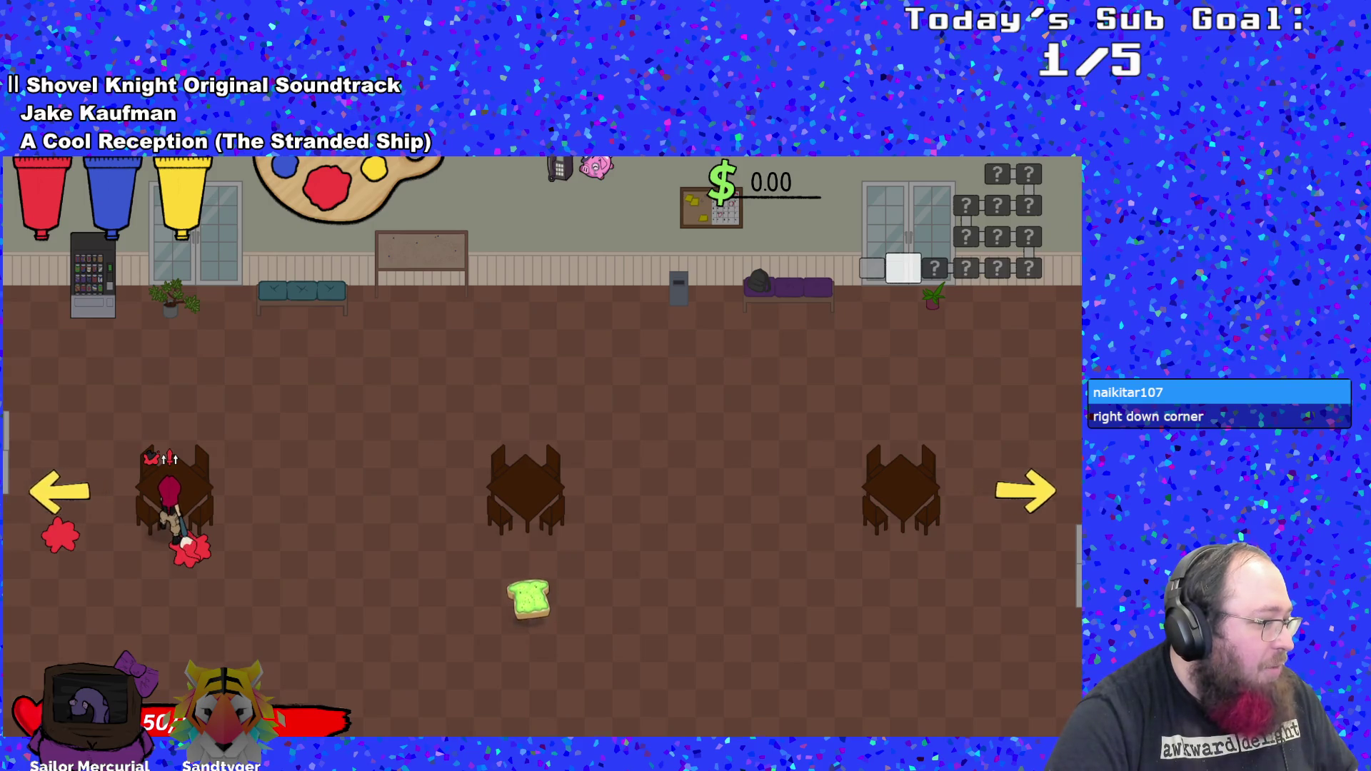
key("alt+Tab")
left_click(428, 534)
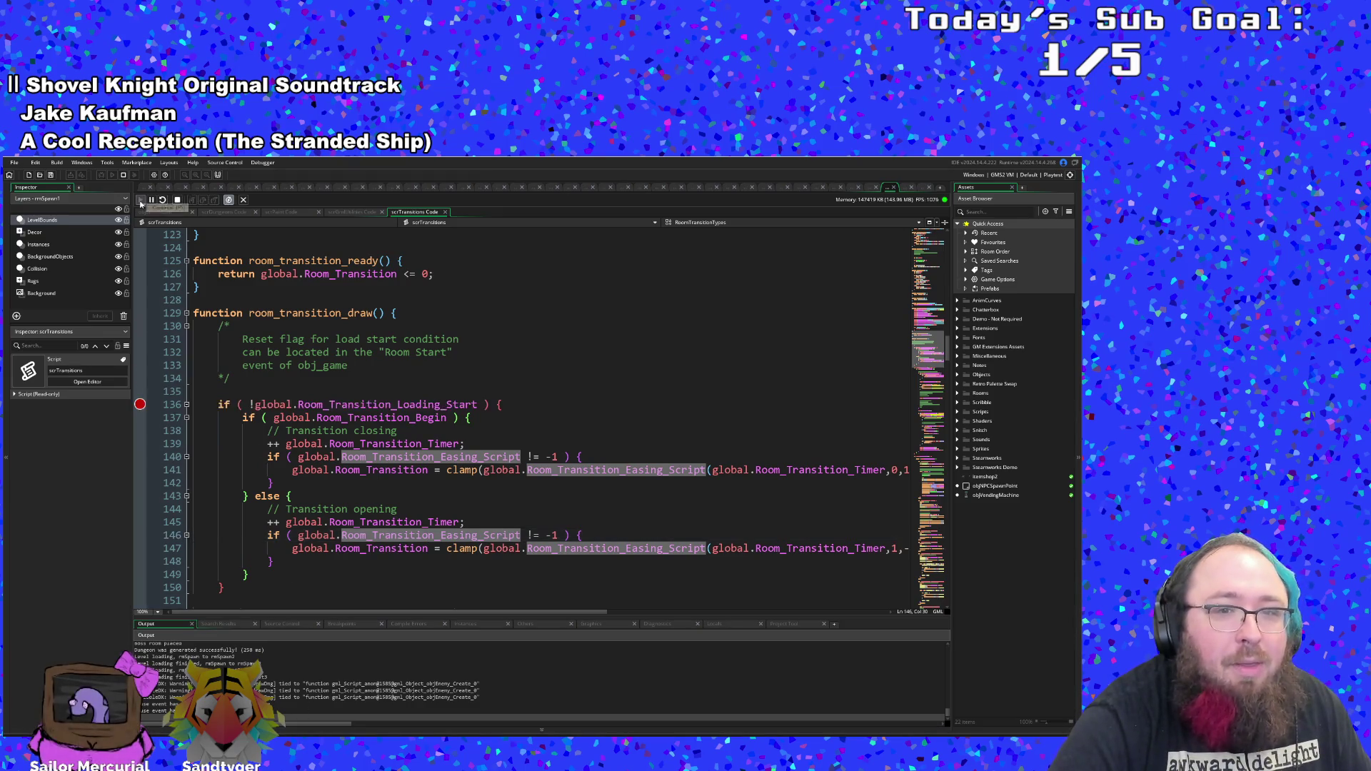
- Move the breakpoint from line 136 to line 137 and step execution to it
left_click(140, 404)
left_click(140, 417)
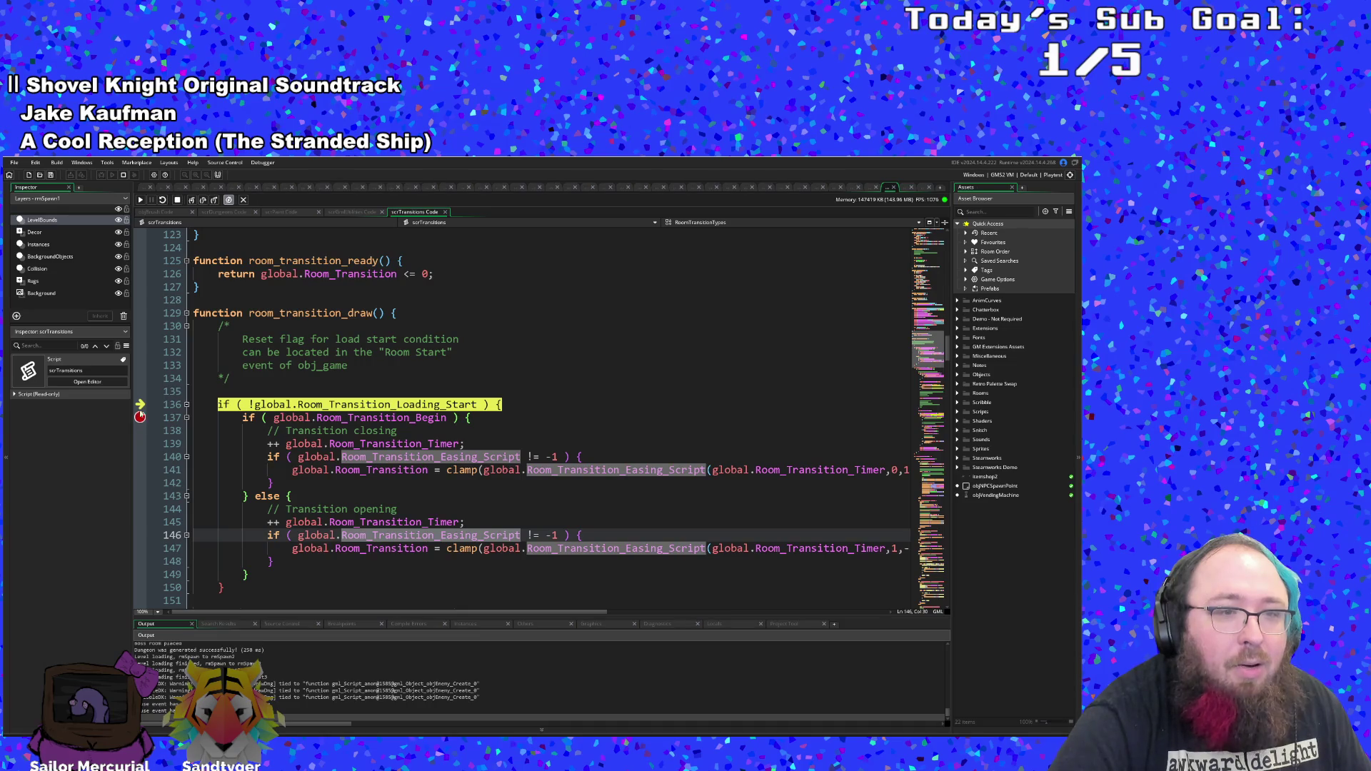
key("F10")
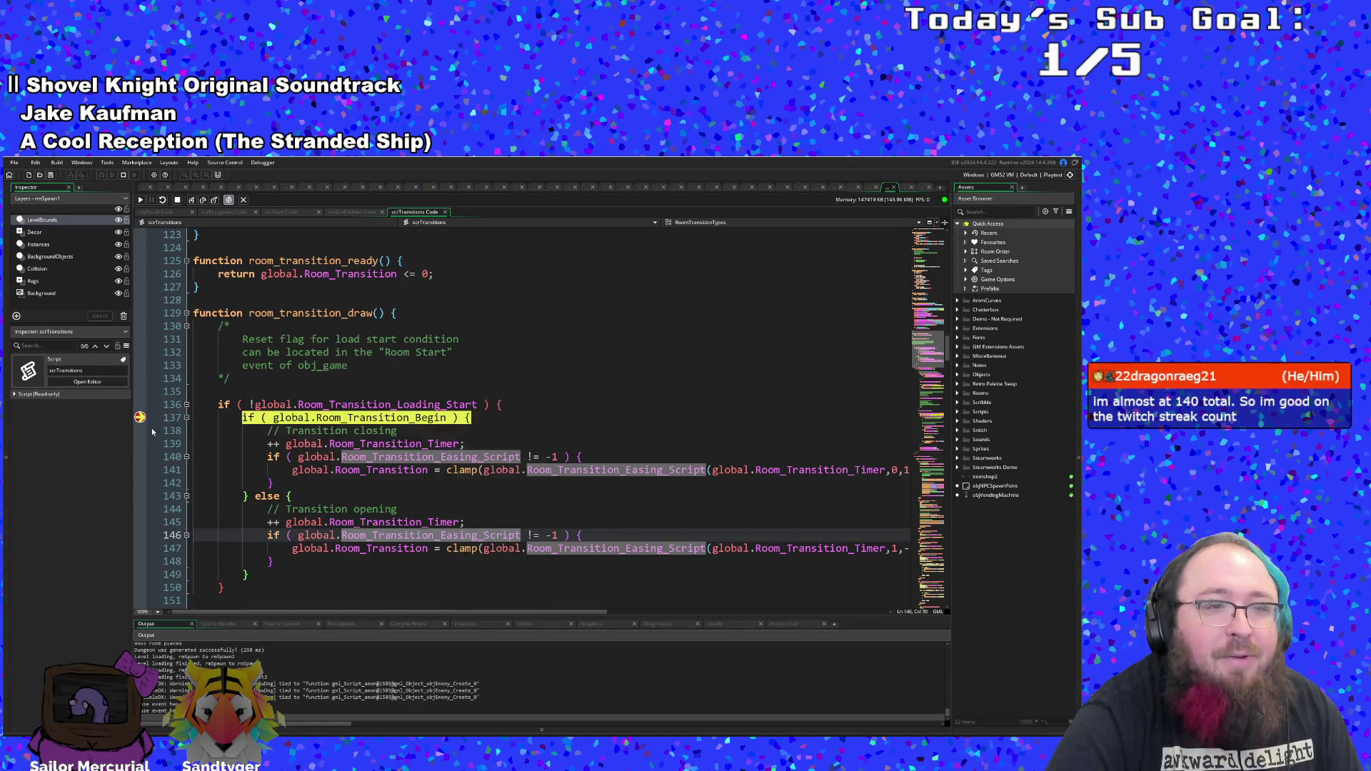
- Add a breakpoint at line 145, continue to it, and check the easing check and braces above
scroll(272, 468, "down", 4)
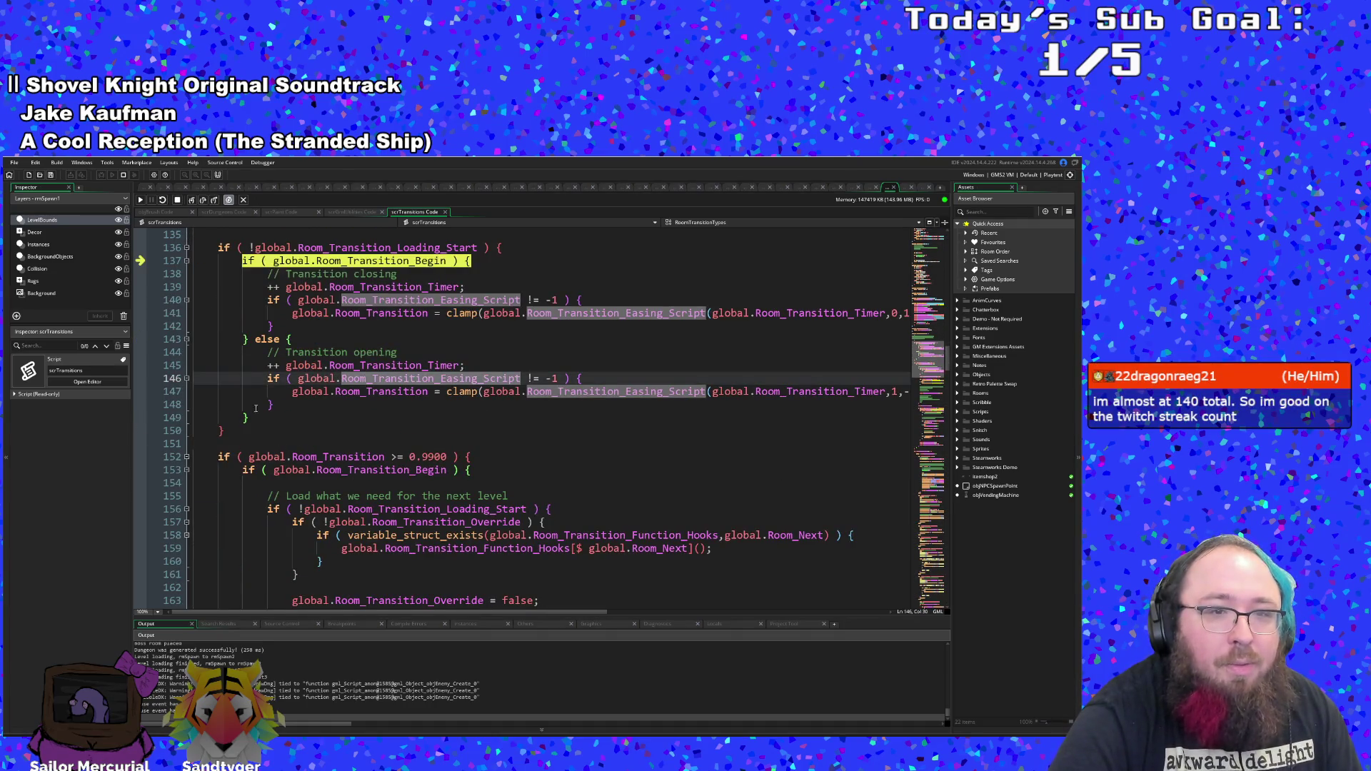
left_click(140, 365)
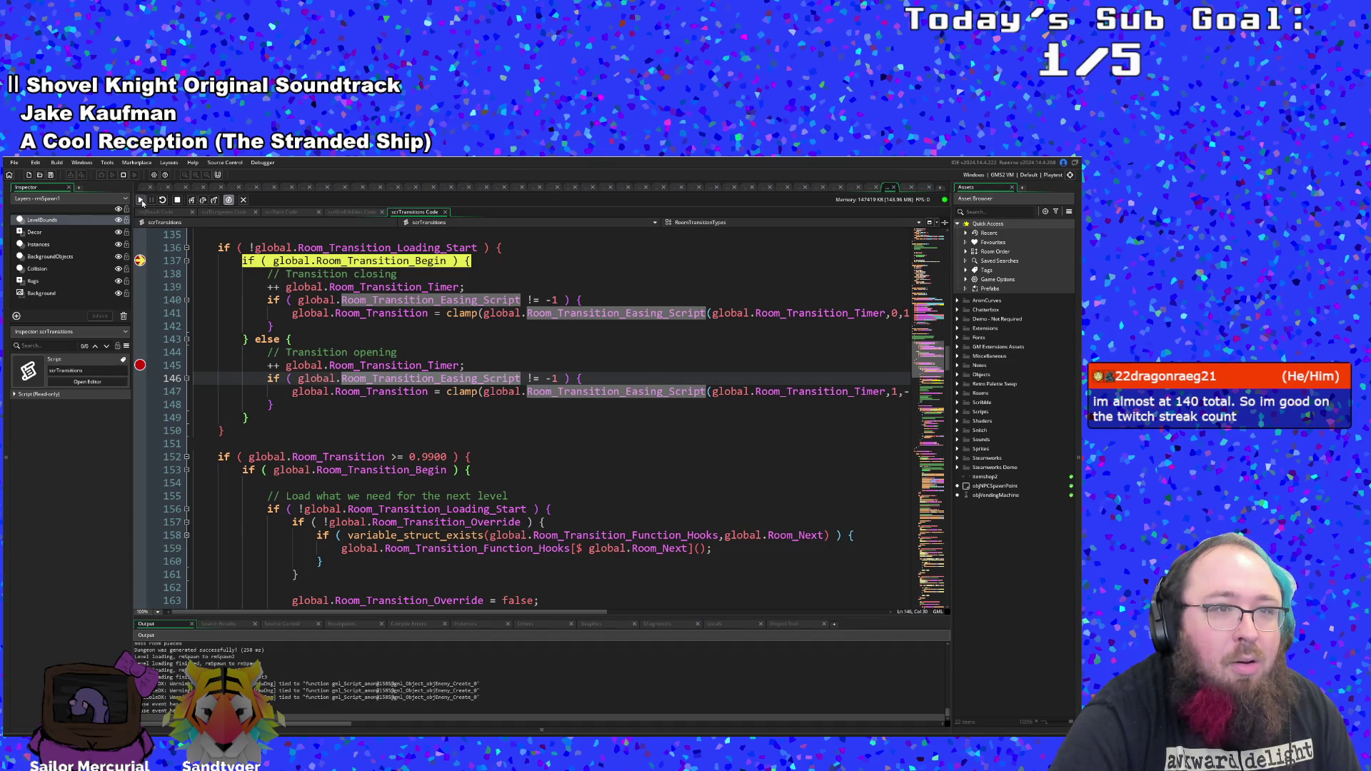
left_click(141, 200)
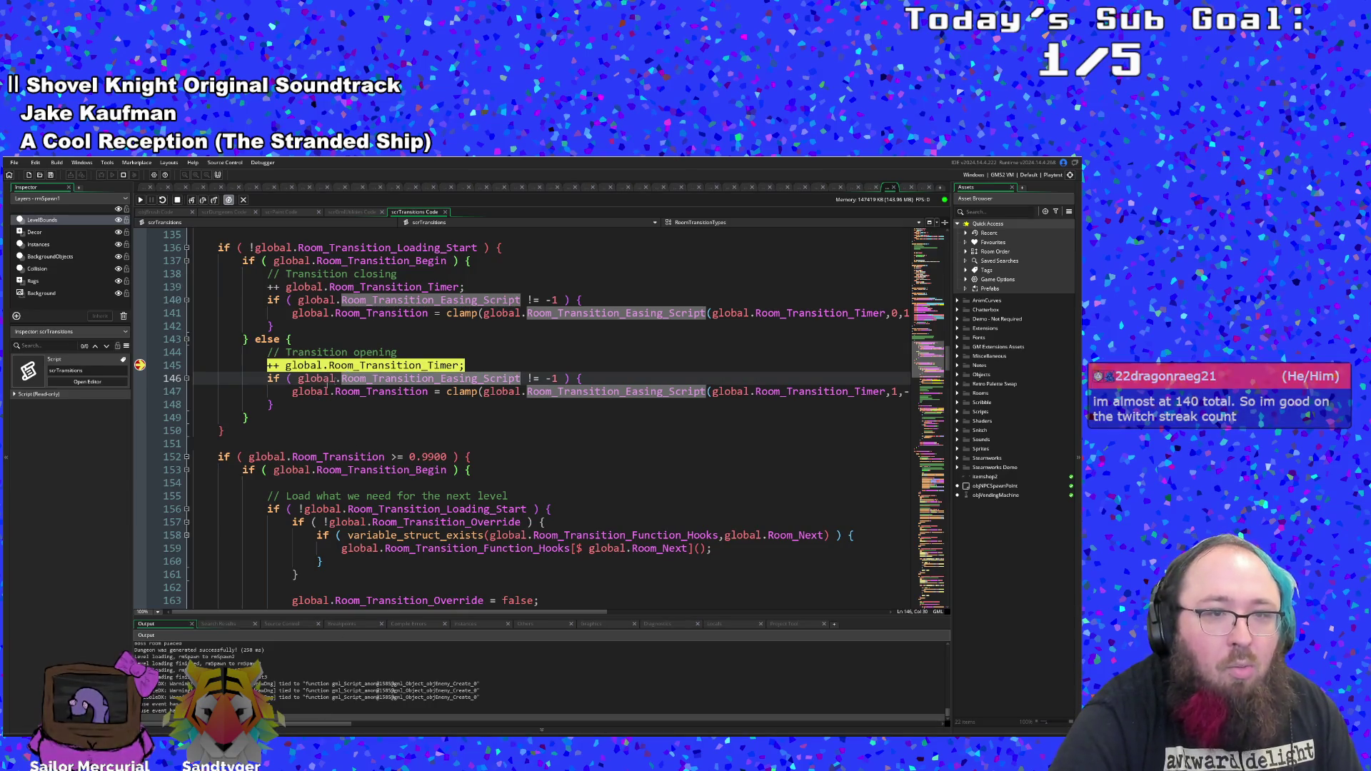
scroll(339, 417, "up", 4)
left_click(454, 456)
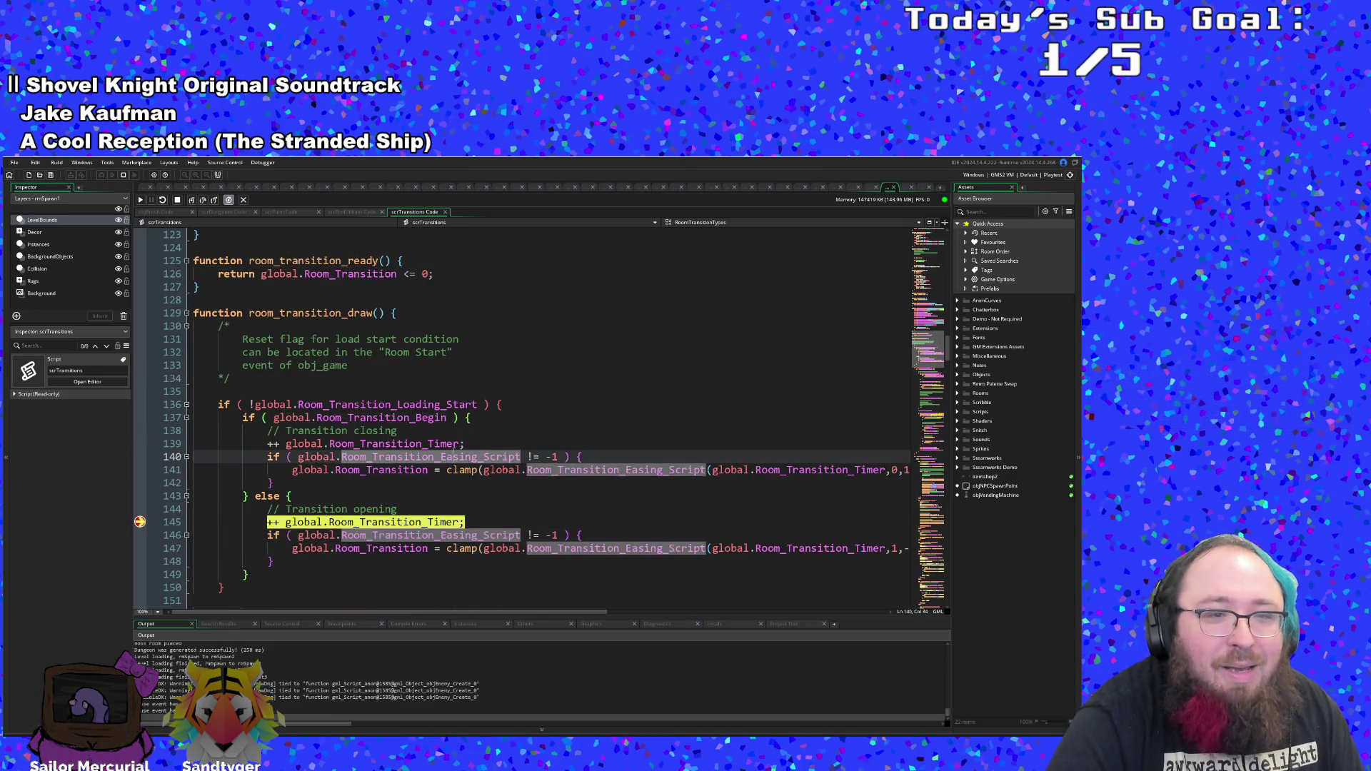
left_click(502, 404)
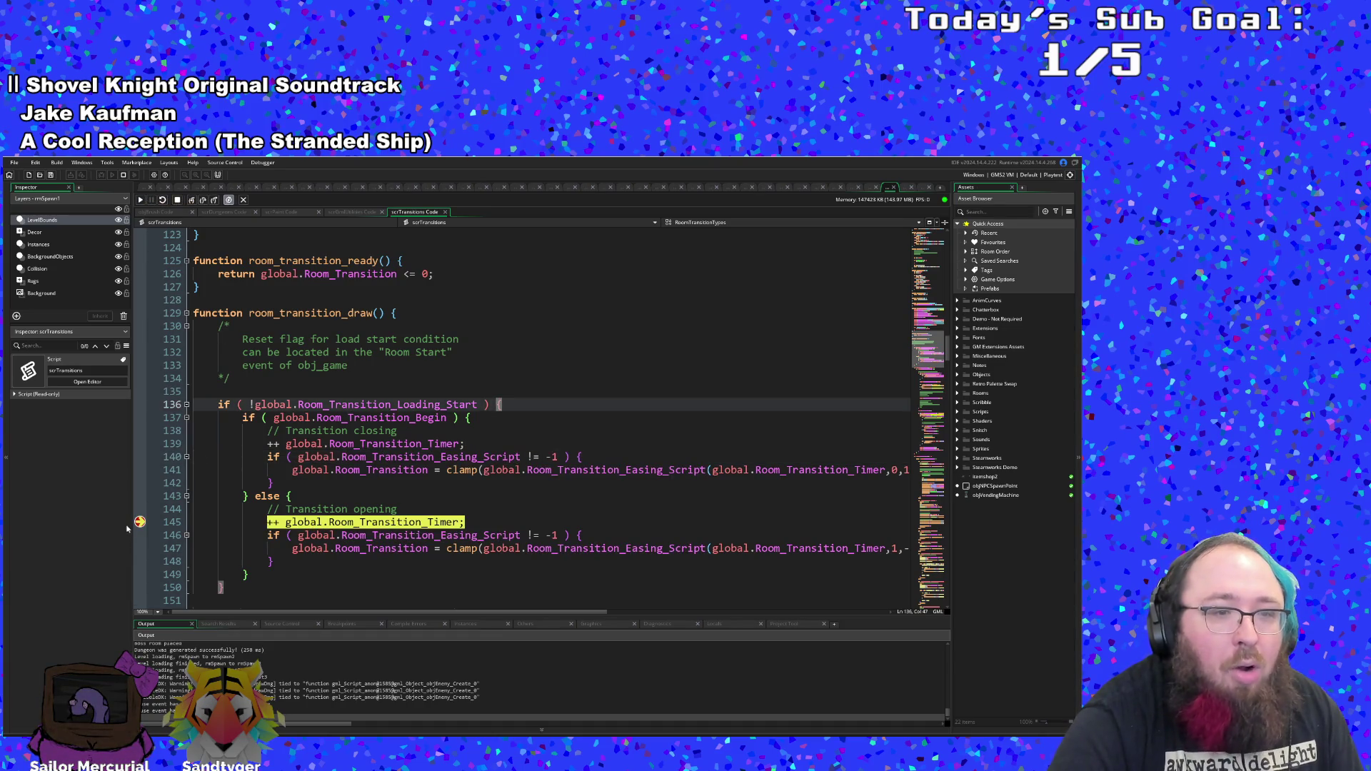
scroll(286, 527, "up", 4)
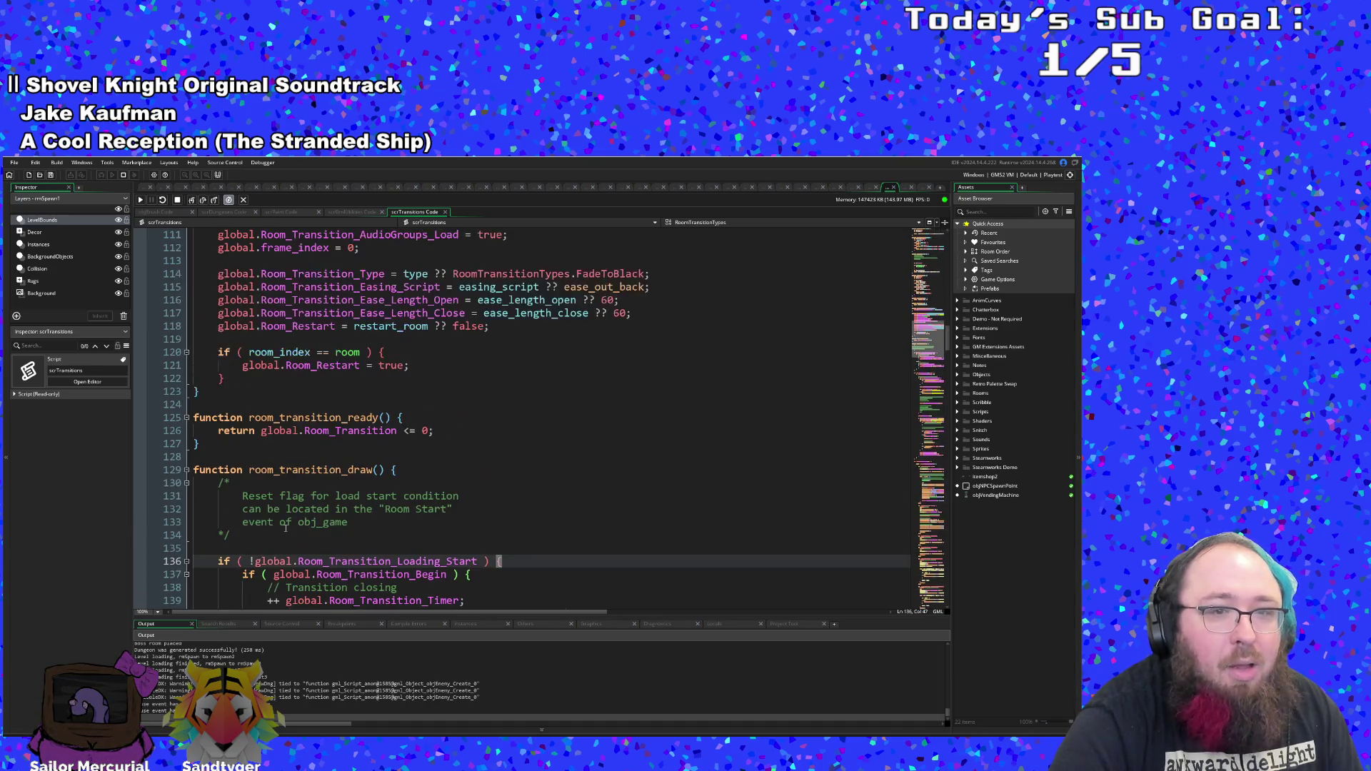
scroll(280, 505, "down", 20)
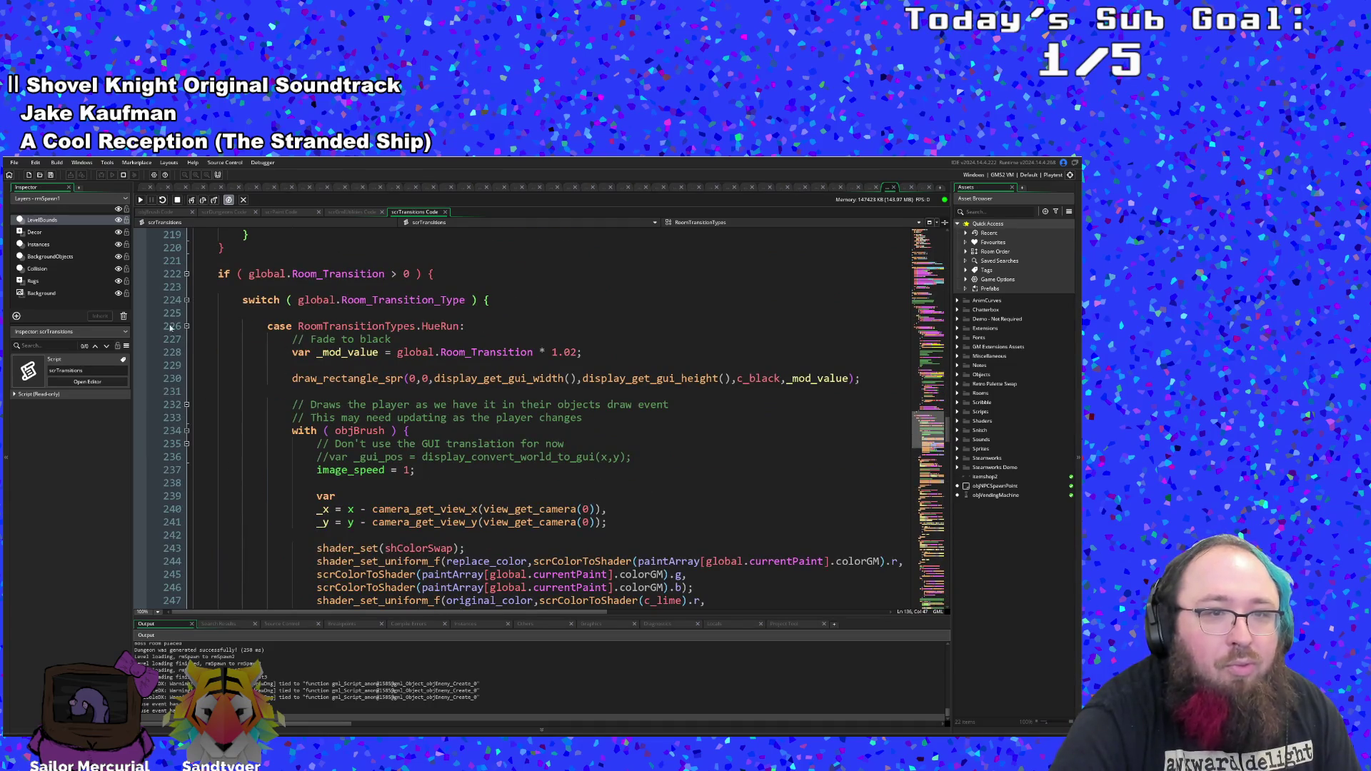
- Break on the line 224 switch by walking to the room exit, then step to the HueRunBrush case
left_click(141, 300)
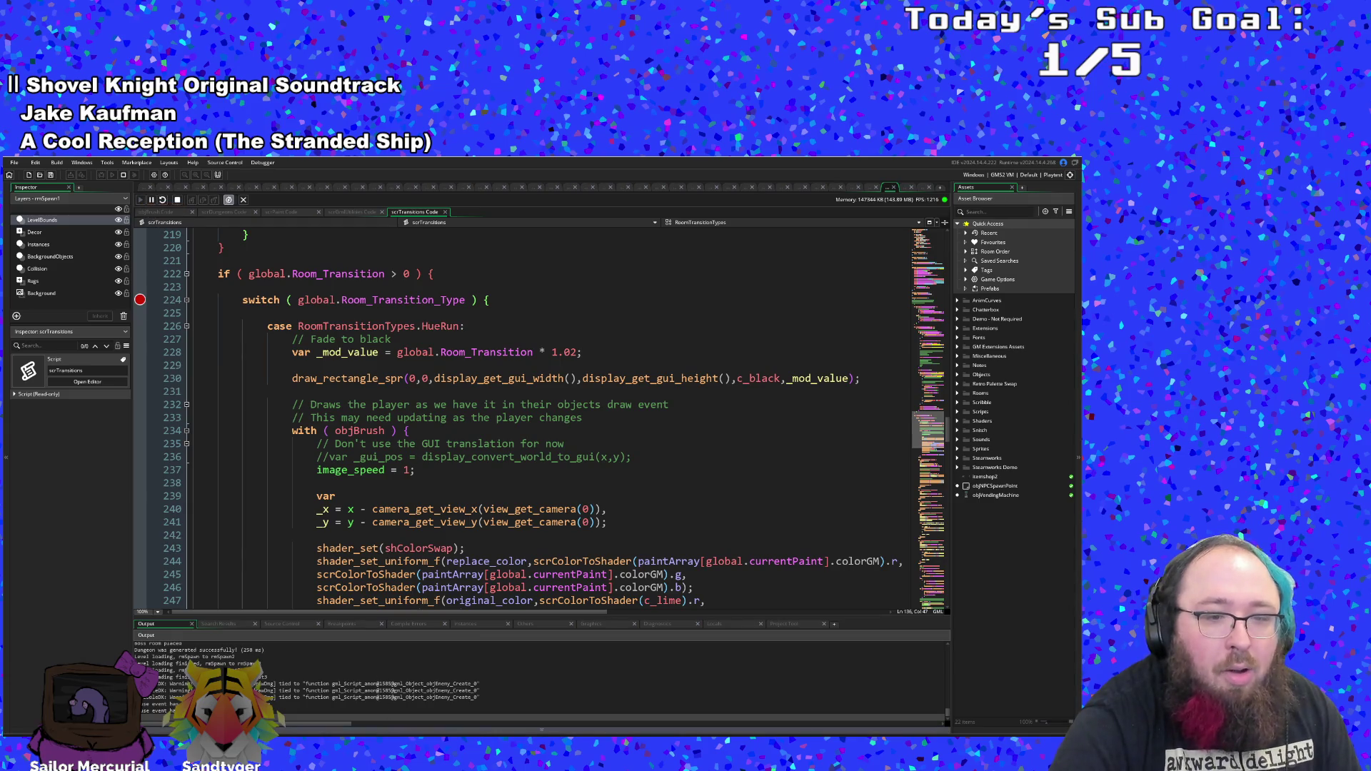
key("Left")
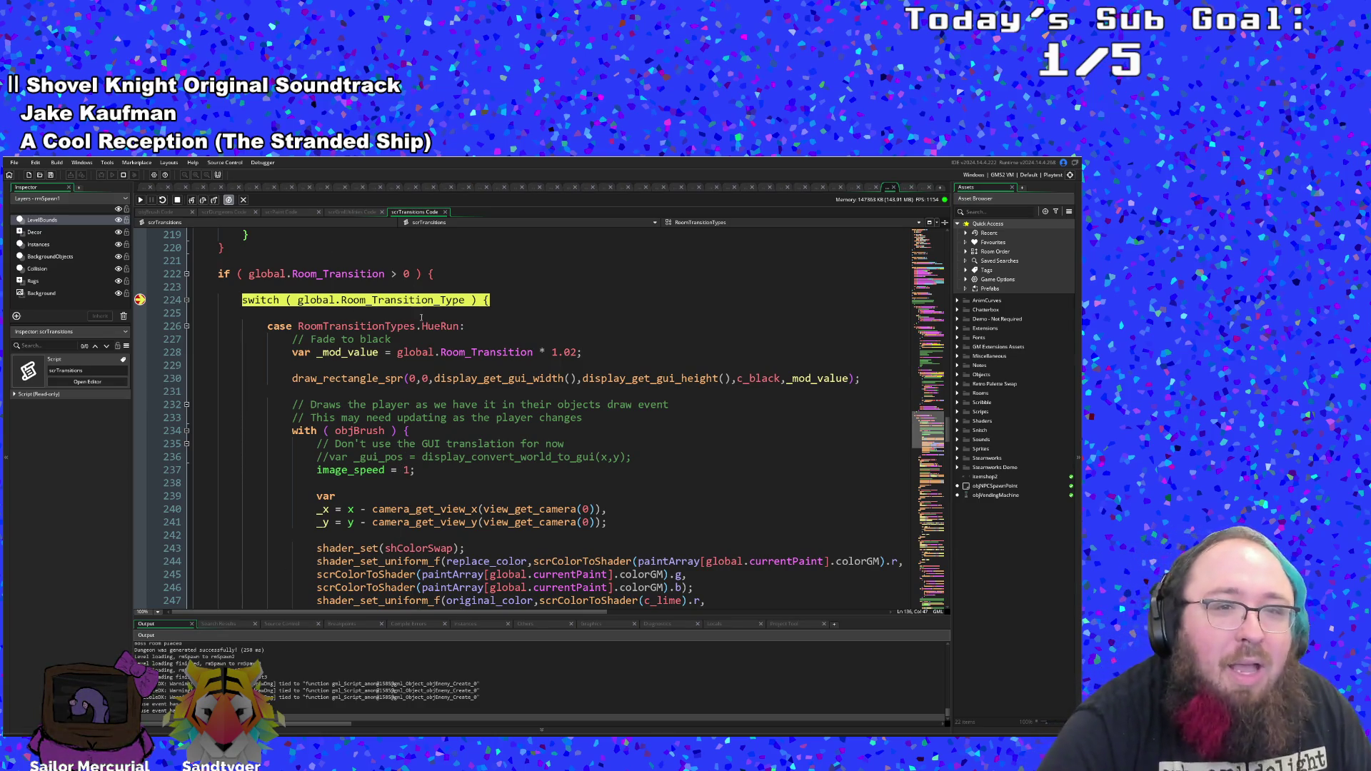
left_click(191, 201)
left_click(192, 201)
left_click(192, 201)
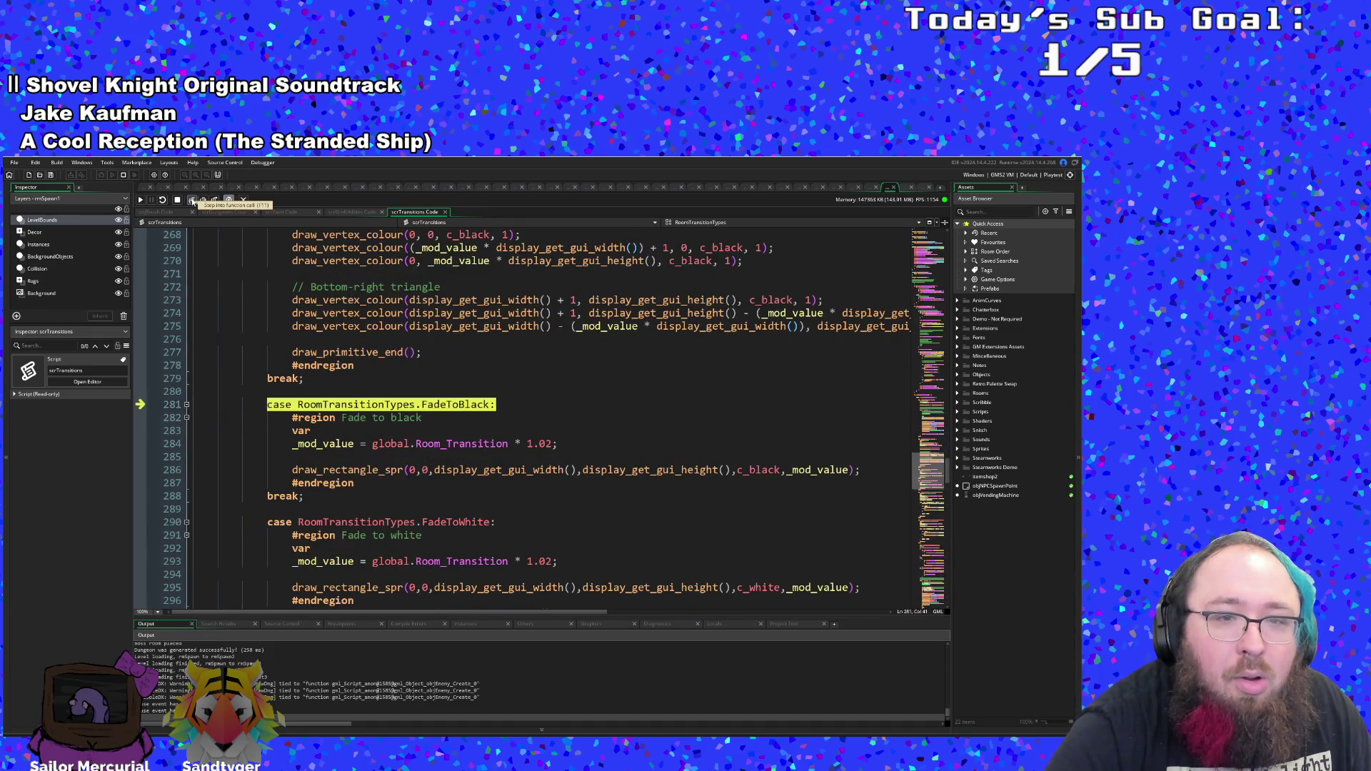
left_click(192, 200)
left_click(192, 201)
left_click(192, 201)
left_click(191, 201)
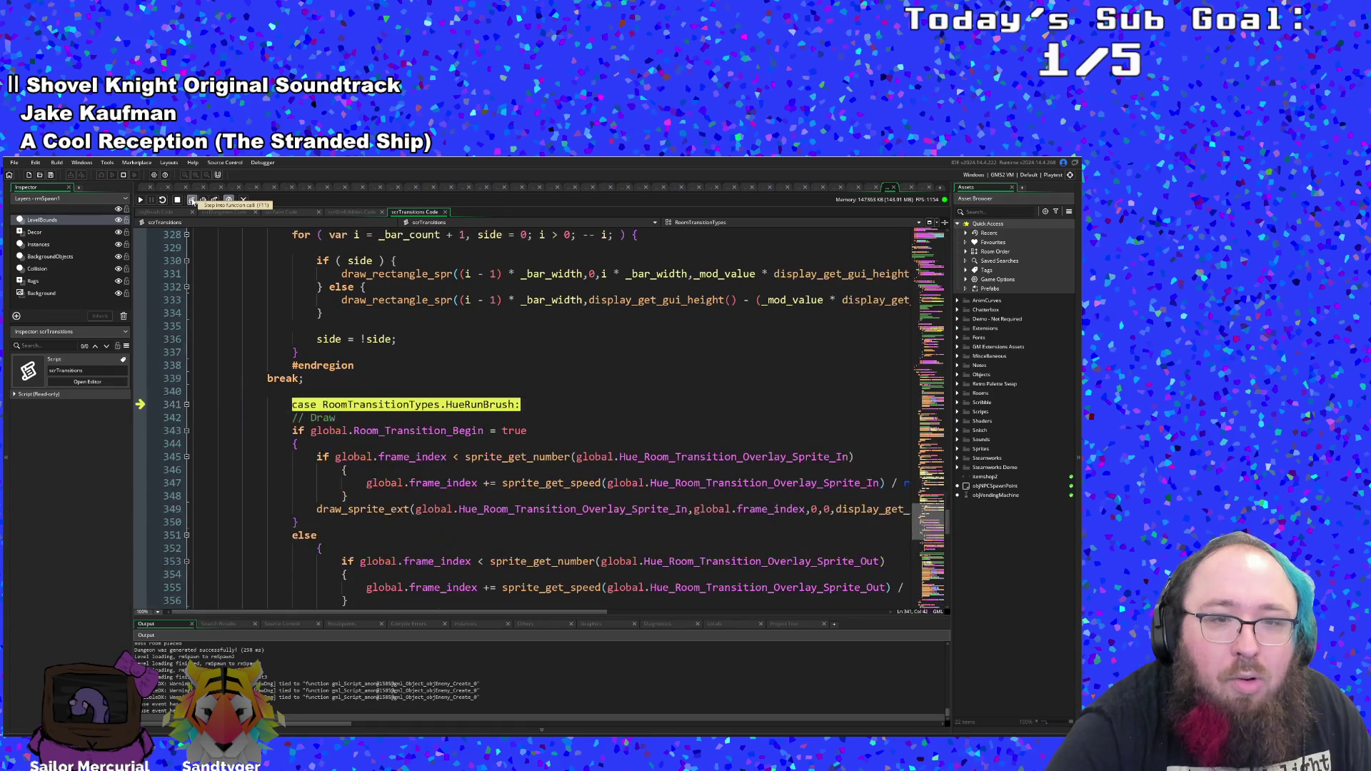
- Step through the Room_Transition_Begin and frame_index checks, past the overlay drawing to line 359
left_click(192, 202)
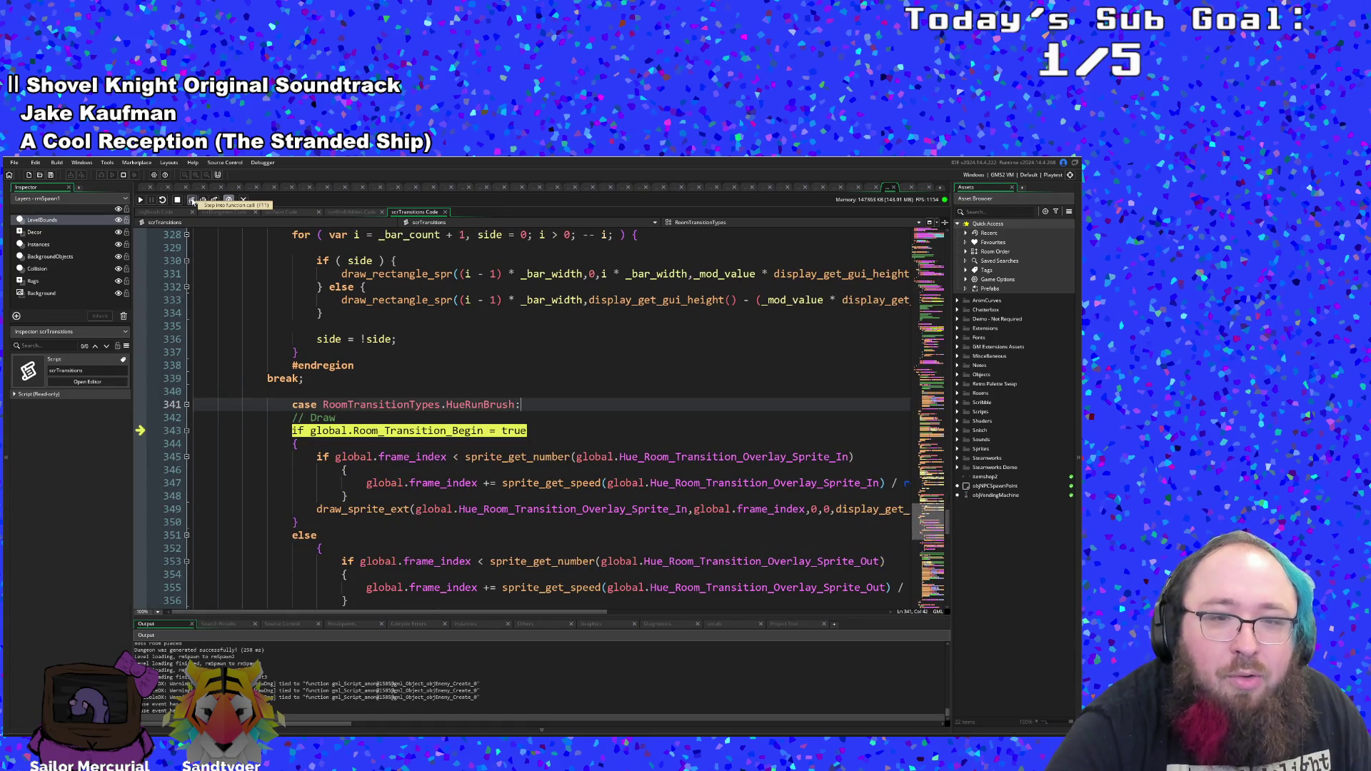
left_click(192, 200)
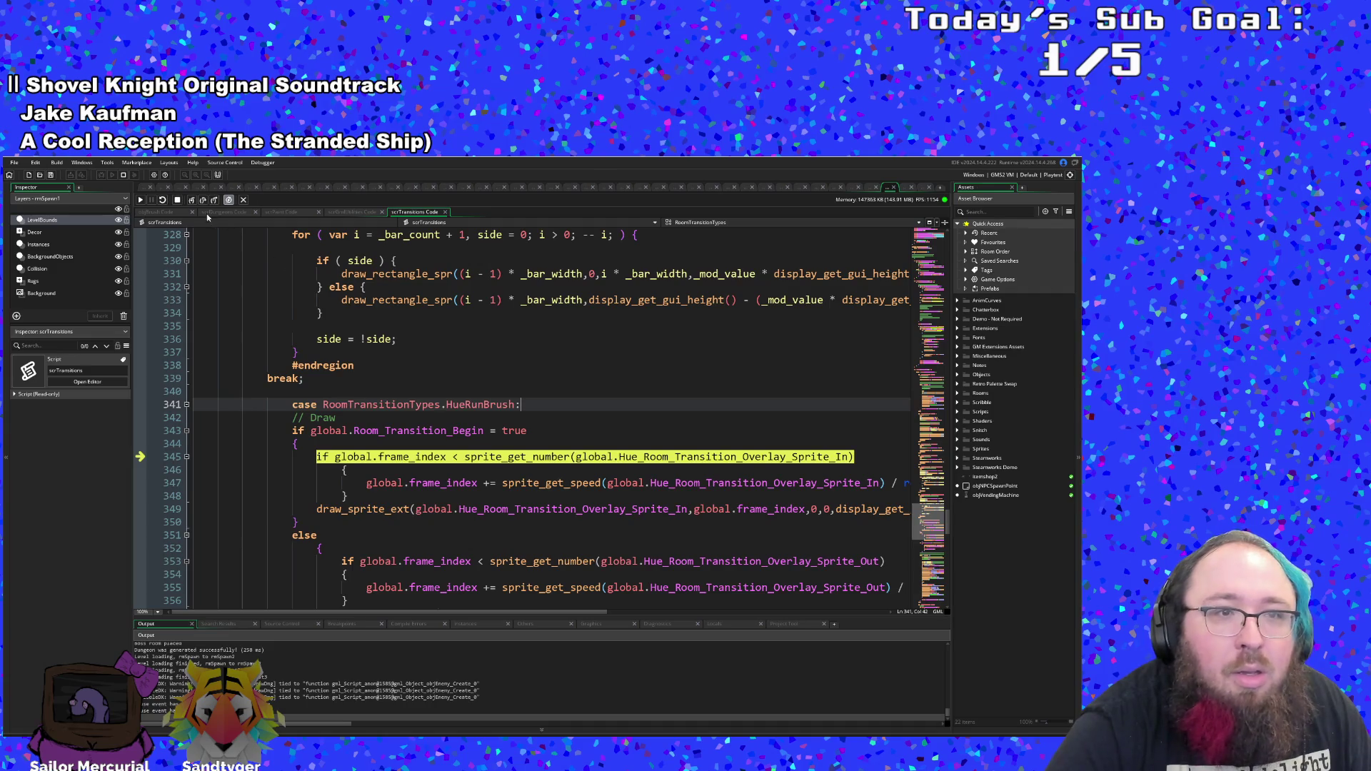
left_click(192, 202)
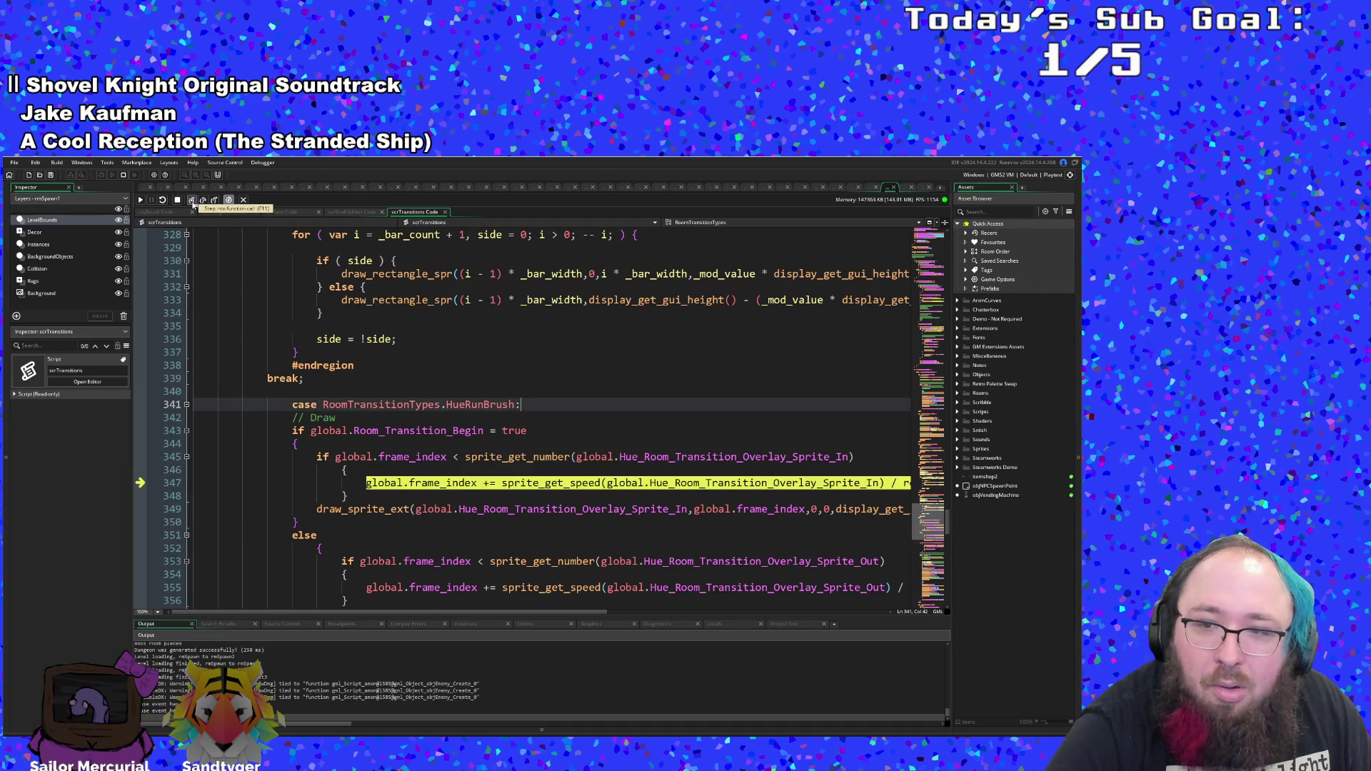
mouse_move(401, 612)
left_mouse_down()
mouse_move(503, 619)
mouse_move(367, 617)
left_mouse_up()
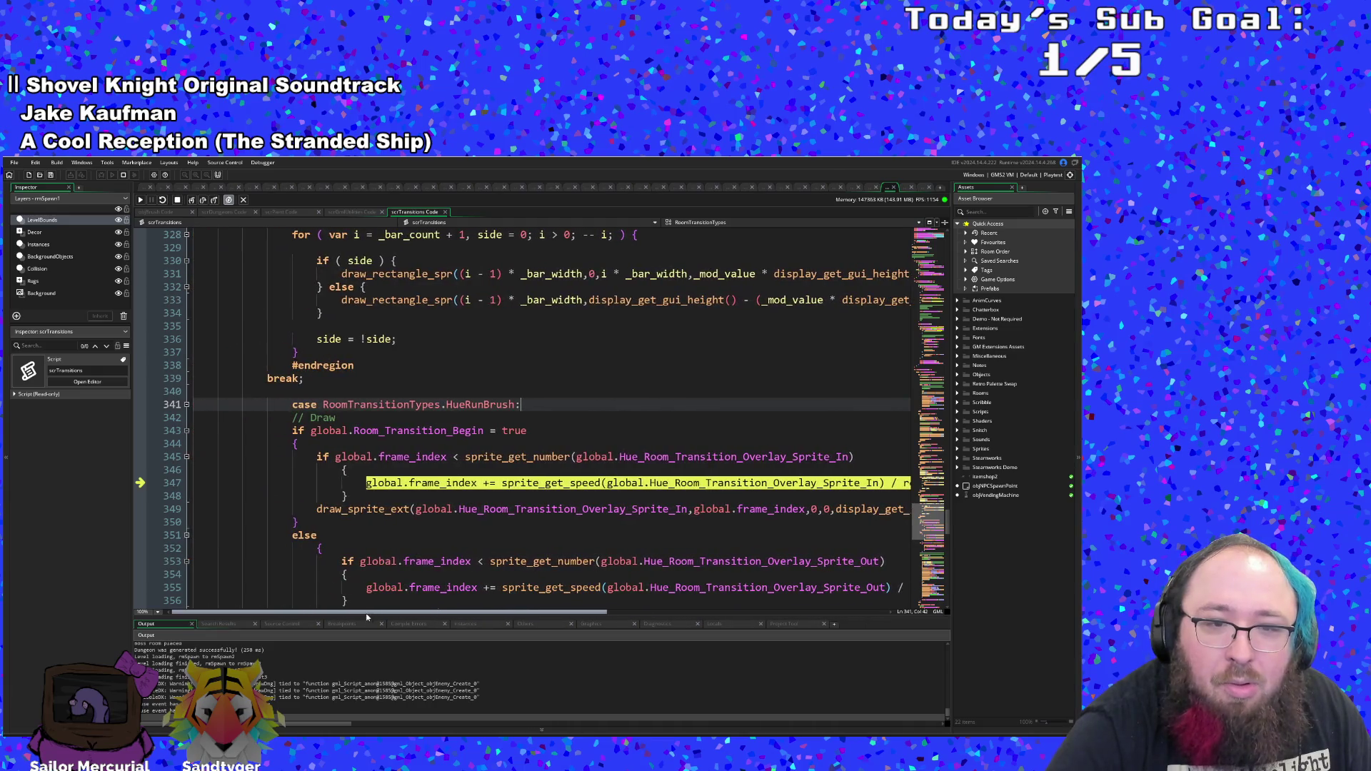
left_click(192, 200)
left_click(192, 200)
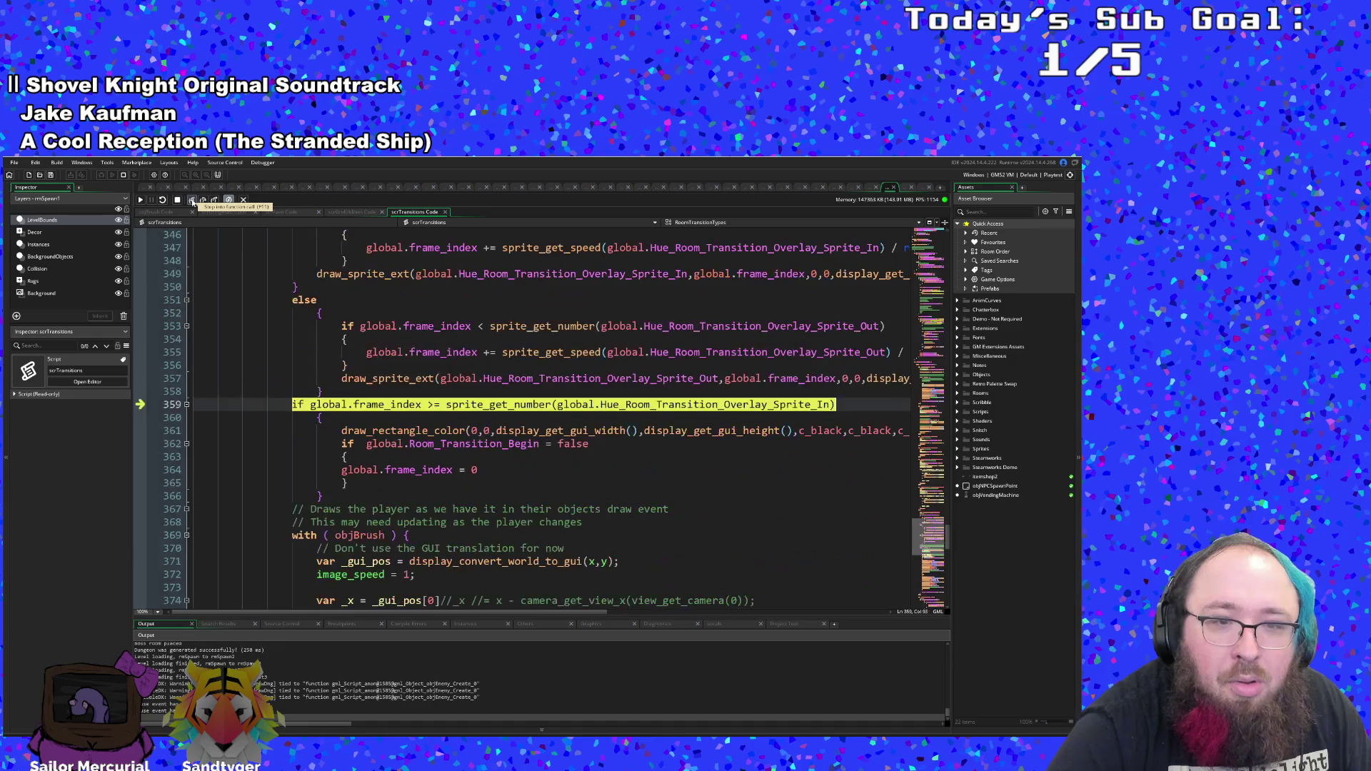
- Step into display_convert_world_to_gui and through its camera setup to the _distance_from_center calculation
left_click(193, 201)
left_click(192, 201)
left_click(192, 201)
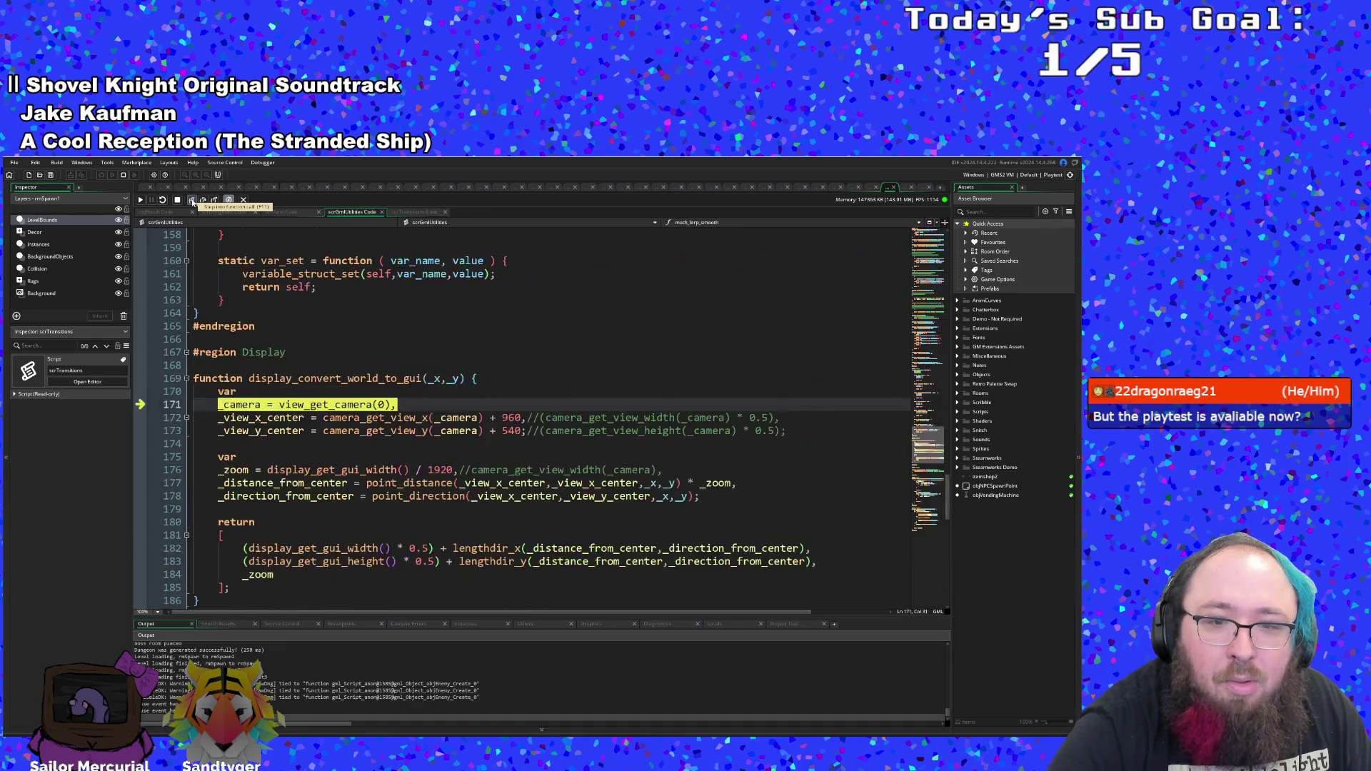
left_click(193, 200)
left_click(192, 200)
left_click(192, 200)
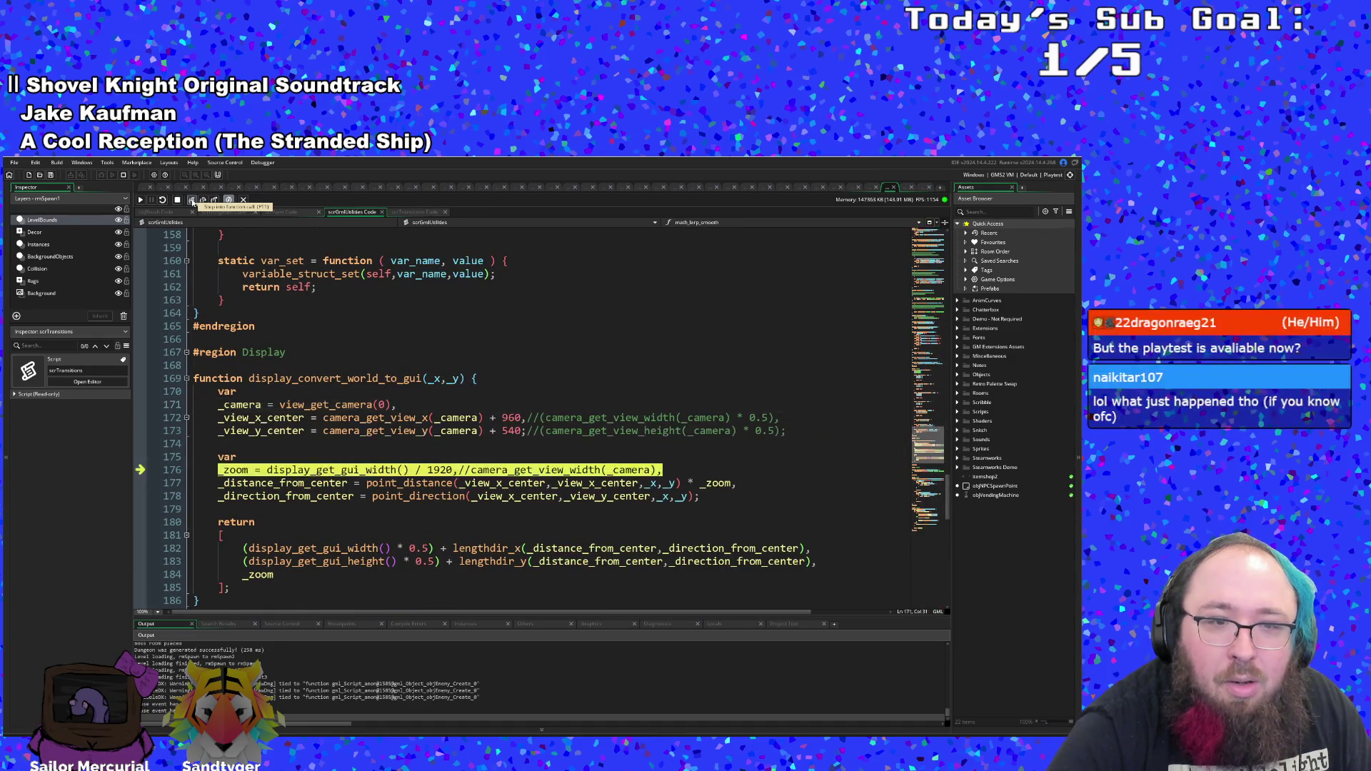
left_click(192, 201)
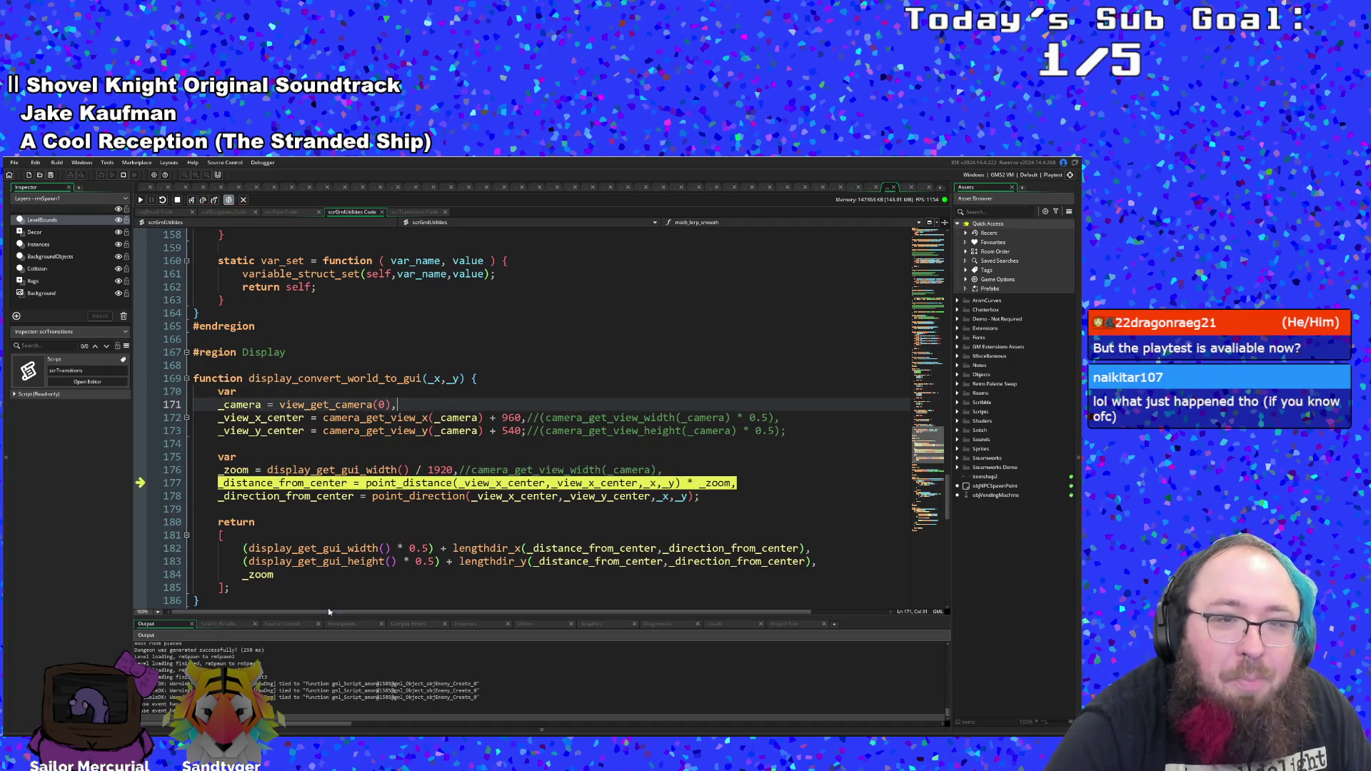
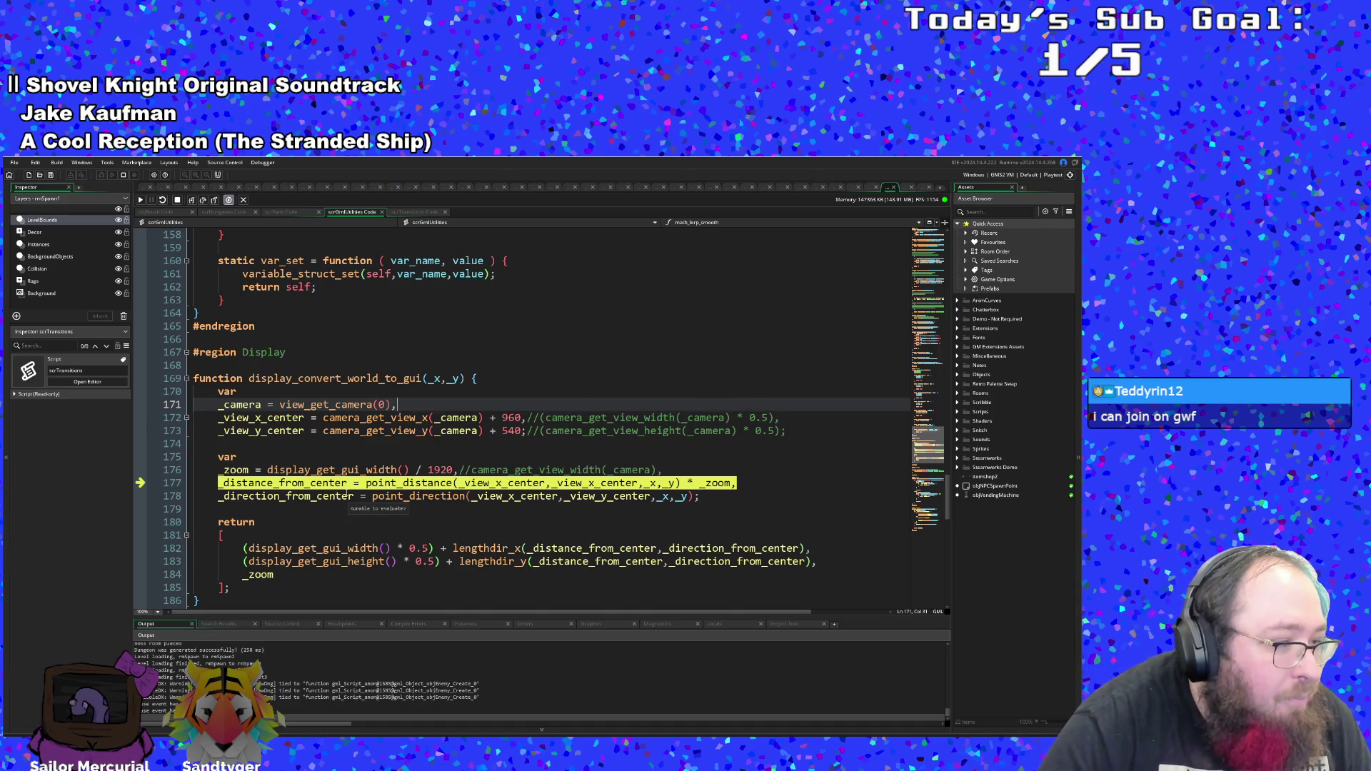
- Step through the direction and zoom calculation, then back out into the transition drawing code
scroll(345, 484, "down", 2)
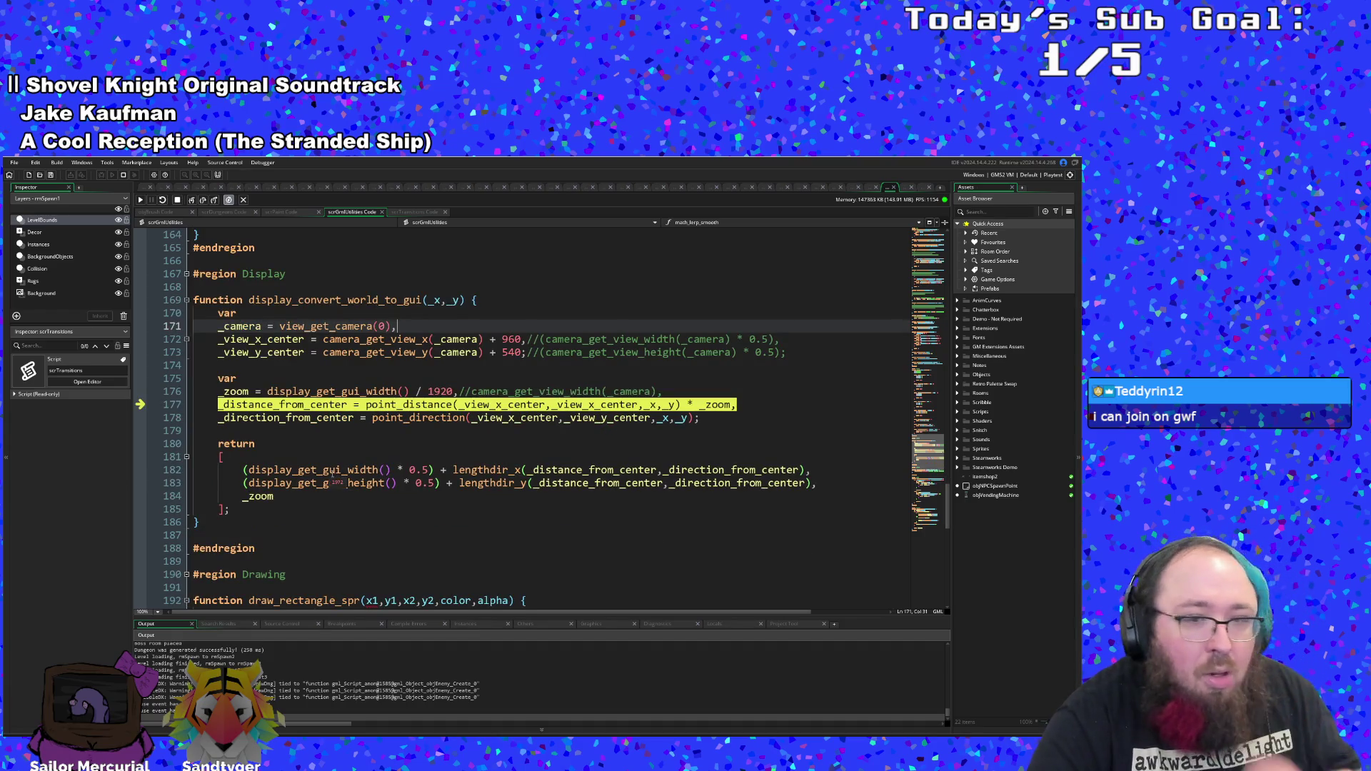
left_click(193, 201)
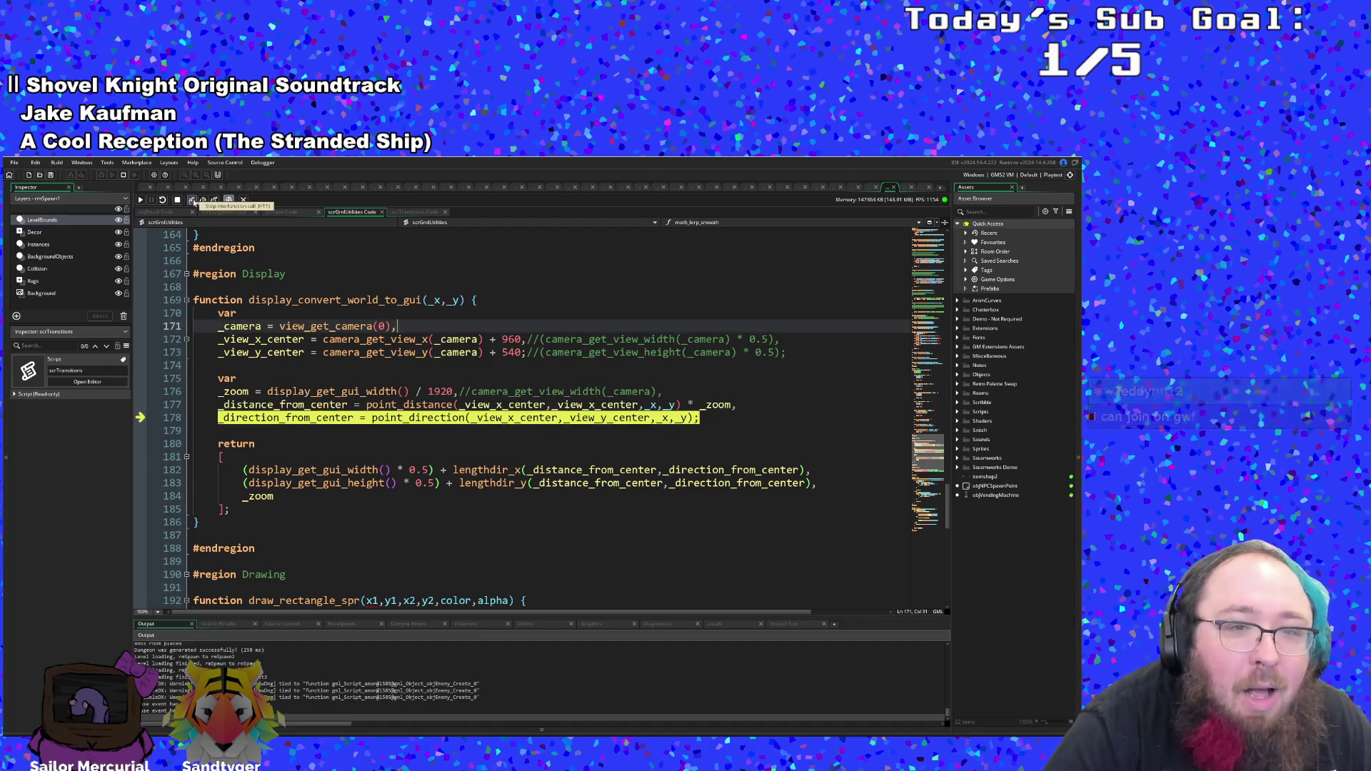
left_click(193, 202)
left_click(193, 202)
left_click(193, 202)
left_click(193, 202)
left_click(194, 202)
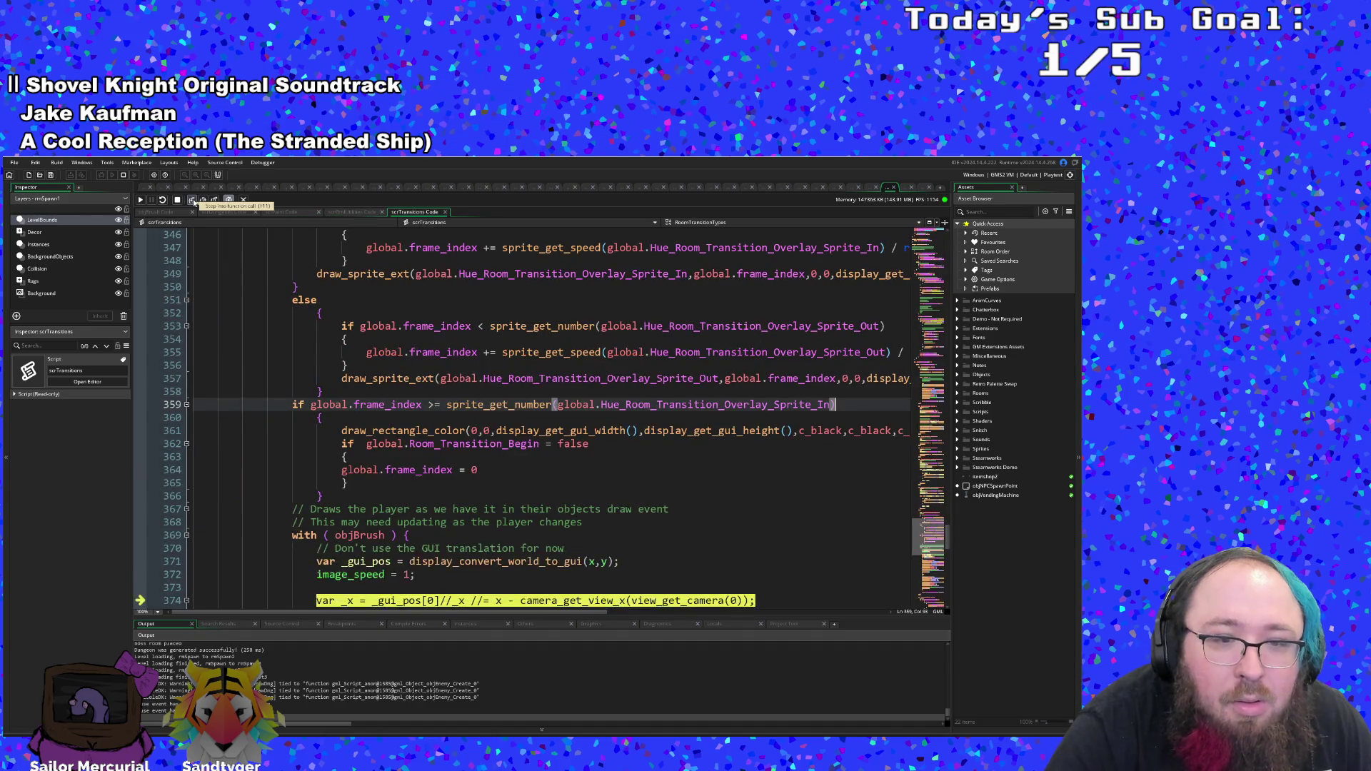
- Step through the GUI position variables in scrTransitions
scroll(253, 382, "down", 4)
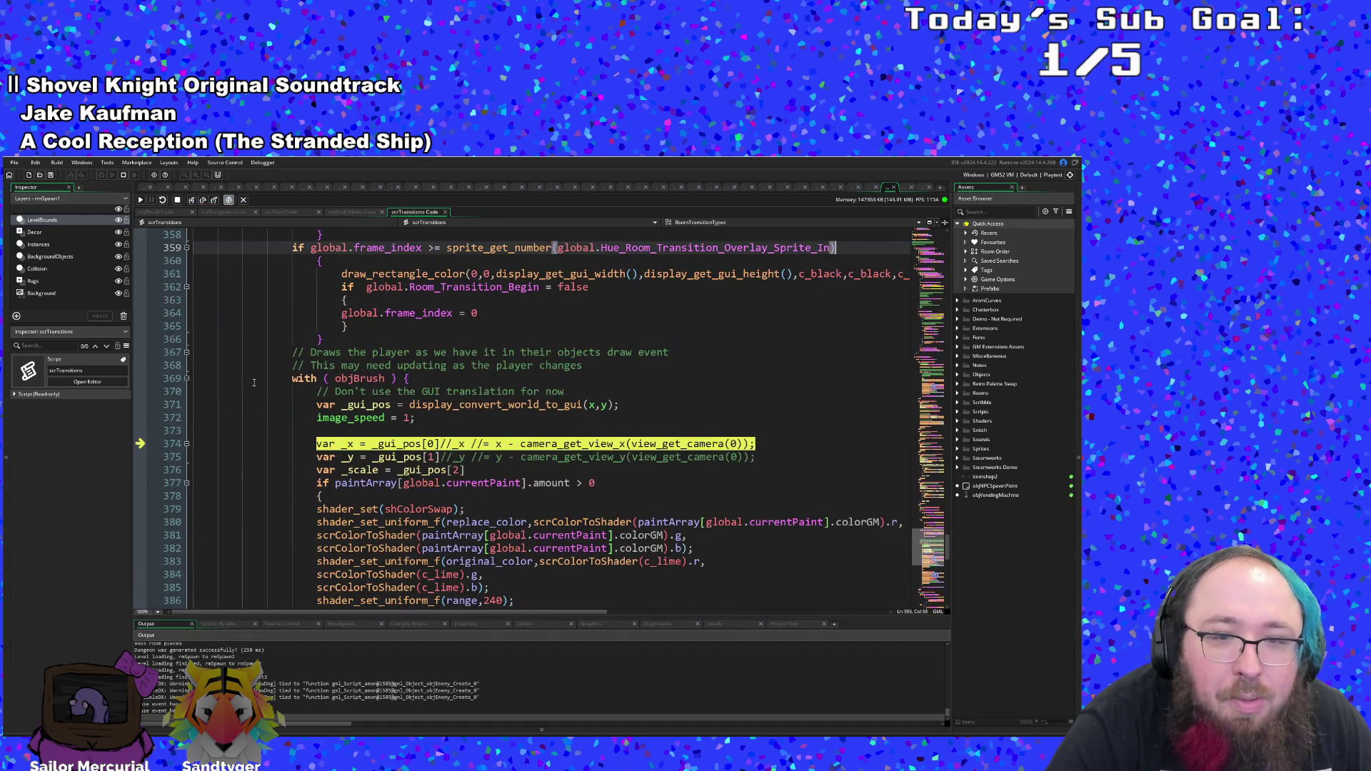
left_click(191, 201)
left_click(191, 202)
left_click(190, 201)
- Step into scrColorToShader and trace its colour conversion lines one by one
left_click(191, 202)
left_click(190, 201)
left_click(190, 201)
left_click(191, 202)
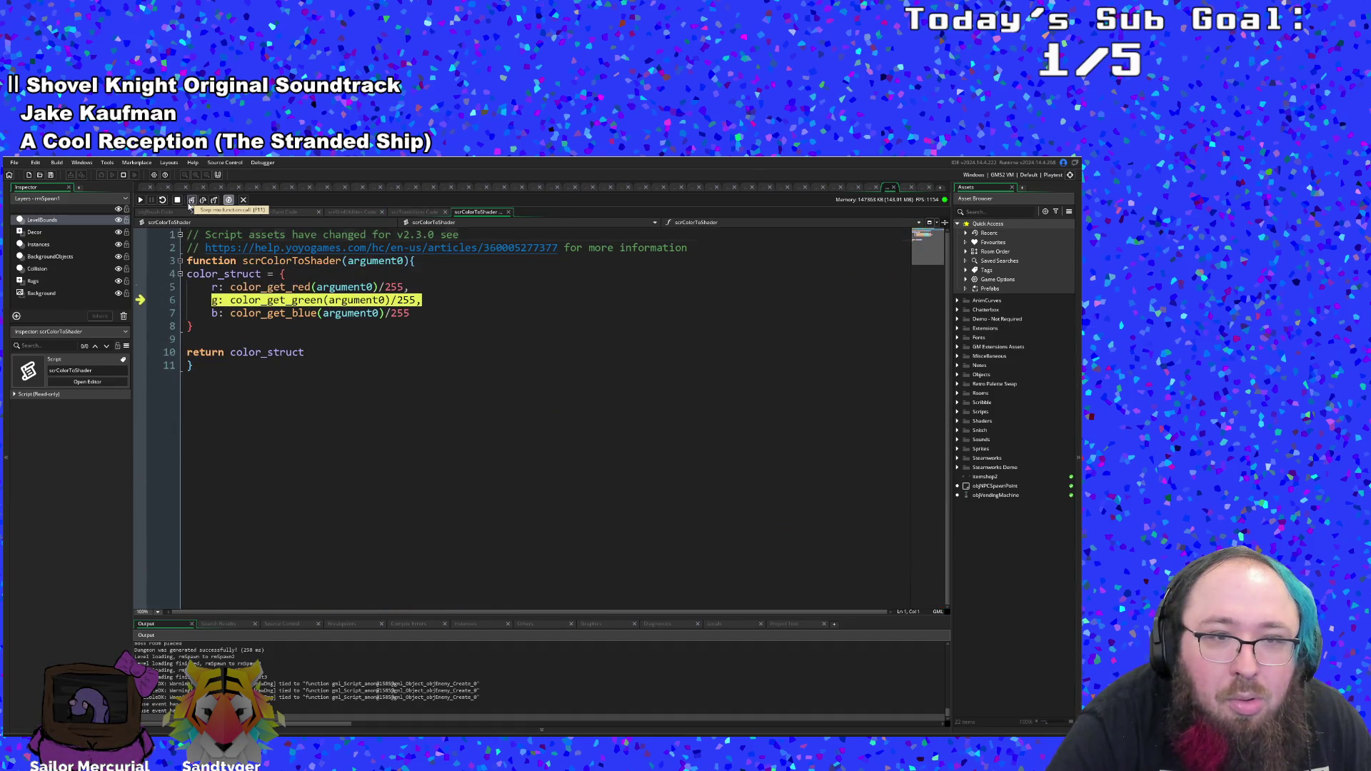
left_click(191, 201)
left_click(191, 201)
left_click(191, 202)
left_click(191, 201)
left_click(191, 202)
left_click(190, 201)
left_click(191, 201)
left_click(191, 201)
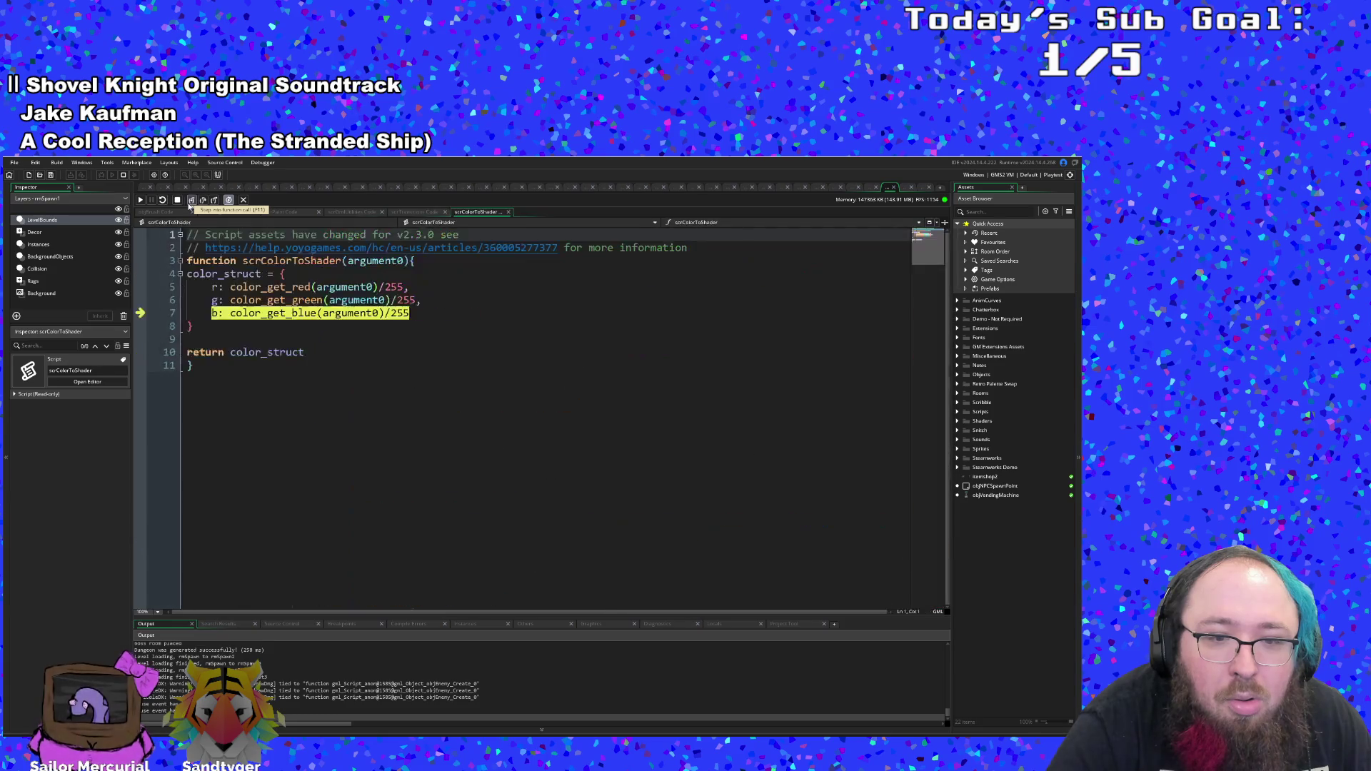
left_click(191, 201)
left_click(190, 201)
left_click(191, 202)
left_click(191, 202)
left_click(191, 201)
left_click(190, 202)
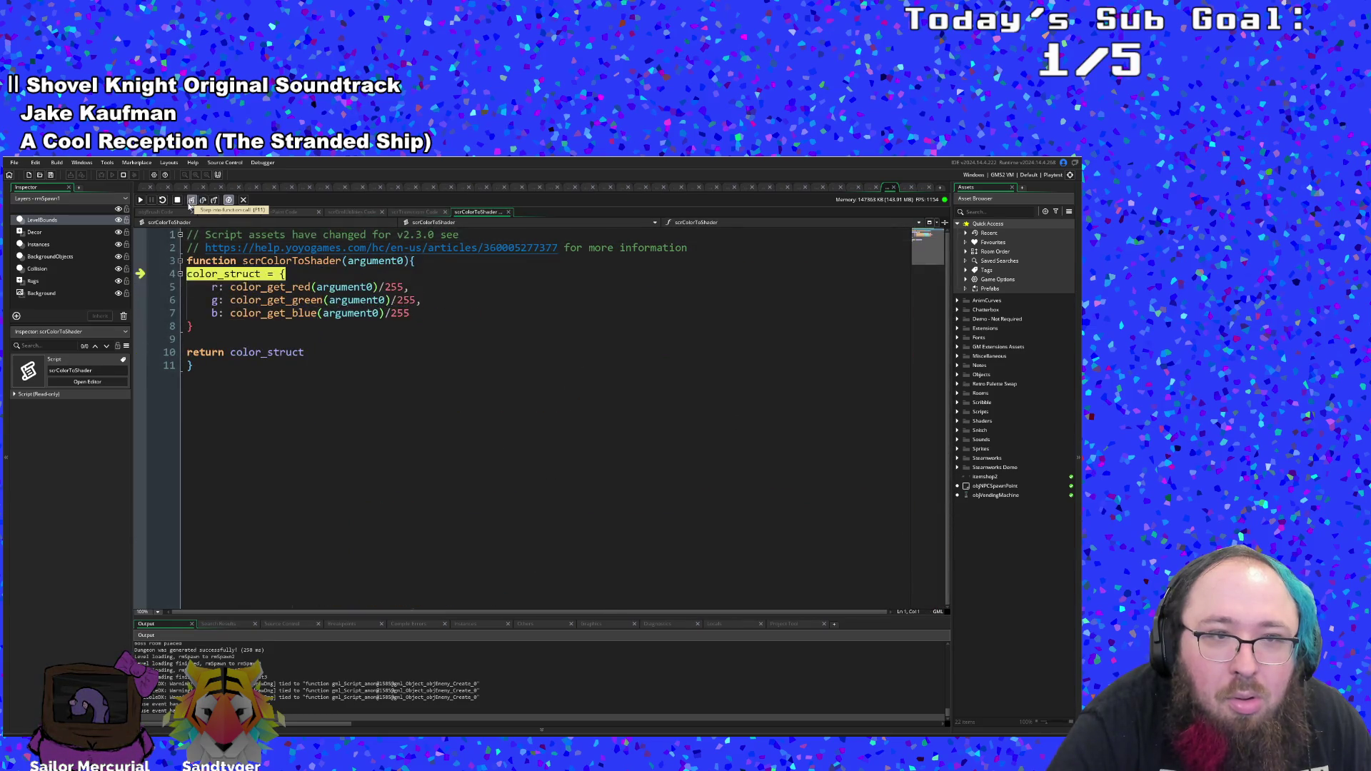
left_click(191, 201)
- Return to scrTransitions and step over the shader setup to the sprite drawing line
left_click(204, 201)
left_click(204, 202)
left_click(204, 201)
left_click(204, 201)
left_click(204, 201)
left_click(204, 202)
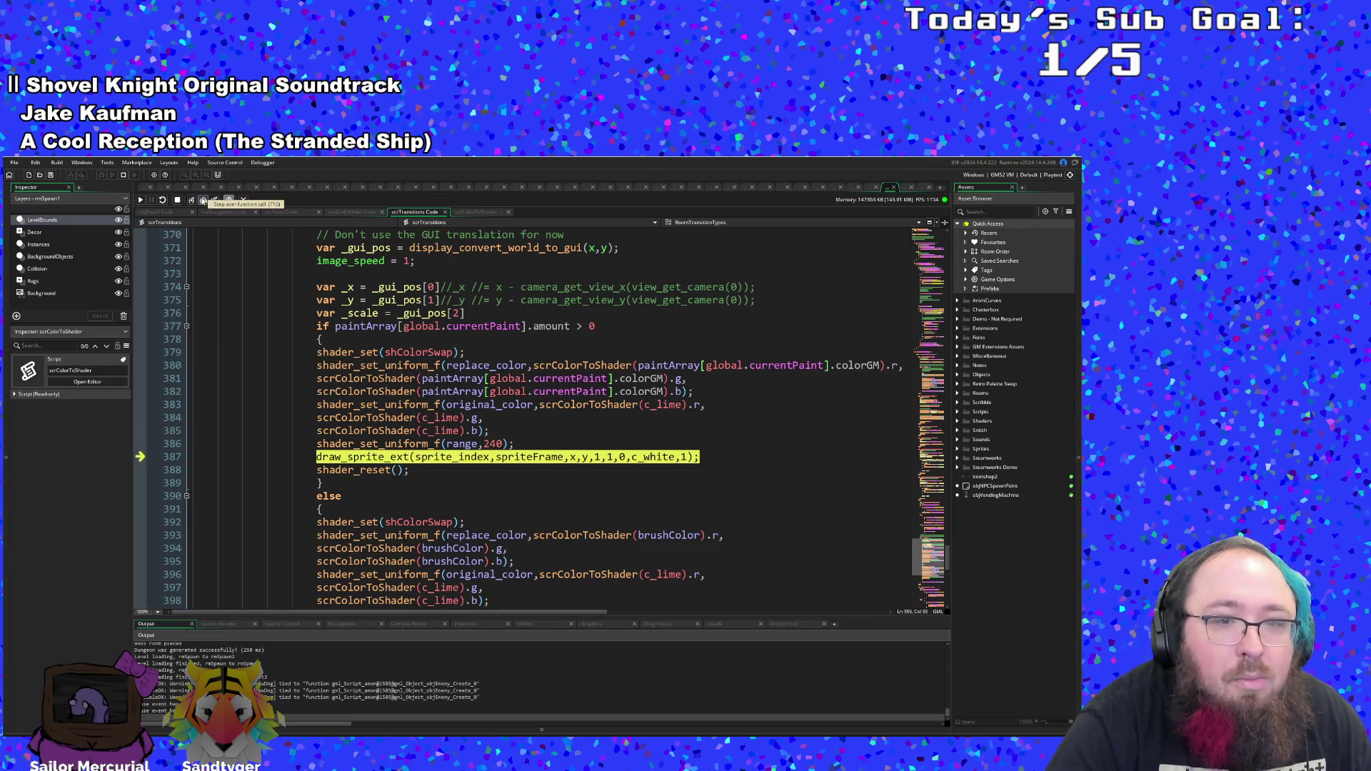
- Step past the drawing to the Room_Transition_Locked assignment, then continue to the line 224 breakpoint
left_click(203, 200)
left_click(203, 201)
left_click(202, 201)
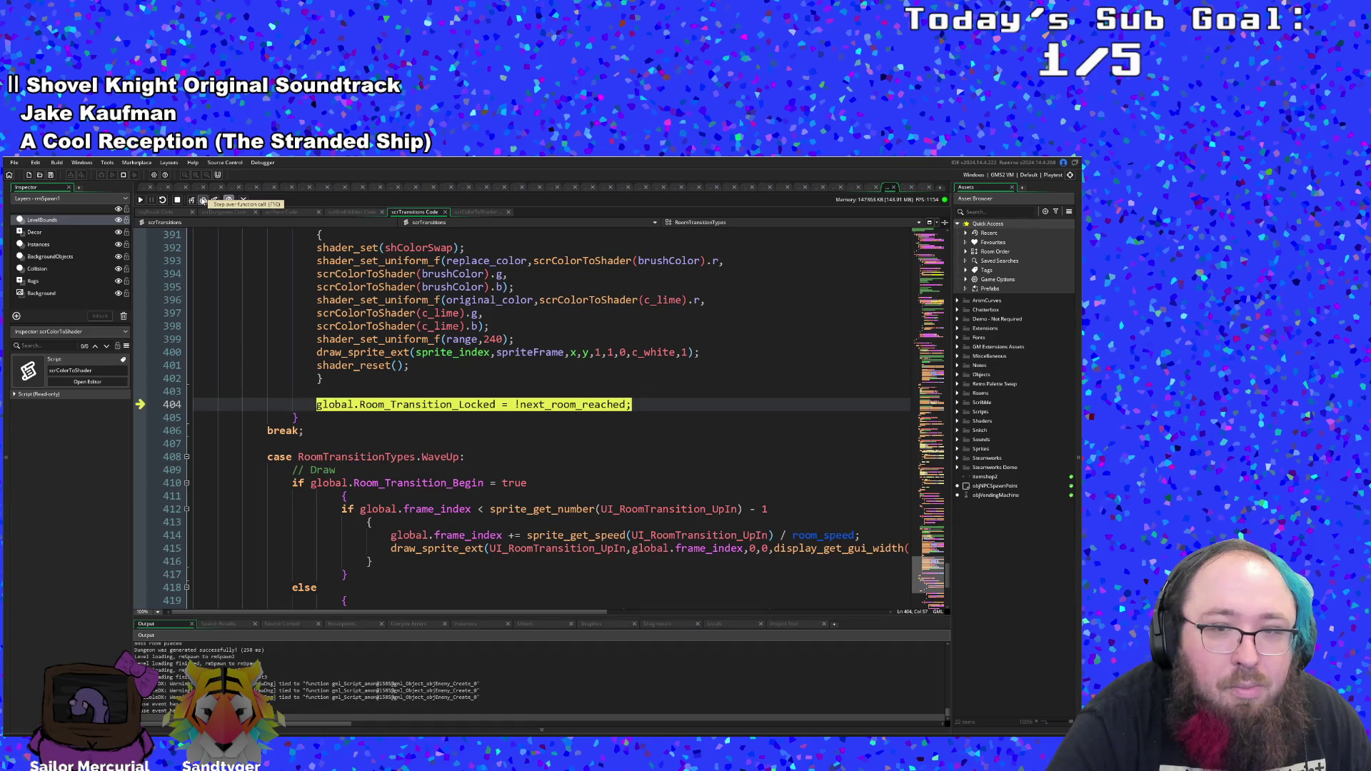
left_click(203, 201)
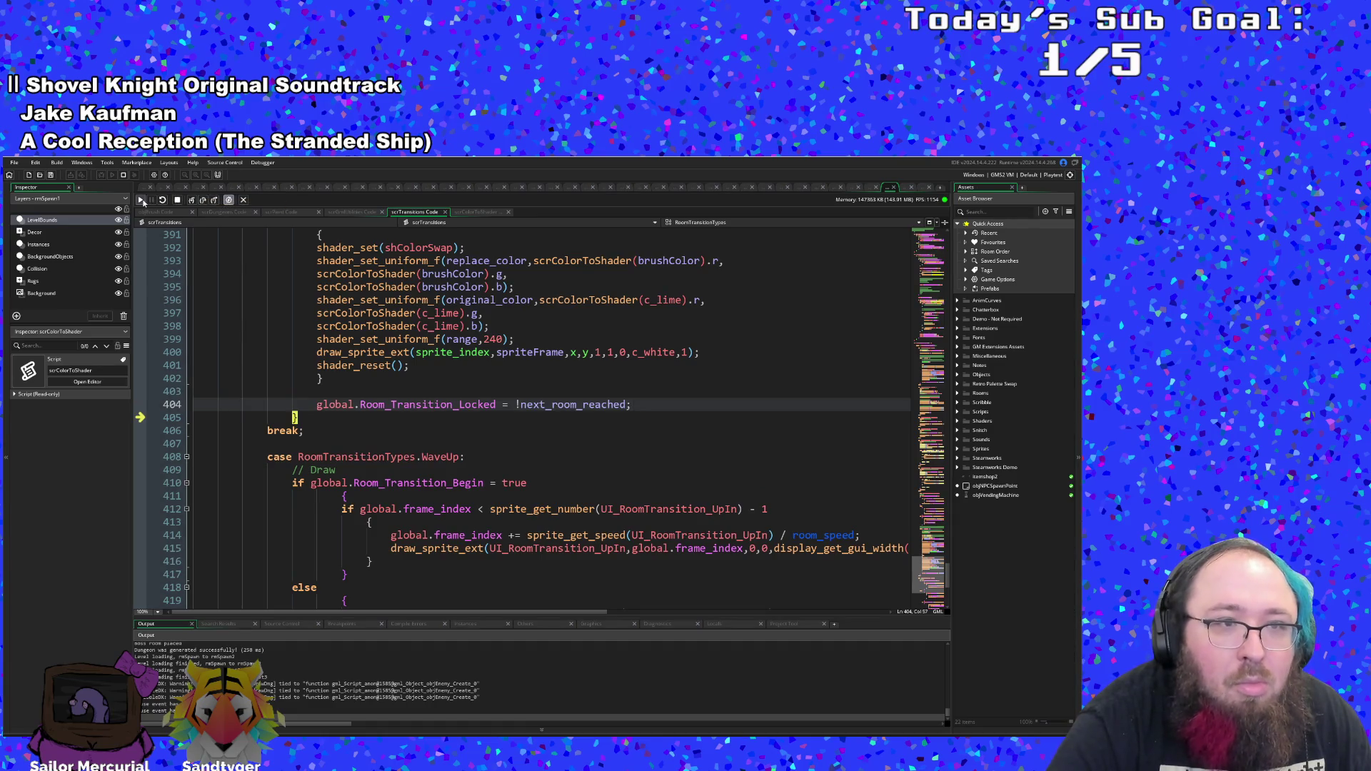
left_click(140, 201)
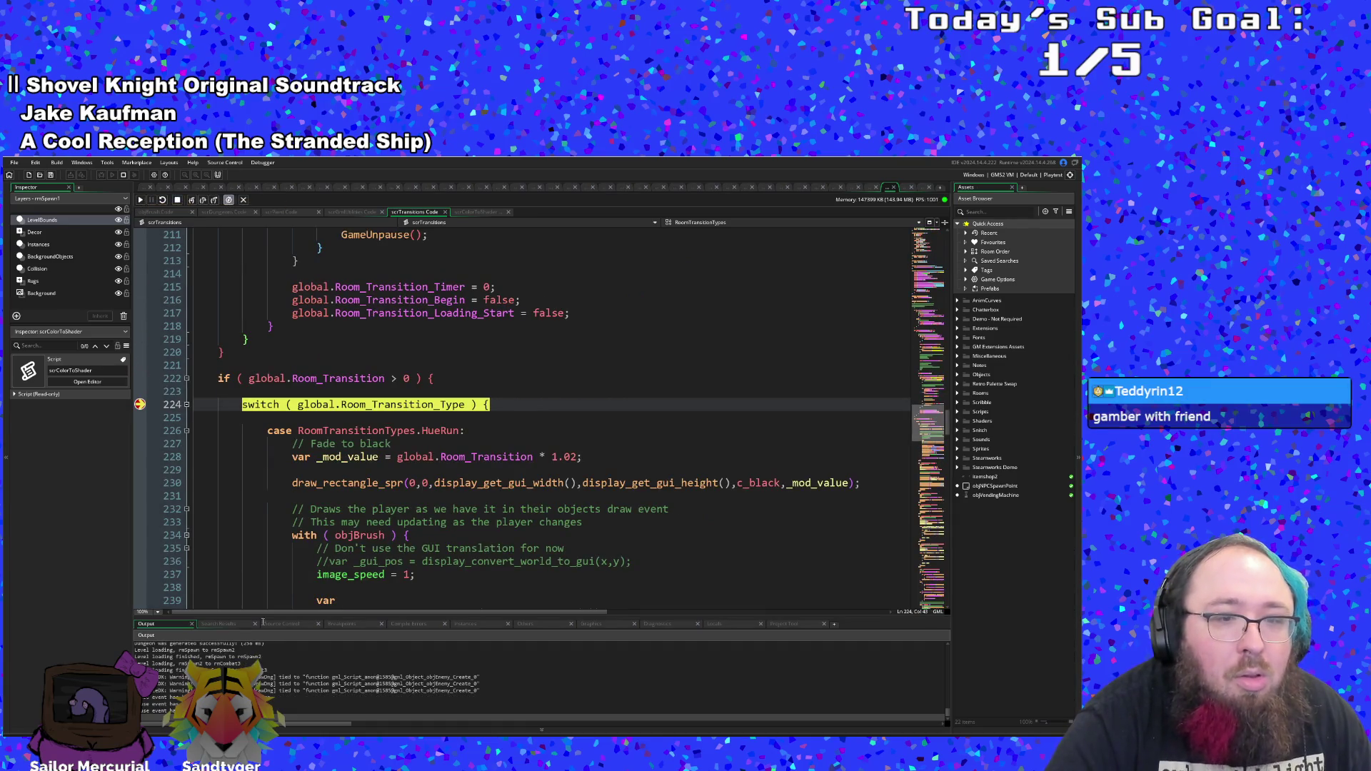
- Continue execution from the line 224 switch so the game runs in its room again
key("F5")
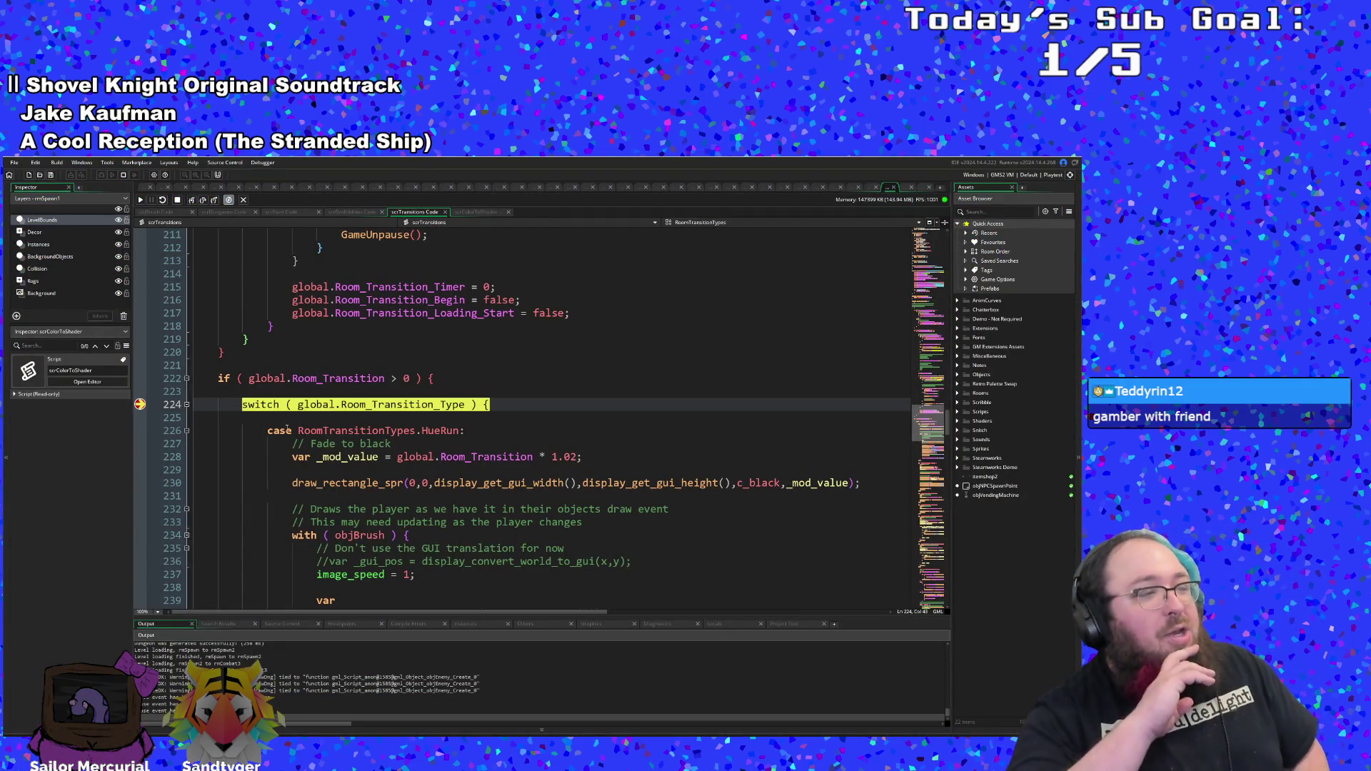
scroll(300, 421, "up", 2)
scroll(324, 410, "down", 2)
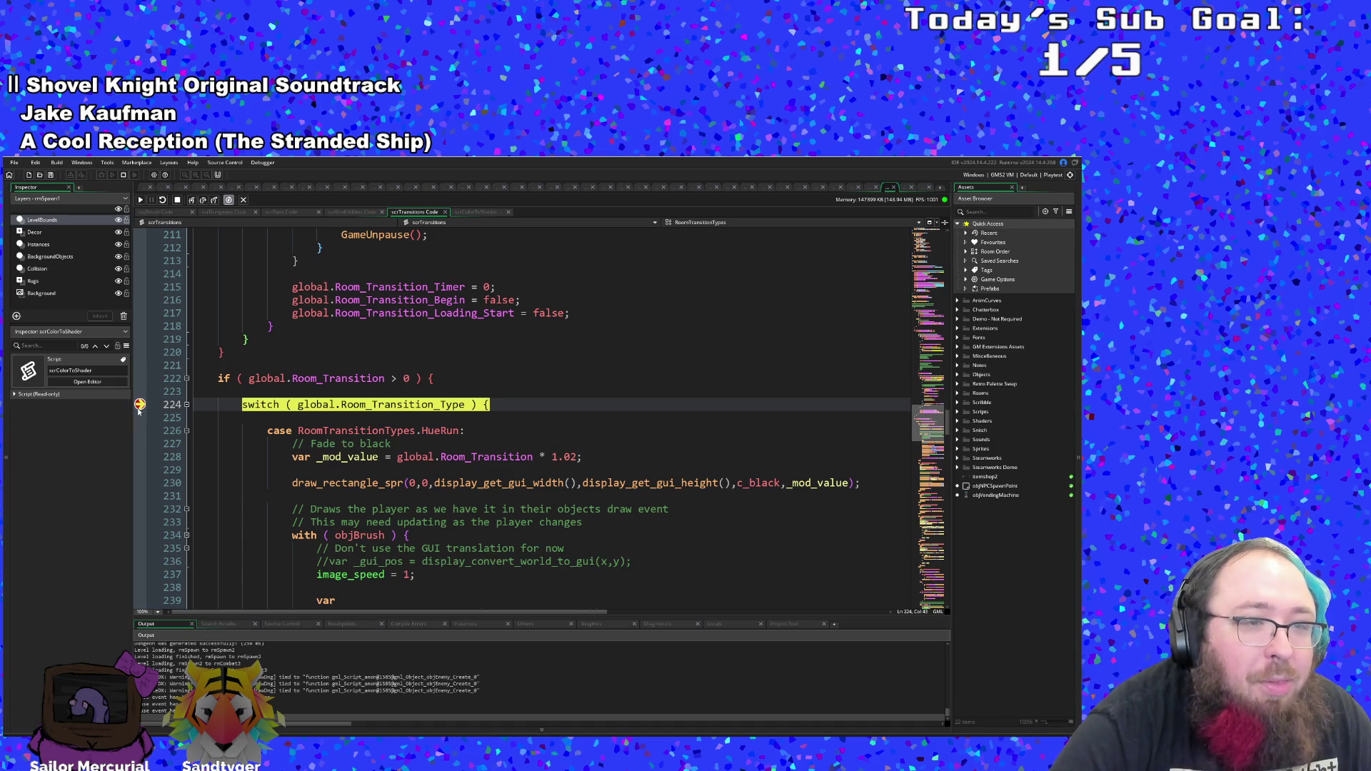
left_click(142, 203)
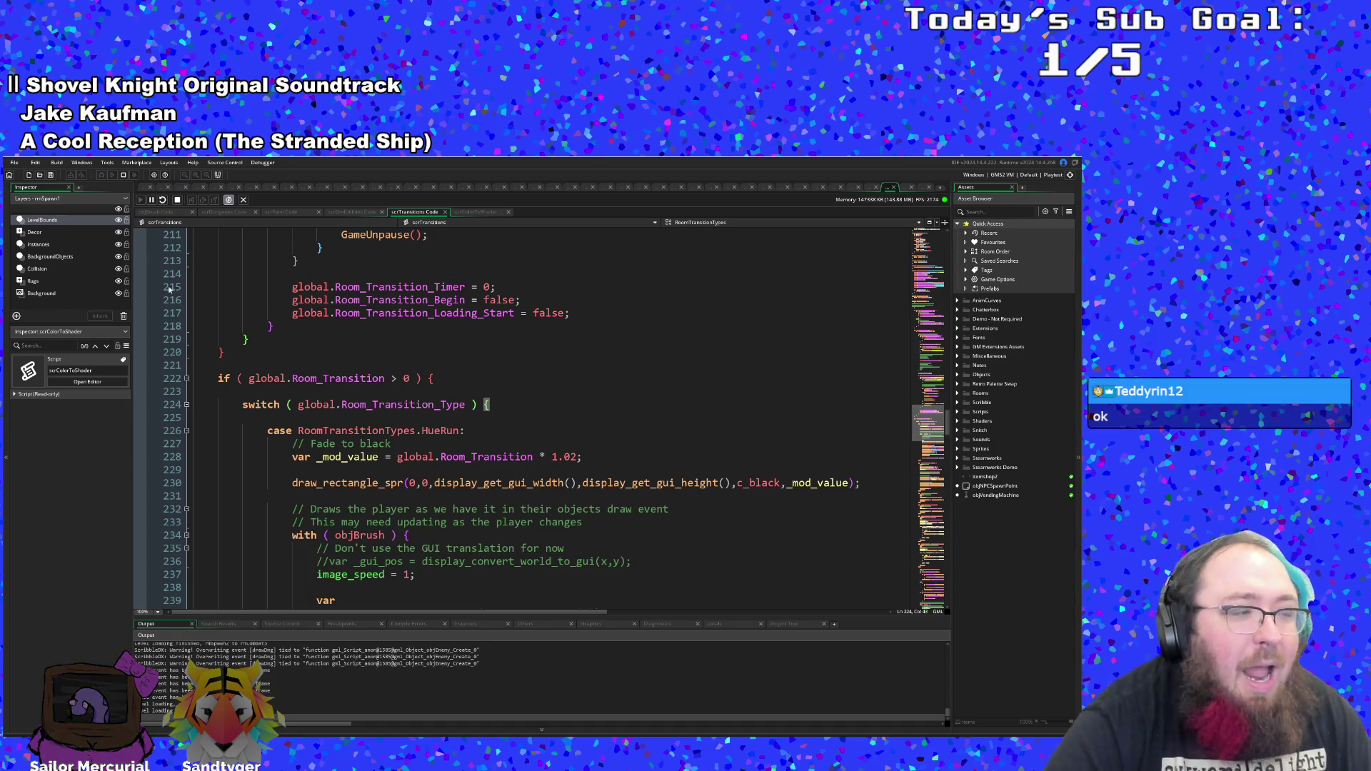
scroll(271, 457, "down", 2)
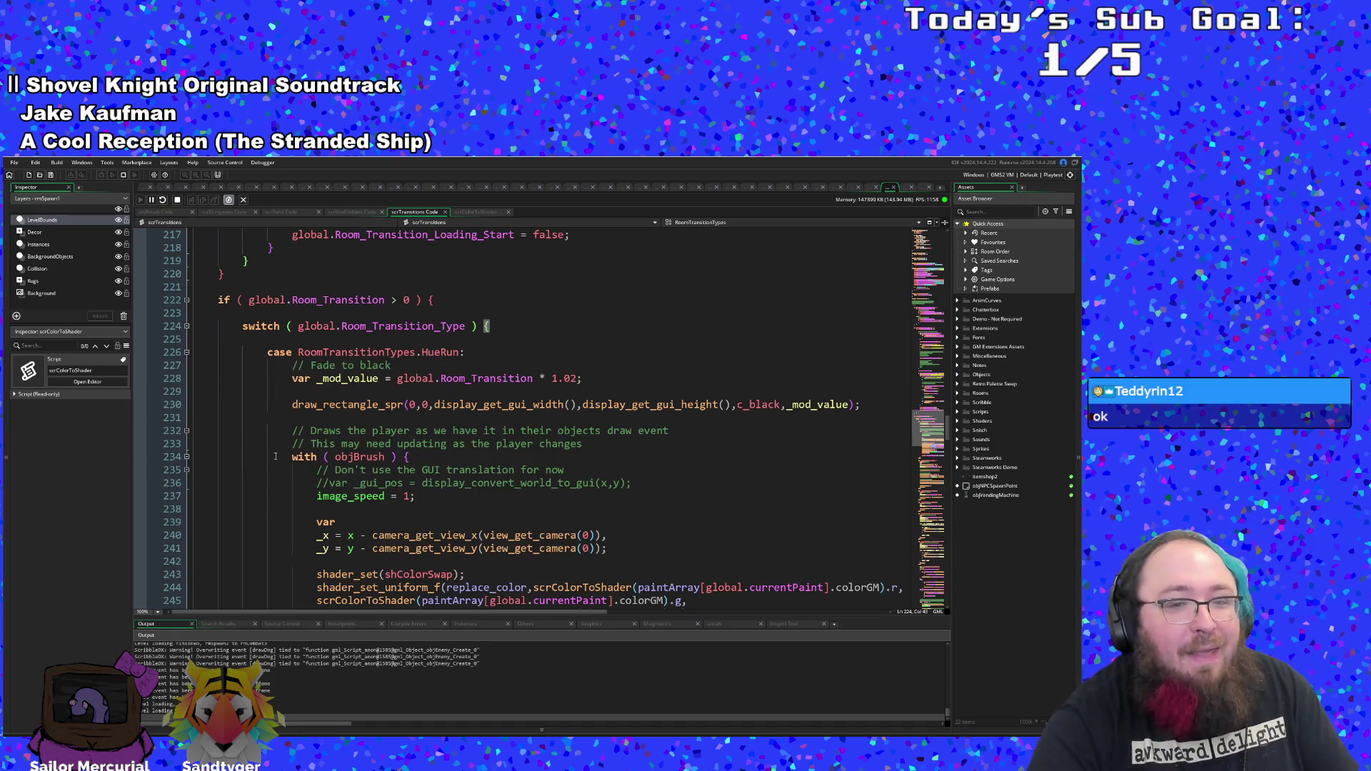
scroll(276, 456, "up", 2)
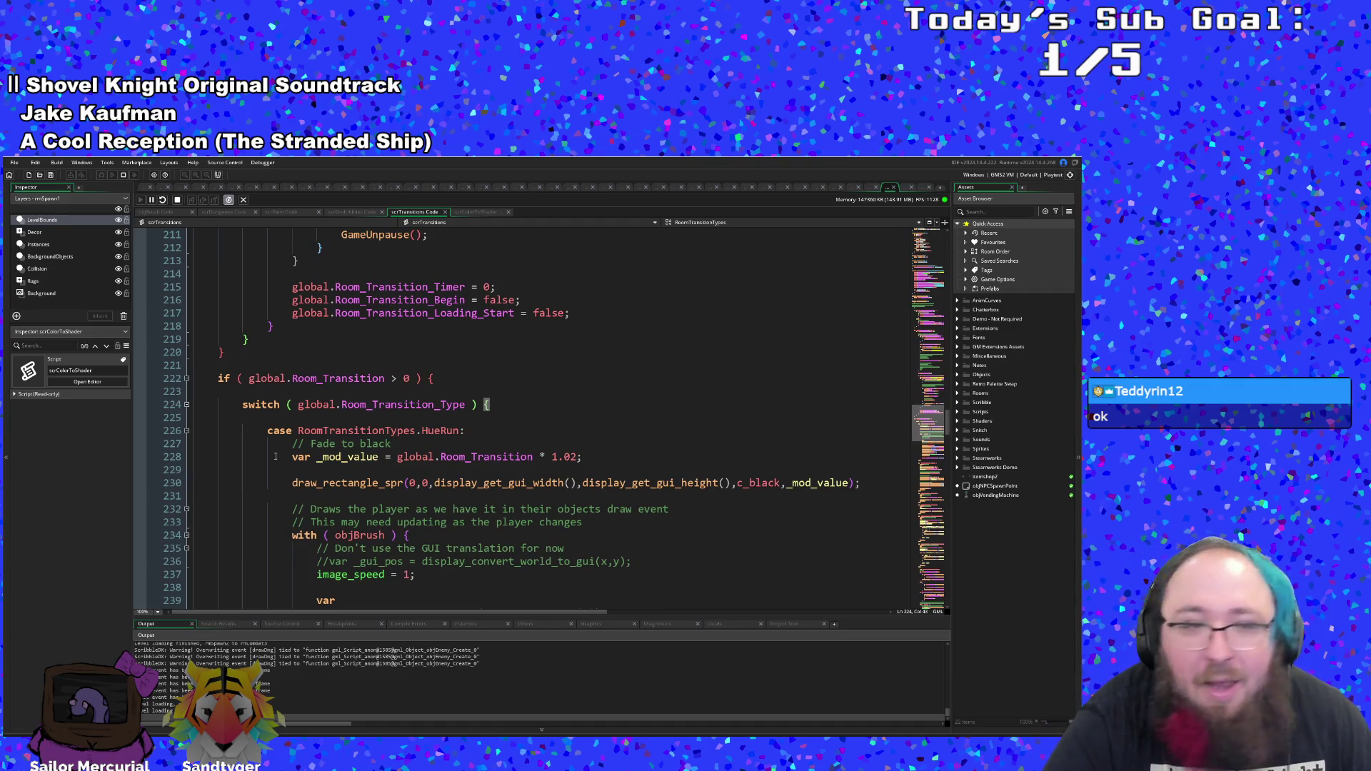
scroll(276, 444, "down", 2)
scroll(276, 443, "up", 2)
scroll(276, 444, "down", 4)
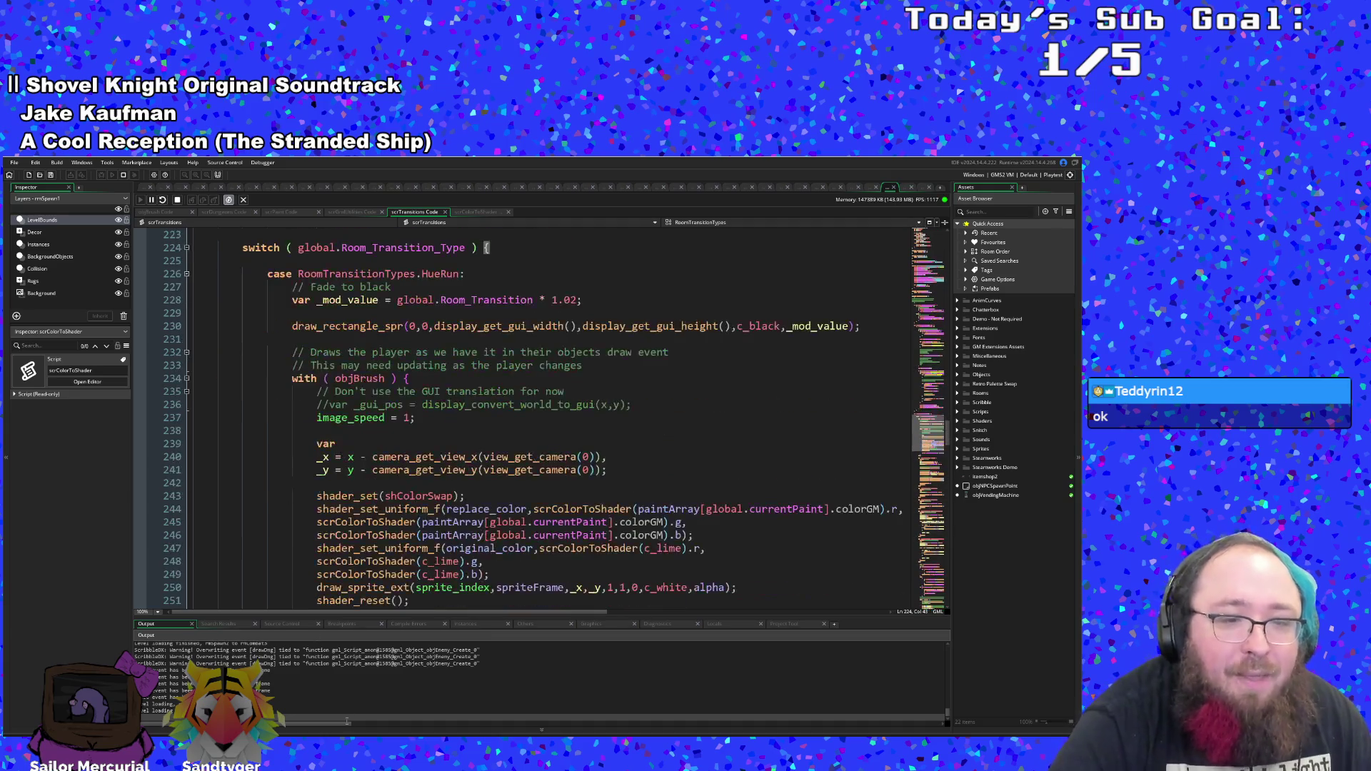
scroll(301, 460, "up", 2)
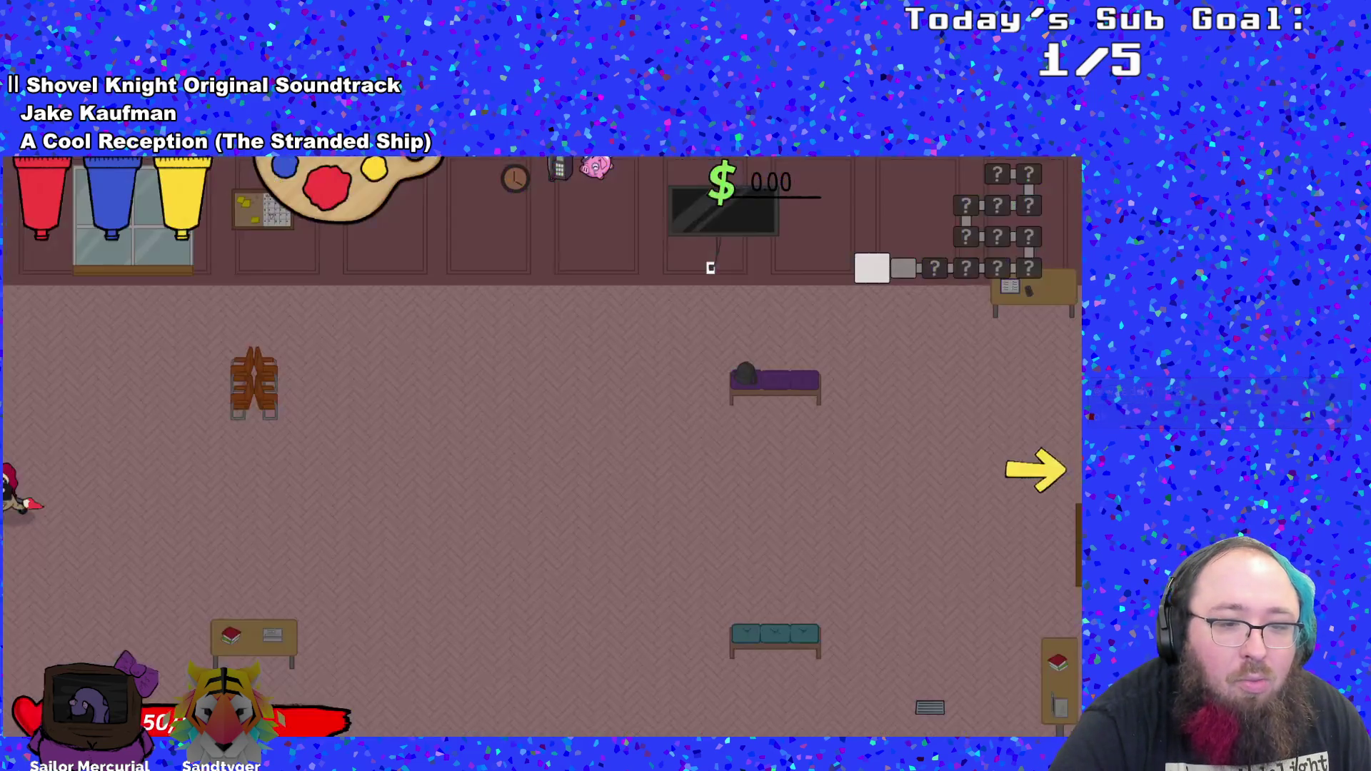
- Dash the player right into the next room, then use Kill Player from the F1 debug menu
key("d")
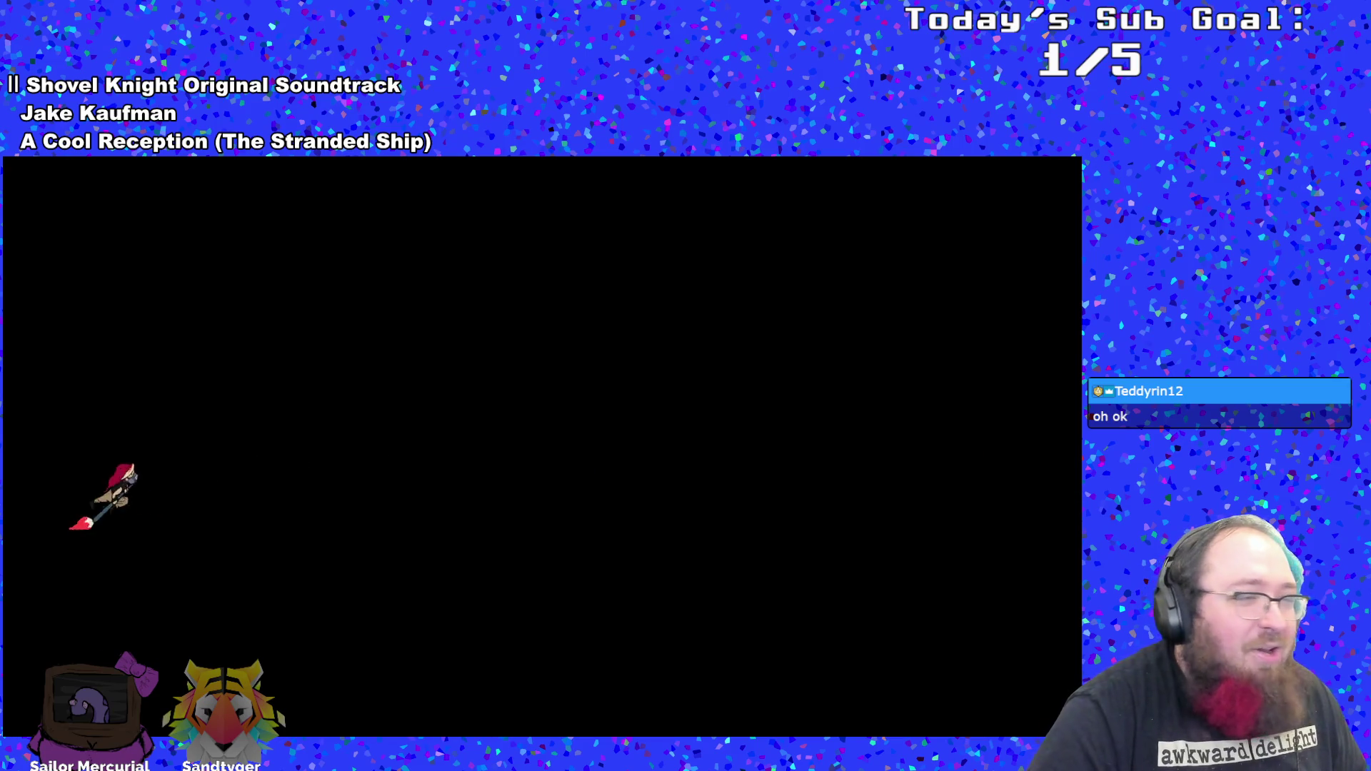
key("d")
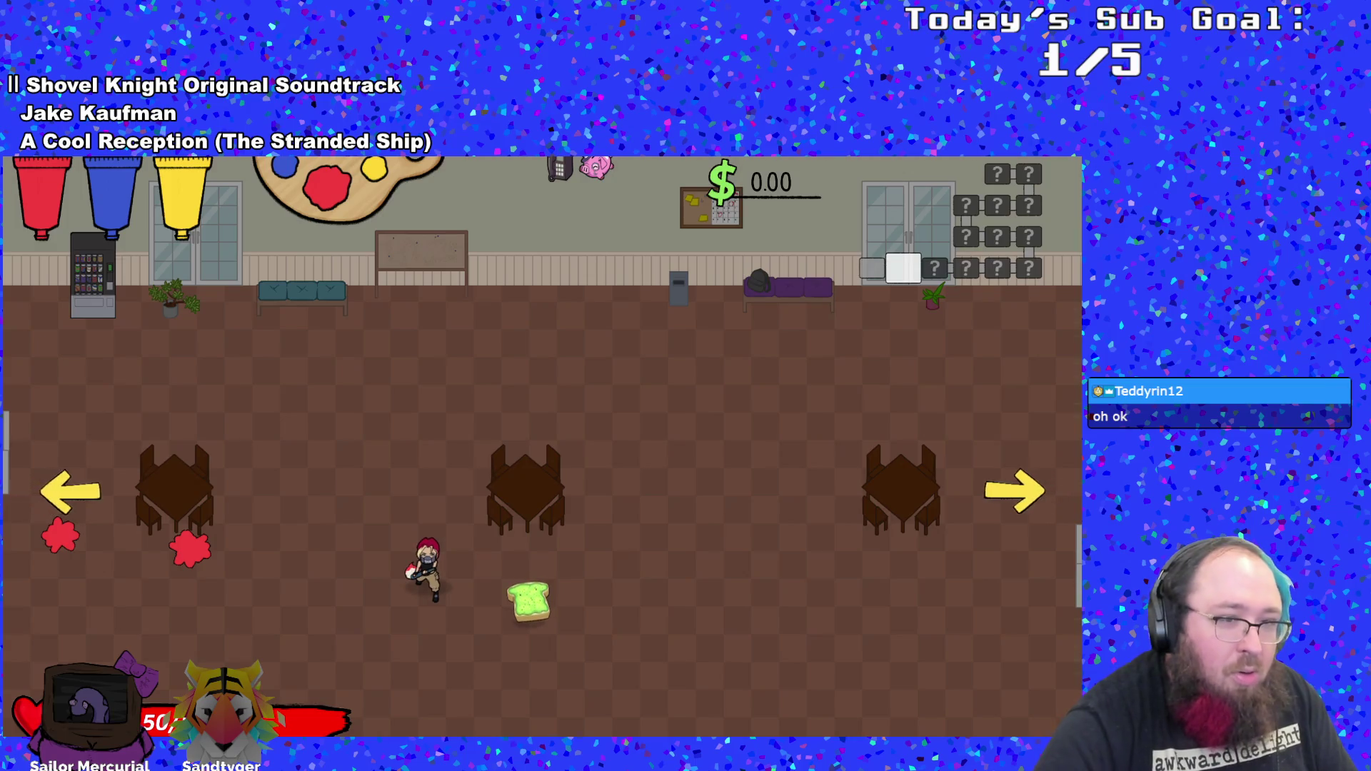
key("F1")
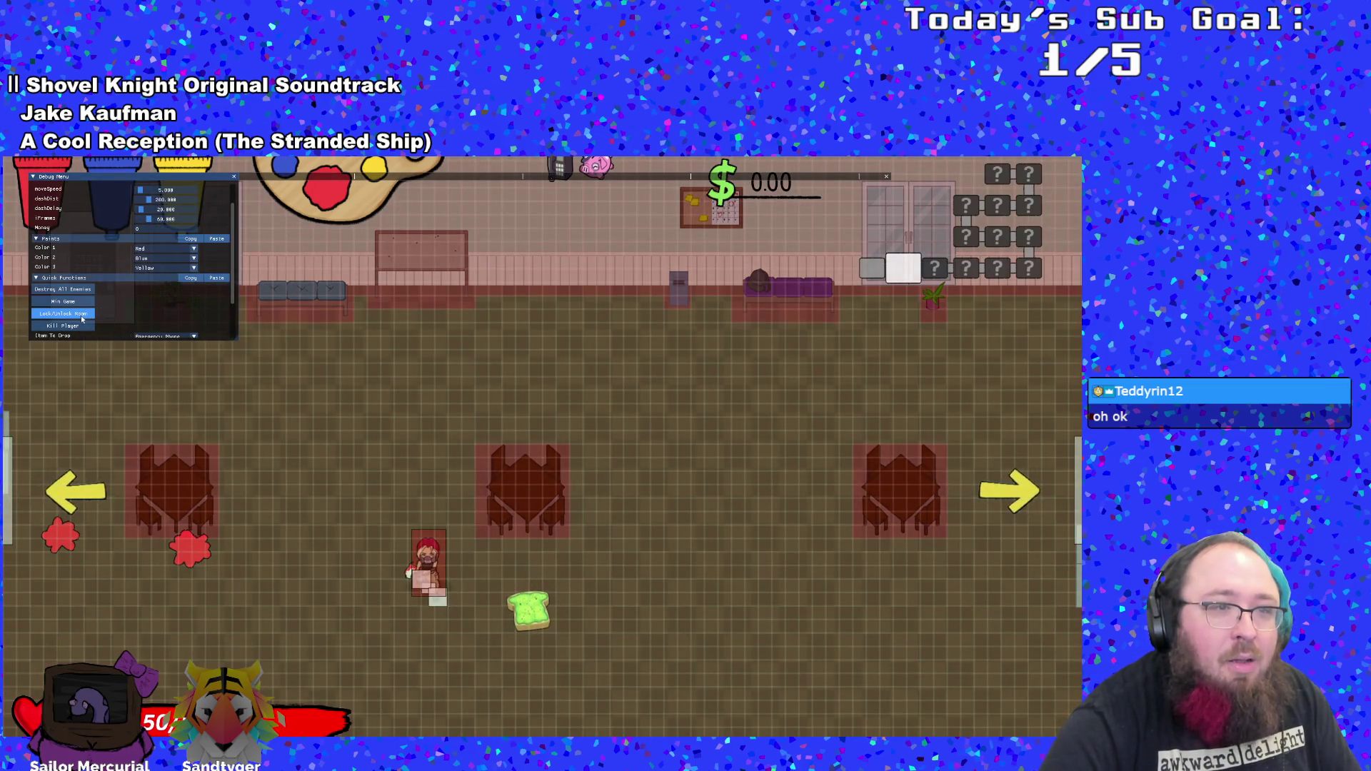
left_click(64, 326)
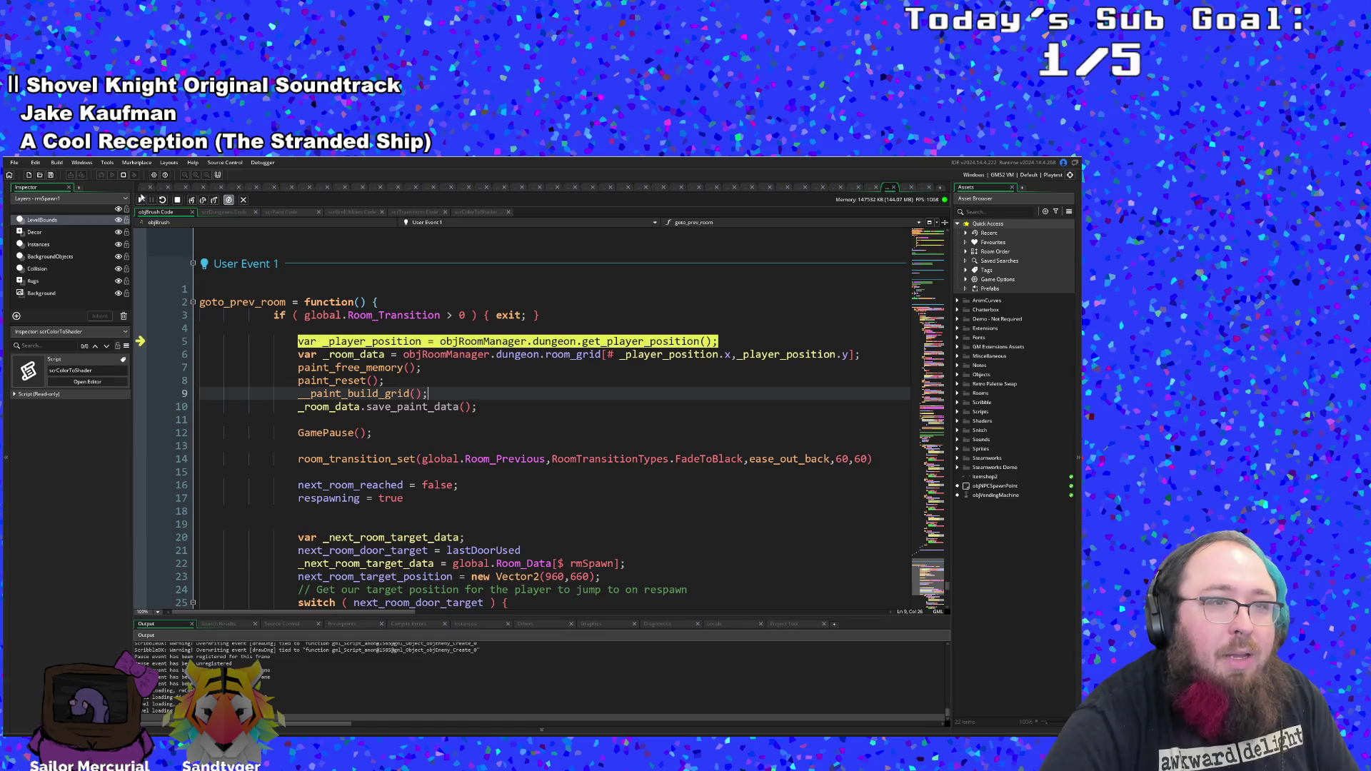
- Resume from the goto_prev_room break and jump to room_transition_set's definition in scrTransitions
left_click(140, 200)
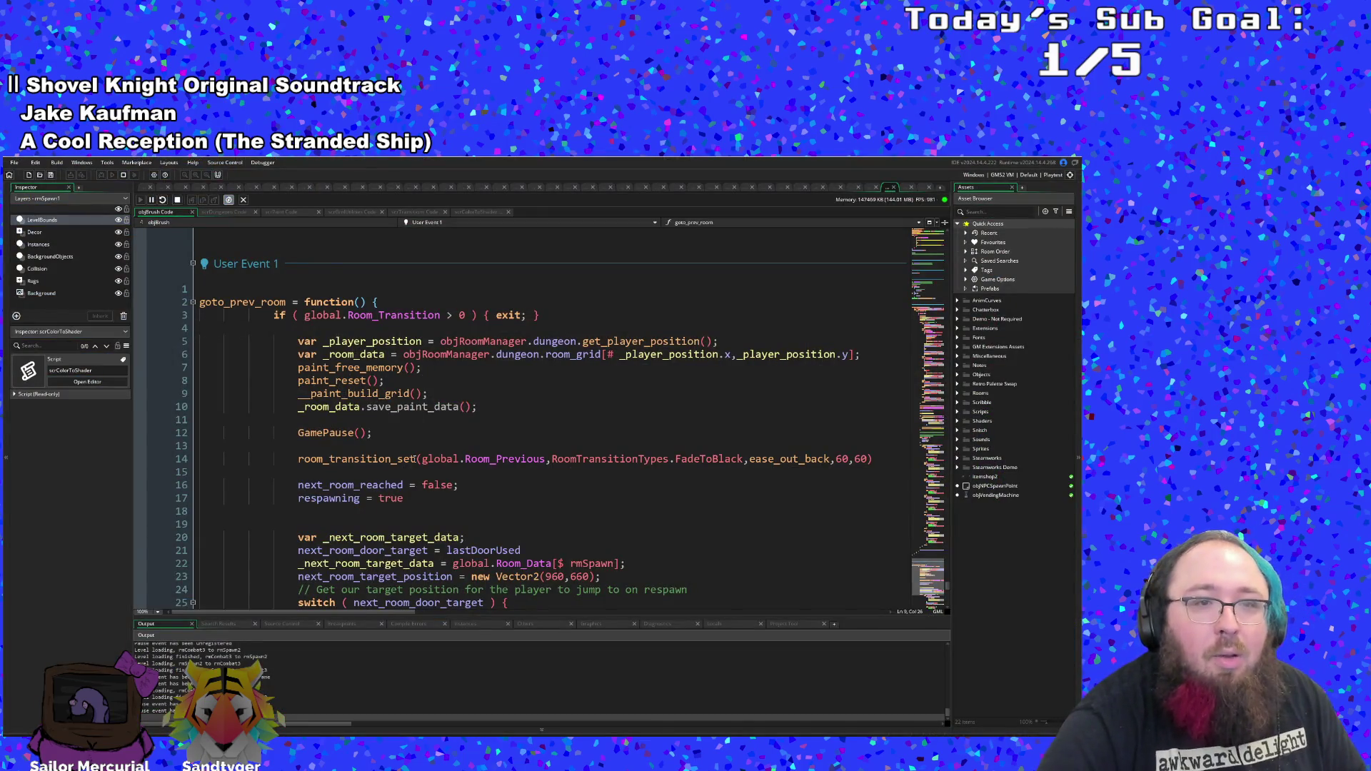
scroll(412, 459, "down", 20)
scroll(346, 436, "up", 6)
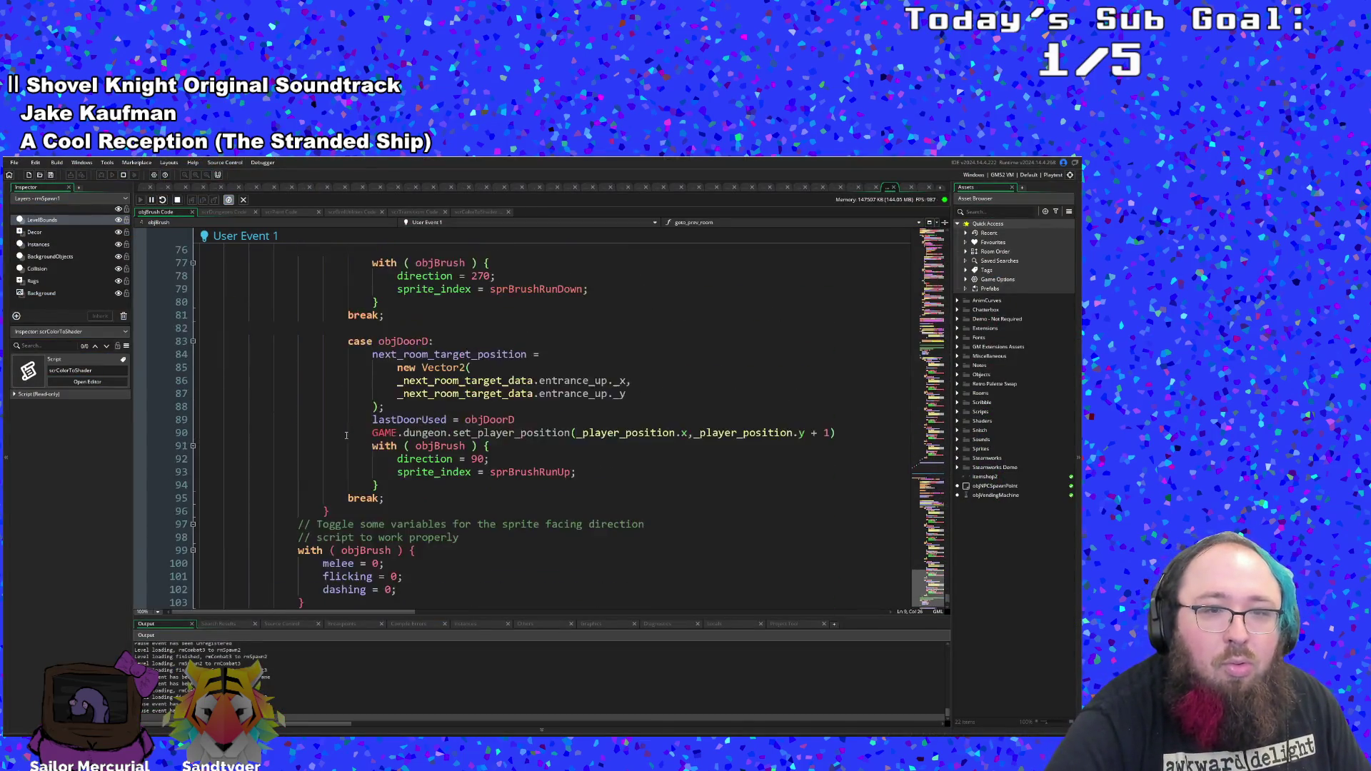
scroll(346, 436, "up", 20)
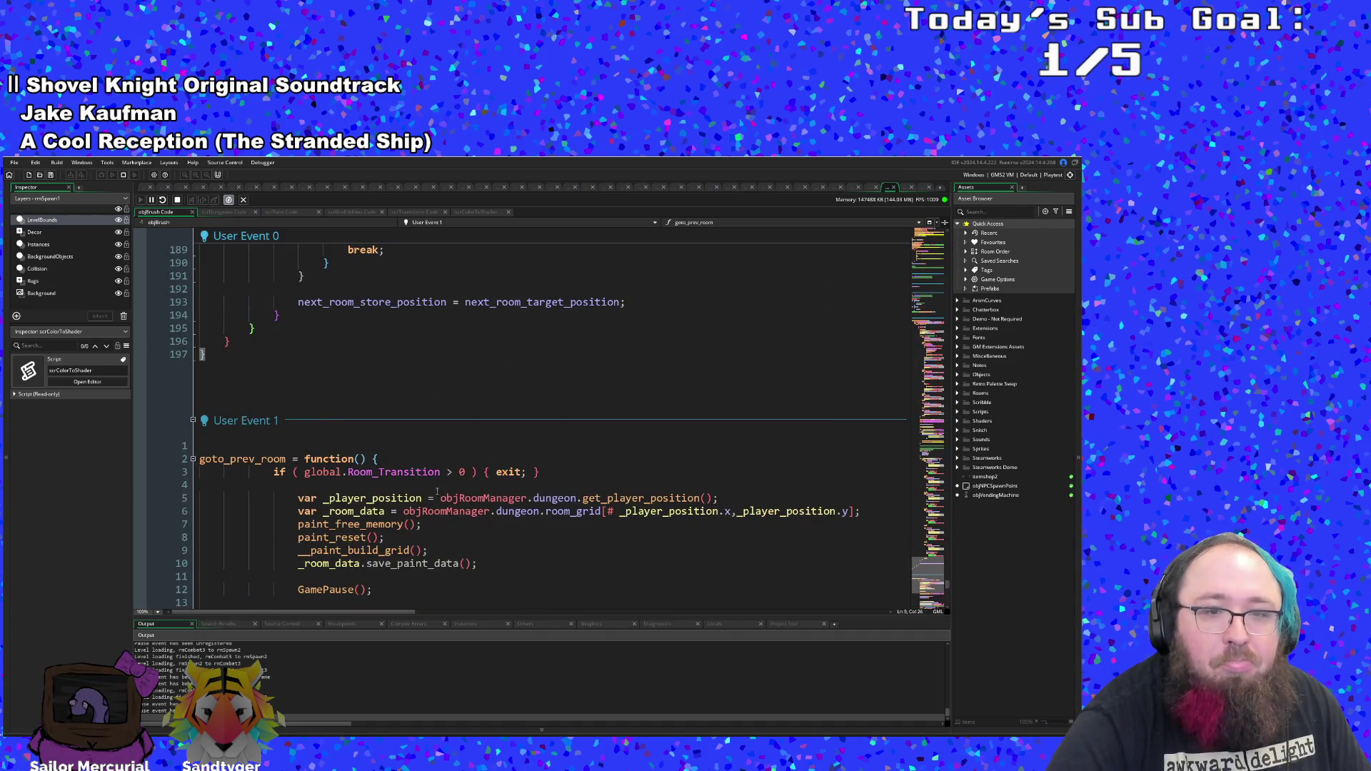
scroll(493, 516, "down", 4)
middle_click(403, 461)
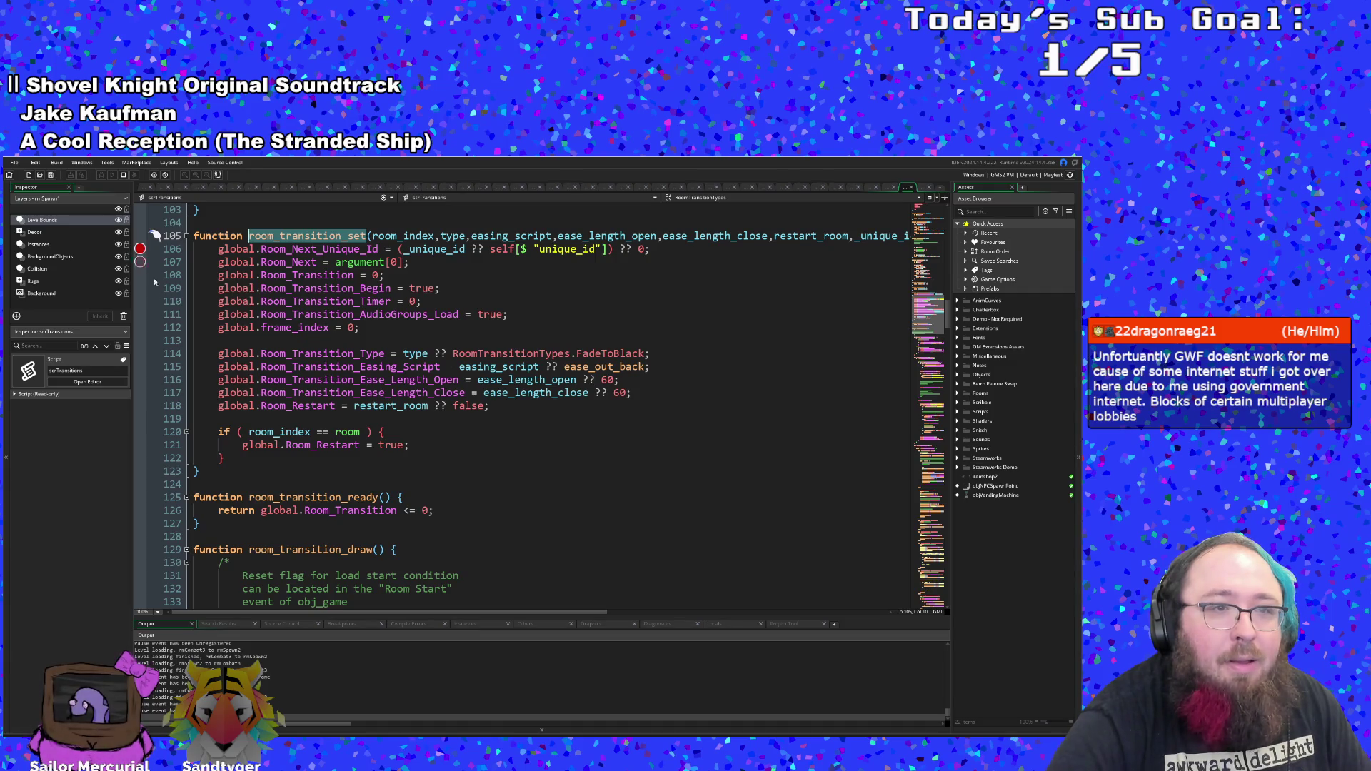
- Switch back to the running game and walk the player into the right-hand door
key("alt+Tab")
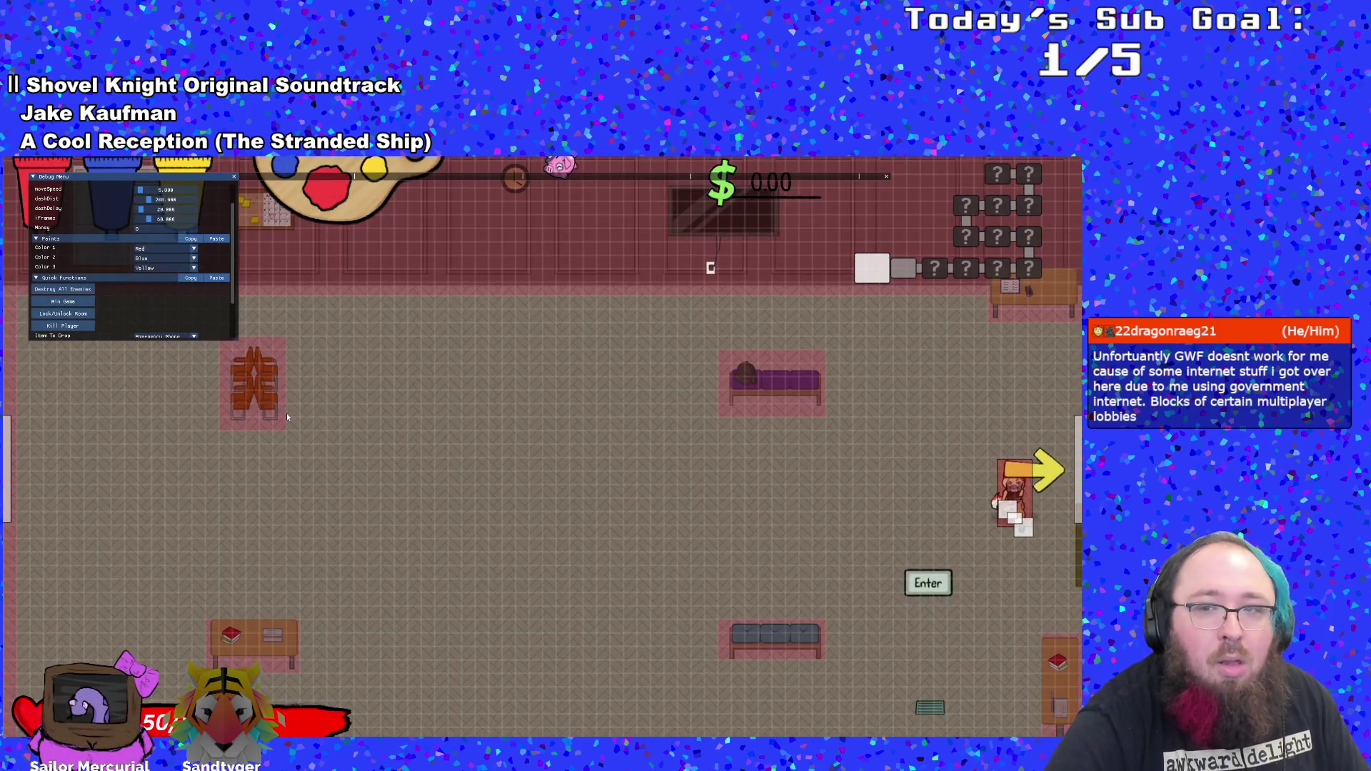
key("d")
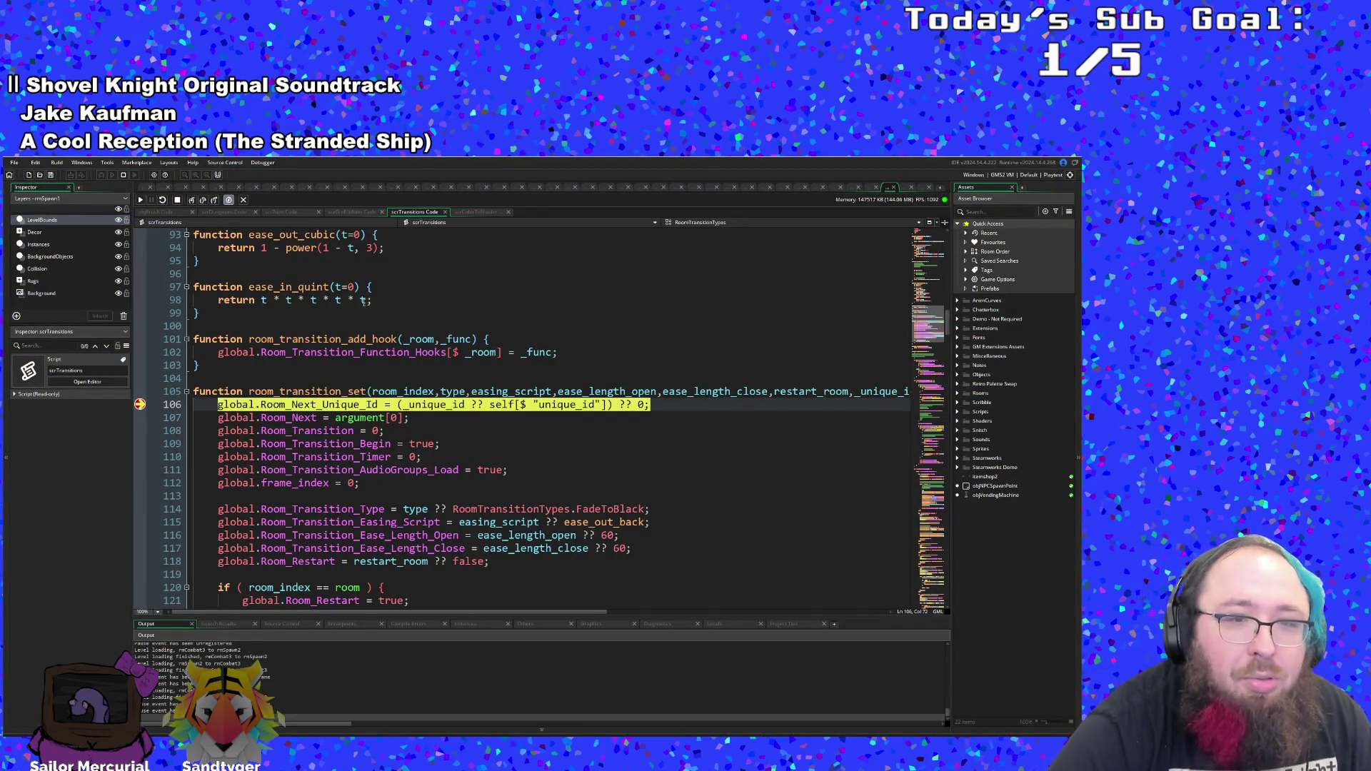
- Step through room_transition_set's assignments, Room_Transition reset and flags down to the transition type line
left_click(192, 200)
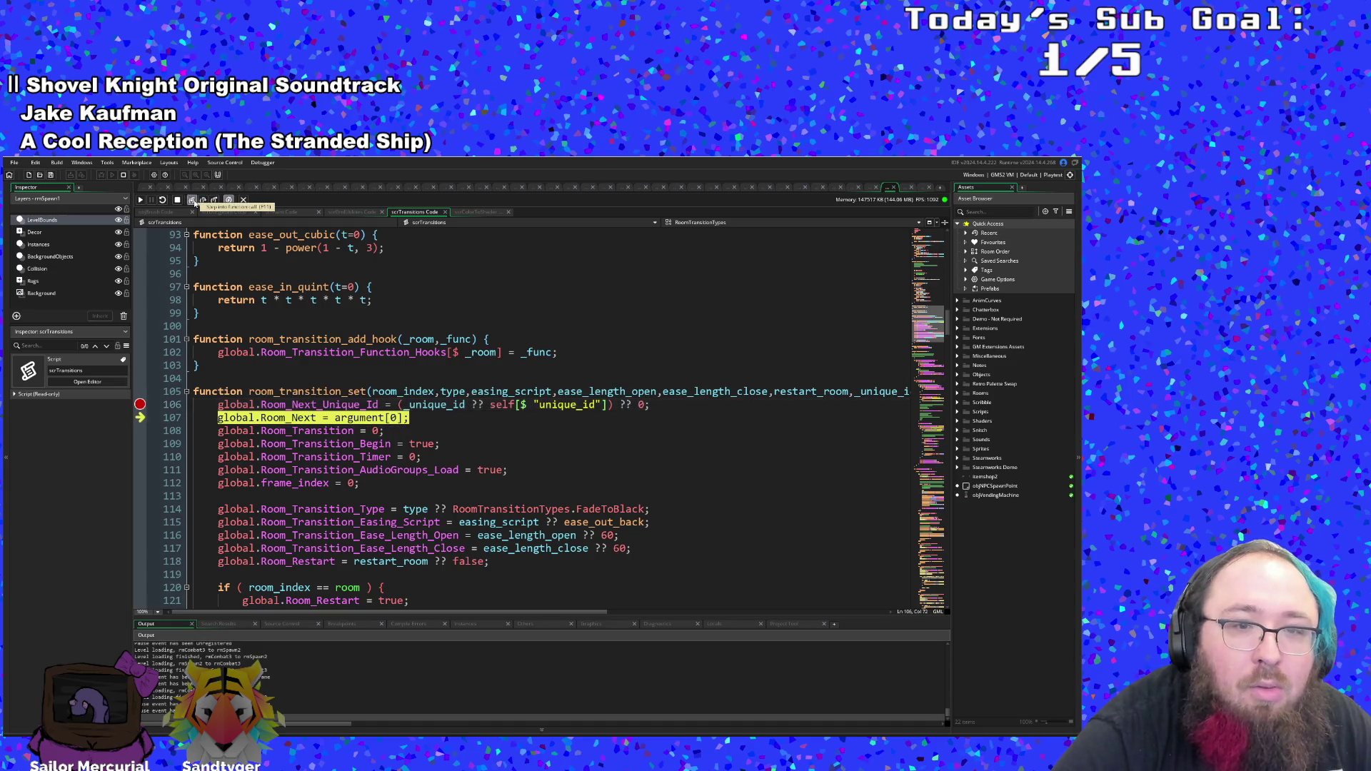
left_click(193, 200)
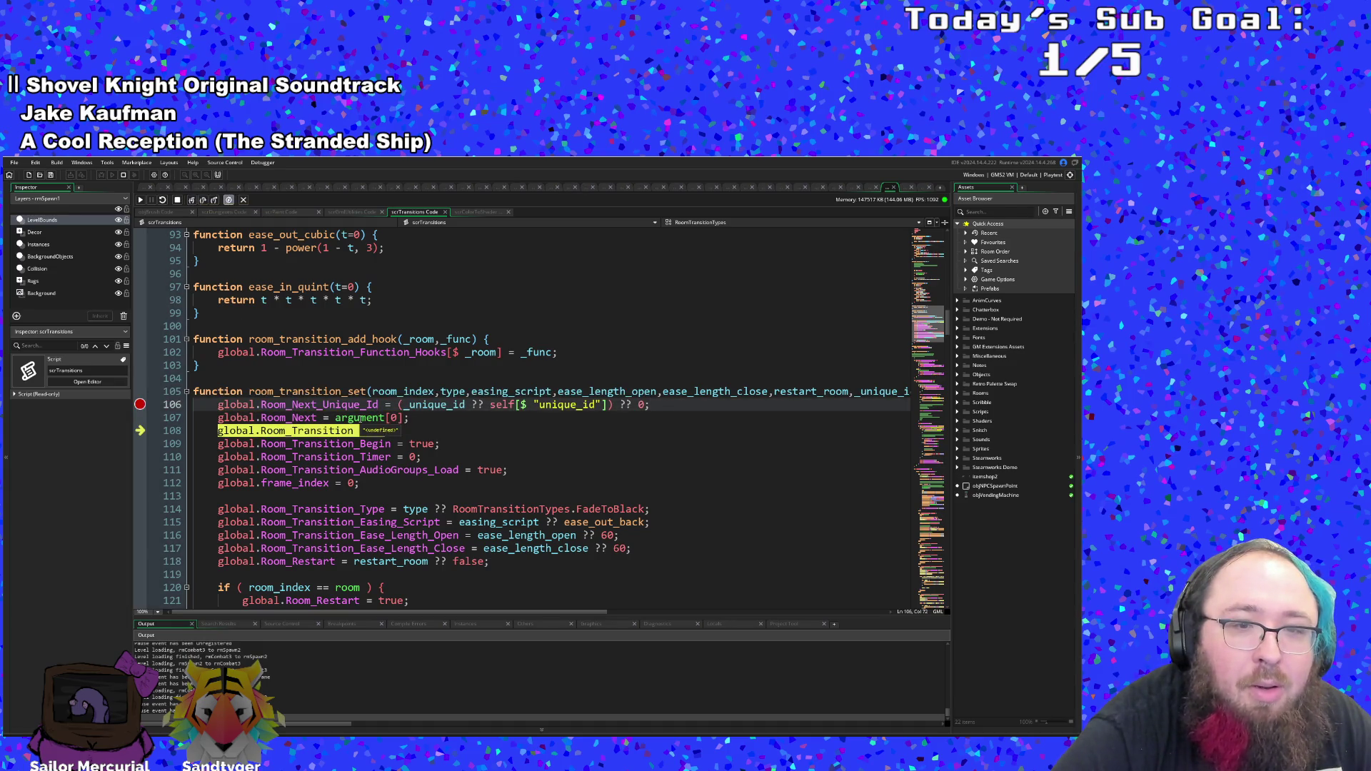
mouse_move(313, 418)
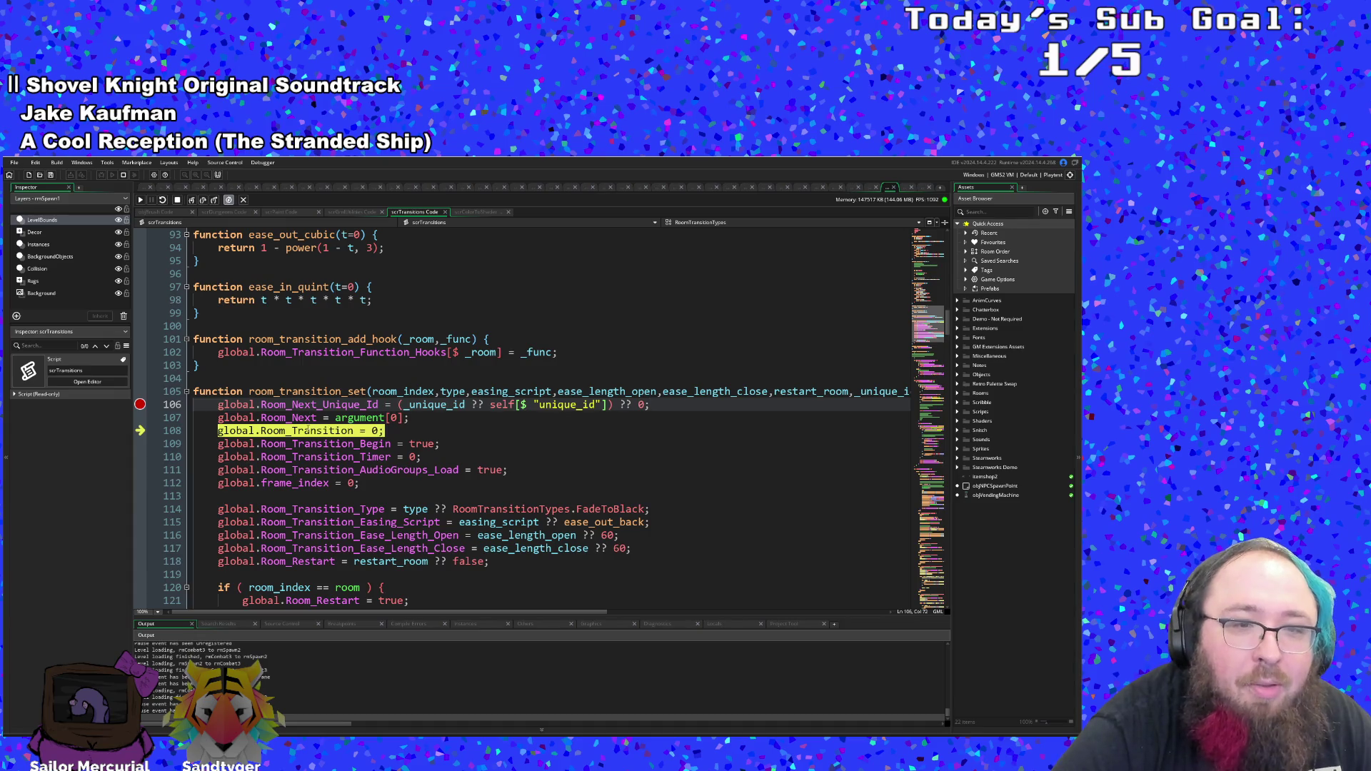
left_click(191, 201)
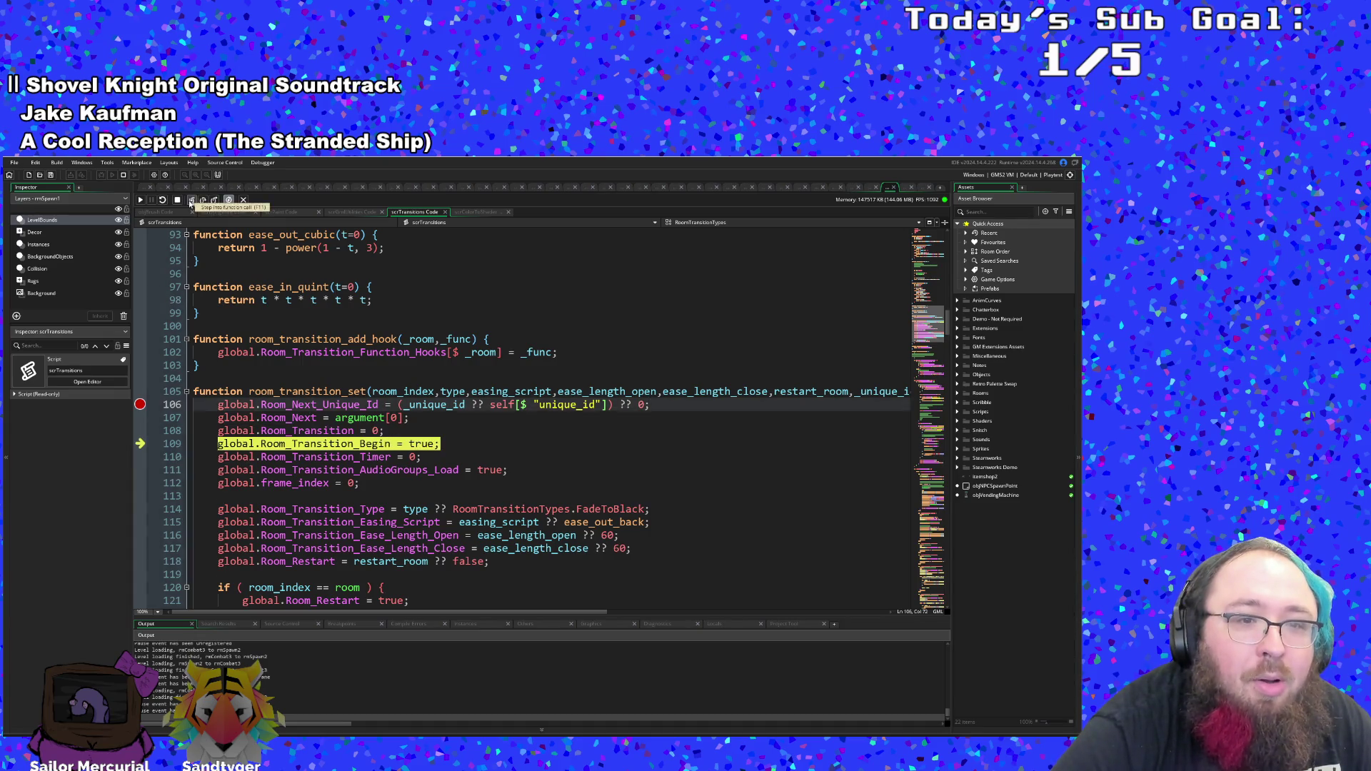
left_click(191, 201)
left_click(191, 201)
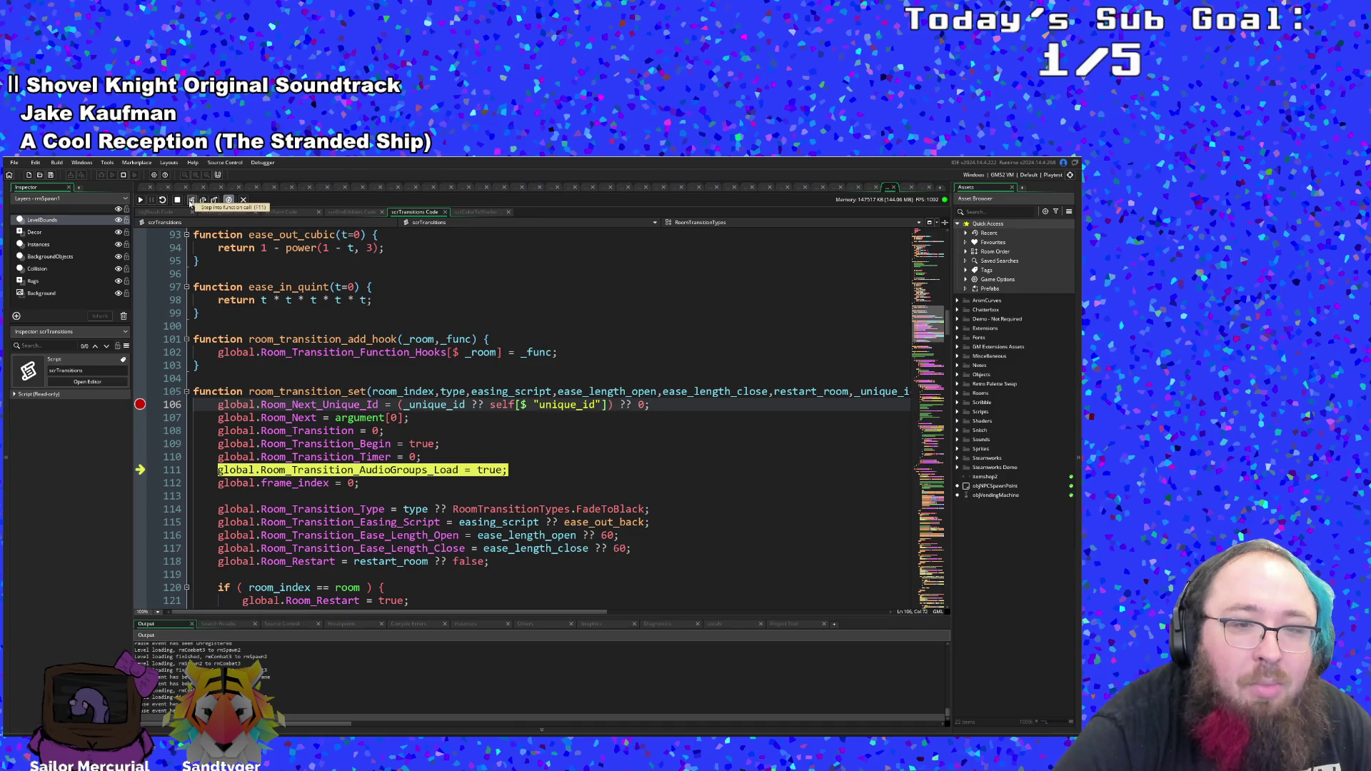
left_click(191, 201)
left_click(191, 201)
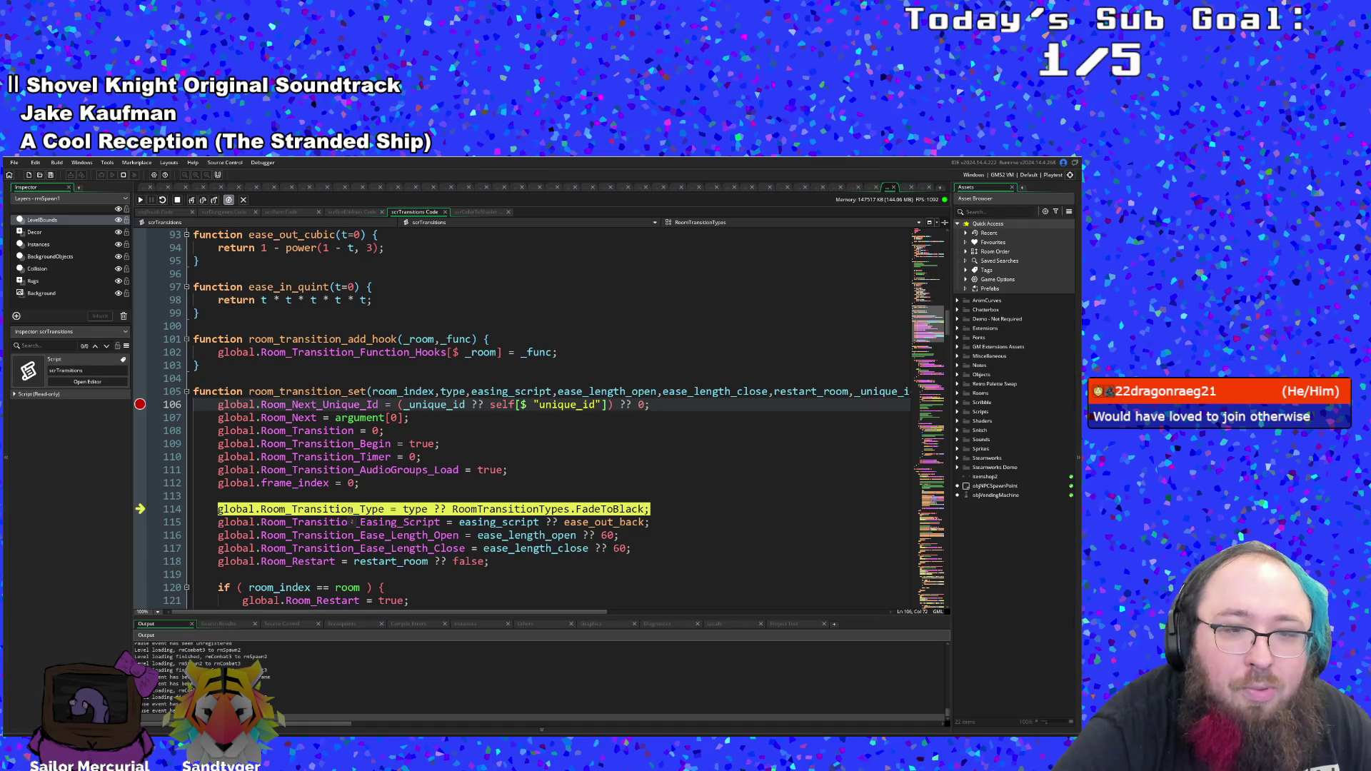
- Step past the easing script, ease lengths, Room_Restart and same-room check, returning to objBrush line 79
left_click(203, 201)
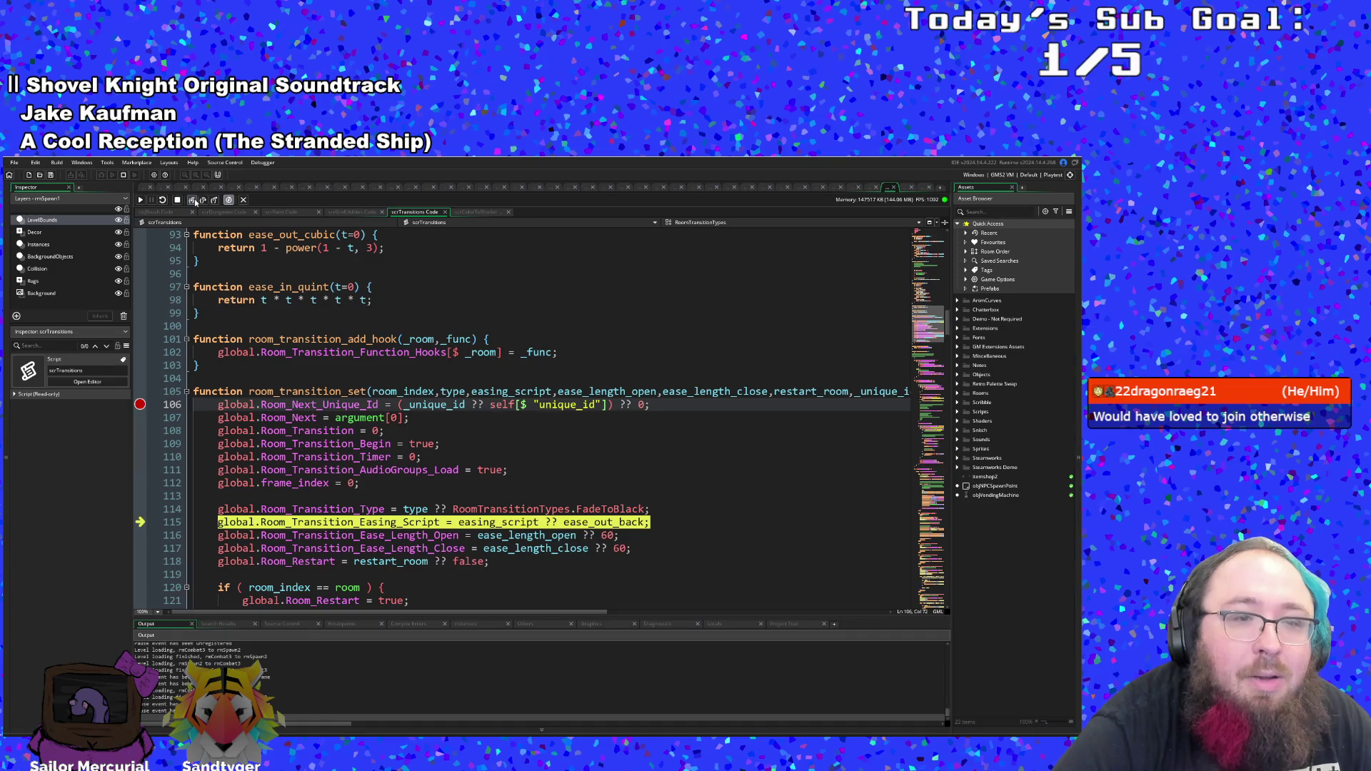
left_click(196, 203)
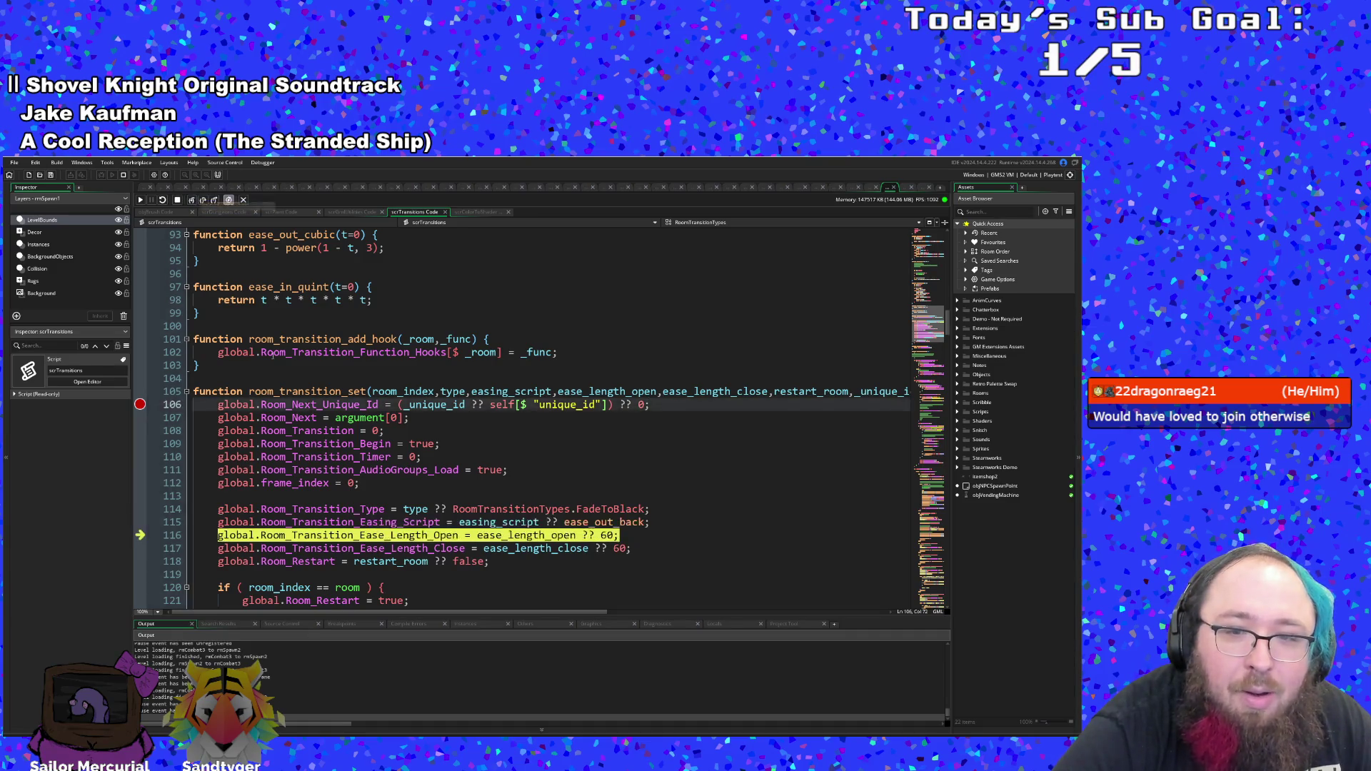
left_click(191, 202)
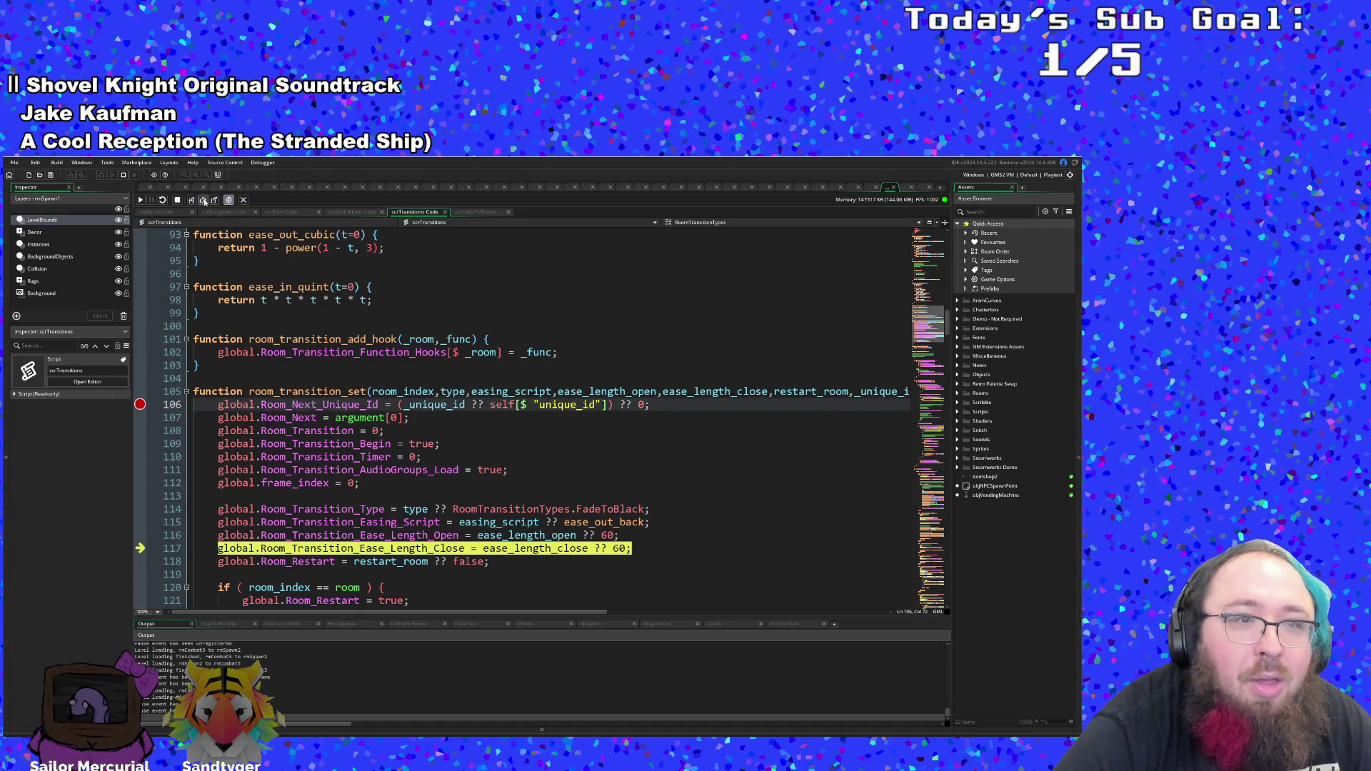
left_click(191, 201)
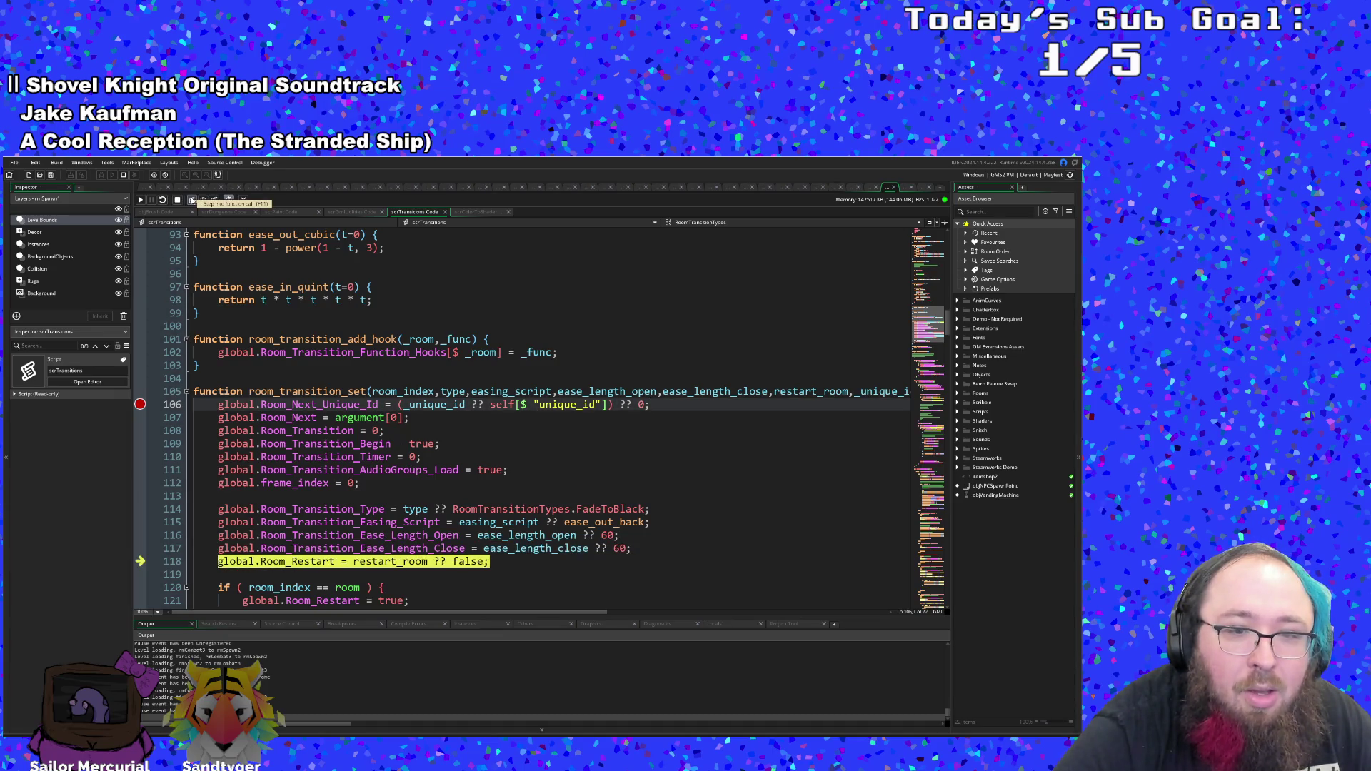
left_click(191, 202)
scroll(320, 564, "down", 4)
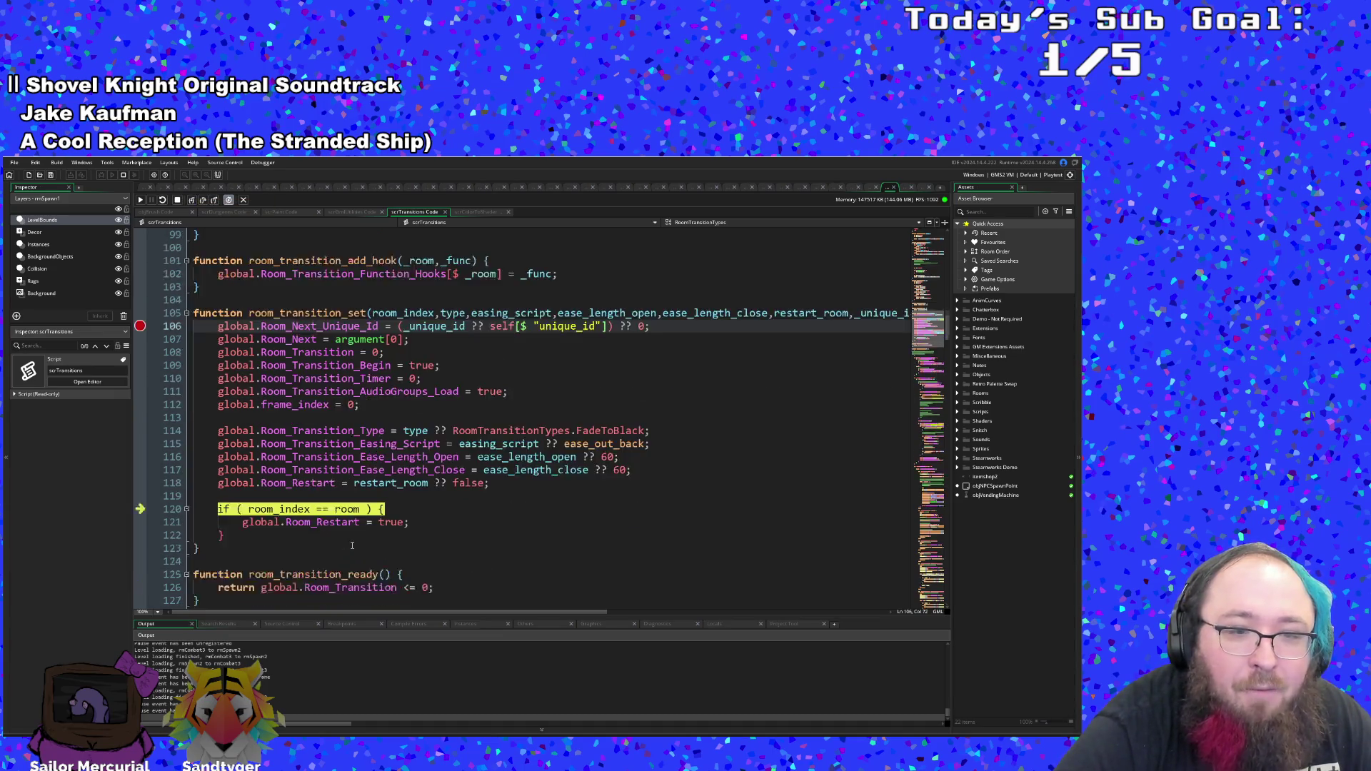
left_click(192, 200)
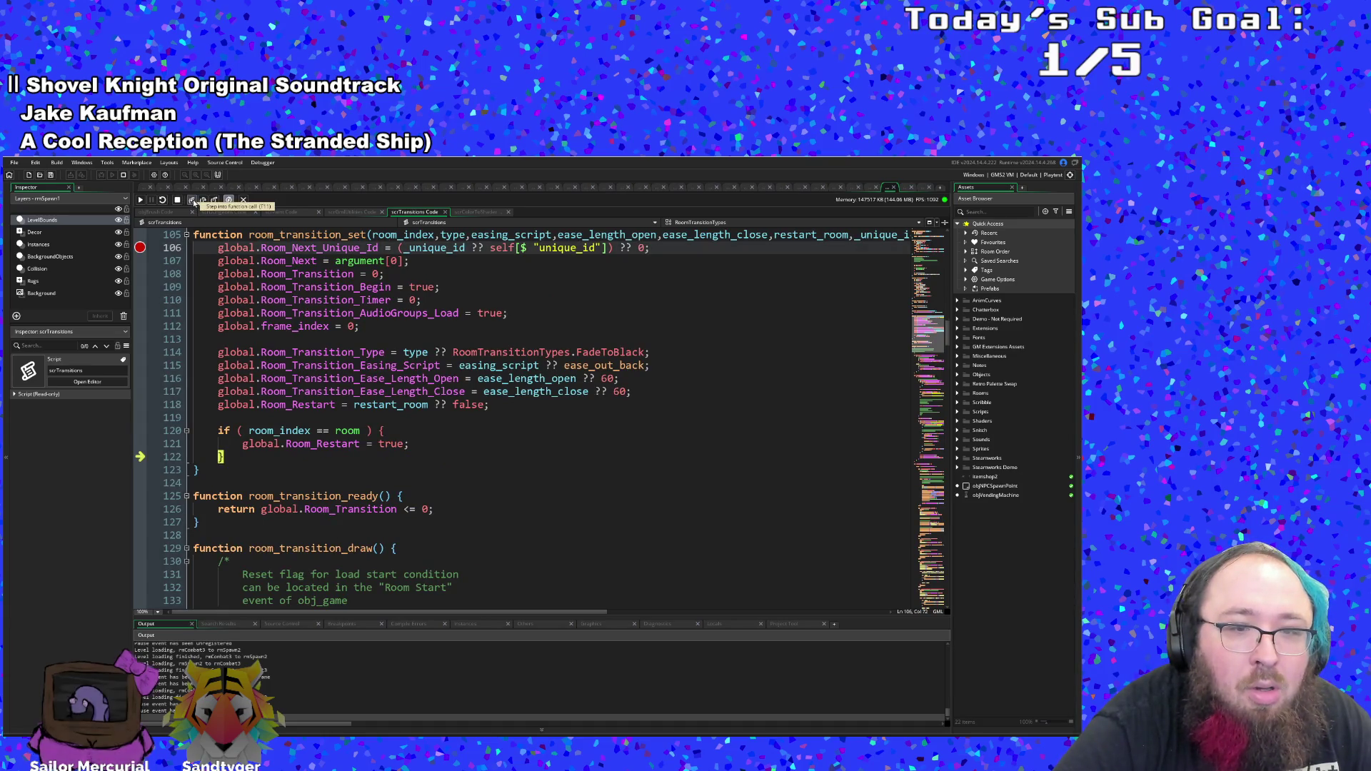
left_click(193, 201)
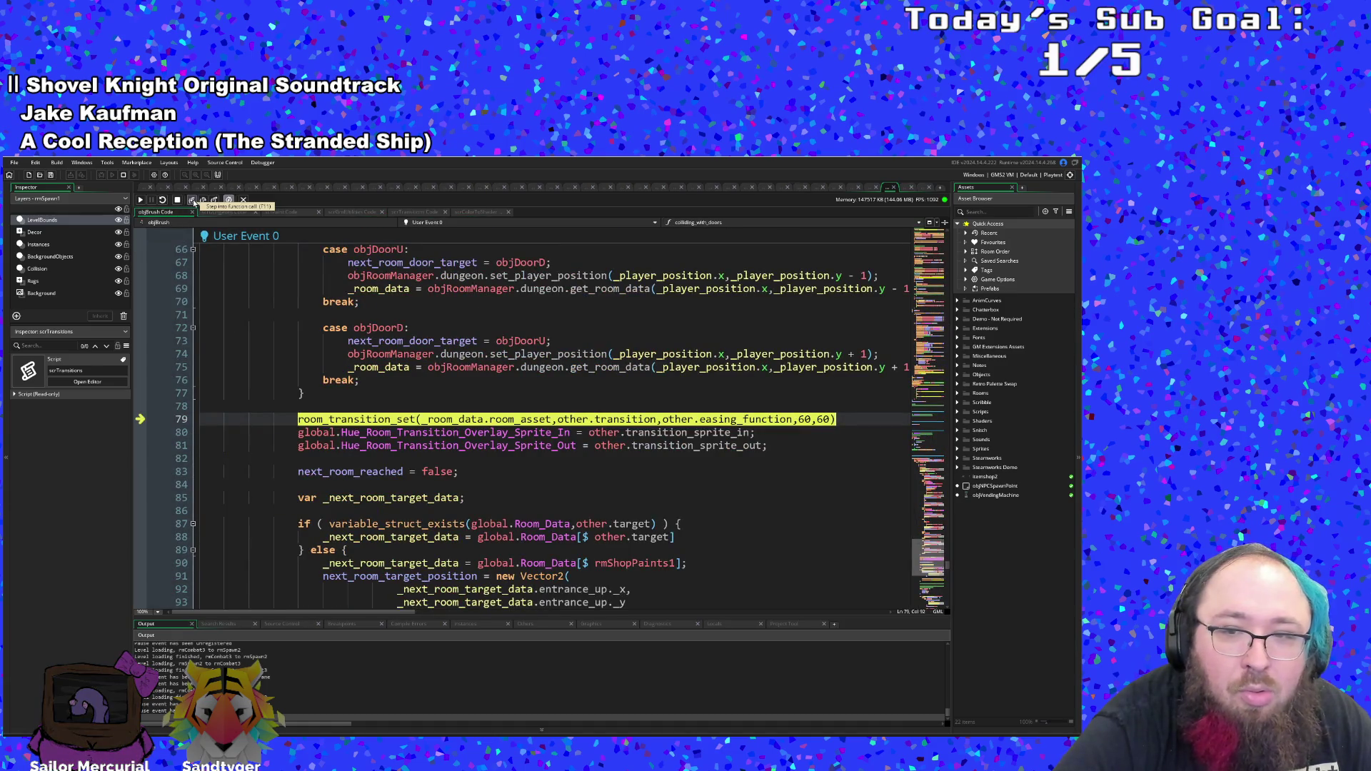
- Step past the overlay sprite assignments and room data check to objBrush's flag reset block
left_click(193, 200)
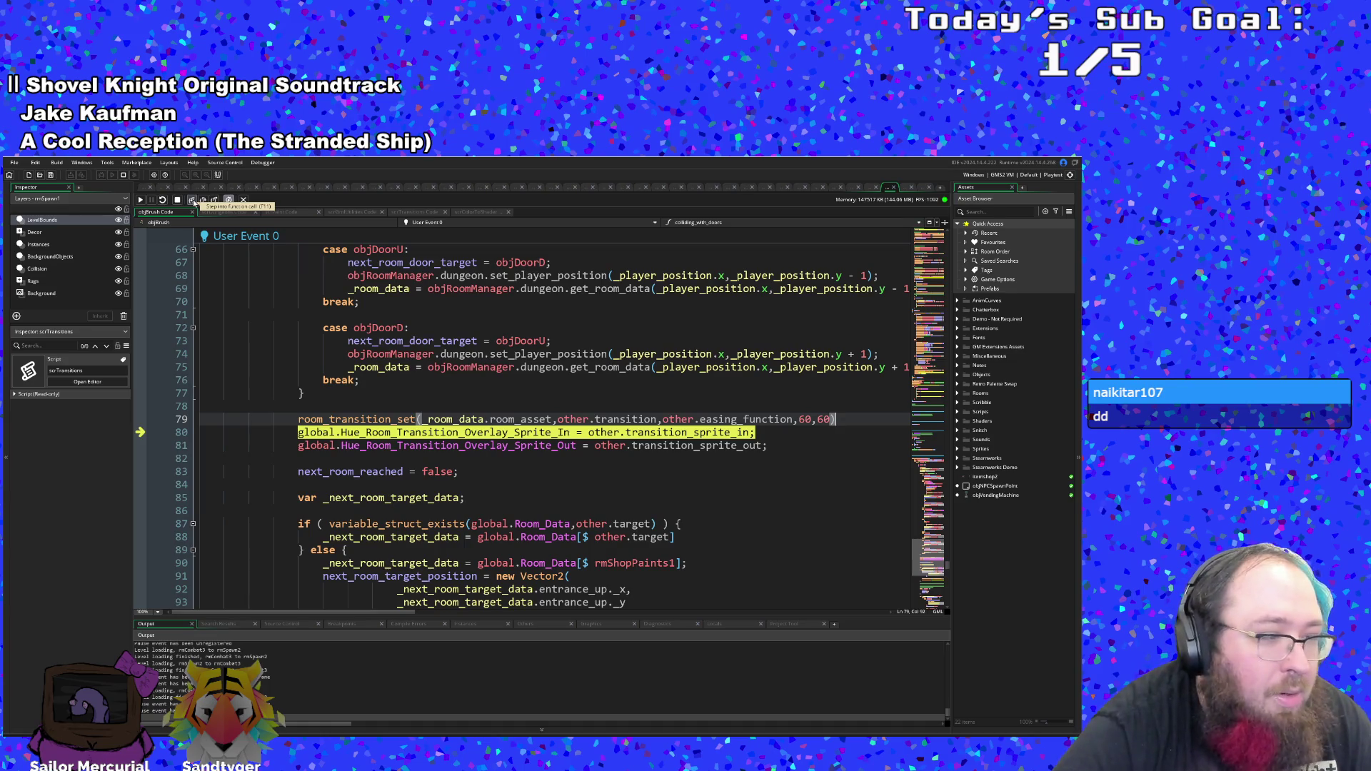
left_click(193, 201)
left_click(193, 201)
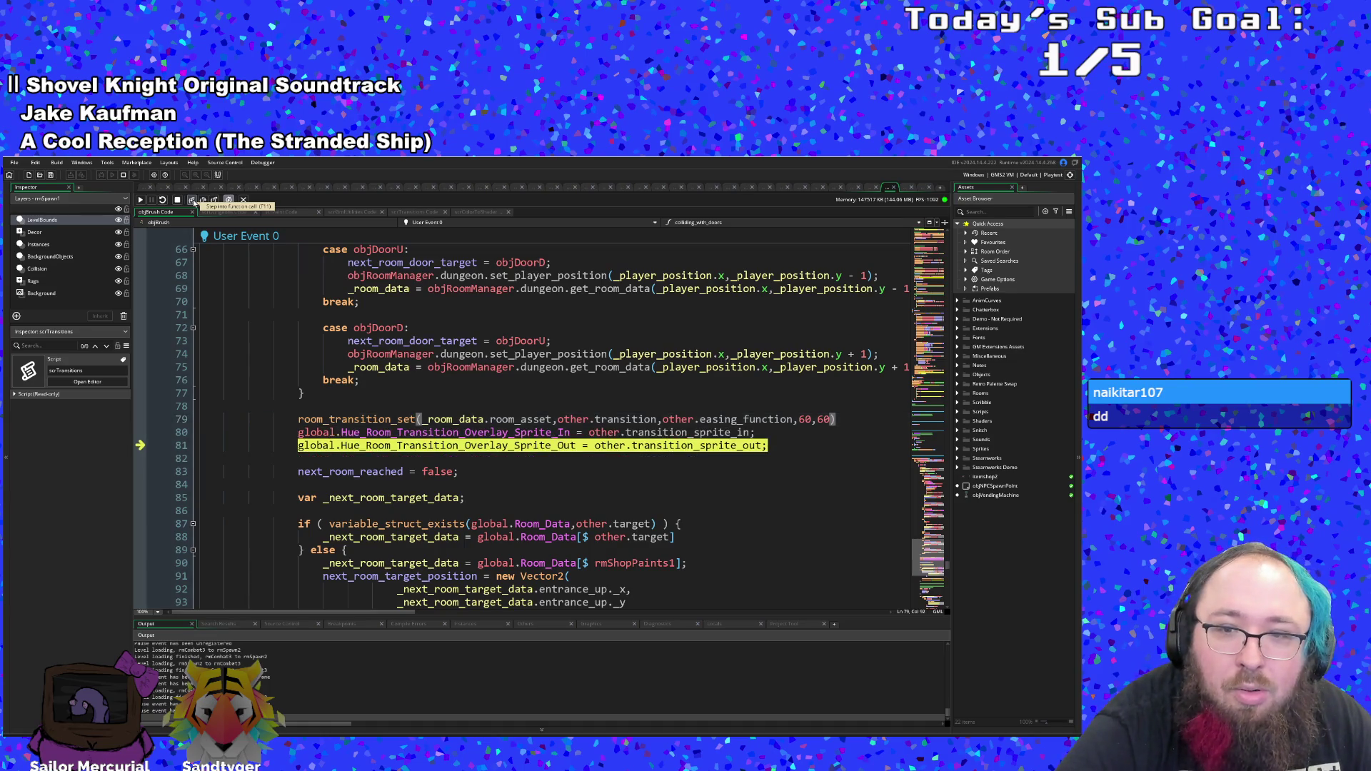
left_click(193, 200)
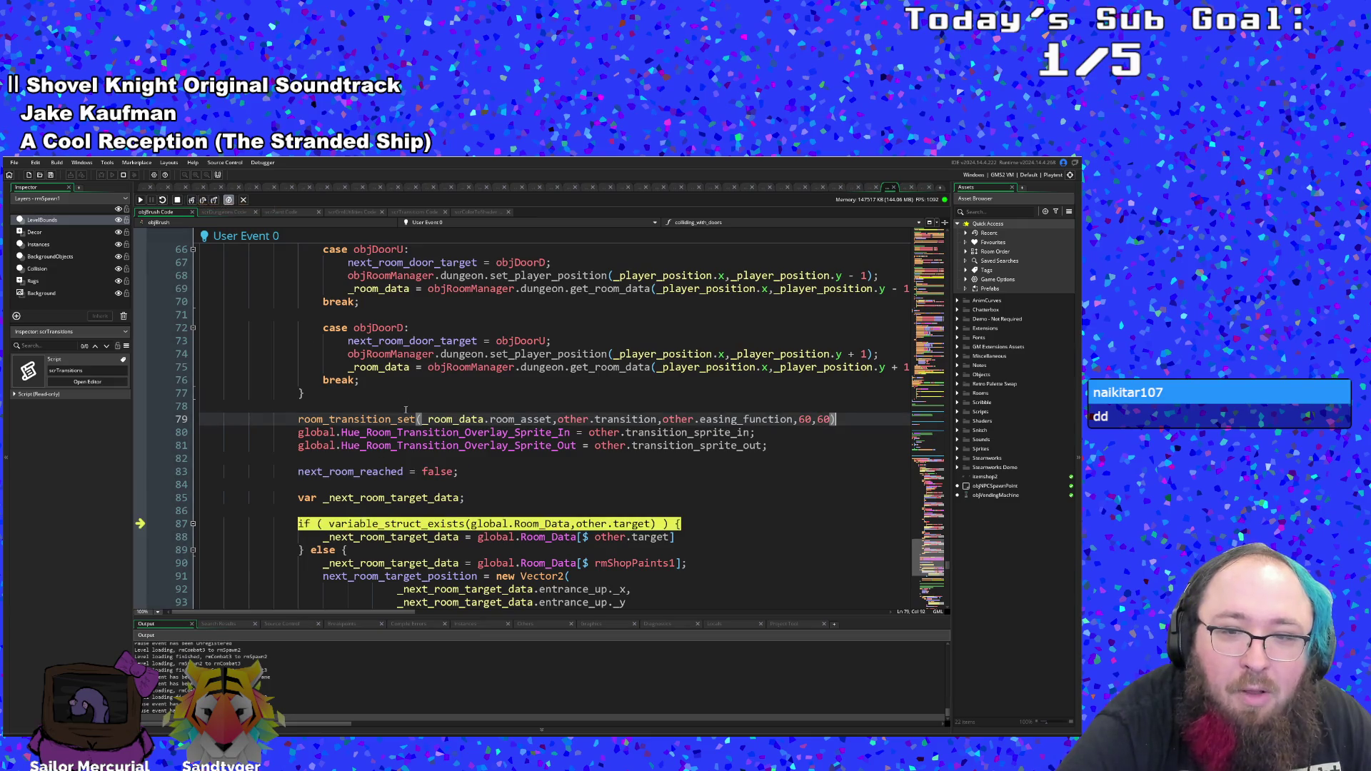
scroll(402, 393, "down", 4)
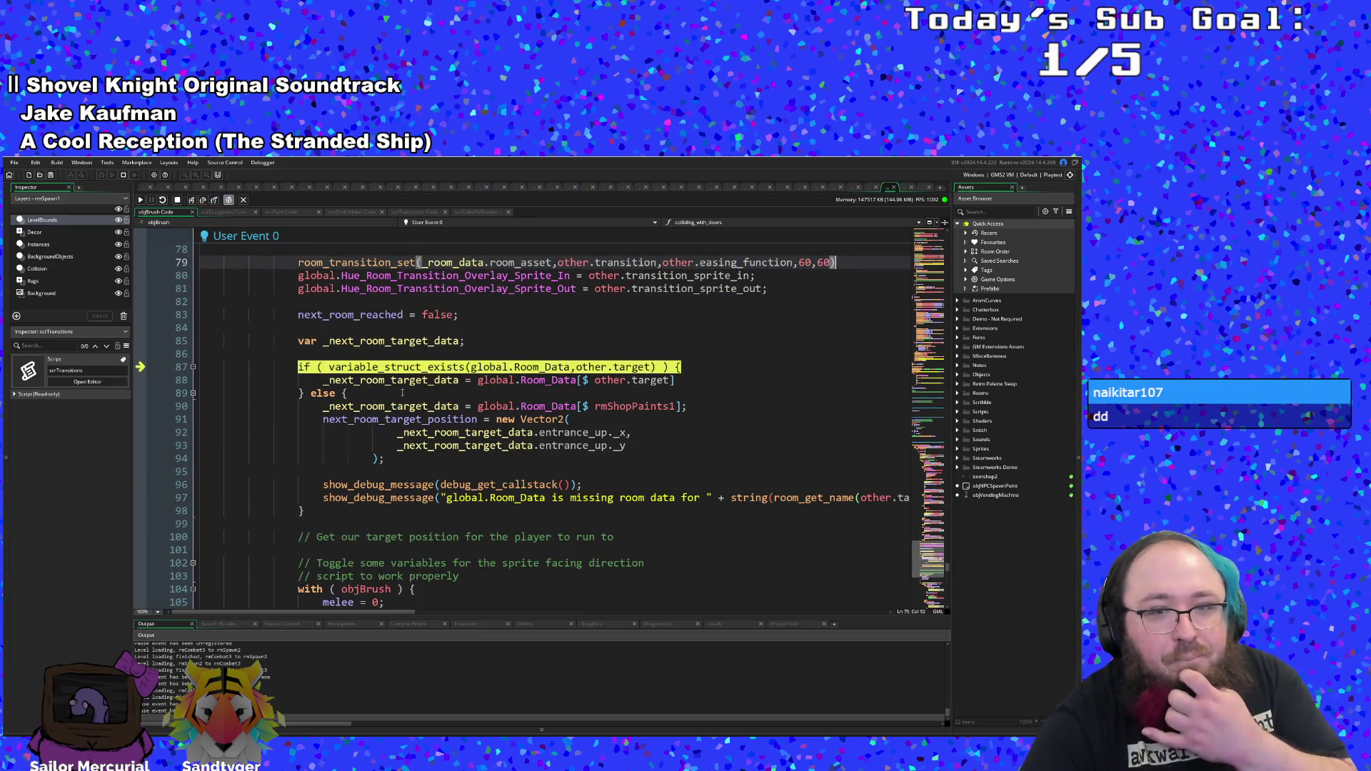
left_click(193, 201)
left_click(193, 201)
left_click(193, 201)
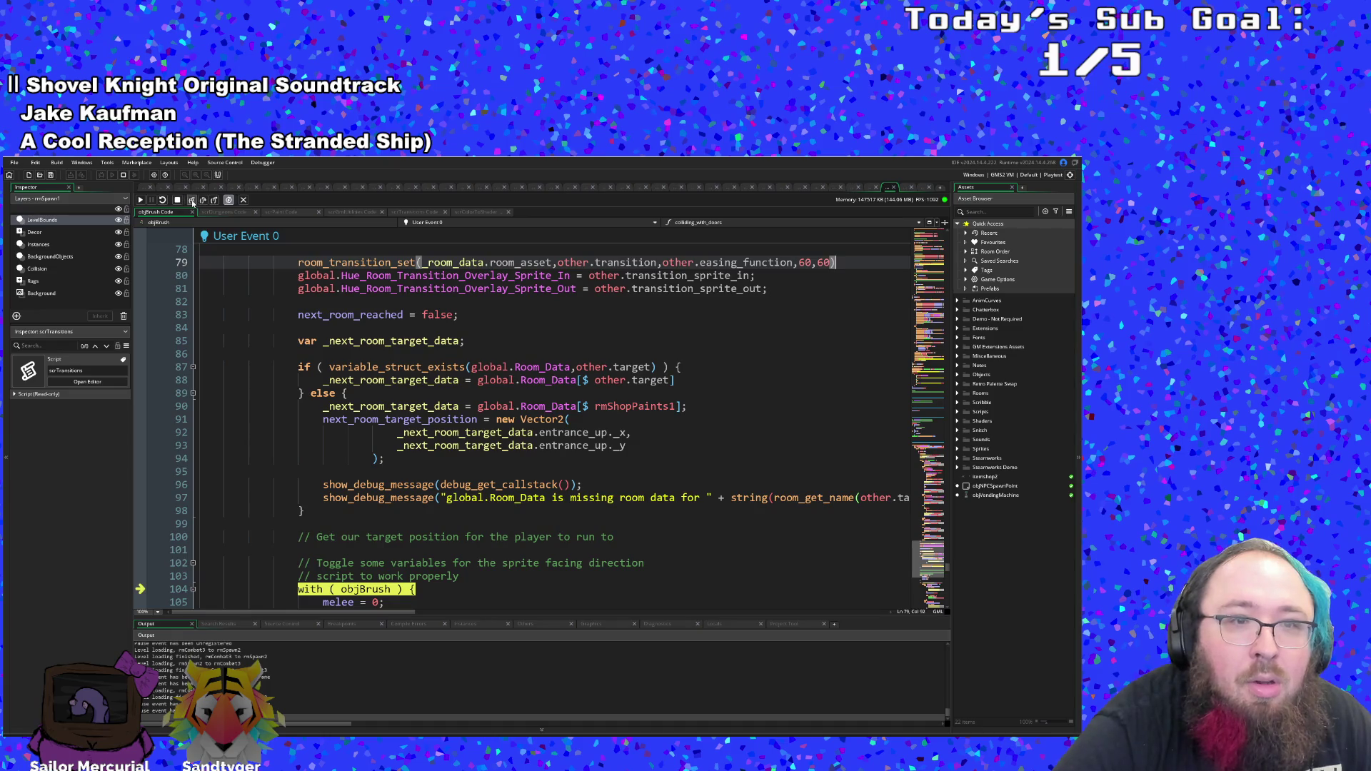
- Step through the melee and flicking resets to the target data undefined check
left_click(193, 201)
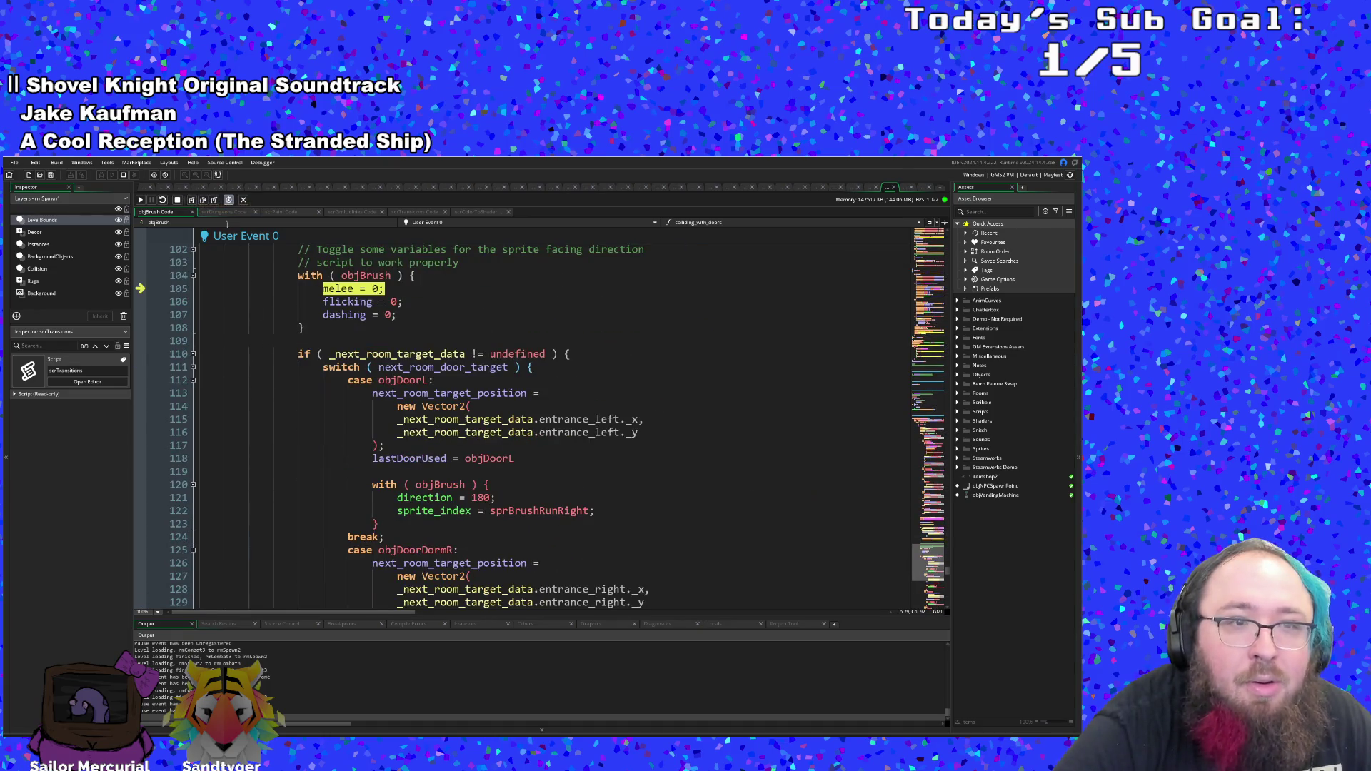
left_click(191, 202)
left_click(192, 202)
left_click(191, 202)
left_click(192, 201)
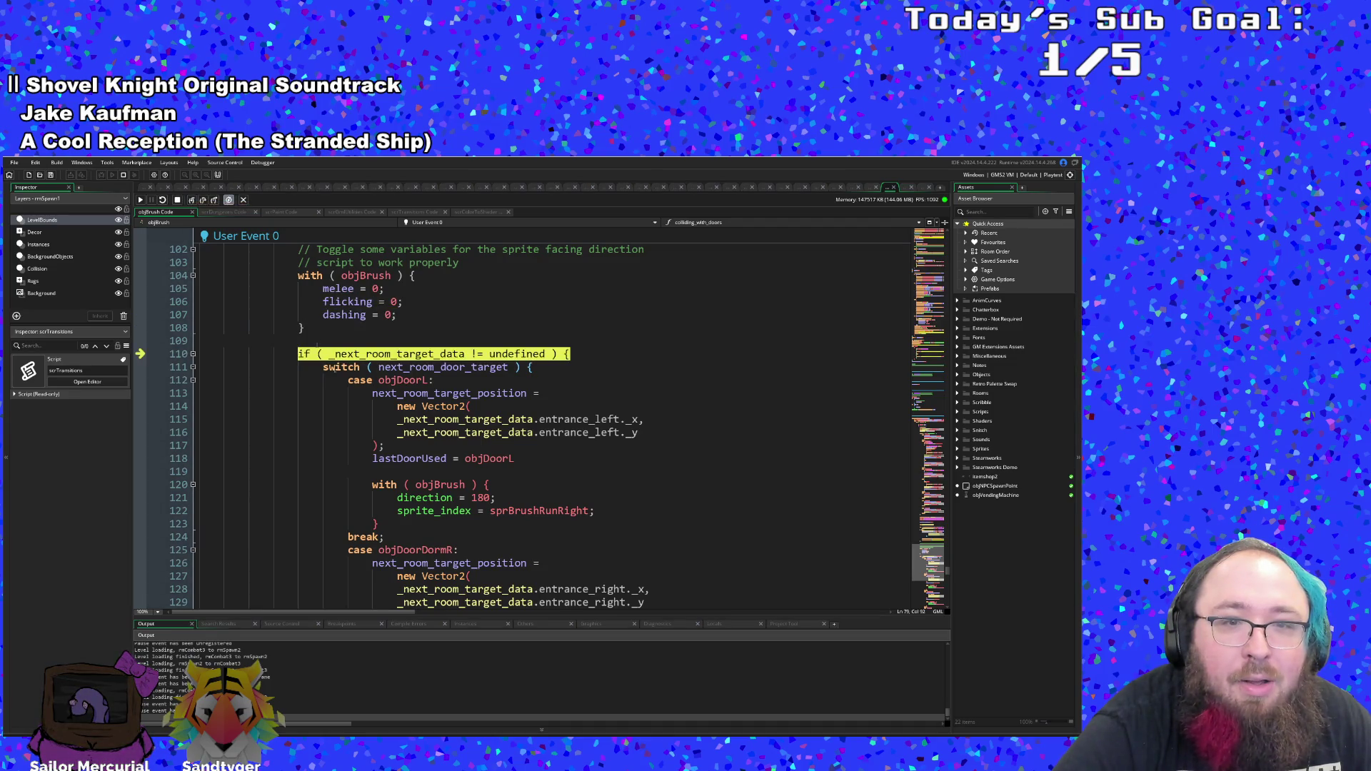
scroll(379, 432, "up", 4)
scroll(379, 432, "down", 4)
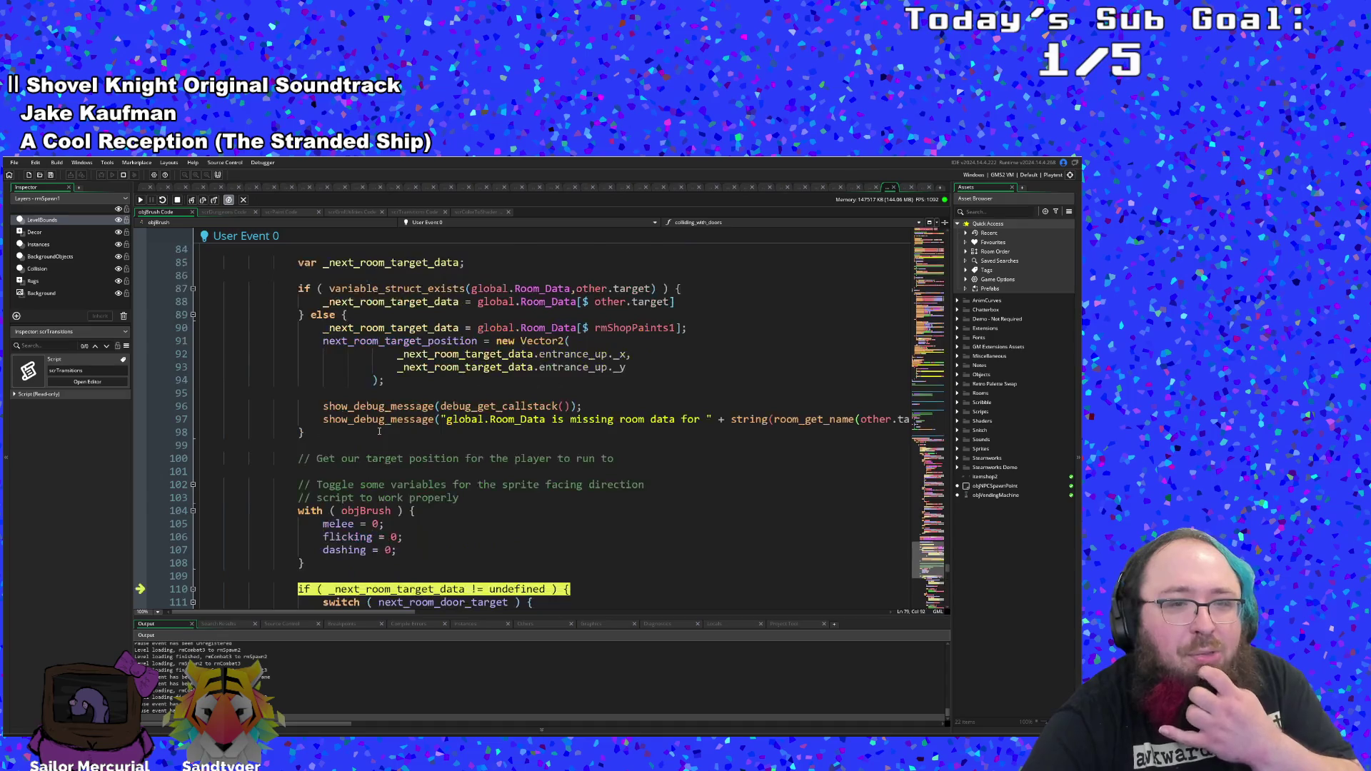
- Trace the objDoorL case's left entrance position through the Vector2 constructor and back
left_click(191, 200)
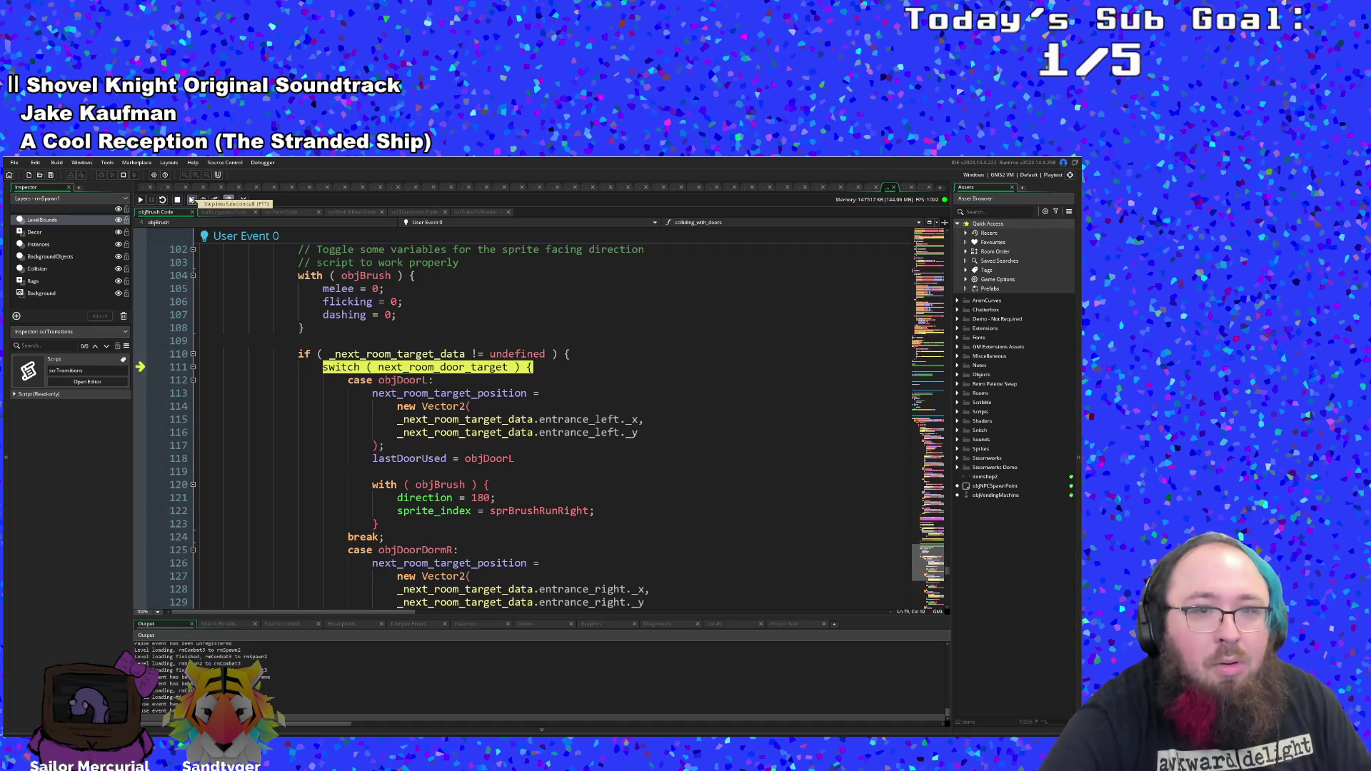
left_click(191, 200)
left_click(192, 200)
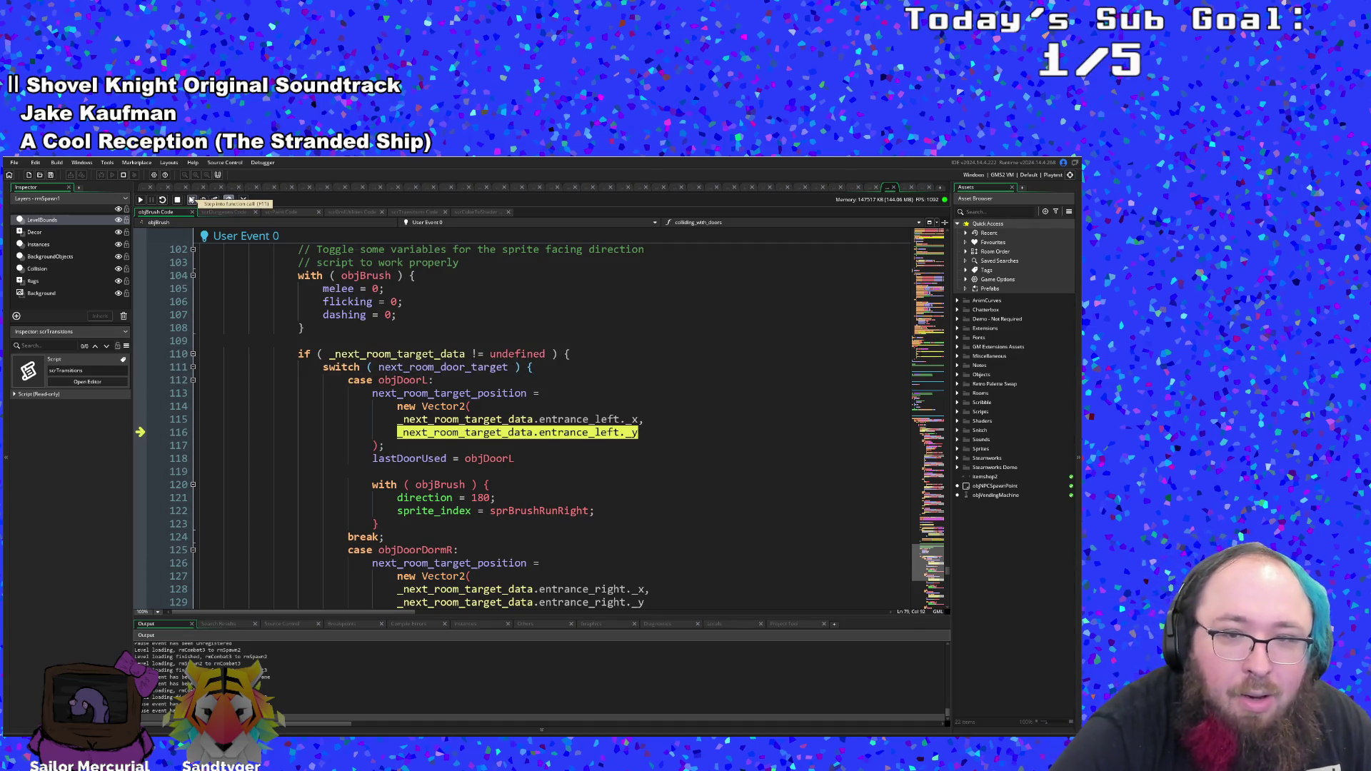
left_click(191, 200)
left_click(191, 200)
left_click(191, 200)
left_click(191, 200)
left_click(191, 200)
left_click(191, 200)
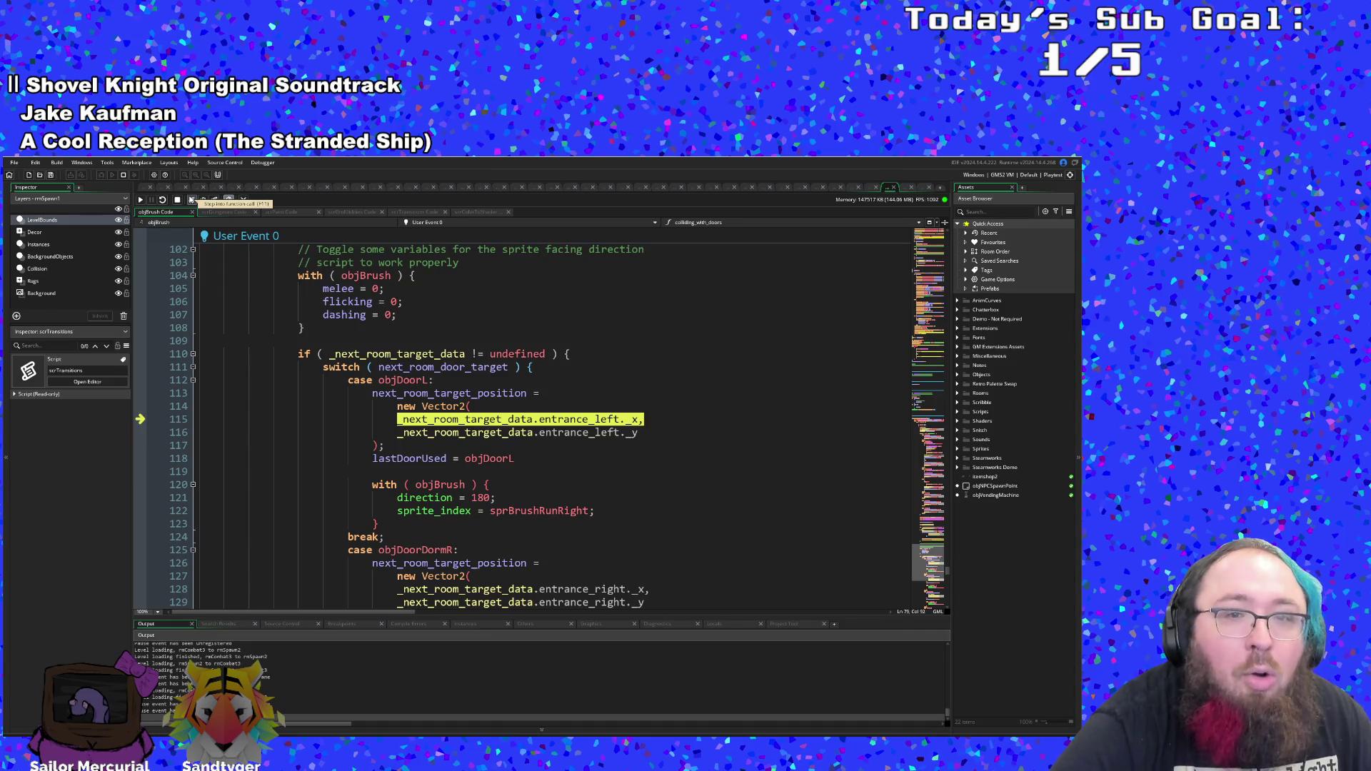
- Step through lastDoorUsed and direction 180, out of the case, to storing the next room position
left_click(192, 200)
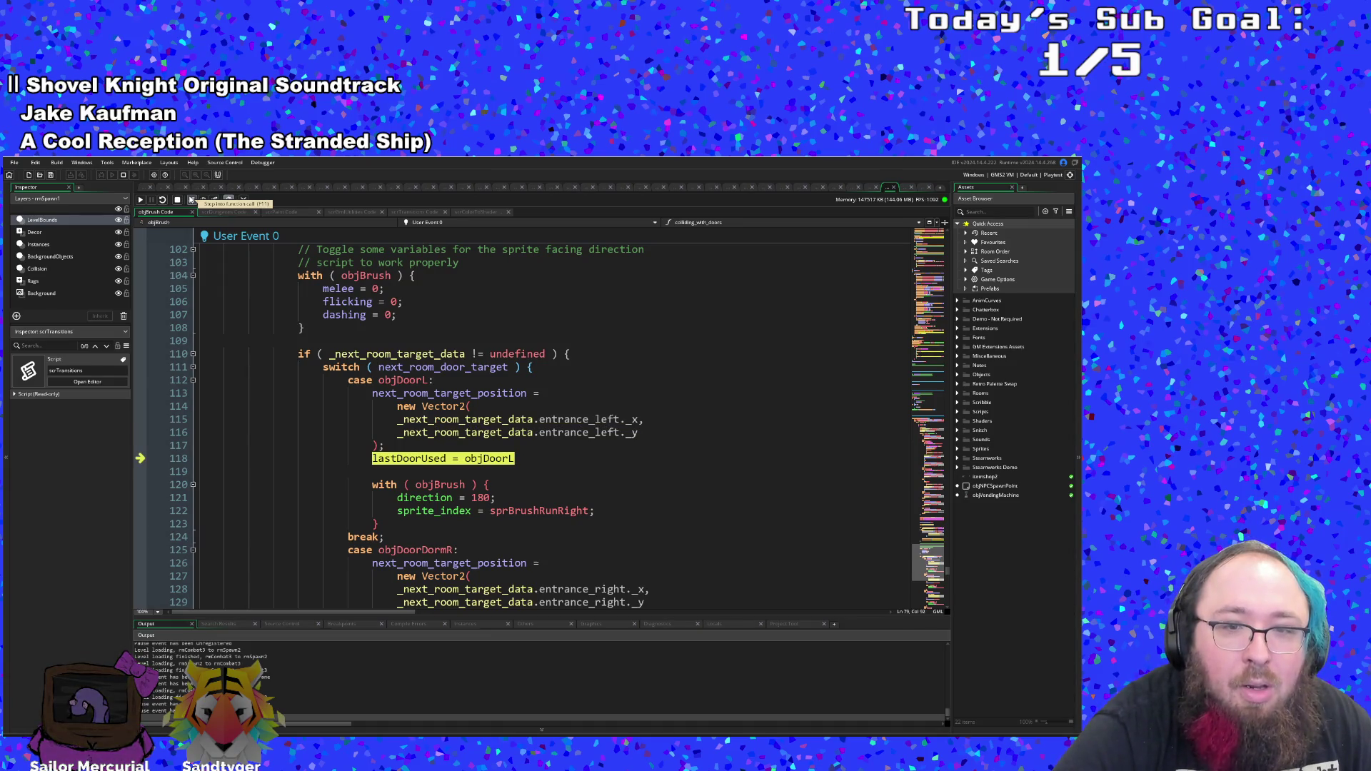
left_click(191, 200)
left_click(191, 200)
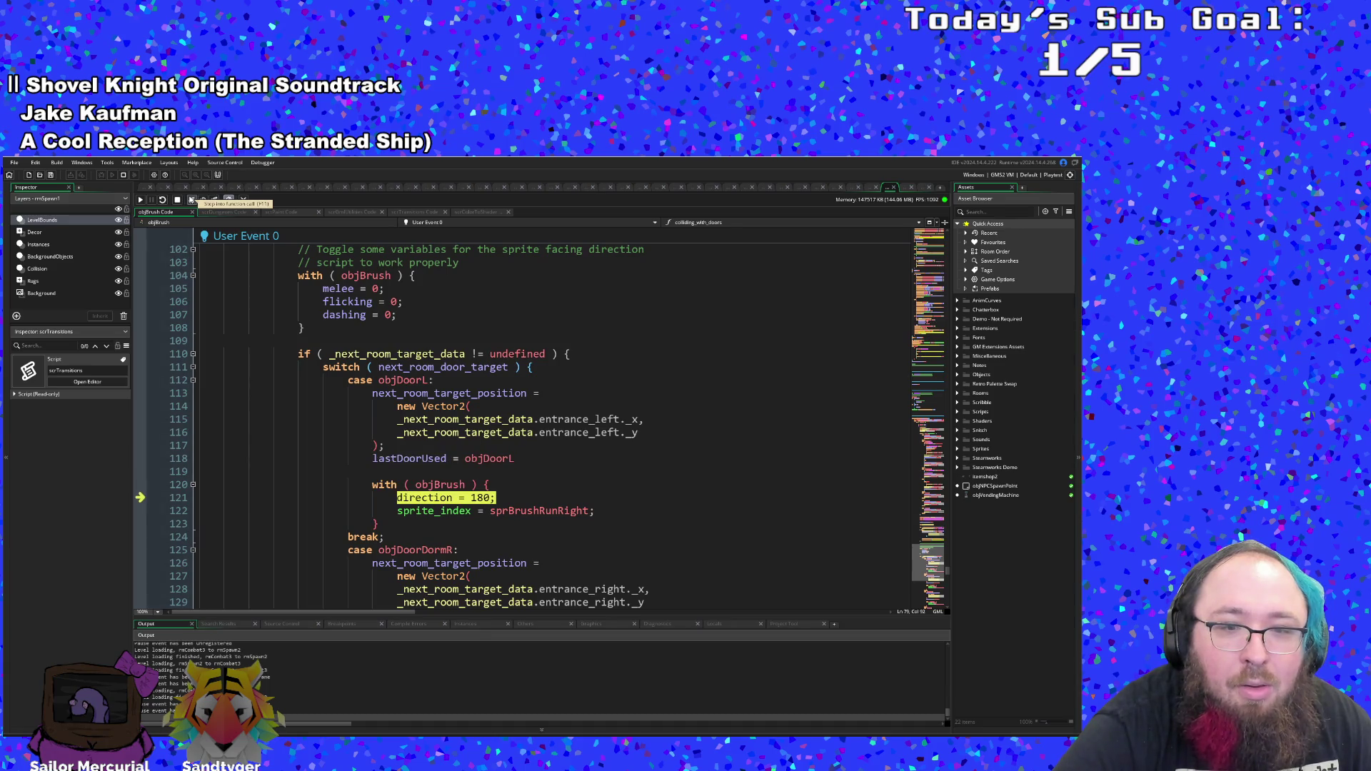
left_click(191, 200)
left_click(192, 200)
left_click(191, 200)
left_click(191, 200)
left_click(191, 200)
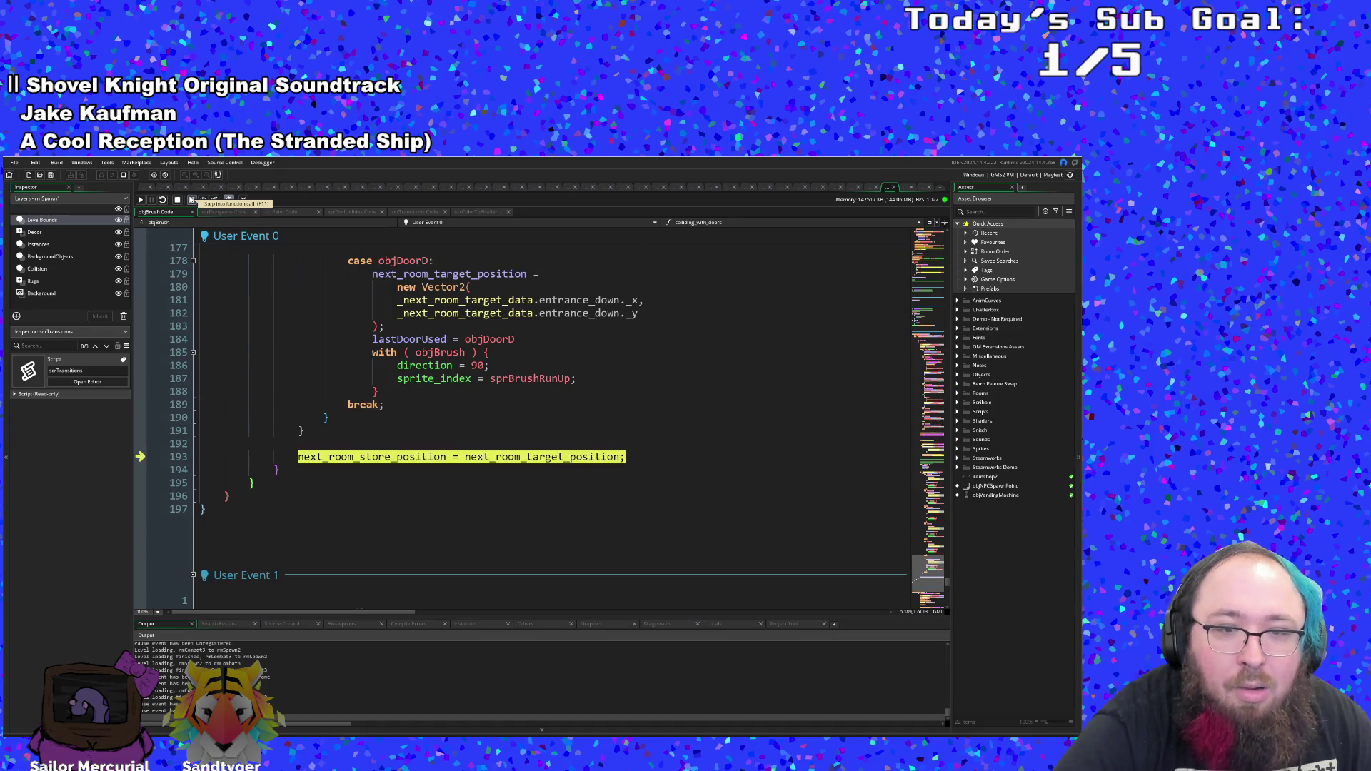
- Finish User Event 0, step past colliding_with_doors on Step event line 573, and resume the game
left_click(192, 200)
left_click(191, 200)
left_click(191, 200)
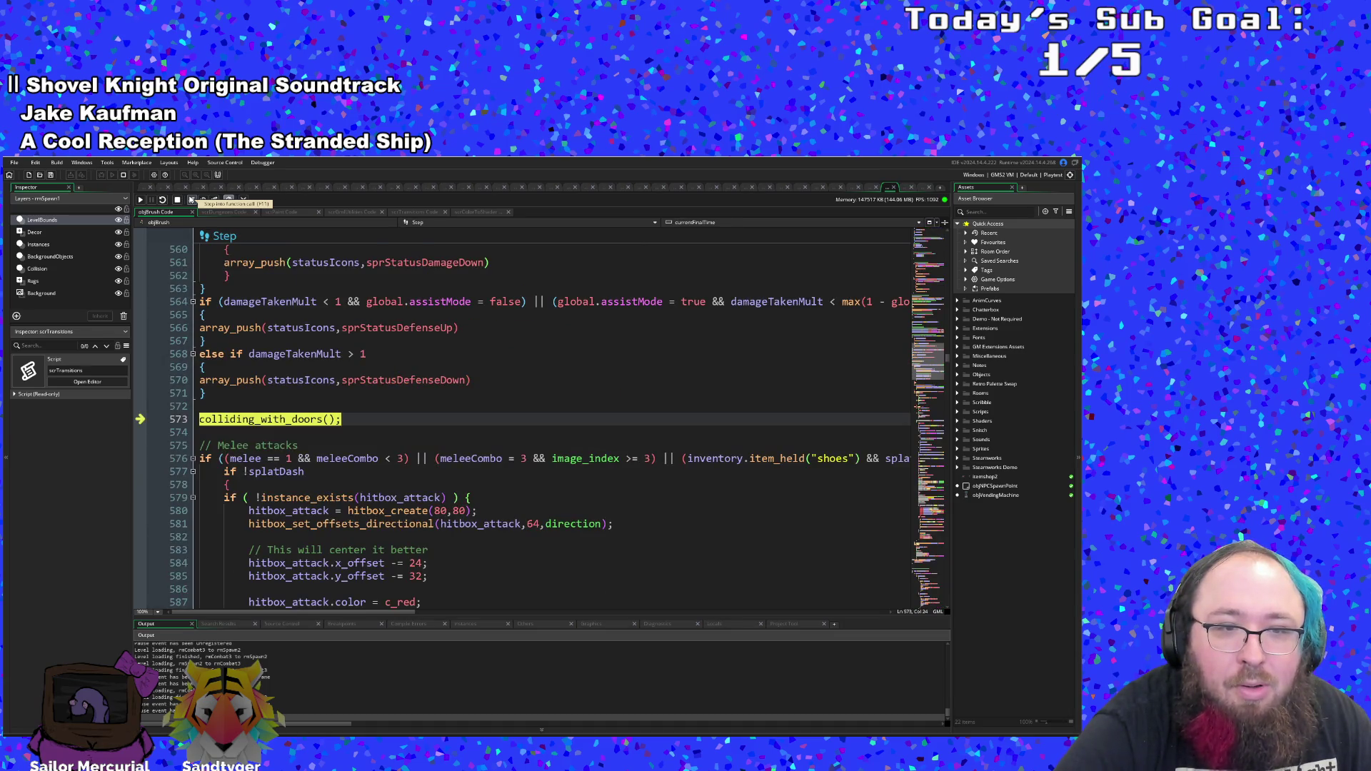
left_click(191, 200)
left_click(141, 200)
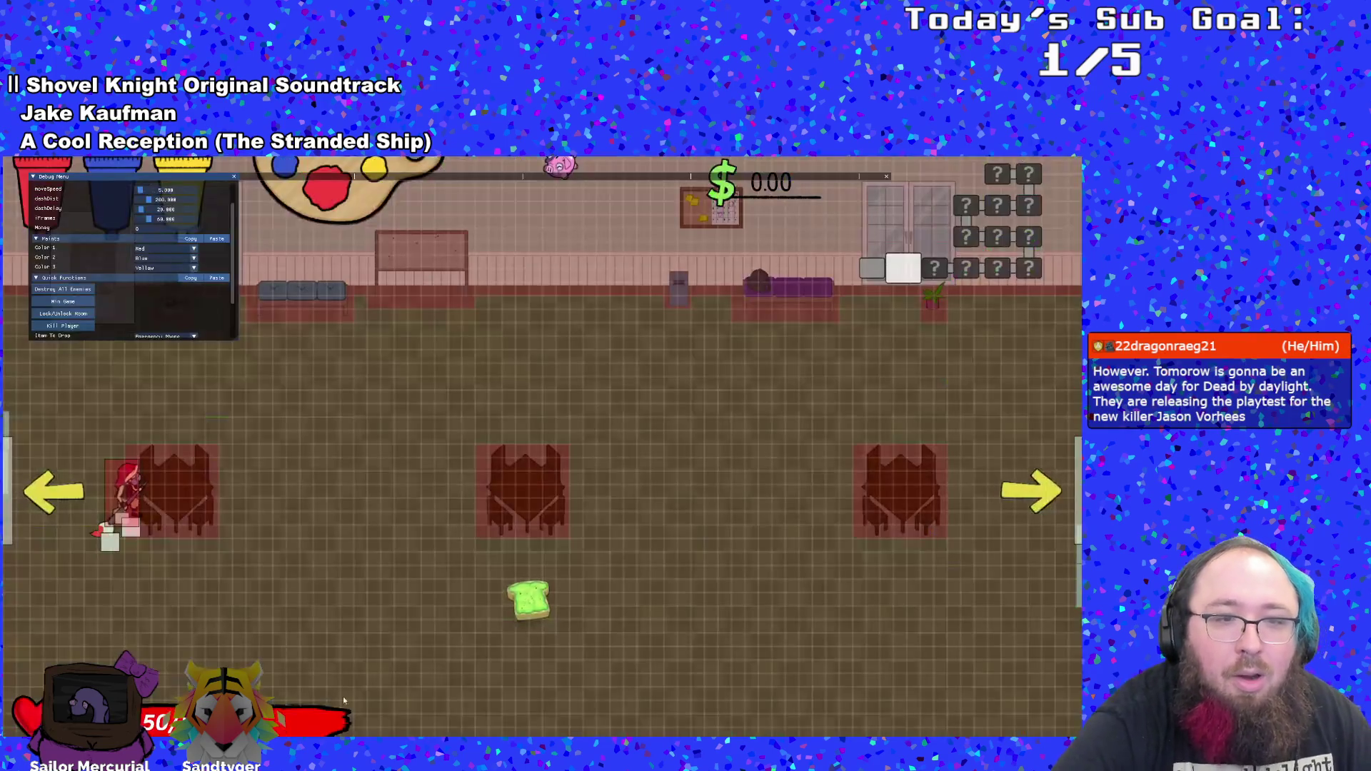
- Walk the player left through the door and continue past the line 106 breakpoint in scrTransitions
key("a")
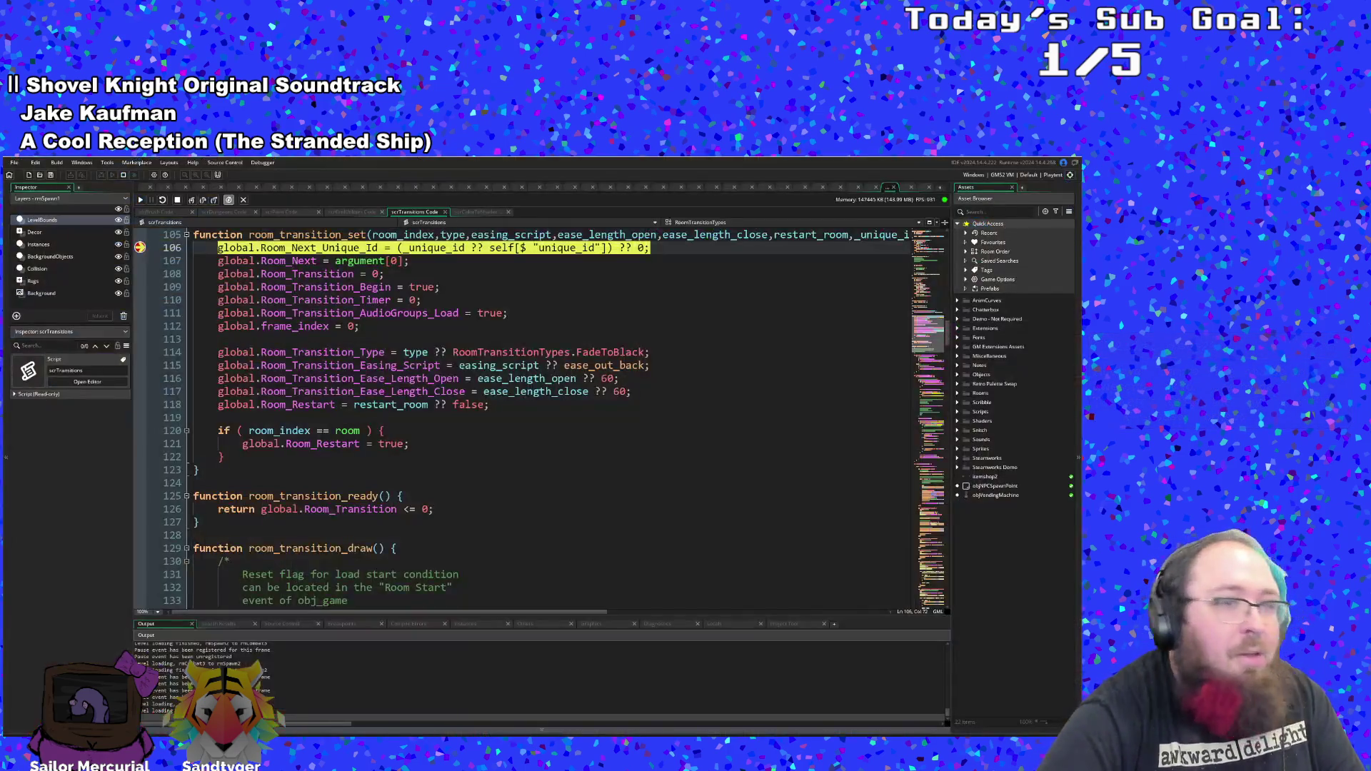
left_click(140, 201)
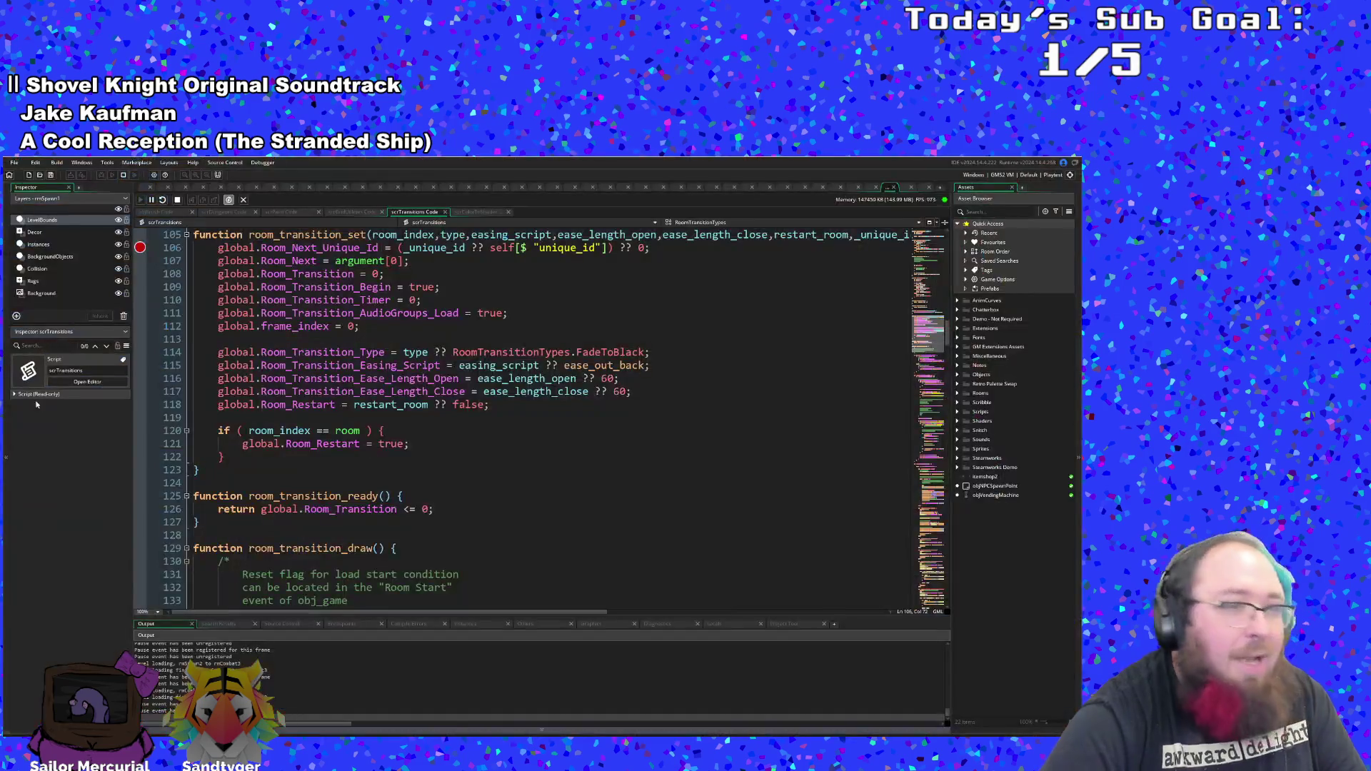
scroll(264, 348, "up", 2)
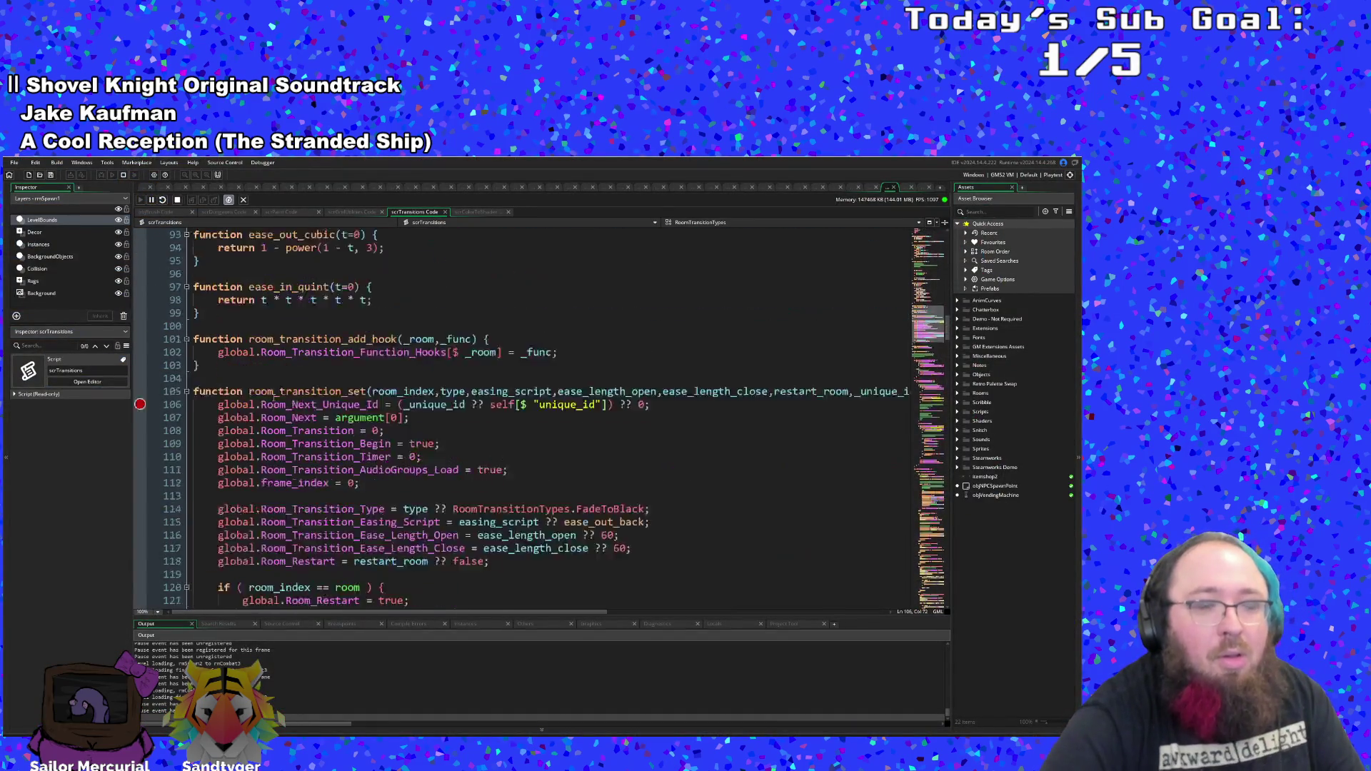
left_click(651, 325)
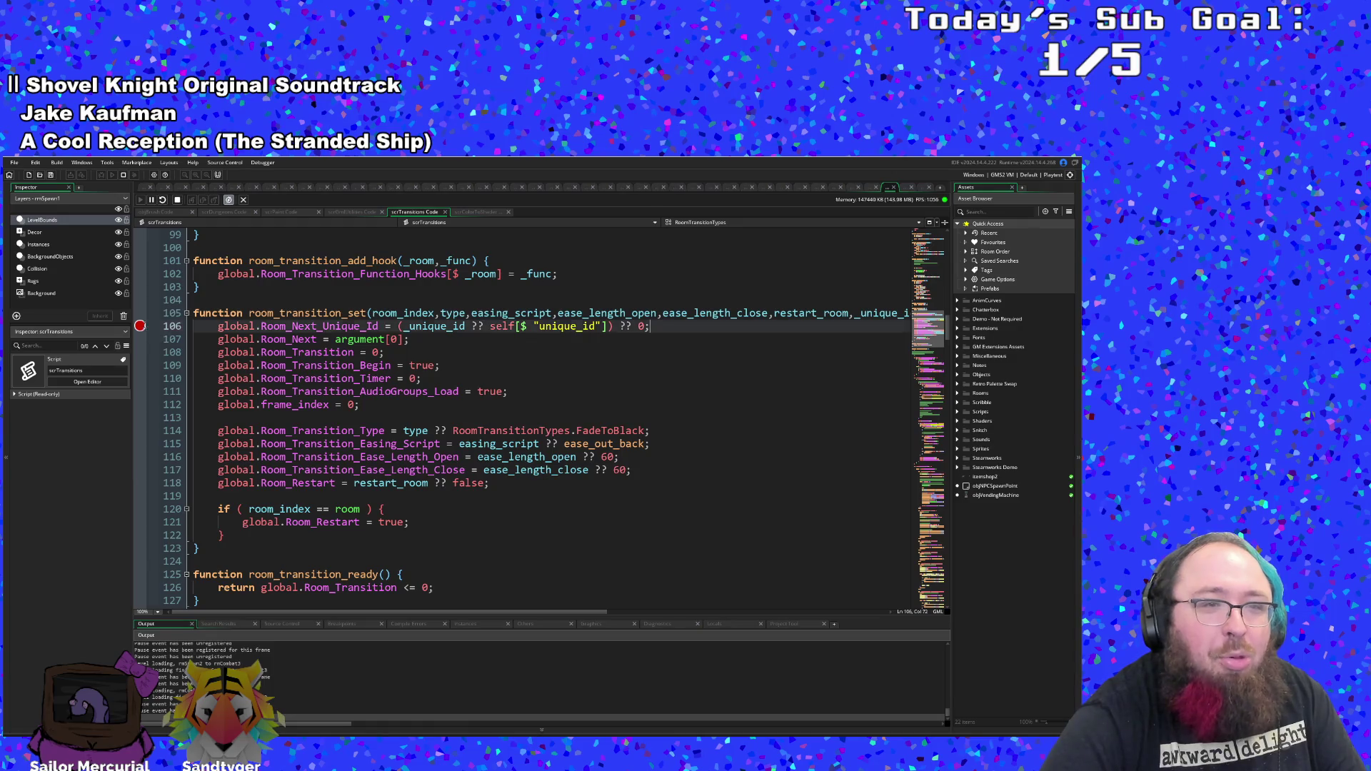
key("F5")
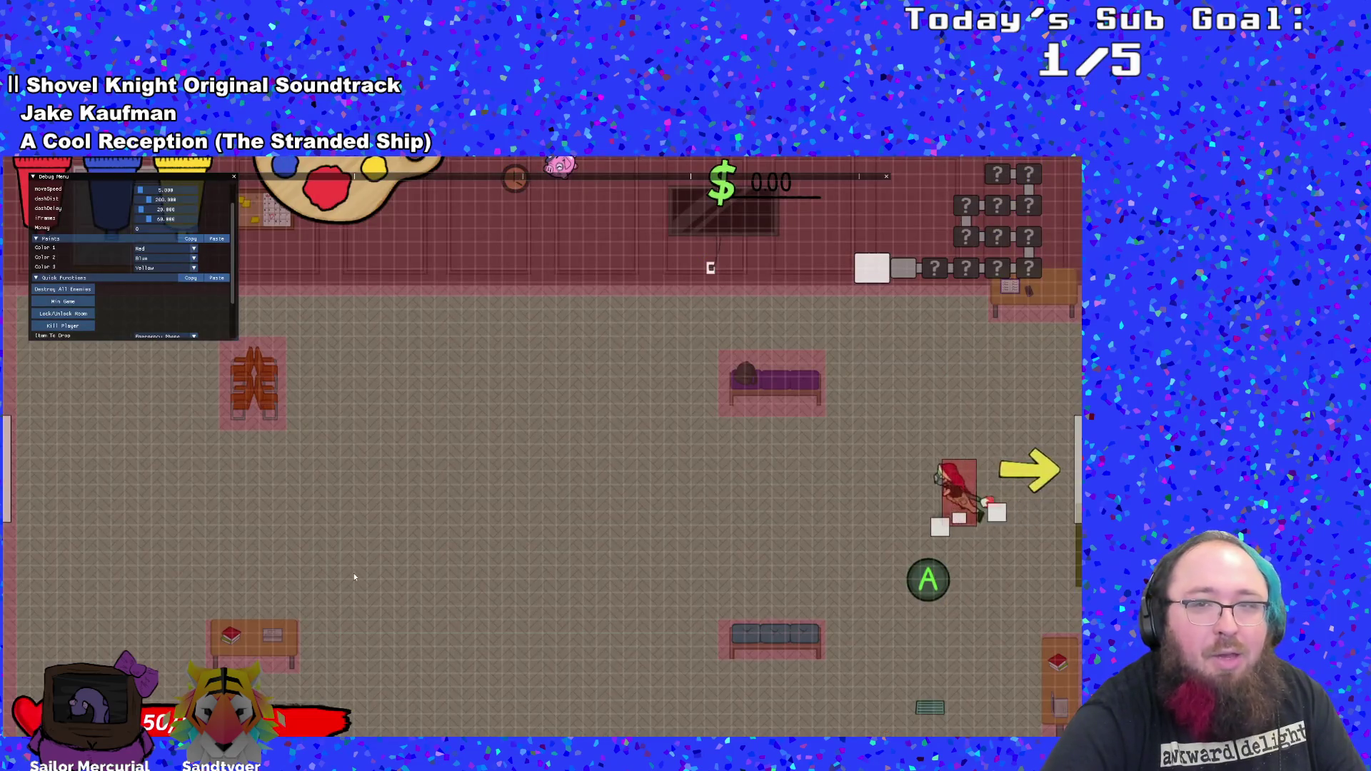
- Drop the Emergency Phone item from the F1 debug menu, hide the menu, and enter the right door
key("F1")
key("F1")
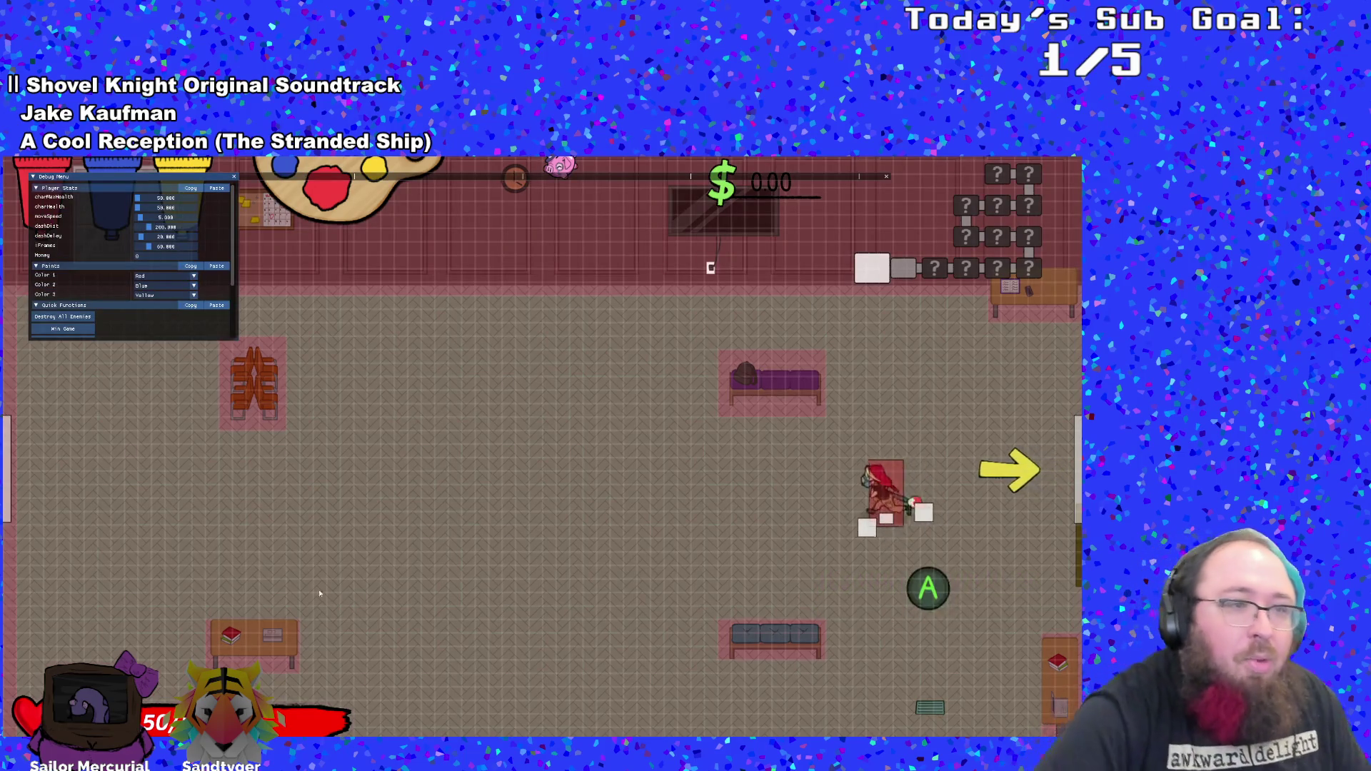
scroll(108, 319, "down", 2)
left_click(86, 319)
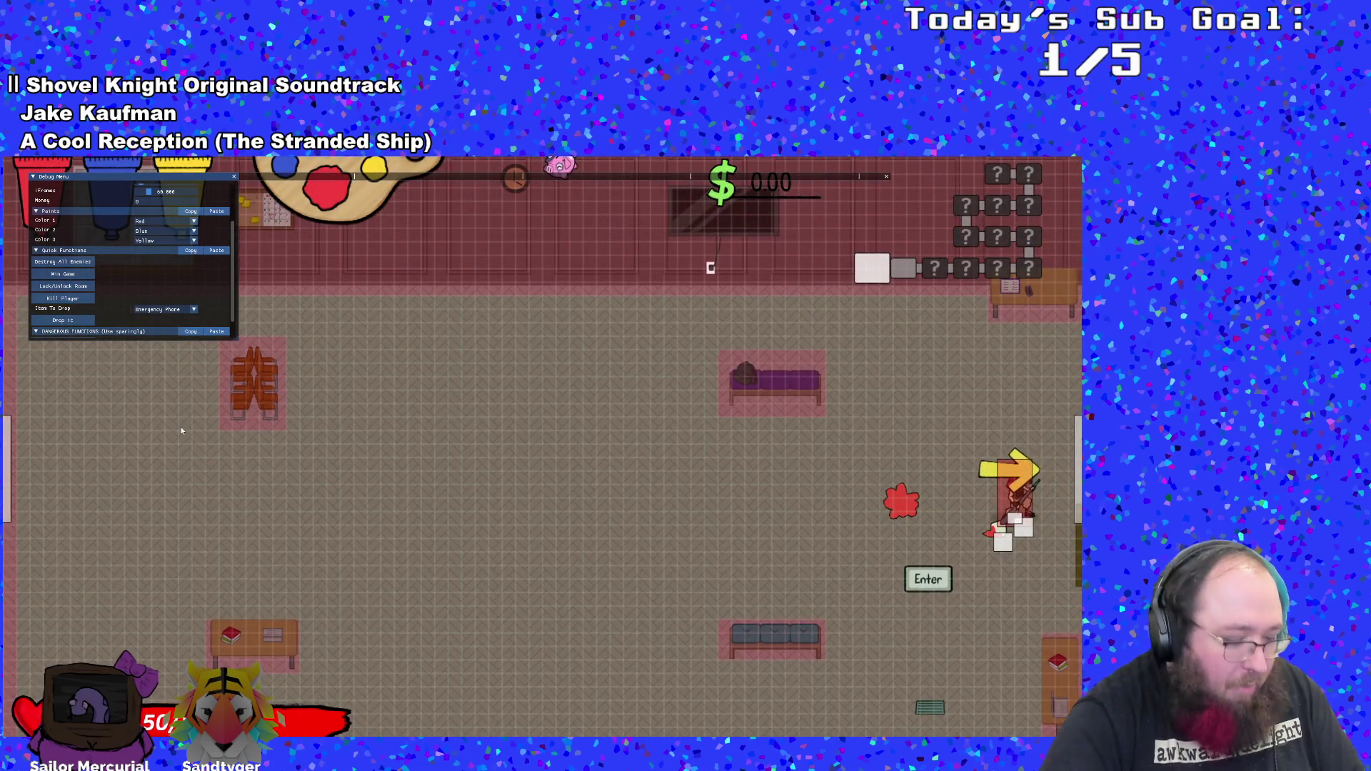
key("F1")
key("Return")
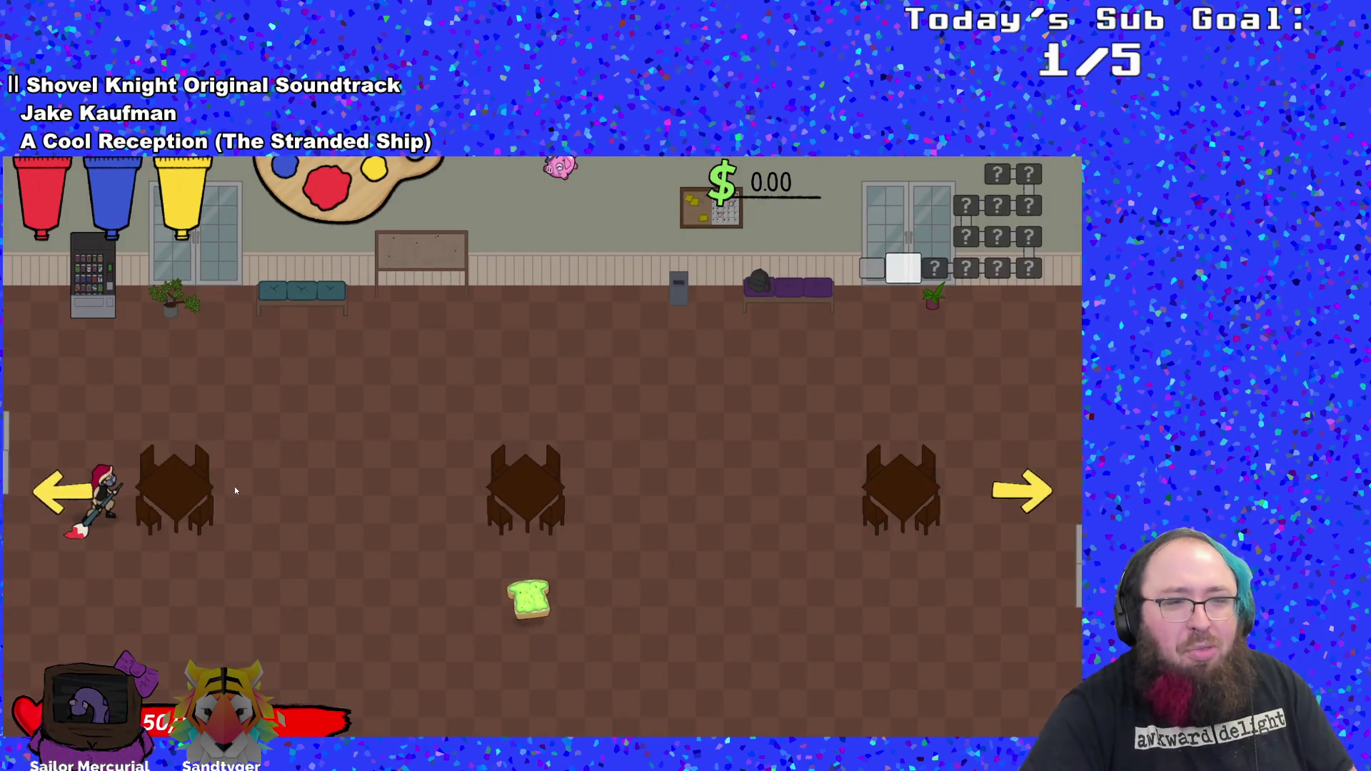
- Run the character around the dining room, past the vending machine and along the bottom edge
key("s")
key("d")
key("w")
key("d")
key("s")
key("d")
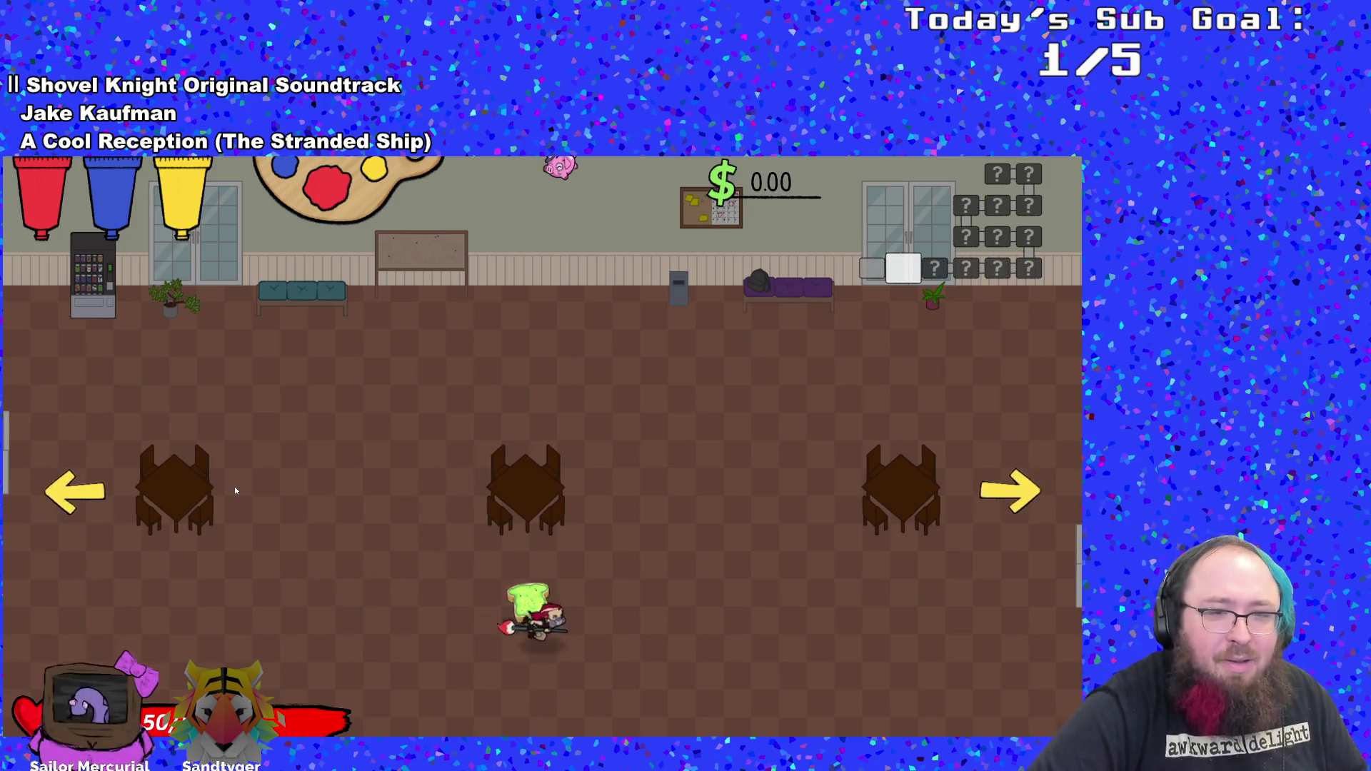
key("a")
key("w")
key("a")
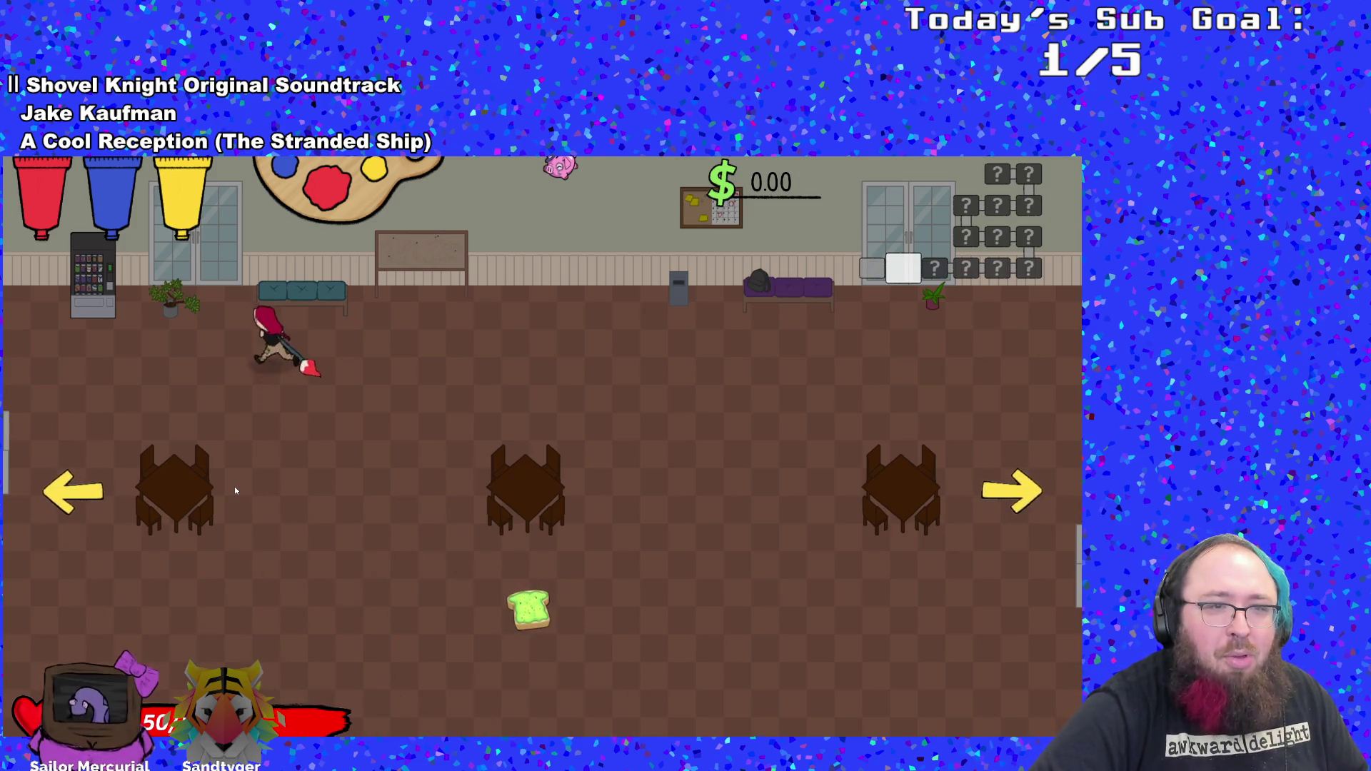
key("a")
key("d")
key("d")
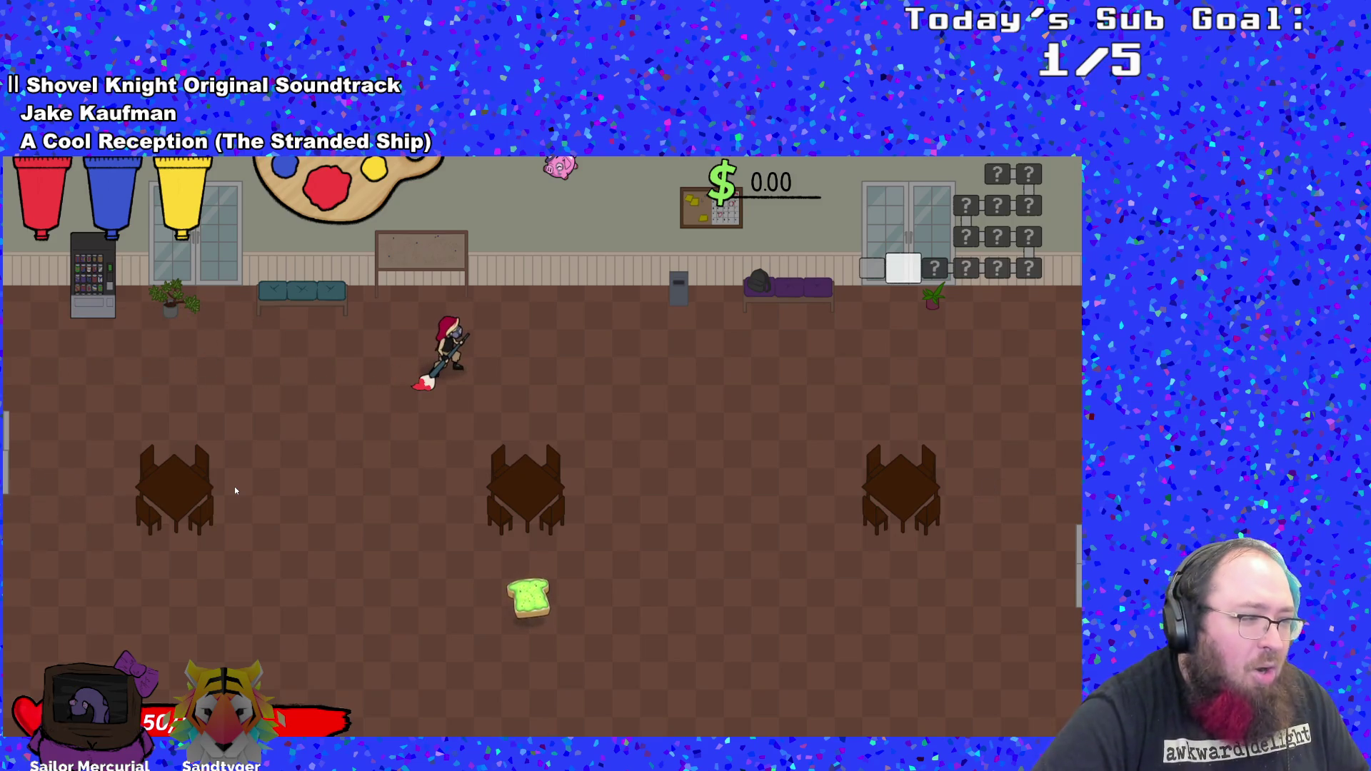
- Pause the game and choose Quit from the pause menu and main menu to return to the editor
key("Escape")
key("Up")
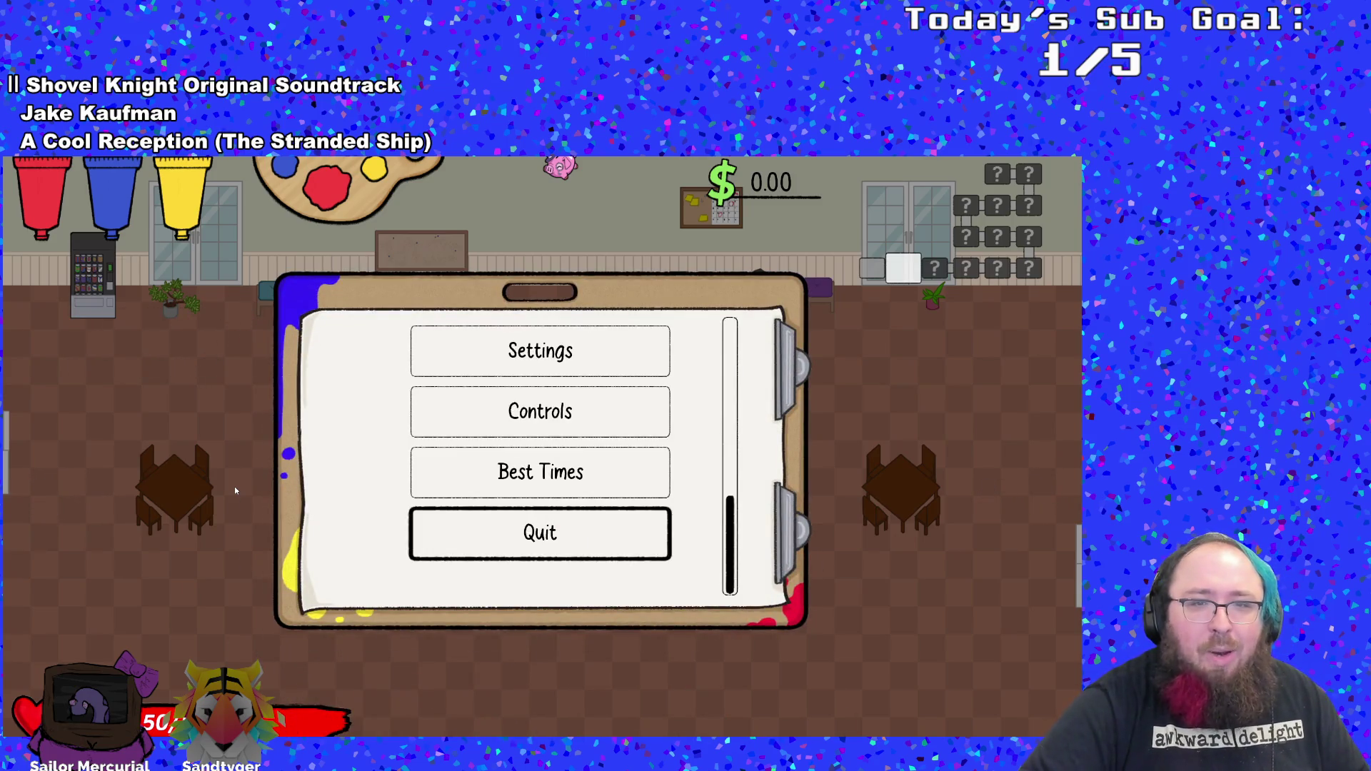
key("Return")
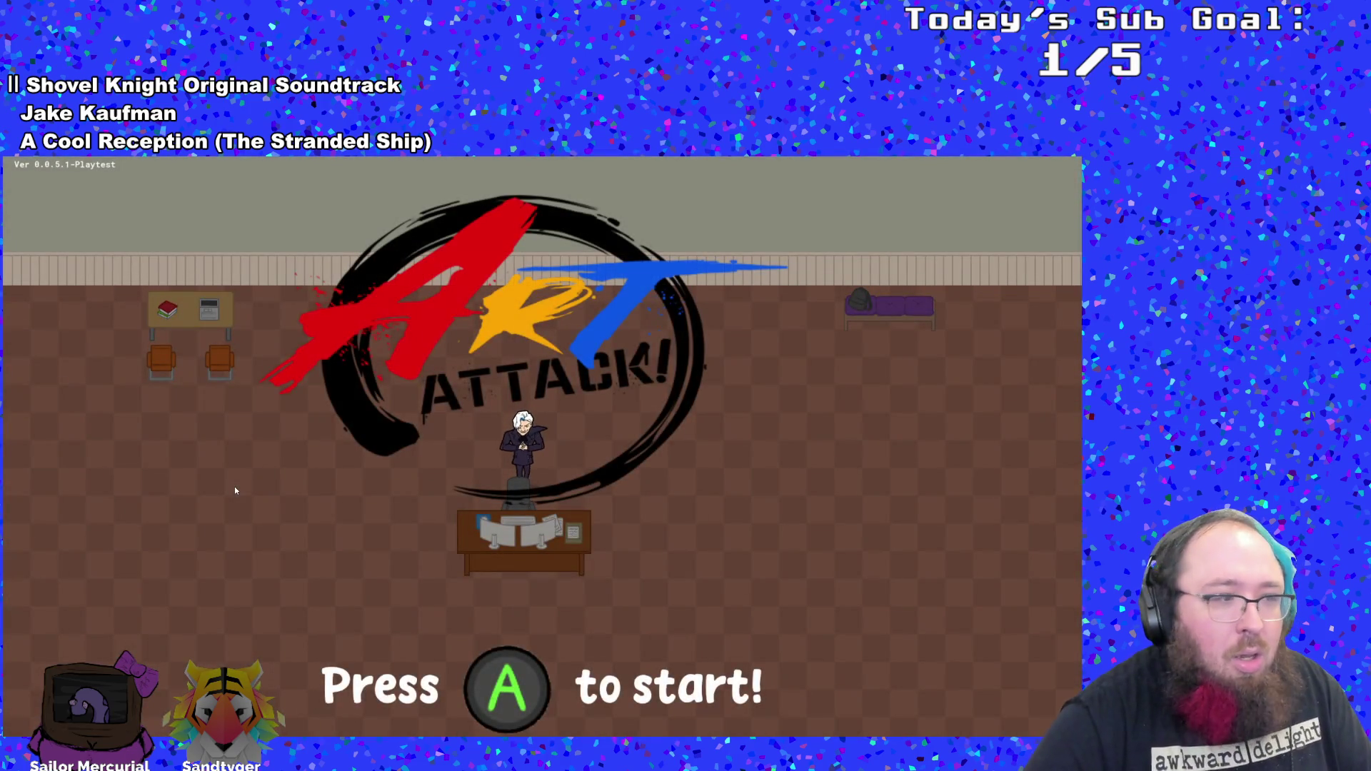
key("Return")
key("Up")
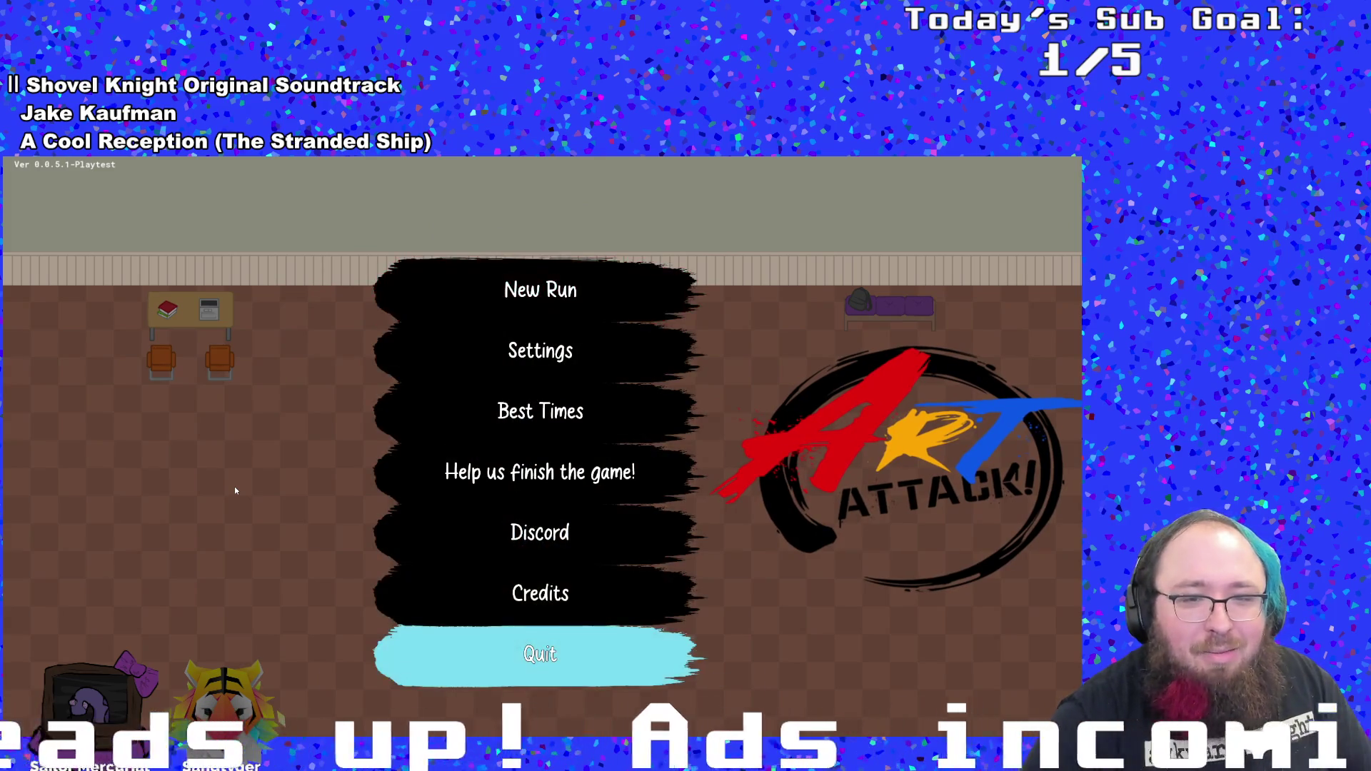
key("Return")
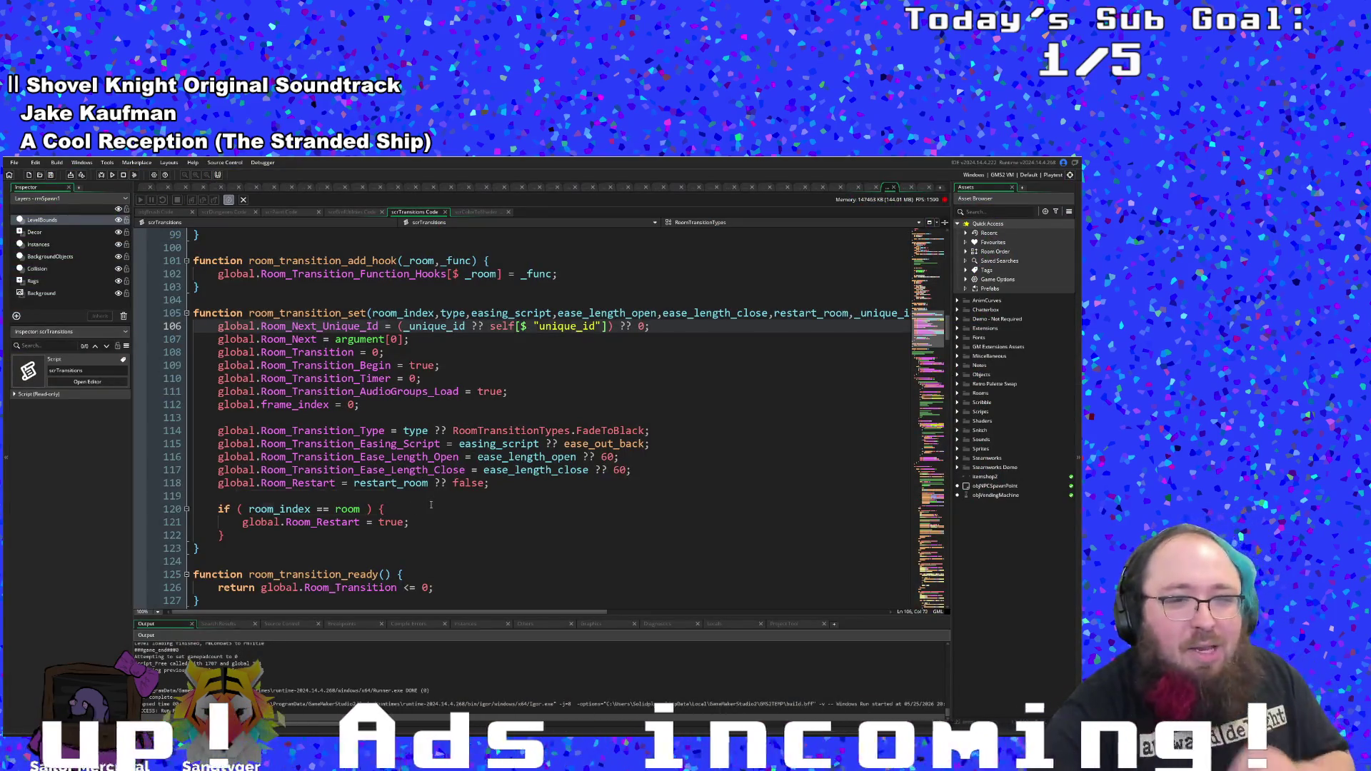
left_click(431, 508)
scroll(436, 511, "down", 4)
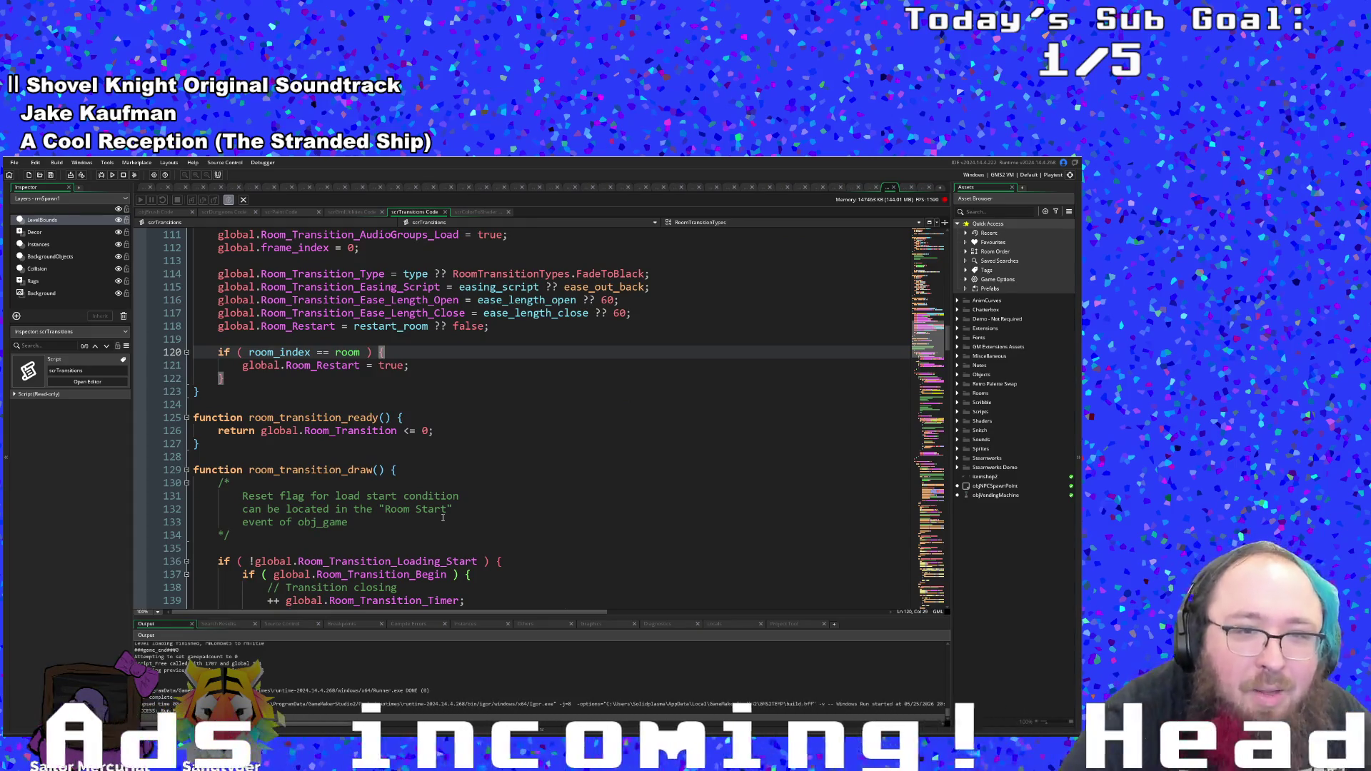
left_click(443, 519)
scroll(429, 521, "down", 8)
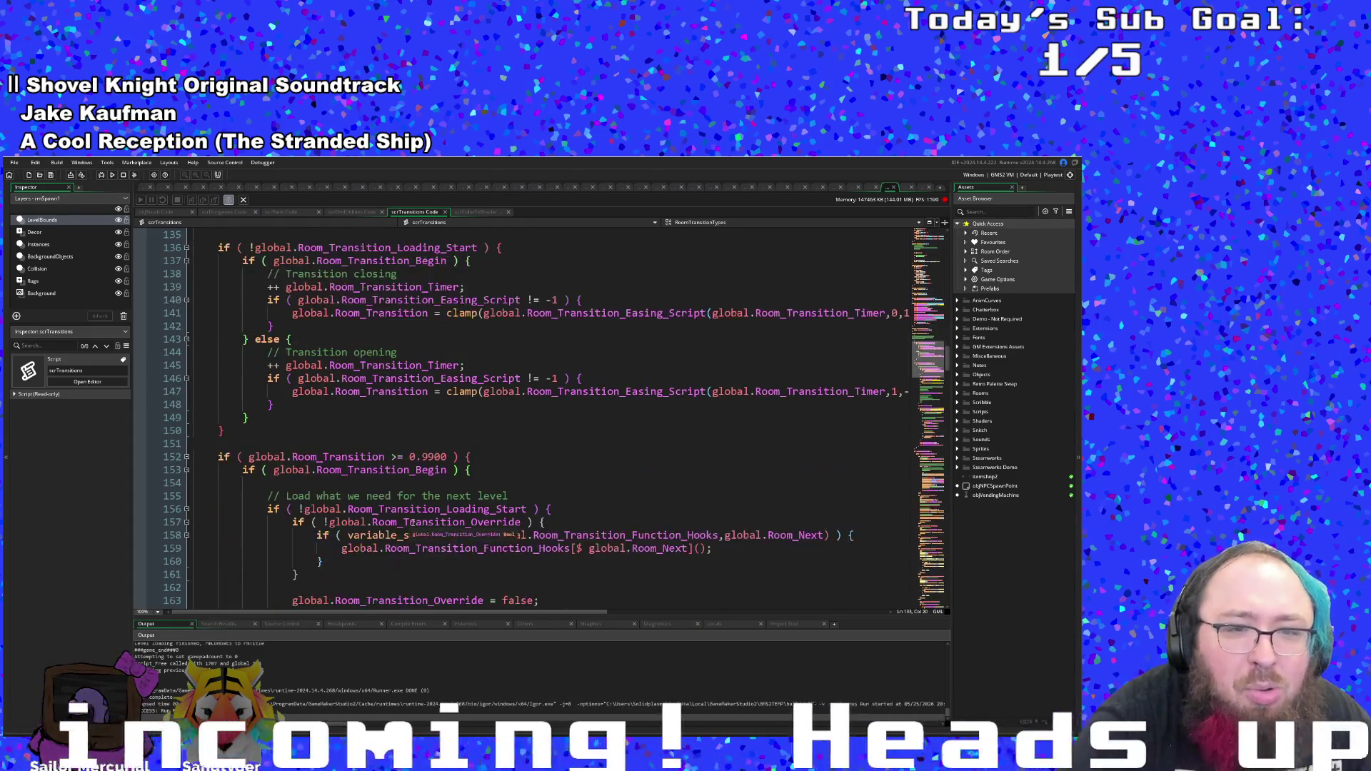
scroll(412, 522, "up", 6)
scroll(407, 522, "down", 20)
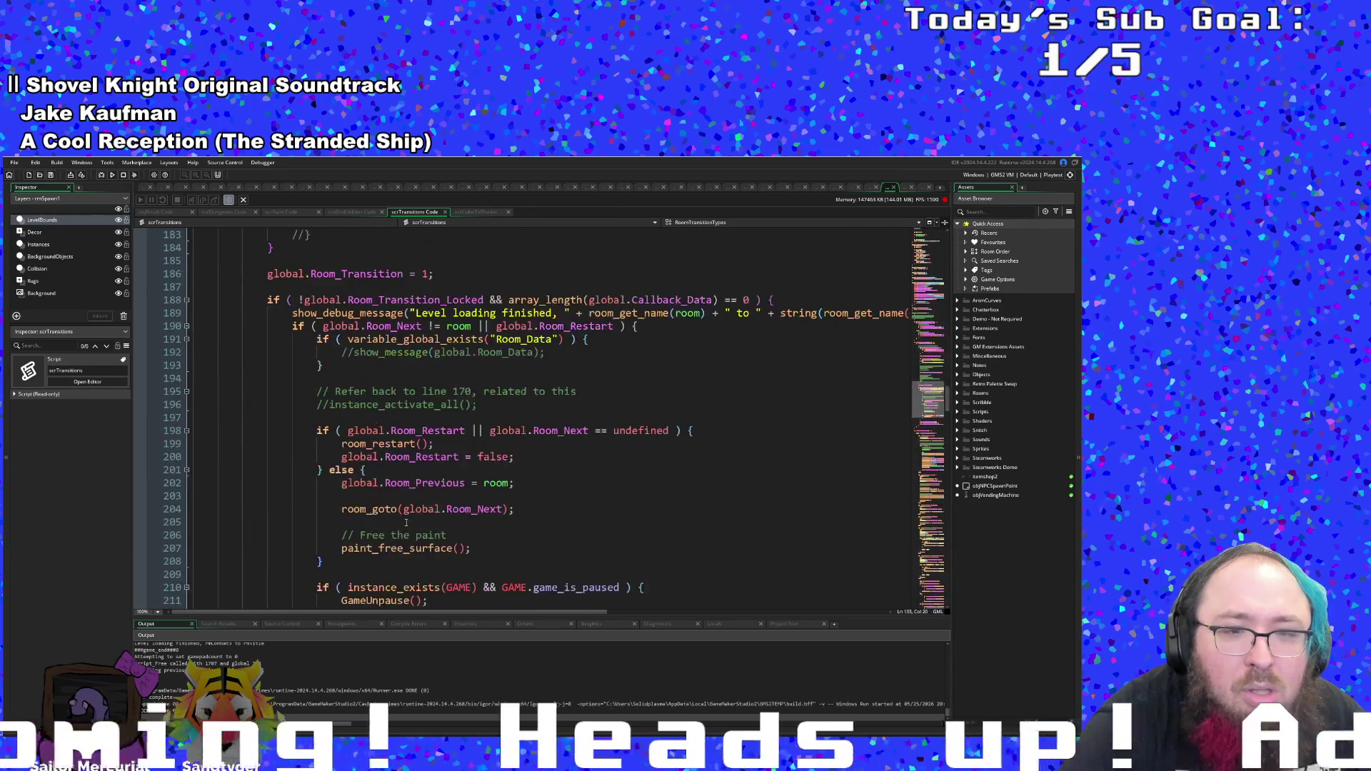
scroll(407, 522, "up", 18)
scroll(406, 523, "up", 2)
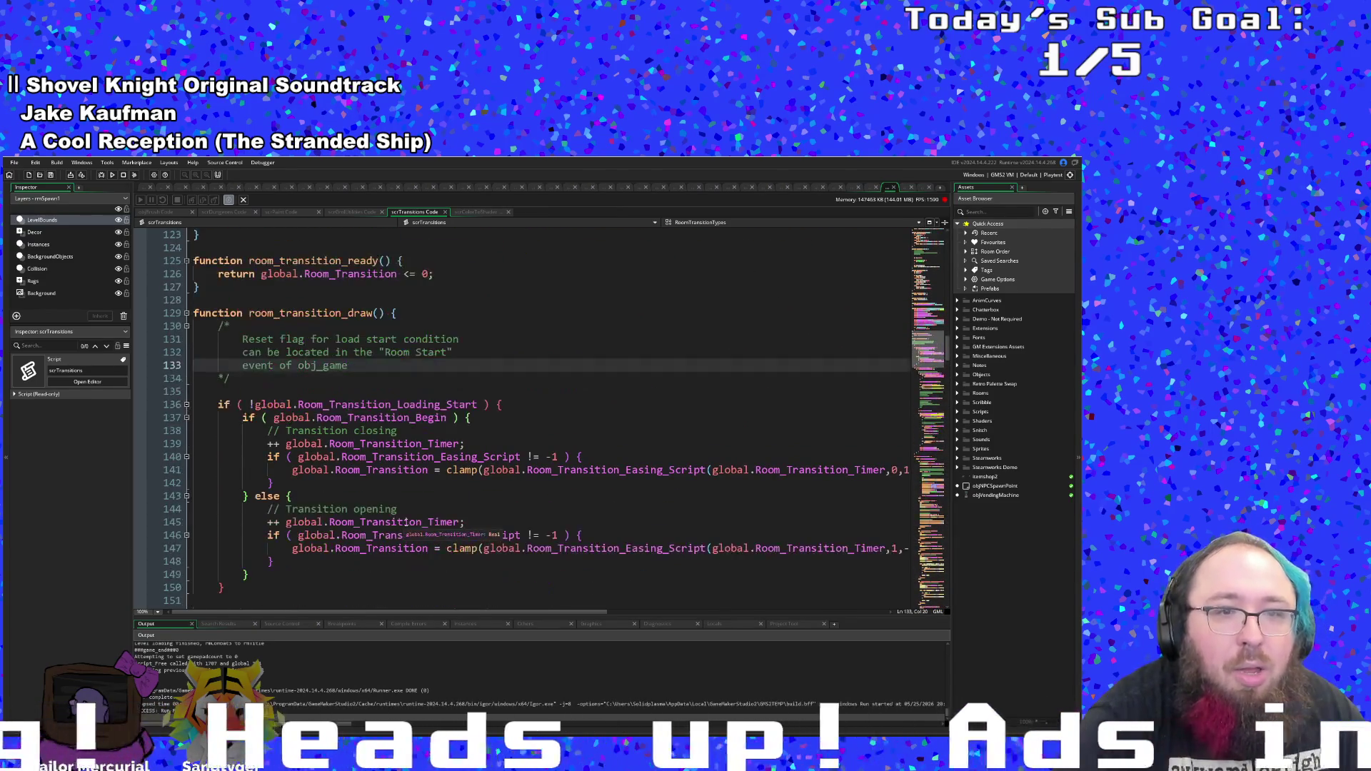
scroll(406, 523, "down", 2)
left_click(356, 401)
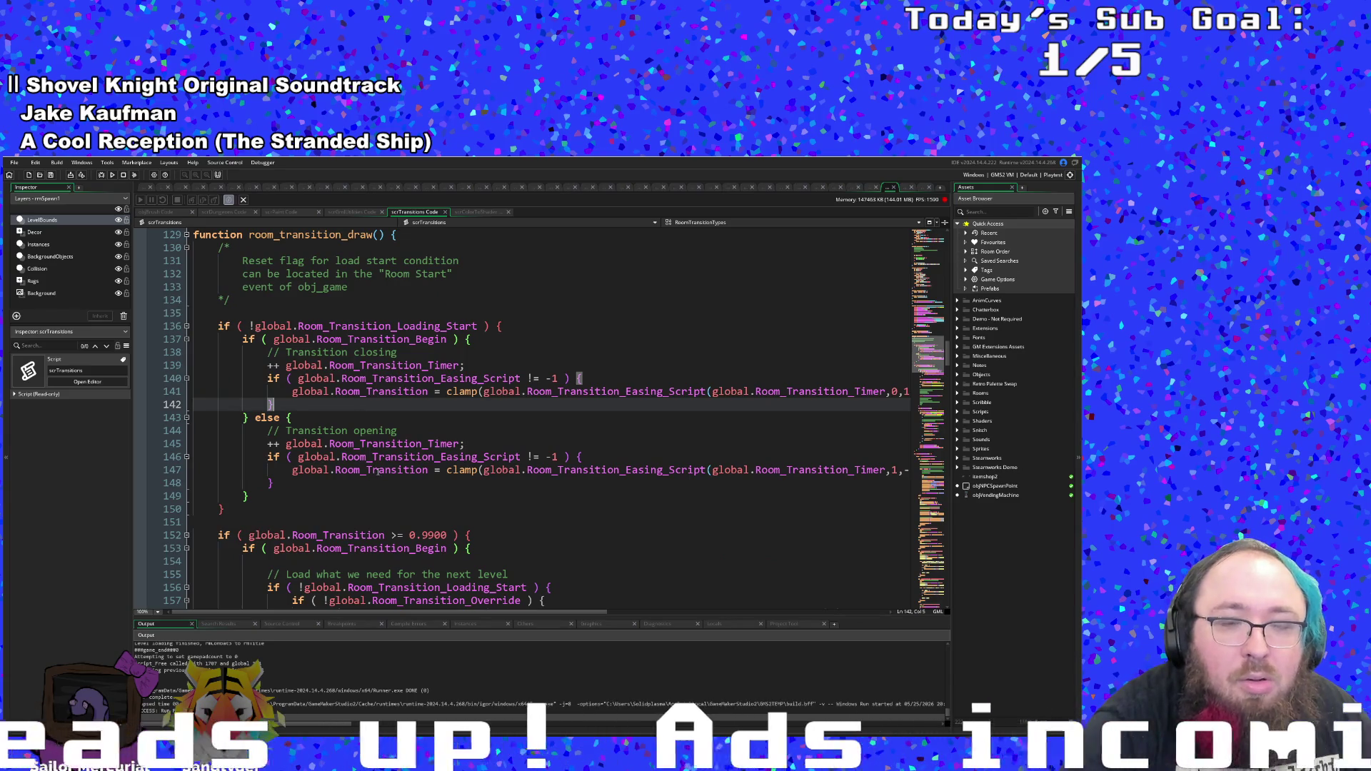
scroll(375, 472, "down", 20)
scroll(375, 461, "up", 4)
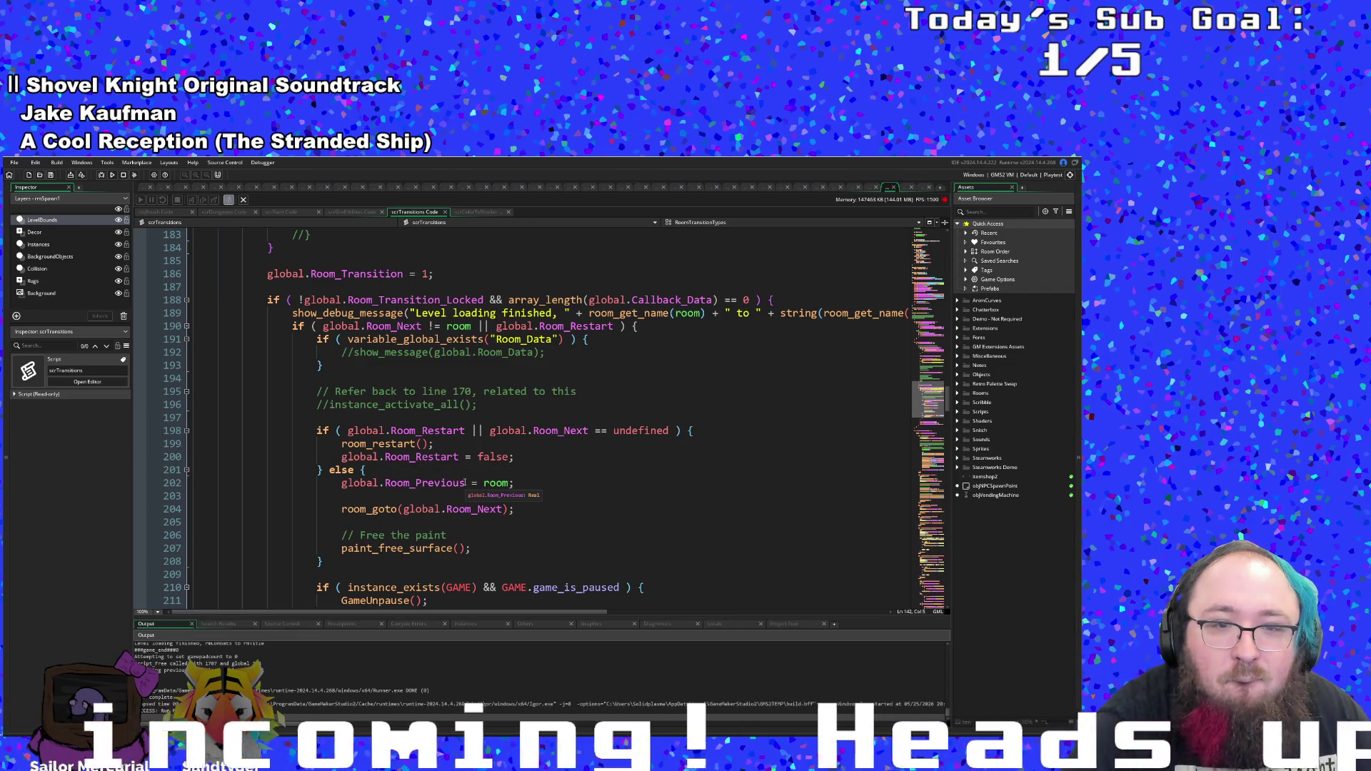
scroll(466, 483, "down", 2)
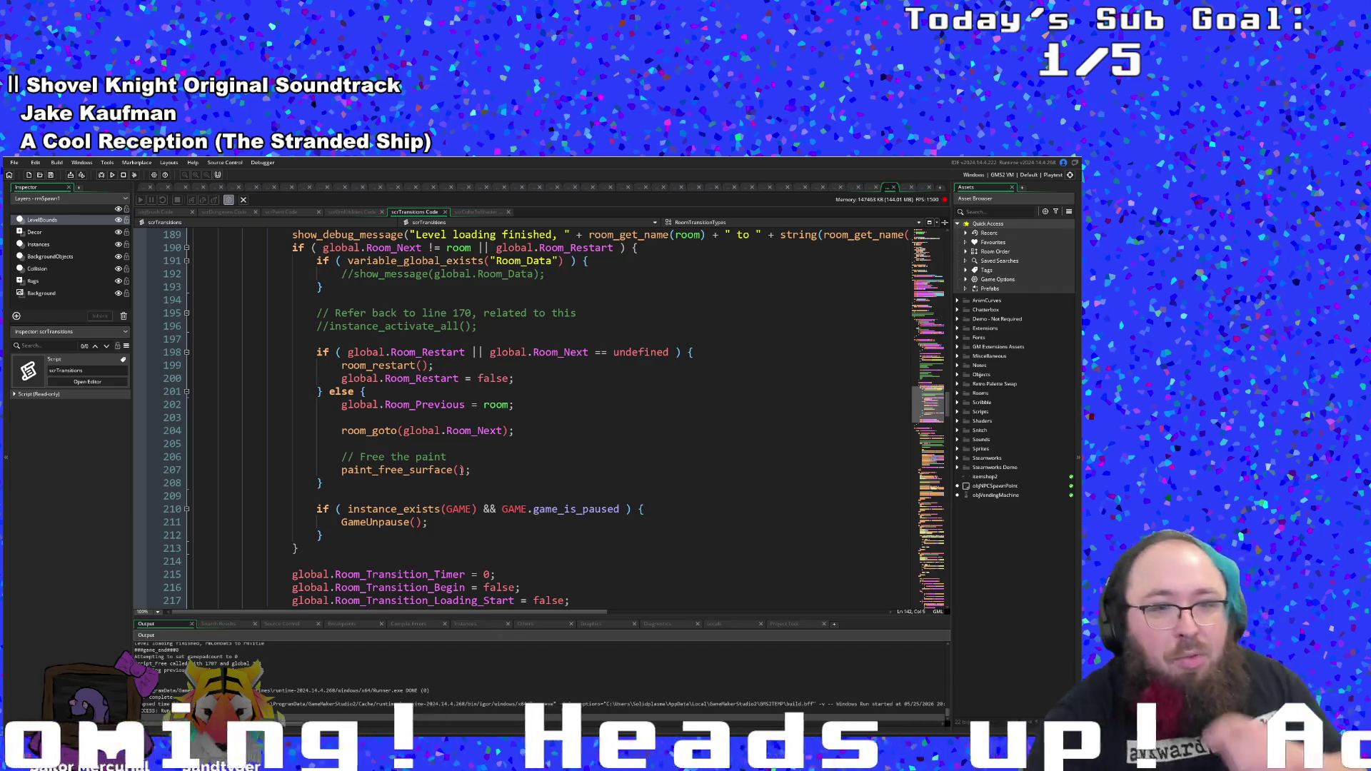
left_click(457, 471)
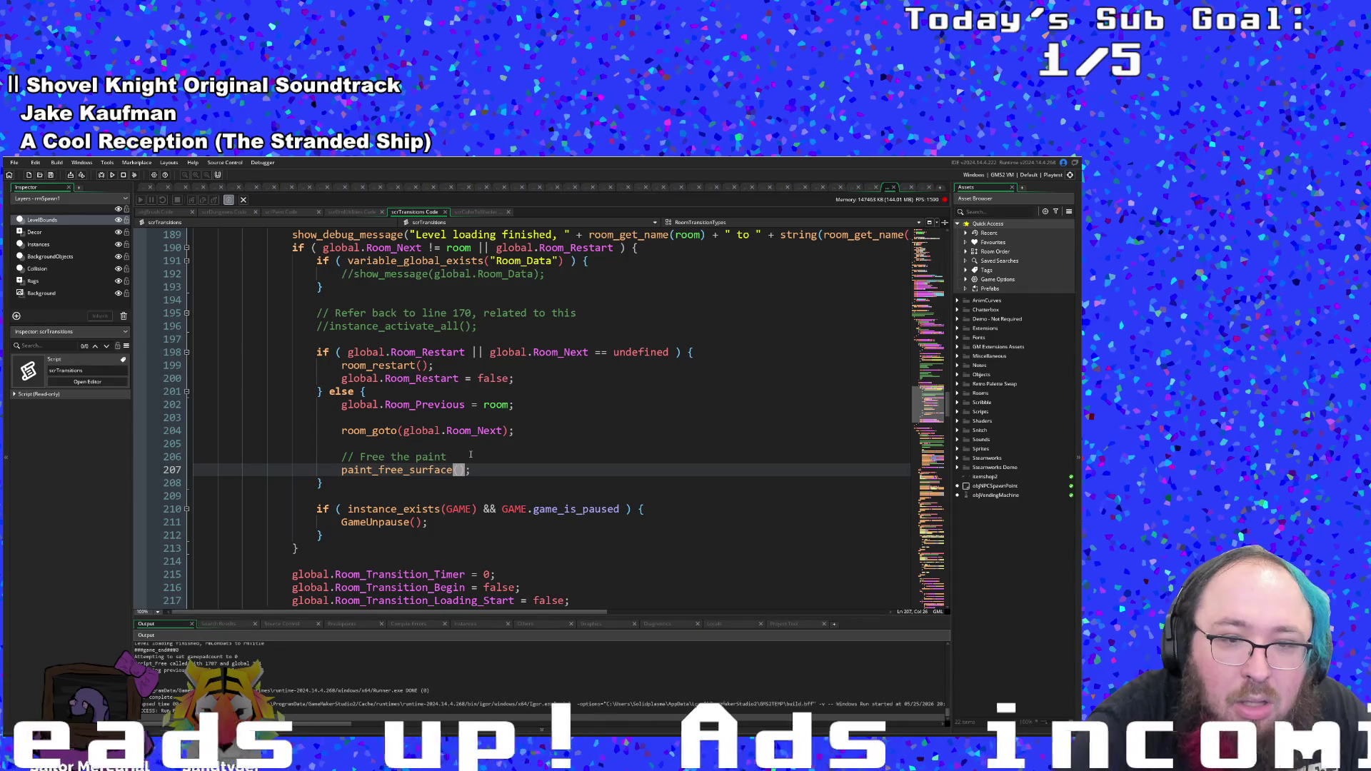
scroll(470, 456, "down", 6)
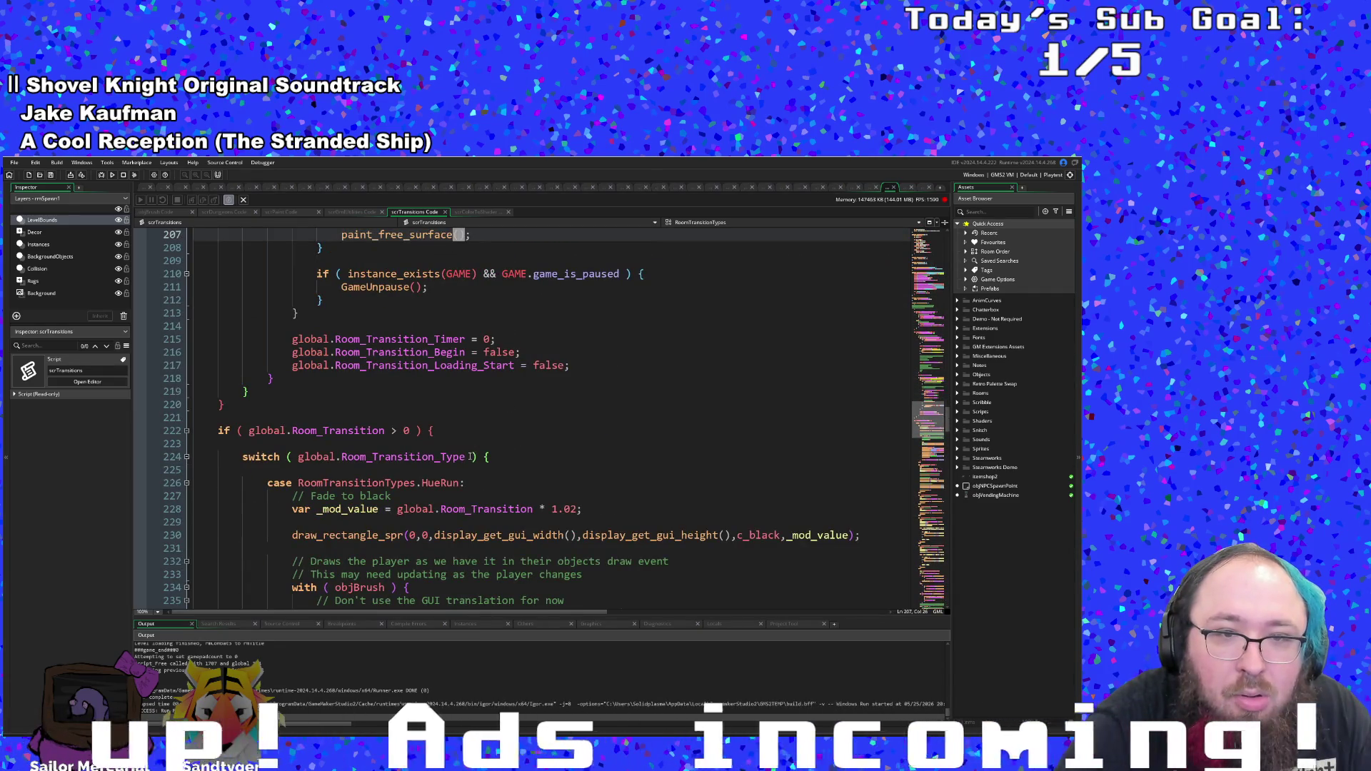
scroll(470, 456, "down", 6)
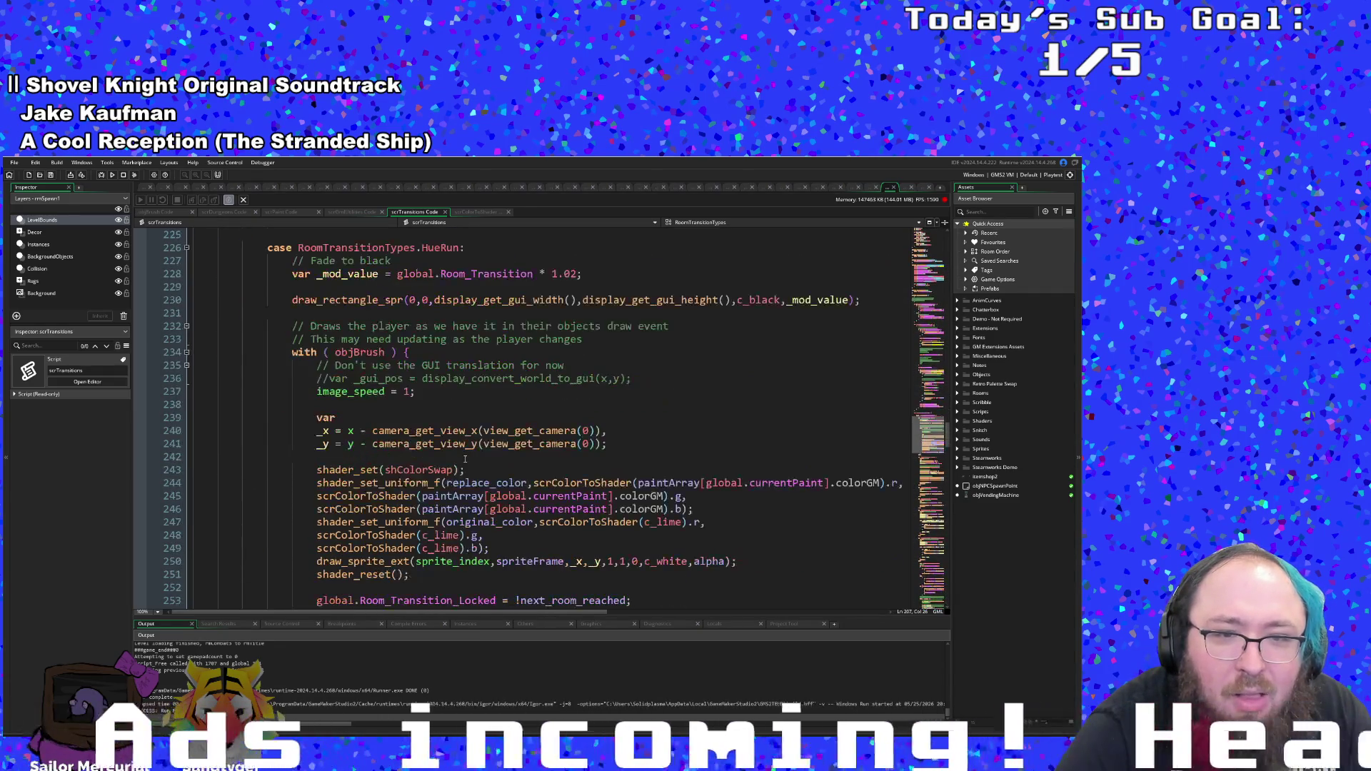
scroll(470, 457, "up", 4)
left_click_drag(565, 457, 430, 461)
left_click(430, 460)
scroll(357, 478, "down", 20)
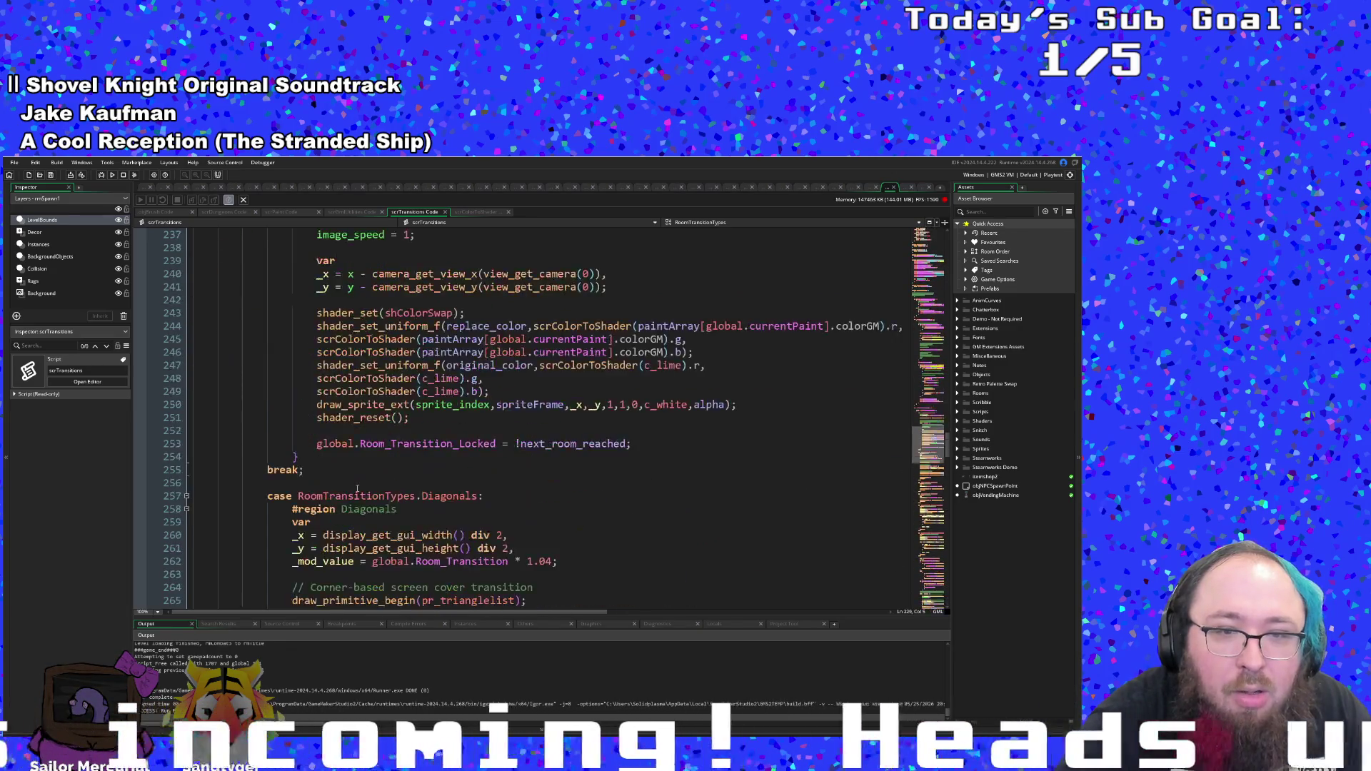
scroll(357, 477, "down", 20)
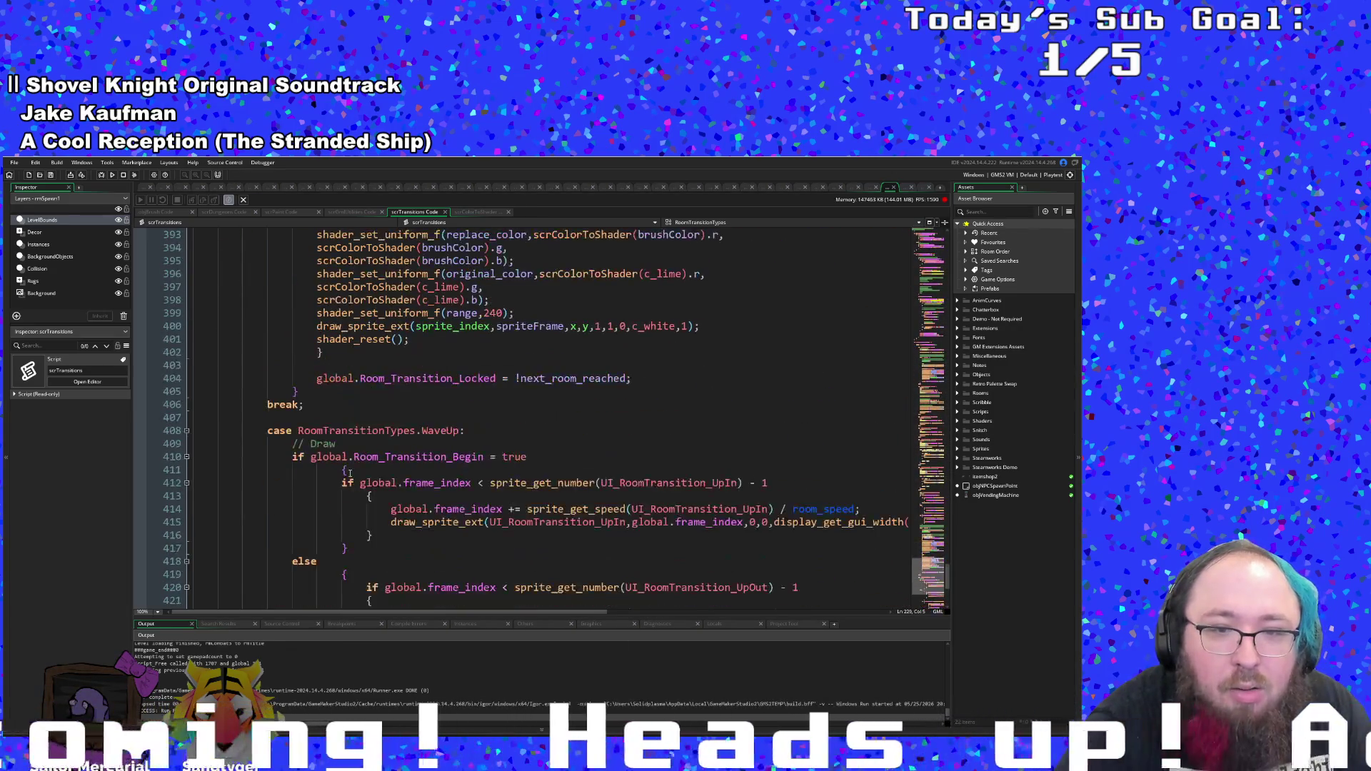
scroll(355, 491, "down", 2)
scroll(357, 492, "up", 16)
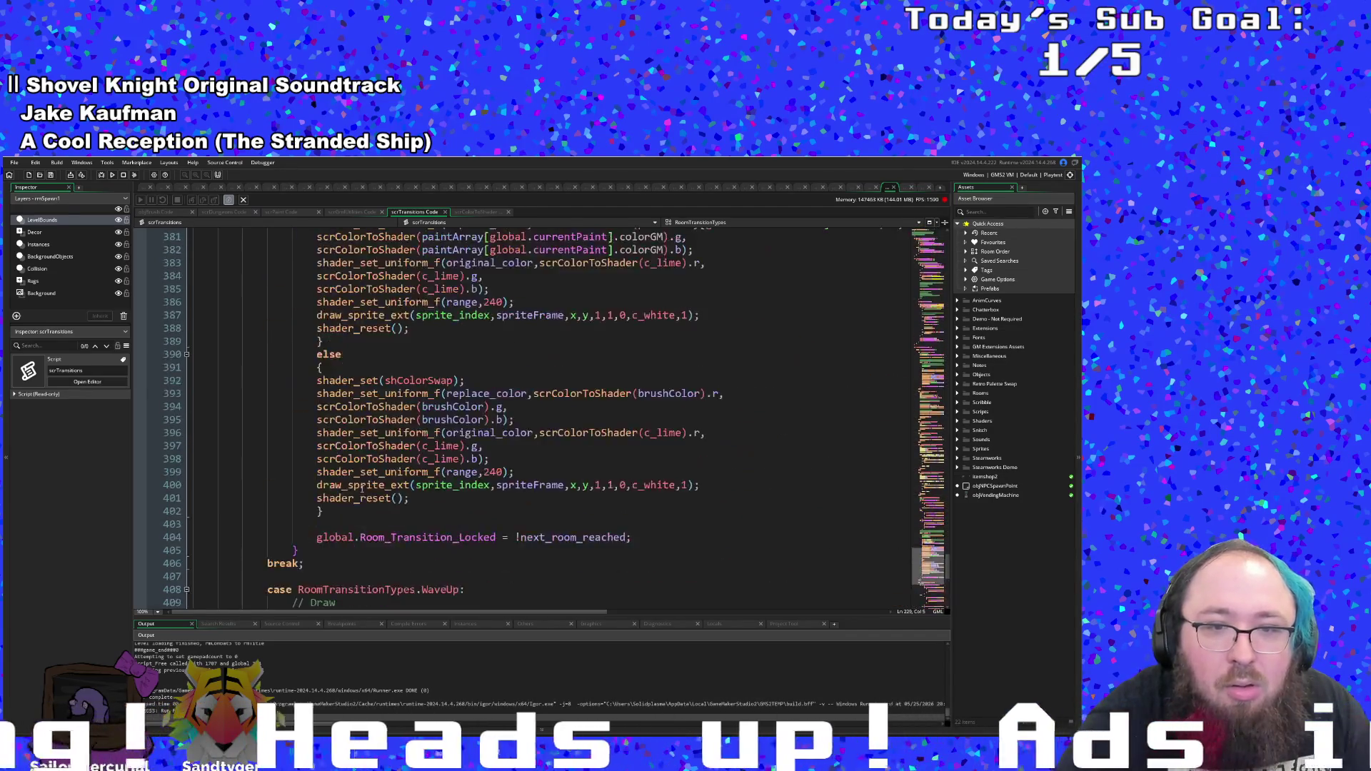
left_click(524, 520)
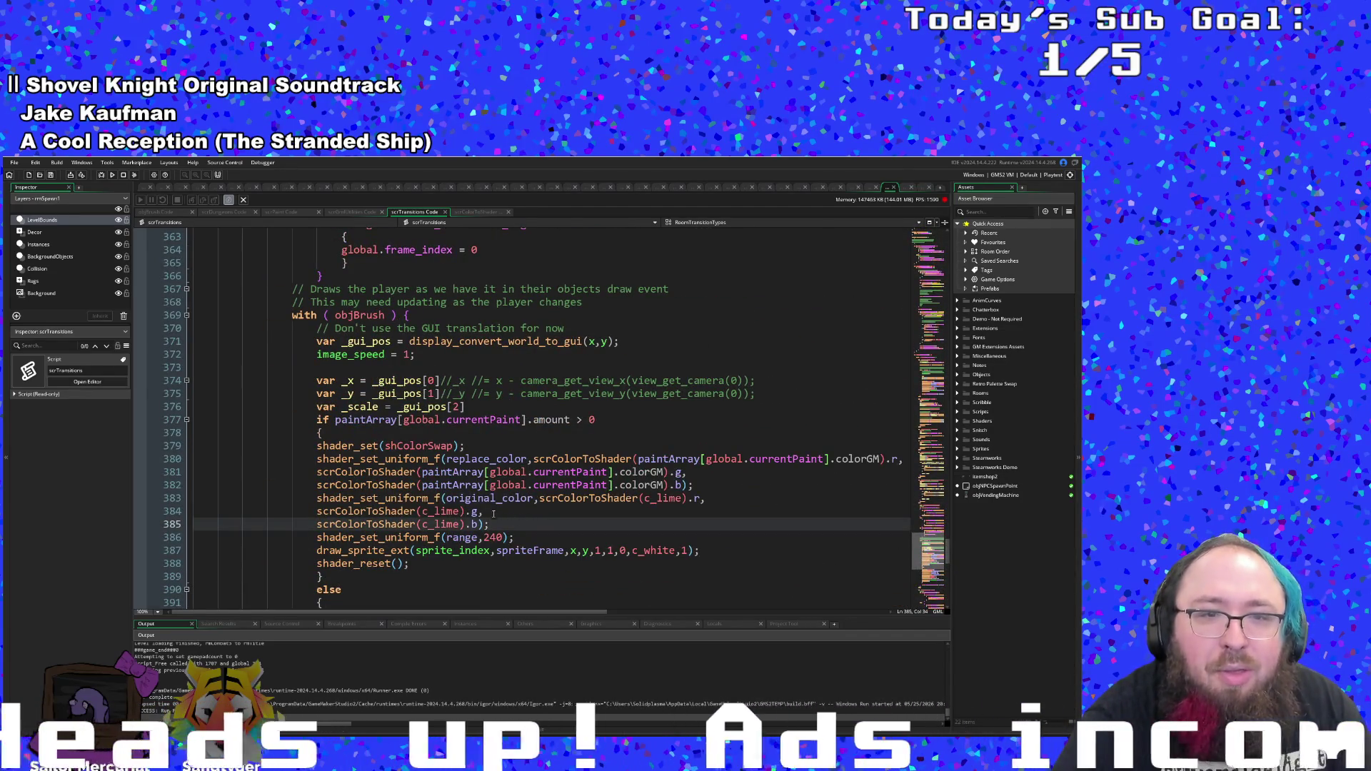
scroll(492, 498, "down", 4)
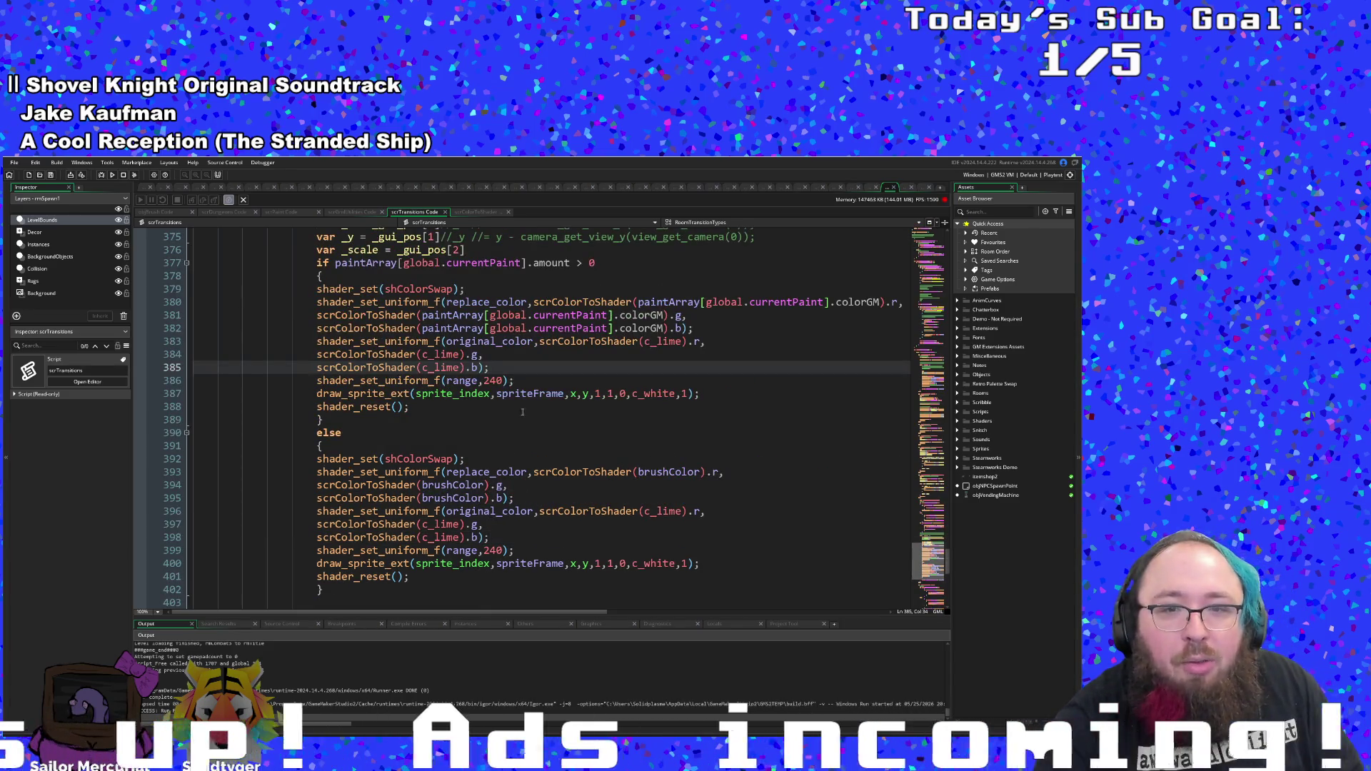
left_click(565, 393)
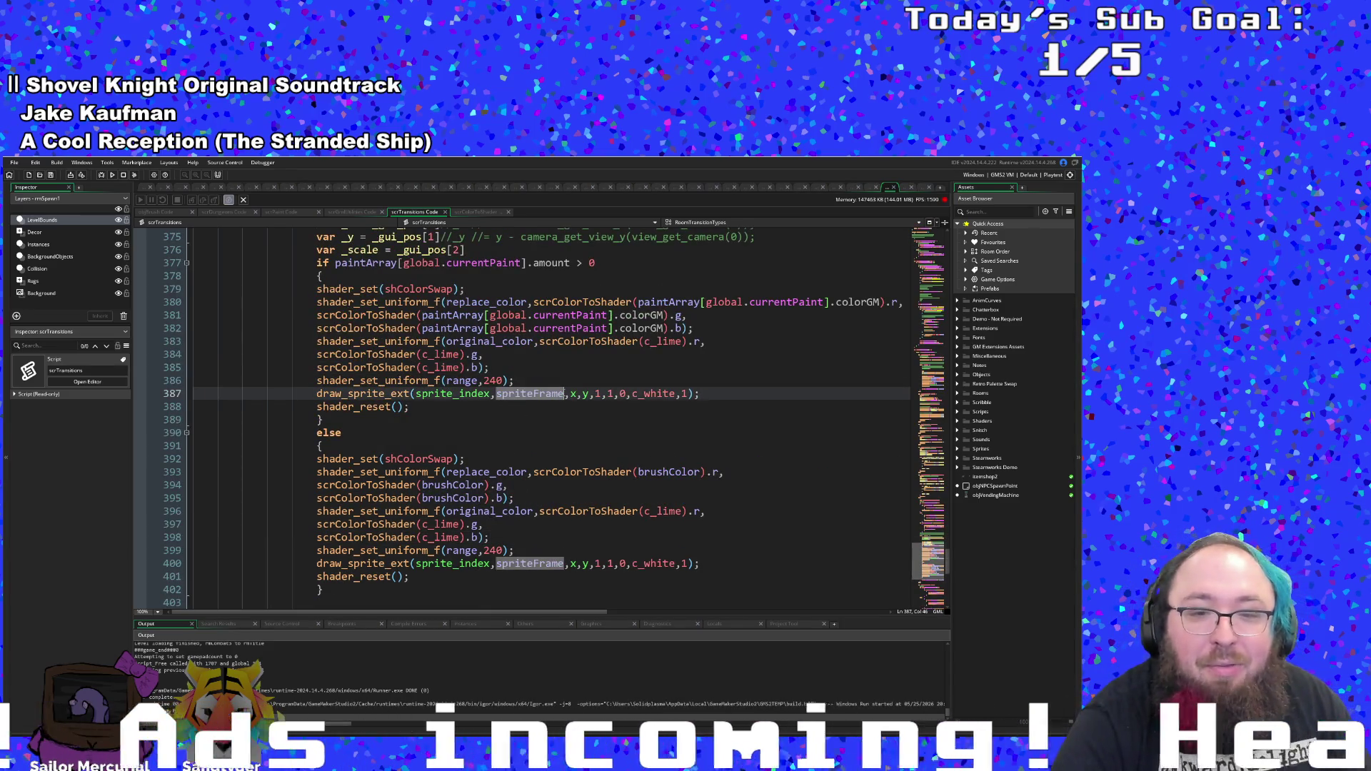
left_click(534, 563)
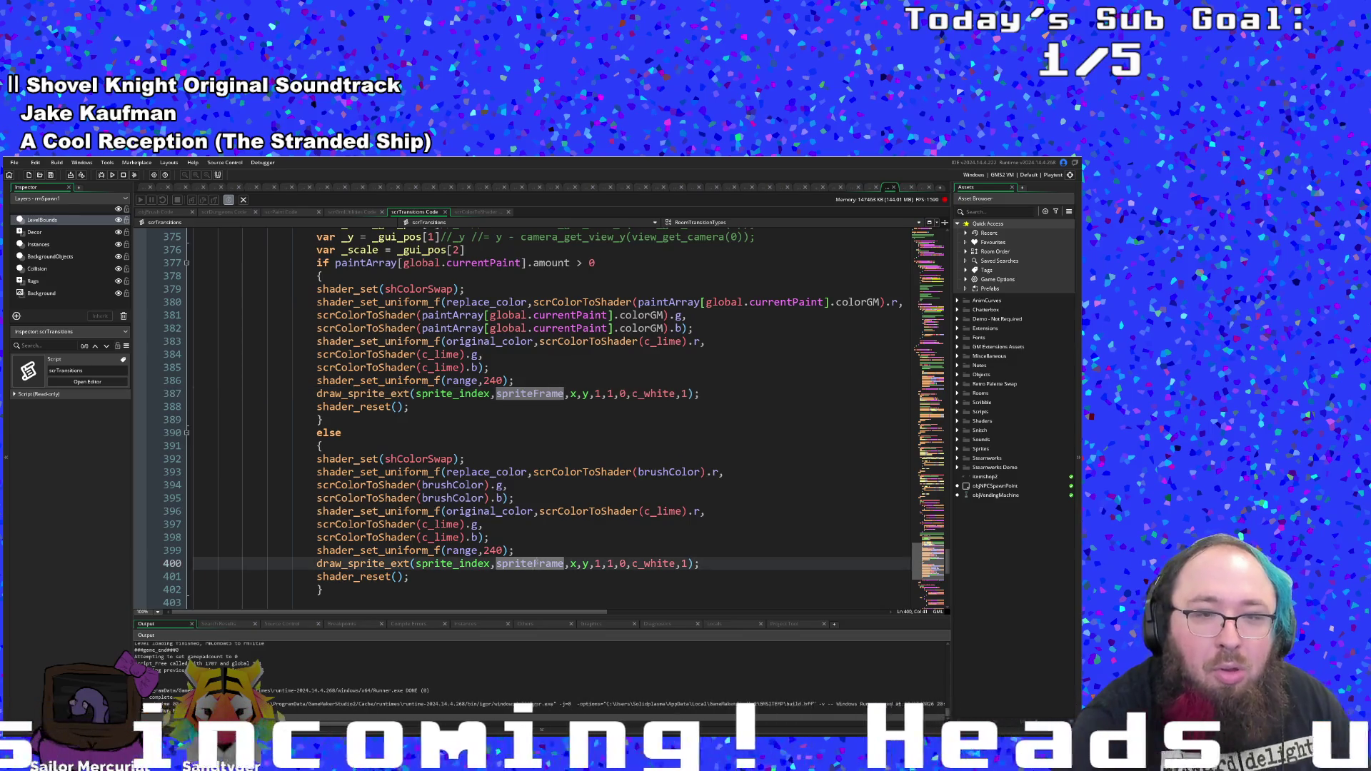
scroll(535, 563, "up", 20)
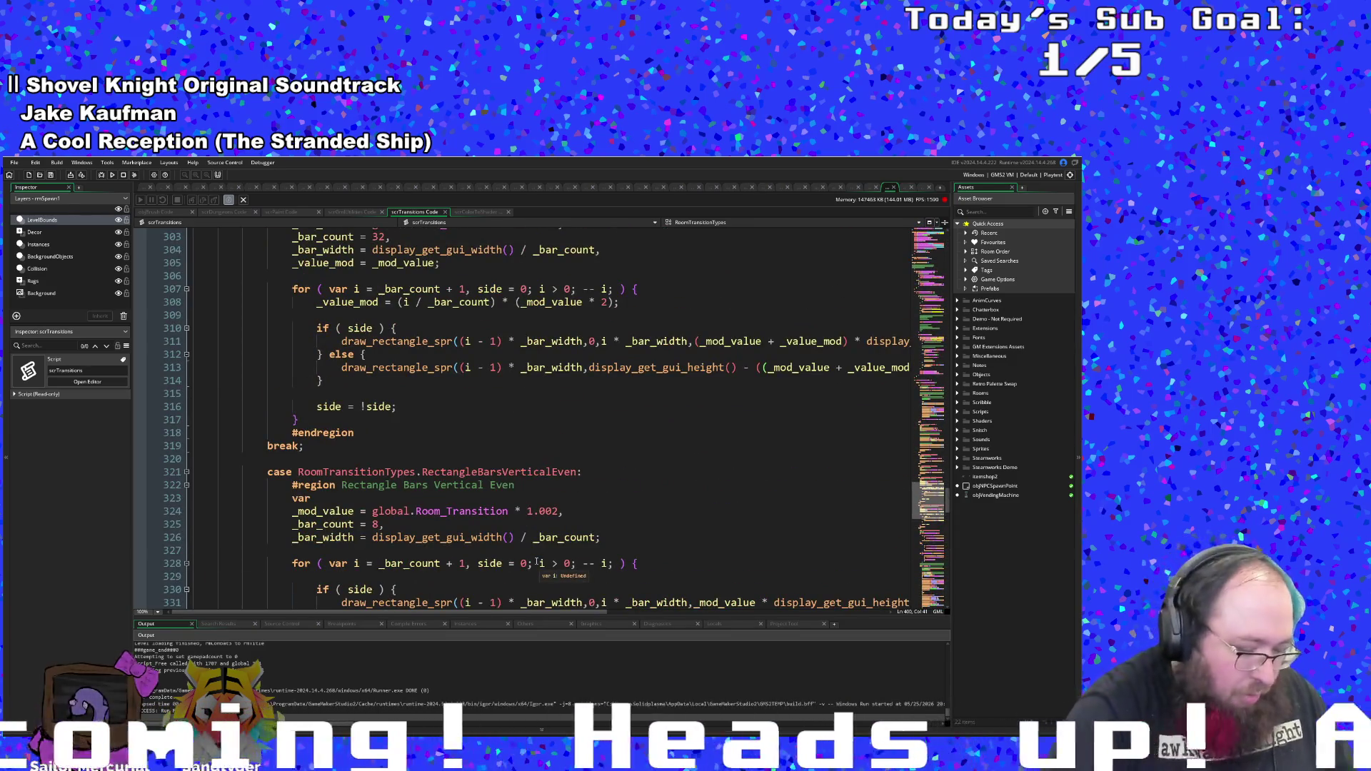
- Search the whole project for every use of global.room_transition
key("ctrl+f")
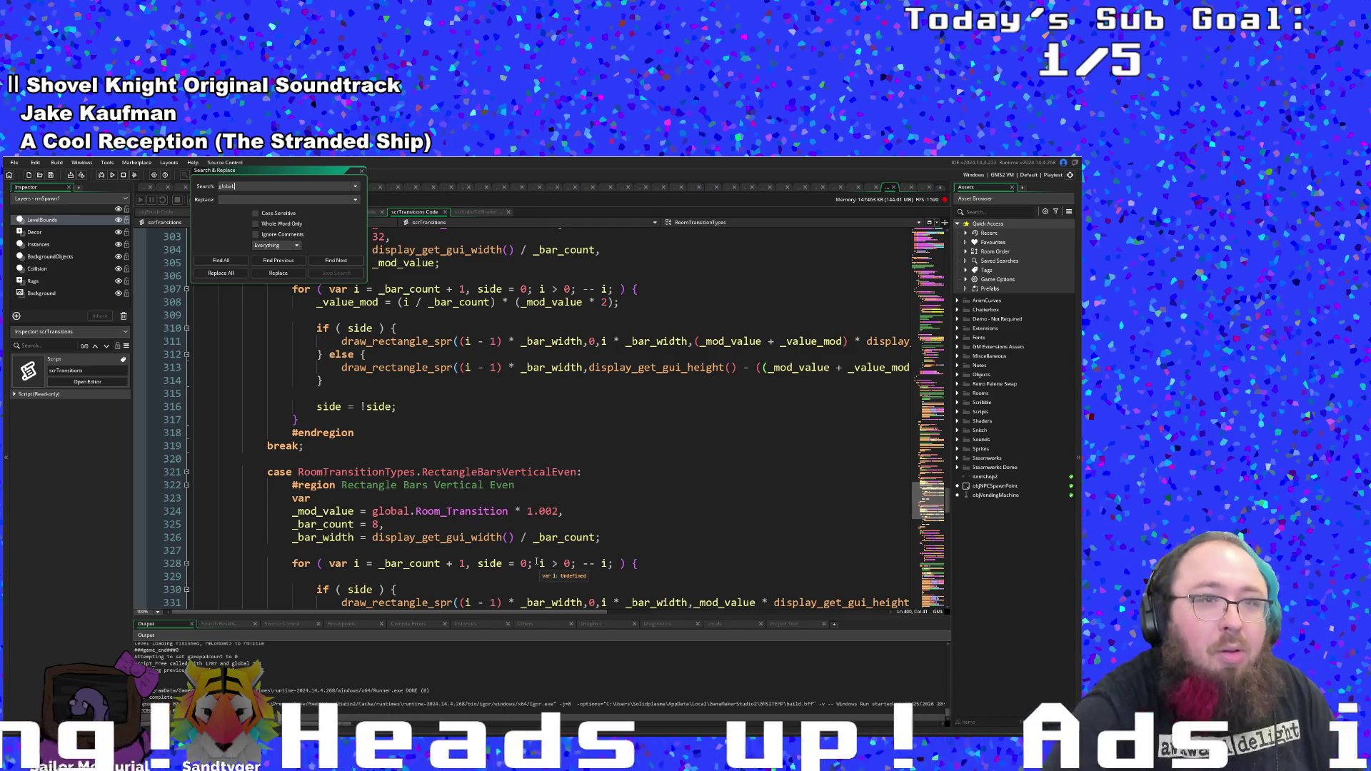
type("global.room_transitio")
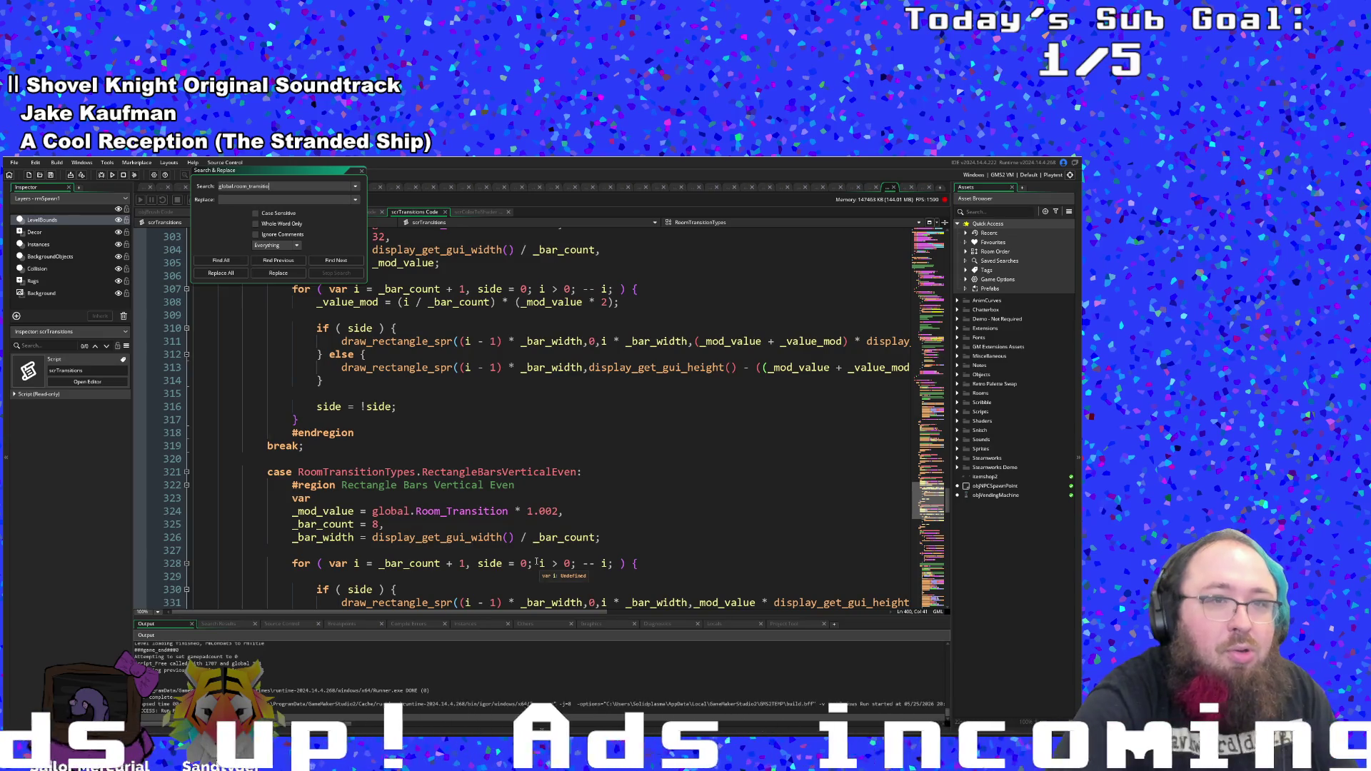
type("n")
key("Return")
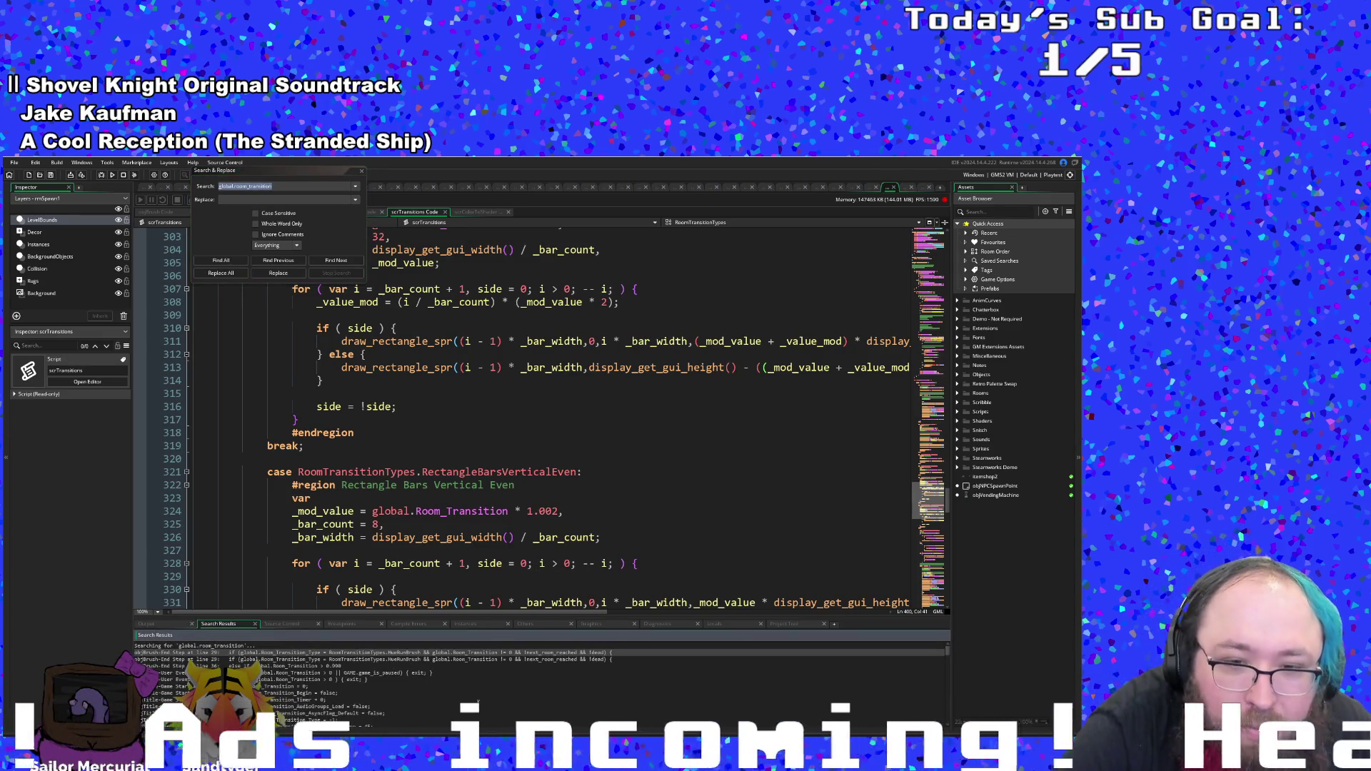
- Review objBrush's End Step repositioning code, highlighting staticRoomTransitionMoveSpeed and next_room_store_position uses
double_click(469, 661)
left_click(479, 519)
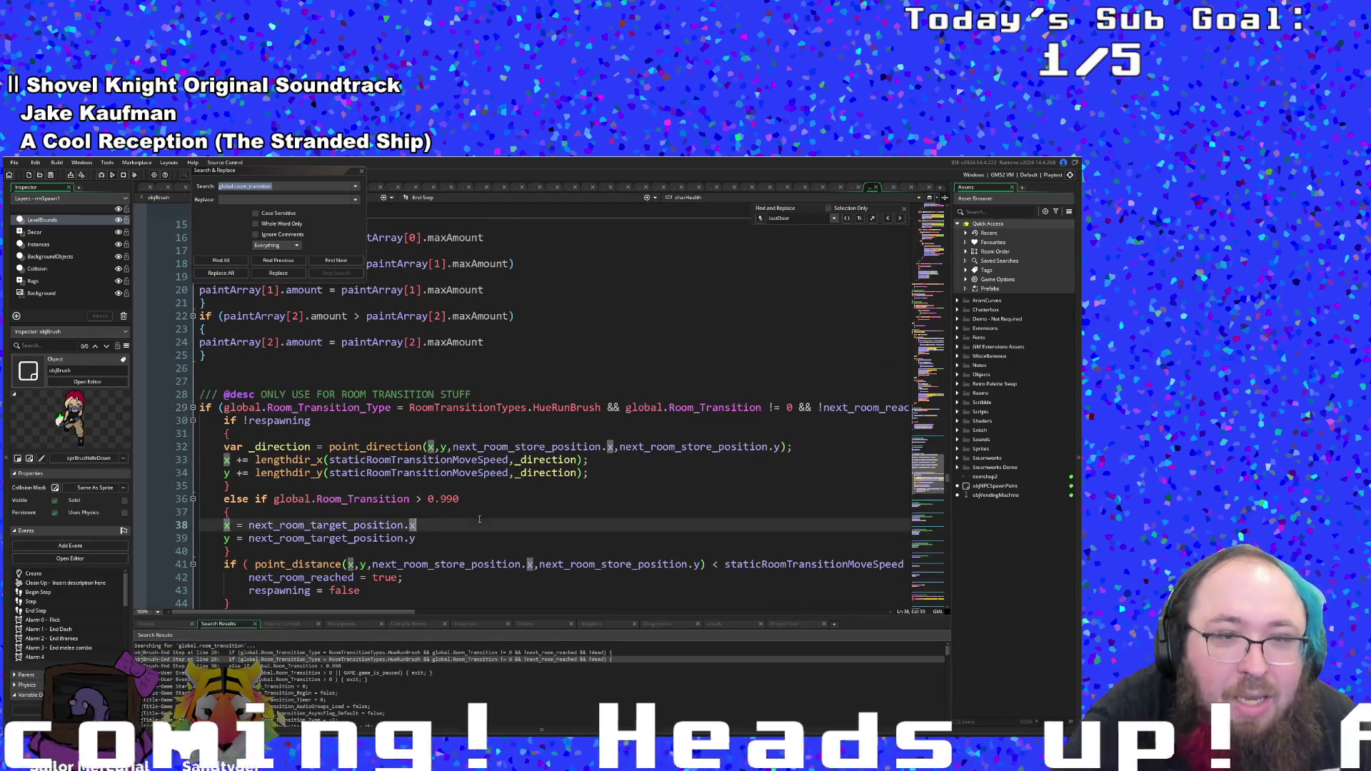
scroll(478, 521, "down", 2)
left_click(466, 430)
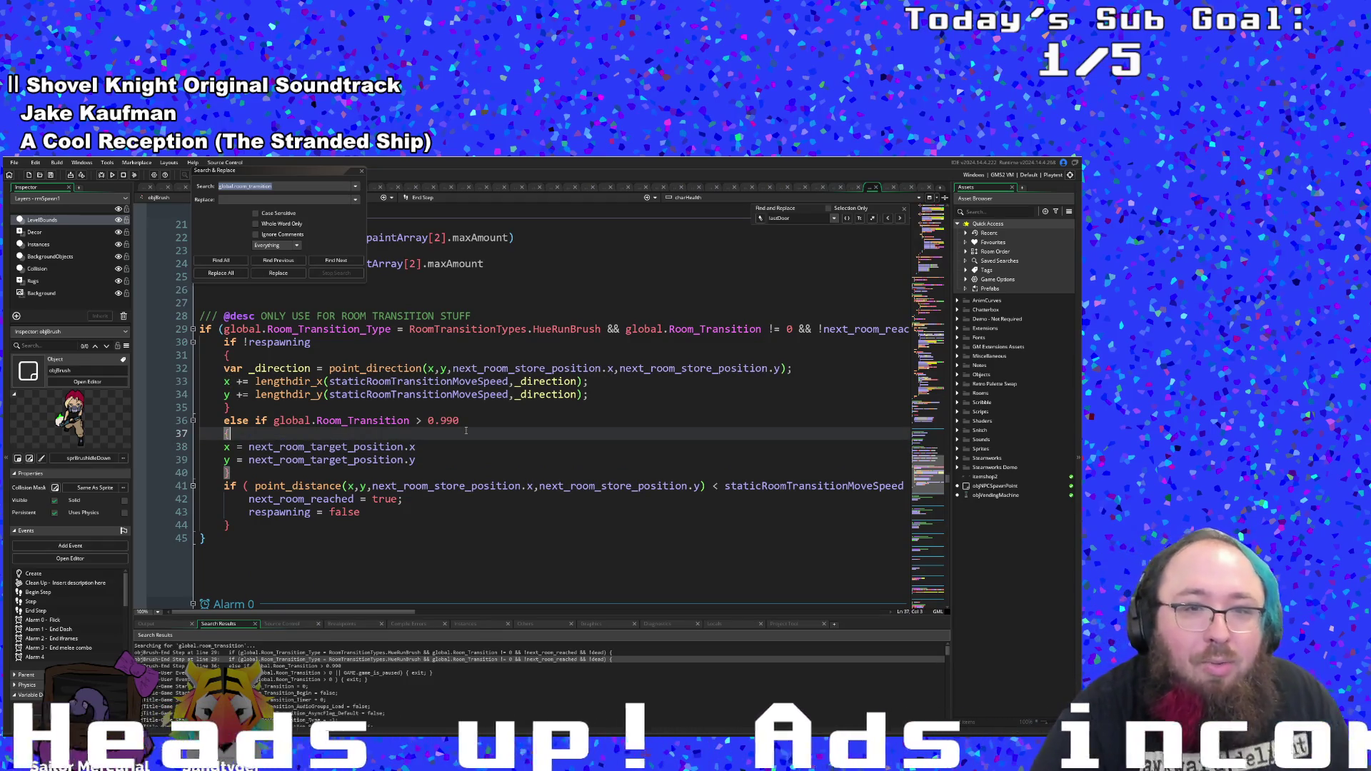
left_click(457, 394)
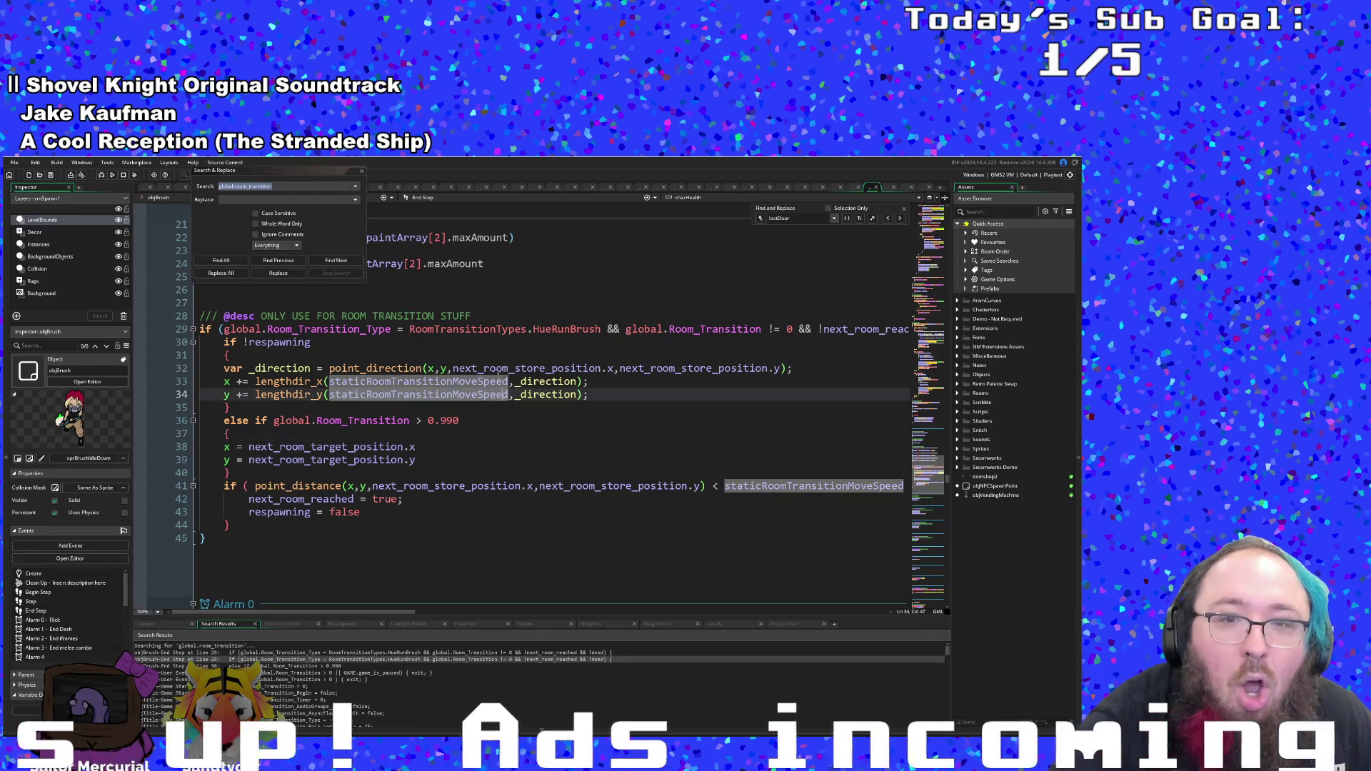
left_click(471, 368)
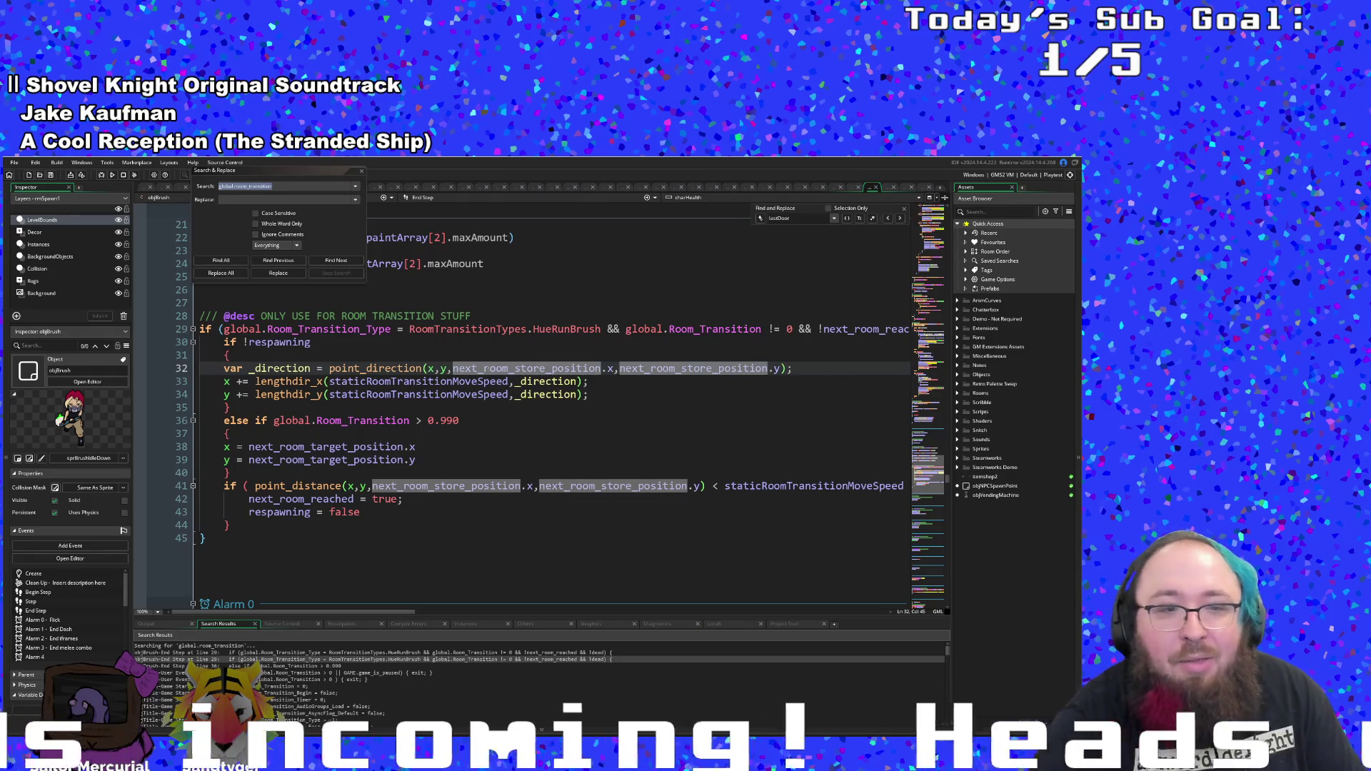
mouse_move(409, 612)
left_mouse_down()
mouse_move(460, 625)
mouse_move(397, 613)
left_mouse_up()
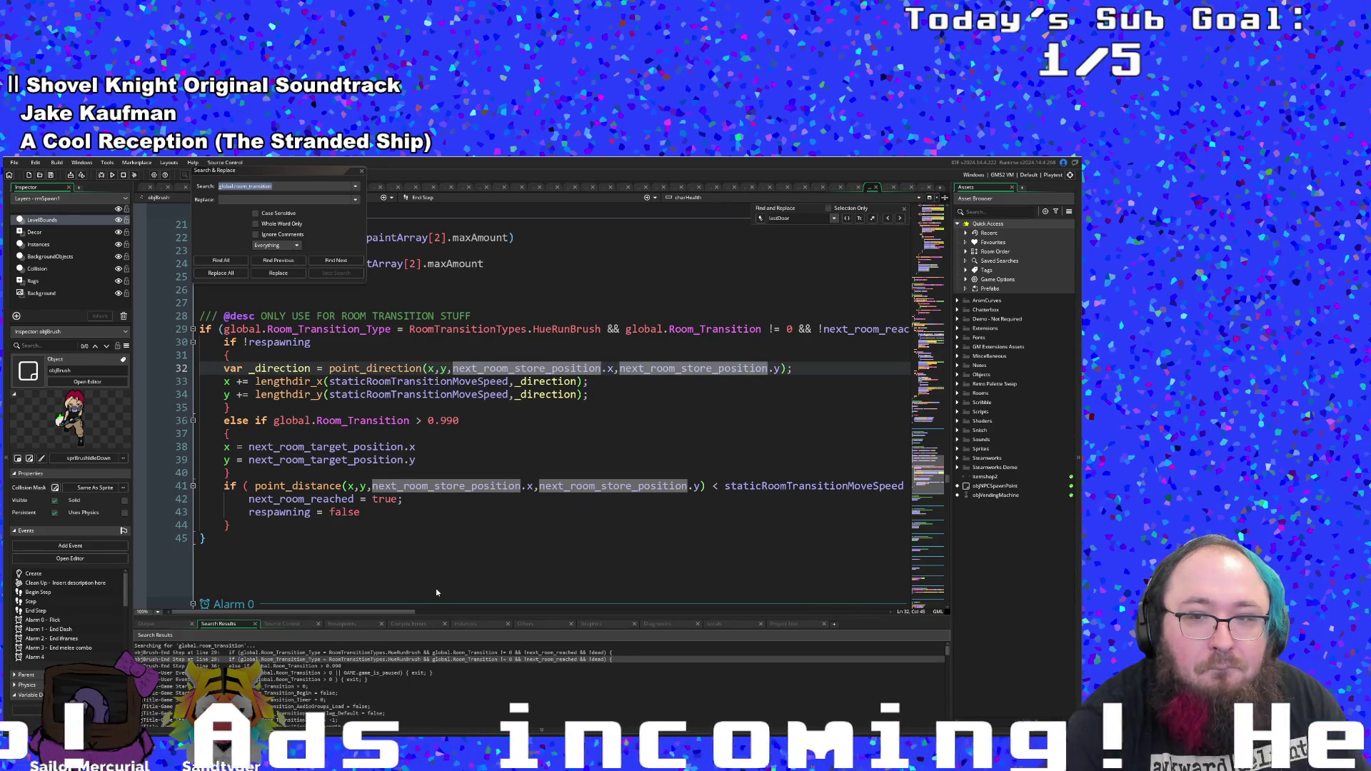
- Close Search & Replace and go back to the scrTransitions code
scroll(437, 592, "up", 2)
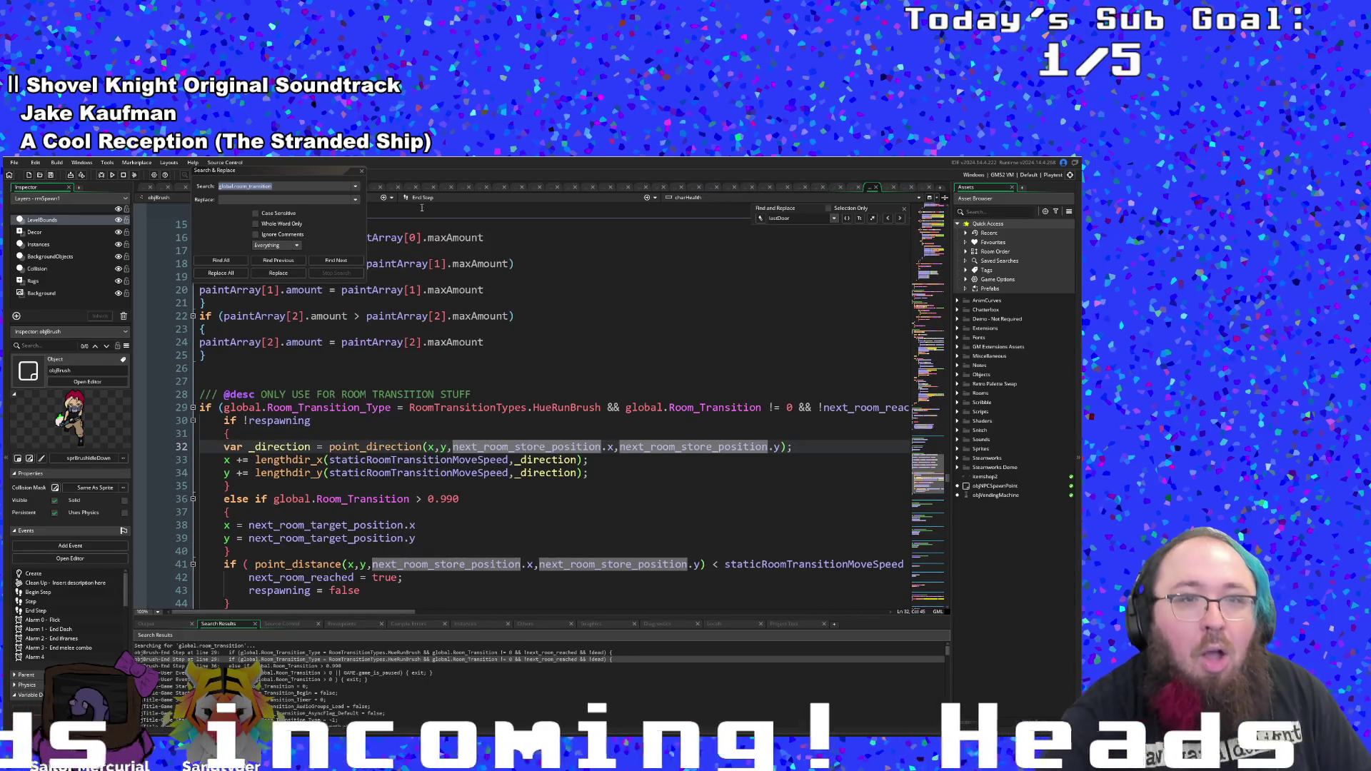
left_click(362, 171)
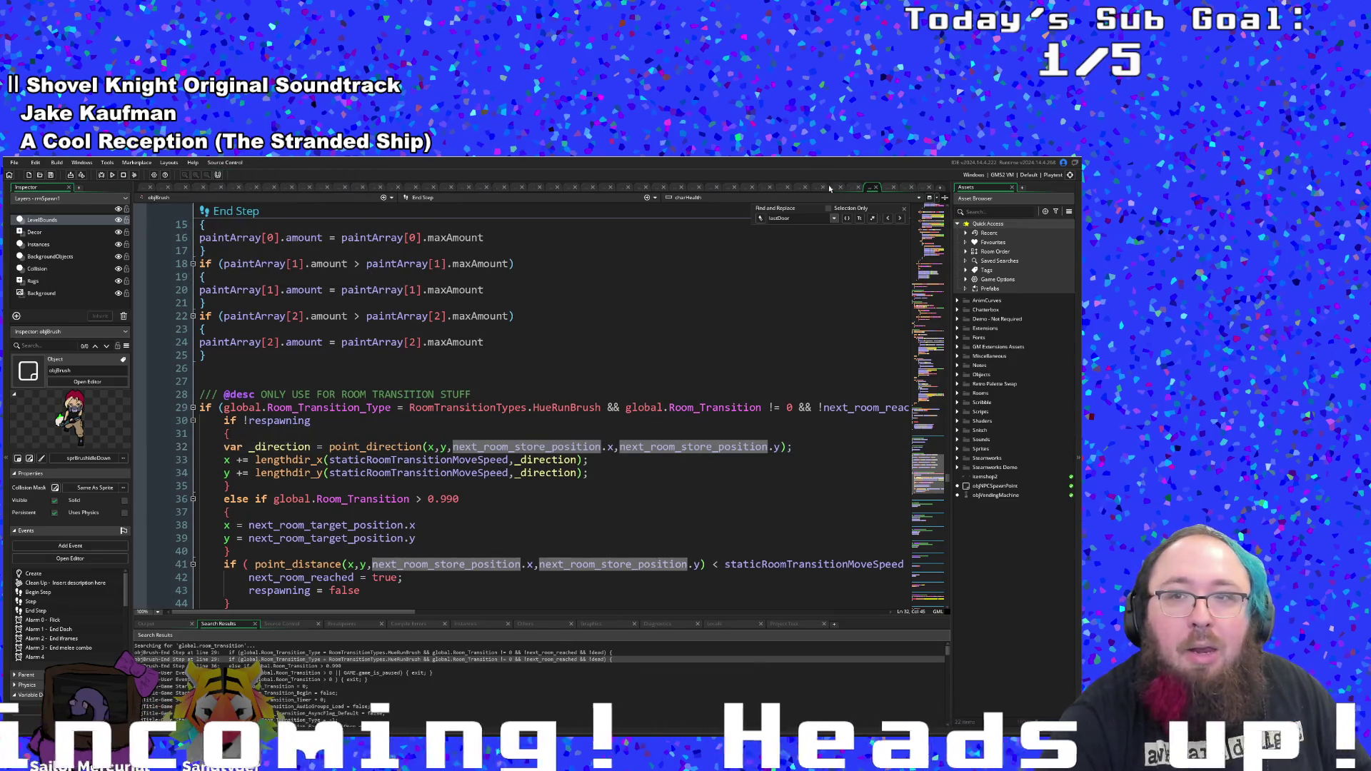
left_click(876, 188)
scroll(932, 528, "down", 5)
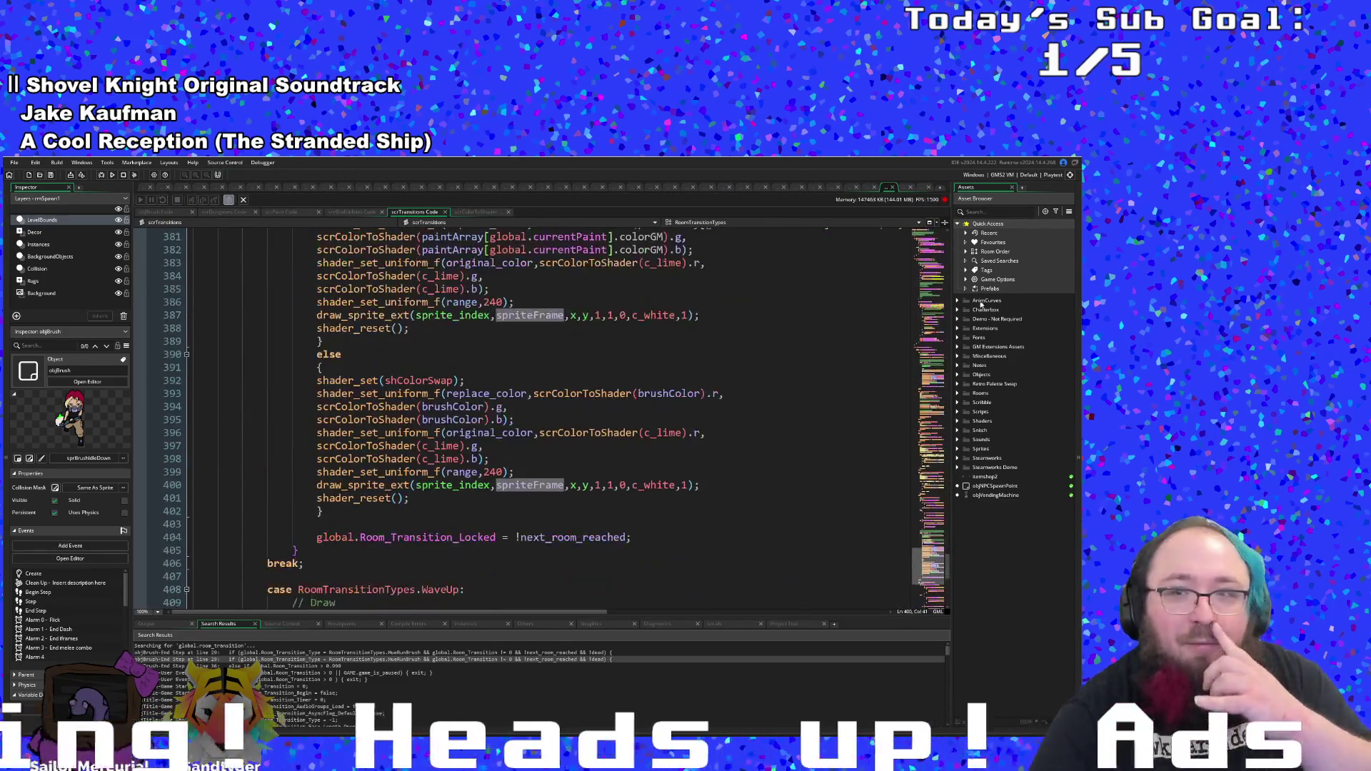
- Skim both scrTransitions tabs, then bring up objDraw's Draw GUI End calling room_transition_draw()
scroll(886, 517, "down", 10)
scroll(778, 519, "up", 15)
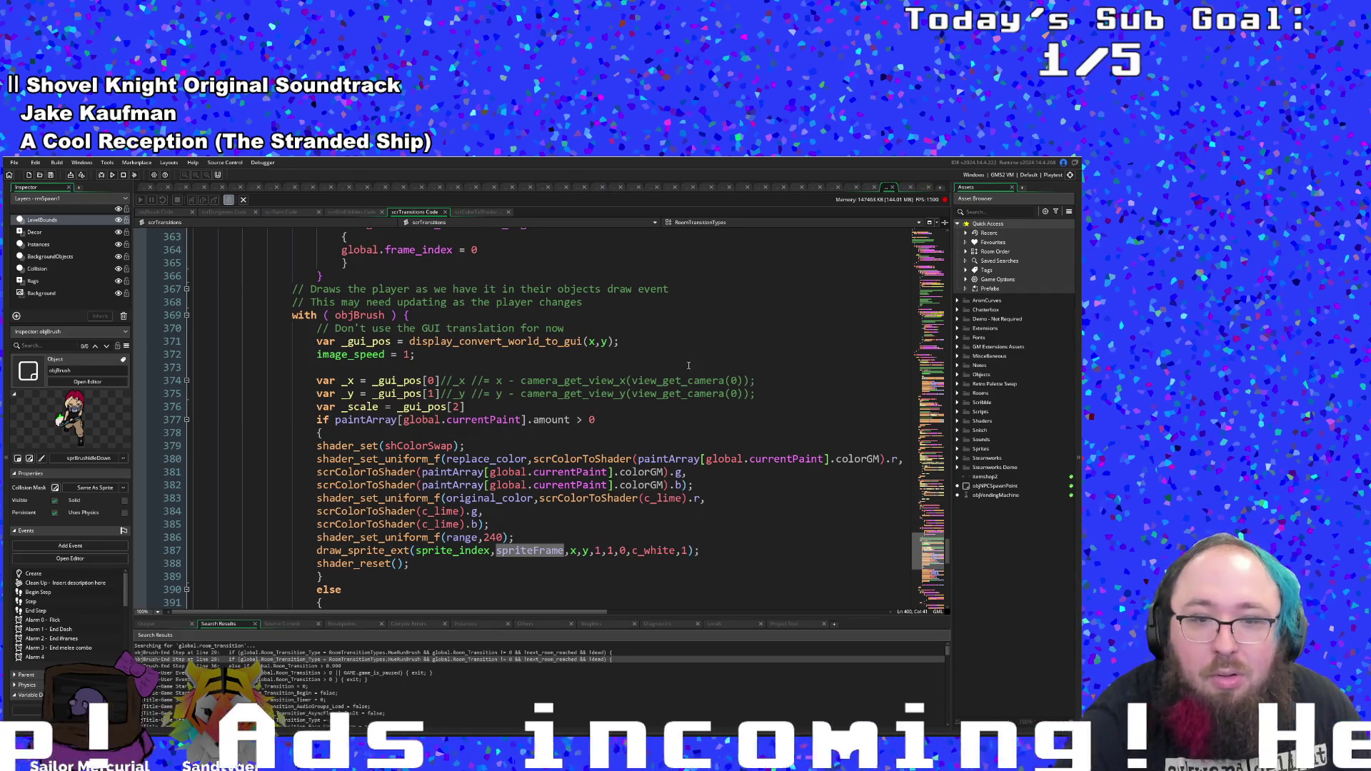
scroll(662, 371, "down", 10)
scroll(657, 370, "down", 6)
scroll(623, 366, "up", 4)
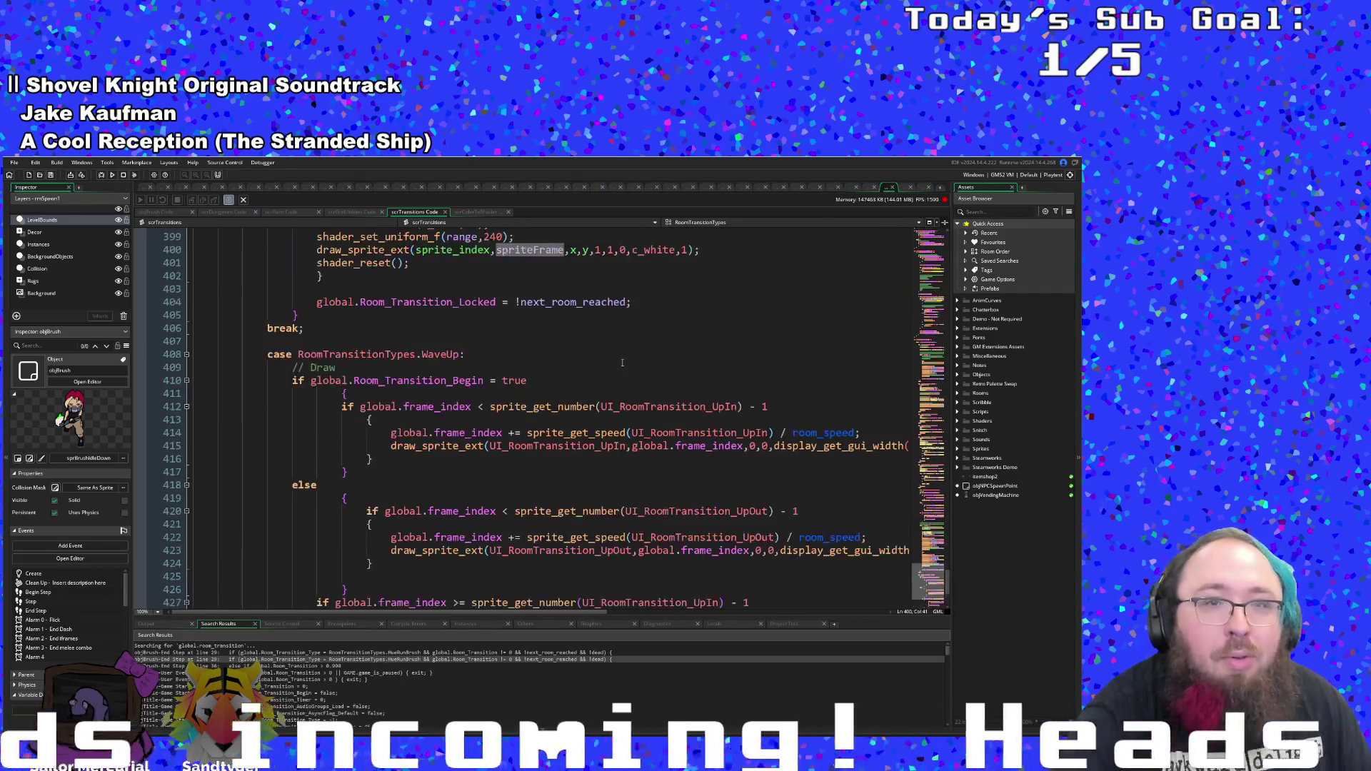
left_click(889, 187)
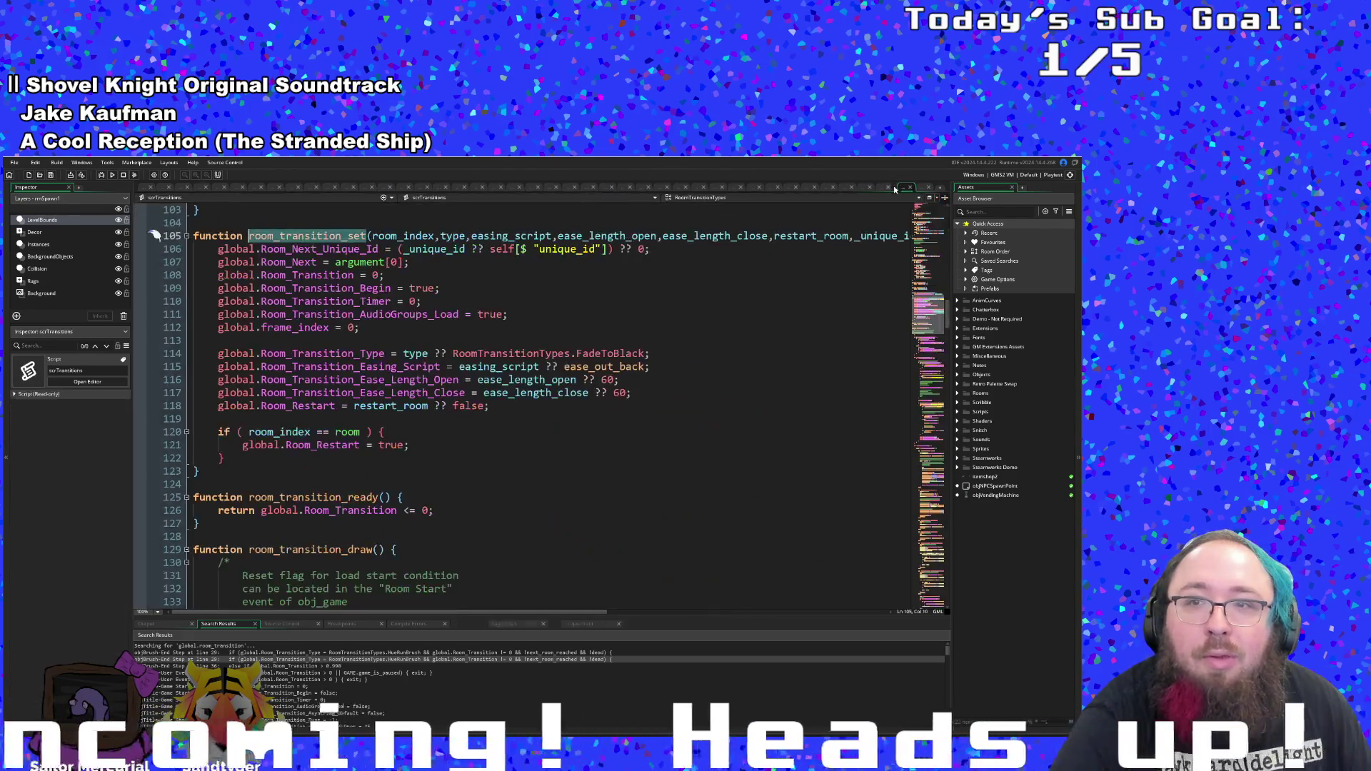
scroll(651, 355, "down", 8)
scroll(651, 356, "down", 20)
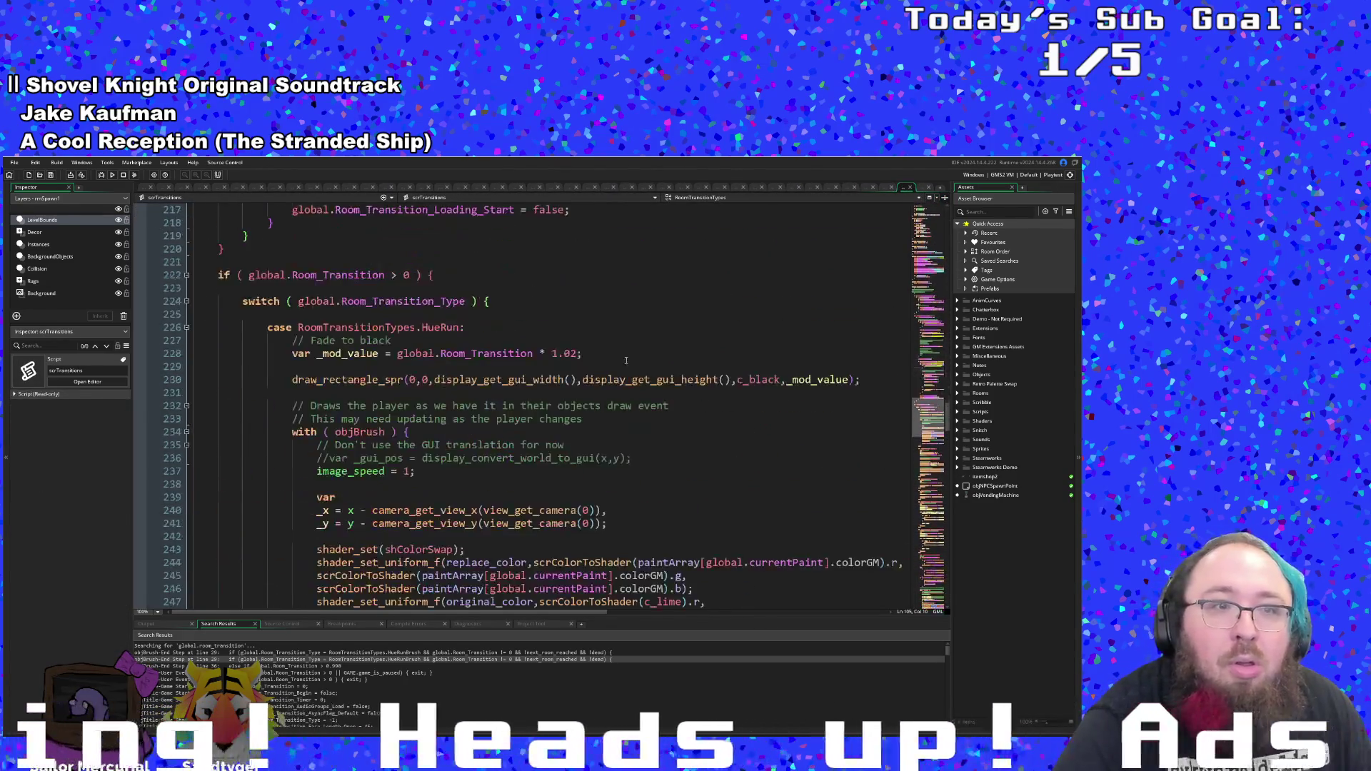
left_click(921, 187)
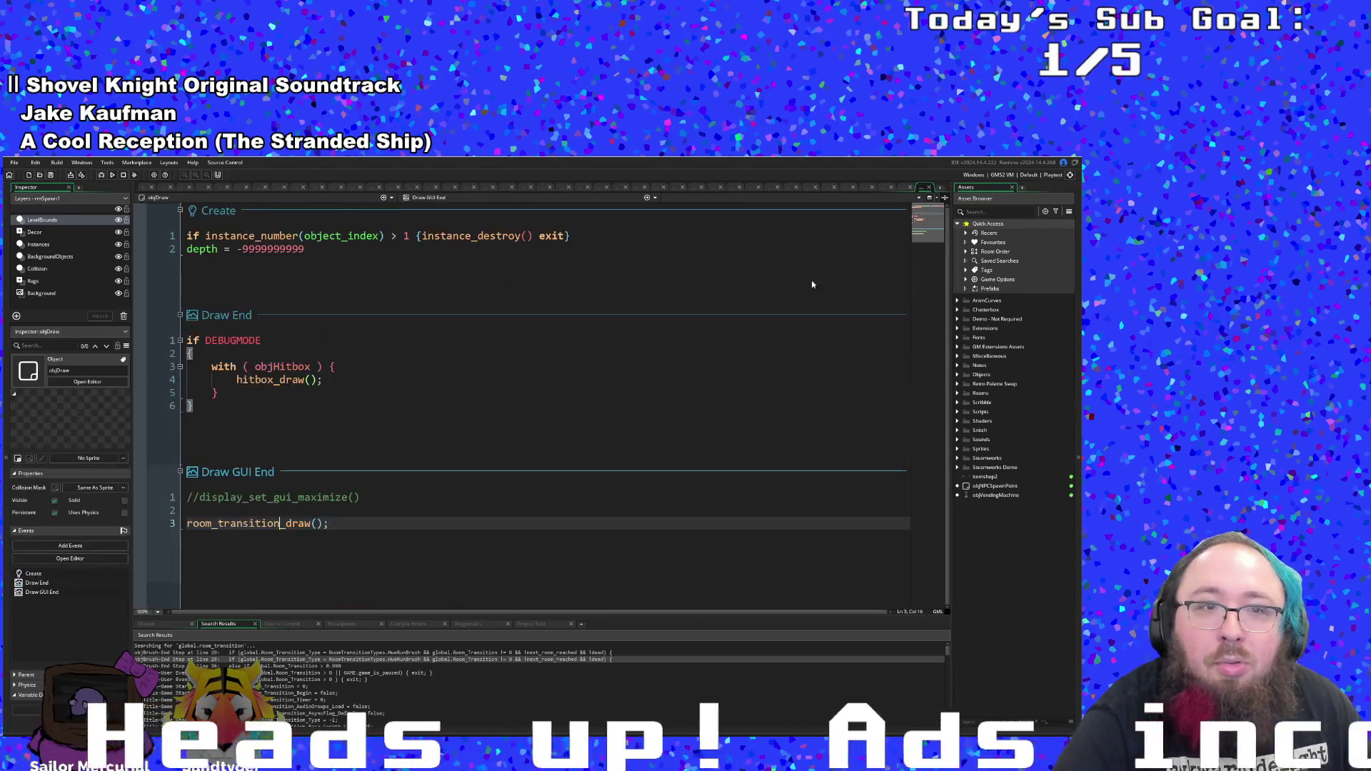
- Open the objBrush object at its User Event 1
key("ctrl+t")
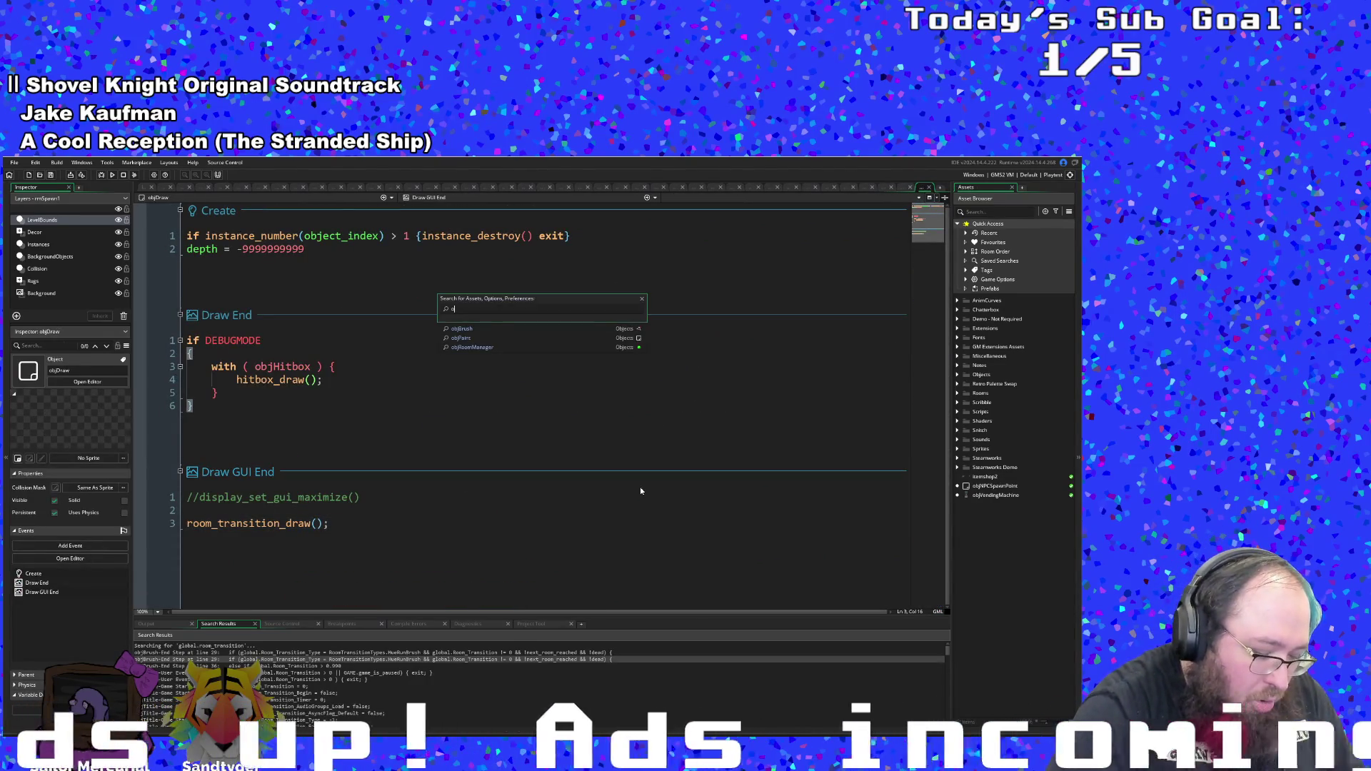
type("objBrus")
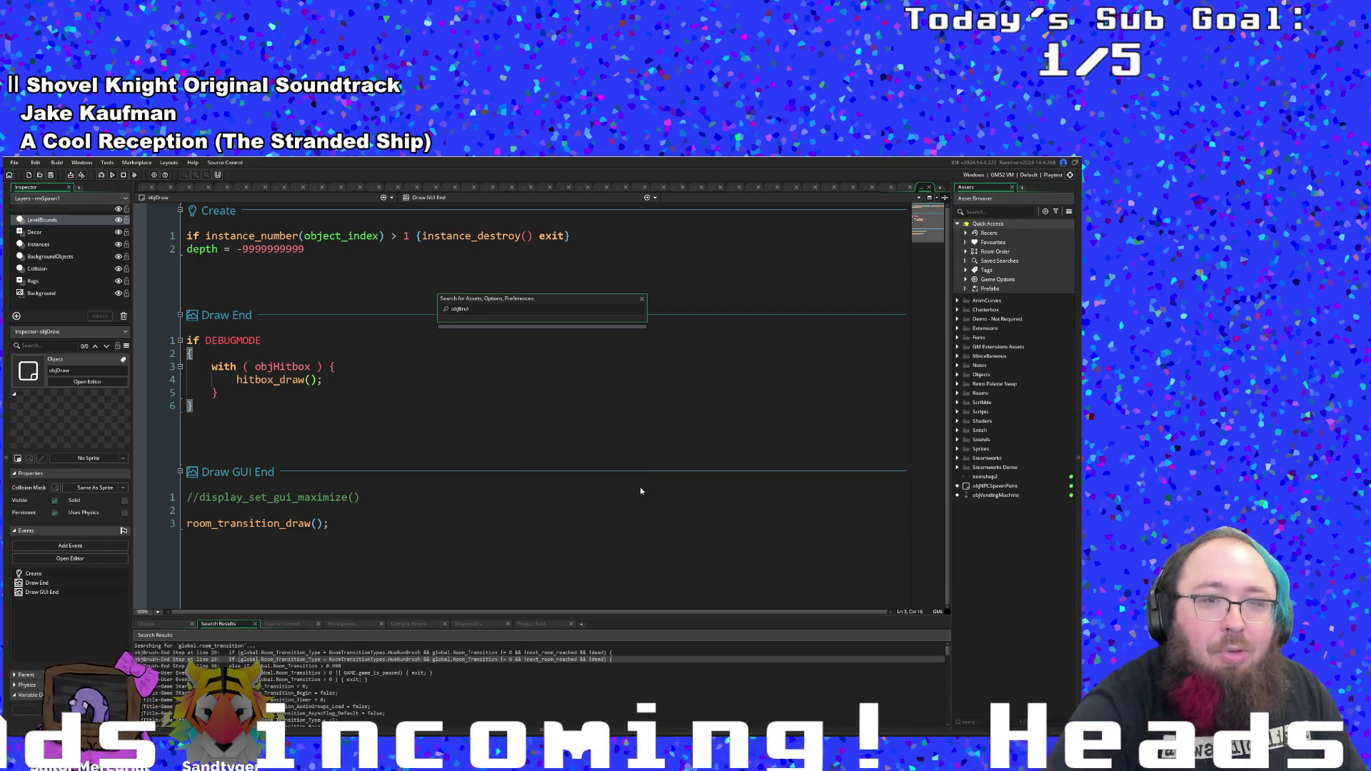
type("hsh")
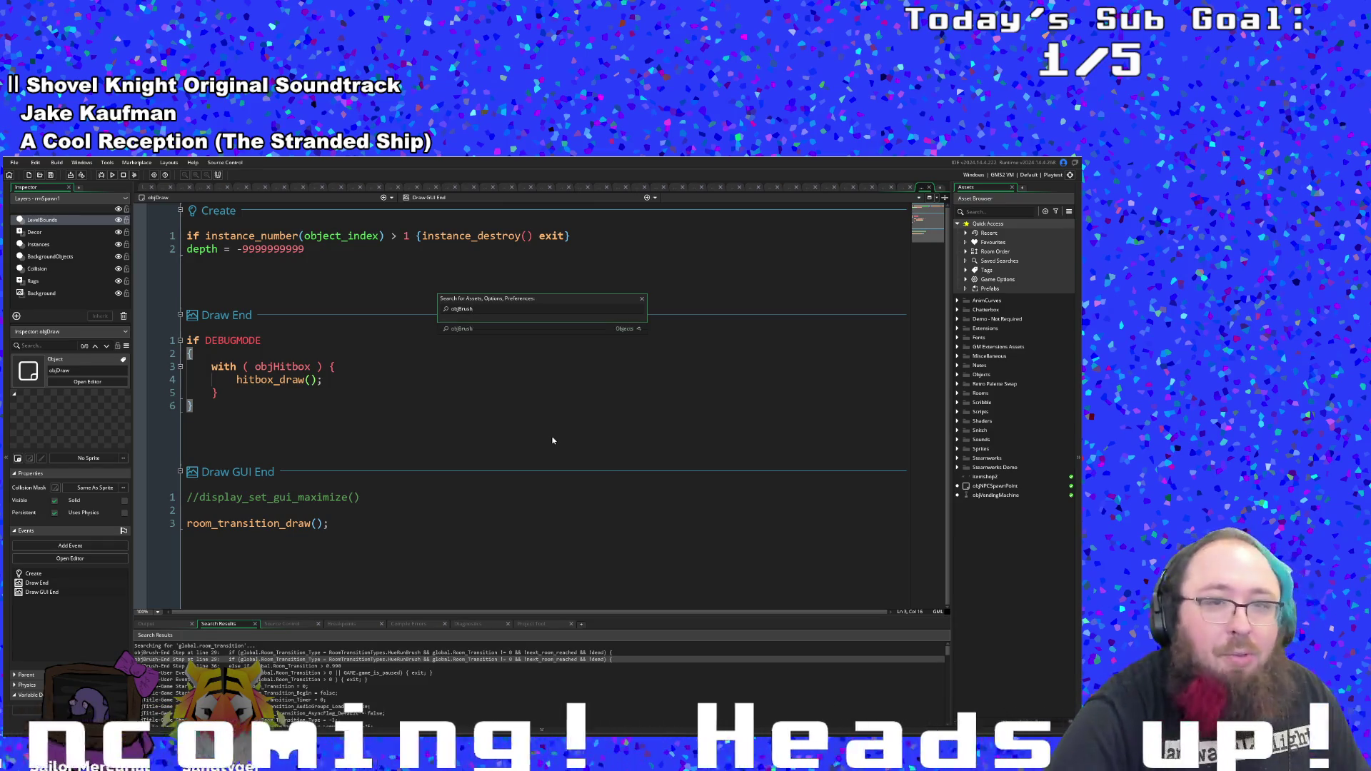
left_click(460, 328)
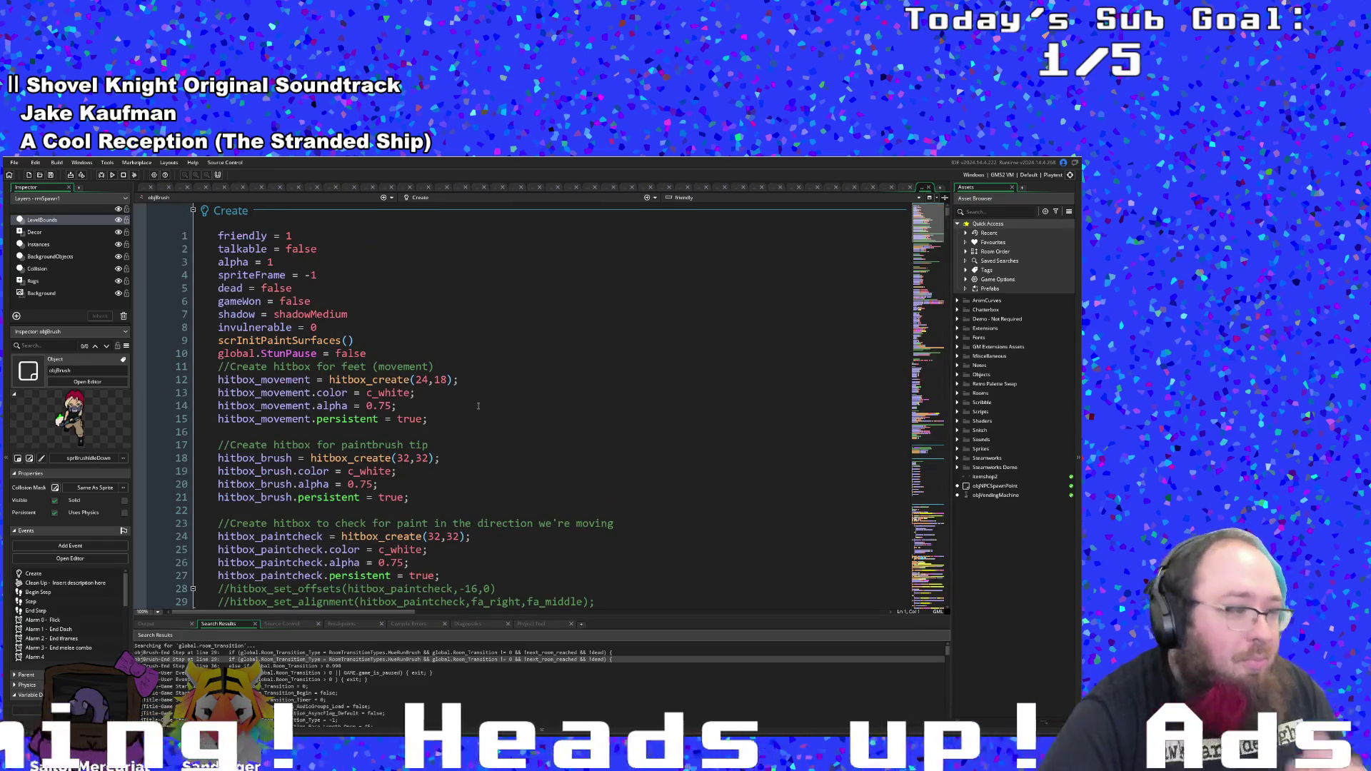
left_click(443, 197)
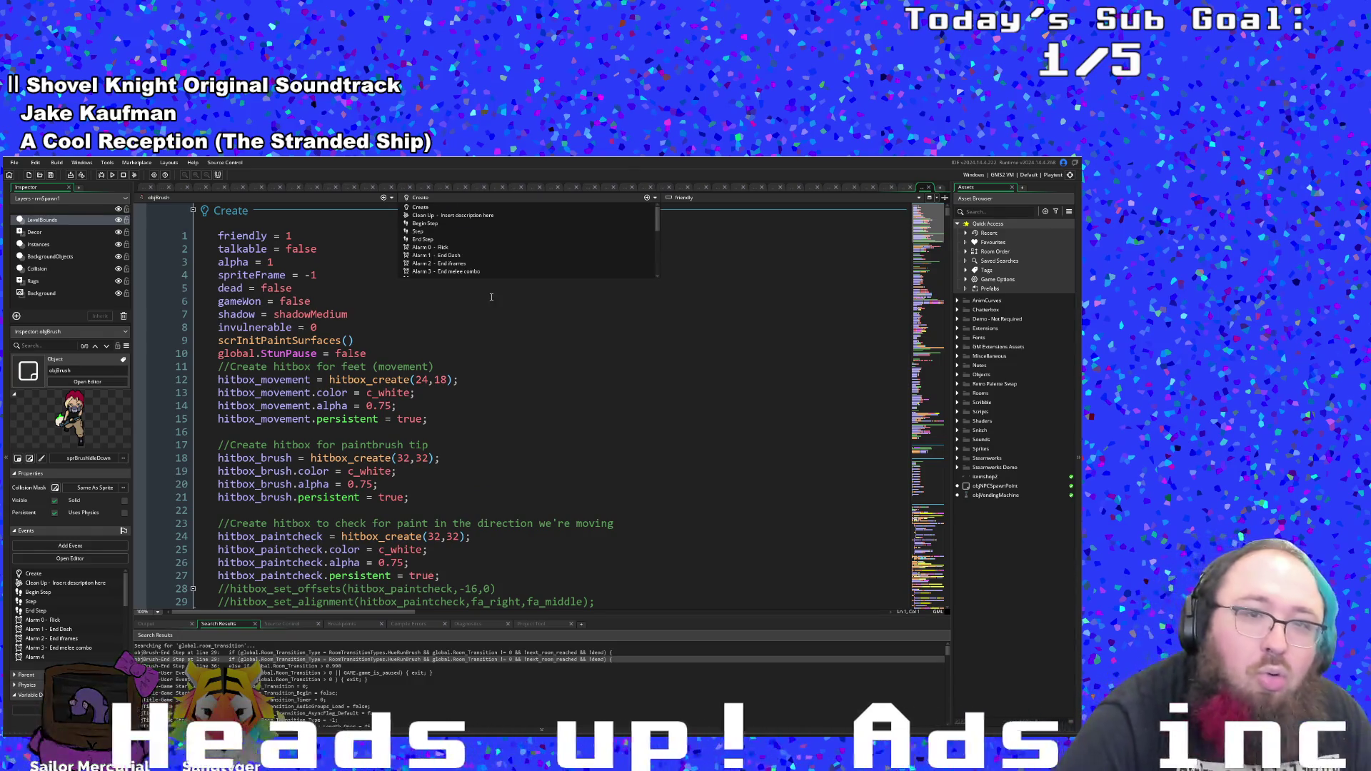
scroll(480, 263, "down", 3)
scroll(481, 263, "down", 3)
left_click(468, 263)
- Inspect the x, y assignments from next_room_target_position and select line 107
scroll(464, 300, "down", 15)
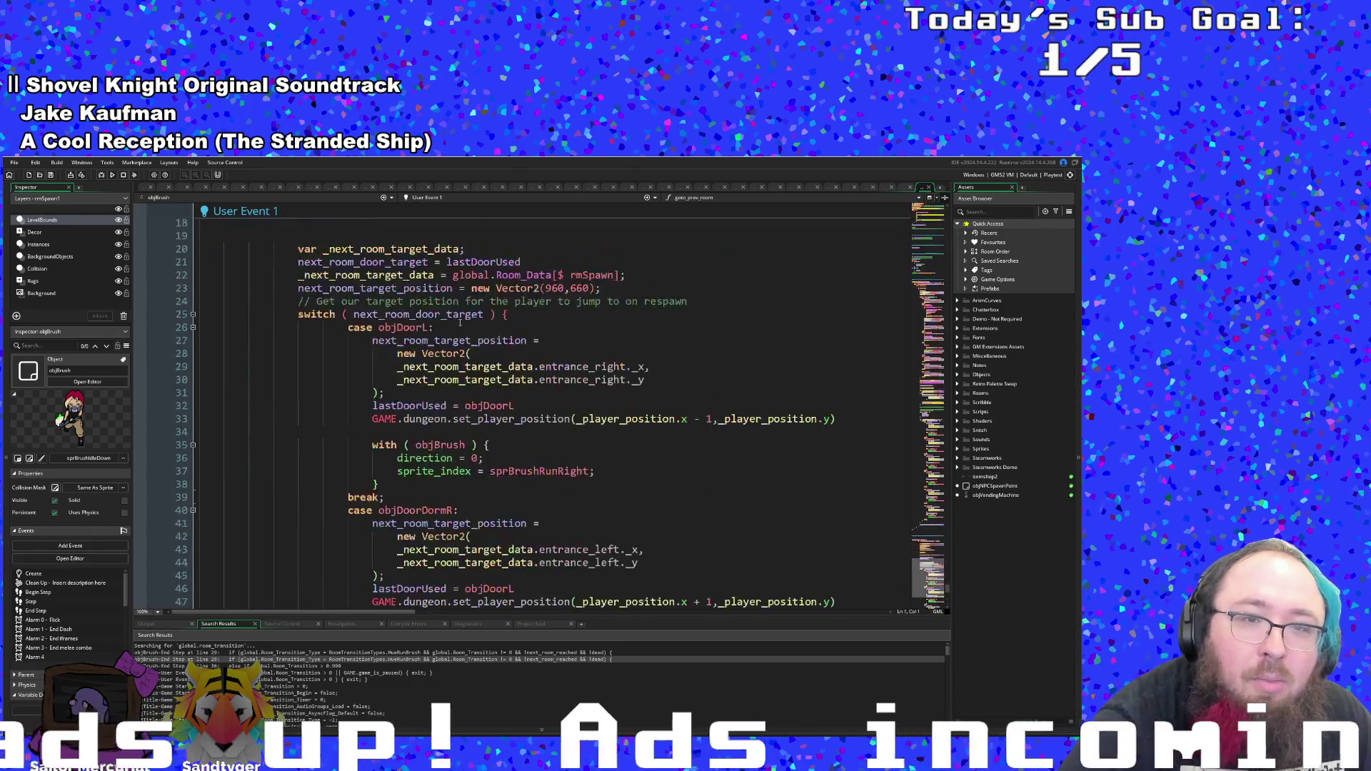
scroll(455, 322, "down", 12)
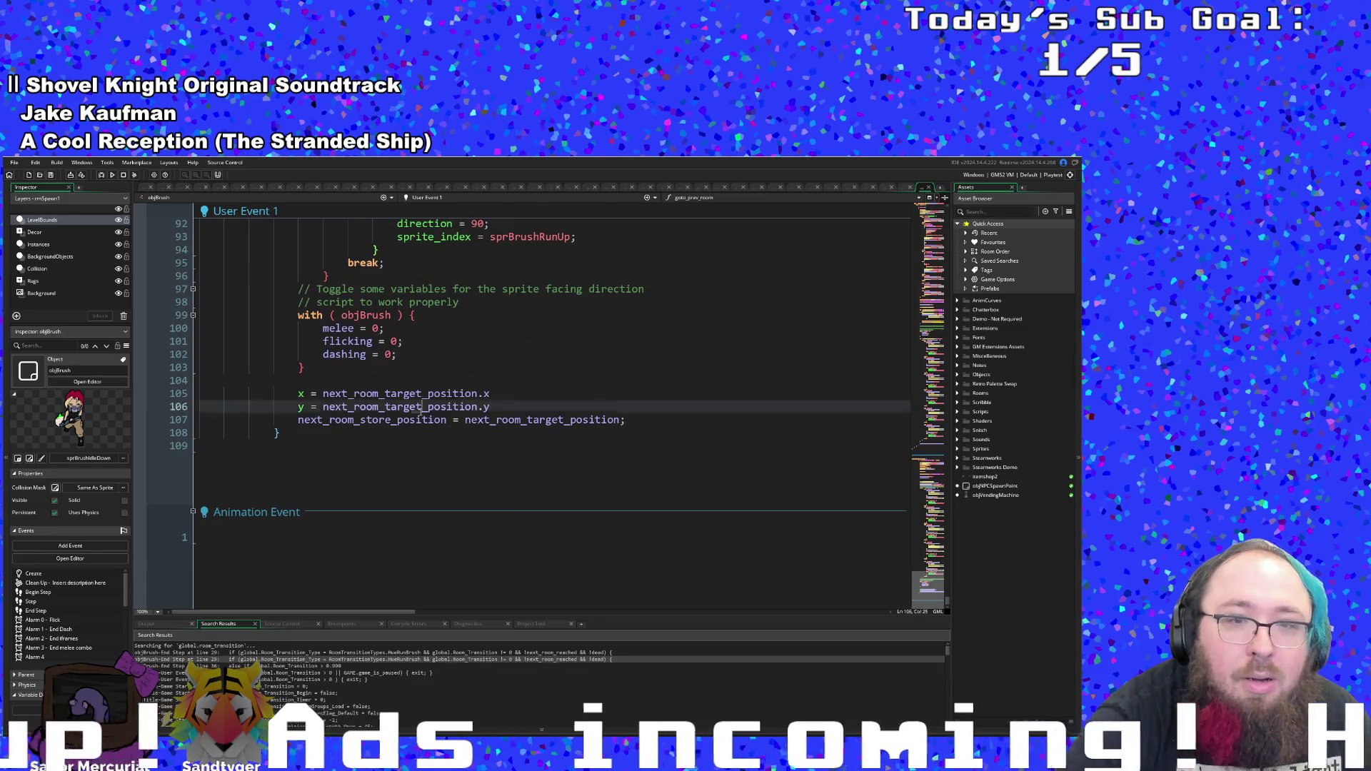
left_click(421, 408)
left_click(415, 420)
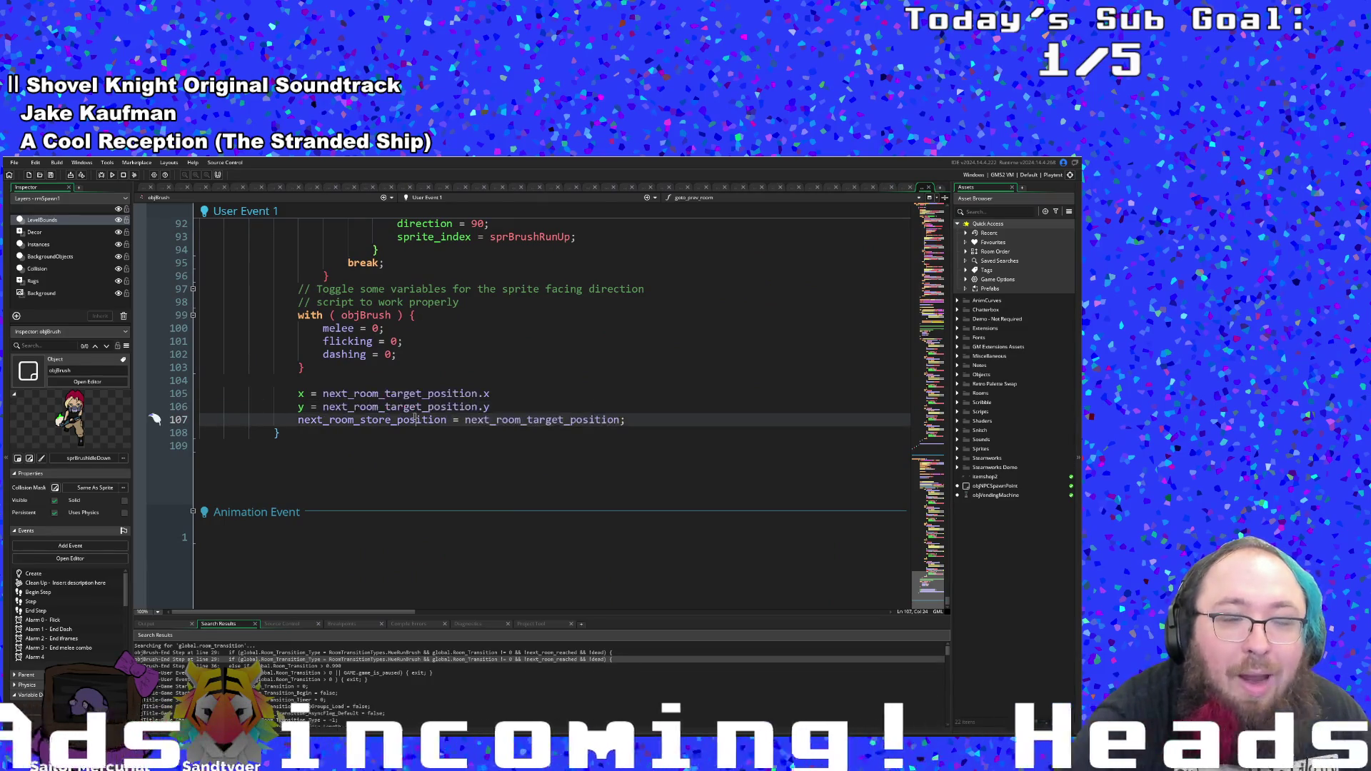
left_click(509, 408)
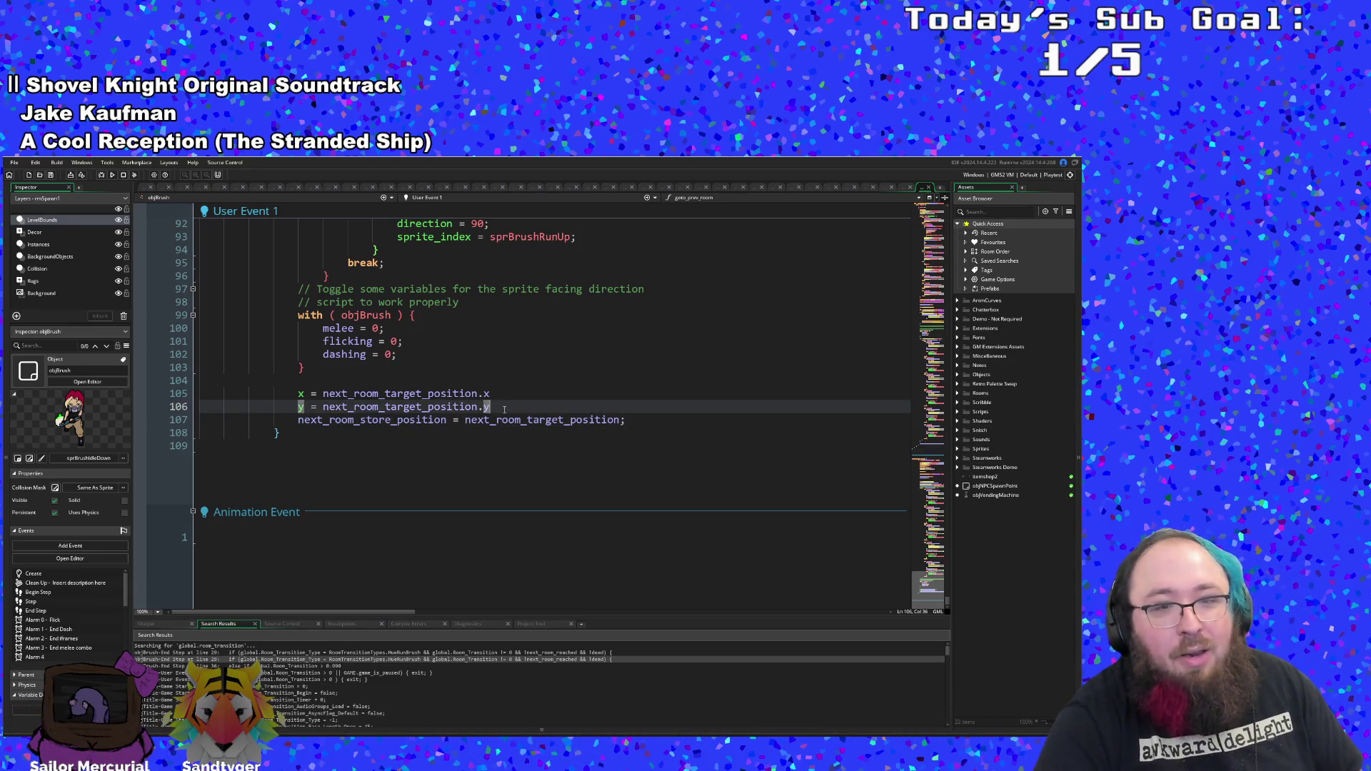
left_click(648, 426)
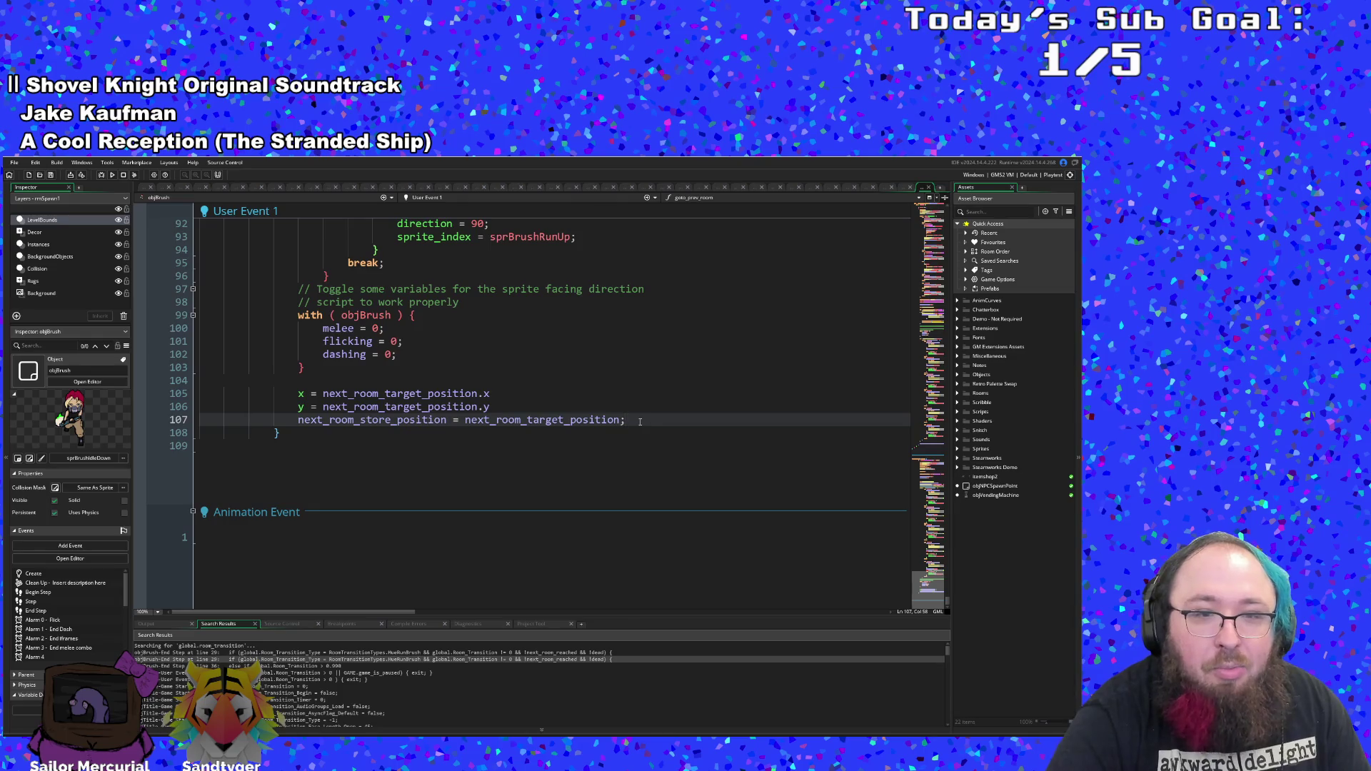
mouse_move(632, 422)
left_mouse_down()
mouse_move(207, 400)
mouse_move(129, 421)
left_mouse_up()
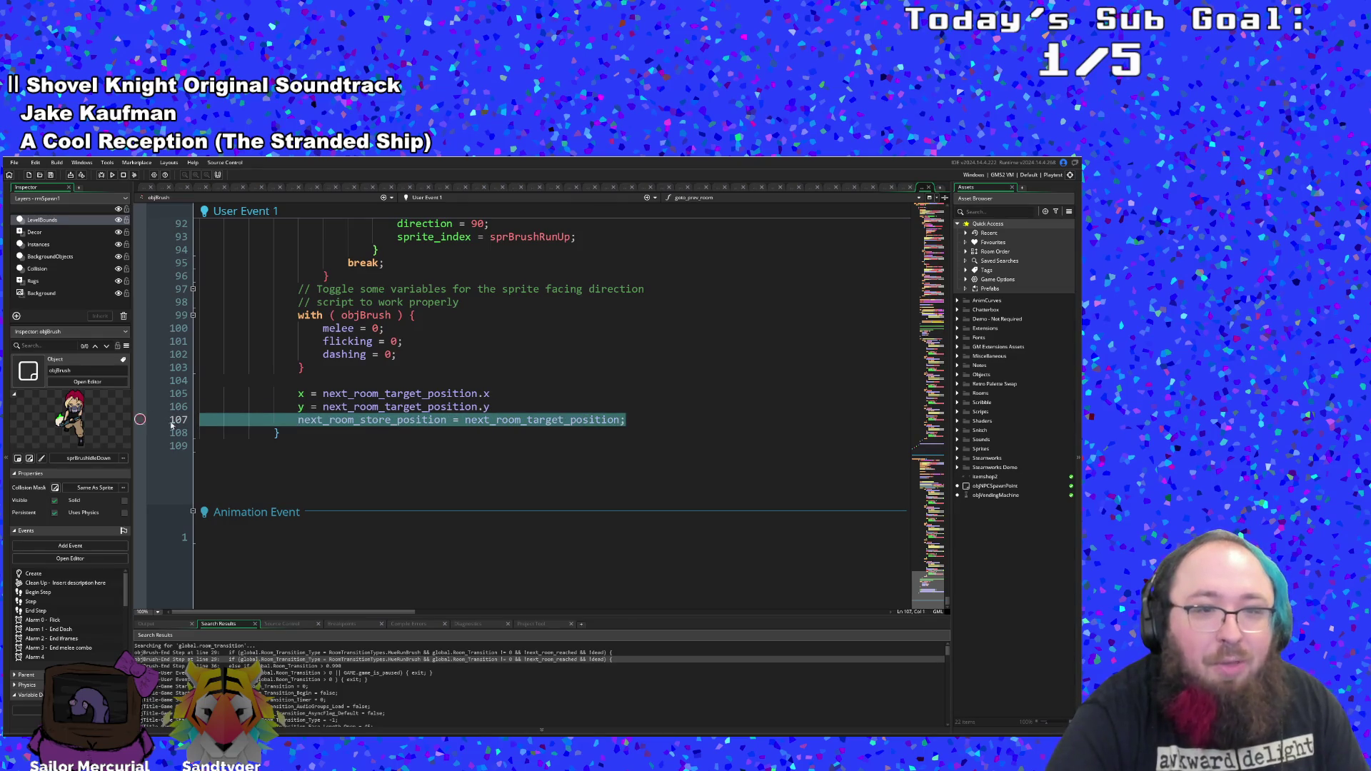